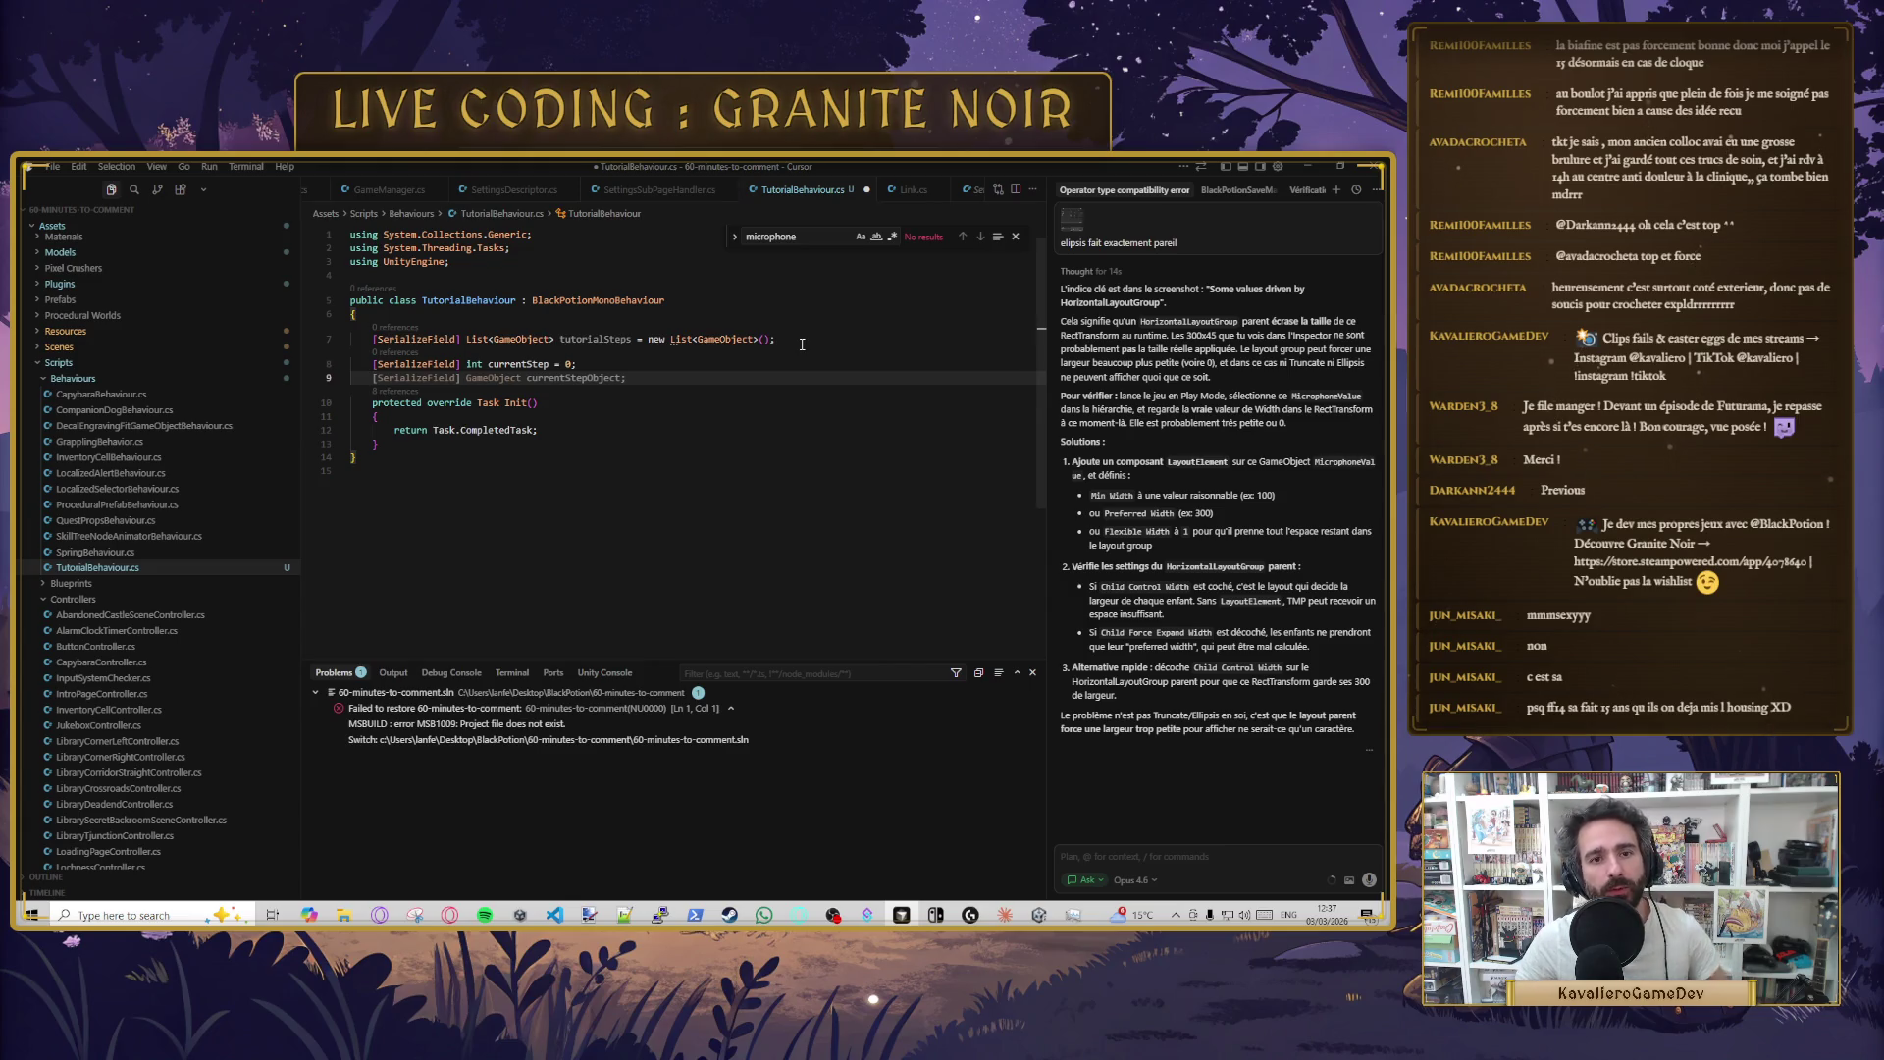
- Accept the AtomInitialization suggestion in TutorialBehaviour.cs, then undo it
key("Return")
key("Tab")
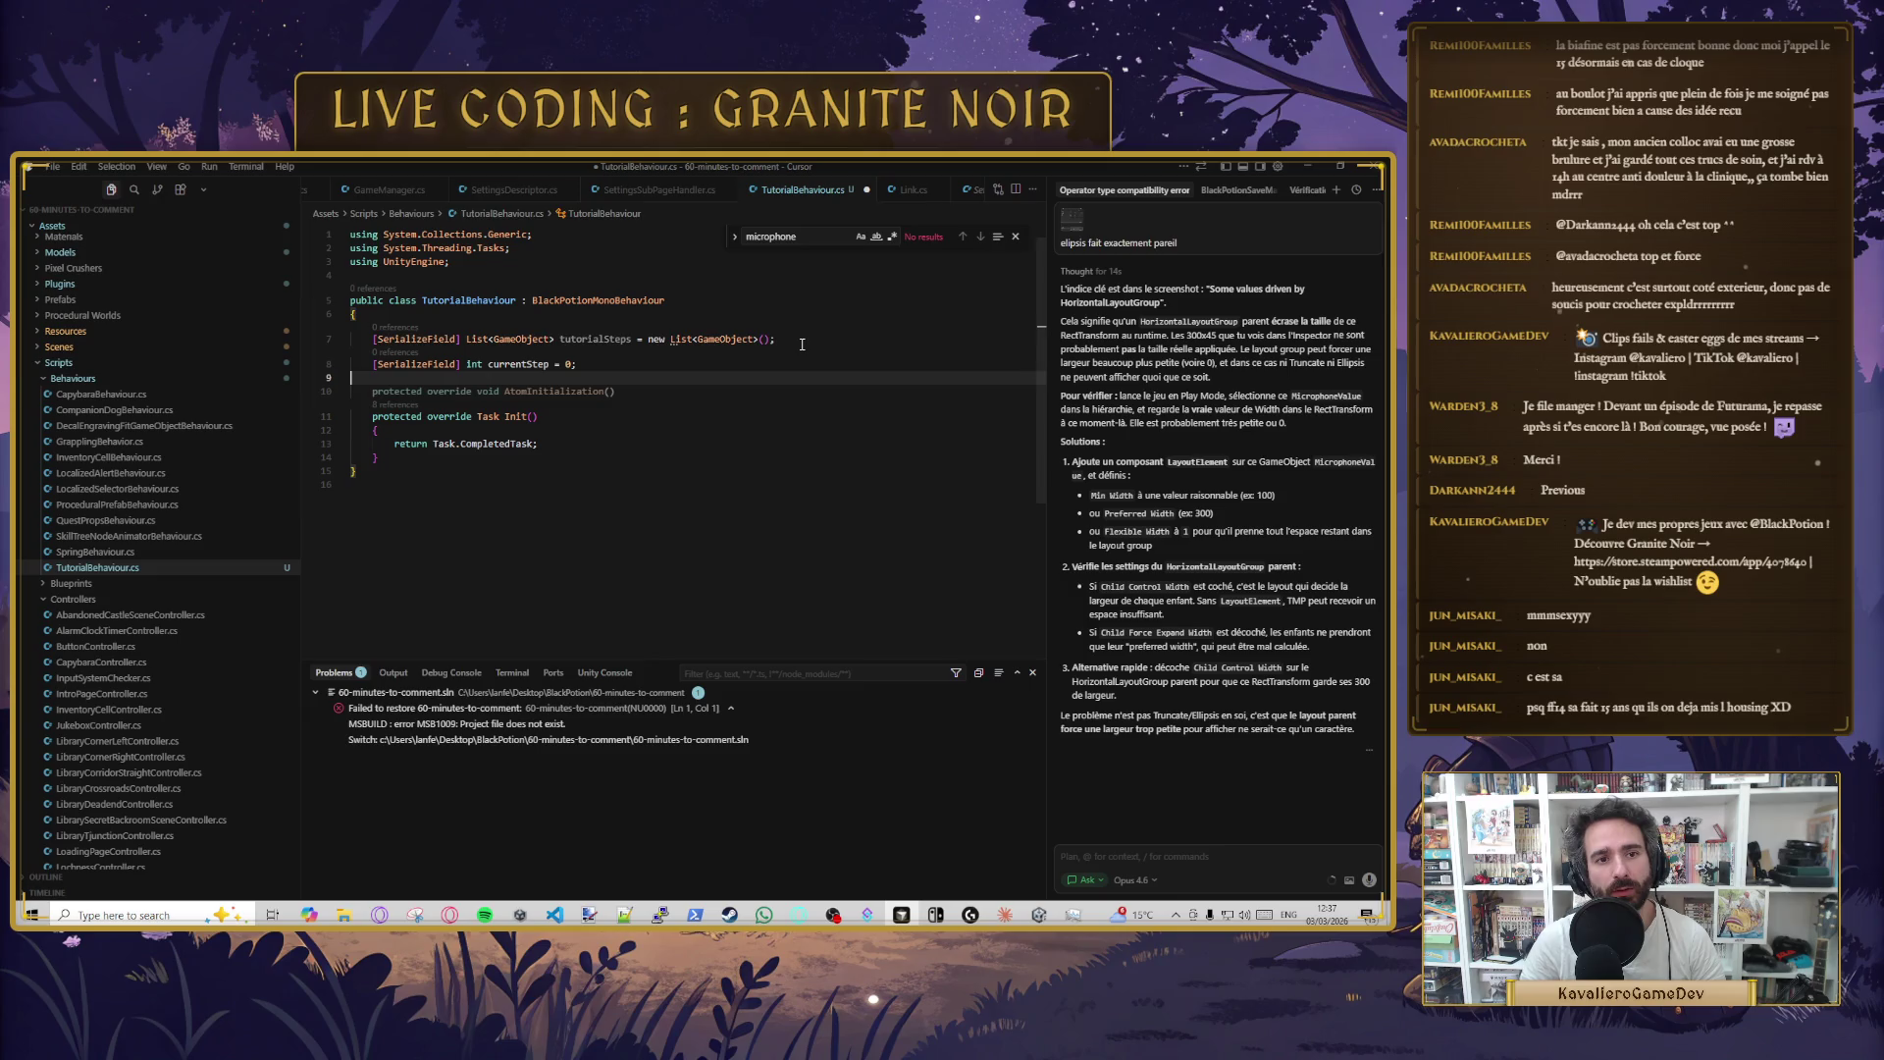
key("ctrl+z")
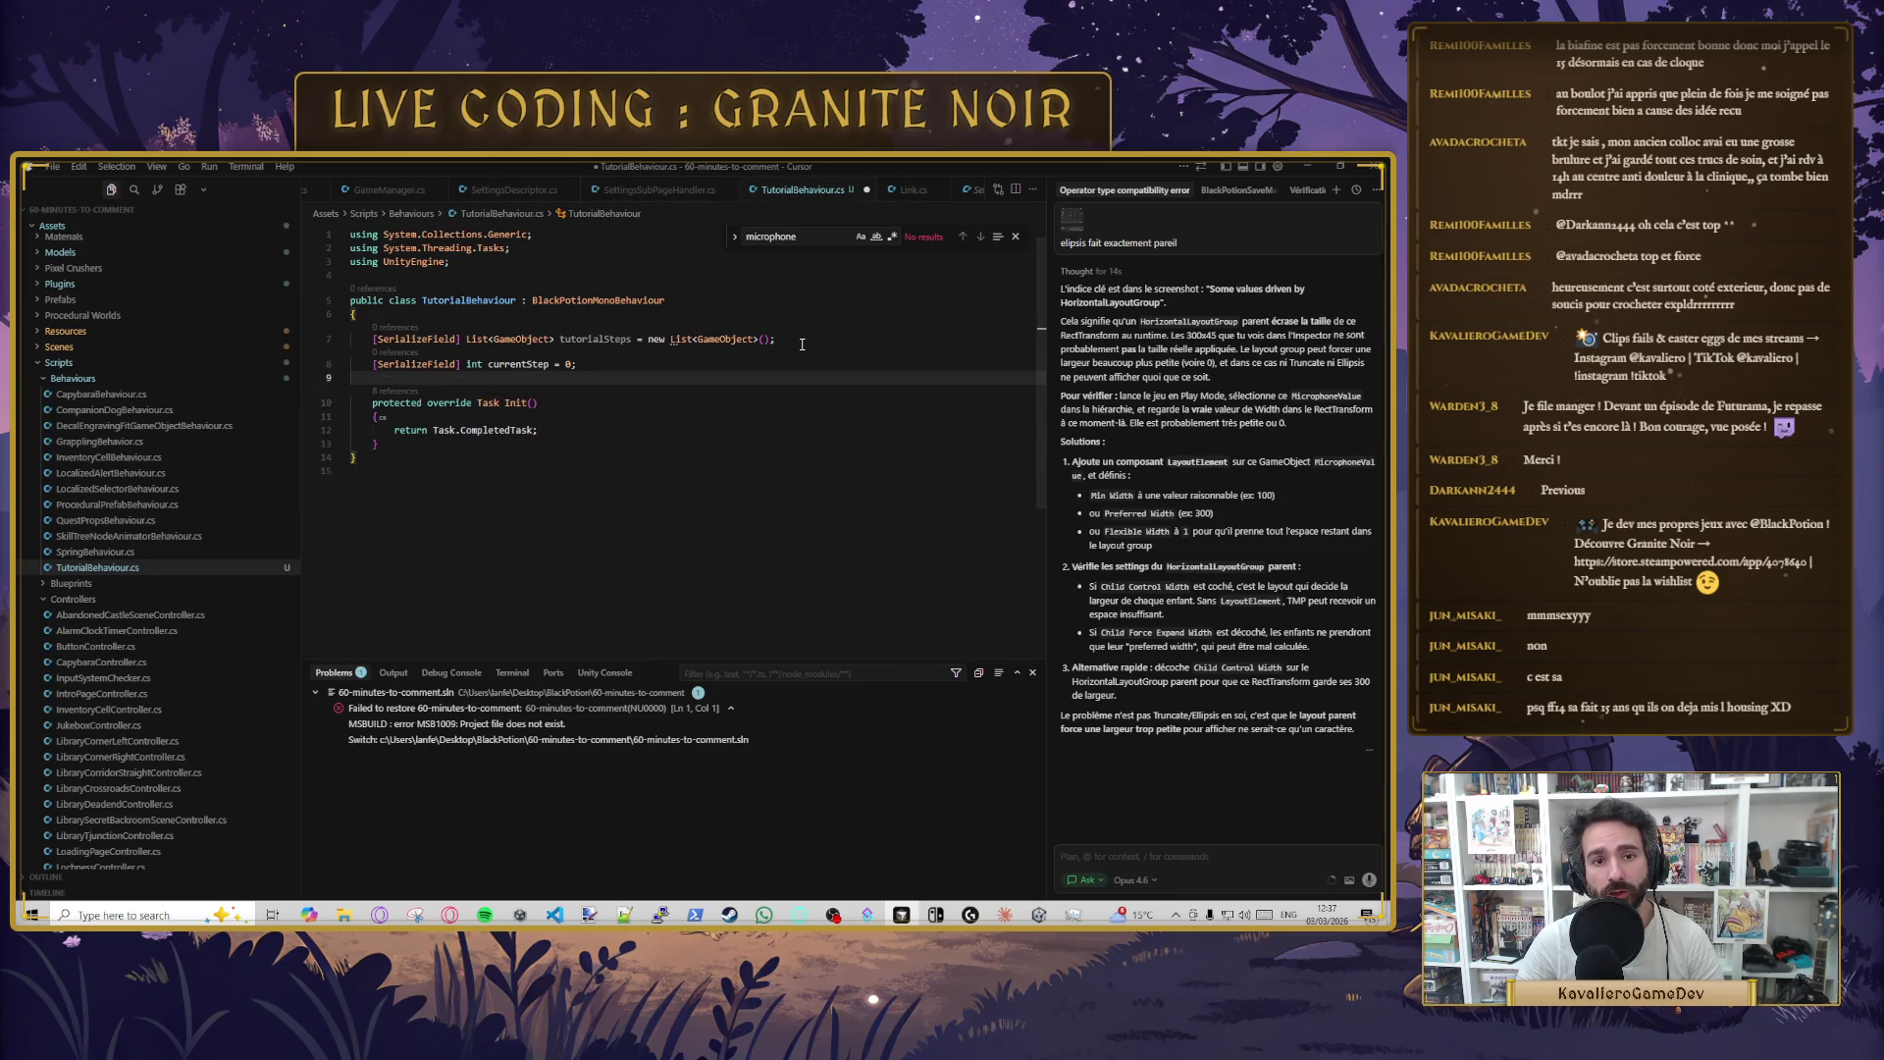
- Declare public void NextStep() on a new line below the Init method
key("Down")
key("Down")
key("Down")
key("End")
key("Return")
key("Return")
type("public void NextStep()")
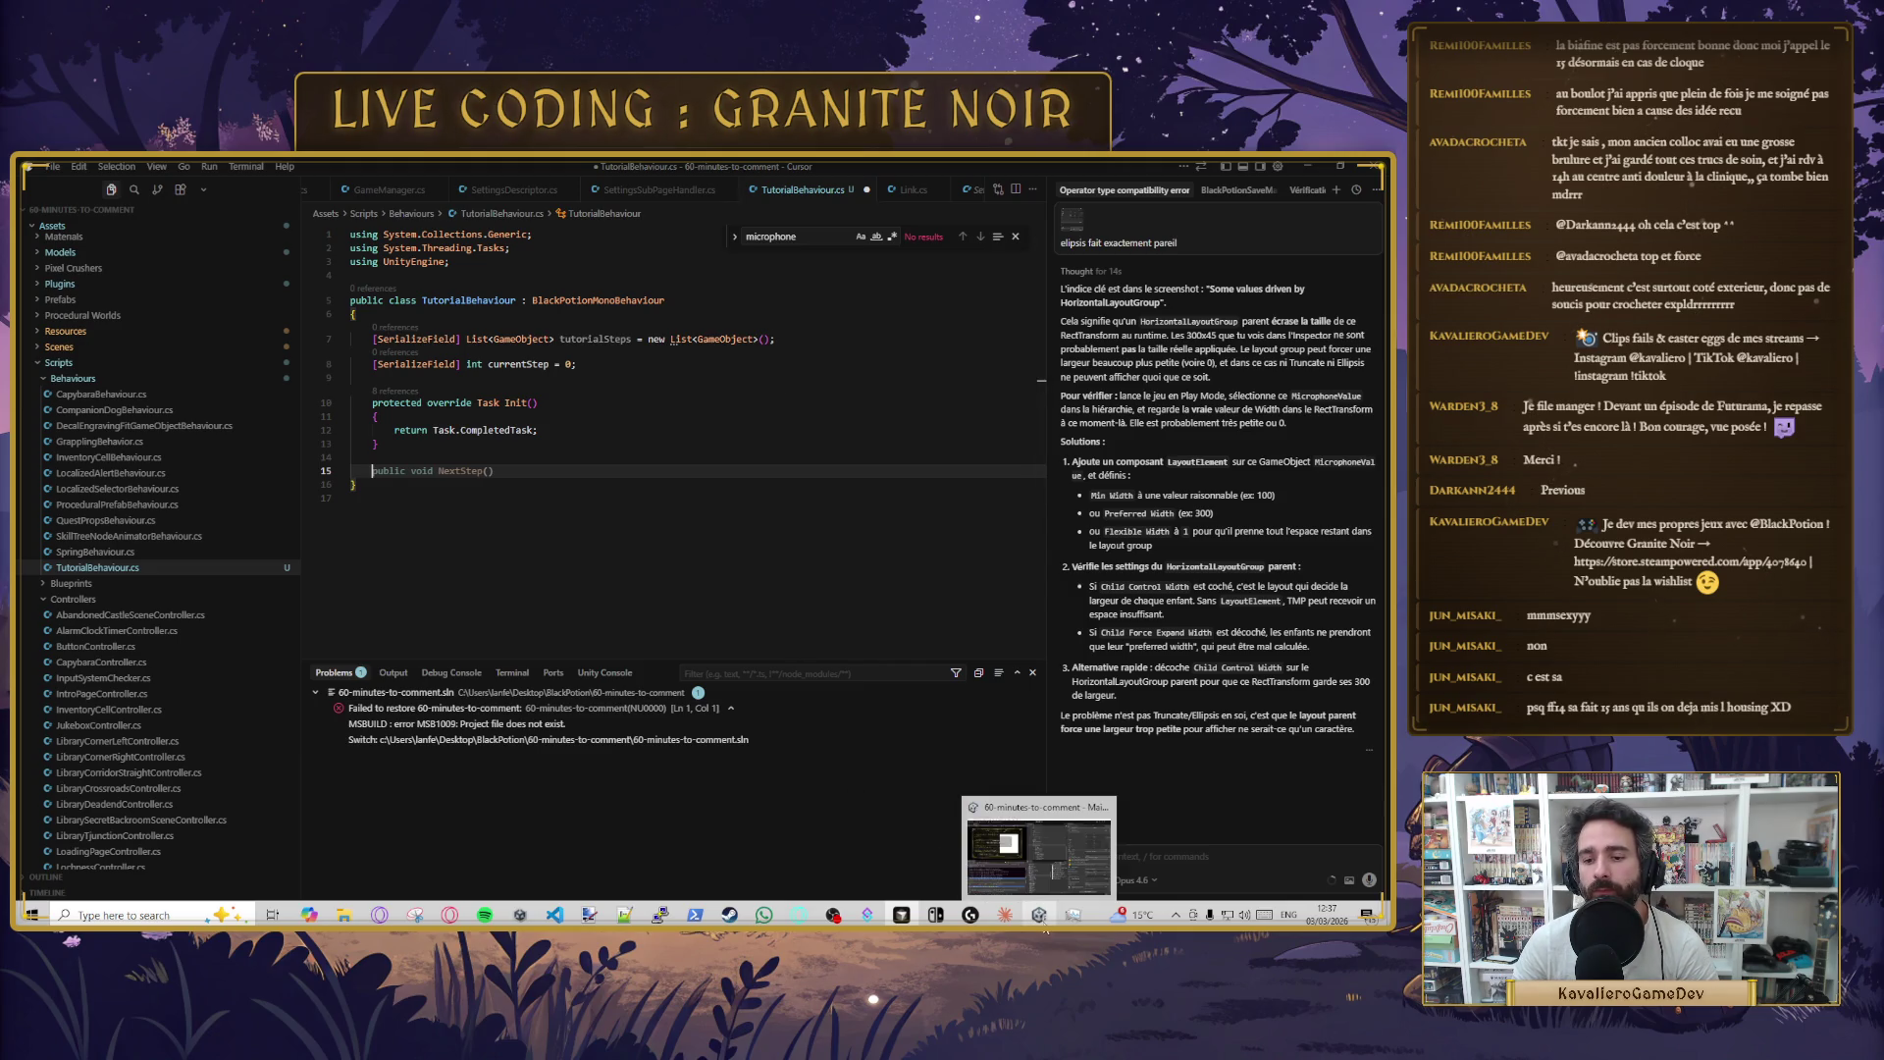
left_click(1040, 915)
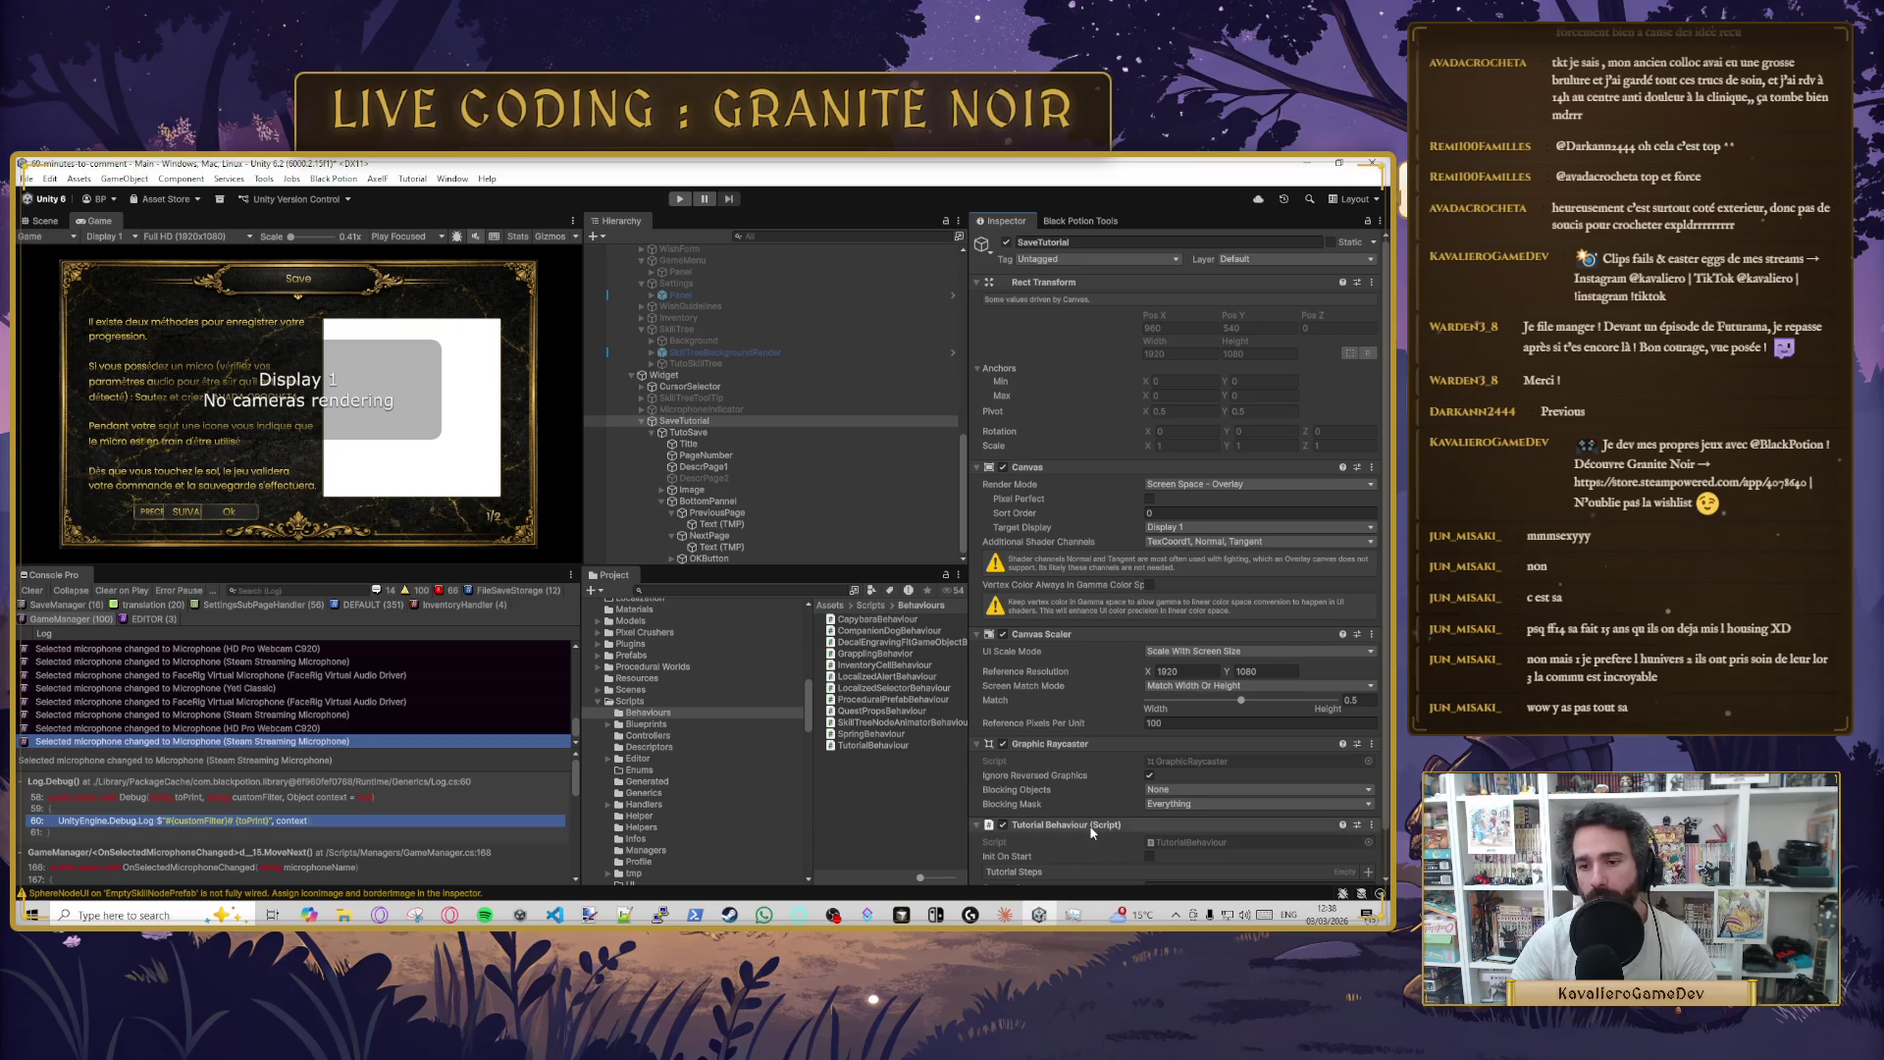
- Select TutoSave, then SaveTutorial in the Hierarchy to view the Tutorial Behaviour component
scroll(1096, 822, "down", 2)
left_click(688, 431)
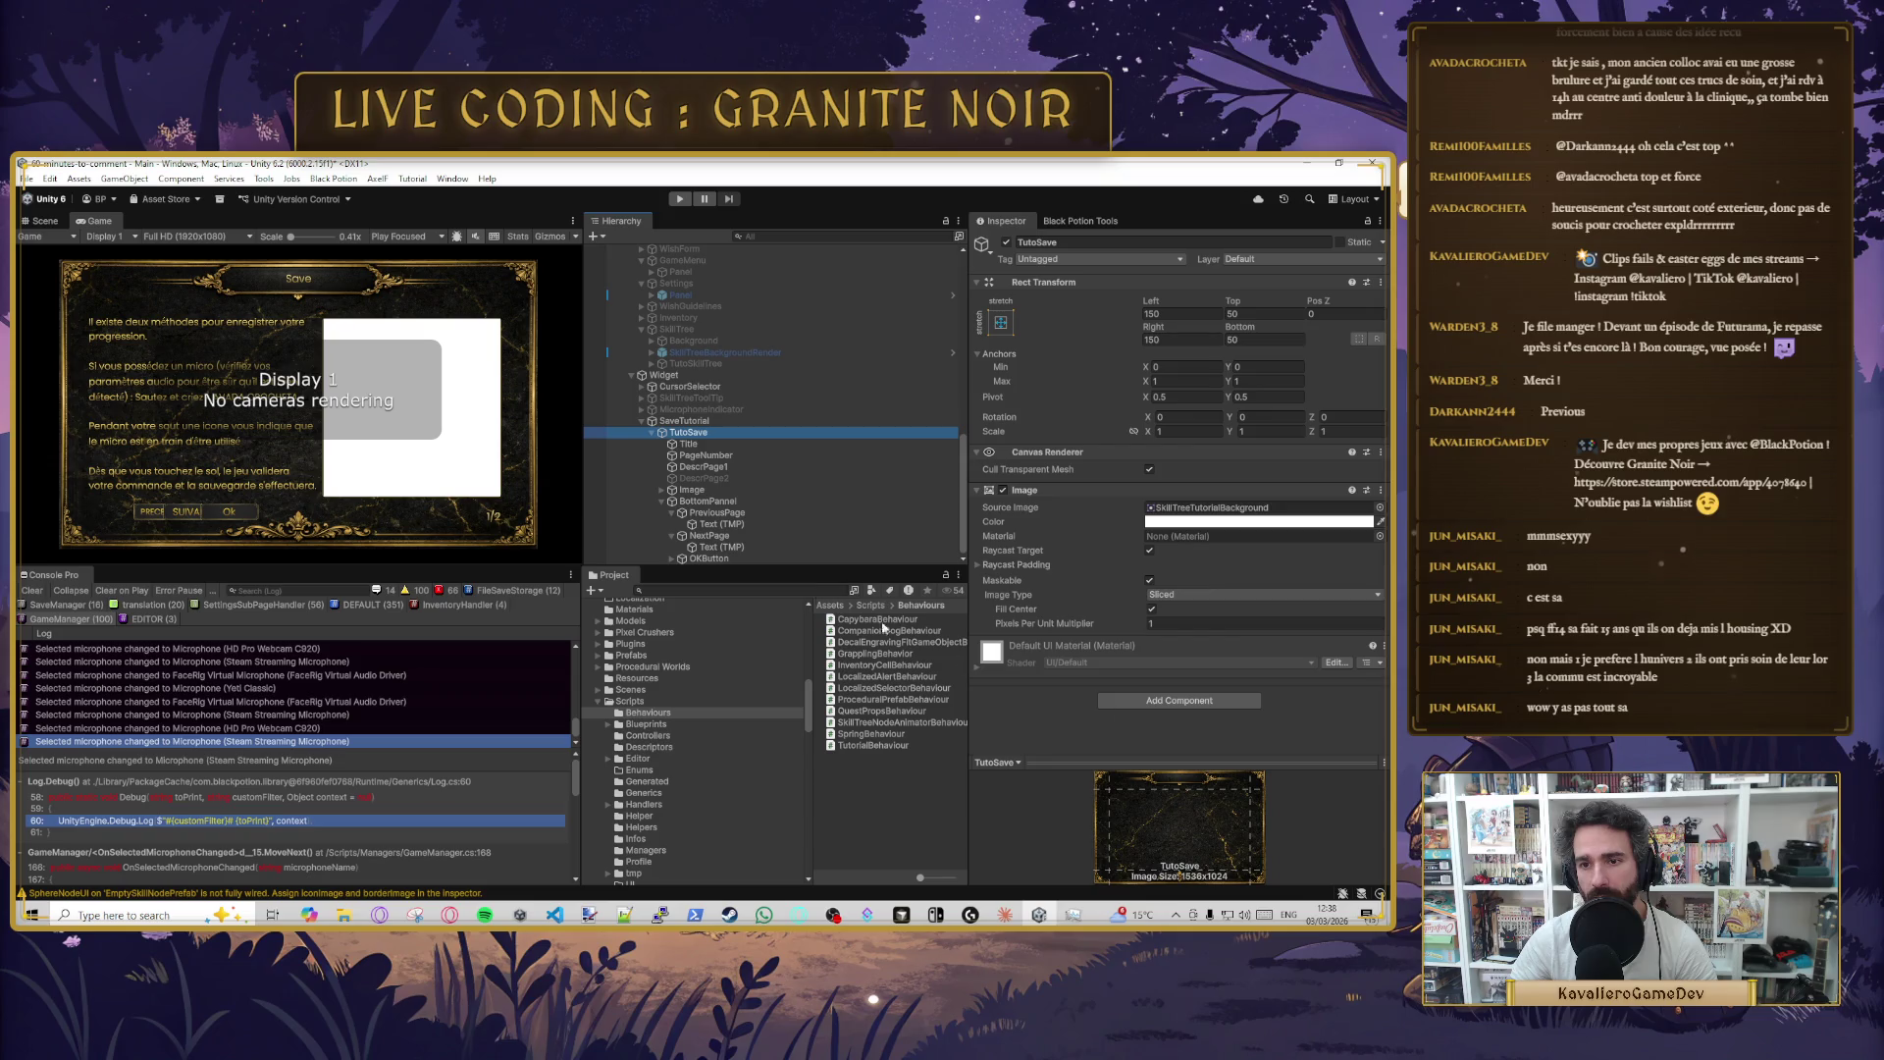
left_click(685, 422)
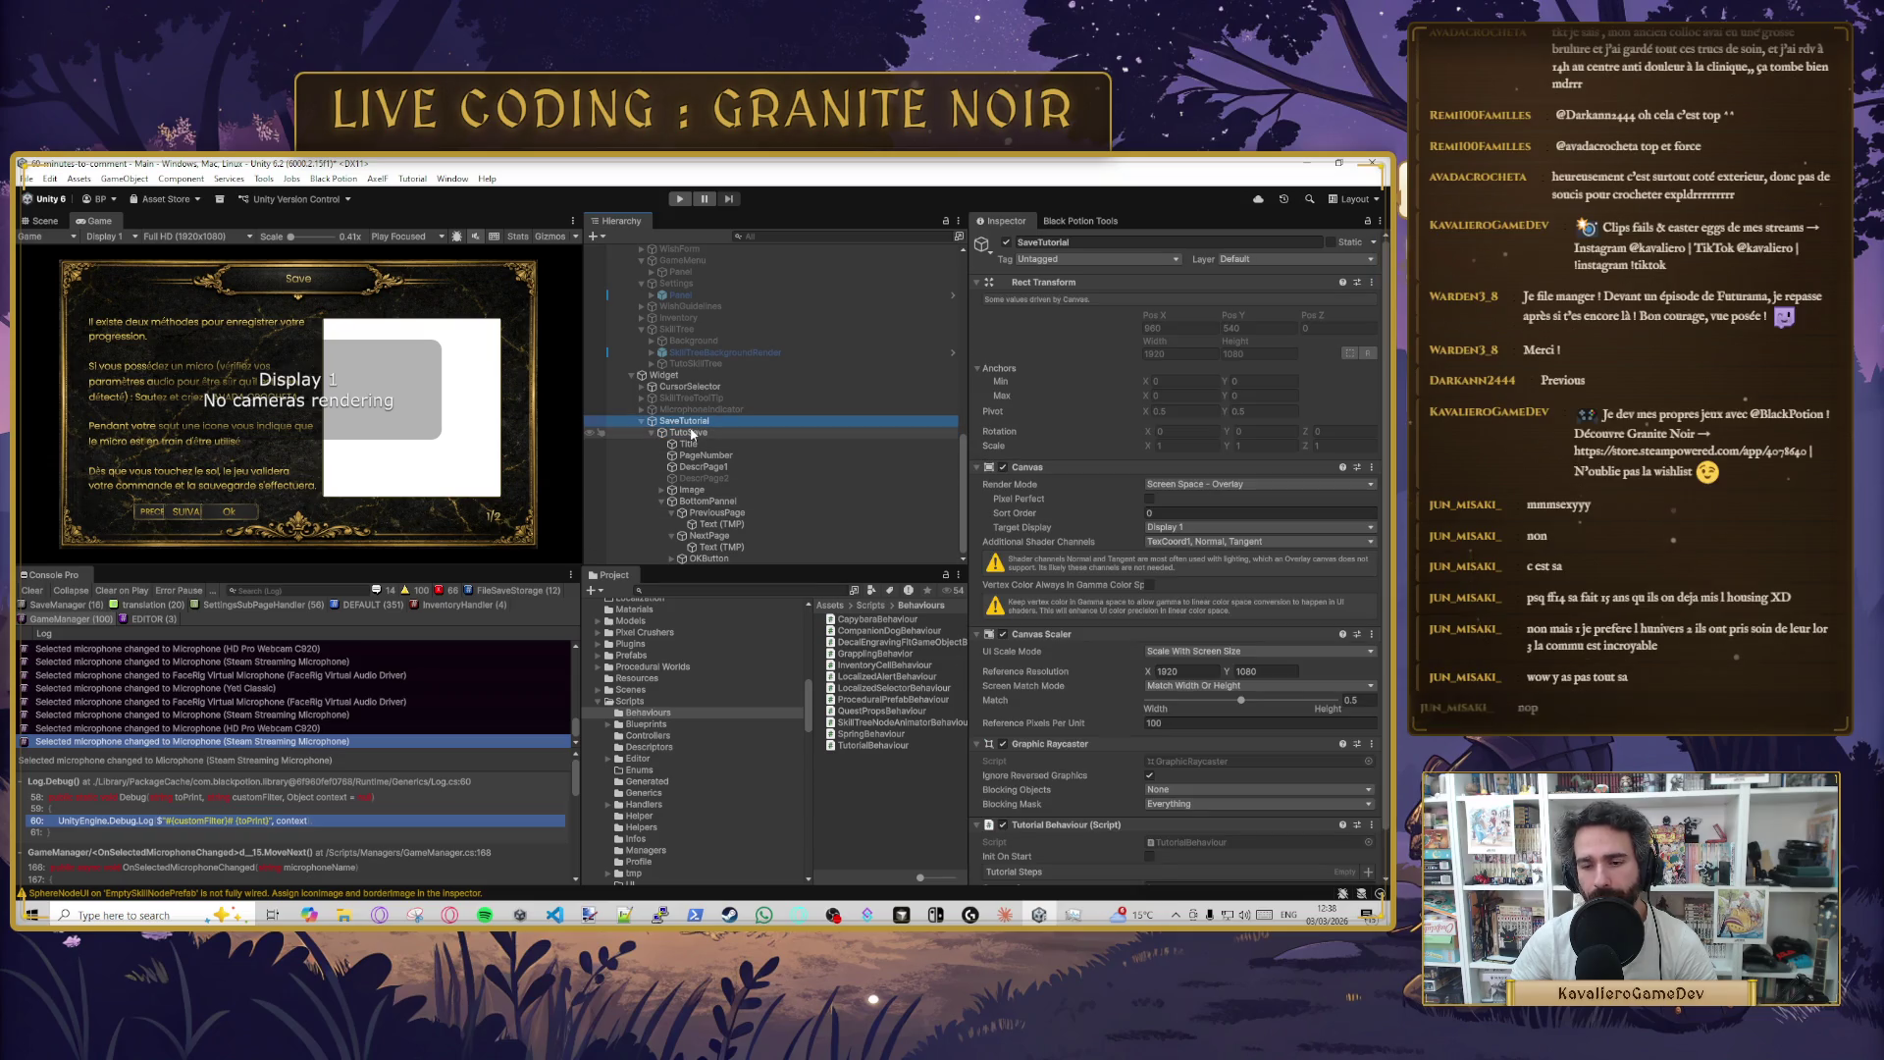
- Remove Tutorial Behaviour from SaveTutorial, add it to TutoSave via the 'tutorial' search, and save
right_click(1082, 825)
left_click(1162, 626)
left_click(694, 433)
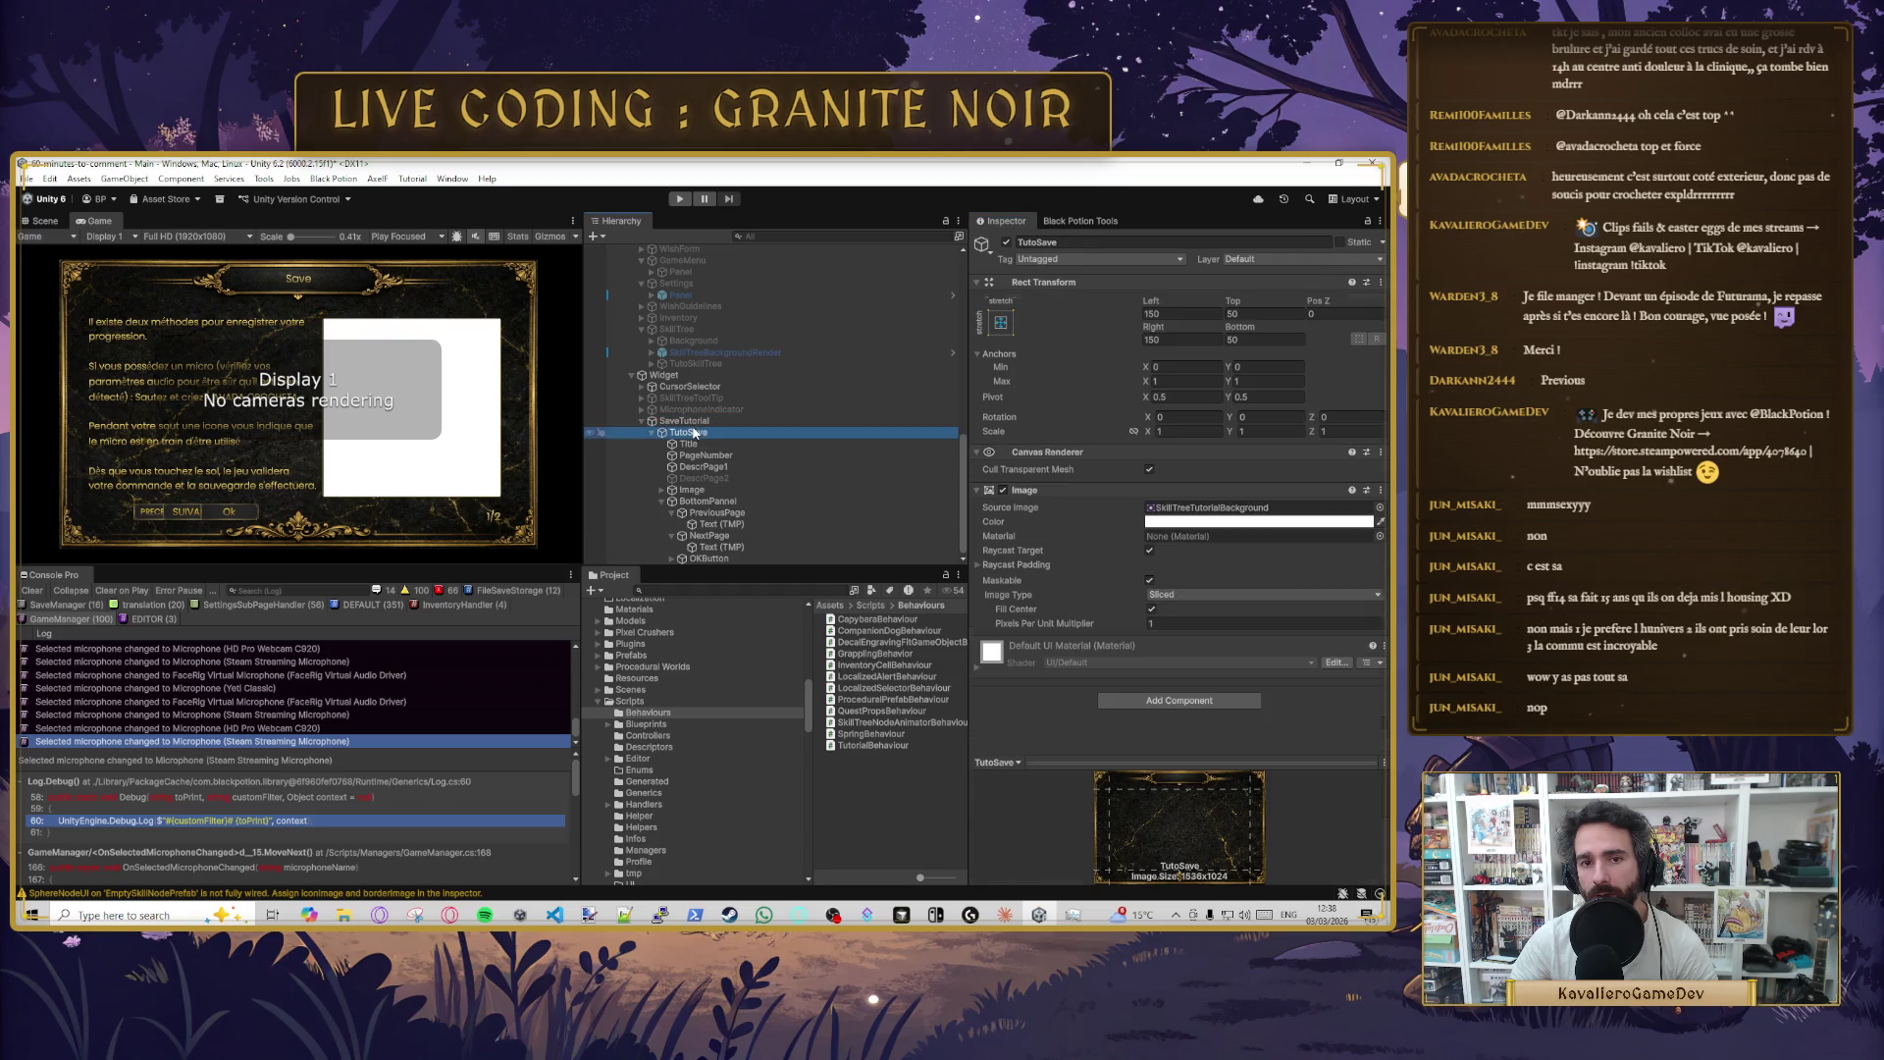
left_click(1141, 700)
type("tutorial")
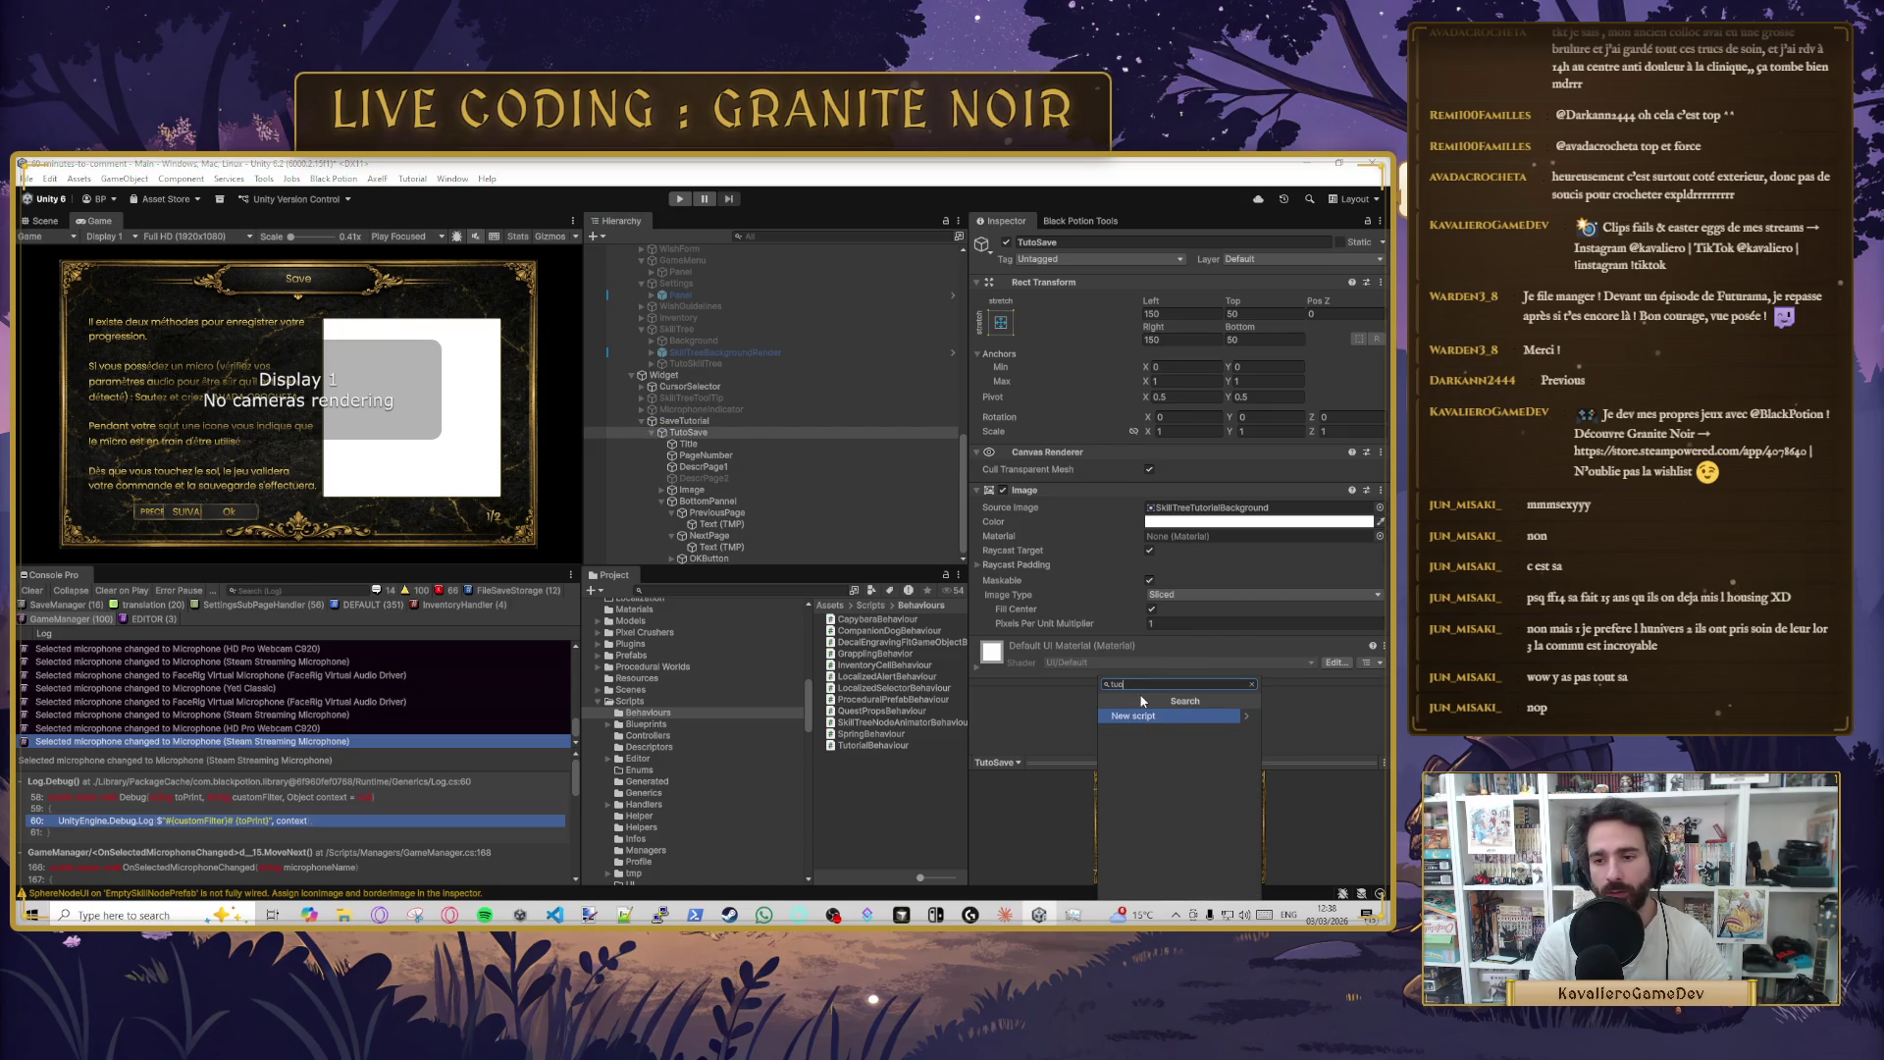
key("Return")
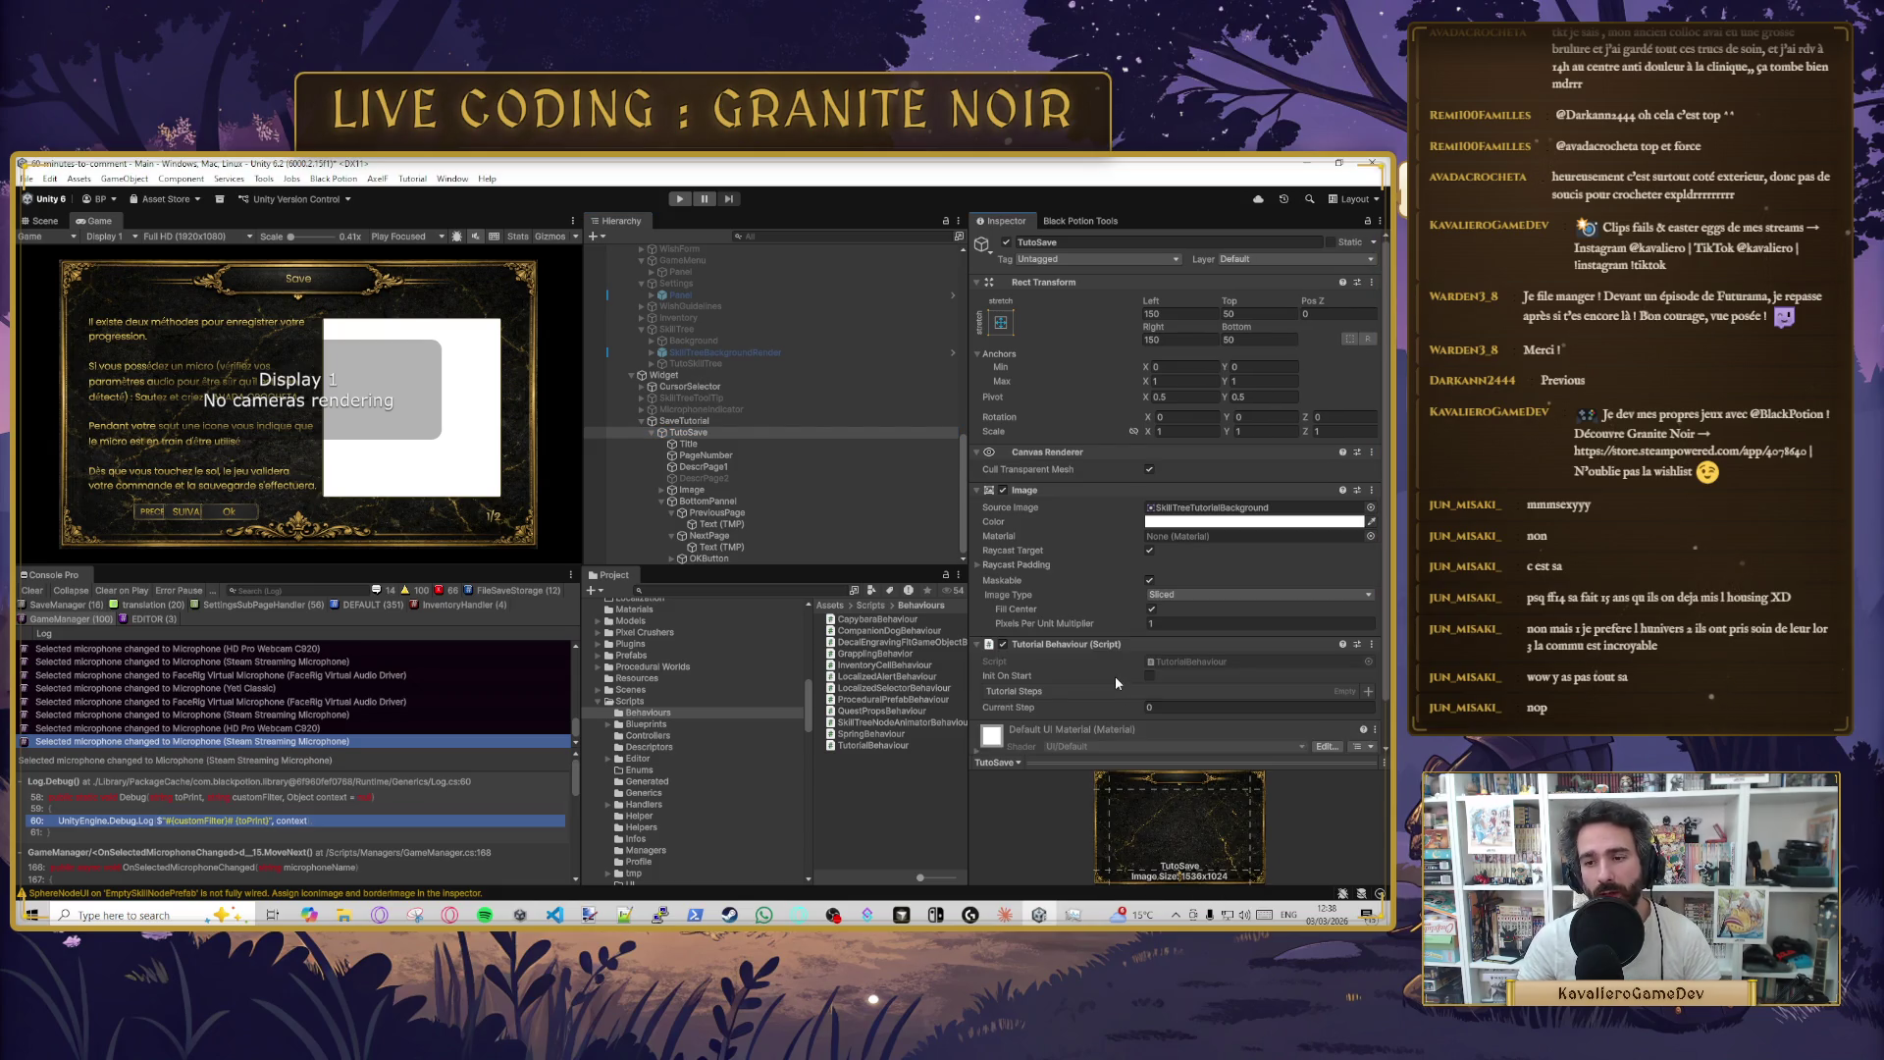
key("ctrl+s")
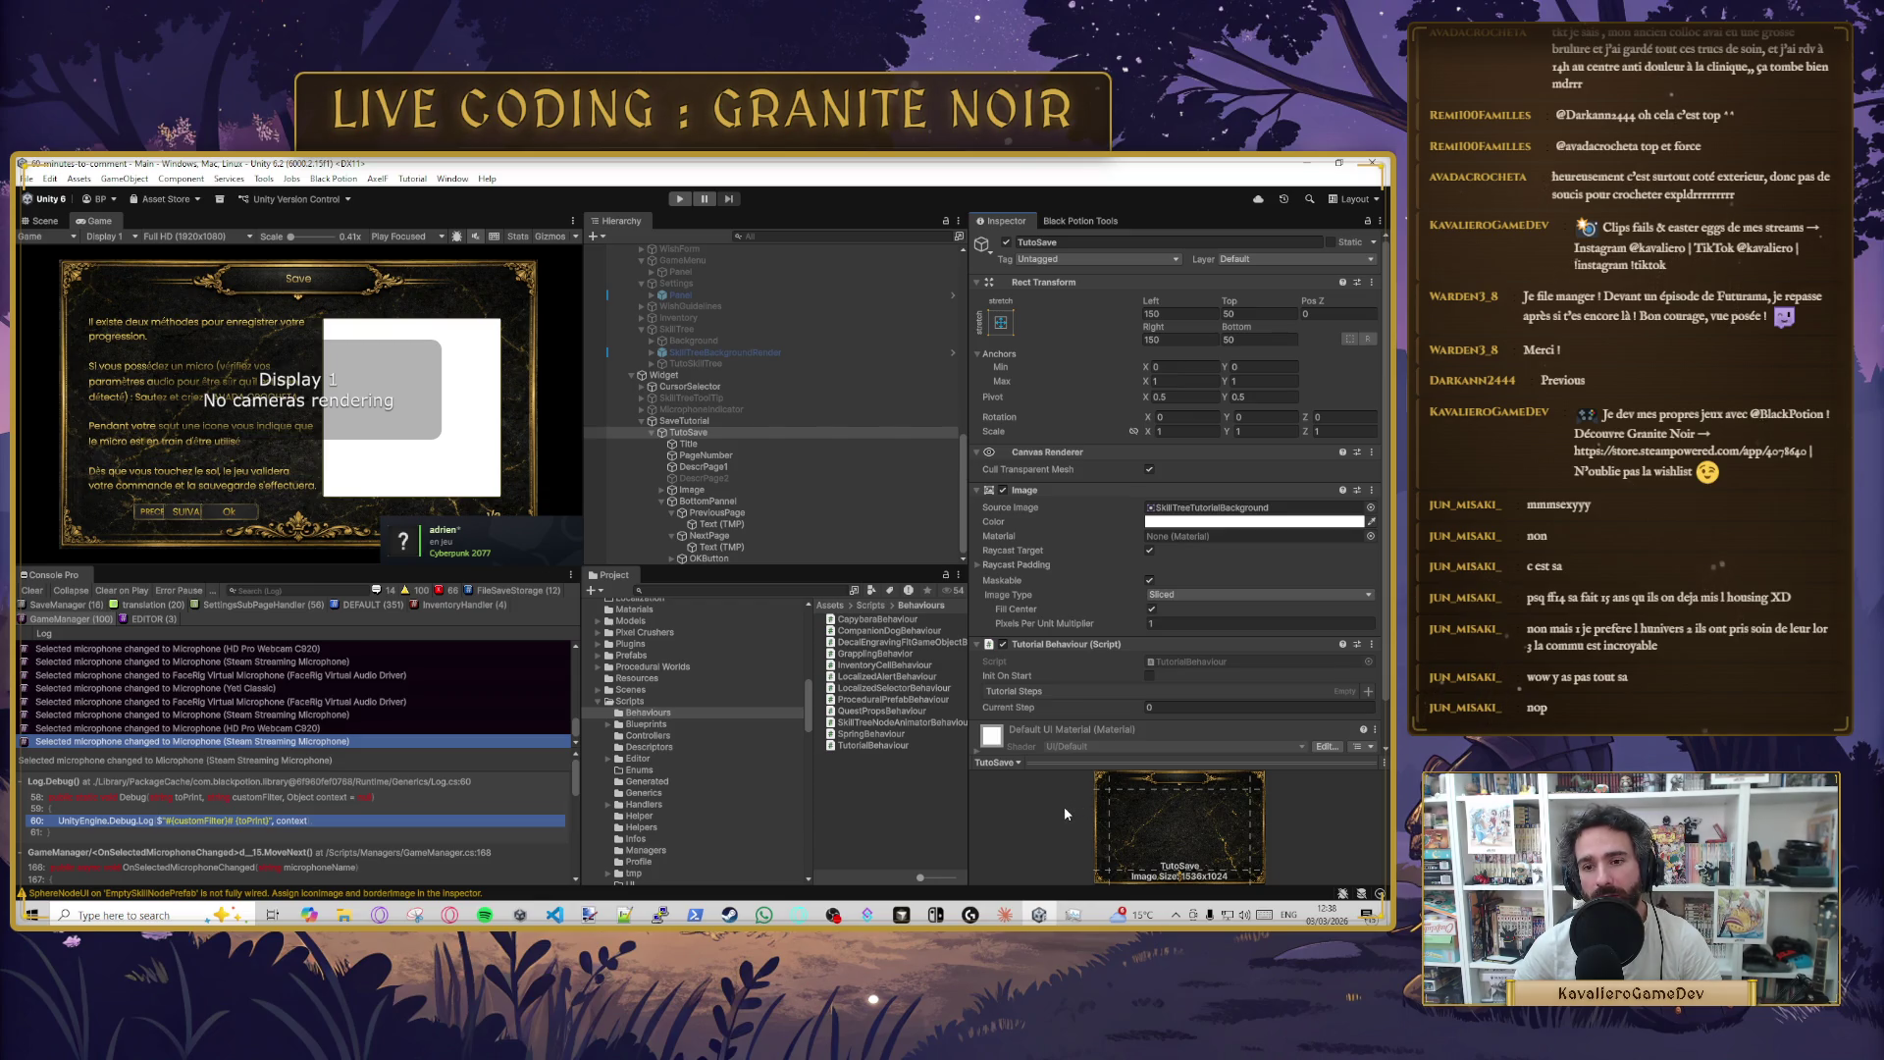
key("alt+Tab")
key("alt+Tab")
key("alt+Tab")
key("alt+Tab")
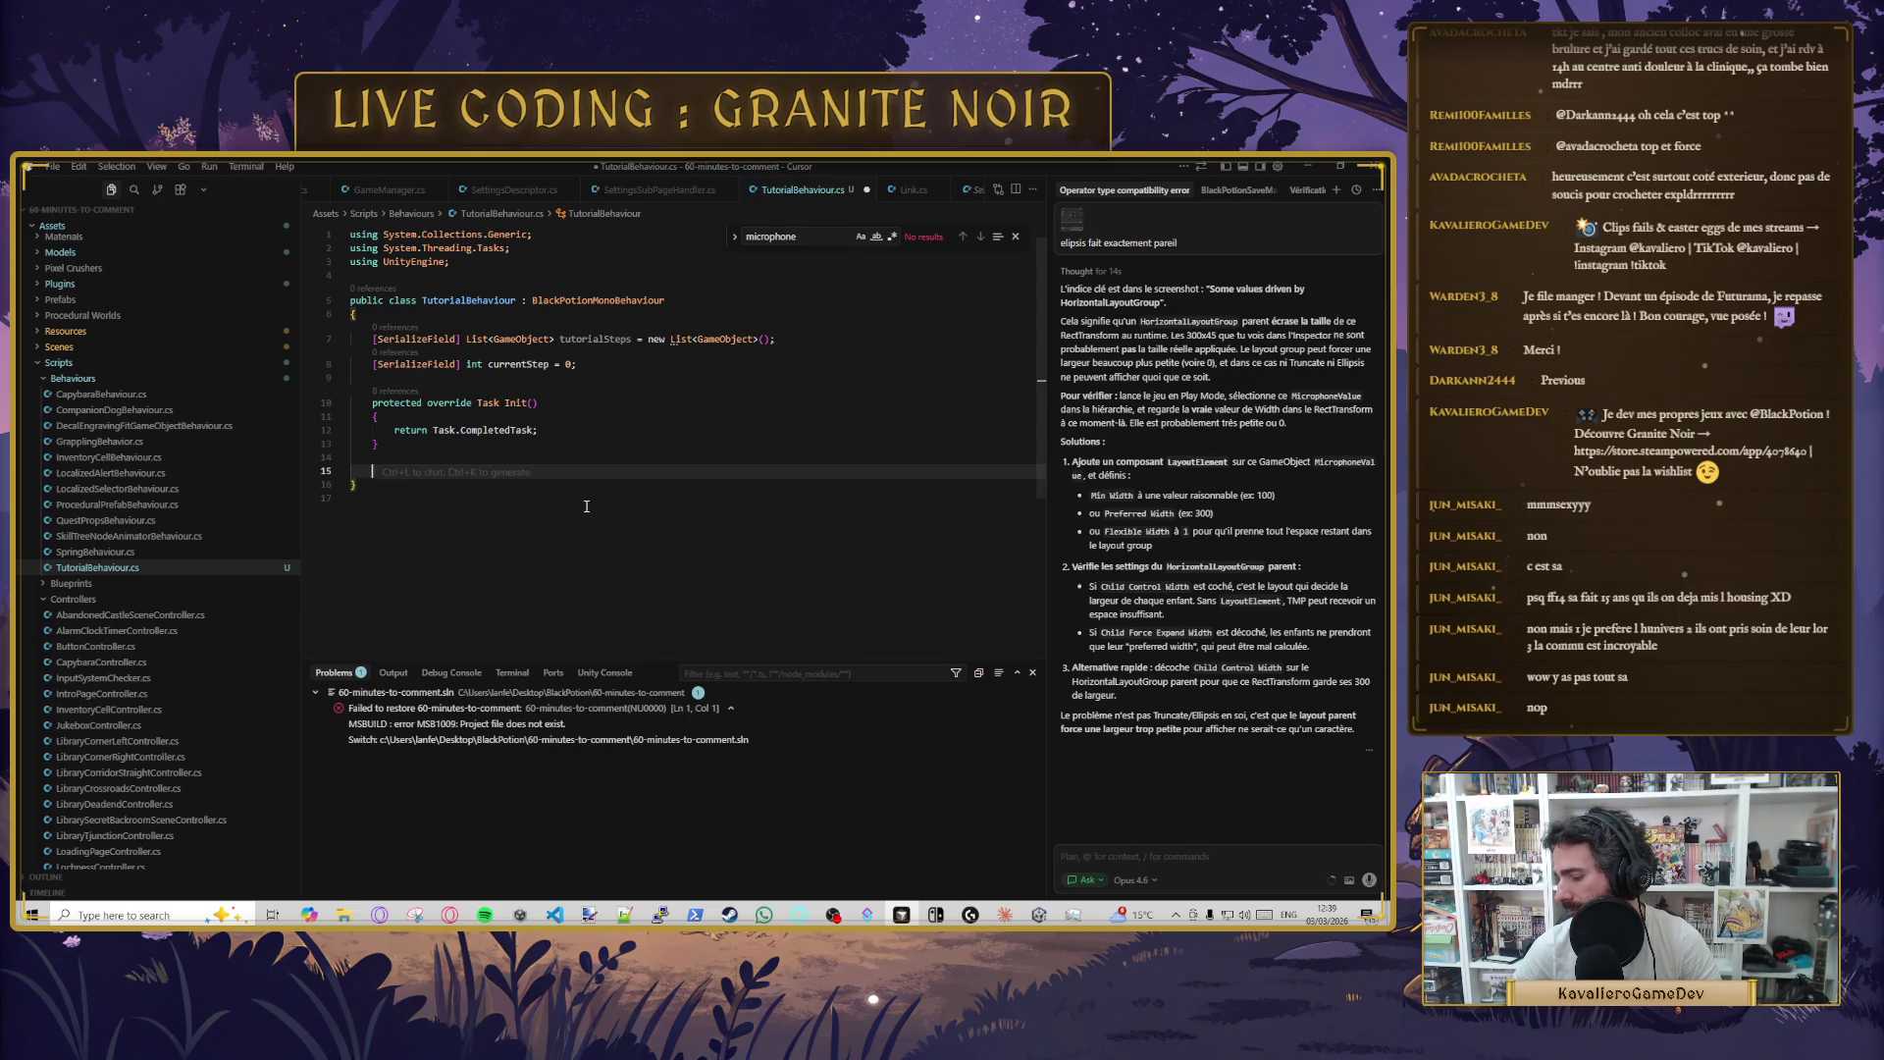
key("alt+Tab")
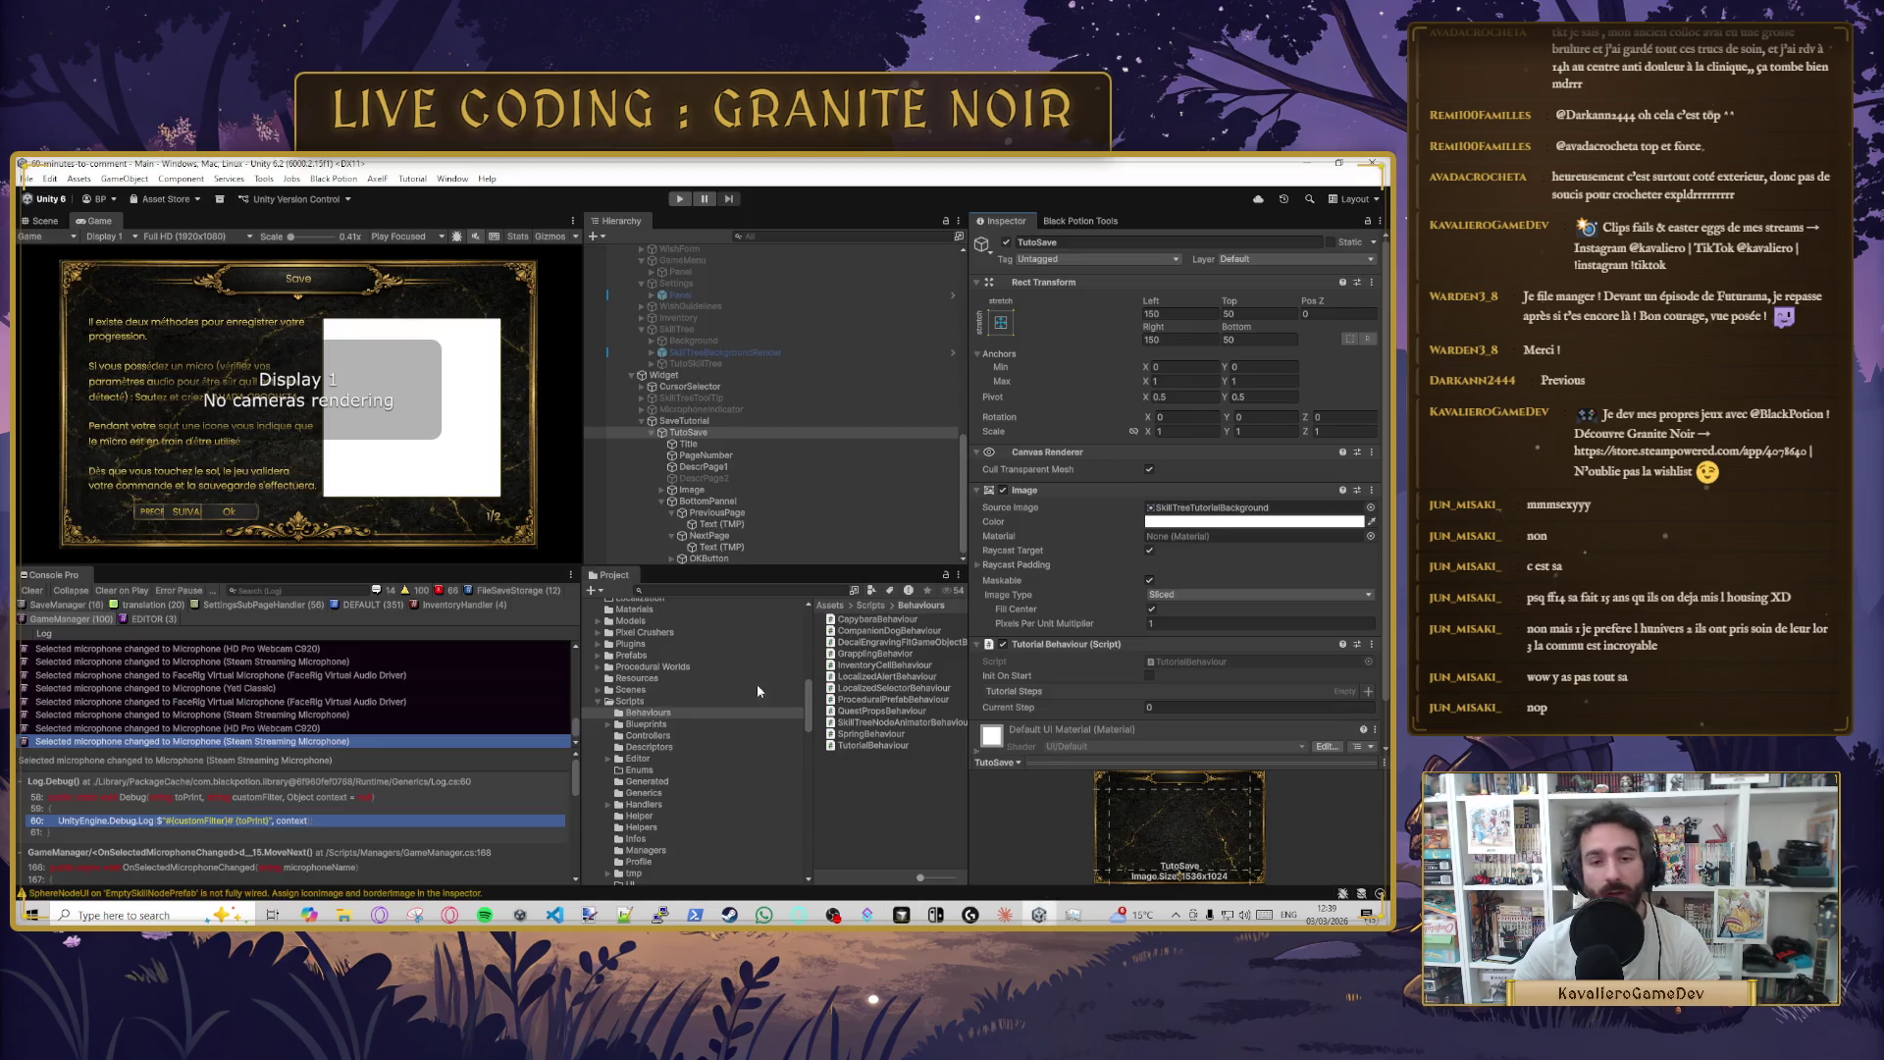
- Create a MonoBehaviour script named TutorialDescriptor in the Scripts/Descriptors folder
left_click(661, 745)
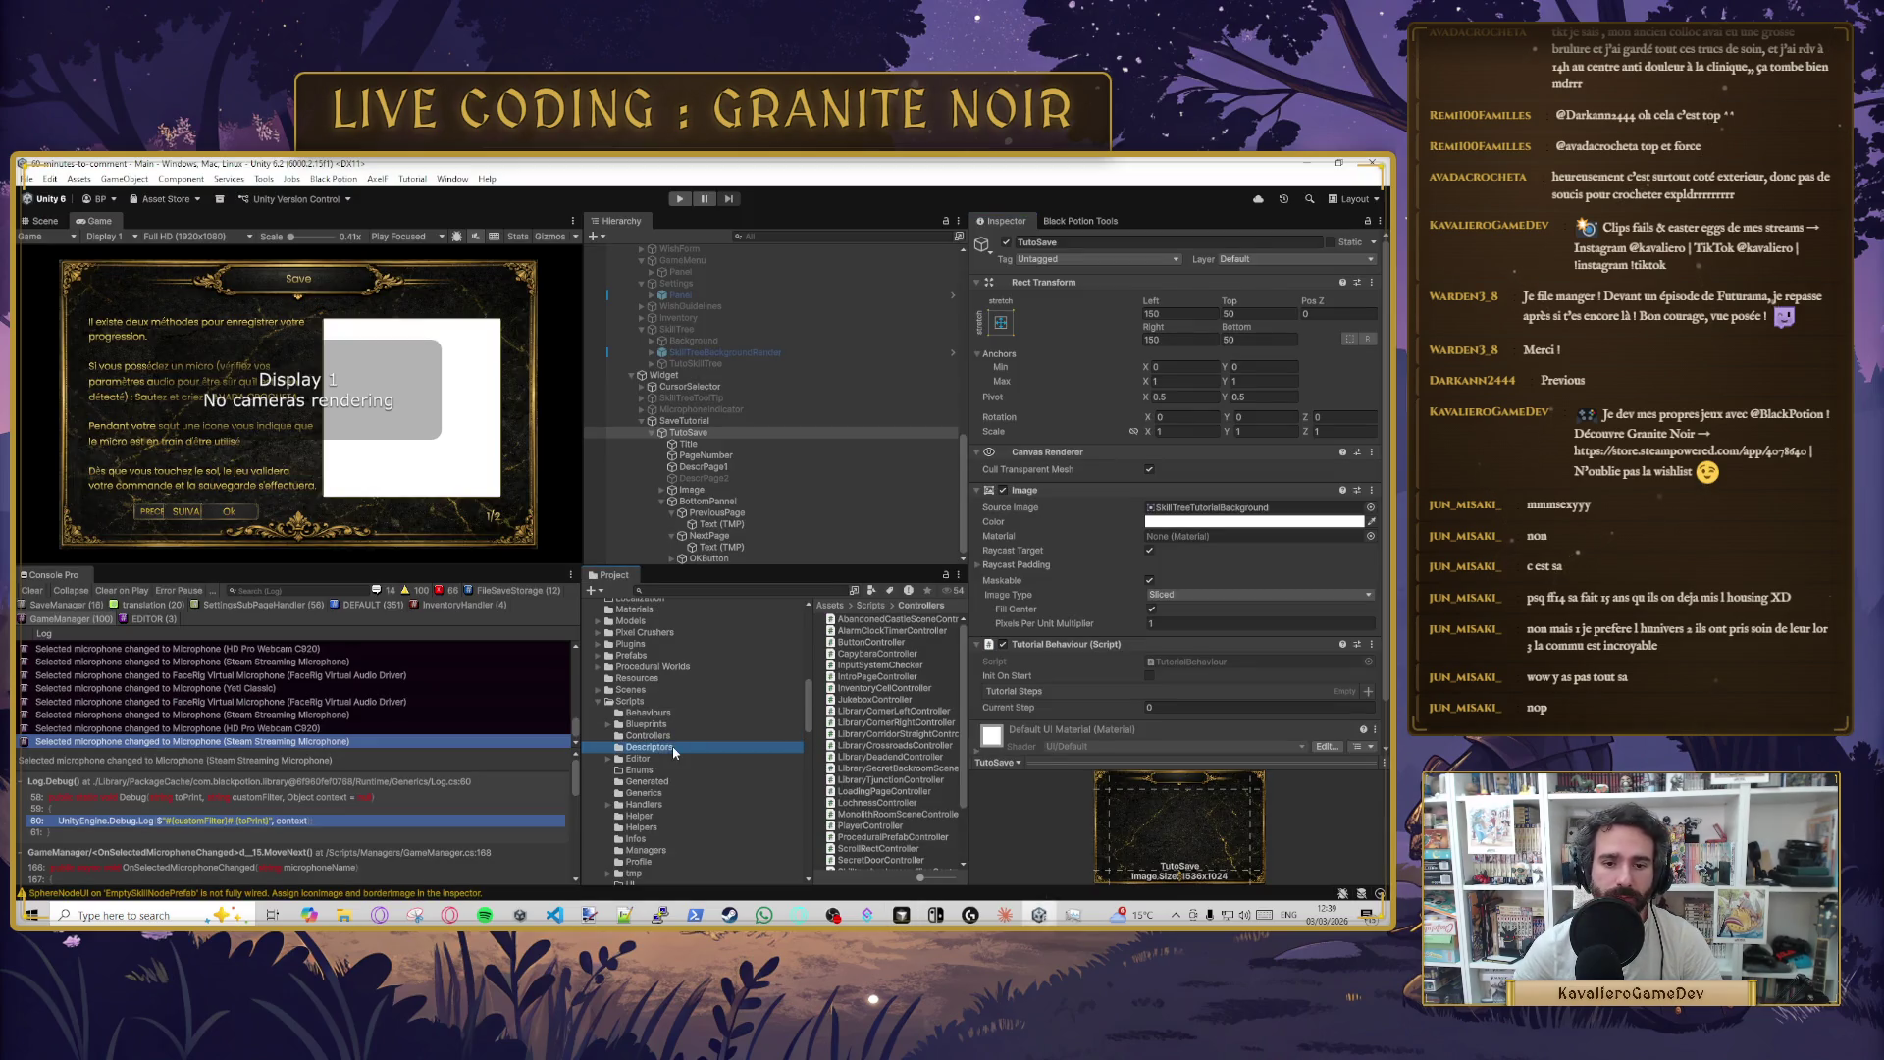
right_click(822, 797)
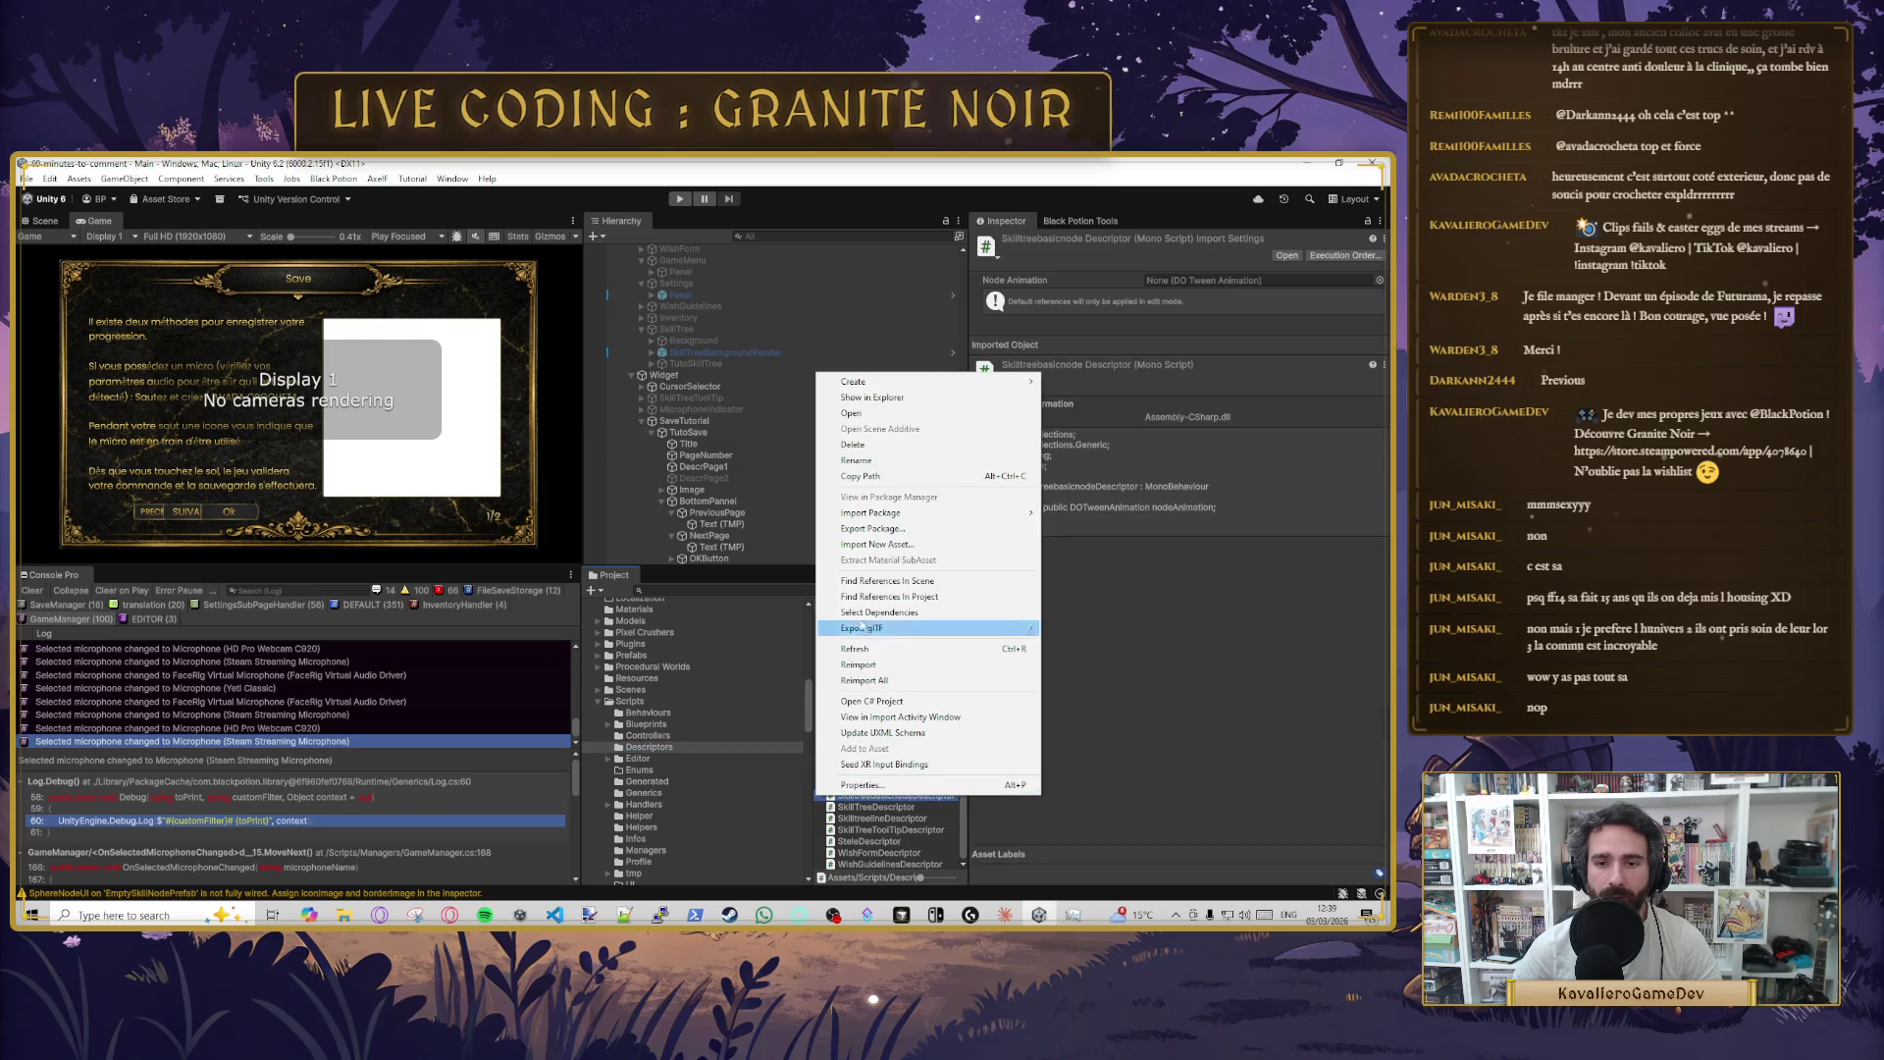
mouse_move(889, 387)
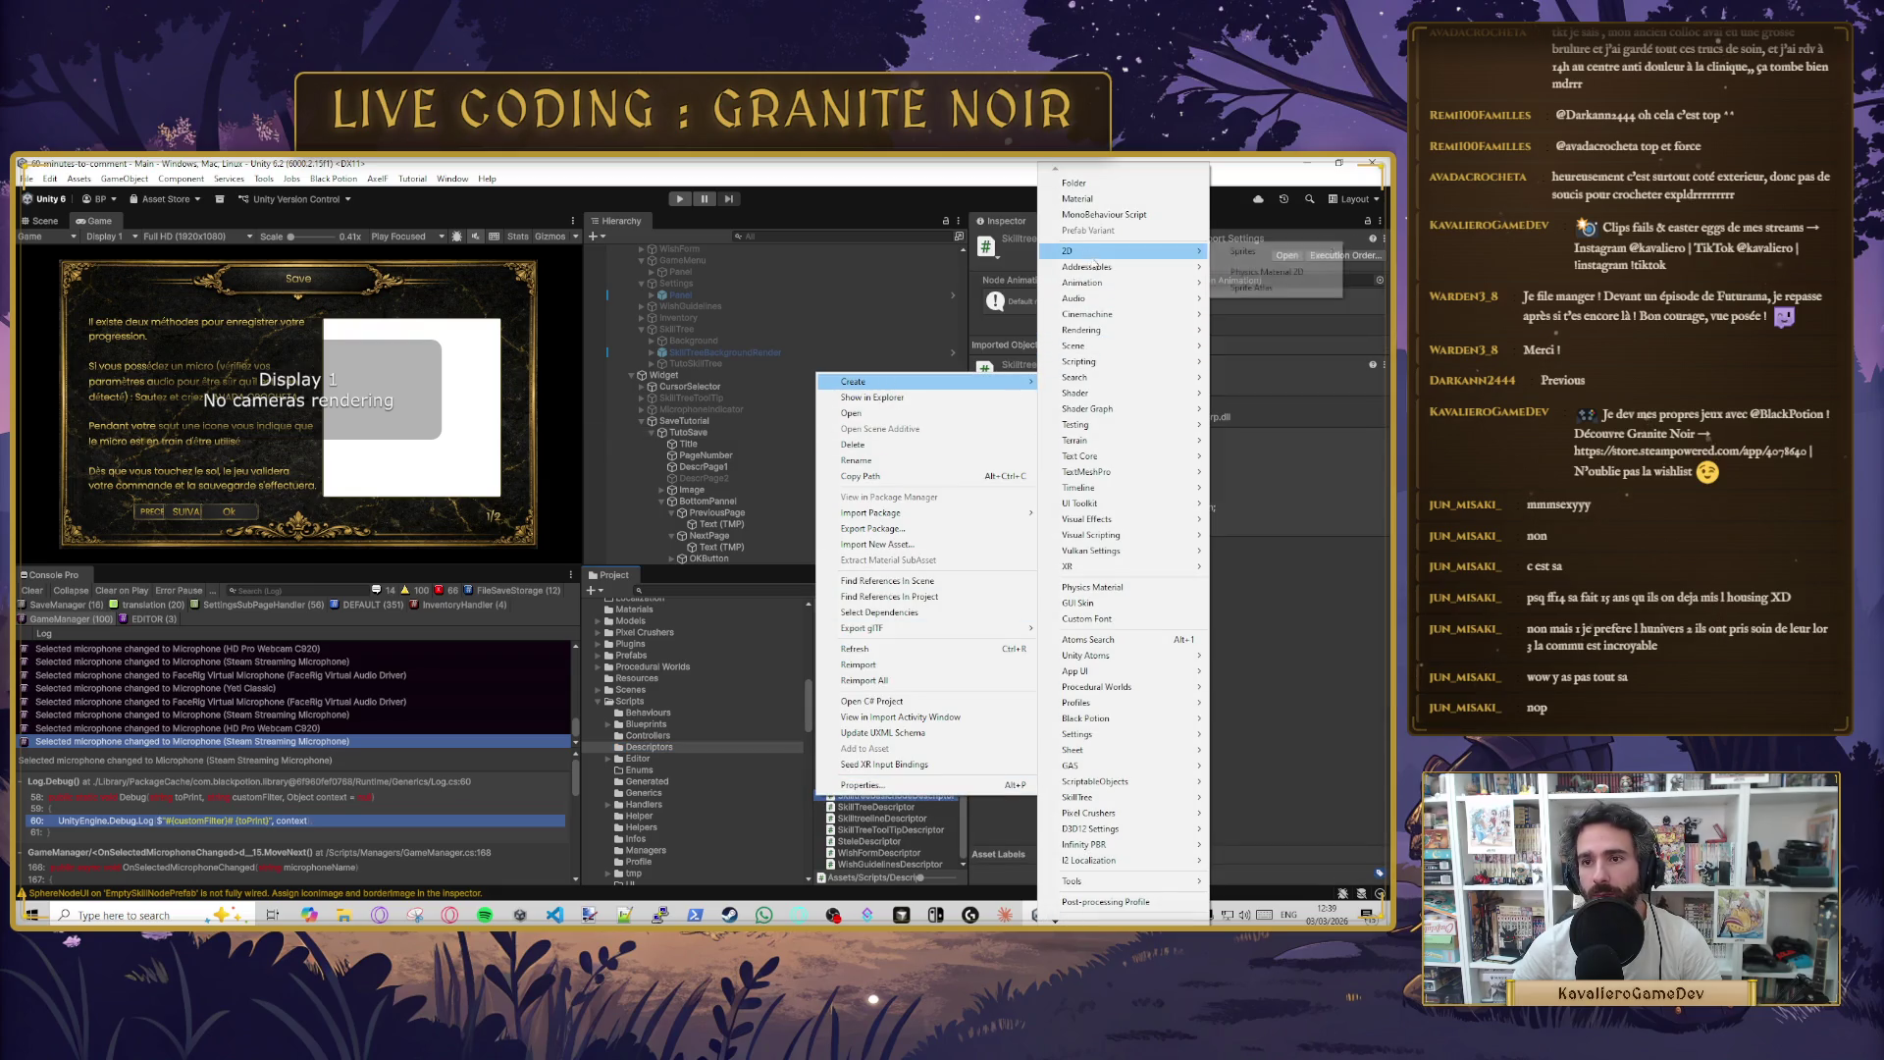
mouse_move(1135, 336)
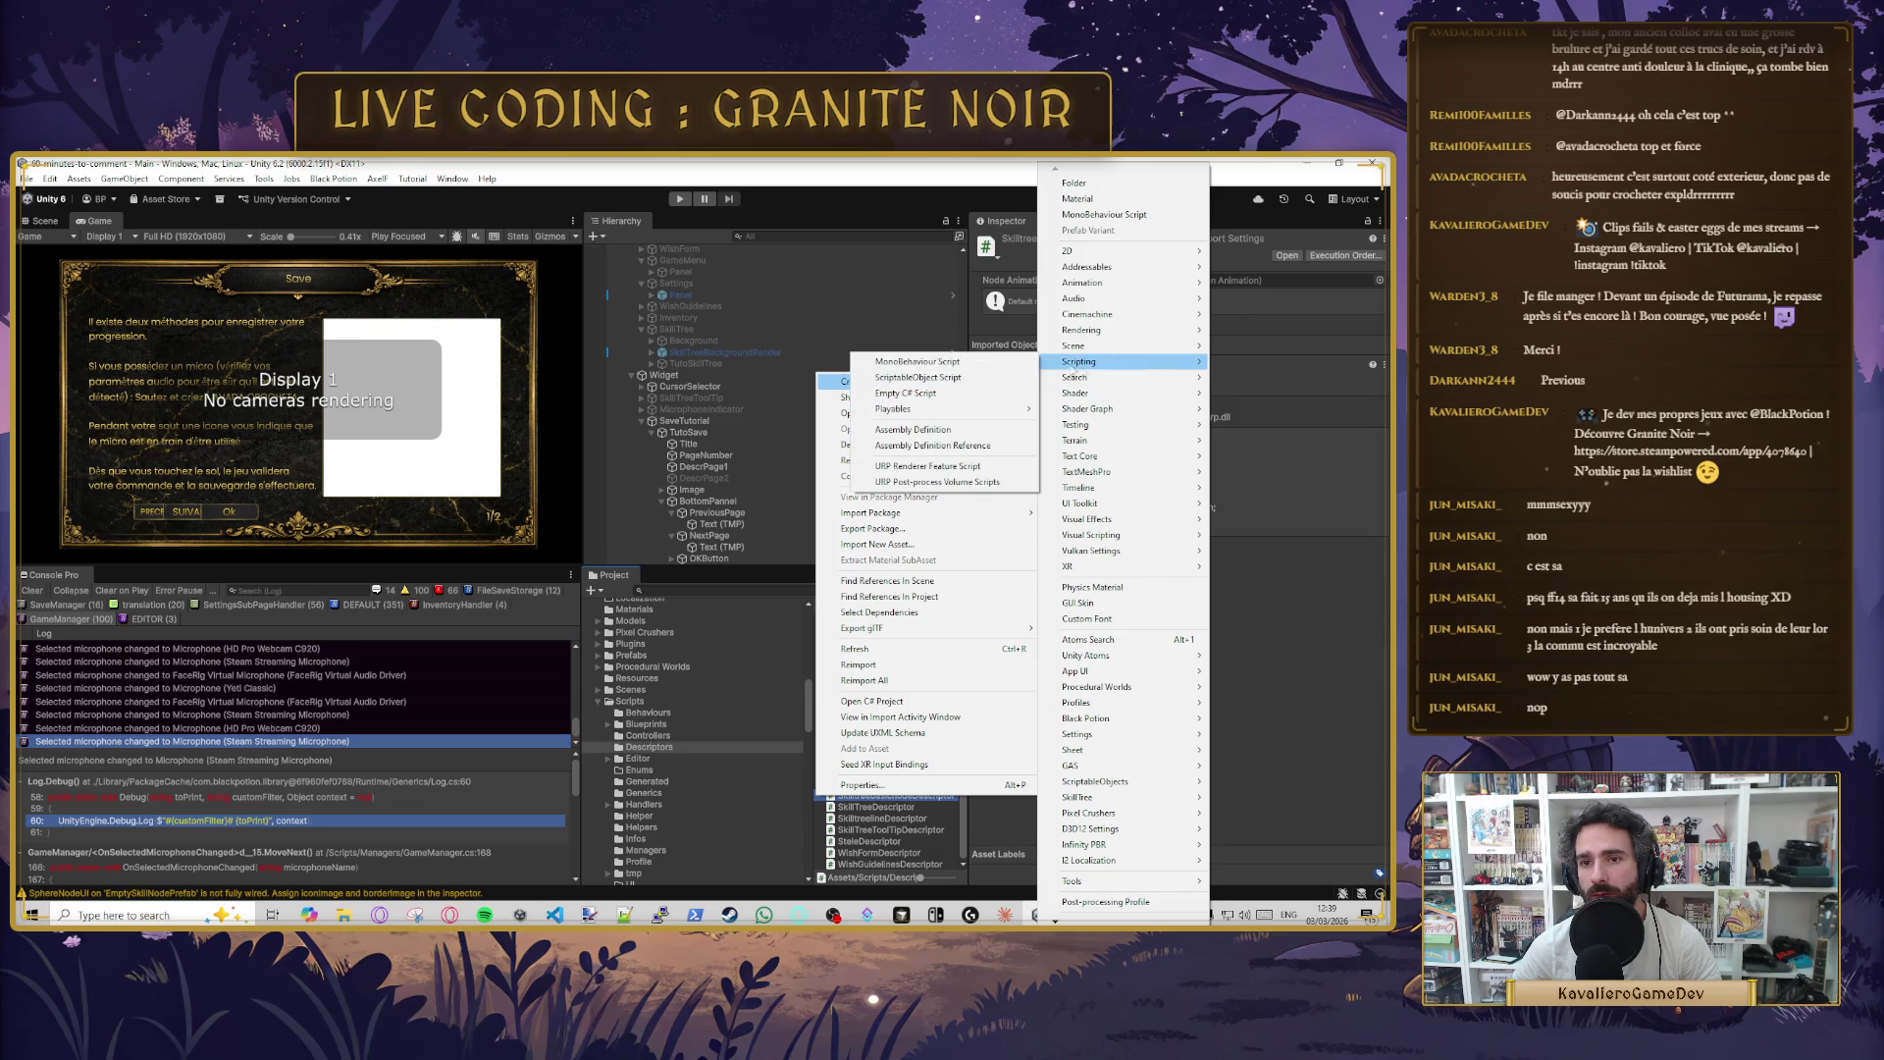
left_click(1010, 367)
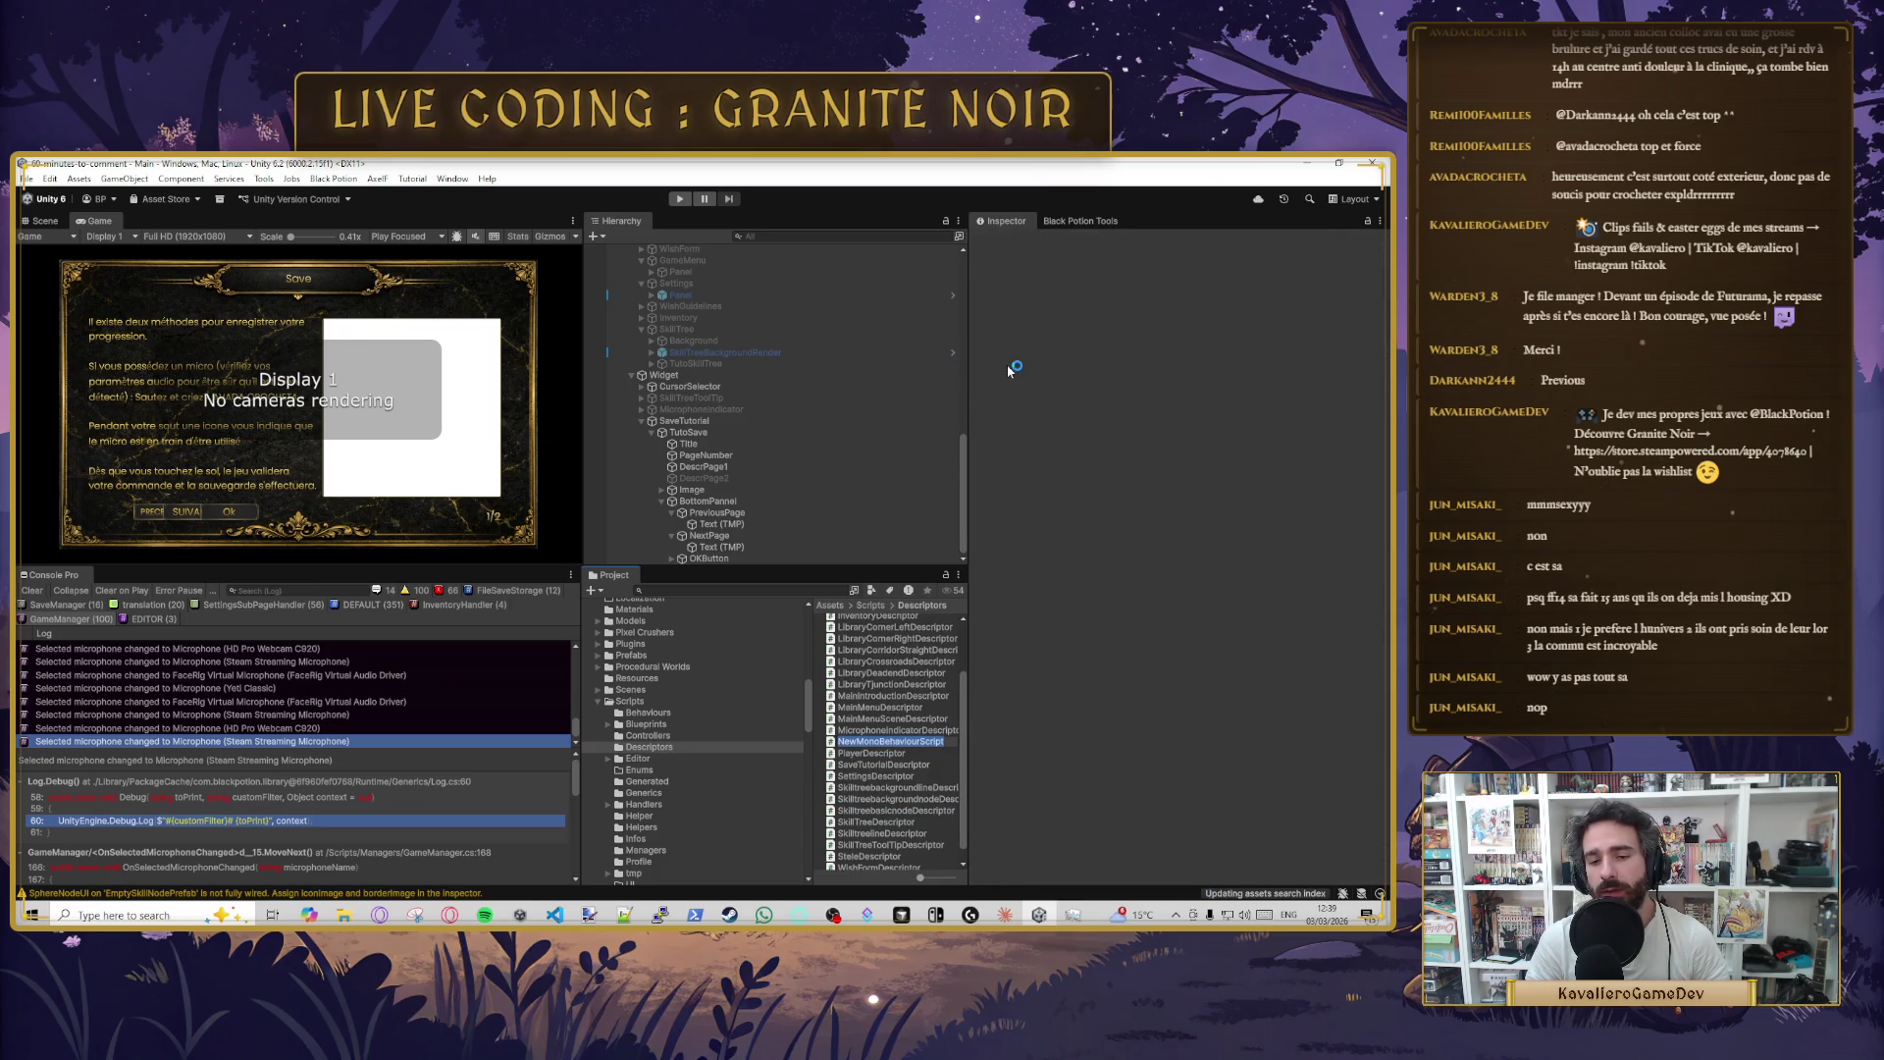
type("Tuto")
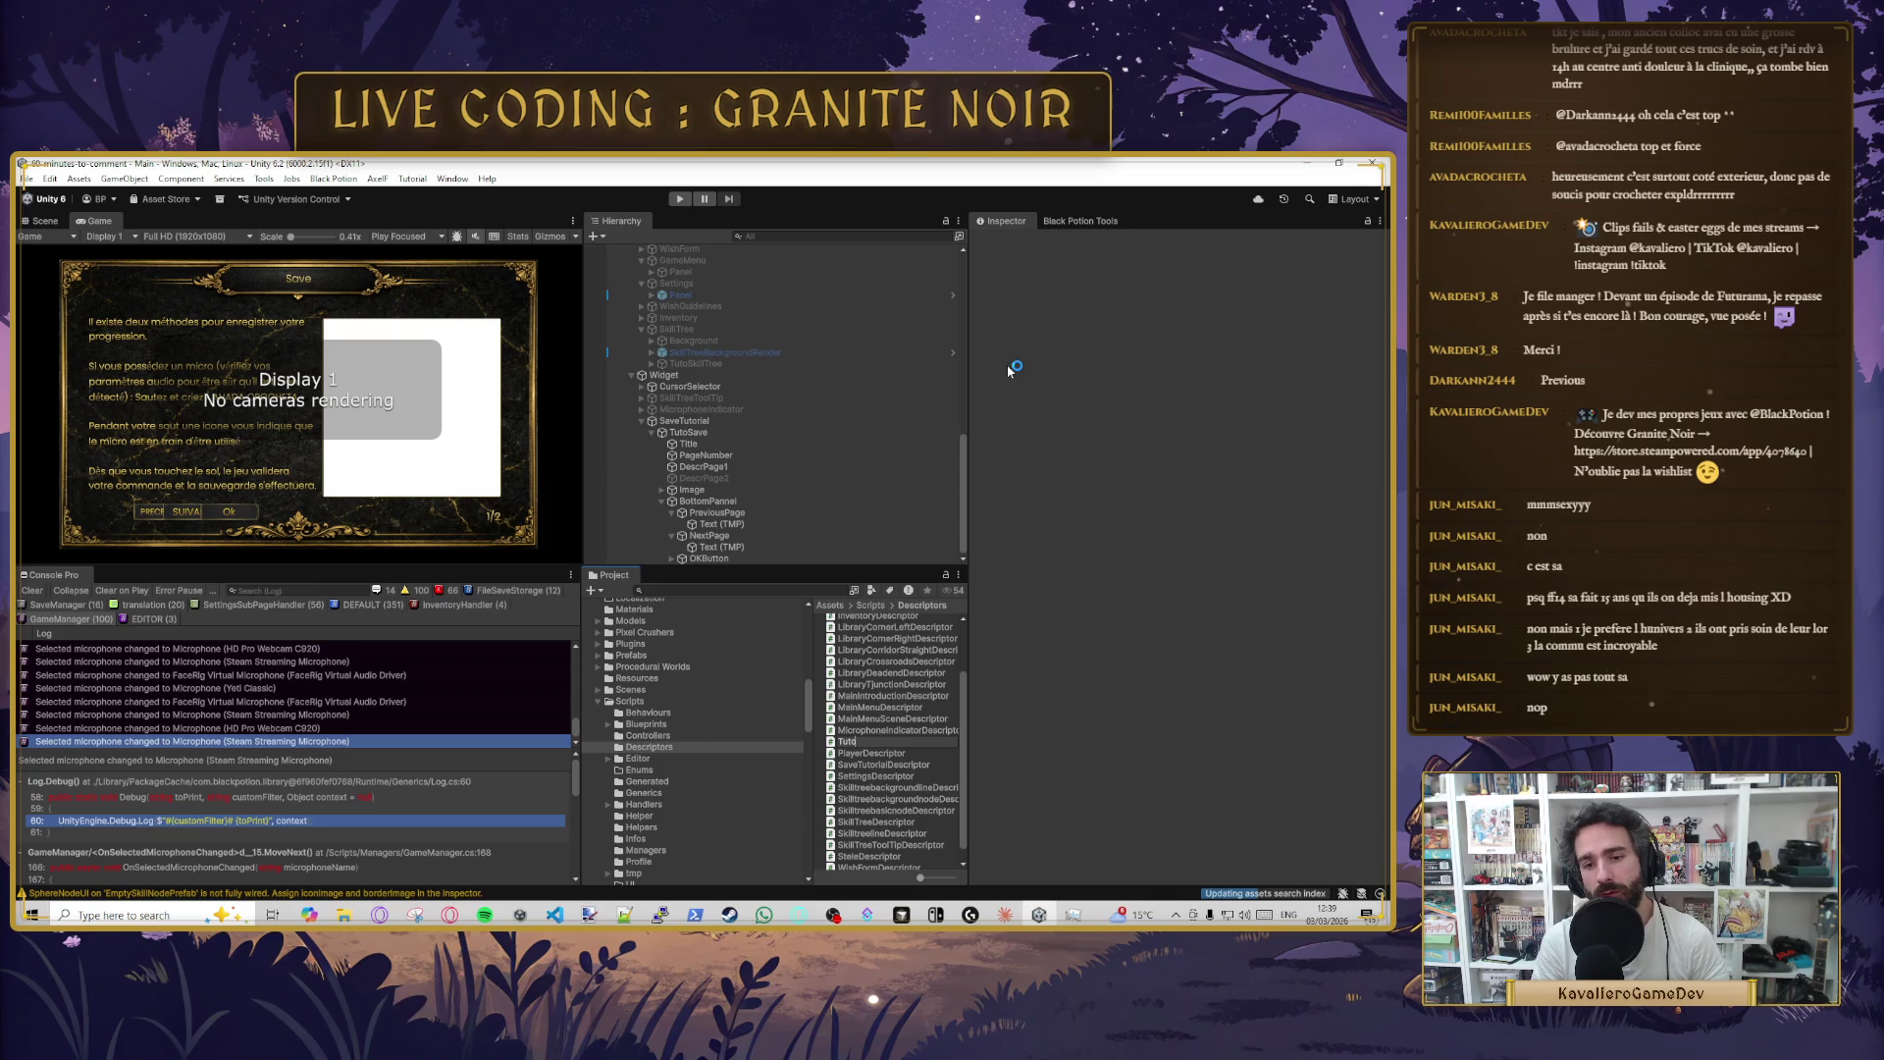
type("r")
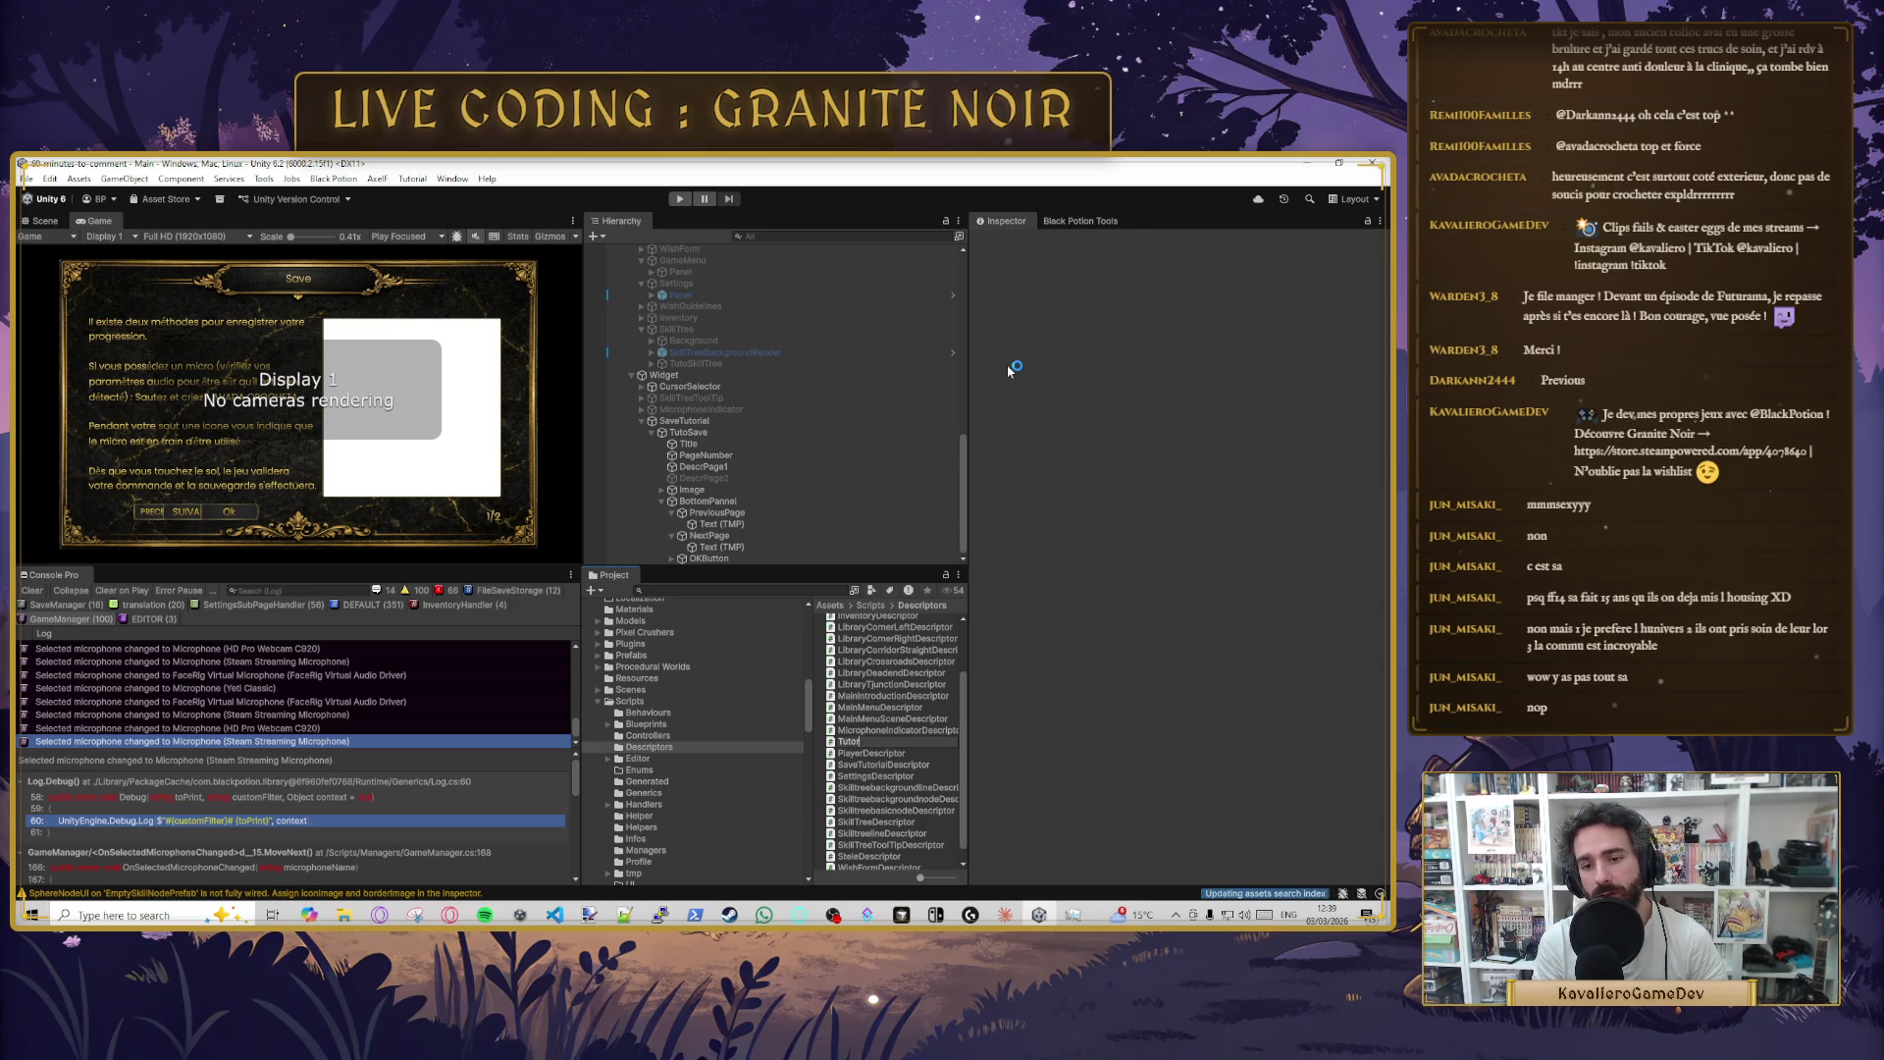
type("ialDescriptor")
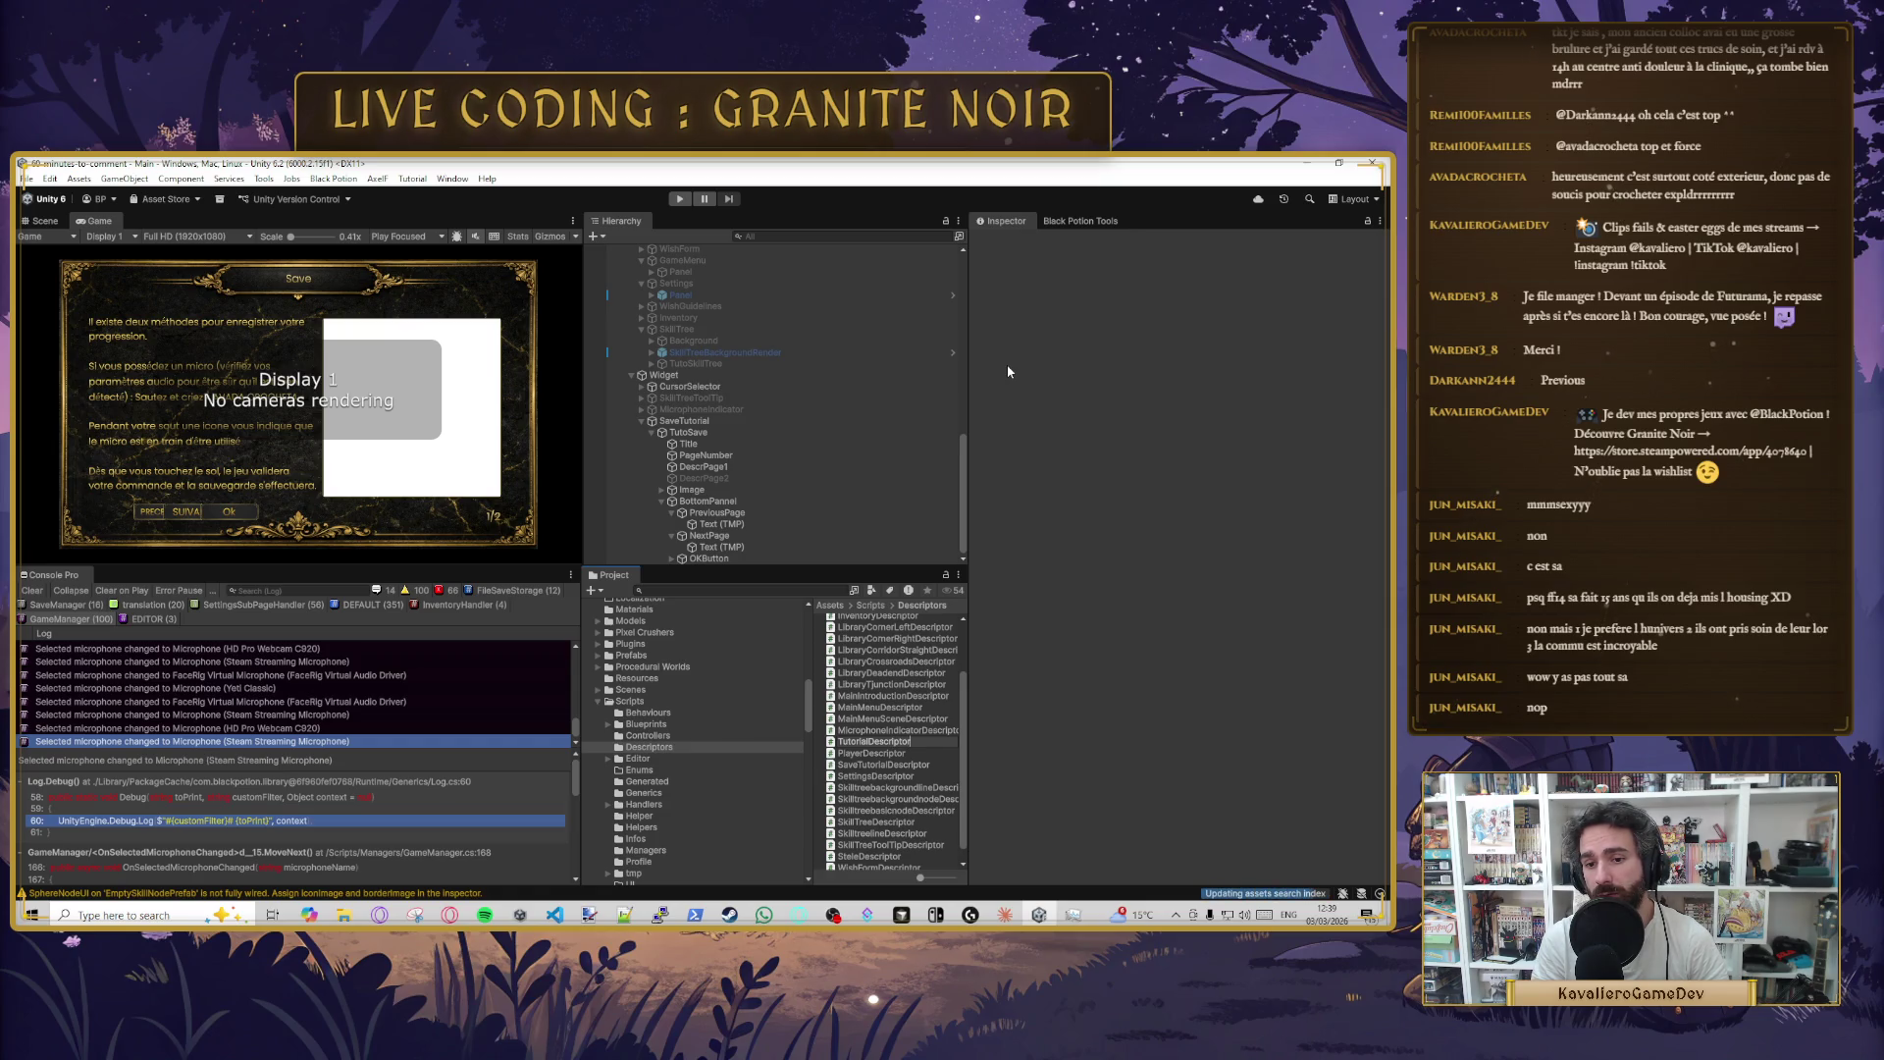
key("Return")
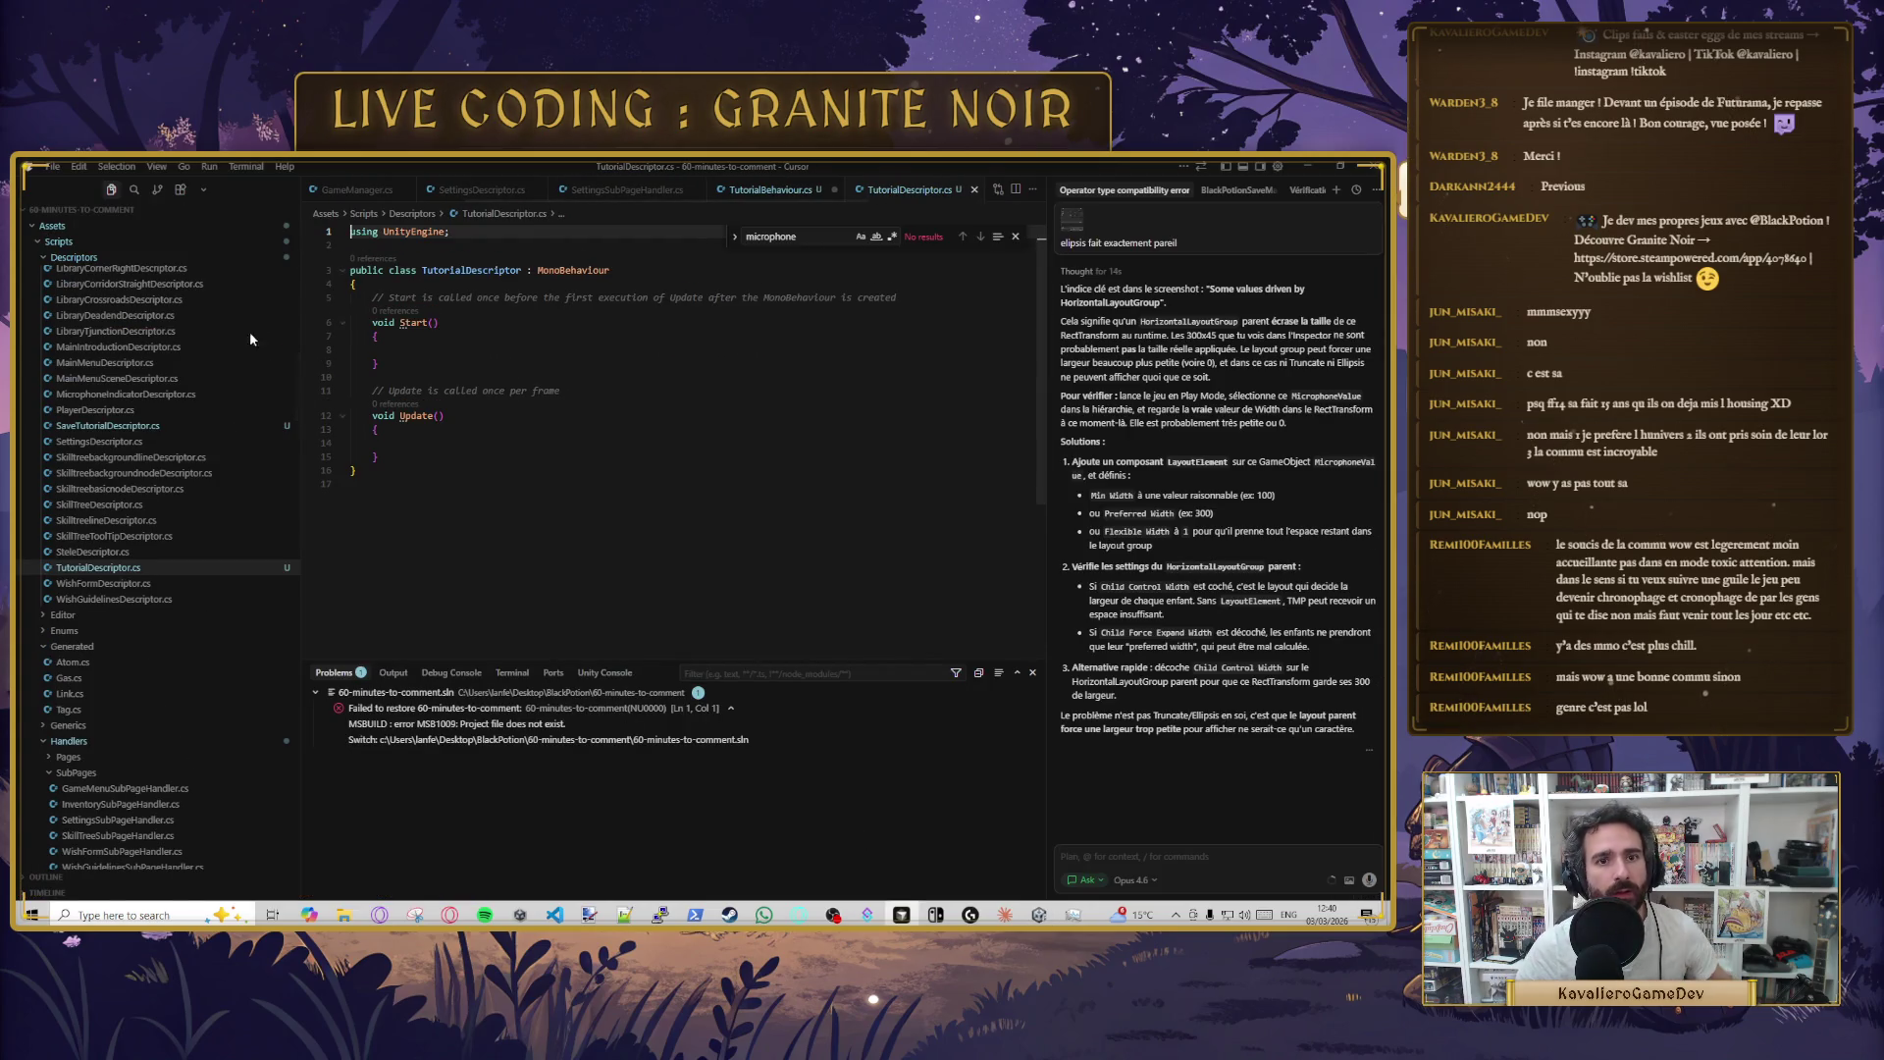
- Select the template Start and Update methods in TutorialDescriptor.cs
left_click_drag(353, 469, 355, 298)
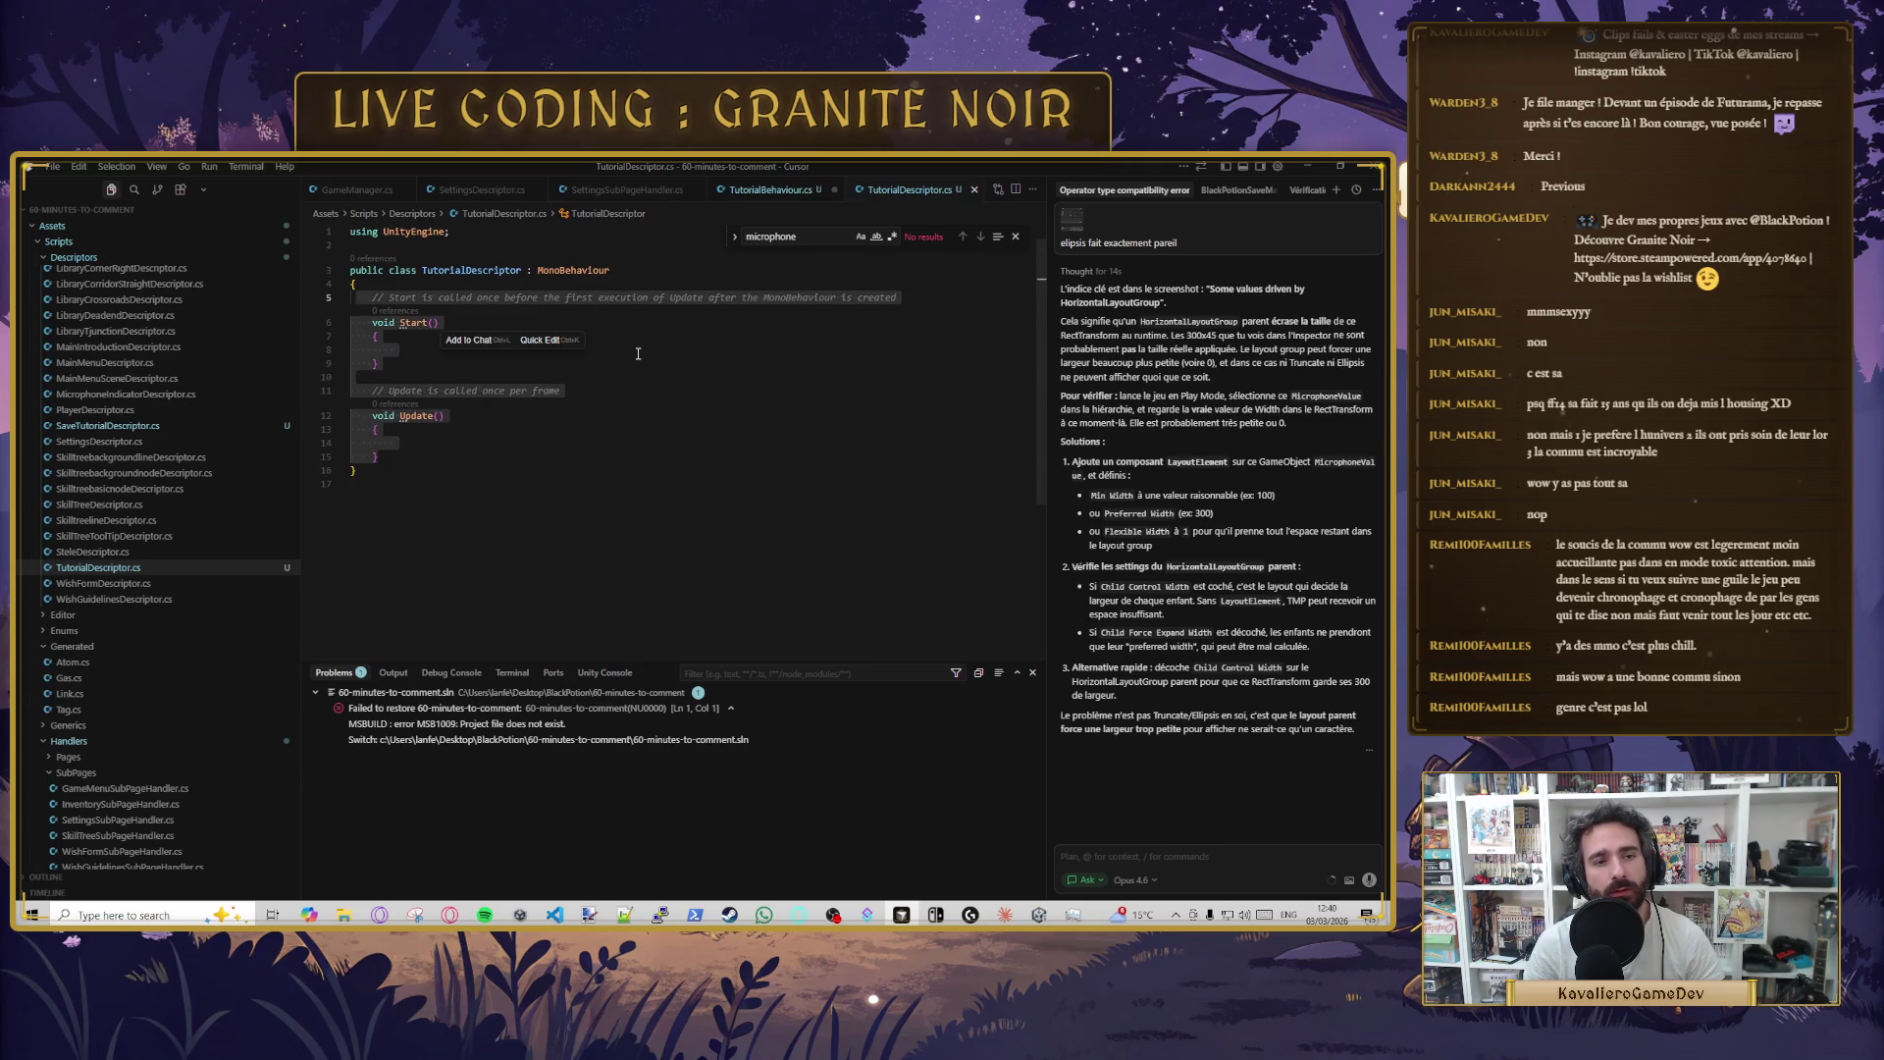
- Replace the template methods with a field line, erasing the suggested step prefab field names
key("BackSpace")
key("Tab")
type("S")
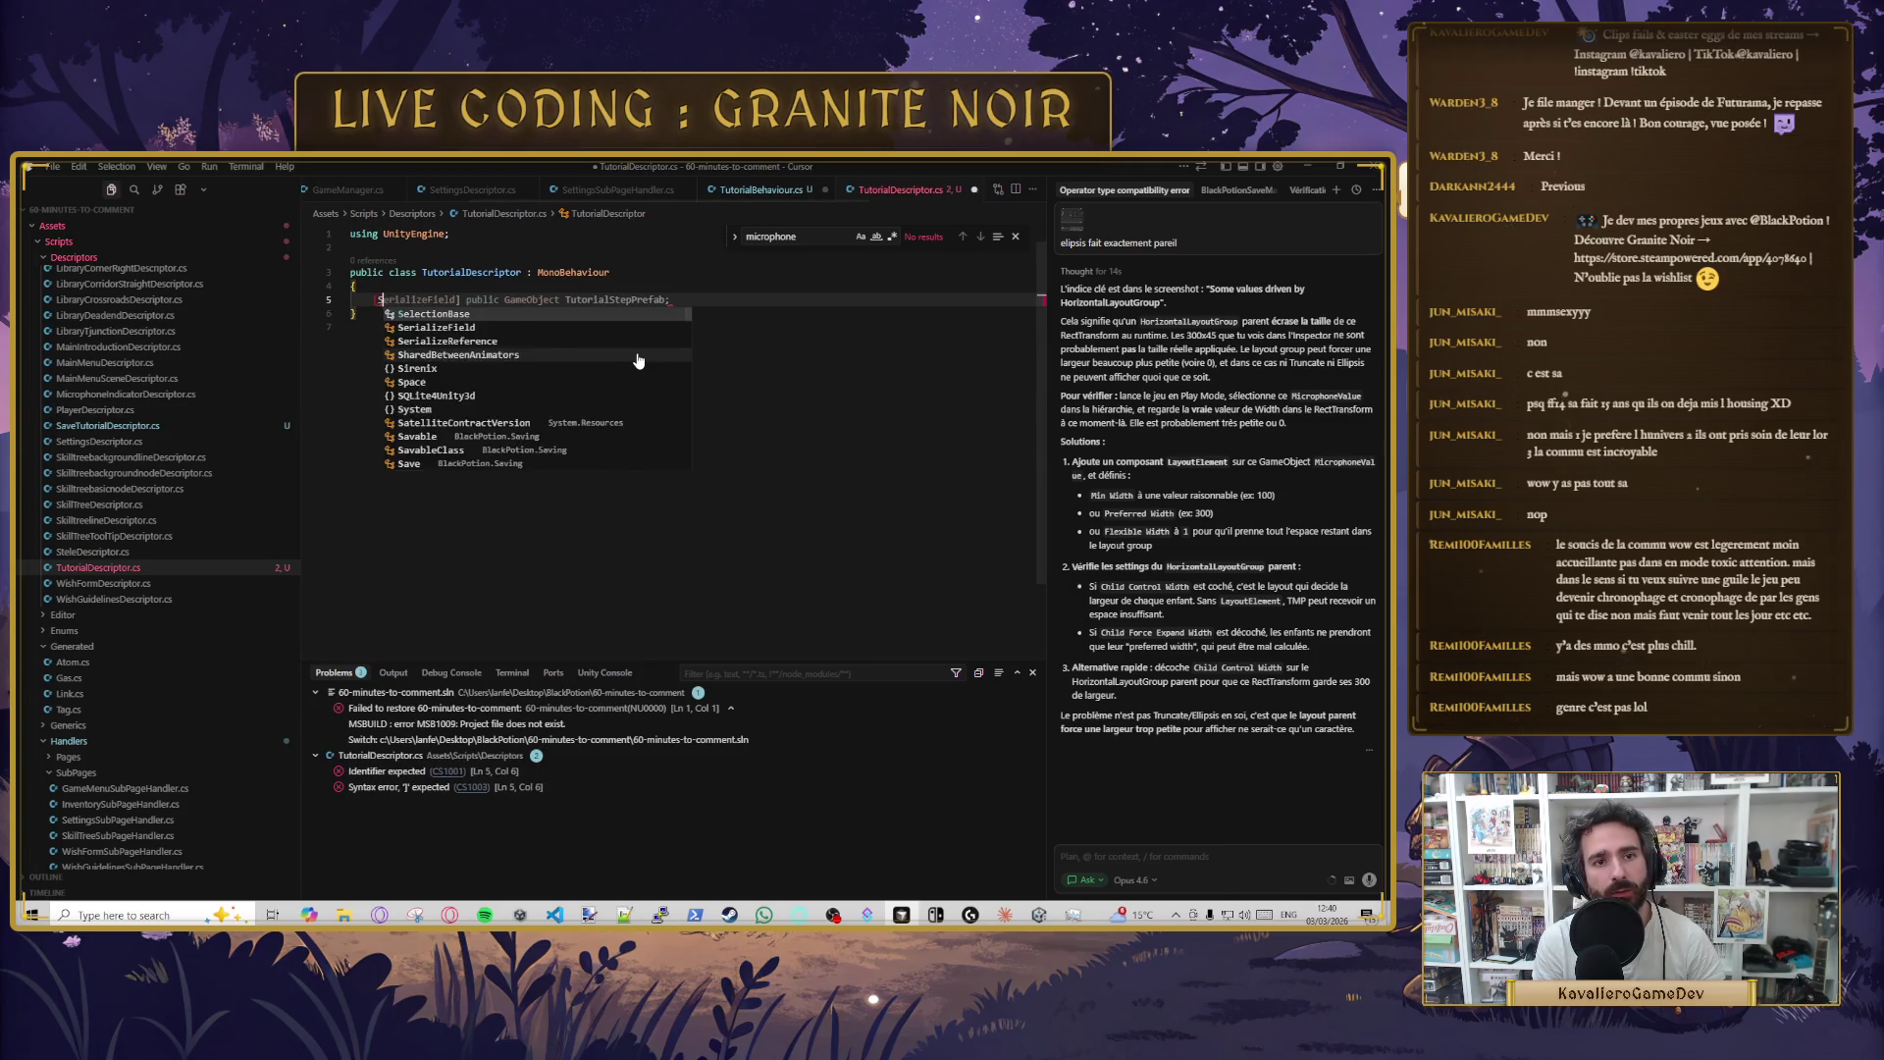
key("Tab")
key("Return")
key("Tab")
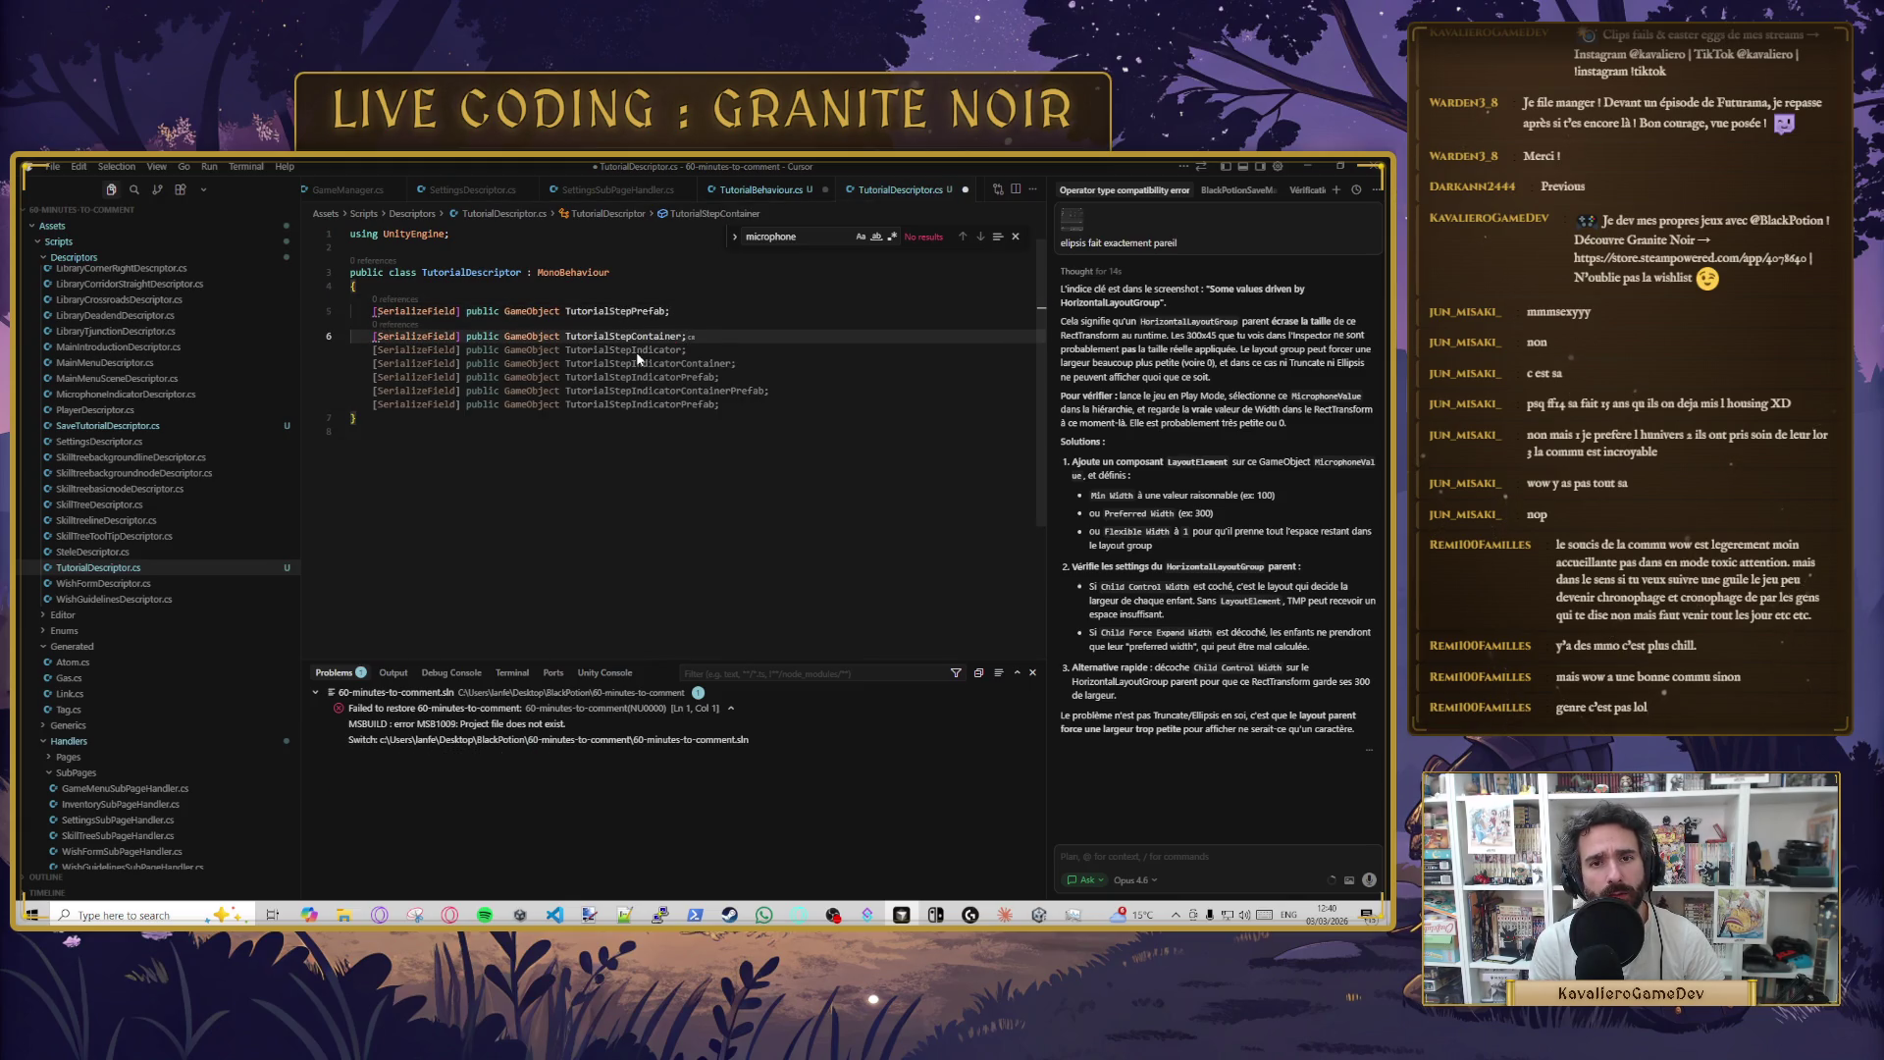
key("Up")
key("BackSpace")
key("BackSpace")
key("BackSpace")
key("BackSpace")
key("BackSpace")
key("BackSpace")
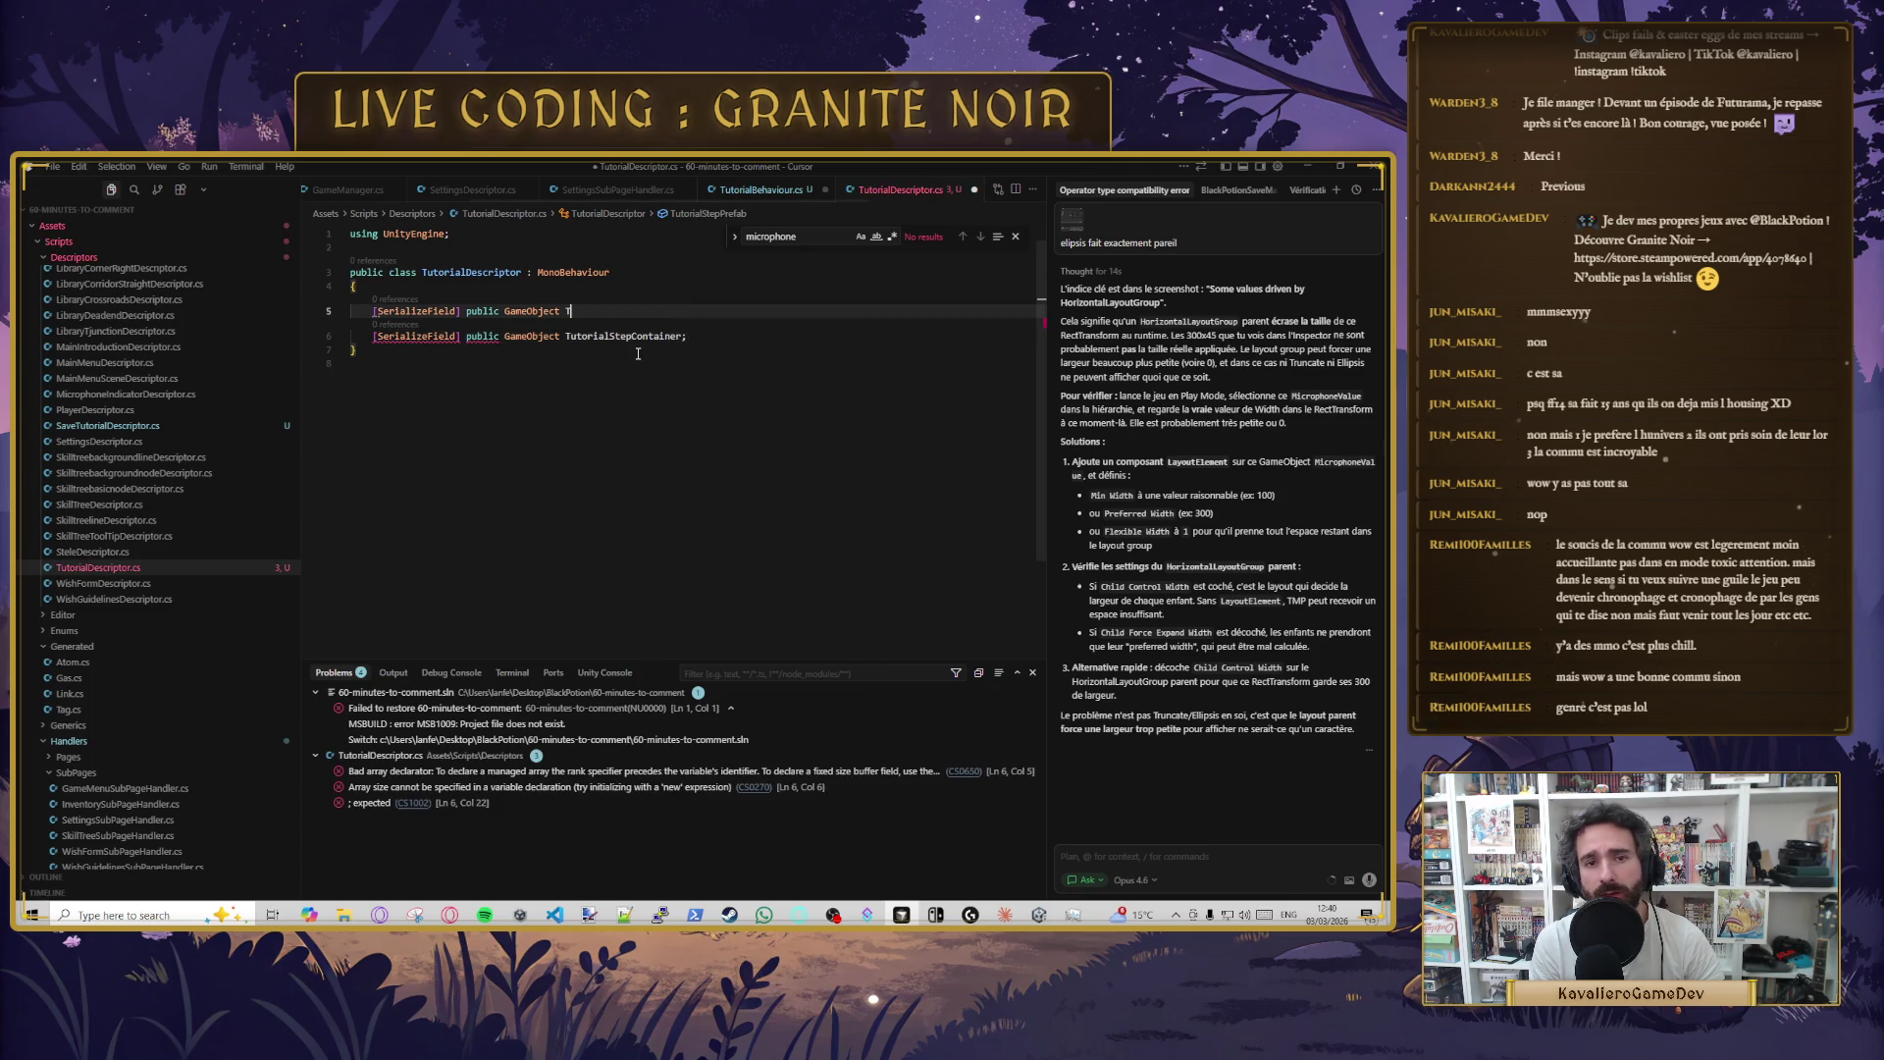
- Add NextButton, PreviousButton and FinishButton fields, deleting the extra suggested tutorial step fields
type("Nex")
key("Tab")
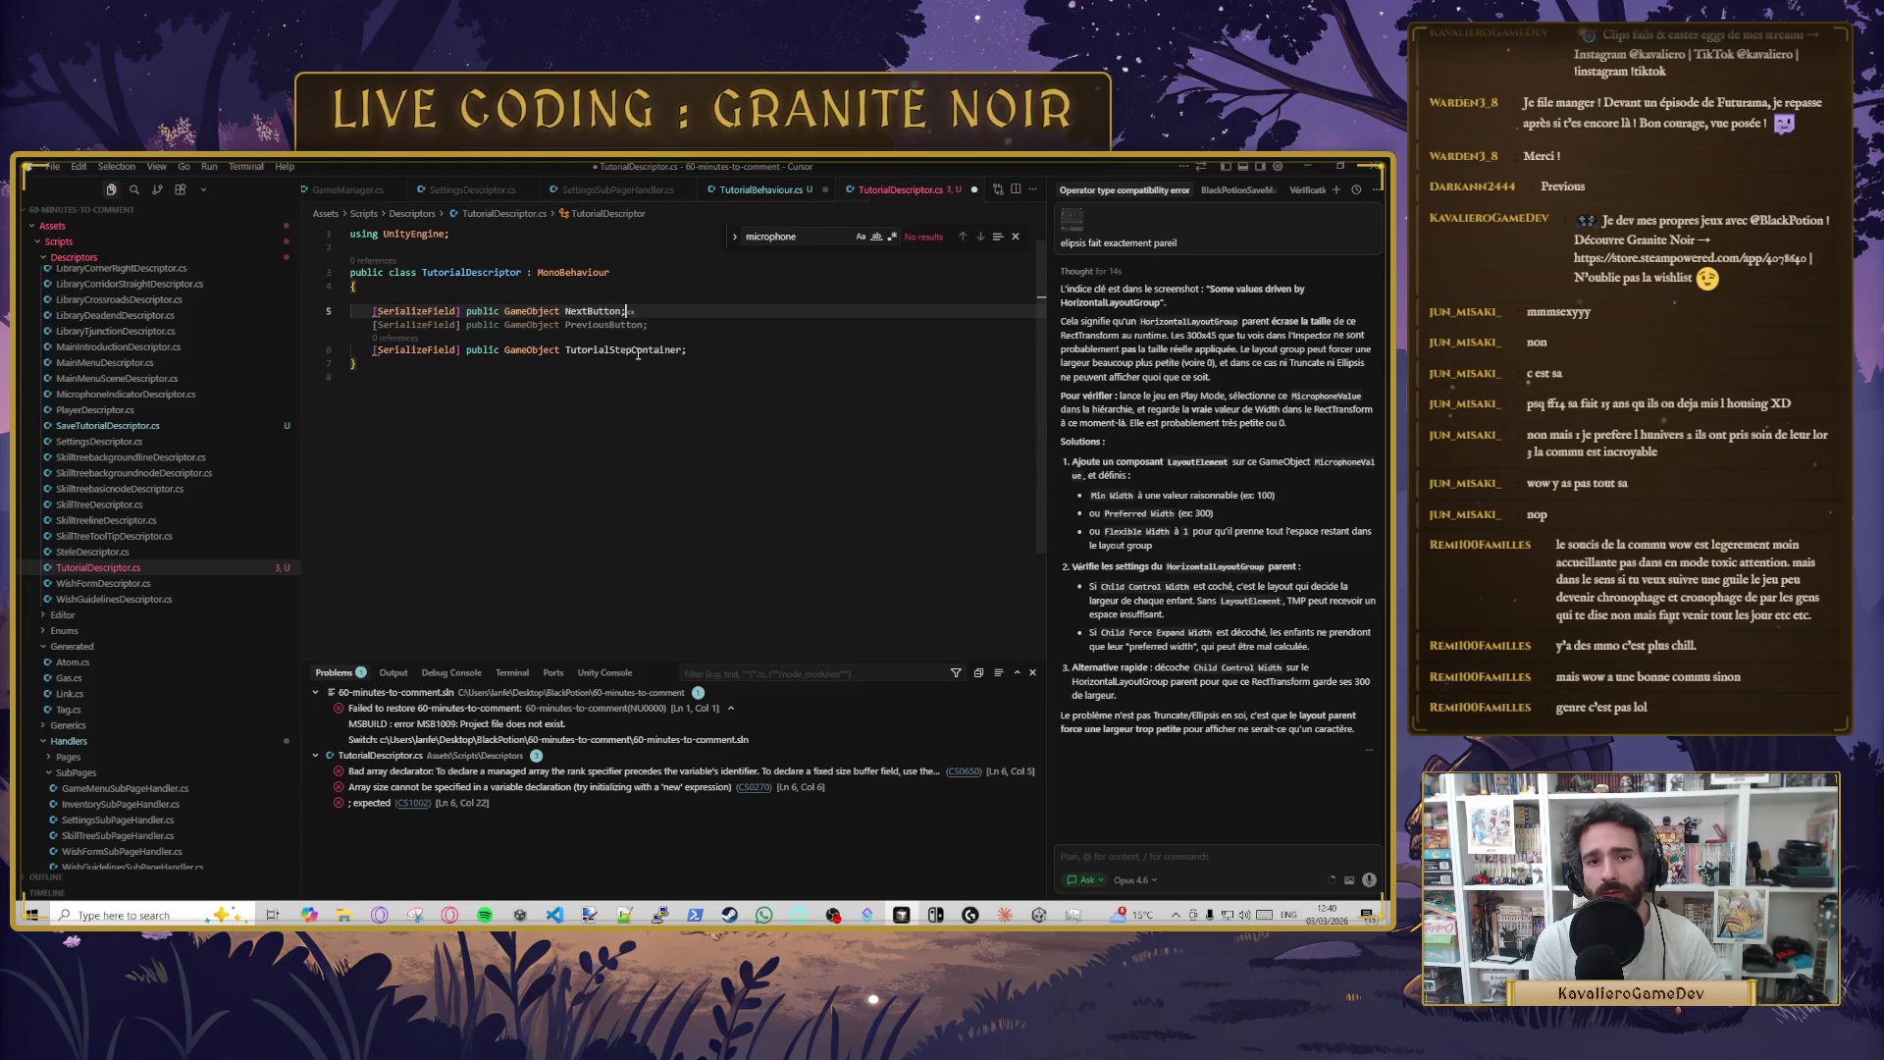
key("Tab")
key("Tab")
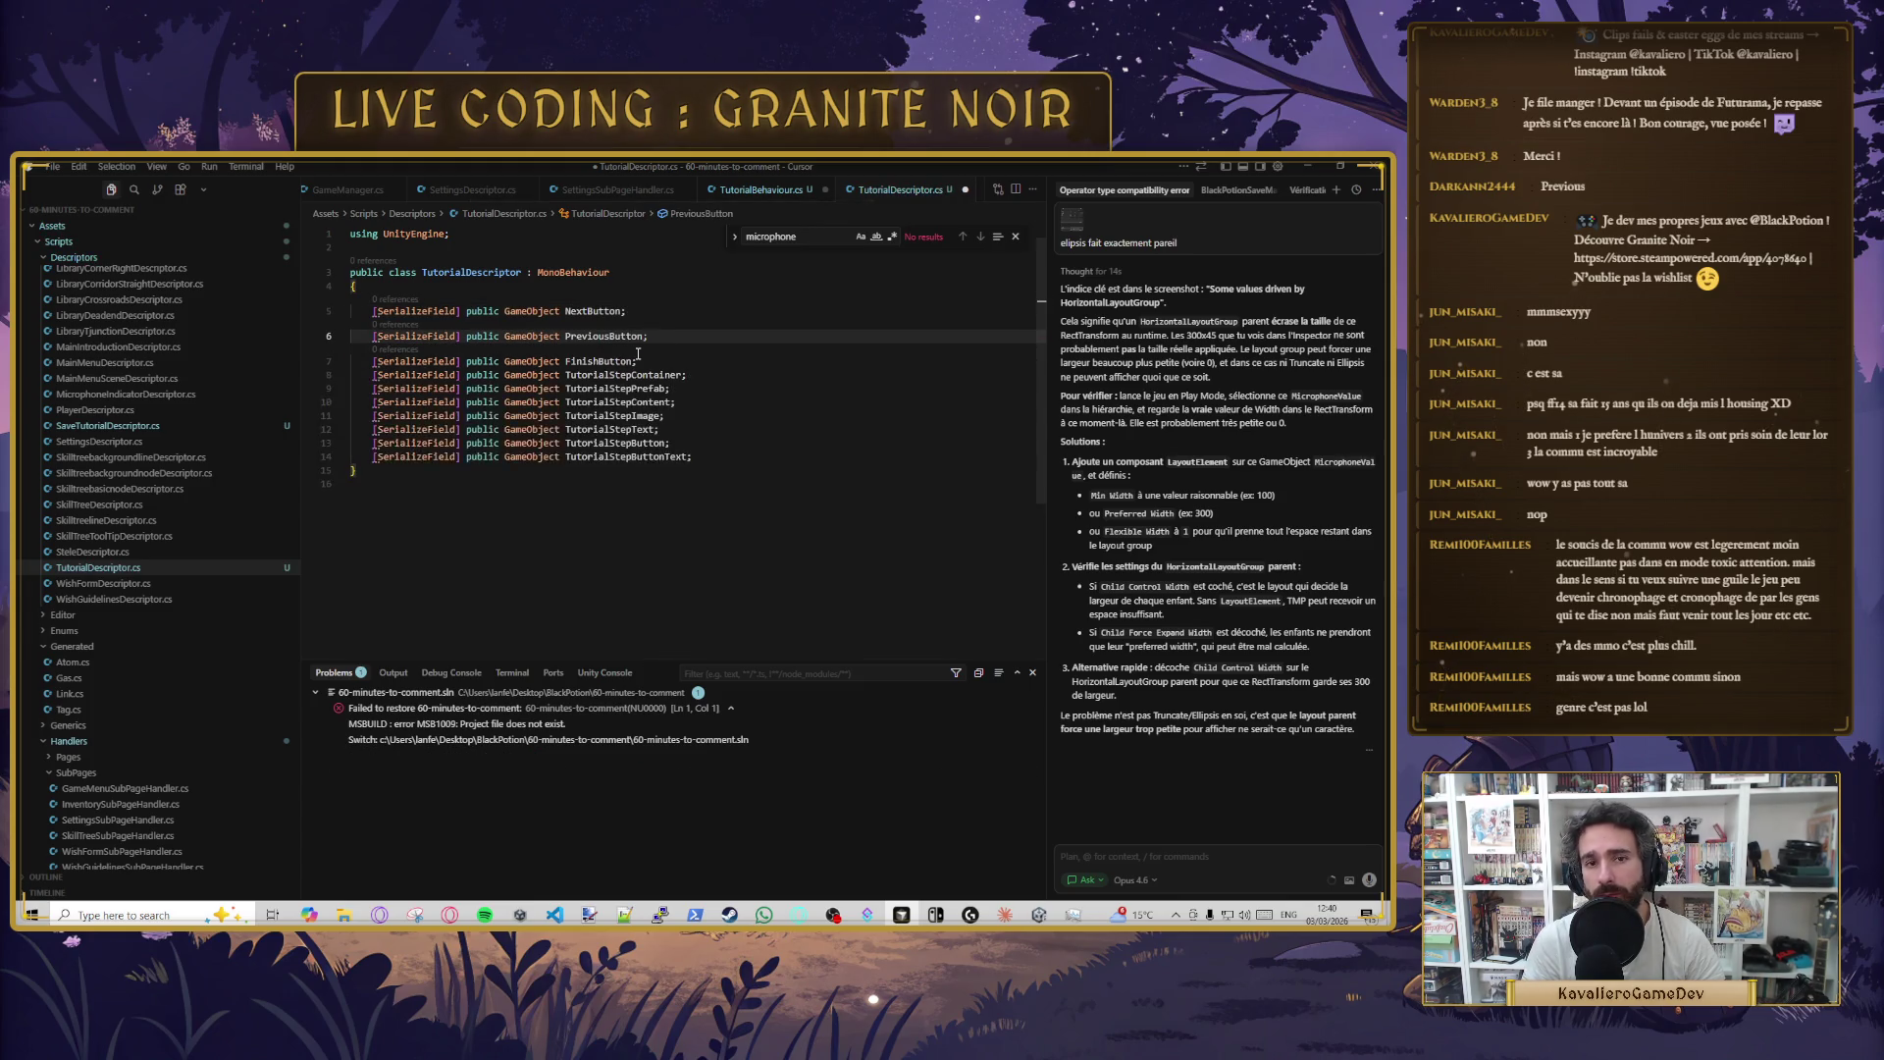
key("Down")
key("Down")
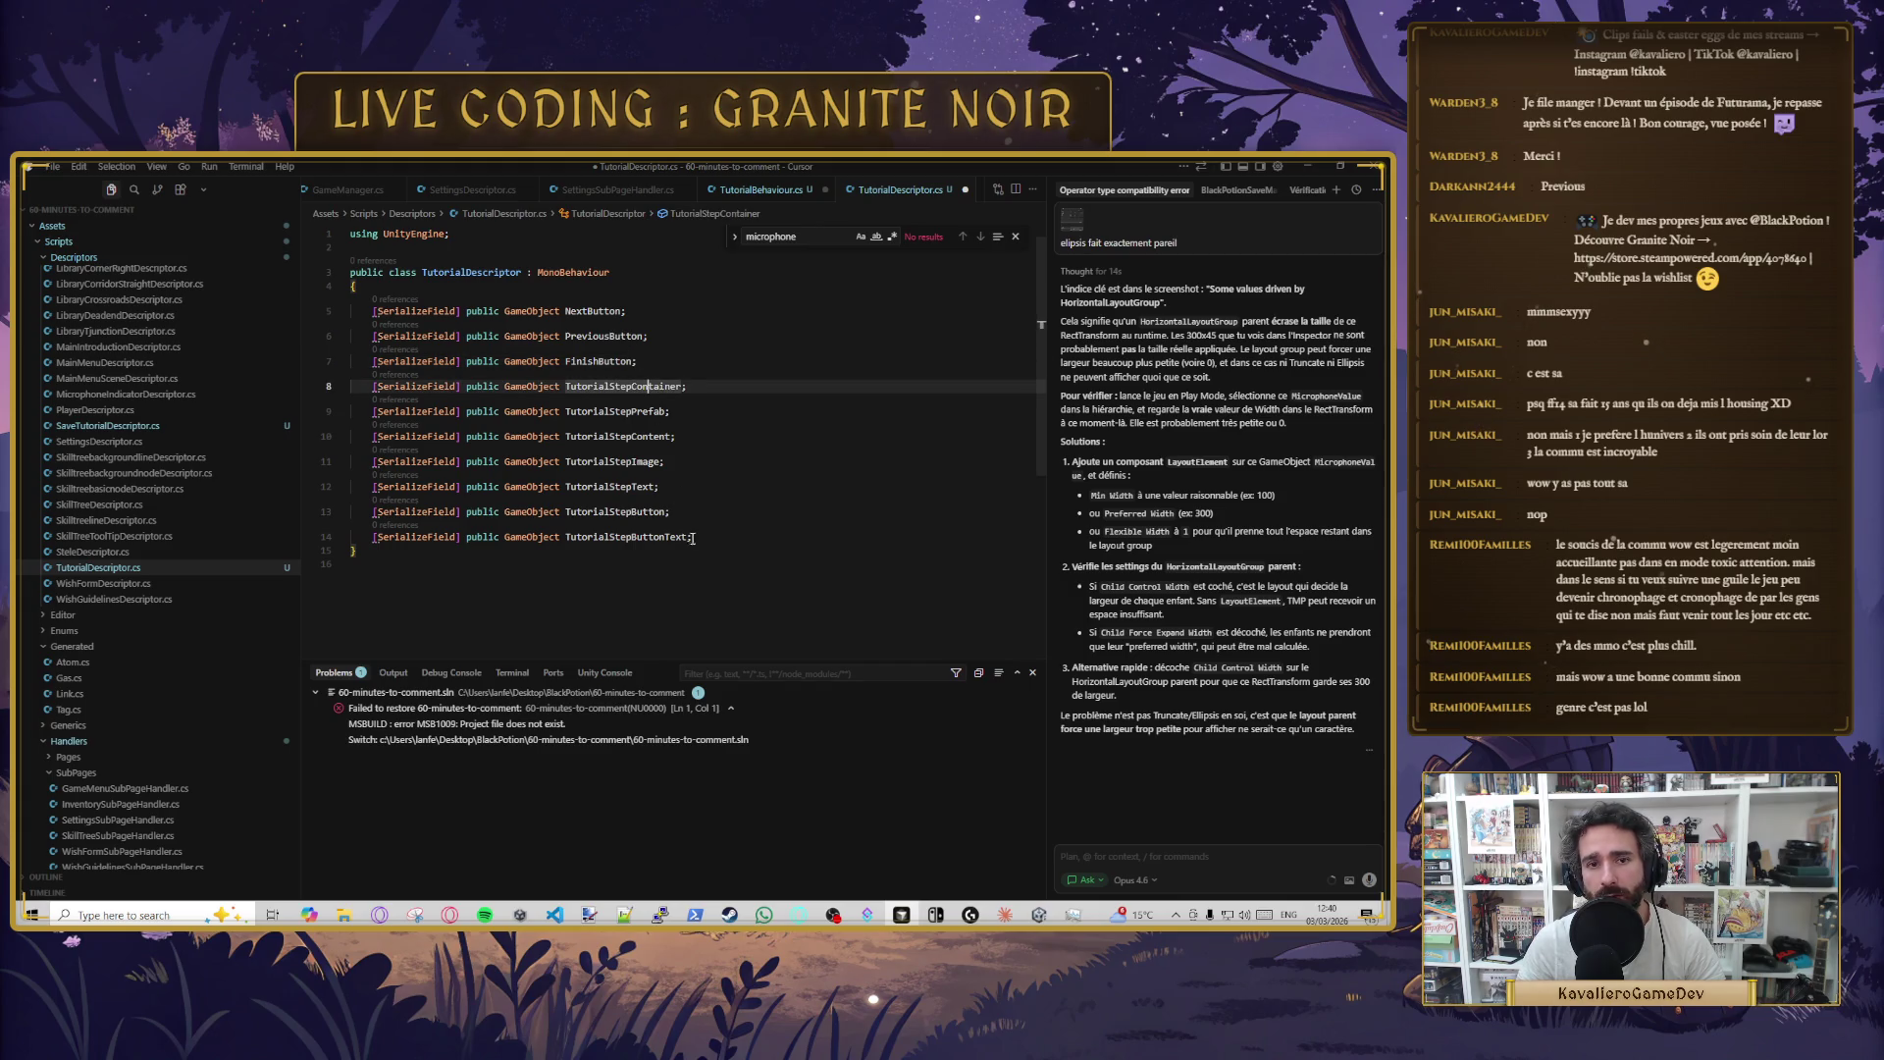
key("Down")
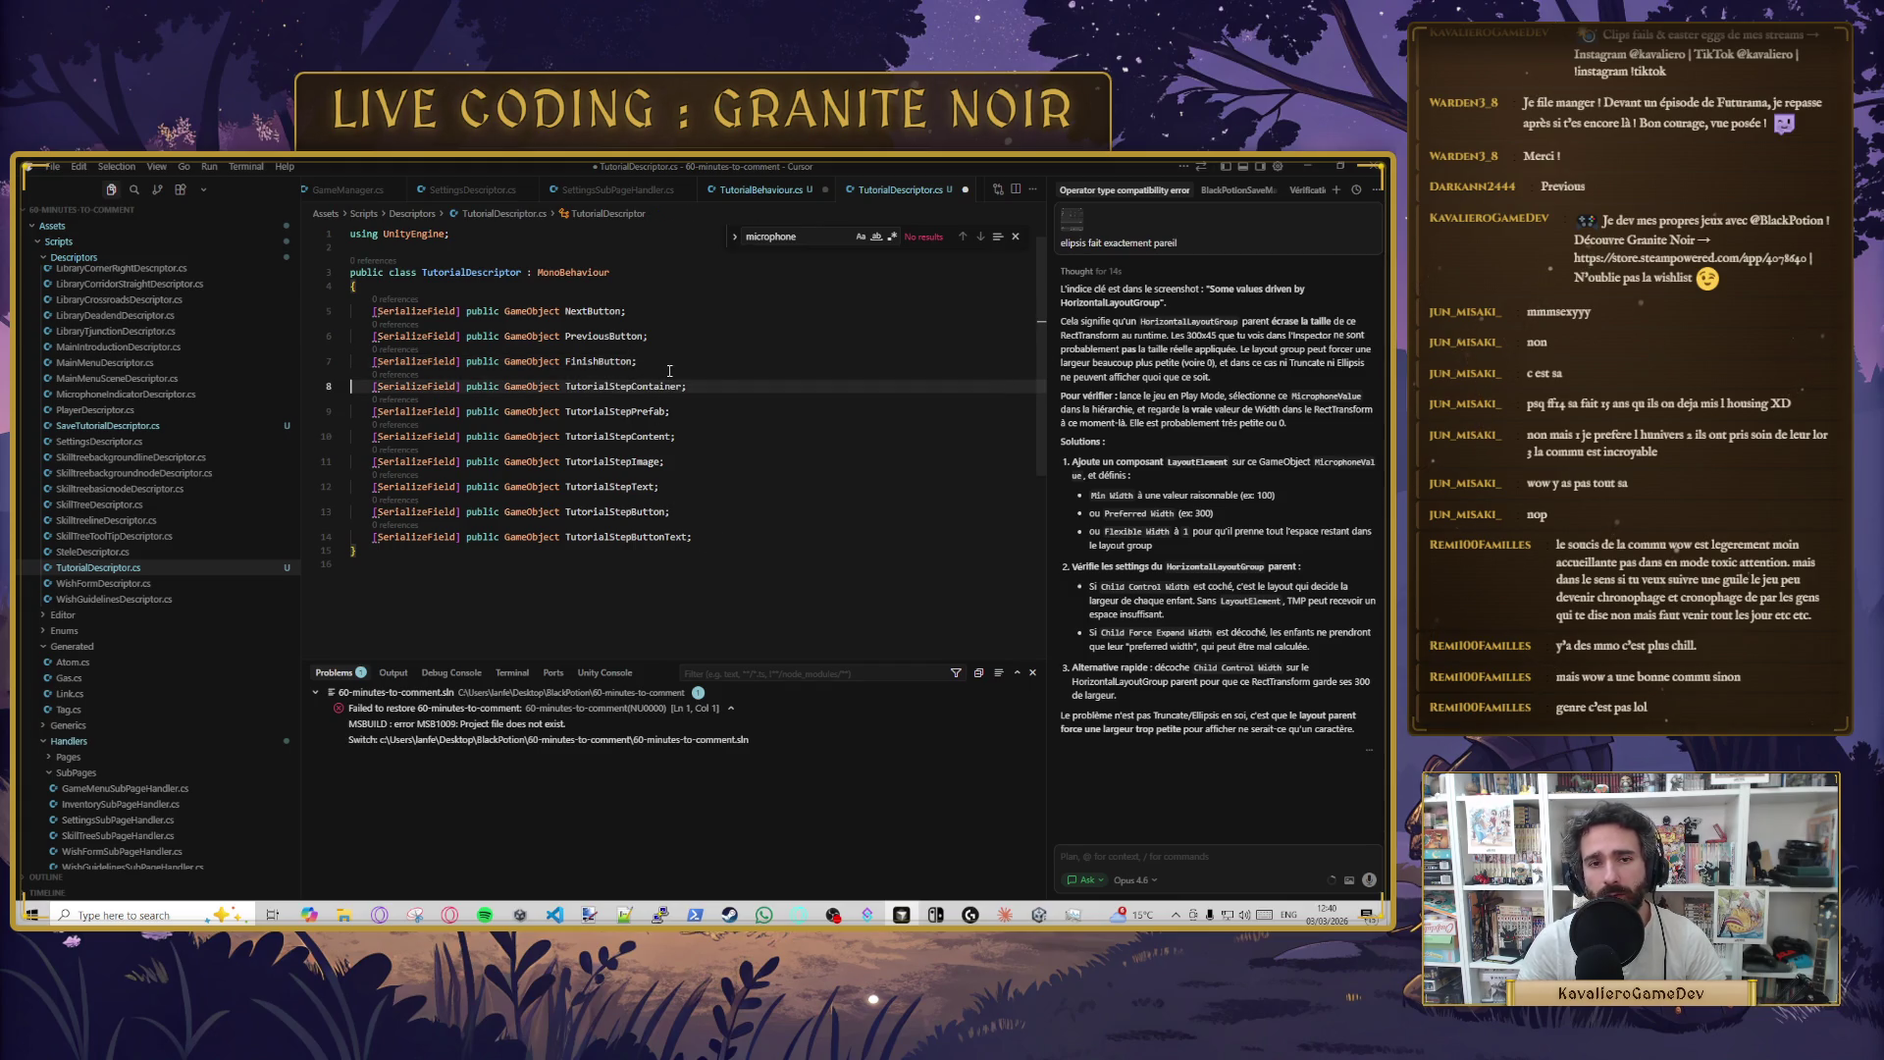
key("shift+Down")
key("shift+Down")
key("shift+Down")
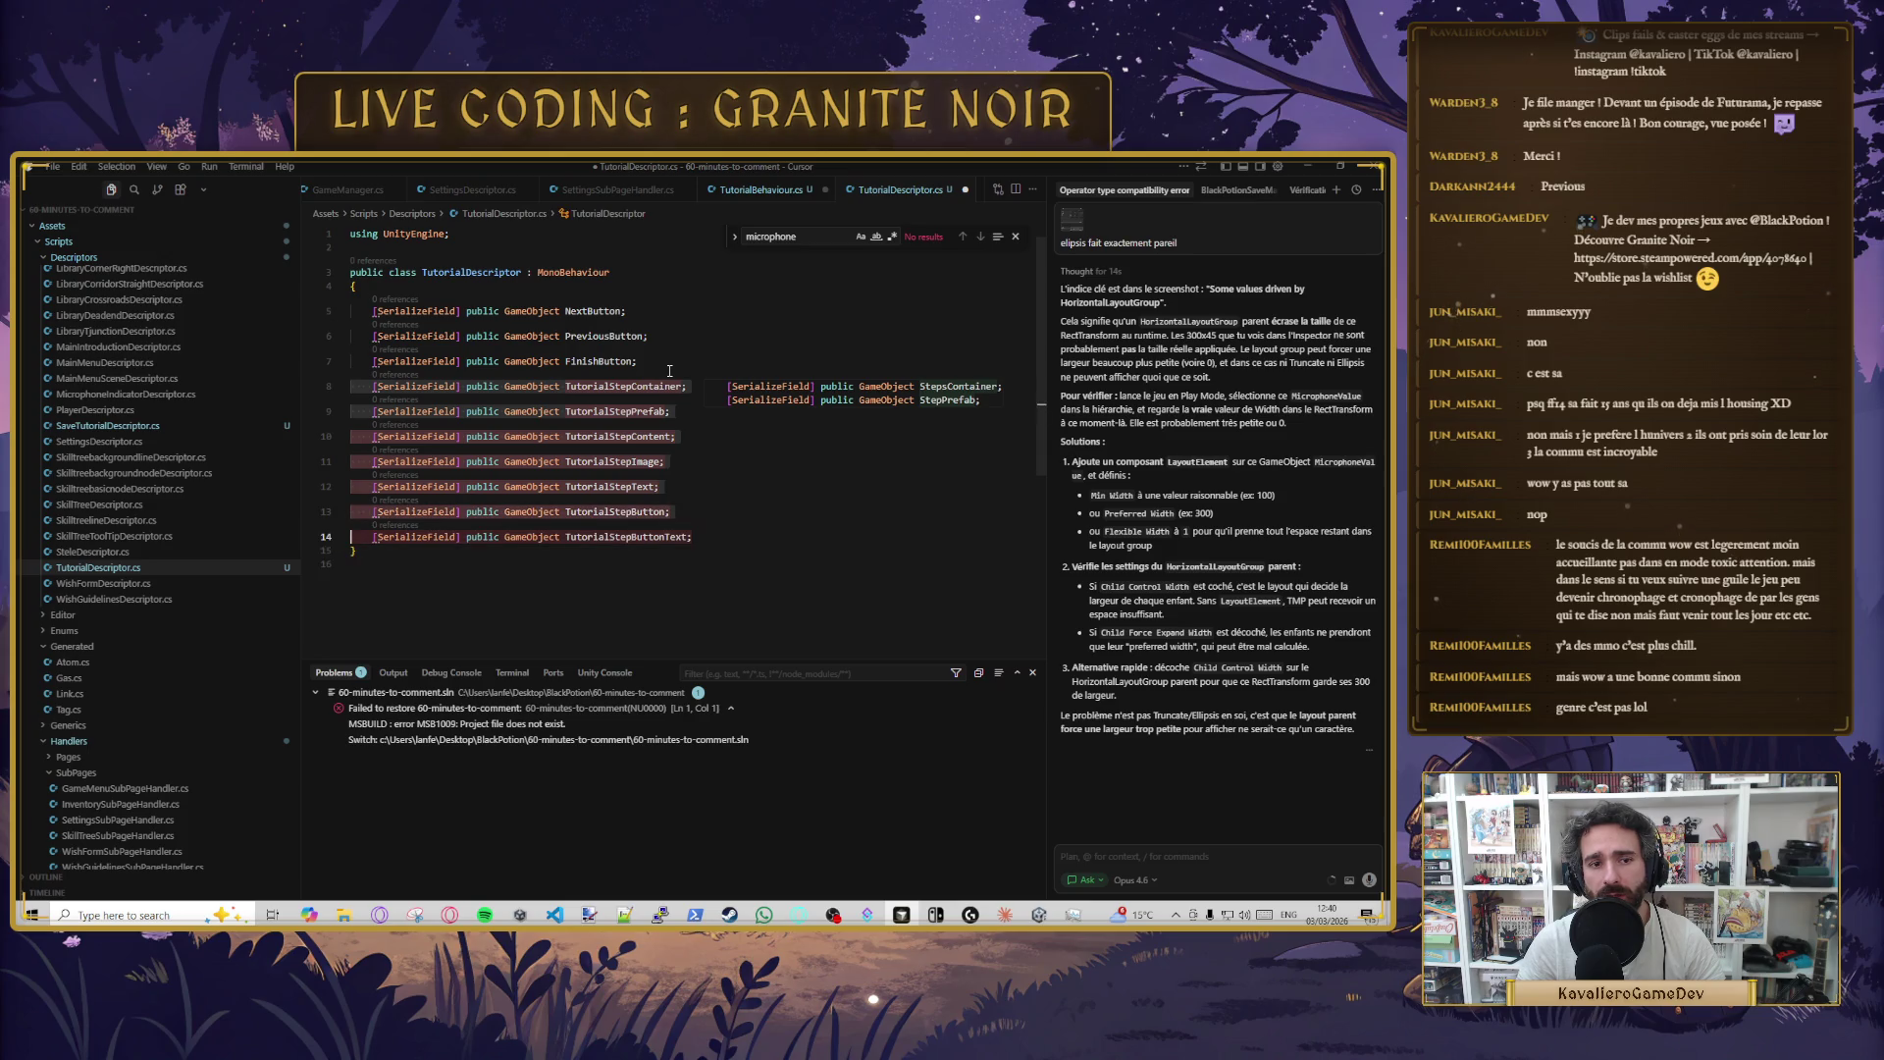
key("BackSpace")
key("Return")
- Add a TMPro.TextMeshProUGUI stepNumberText field and save the script
type("T;")
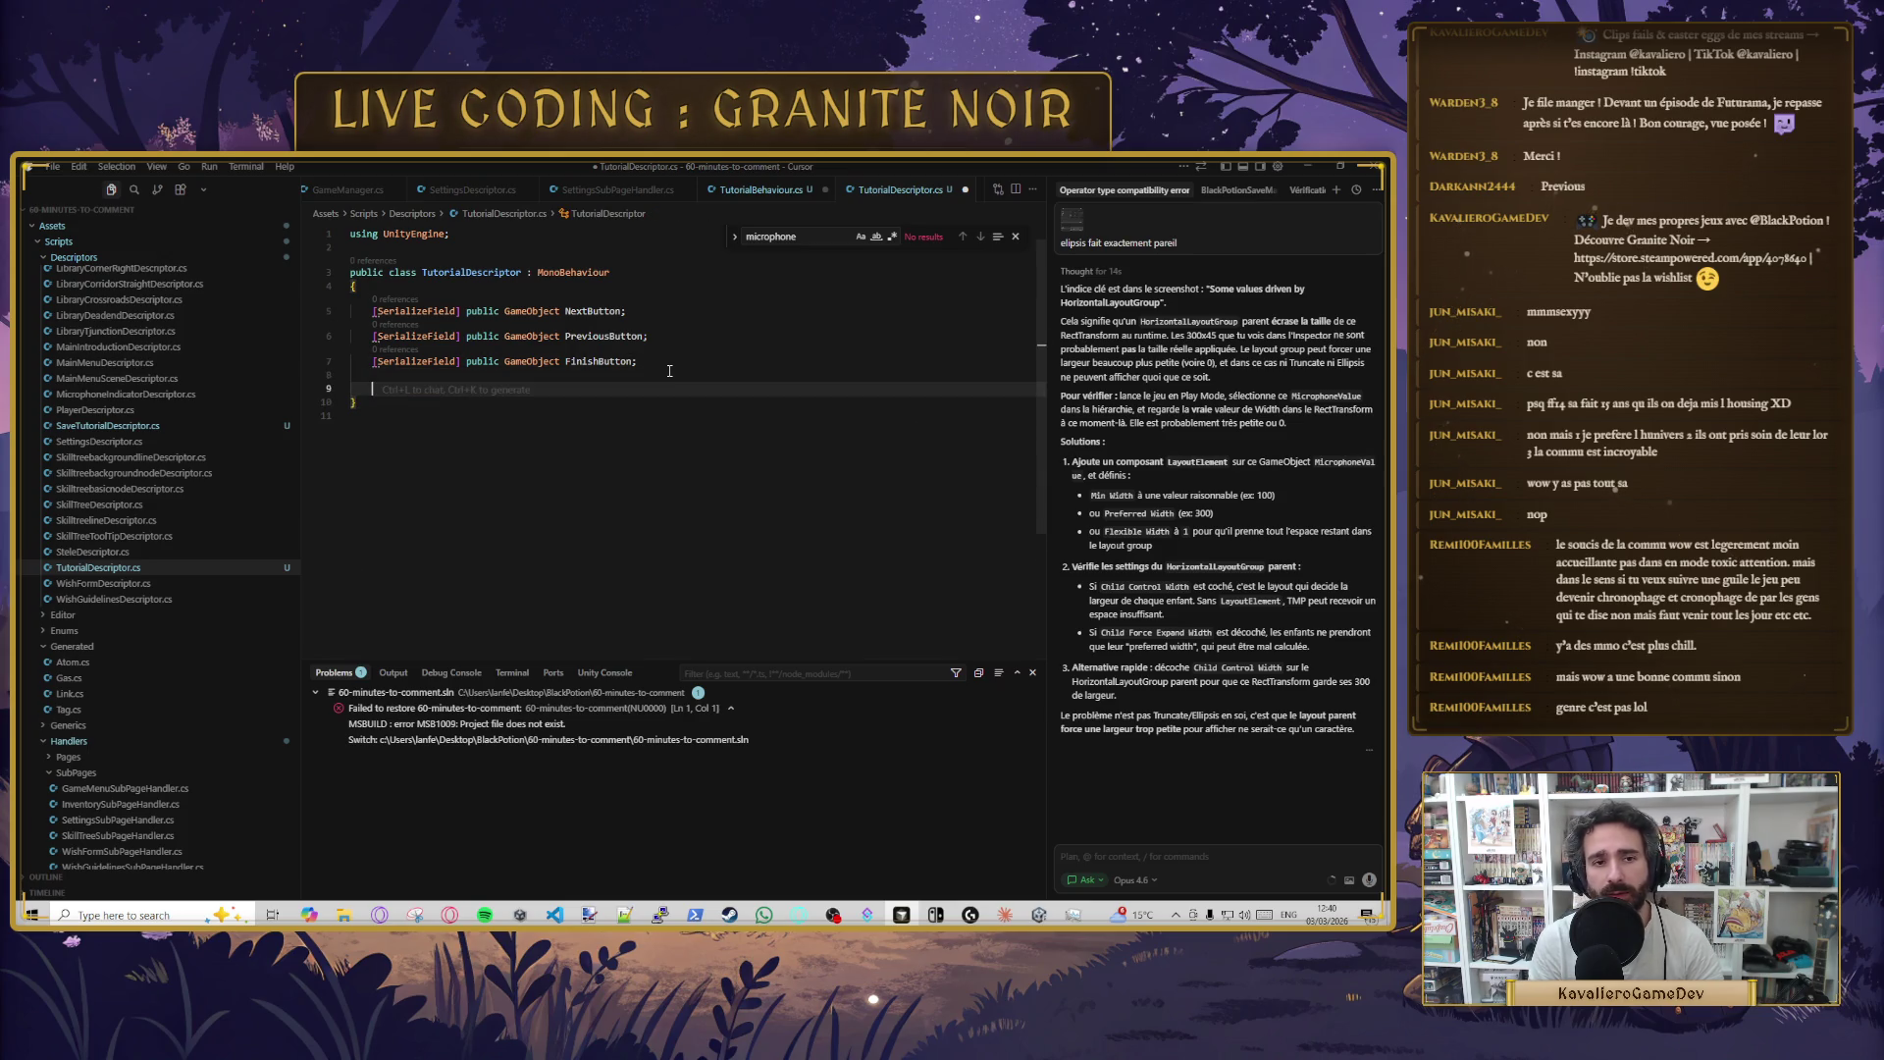
type("mp")
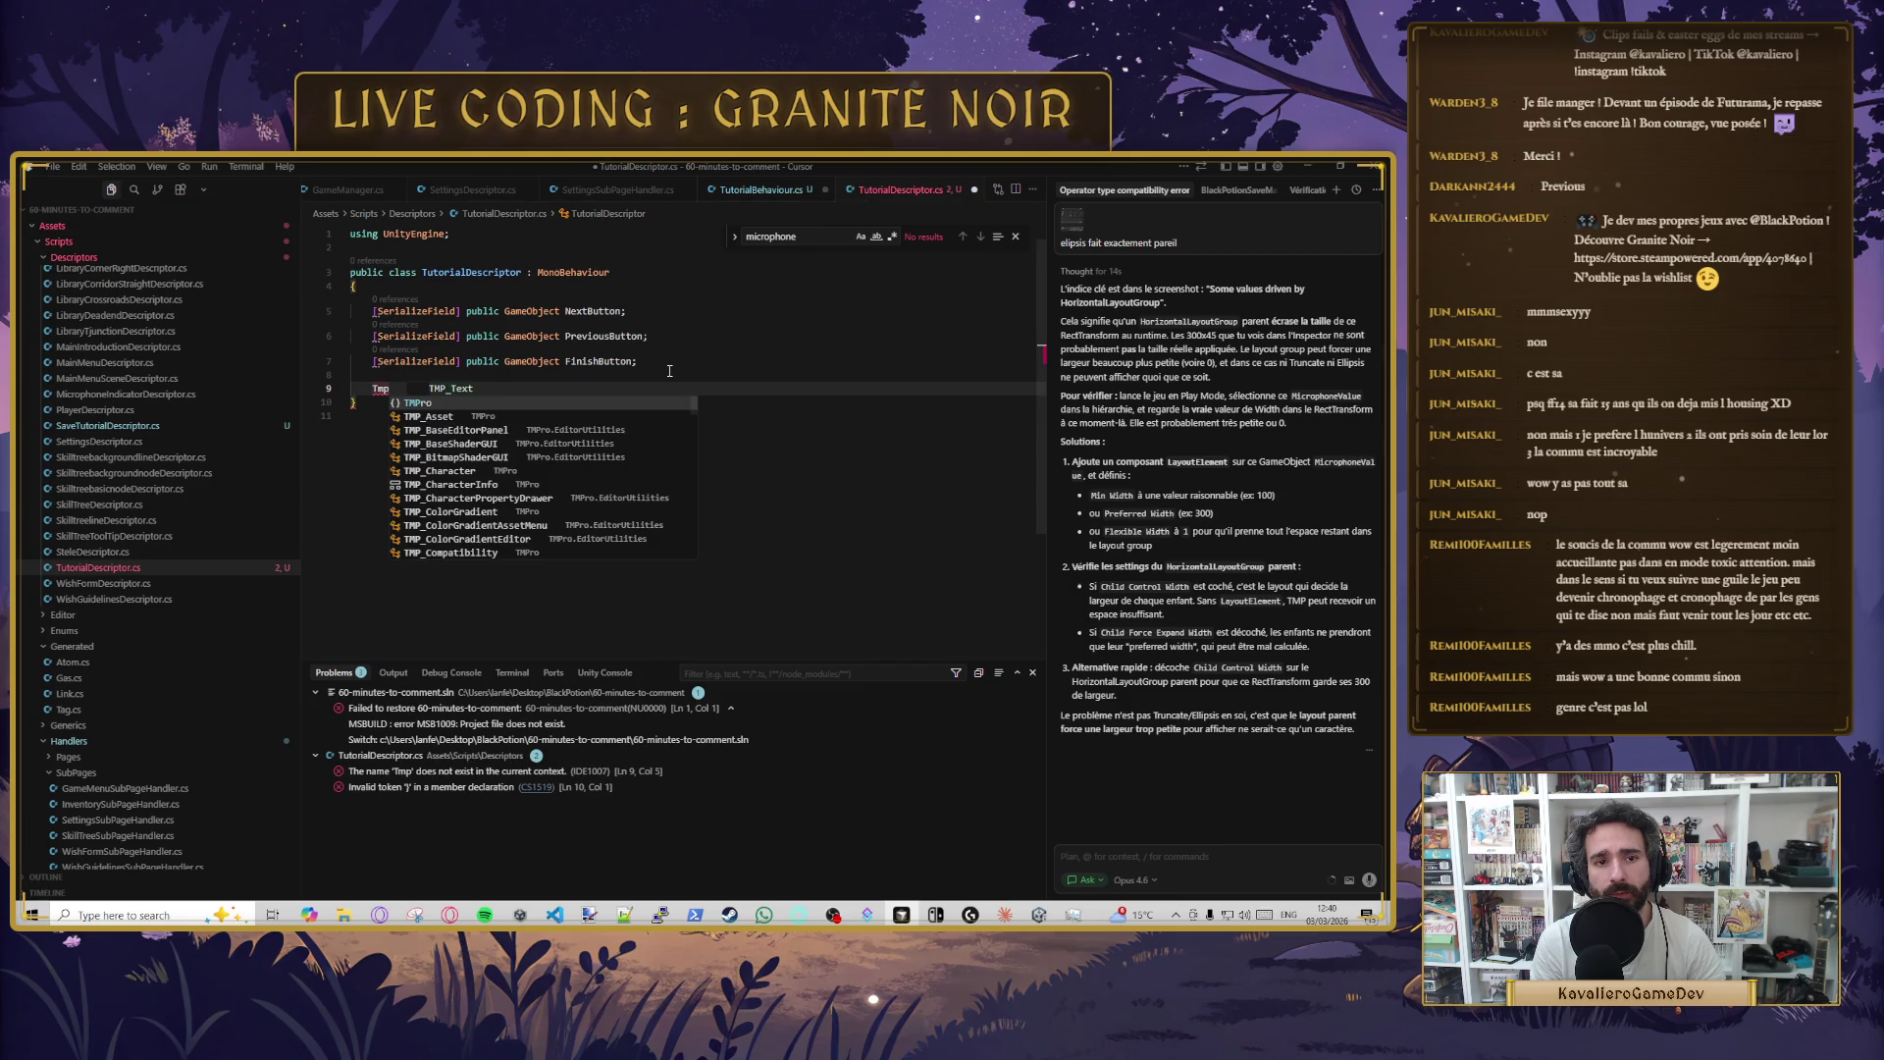
key("Tab")
type(".")
key("Tab")
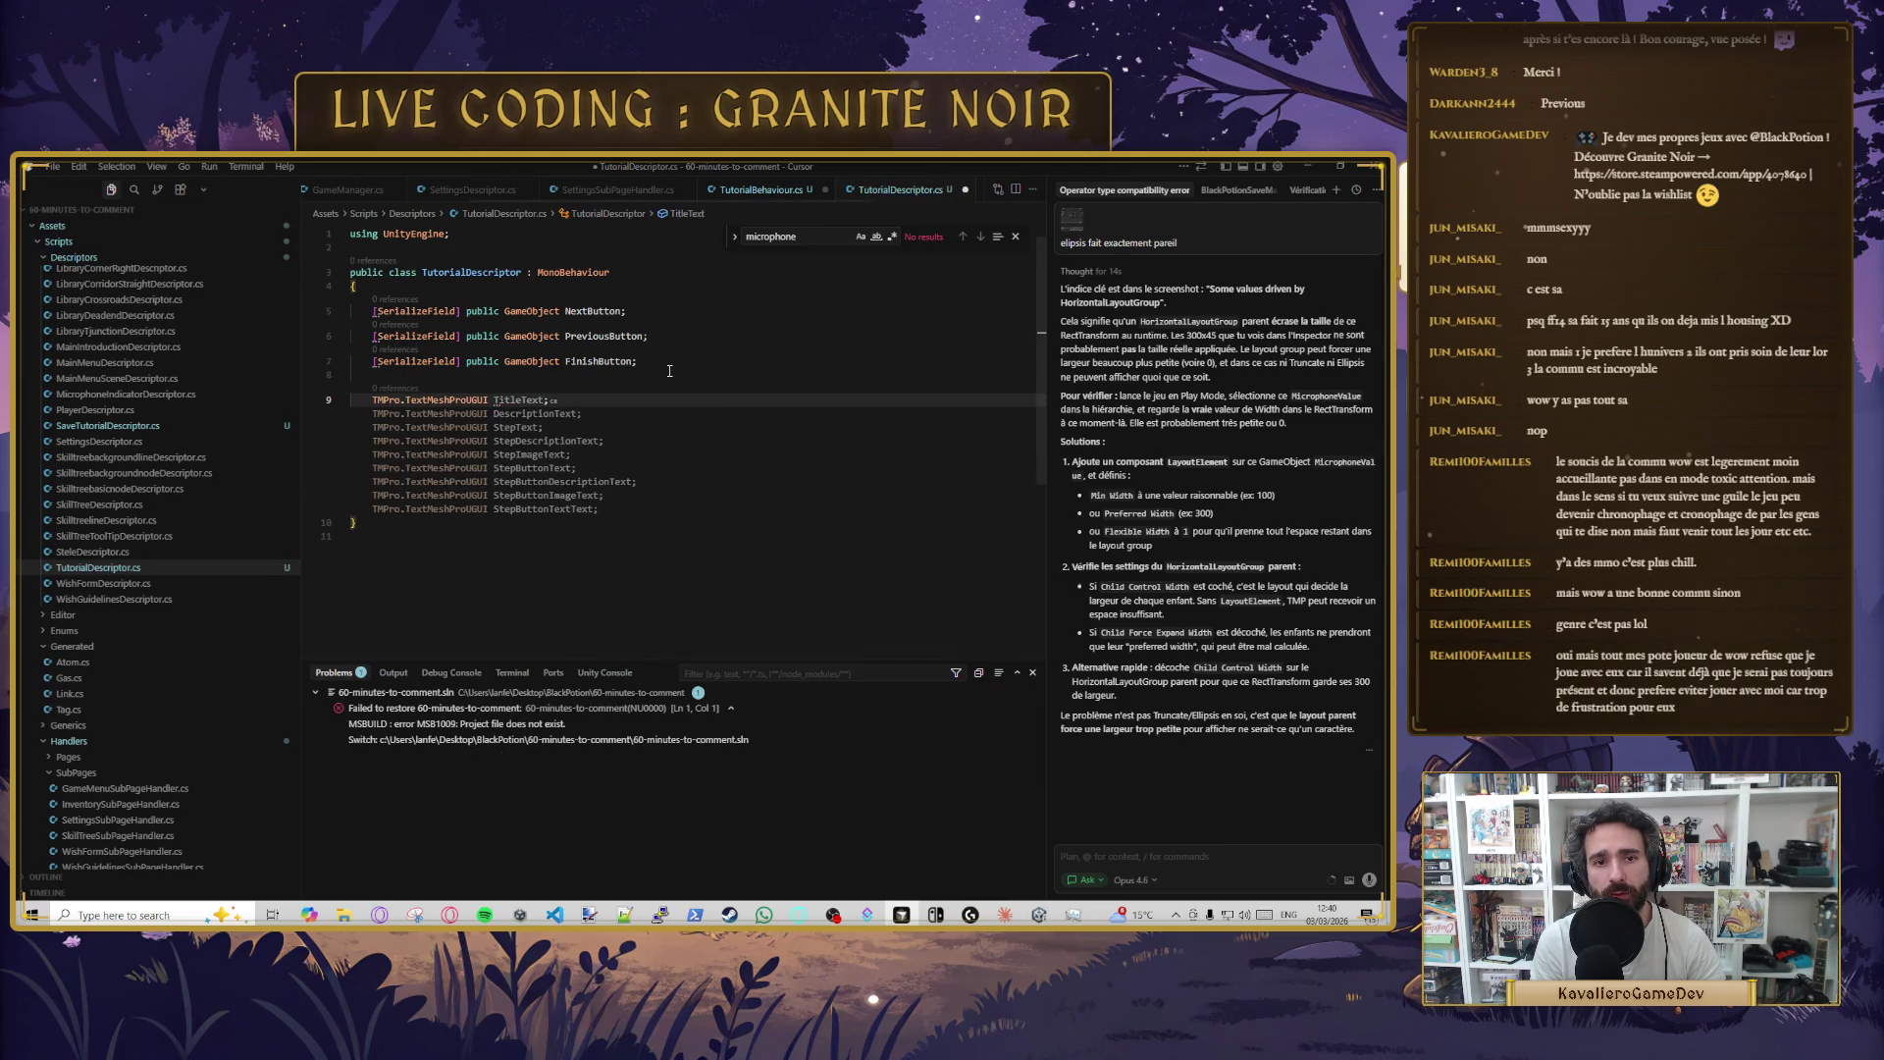
type("T")
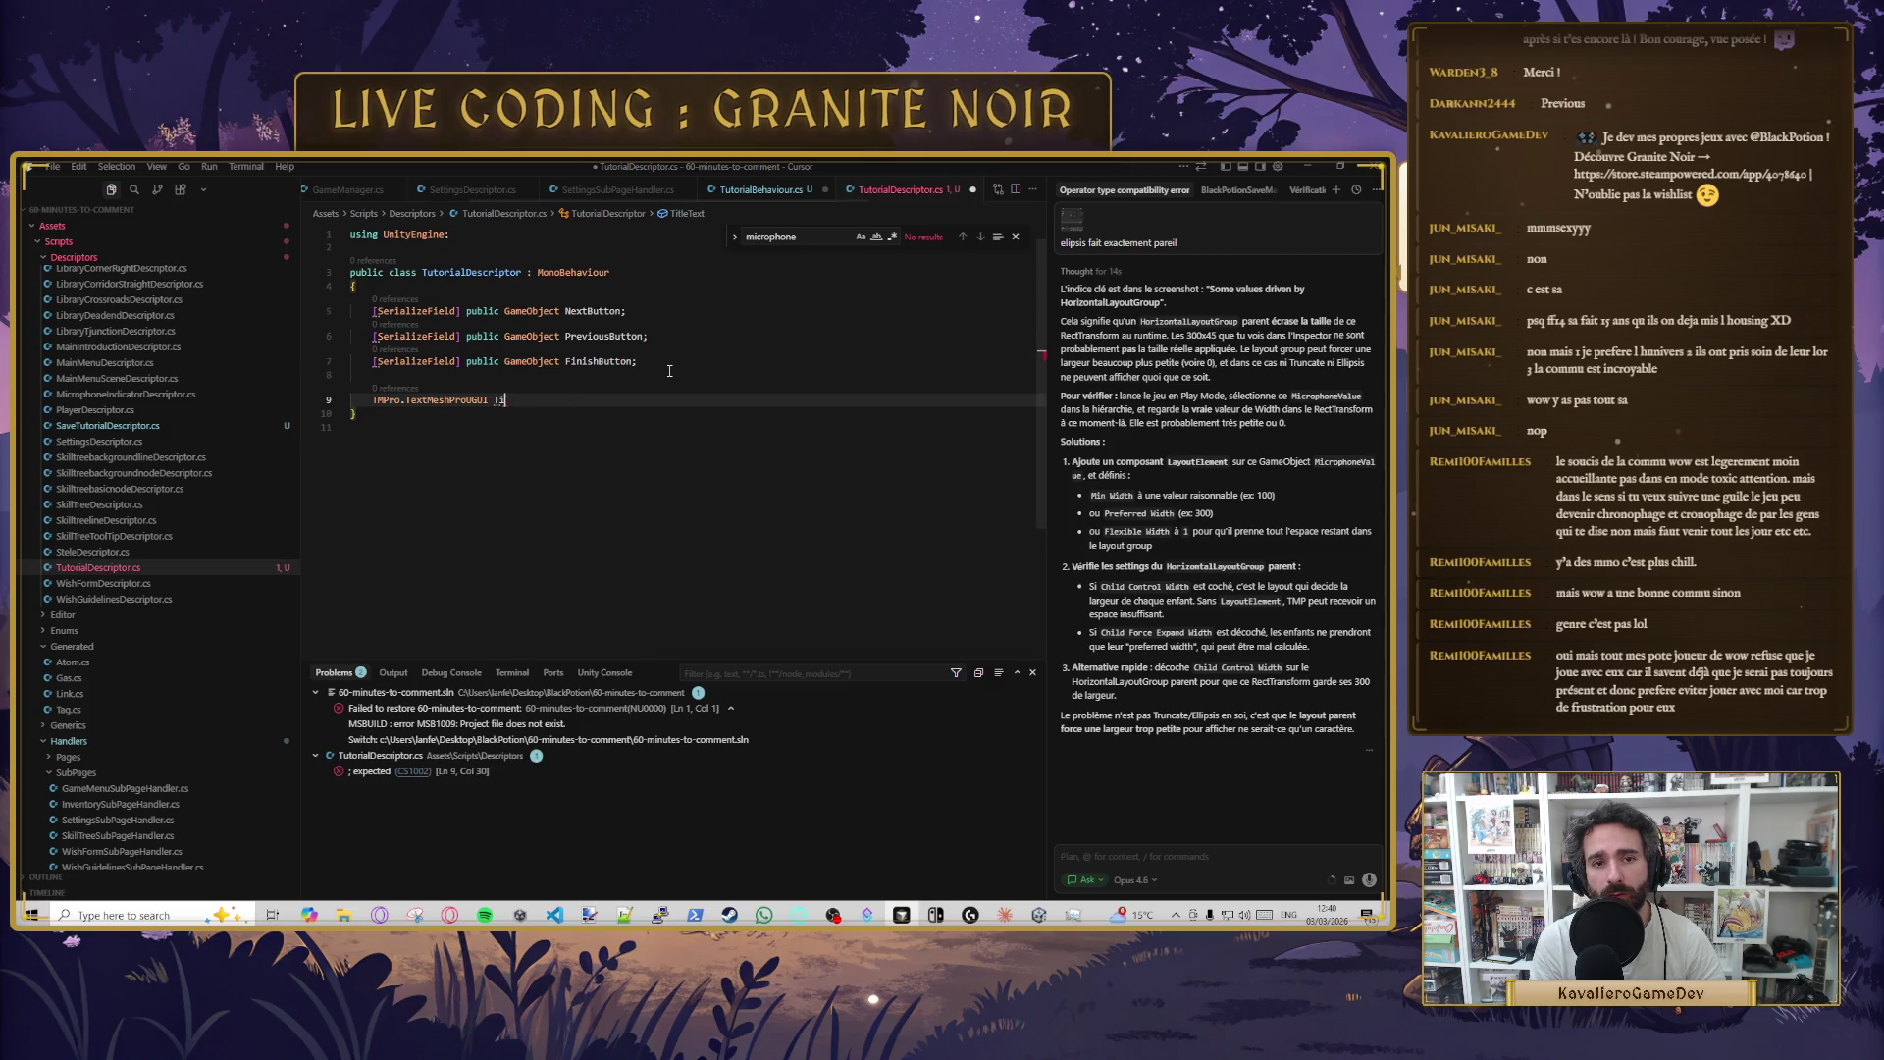
key("BackSpace")
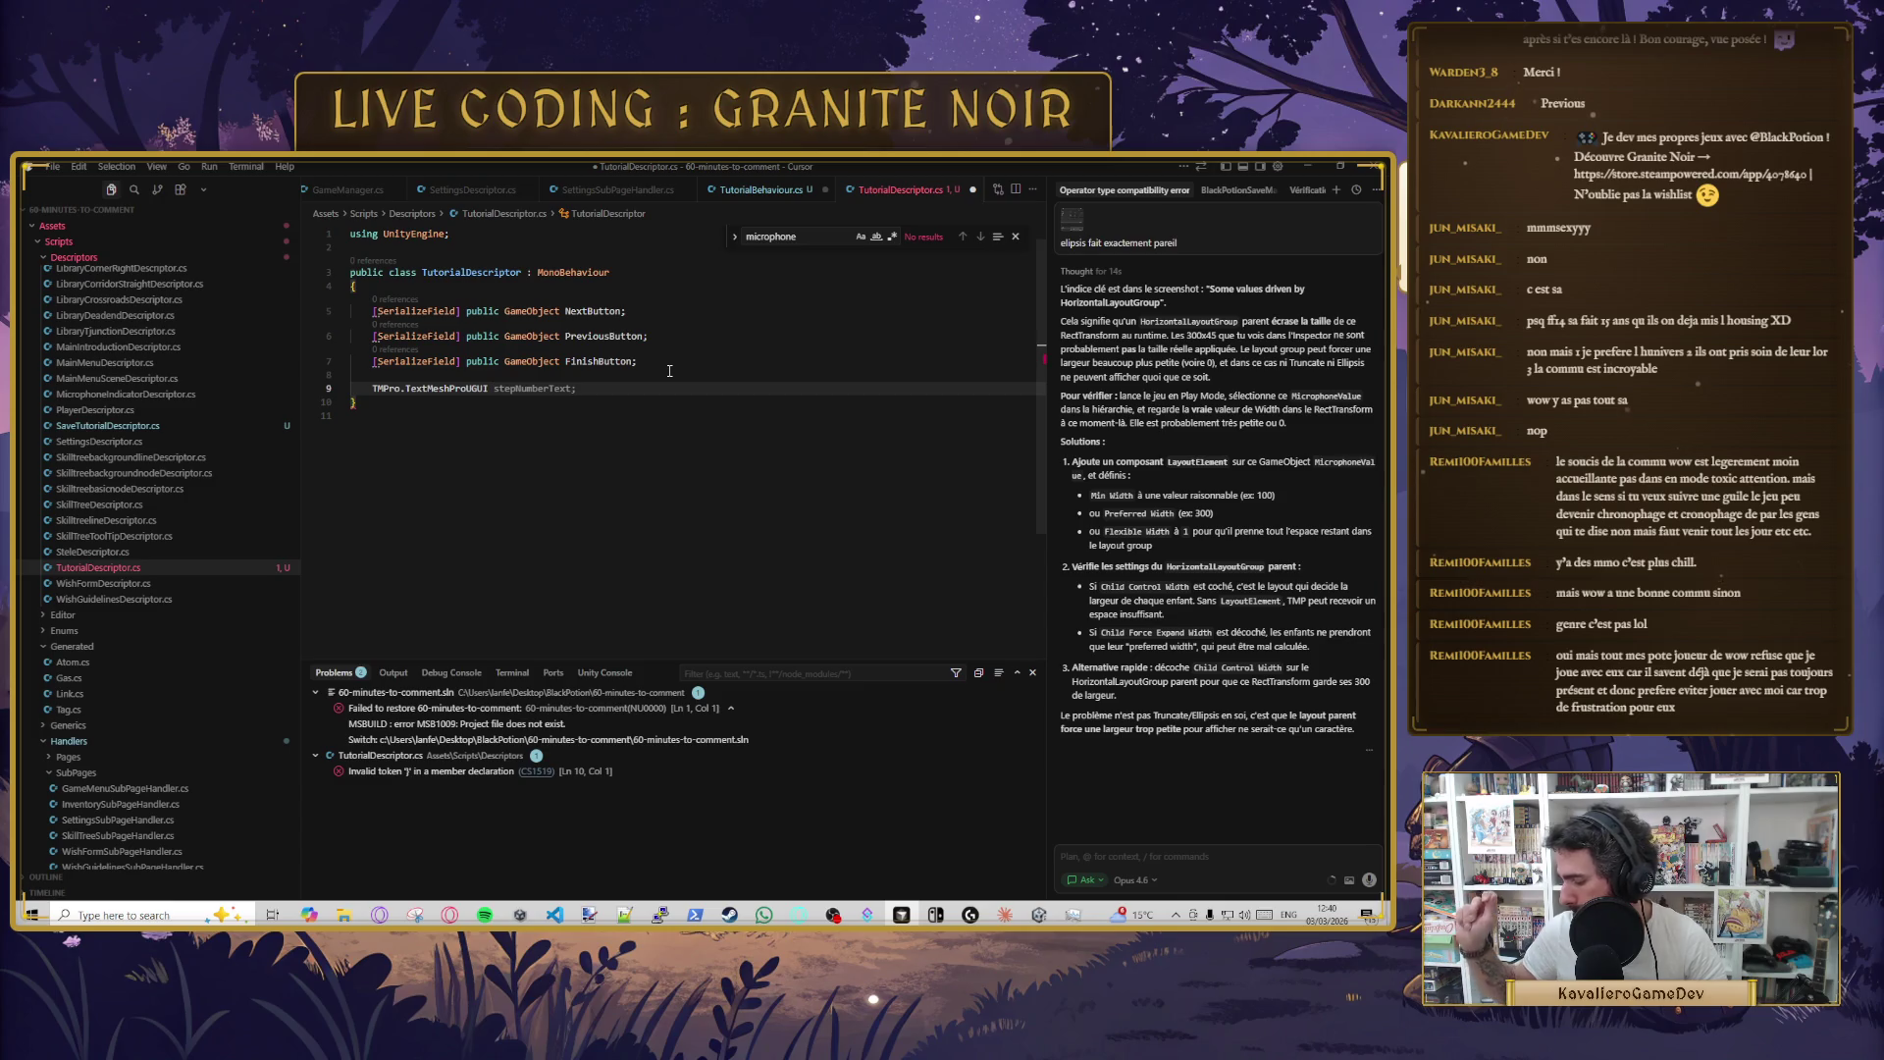
key("Tab")
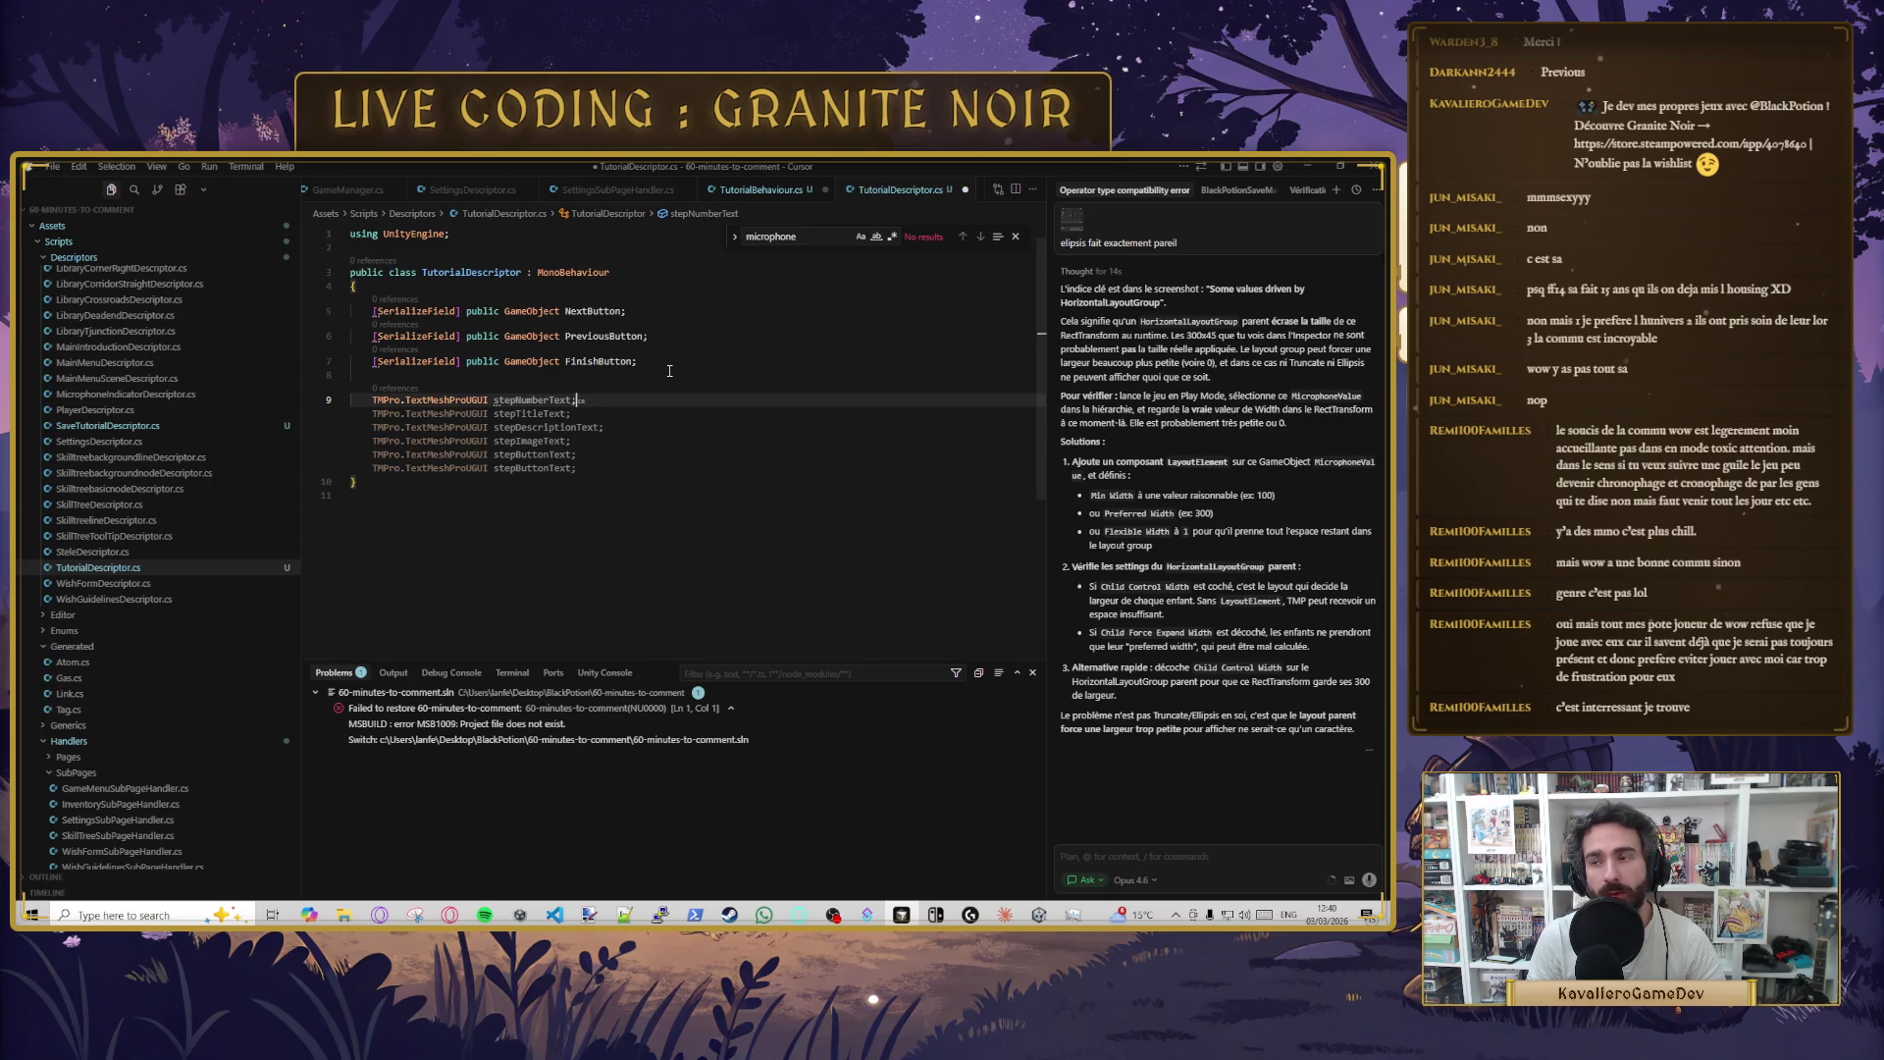
key("Down")
key("Down")
key("ctrl+s")
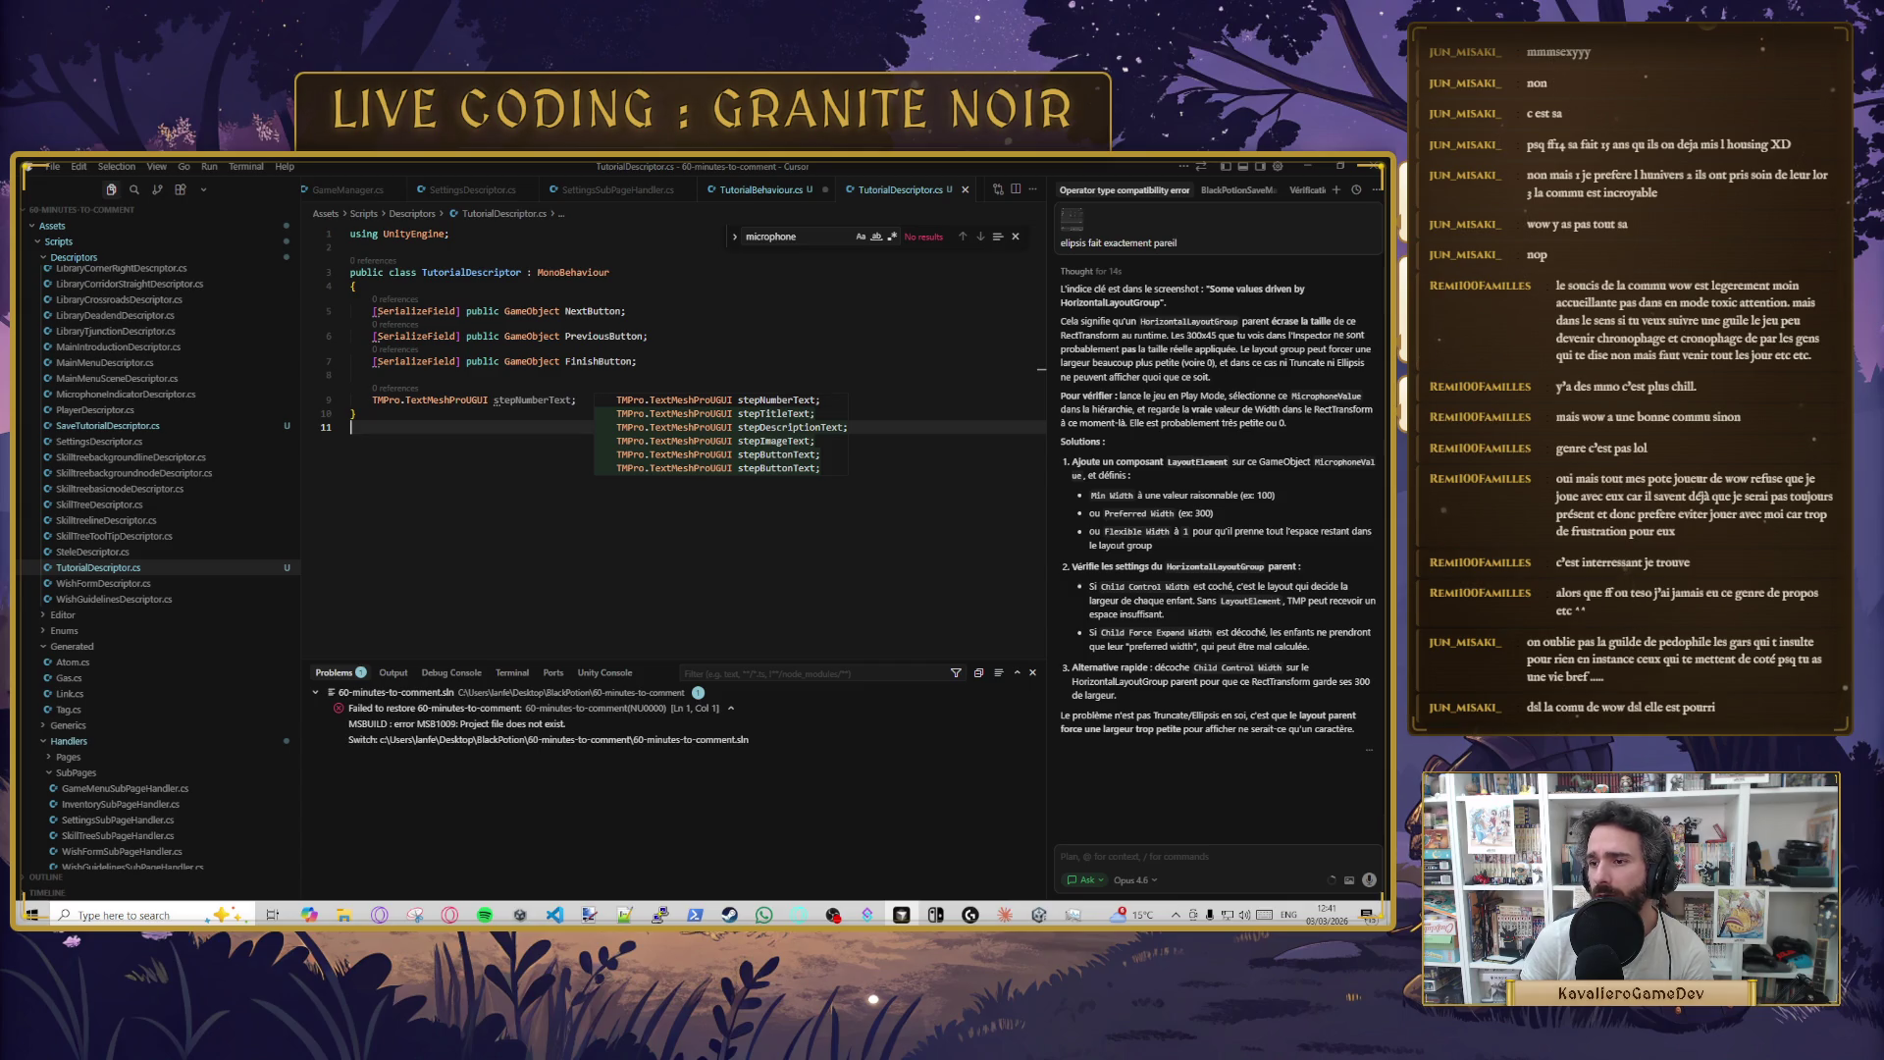
- Tidy the blank lines around stepNumberText, rejecting further suggestions, and save again
key("Escape")
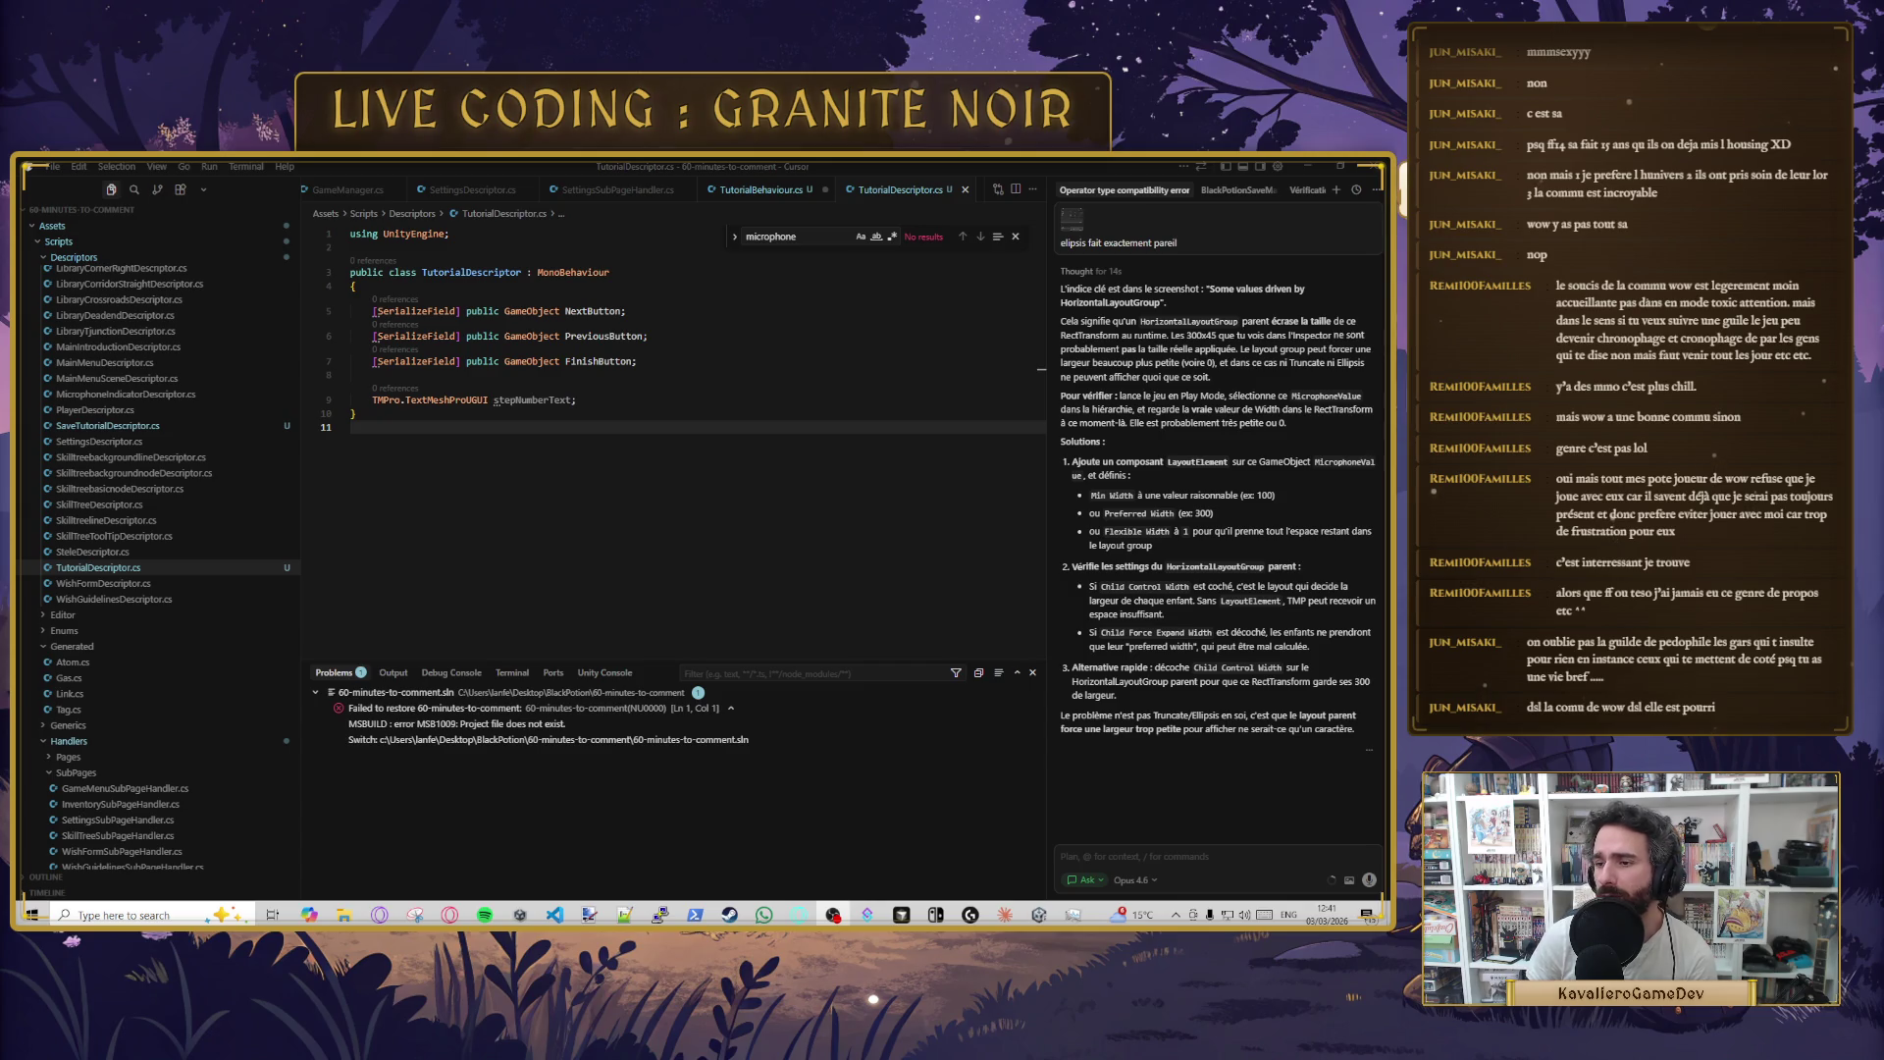
left_click(608, 401)
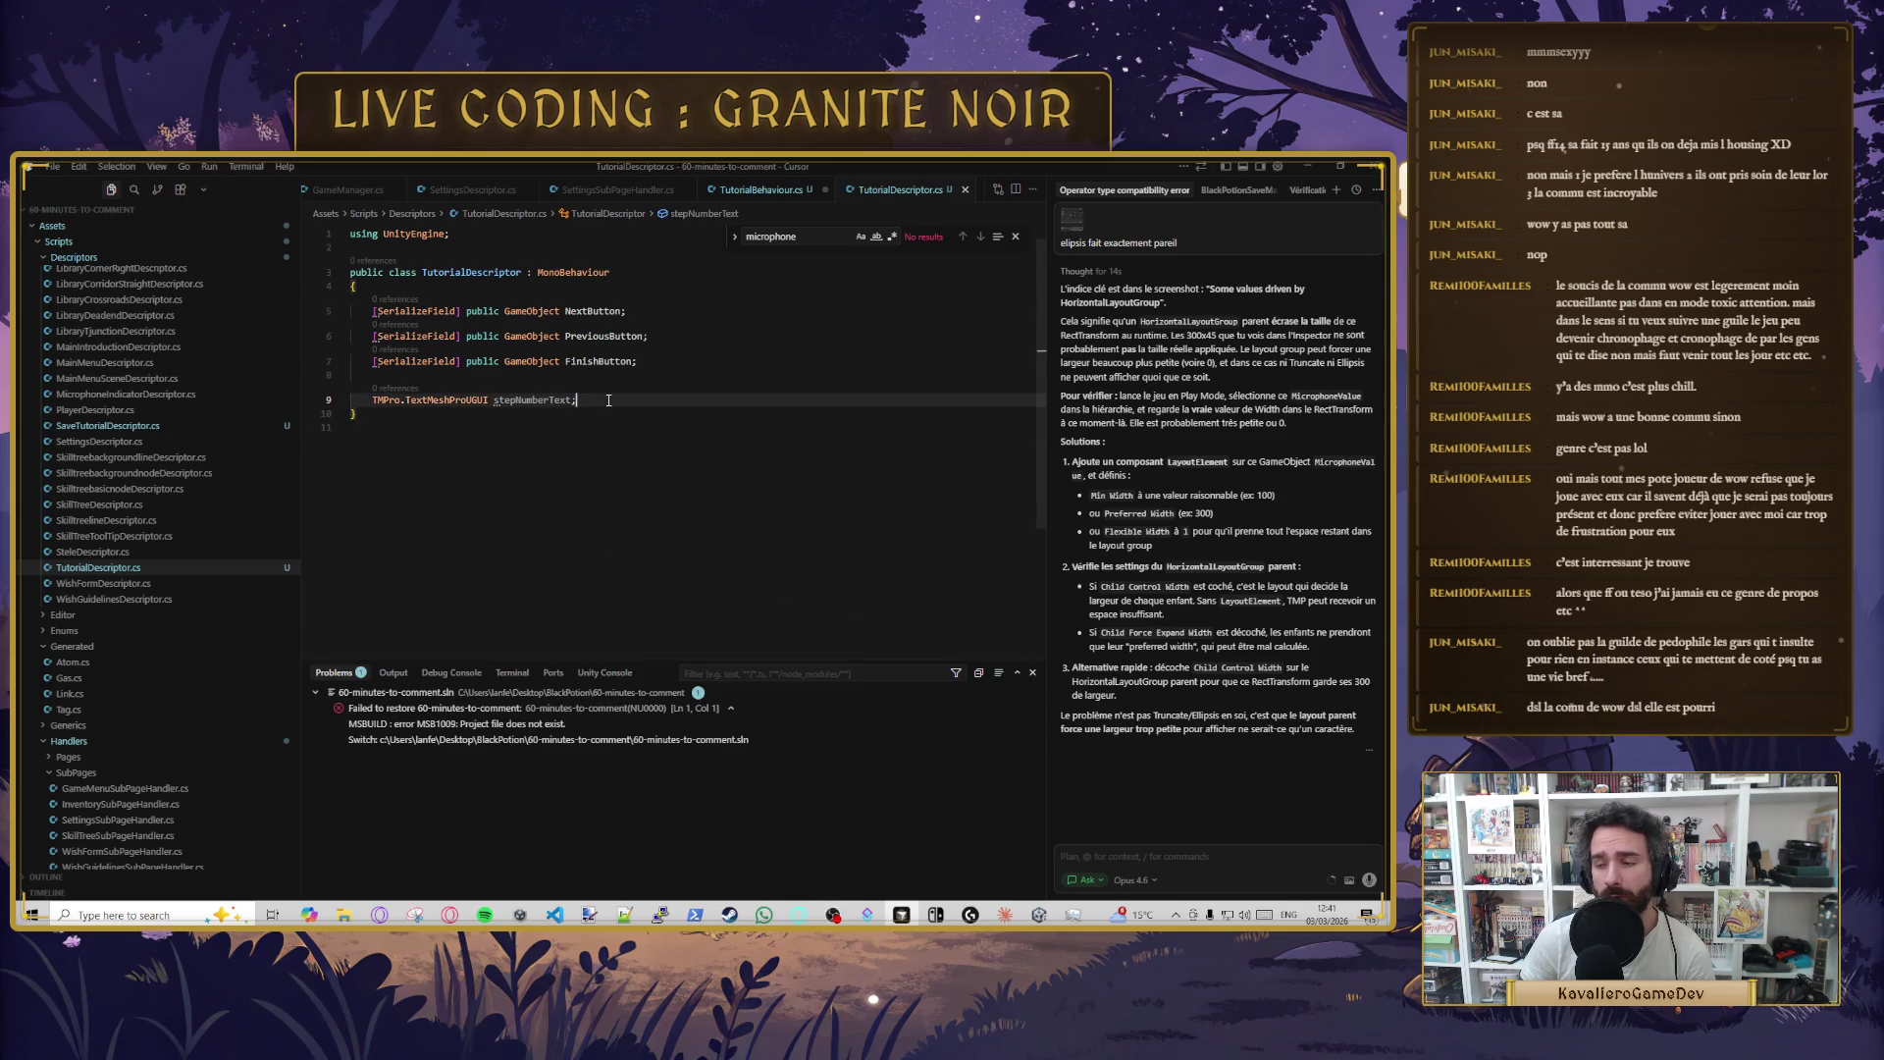
left_click(535, 401)
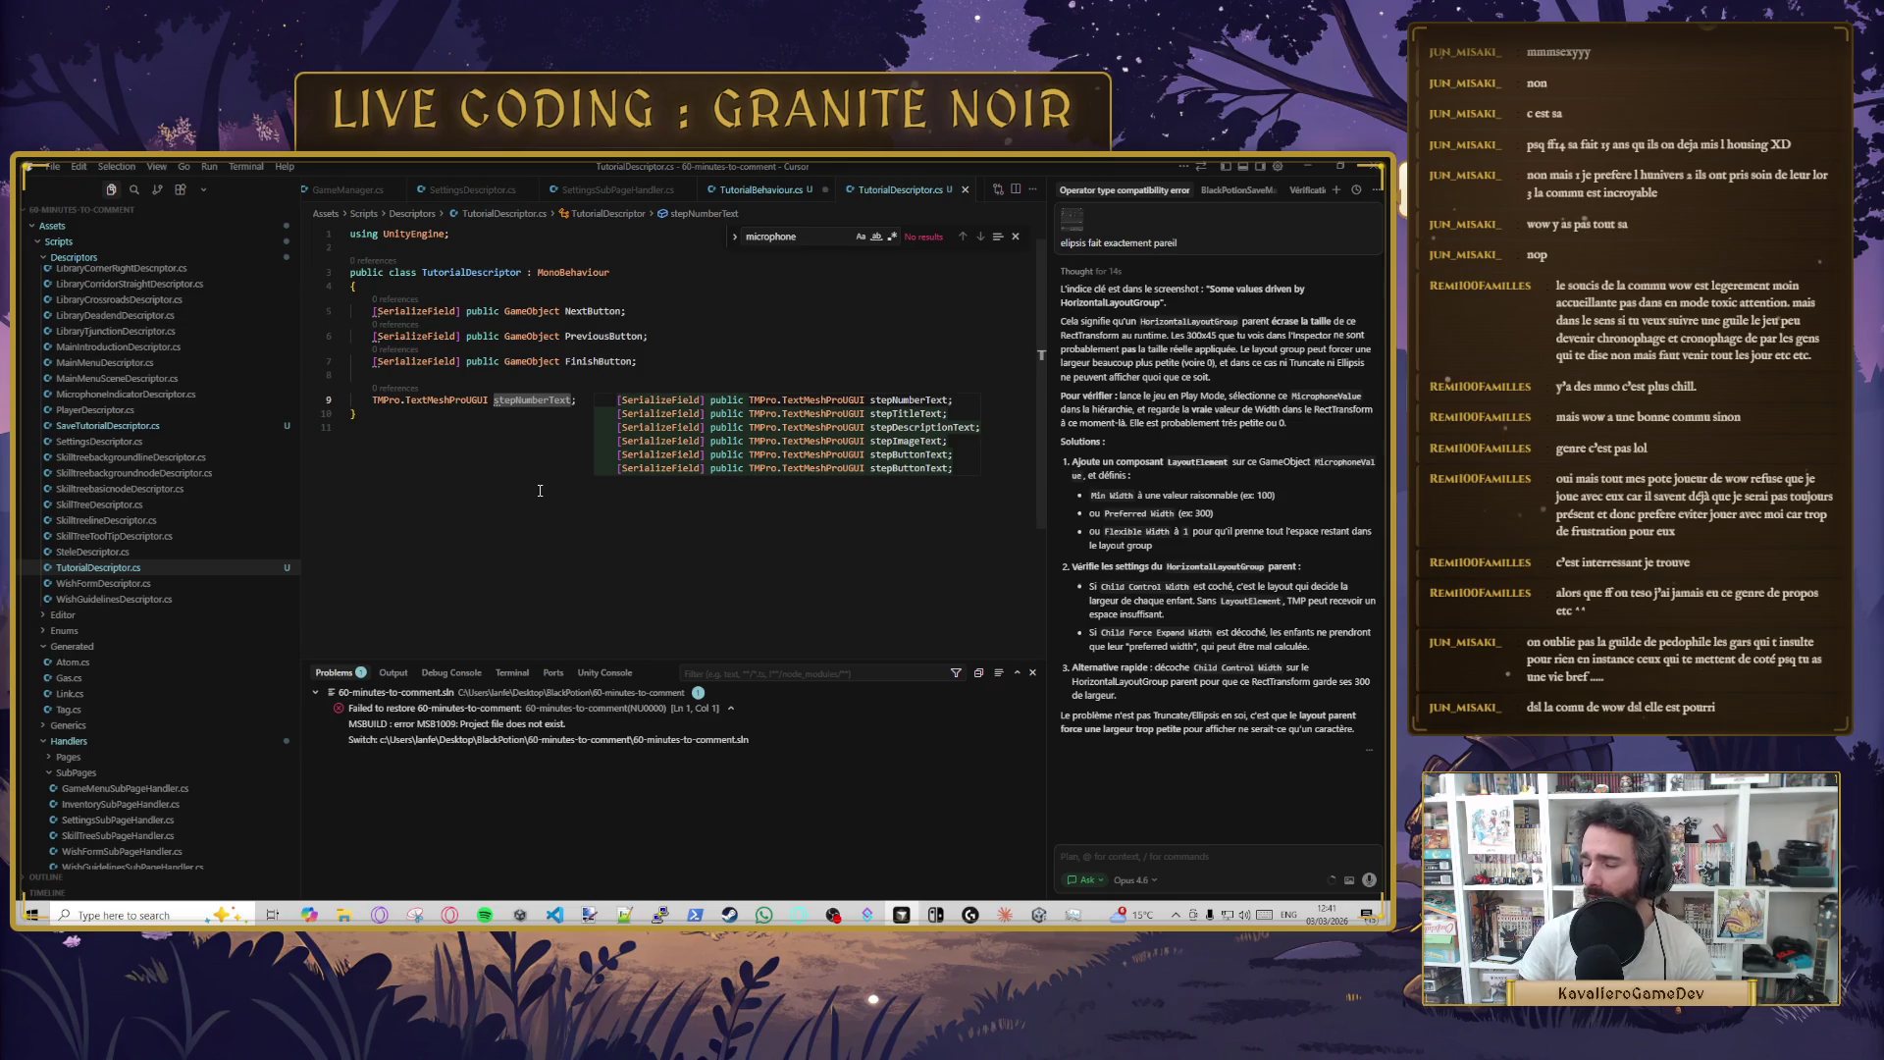
left_click(355, 454)
left_click(556, 374)
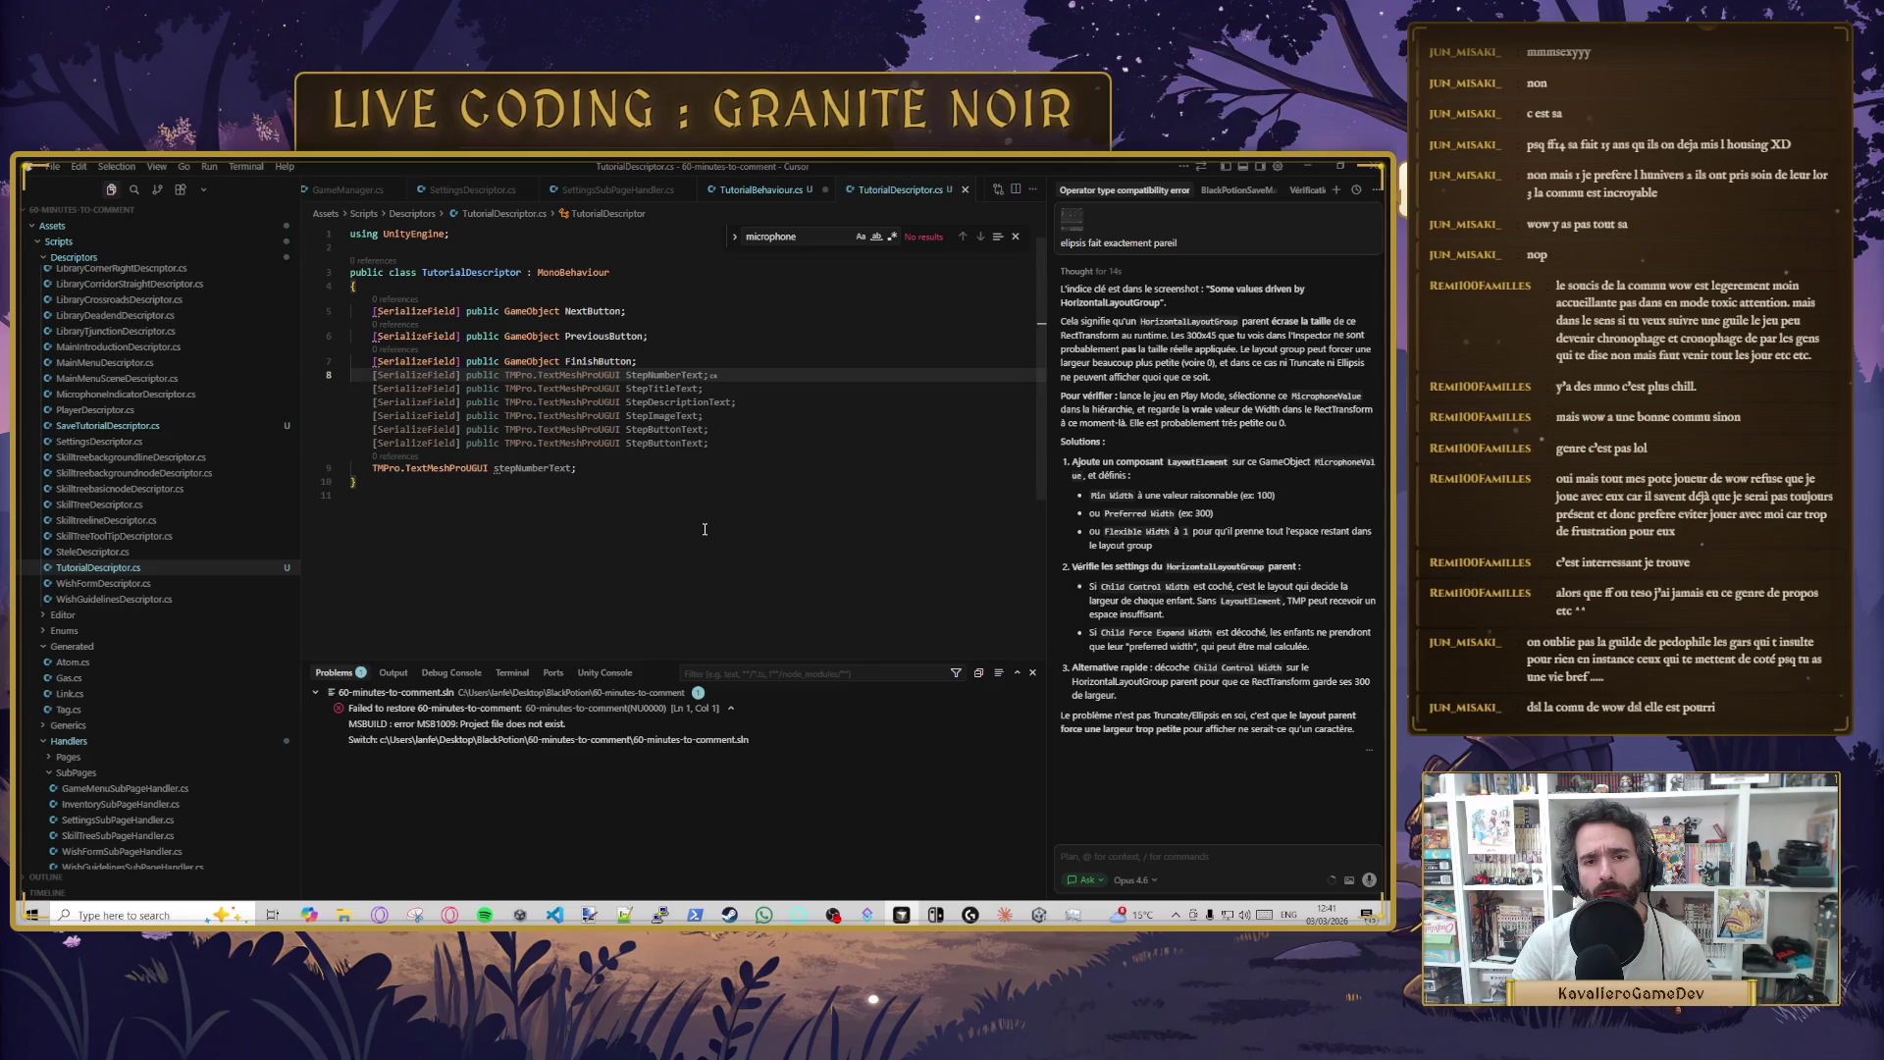
key("Escape")
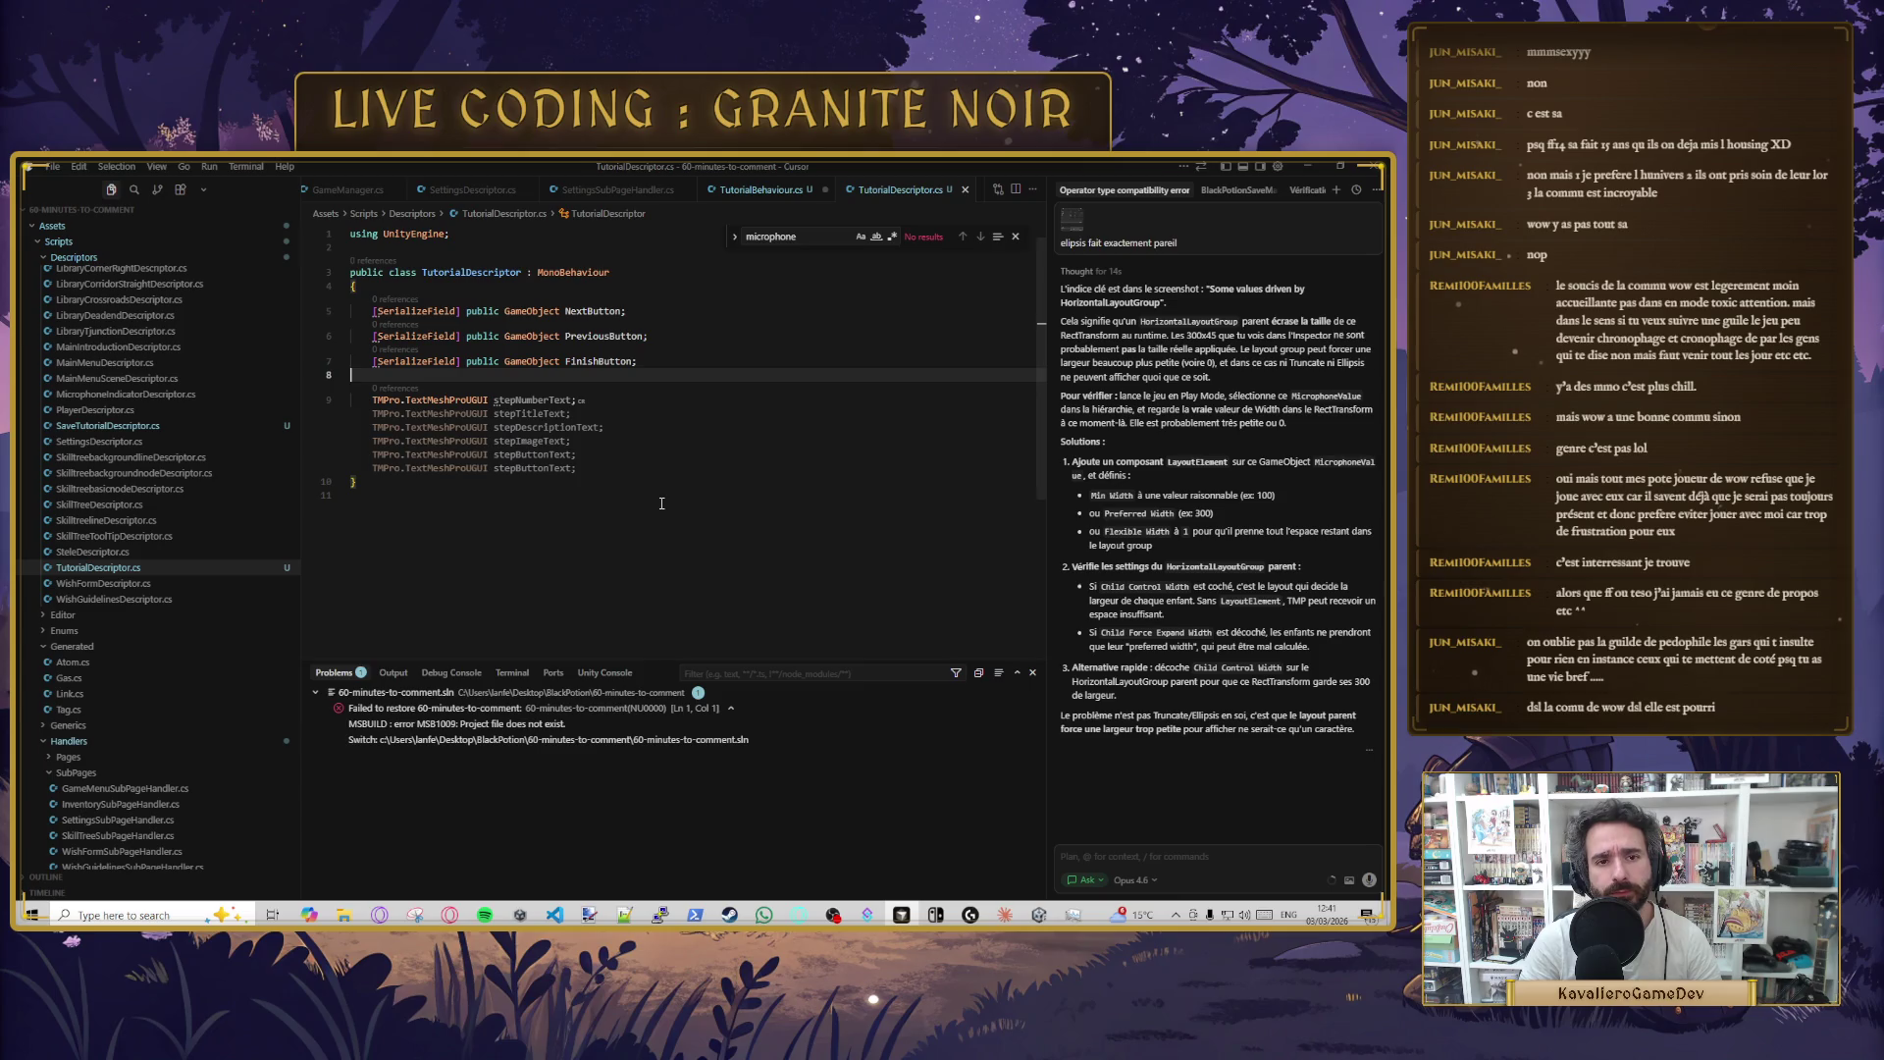
key("Tab")
key("Return")
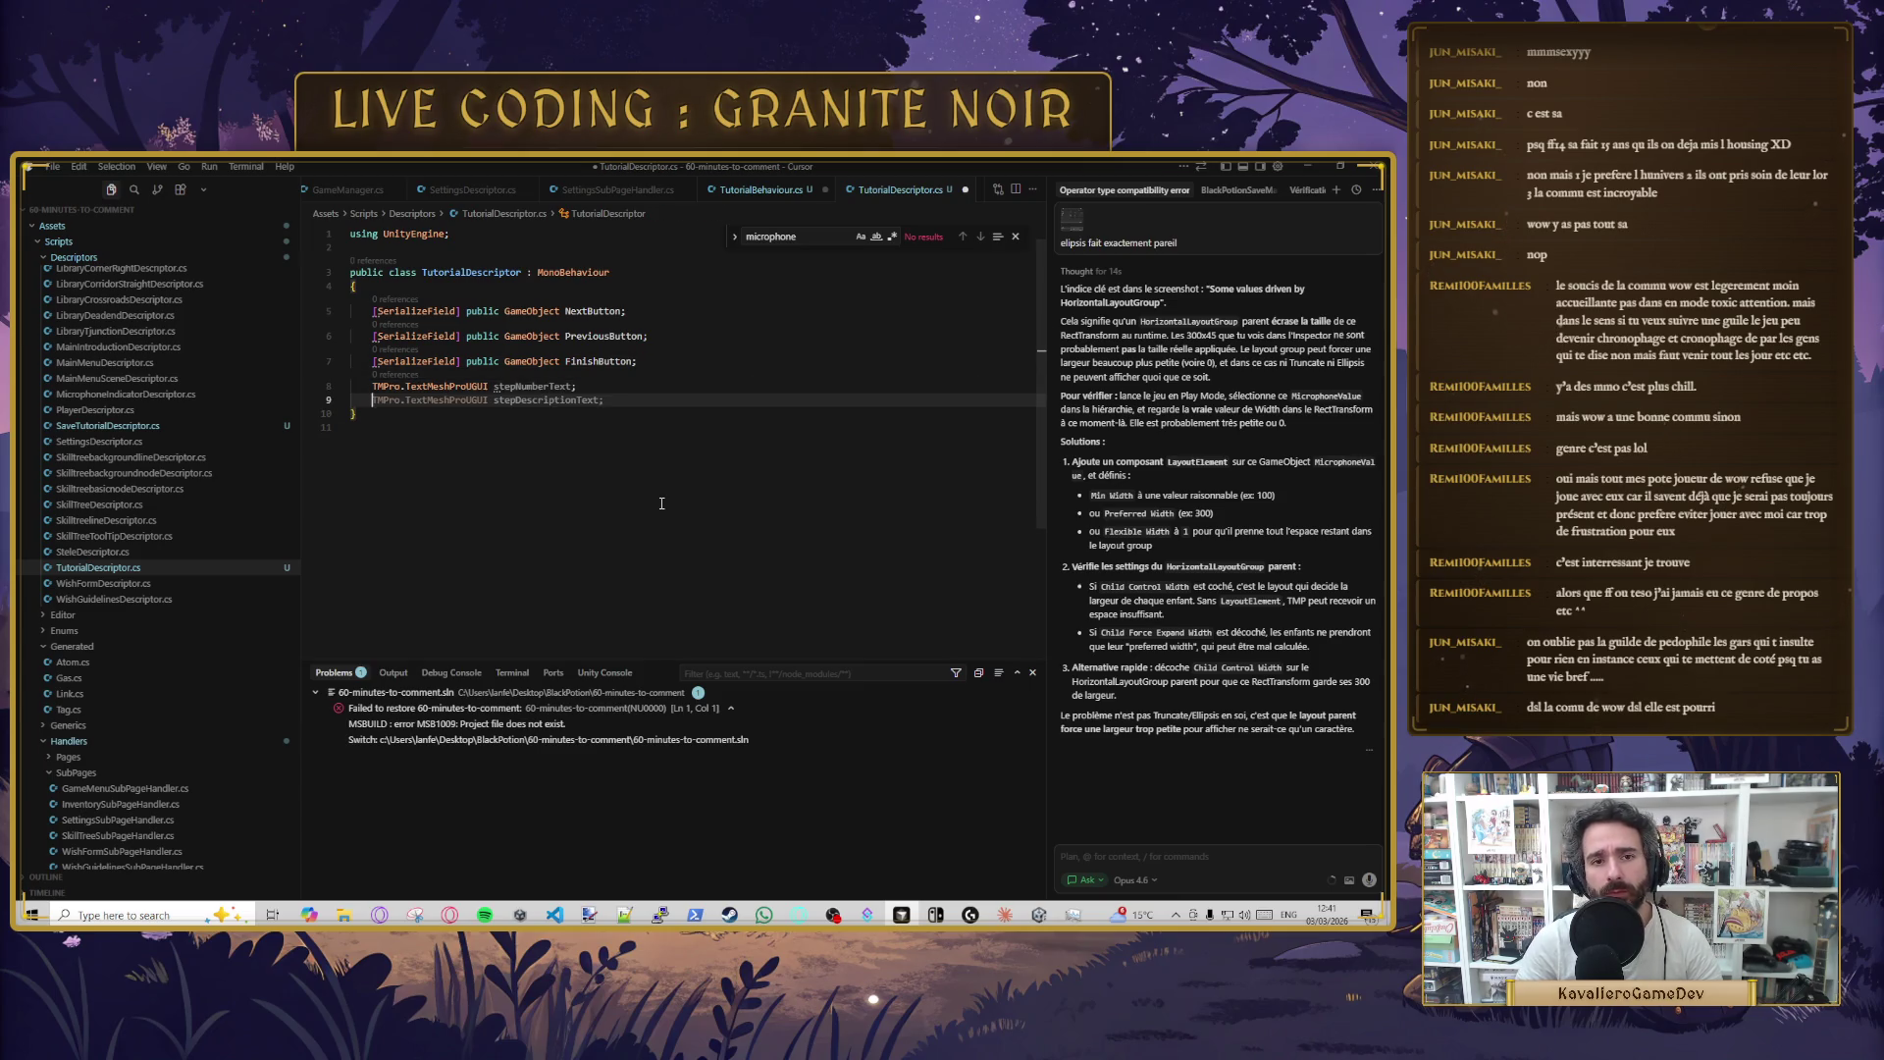
left_click(578, 464)
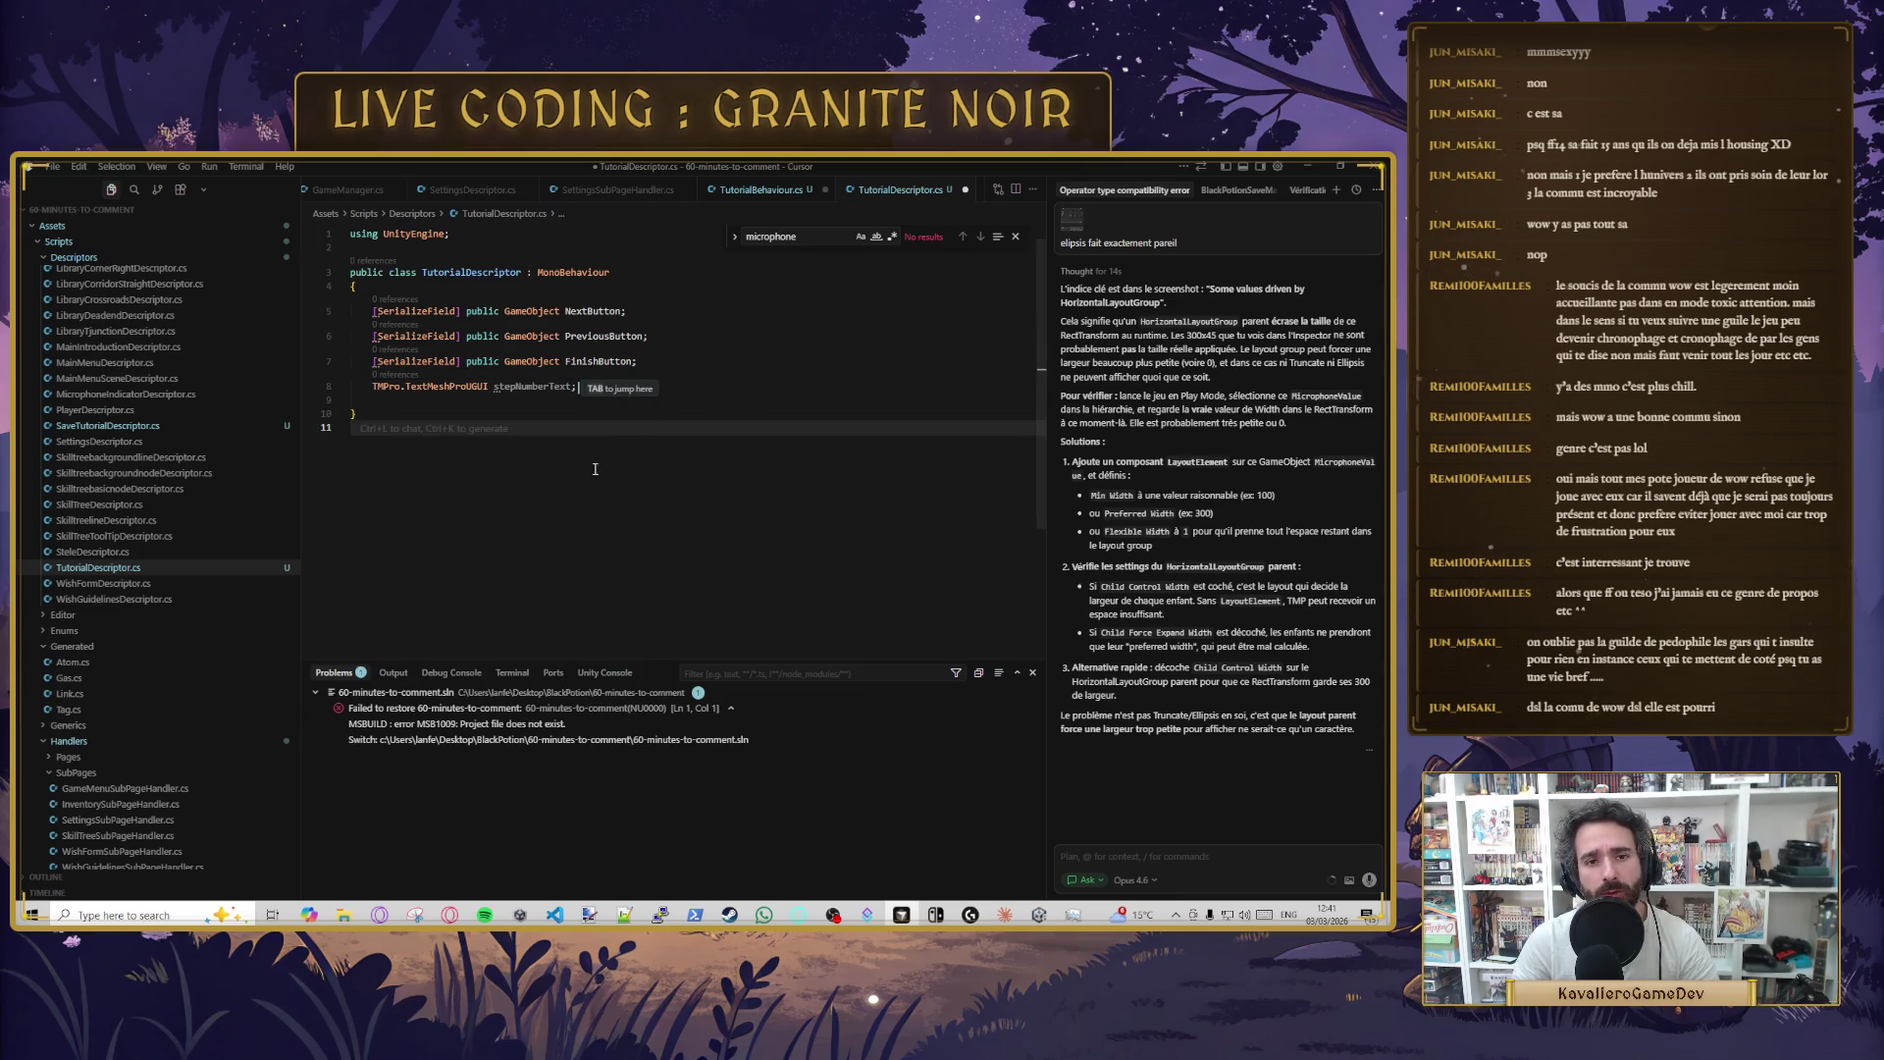
key("ctrl+s")
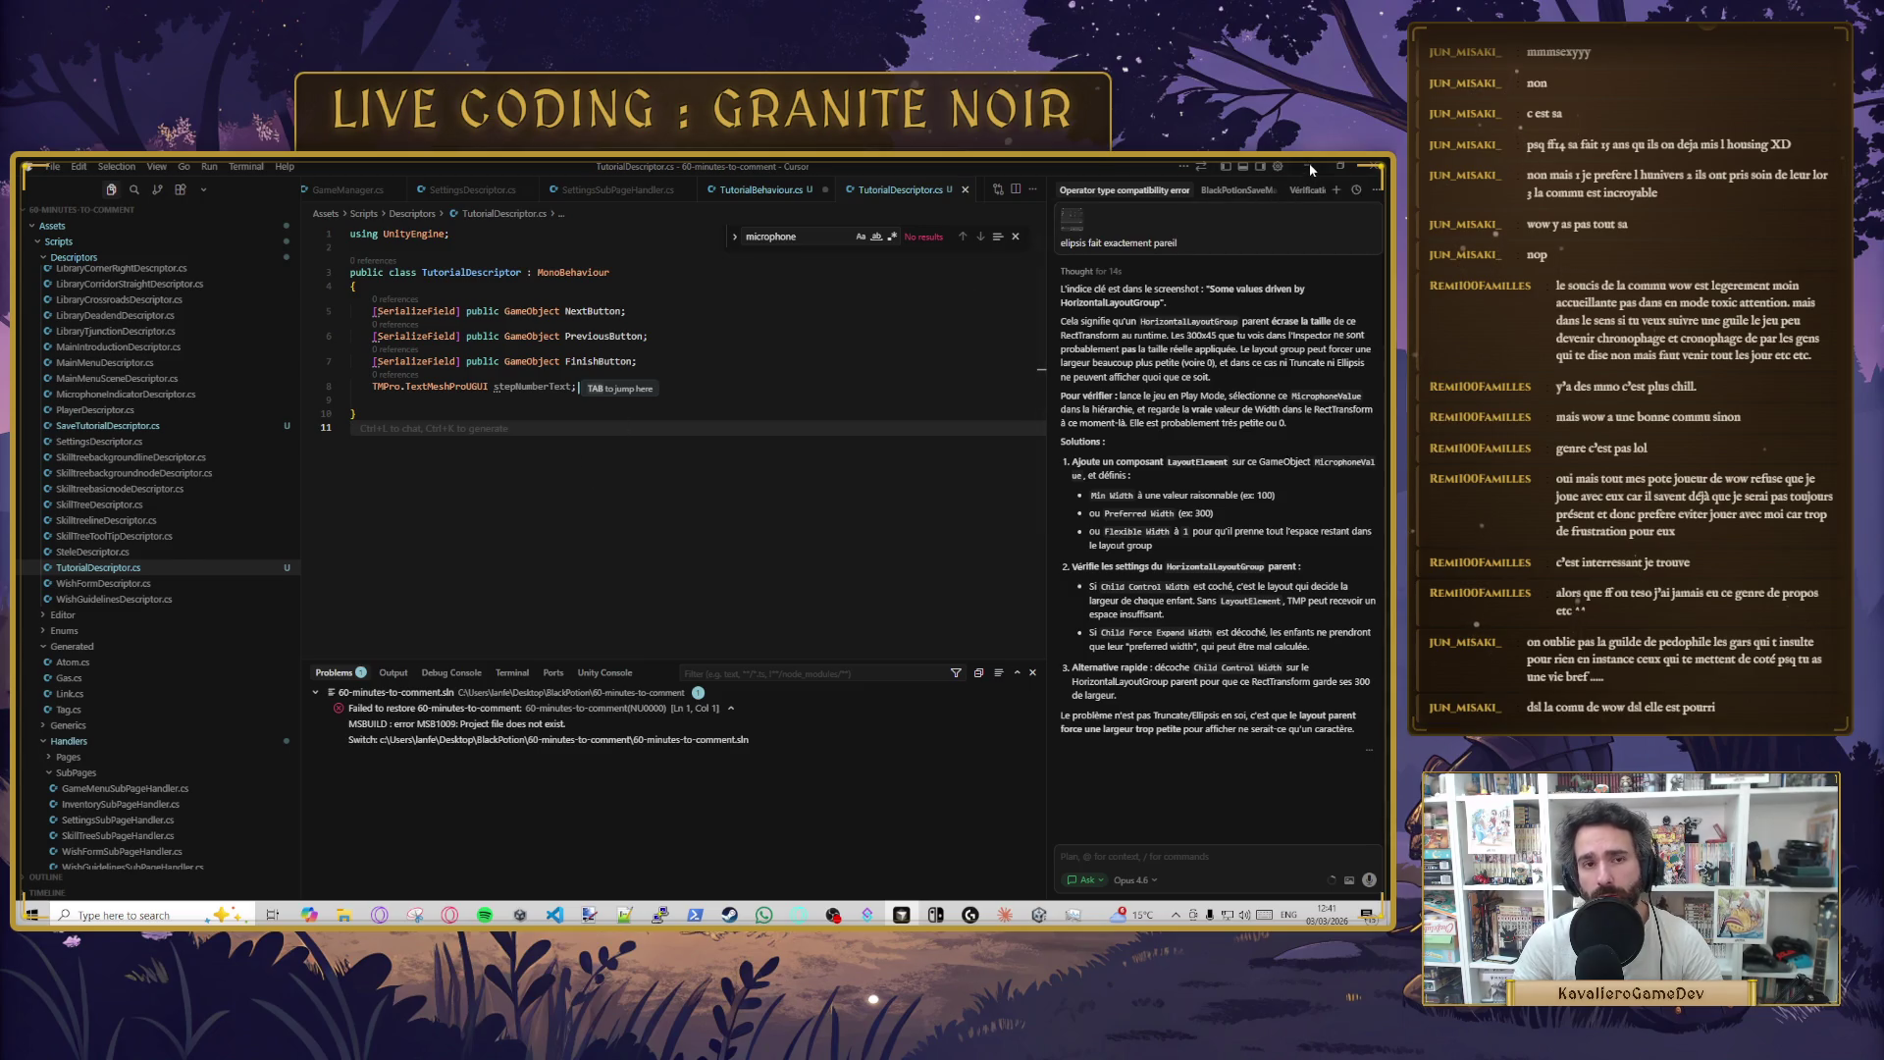
left_click(1309, 167)
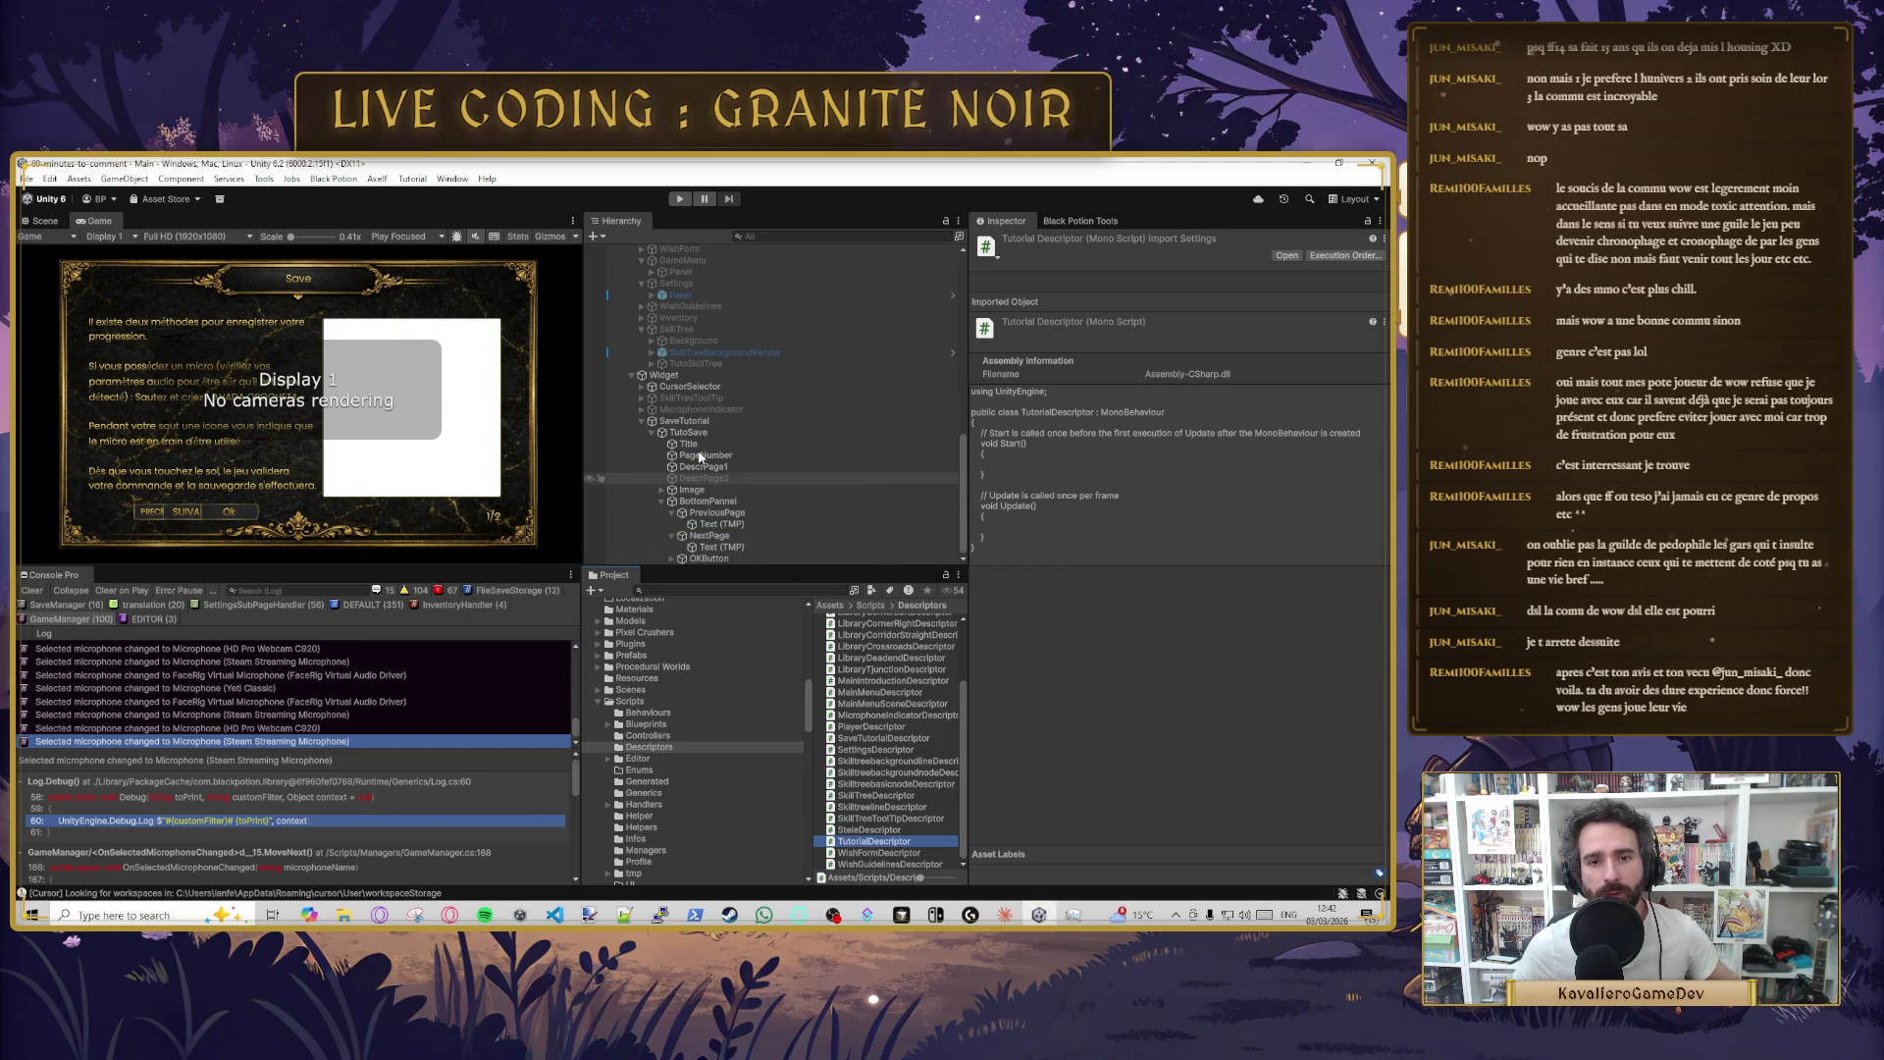
- Select TutoSave in Unity, then return to TutorialDescriptor.cs in Cursor
left_click(688, 433)
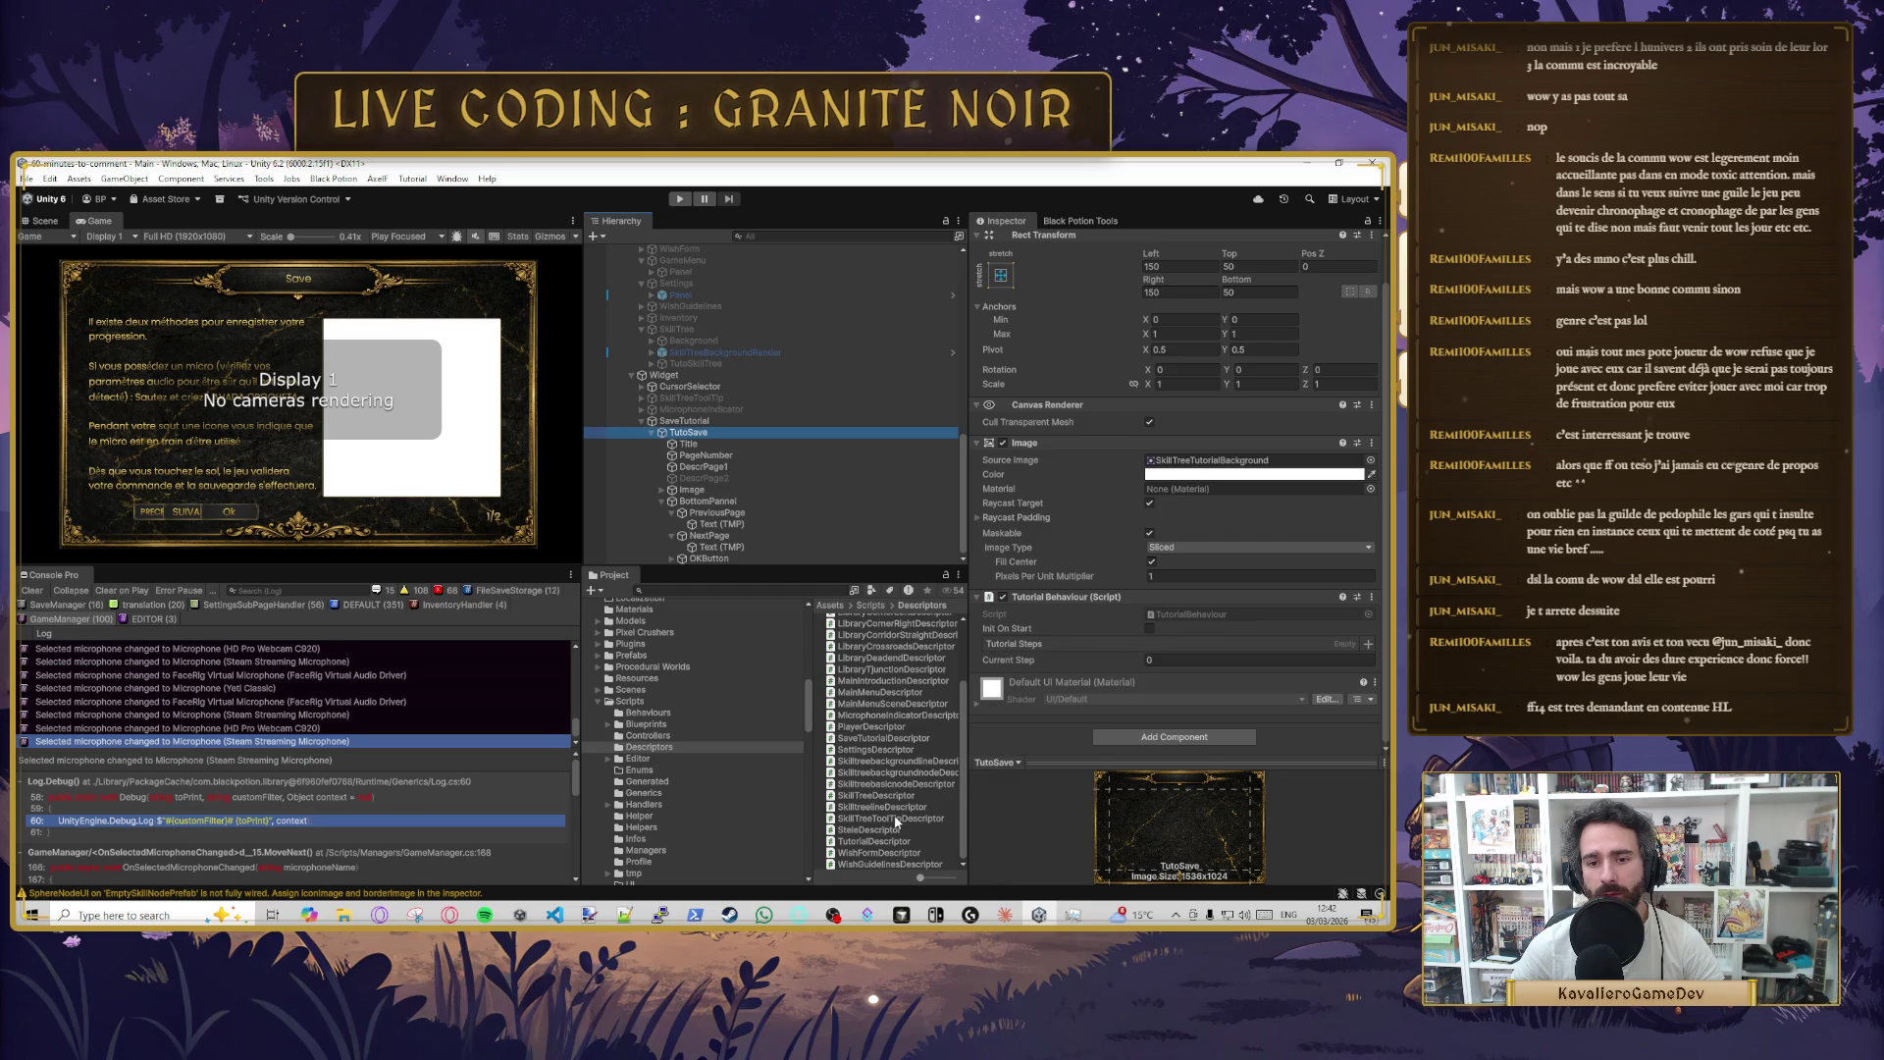
mouse_move(878, 841)
left_mouse_down()
mouse_move(1060, 709)
mouse_move(1068, 721)
left_mouse_up()
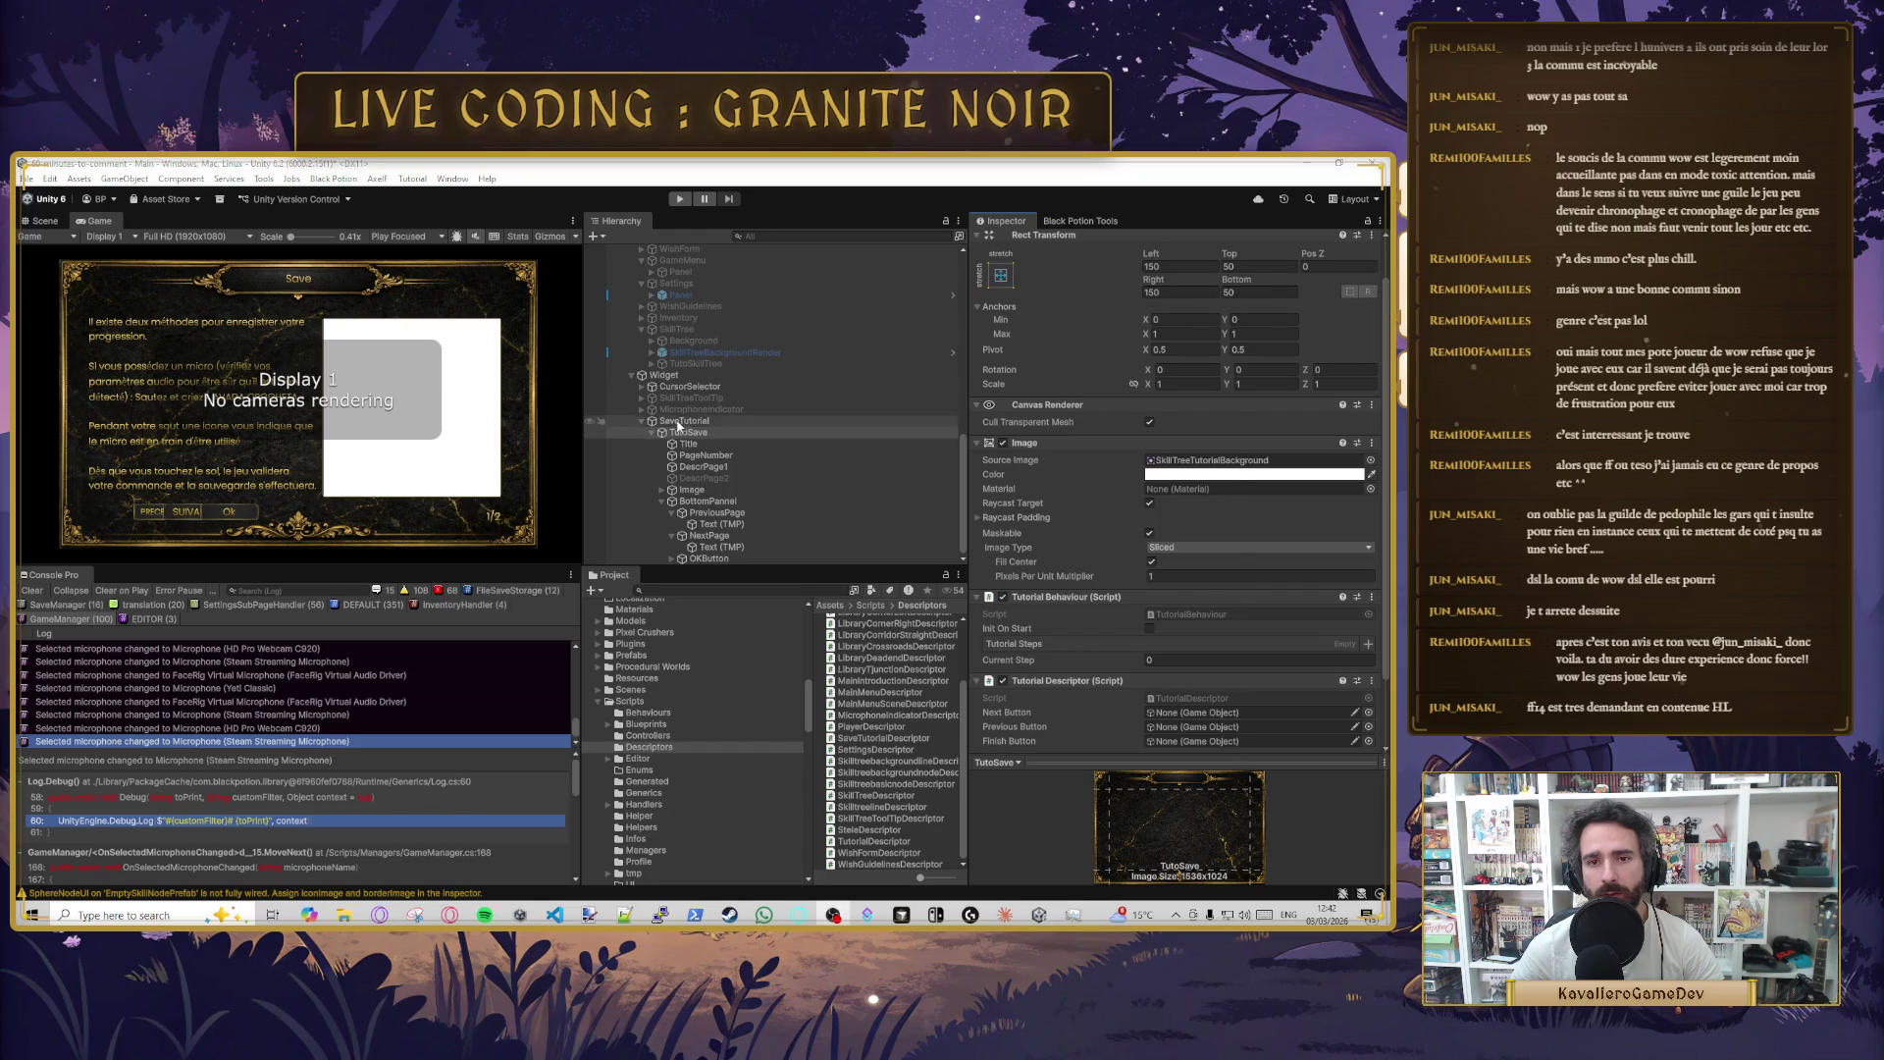
key("alt+Tab")
left_click(589, 286)
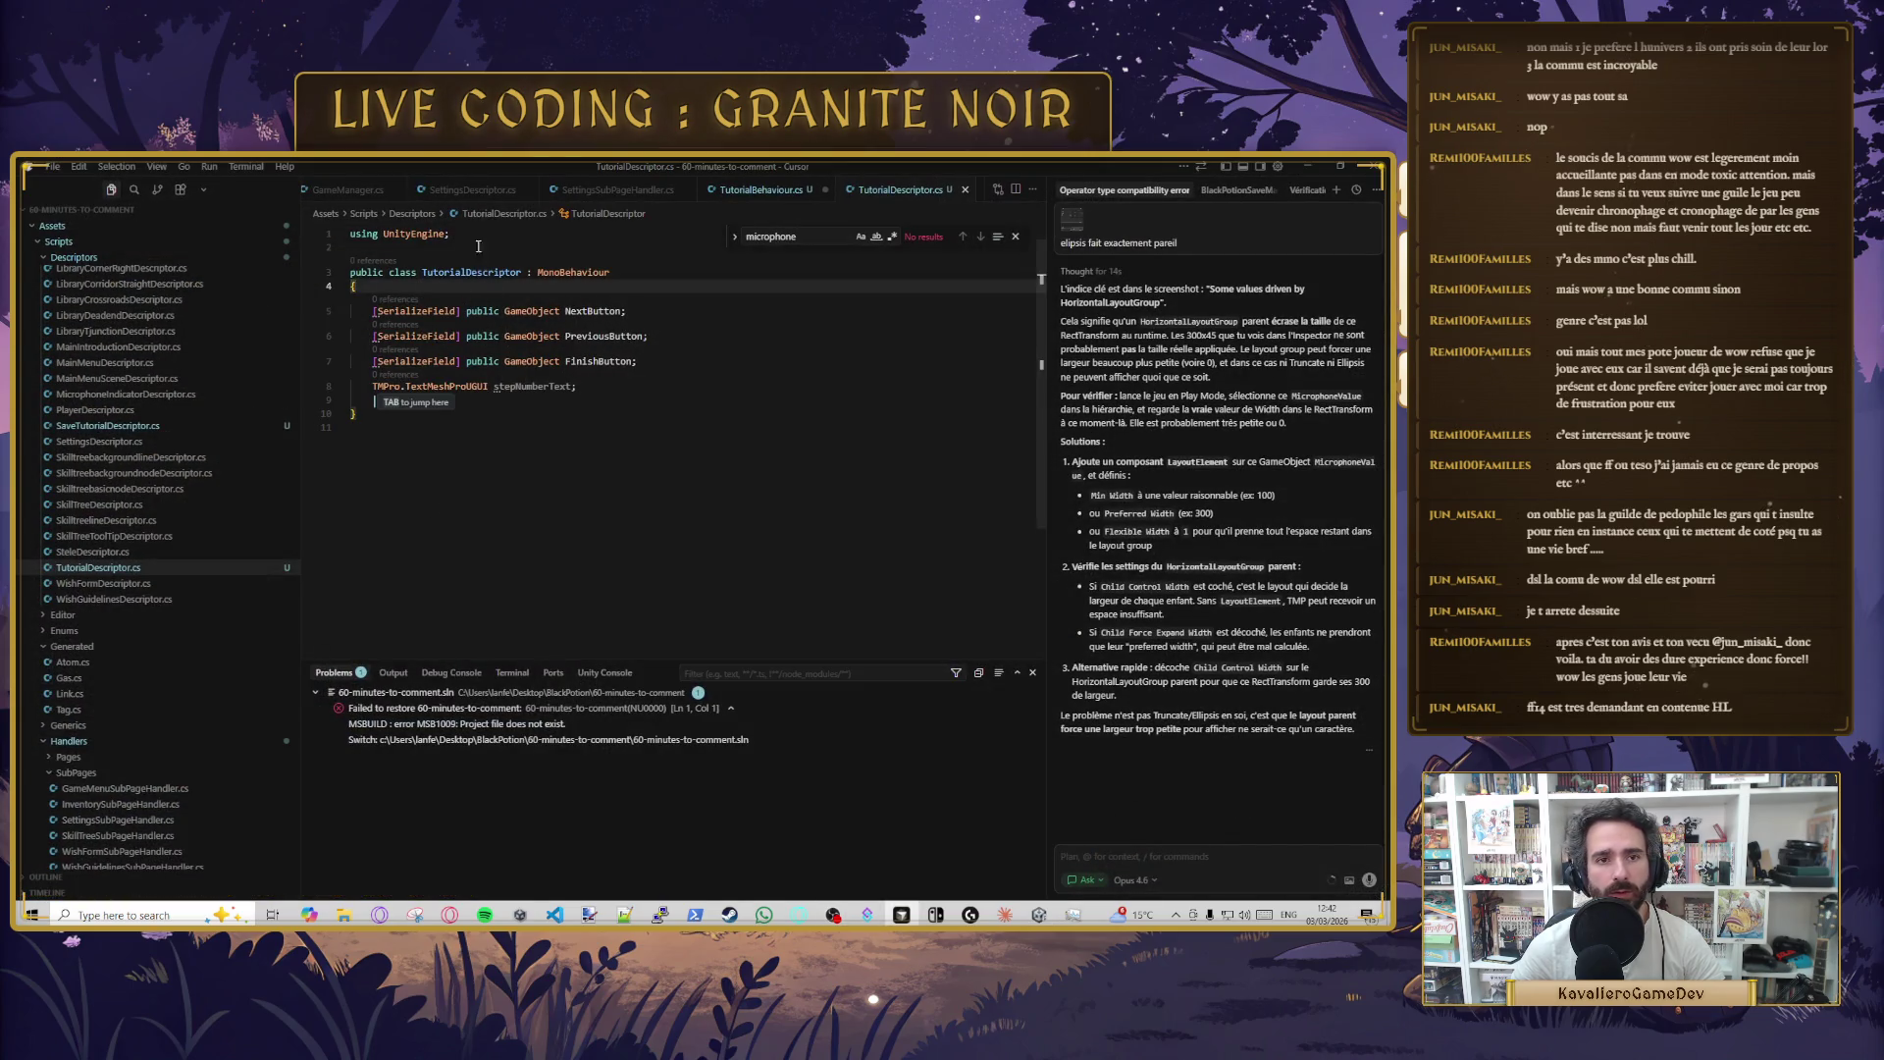
- Add a [SerializeField, Mandatory] TutorialDescriptor tutorialDescriptor field to TutorialBehaviour
left_click(760, 190)
left_click(597, 385)
key("Return")
key("Return")
type("[se")
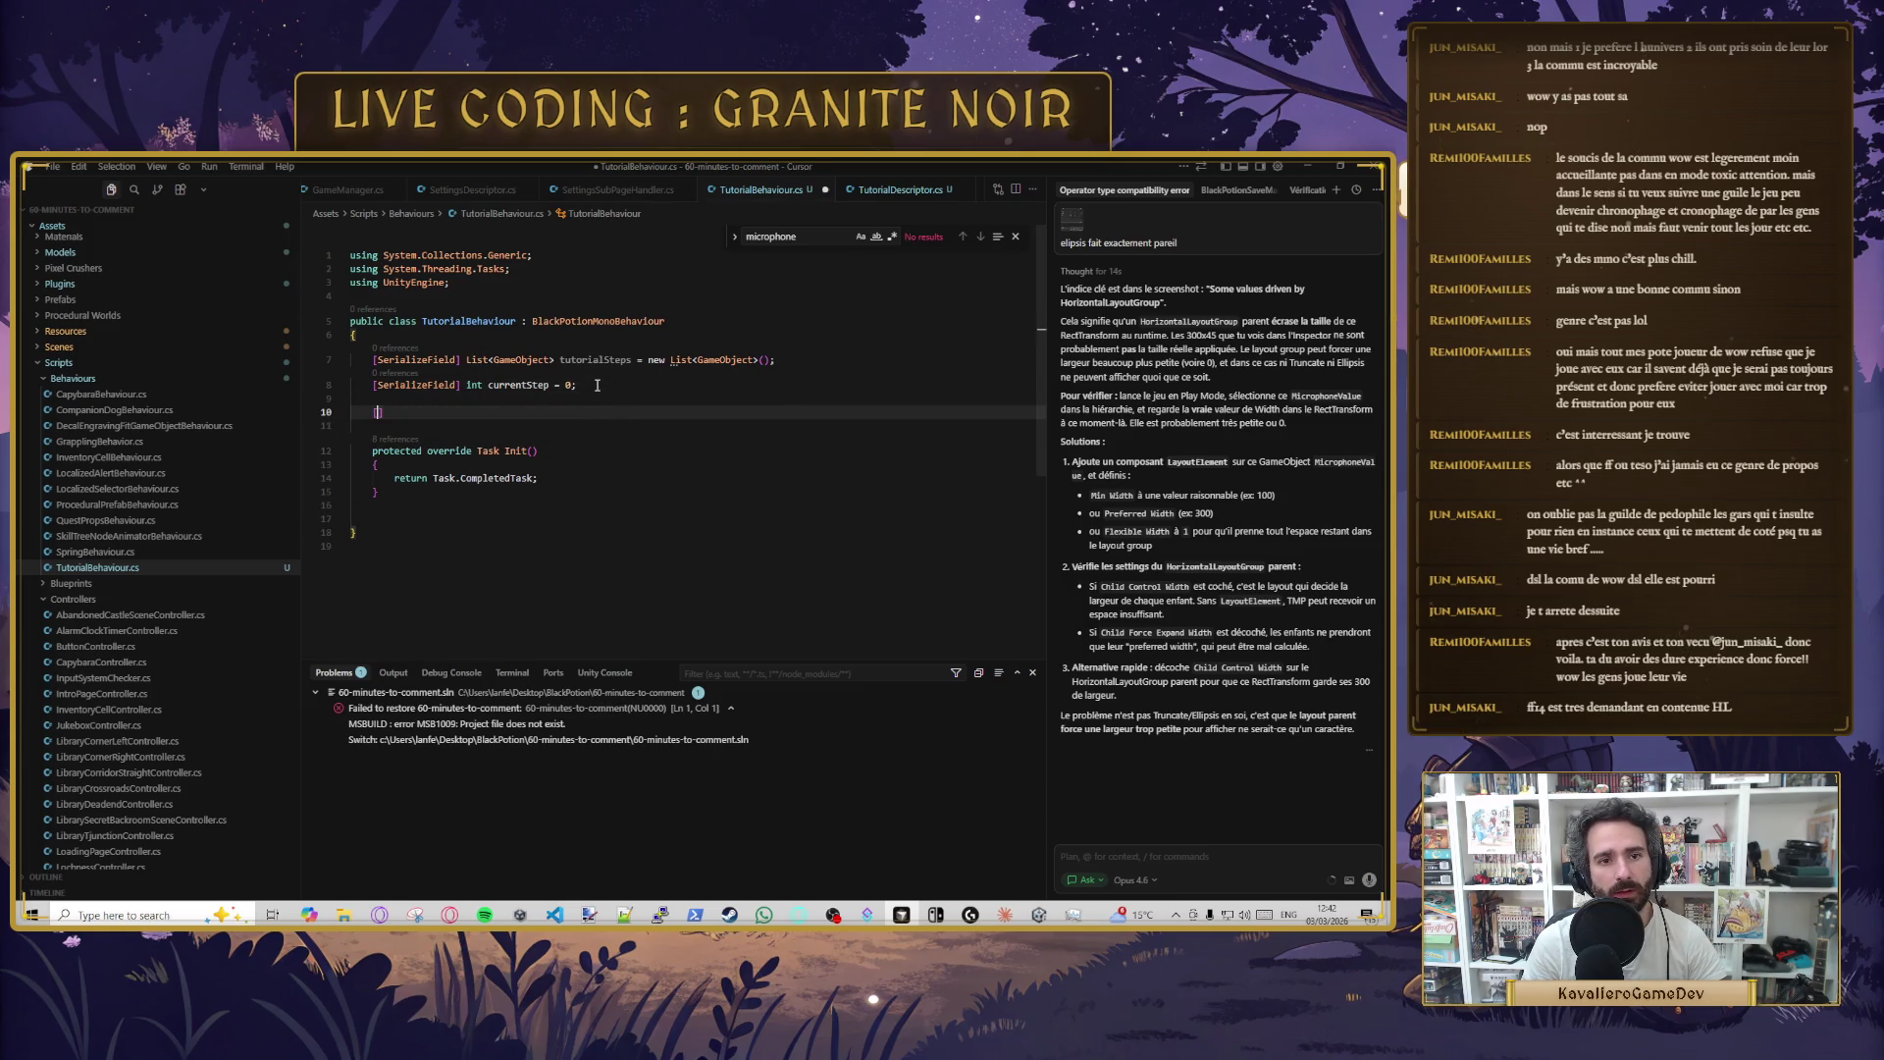
key("Down")
key("Tab")
key("Tab")
key("Tab")
key("Tab")
left_click(454, 424)
type("m")
key("BackSpace")
type(", Mana")
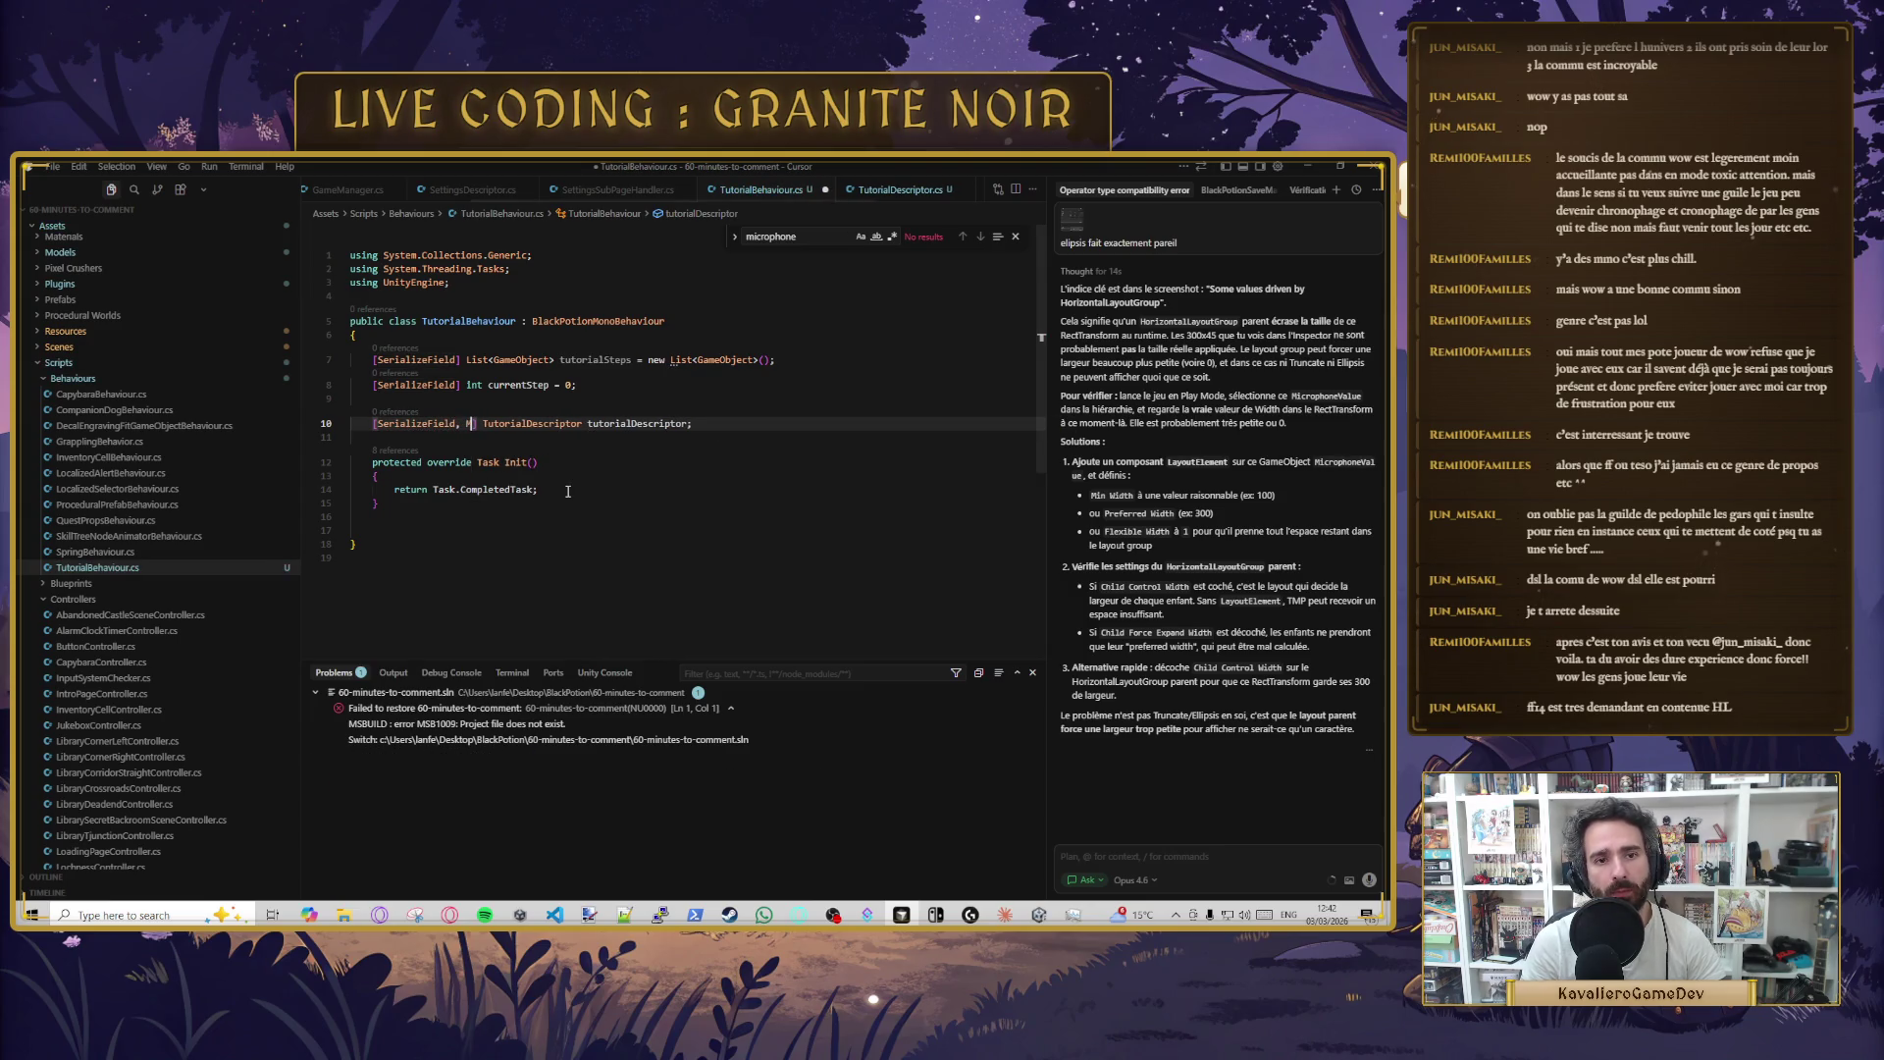
type("datory")
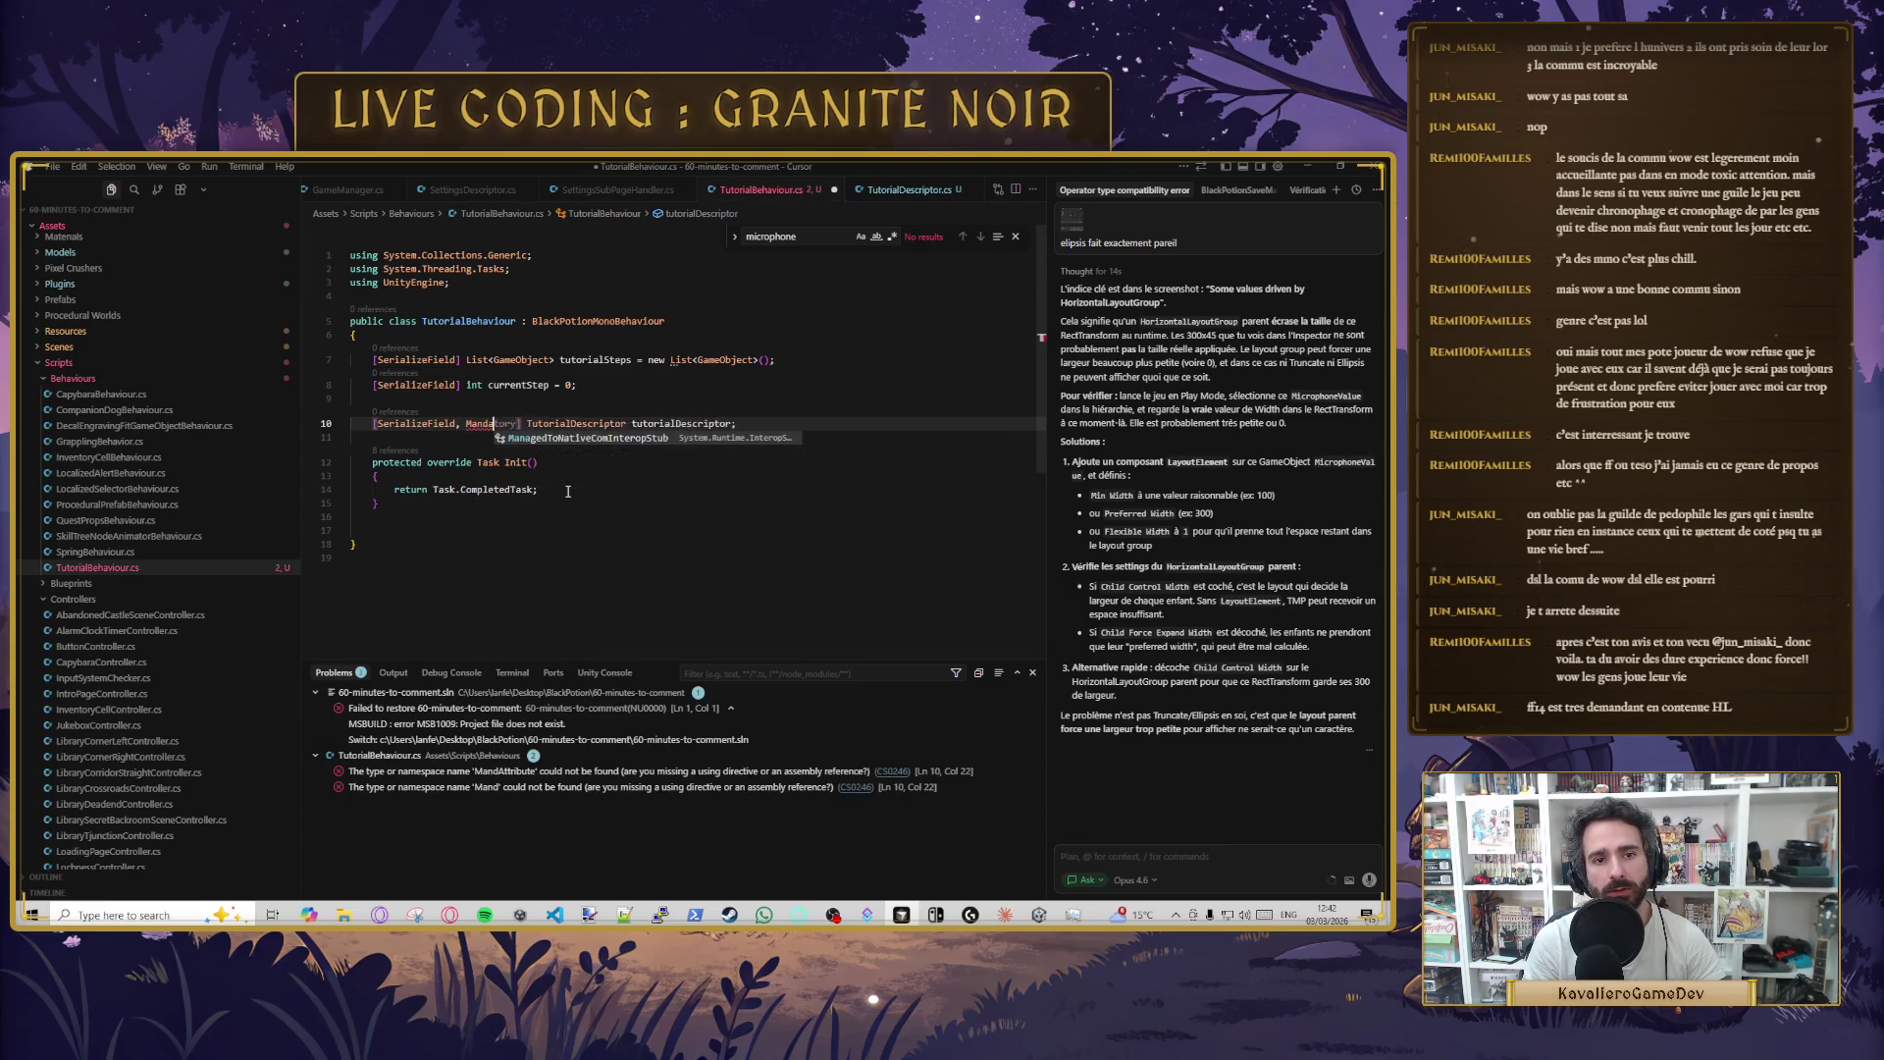
- Hand the missing Mandatory attribute error to the agent with Quick Fix > Fix in Agent
left_click(567, 491)
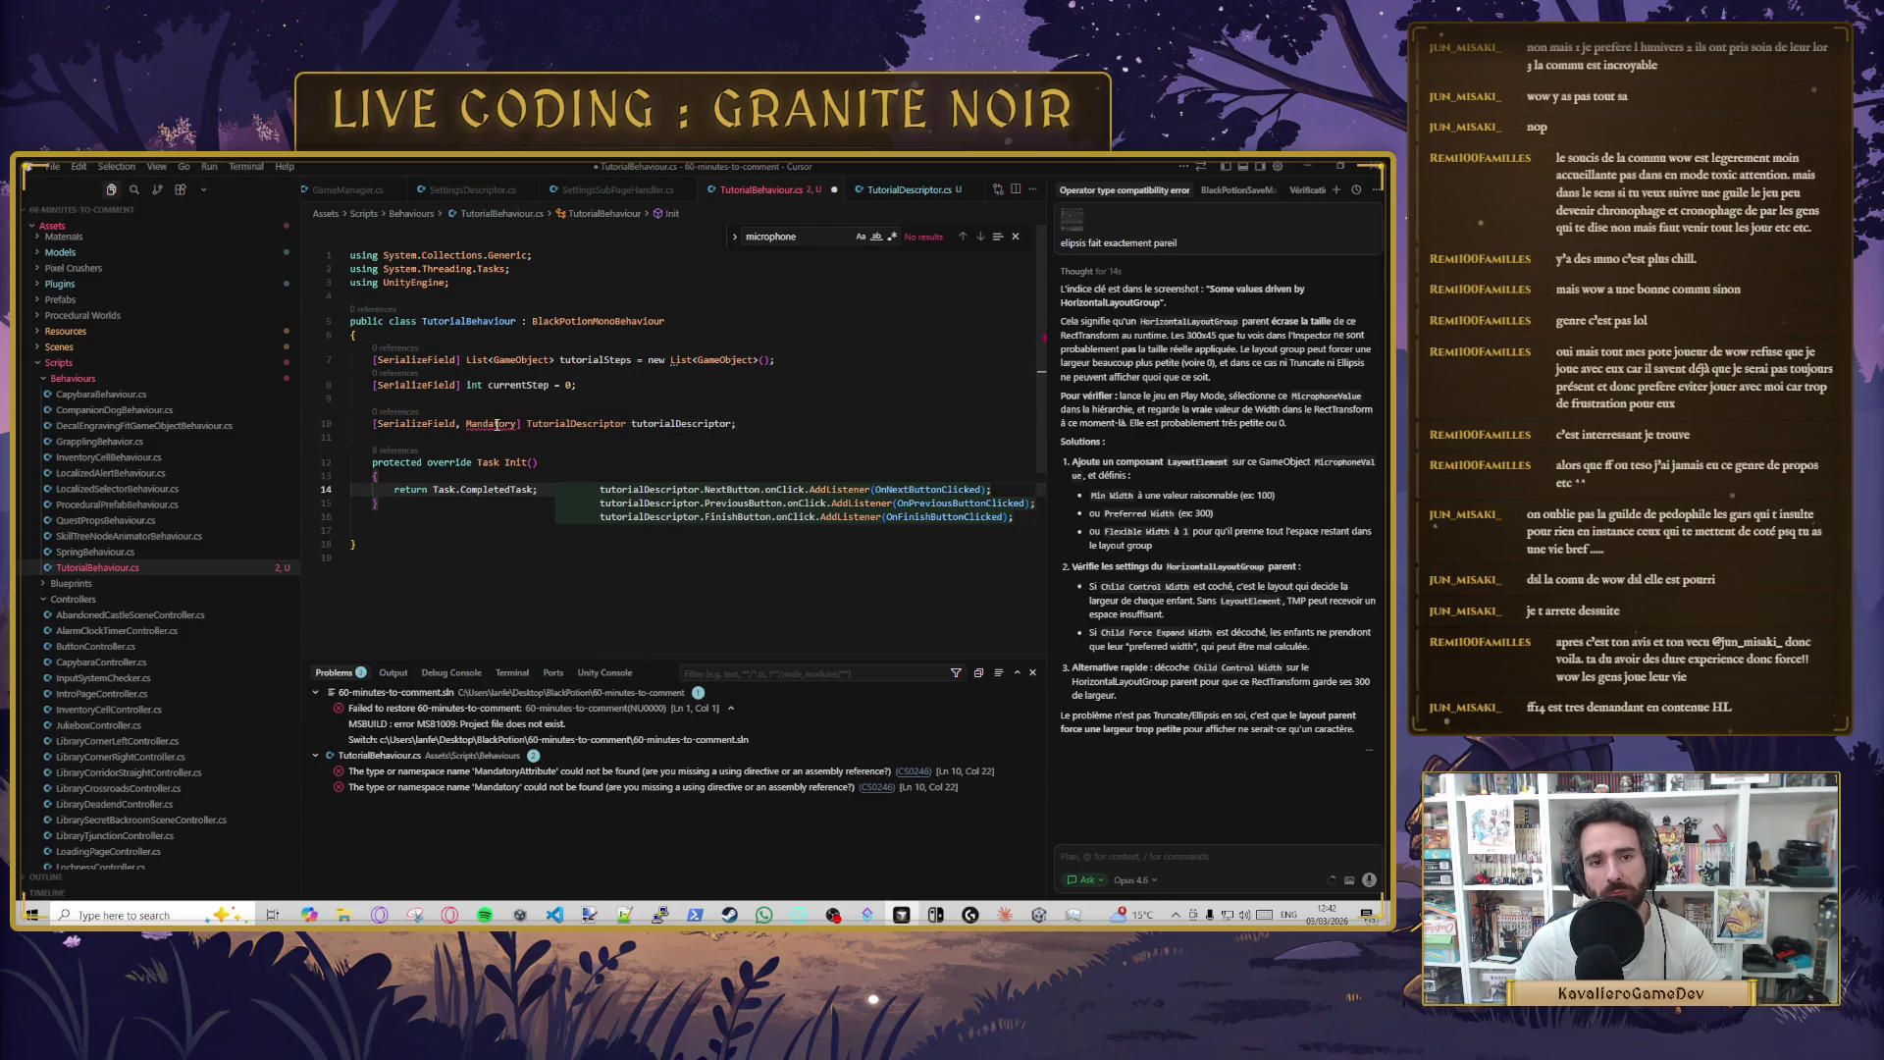
mouse_move(495, 424)
left_click(574, 409)
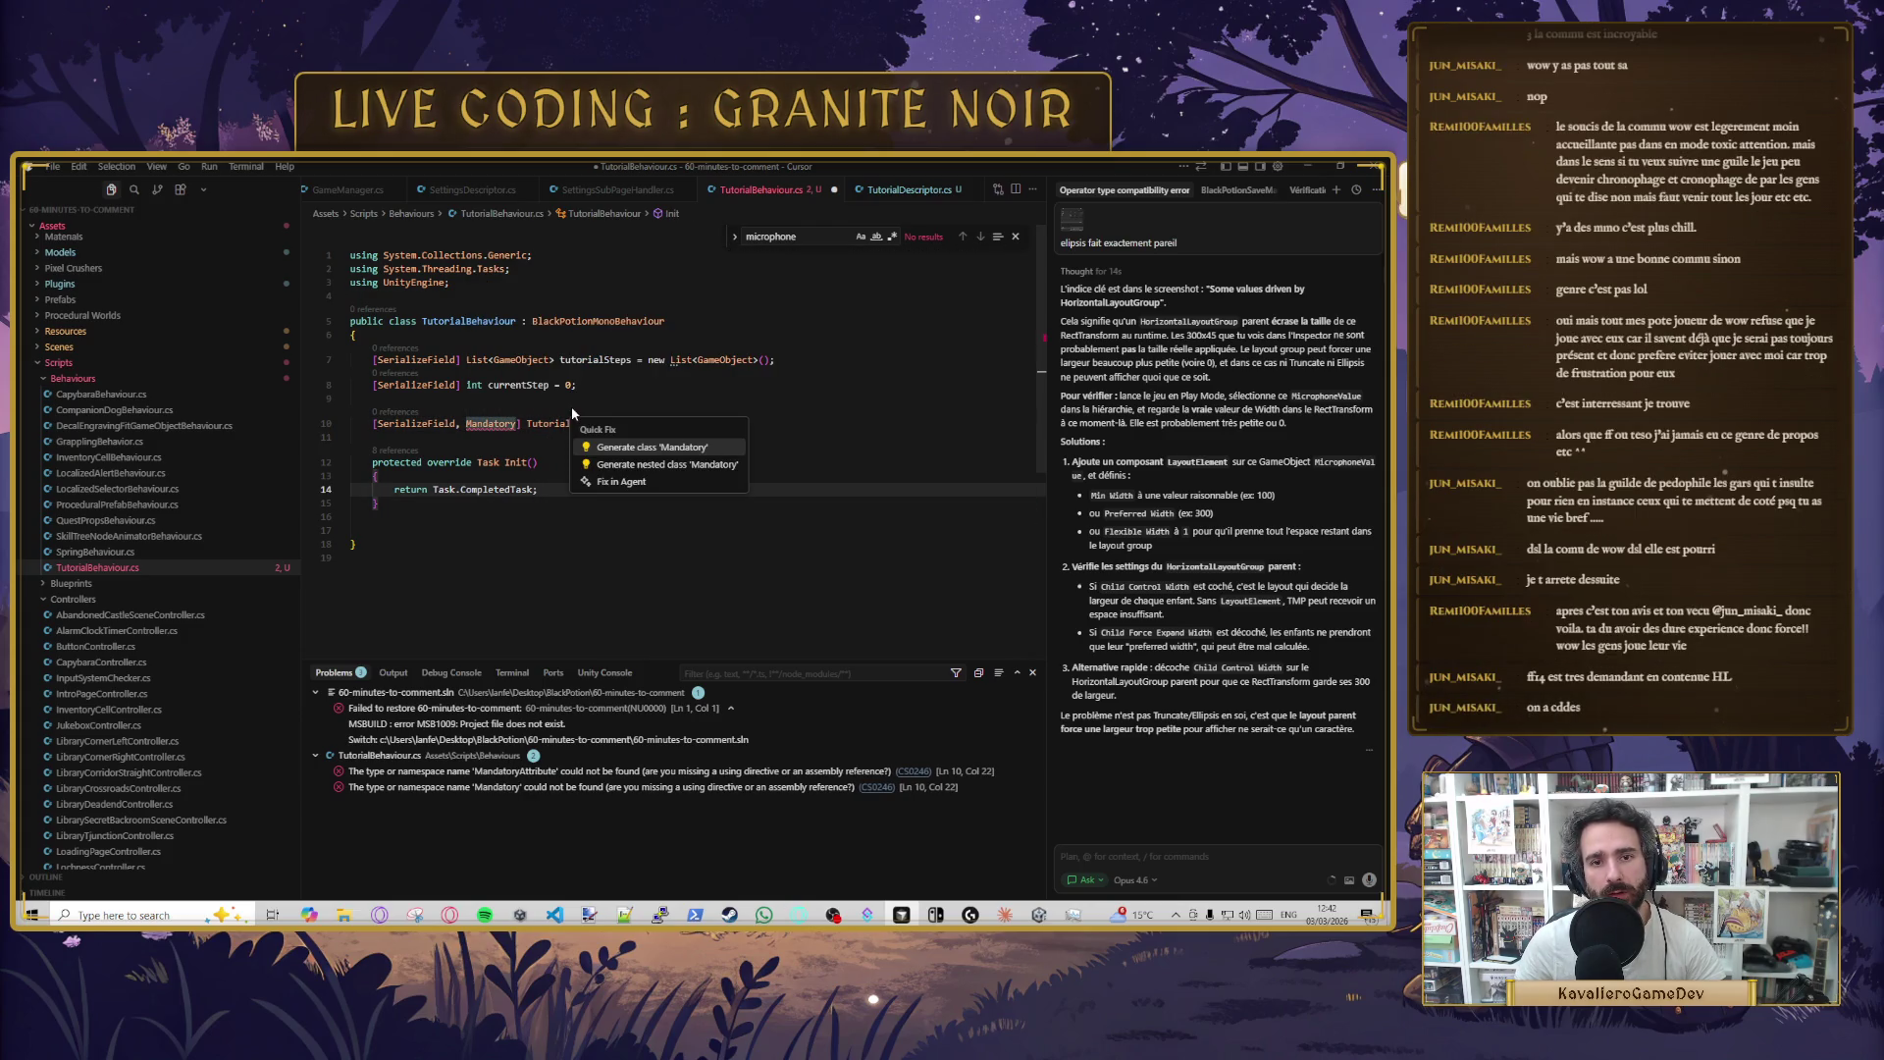
left_click(647, 483)
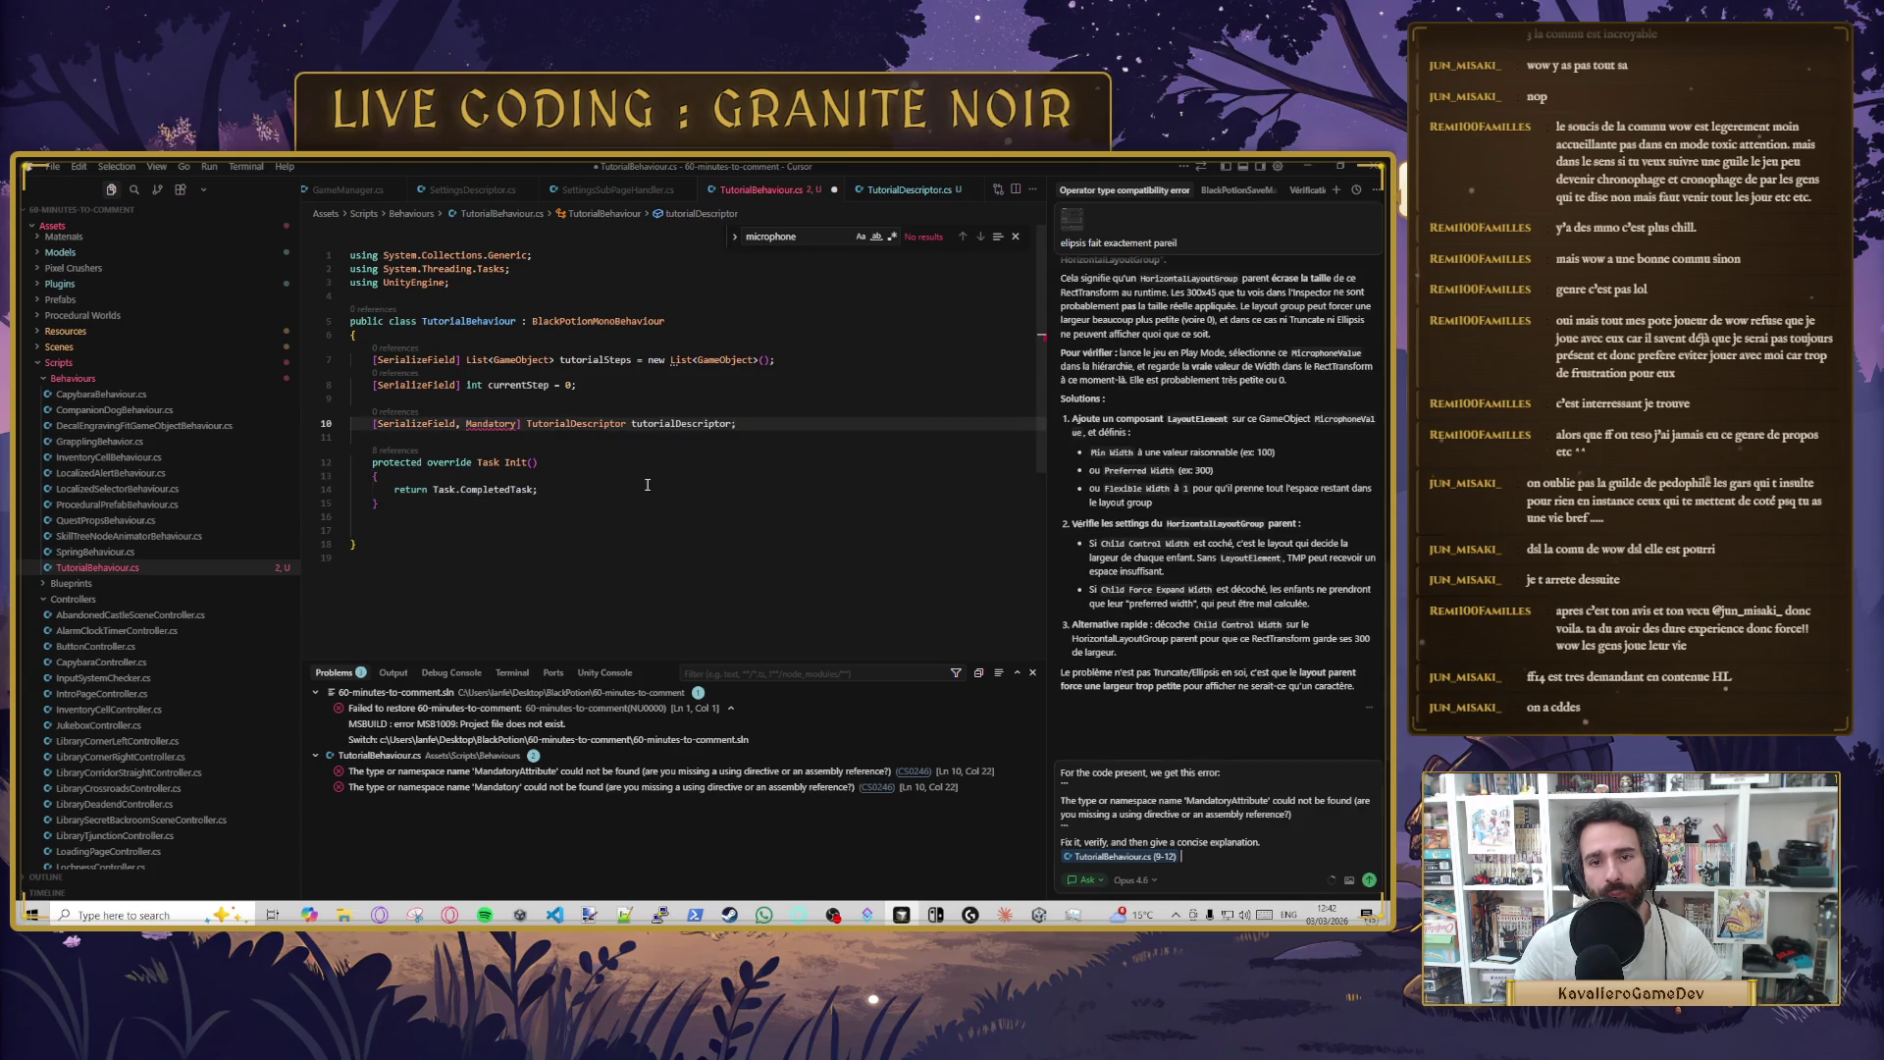
- Send the agent request, then delete ', Mandatory' from line 10 and save TutorialBehaviour
key("Return")
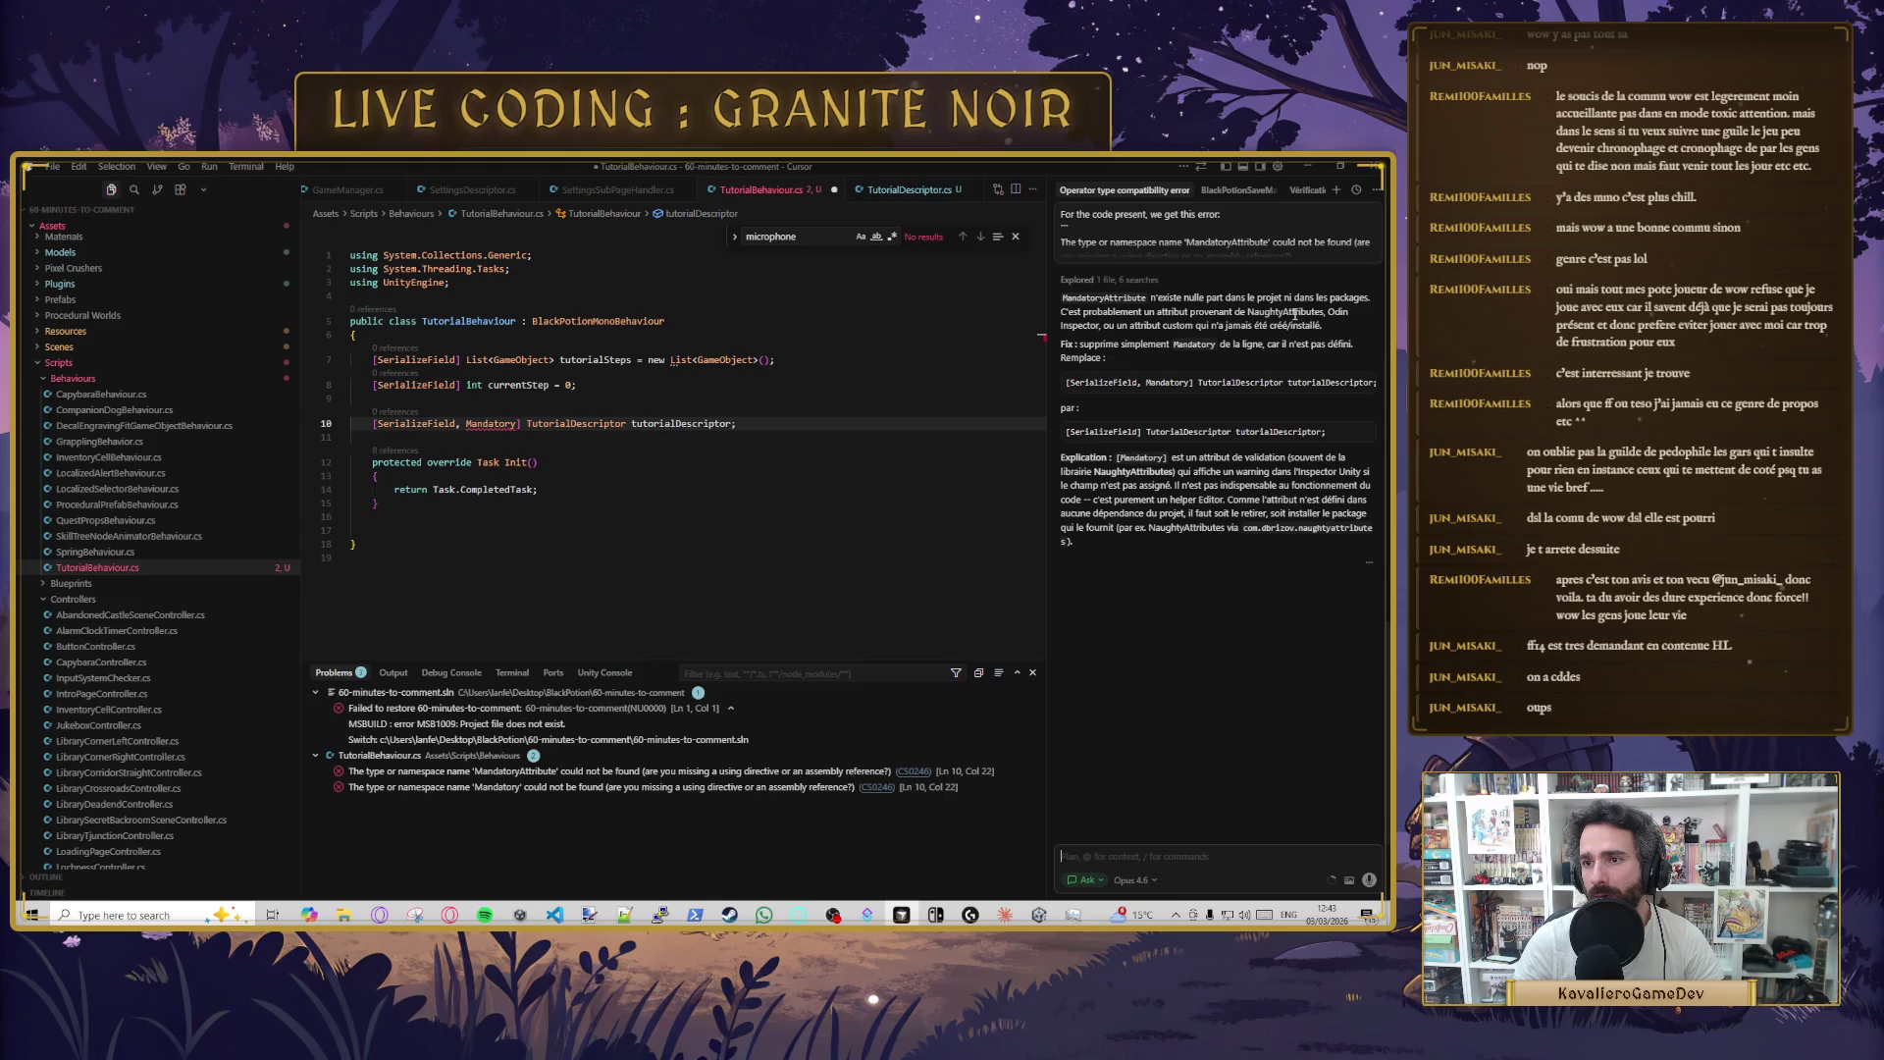
double_click(1298, 312)
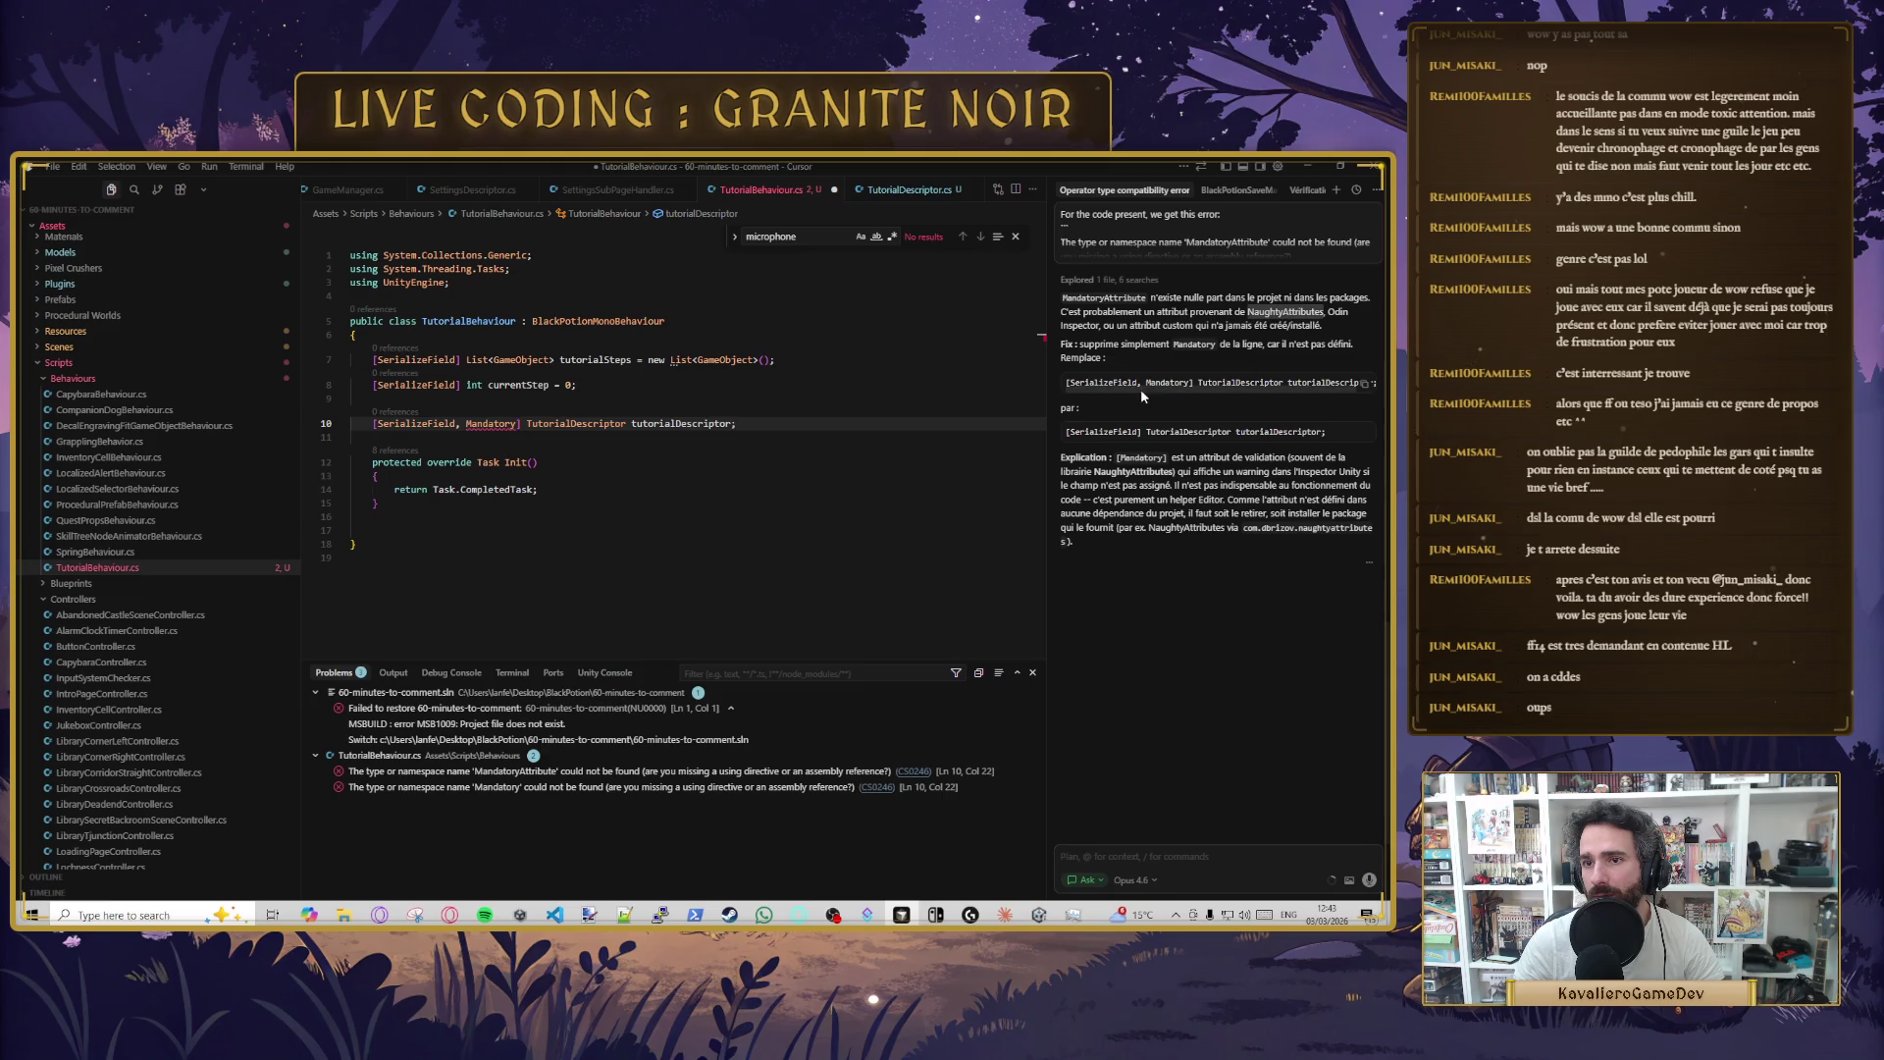
left_click(897, 473)
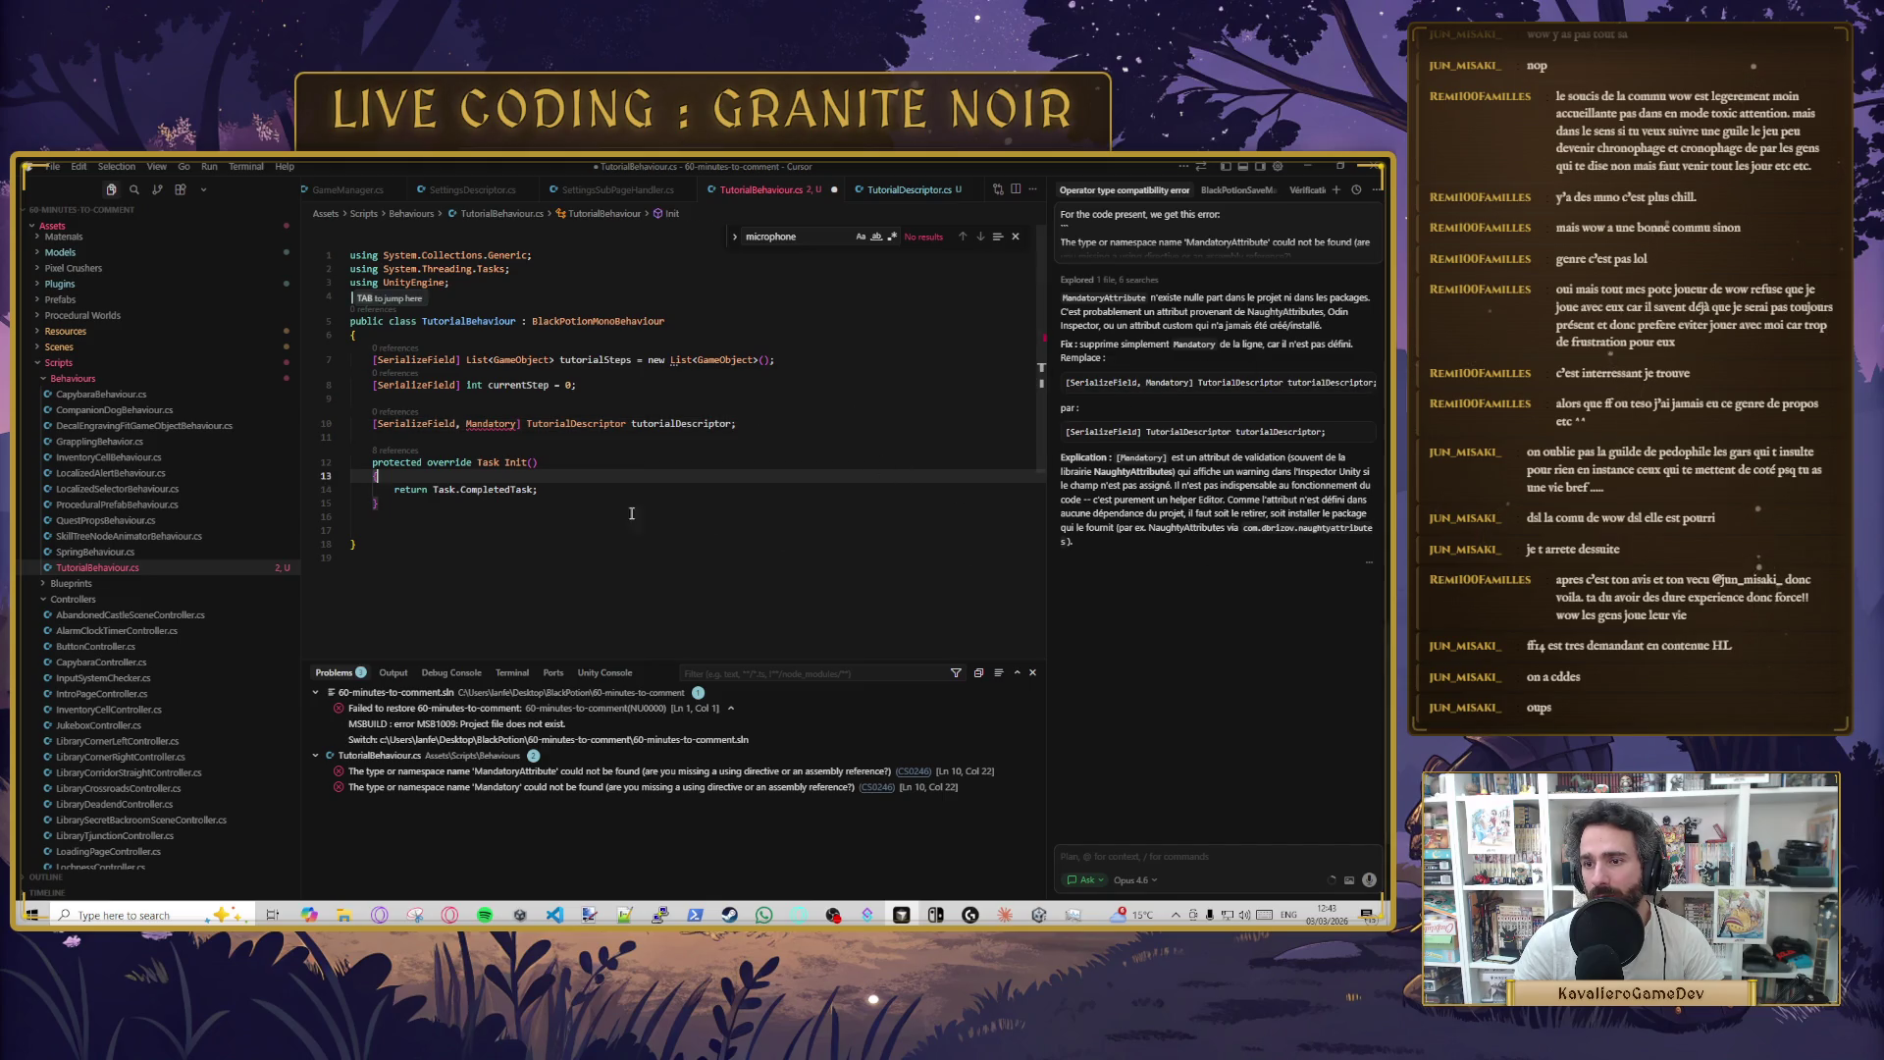
left_click_drag(518, 423, 457, 423)
key("BackSpace")
left_click(540, 461)
key("ctrl+s")
left_click(628, 543)
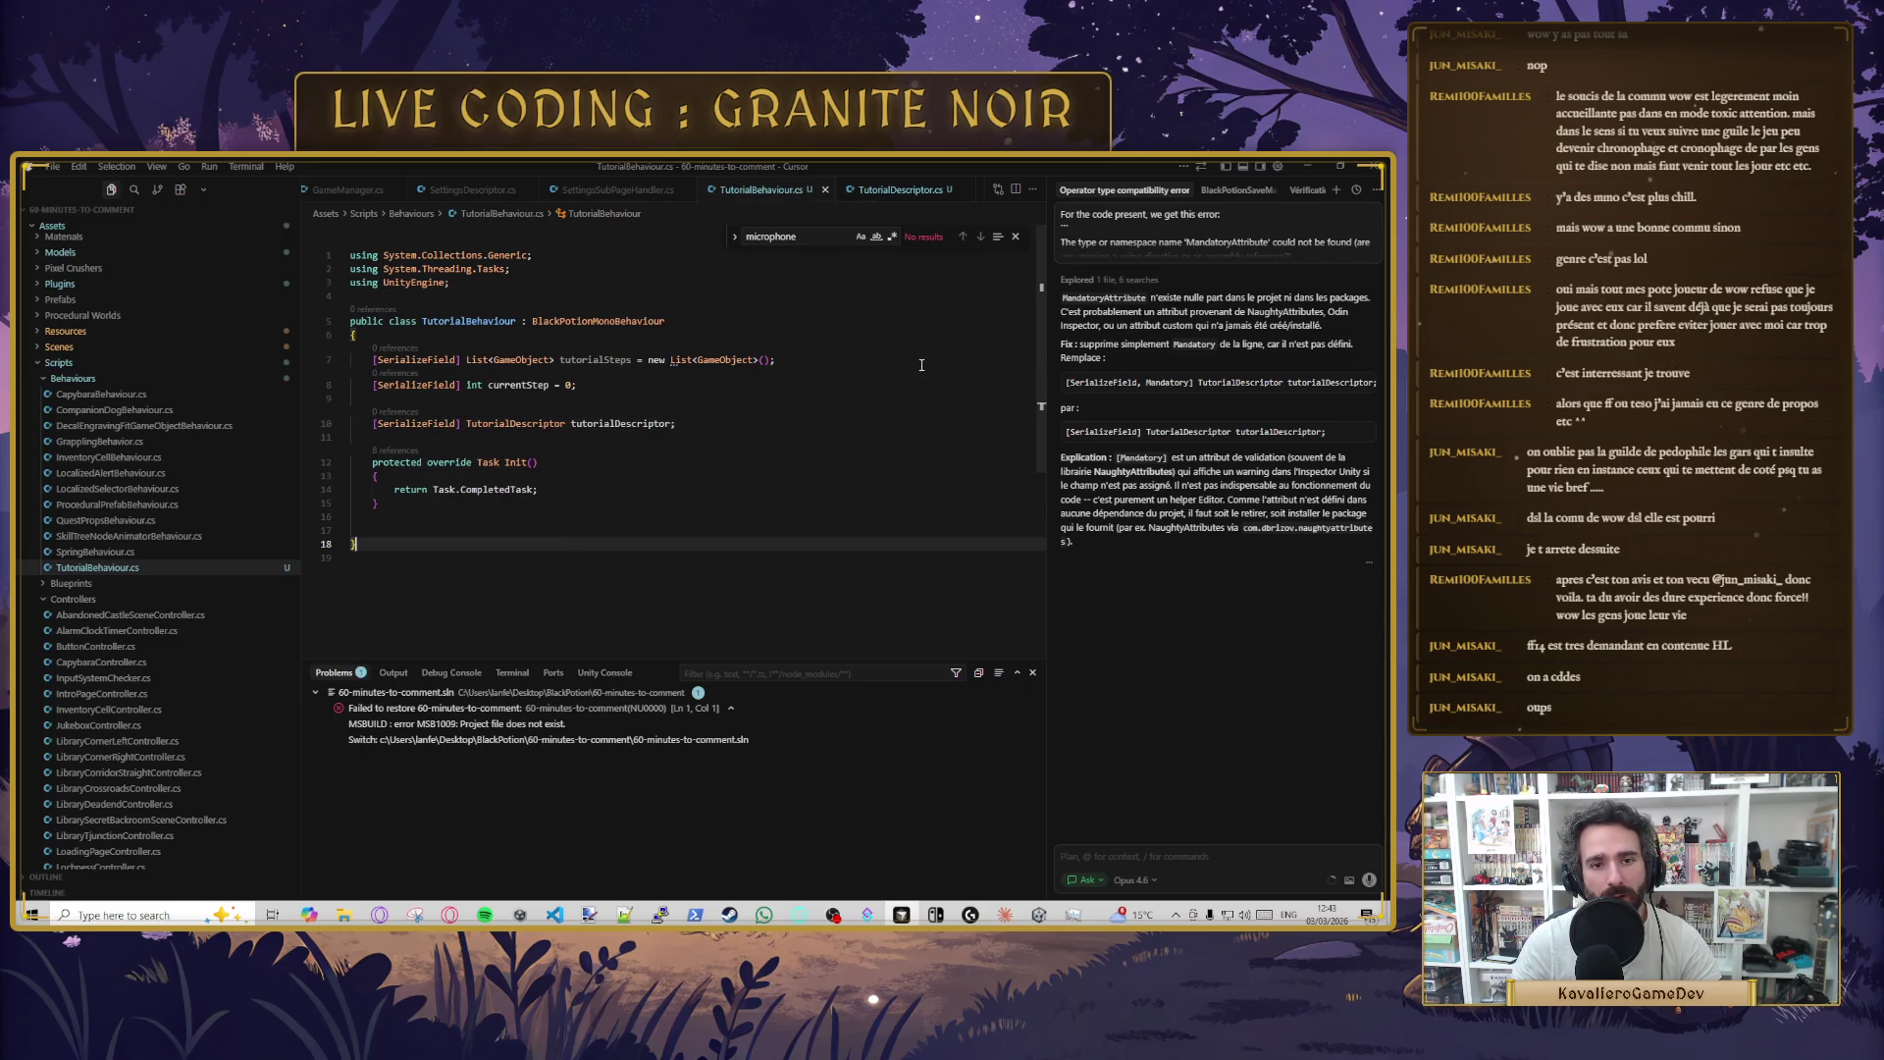
left_click(1309, 162)
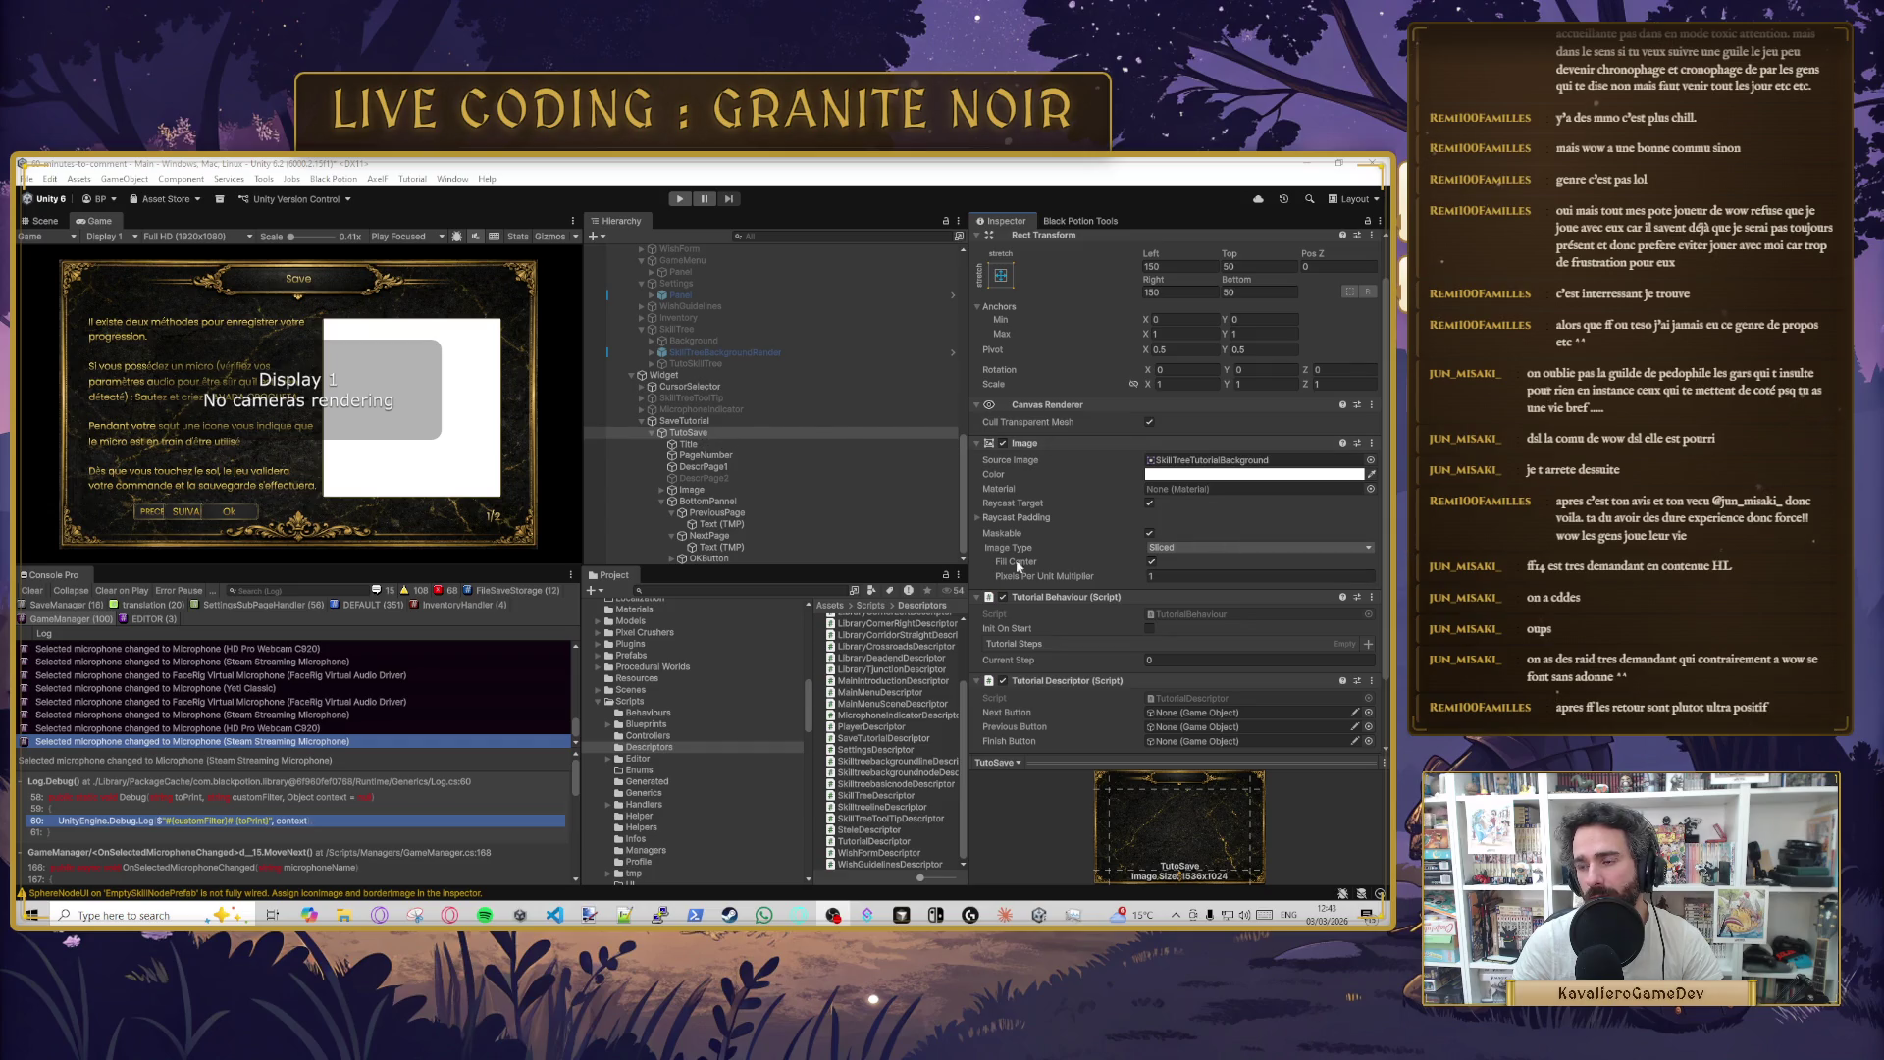
- Search the Steam store for Final Fantasy and open the FINAL FANTASY XIV Online page
left_click(729, 914)
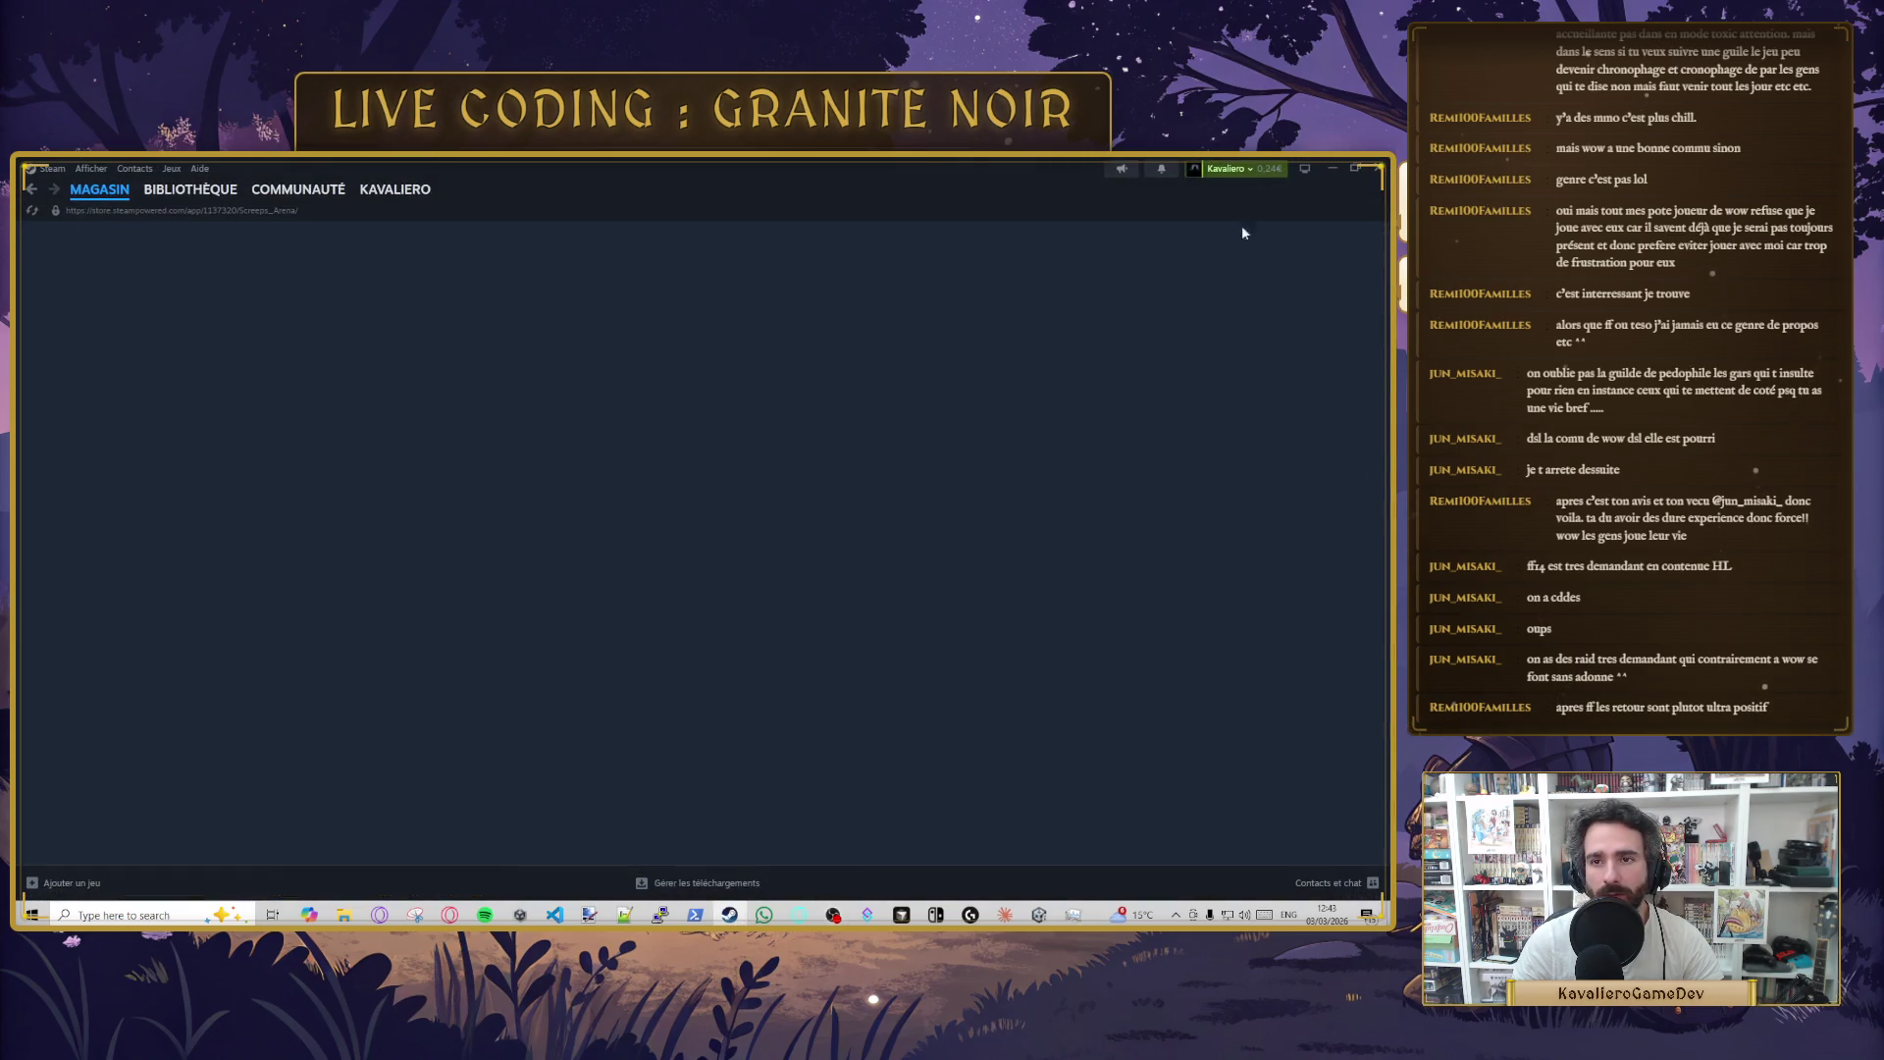
left_click(751, 240)
type("fon")
key("BackSpace")
key("BackSpace")
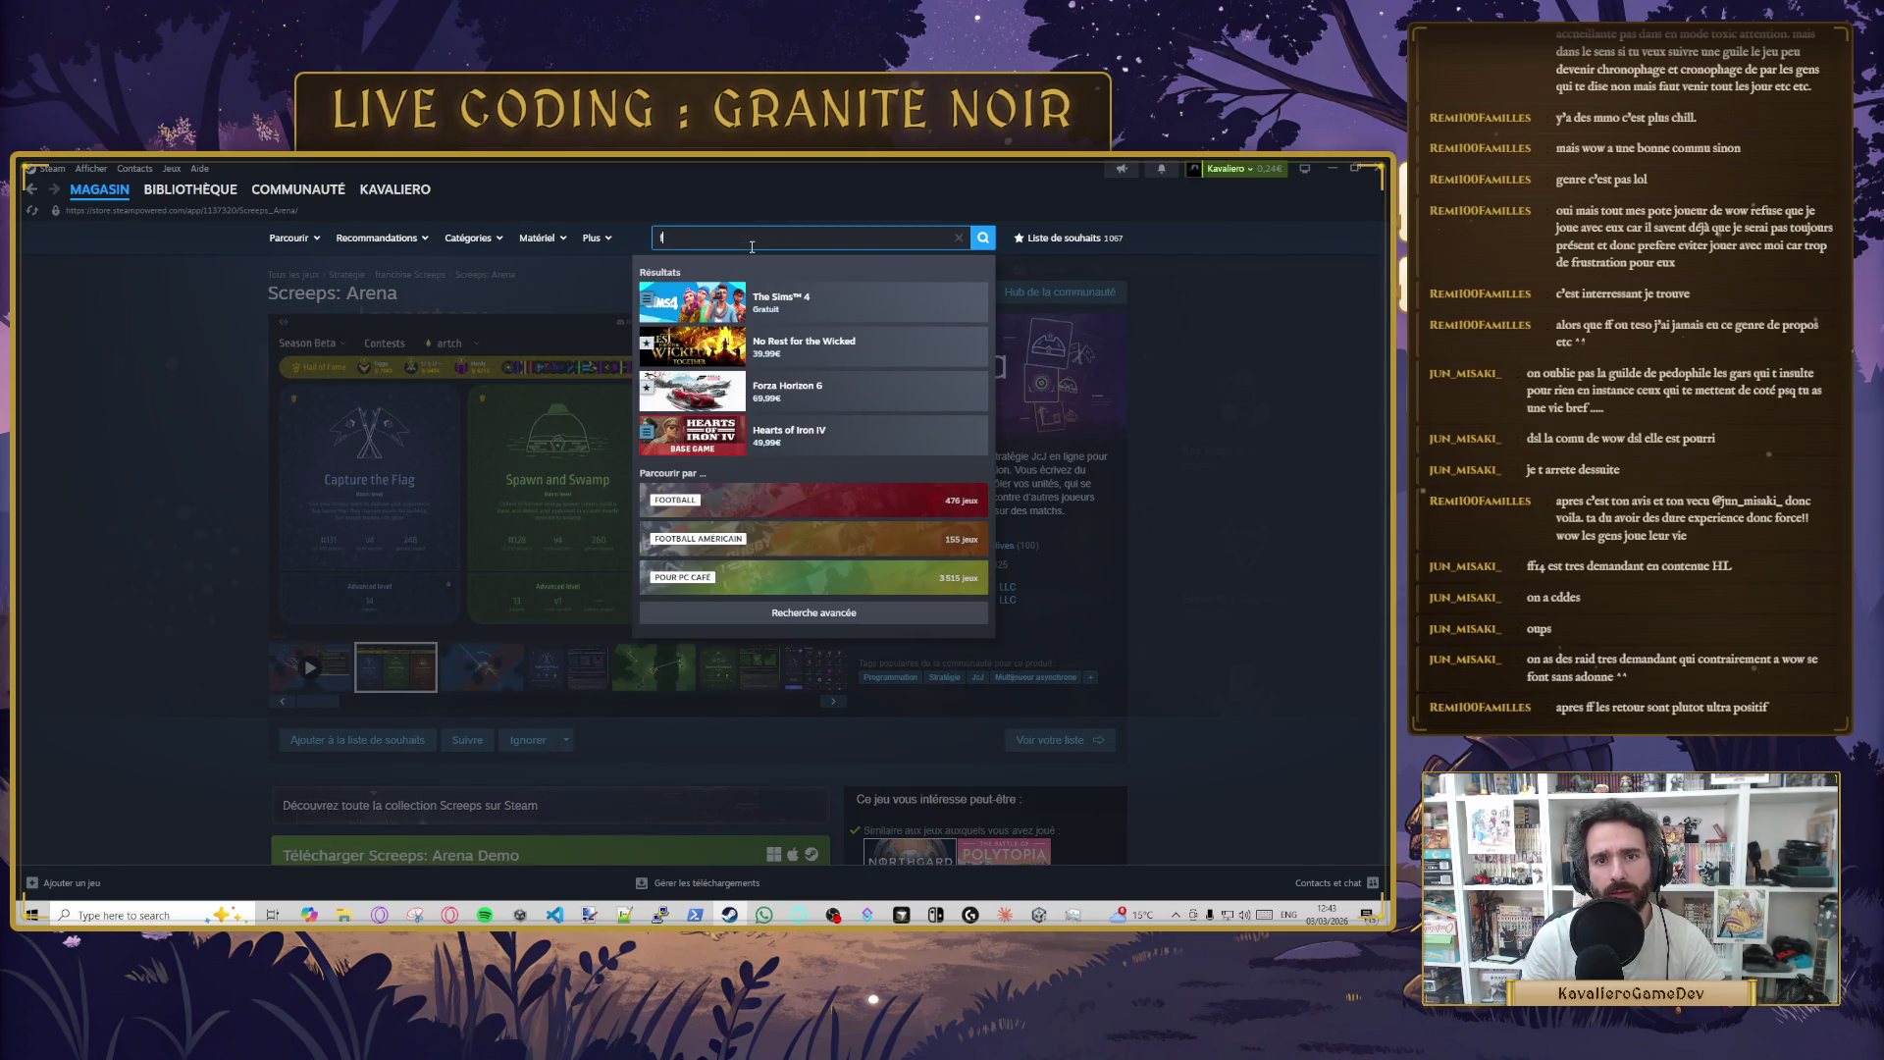
type("fanta")
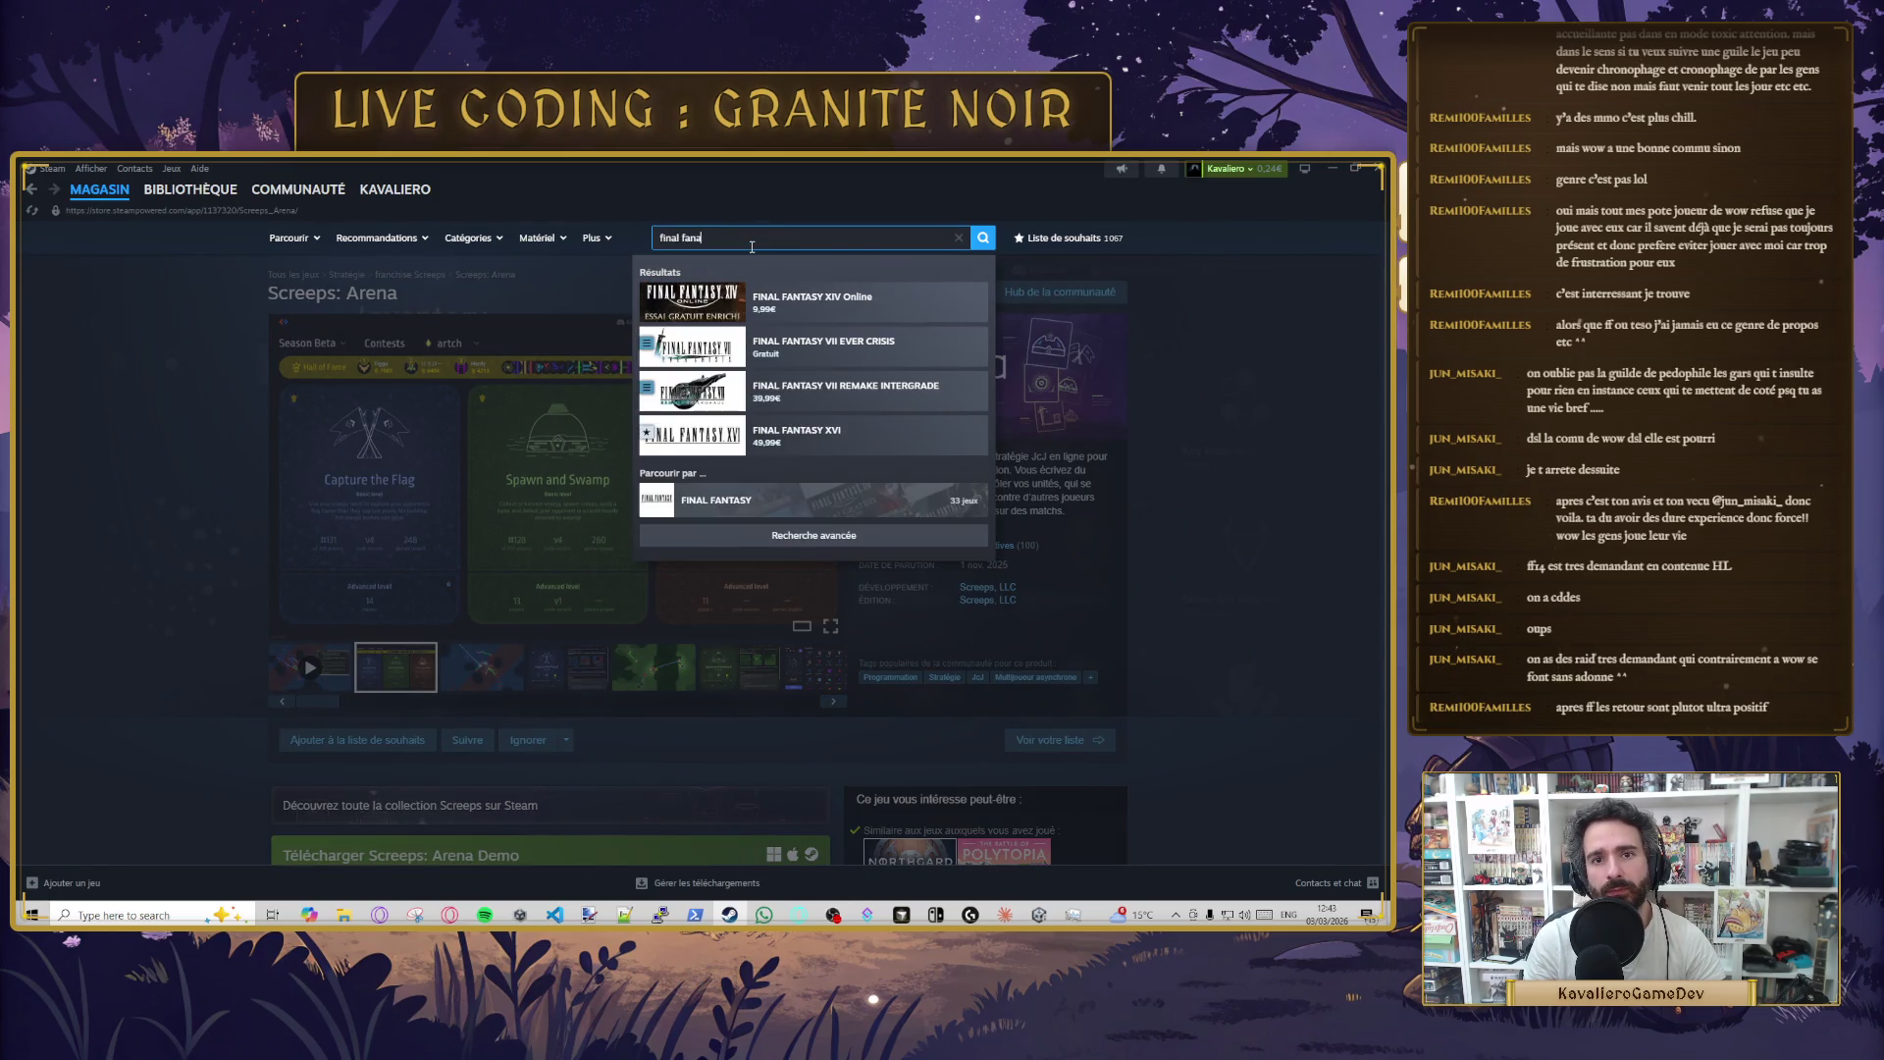
type("sy")
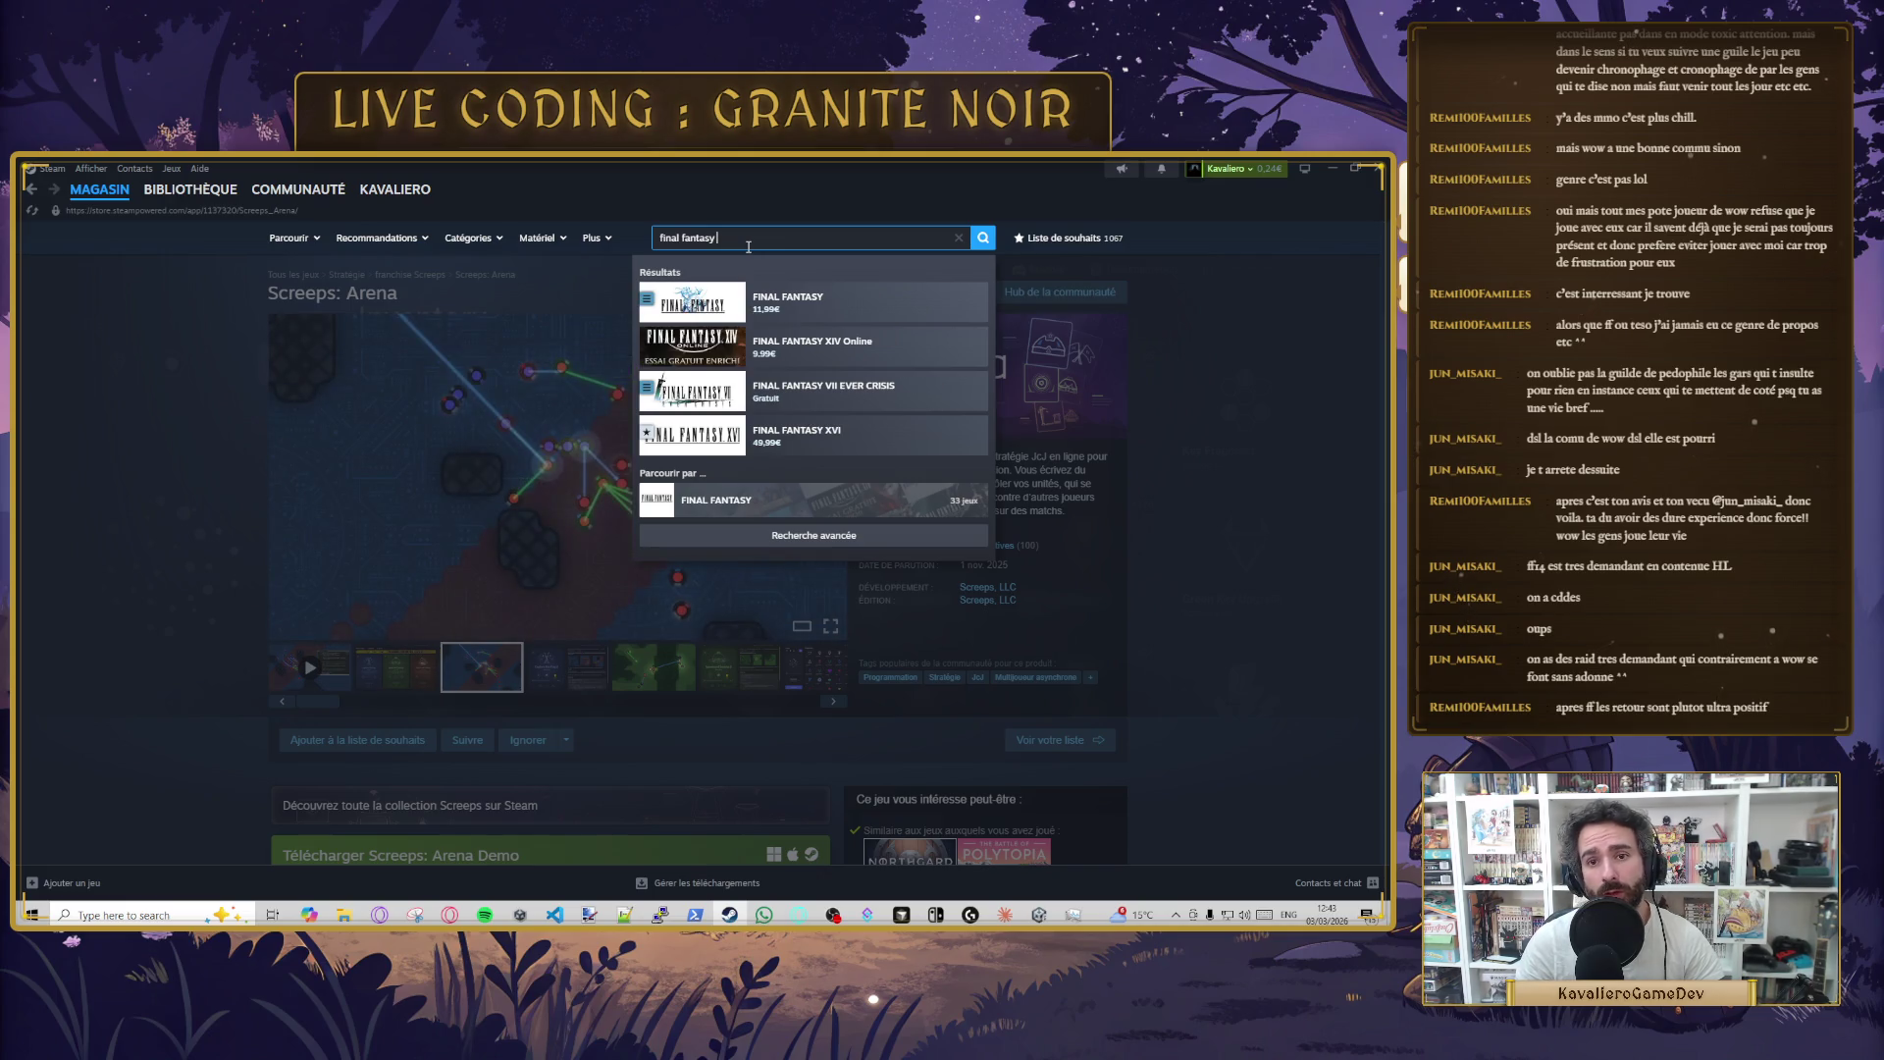
left_click(844, 345)
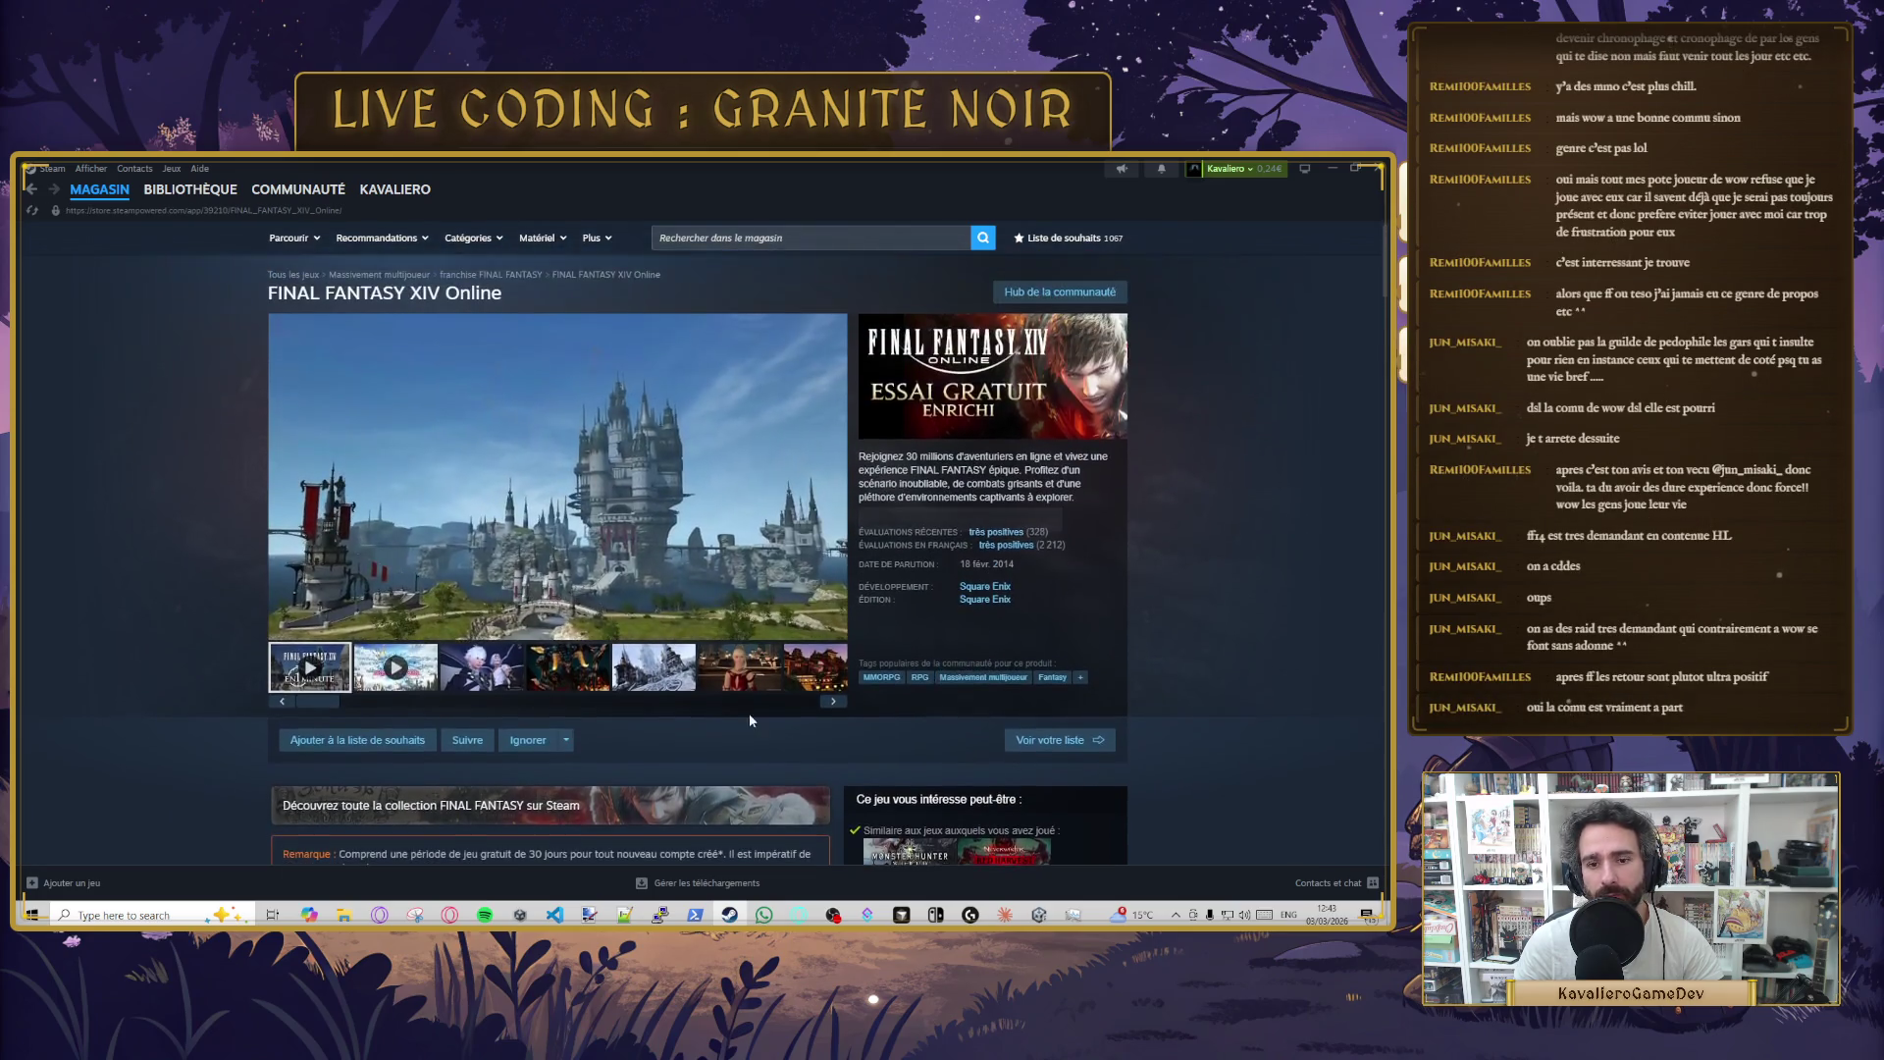
scroll(503, 648, "down", 5)
scroll(574, 634, "up", 5)
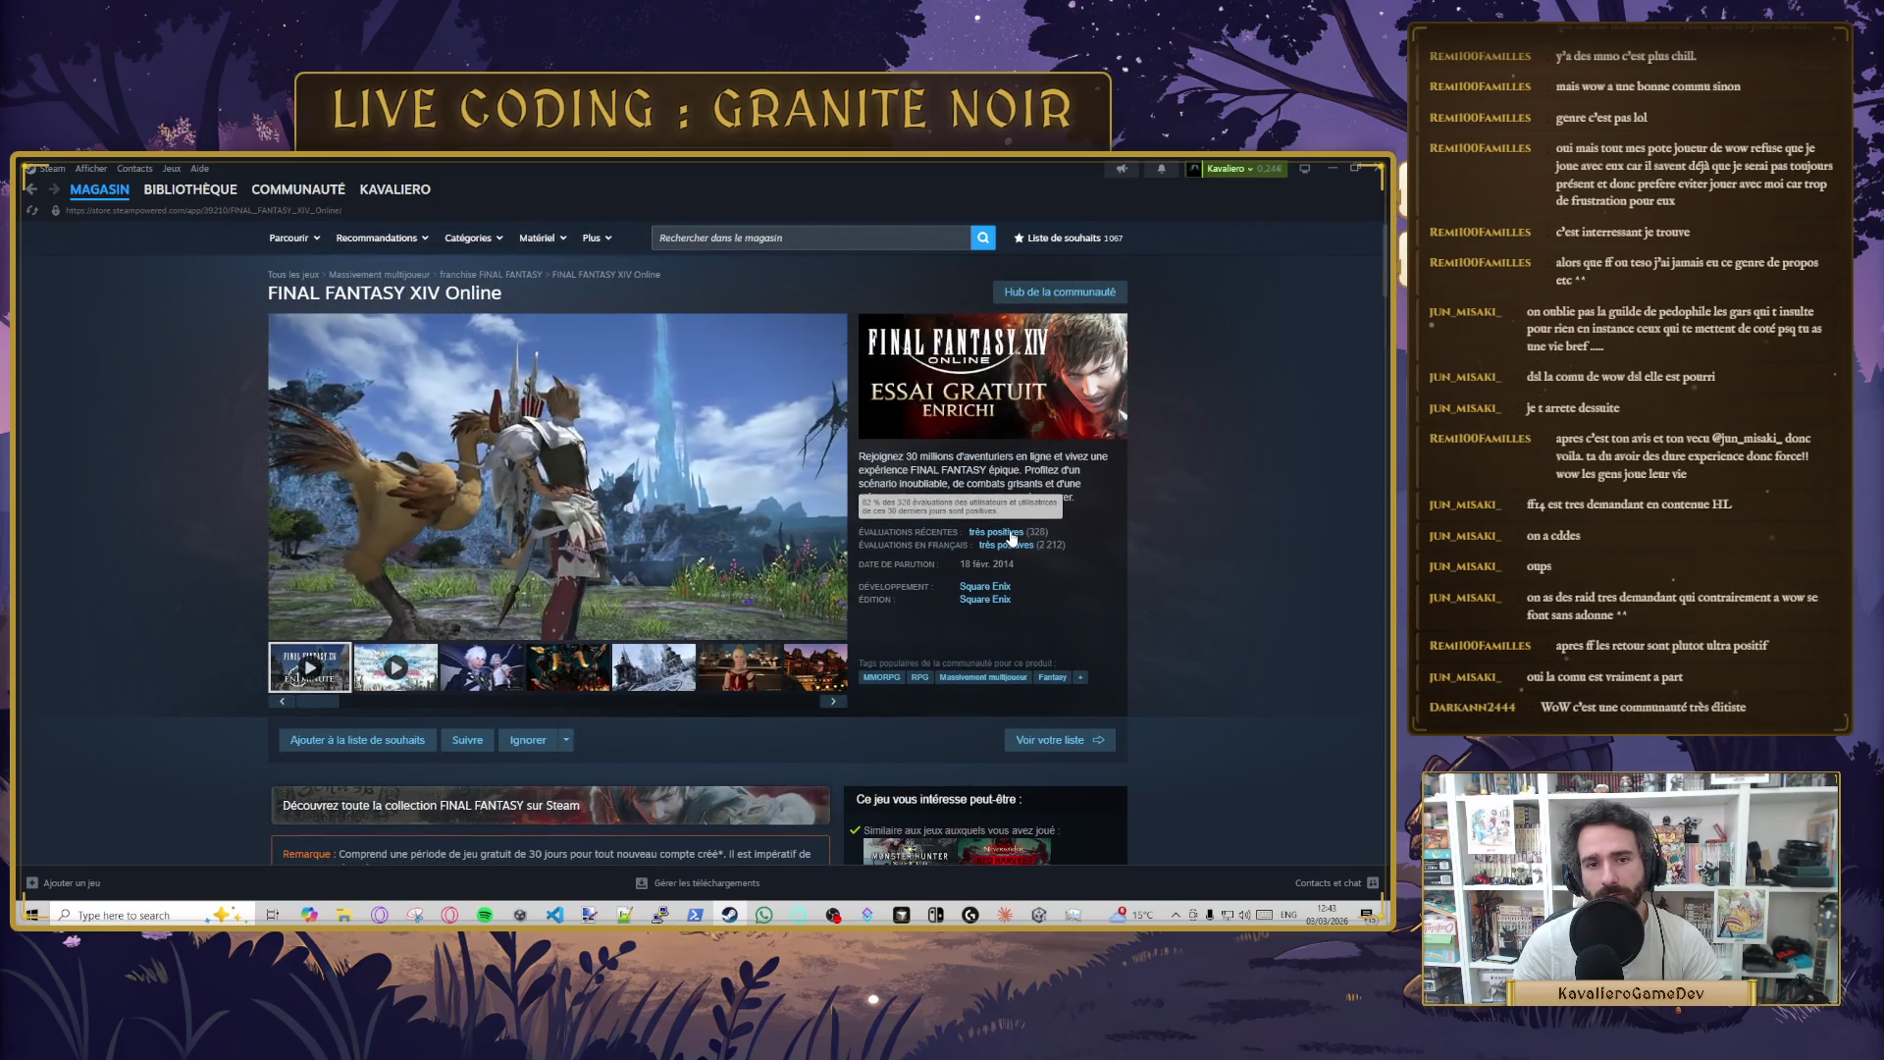
- Search the Steam store for 'world of warcra'
left_click(815, 238)
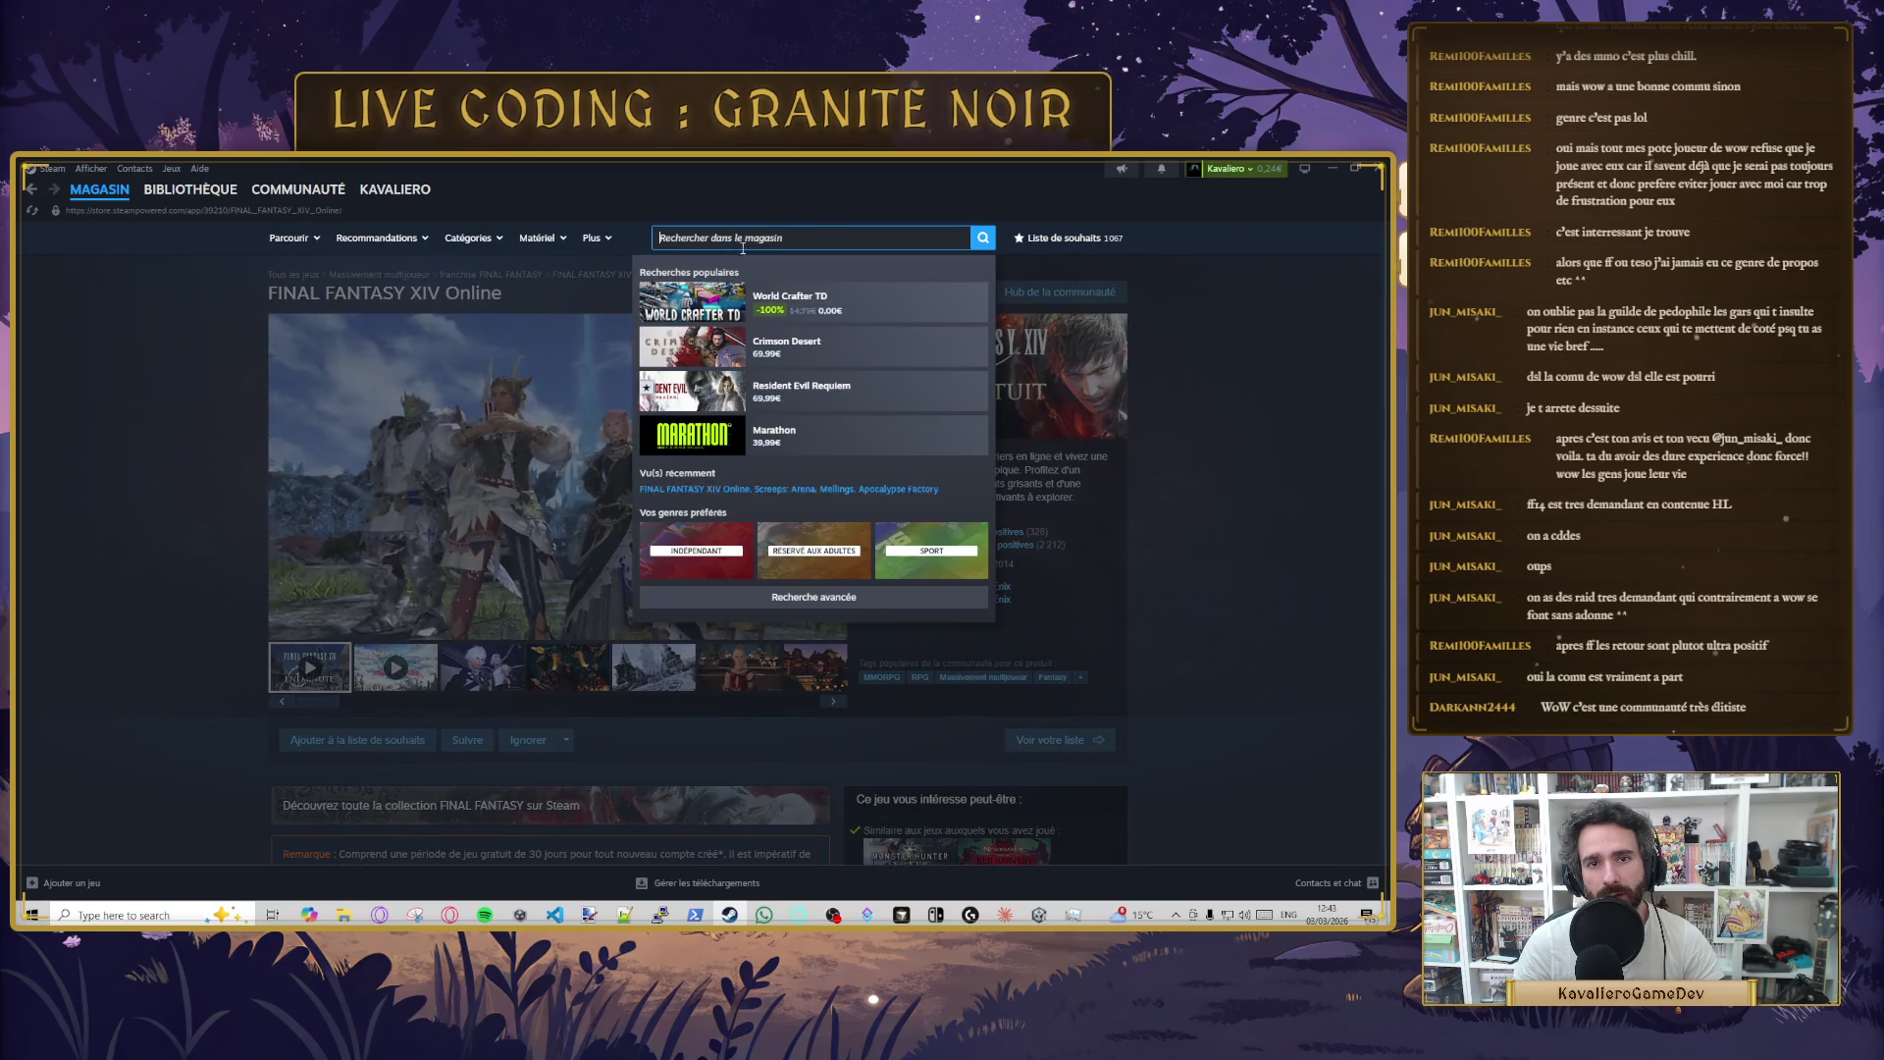
type("w")
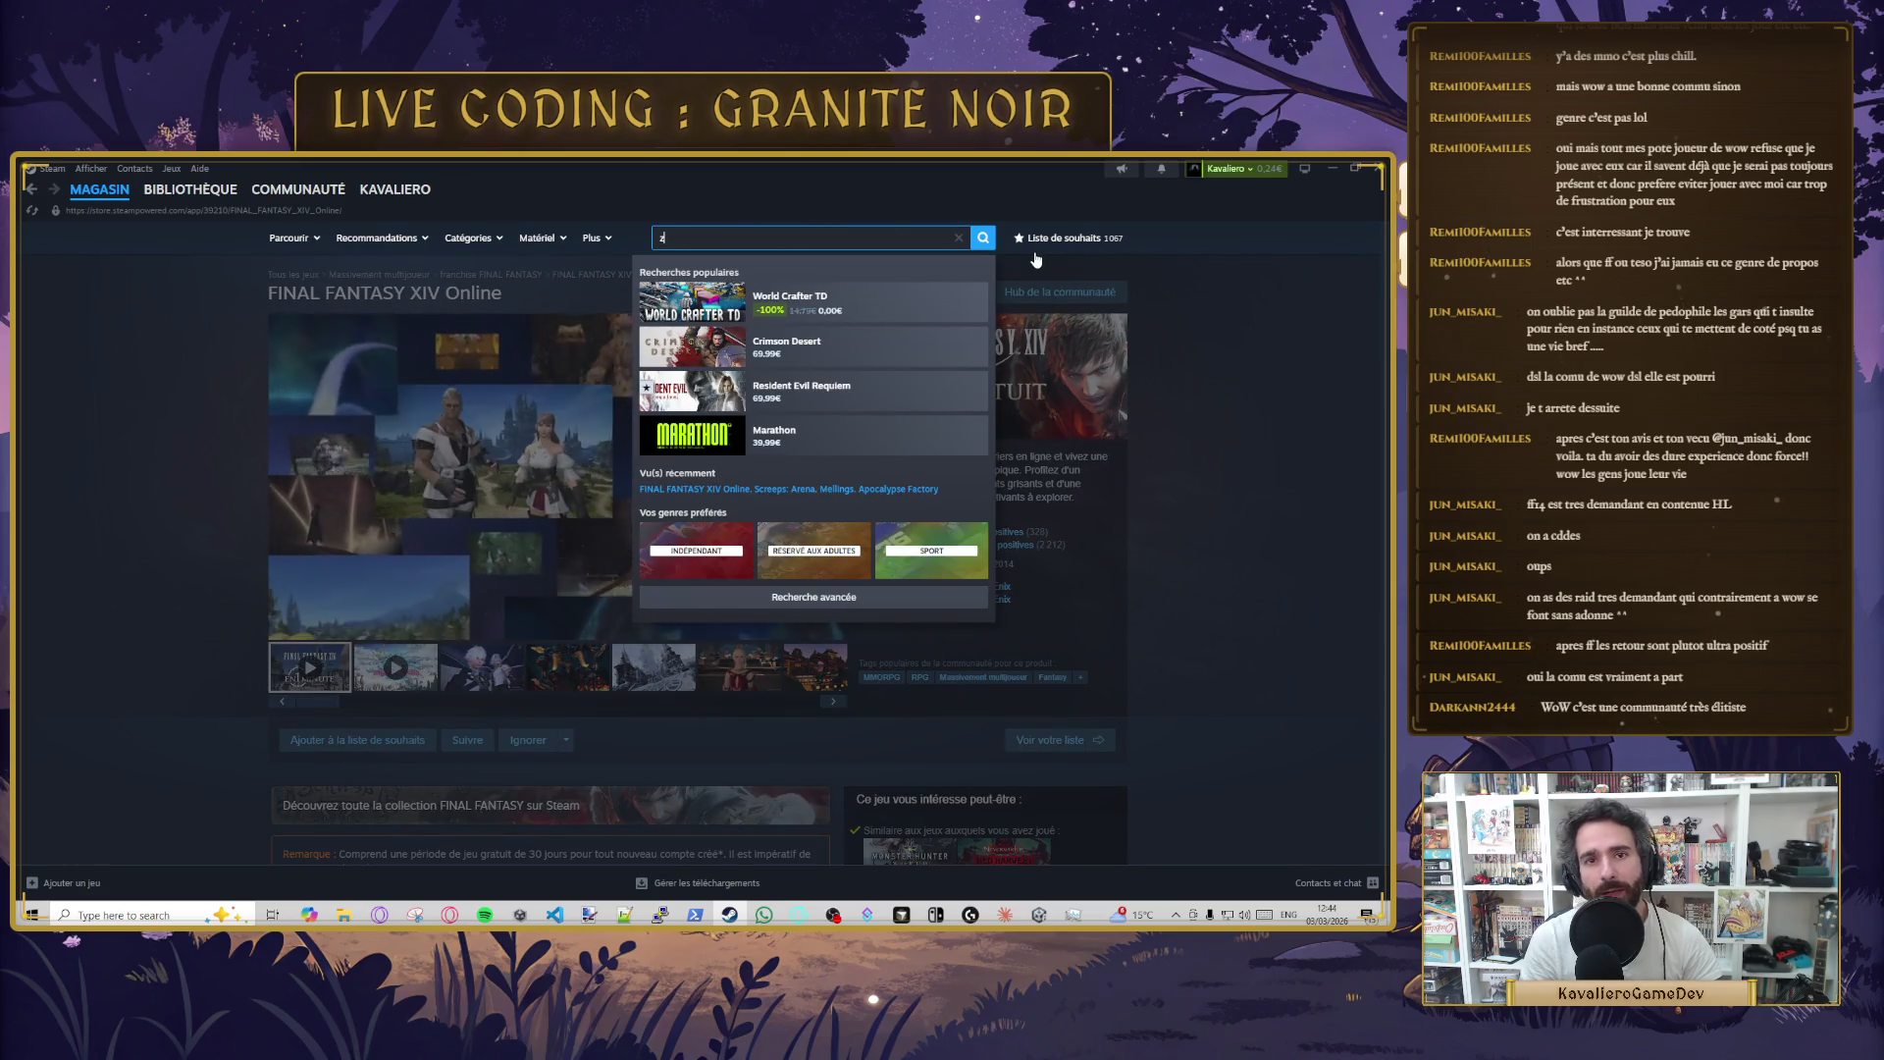
type("orld")
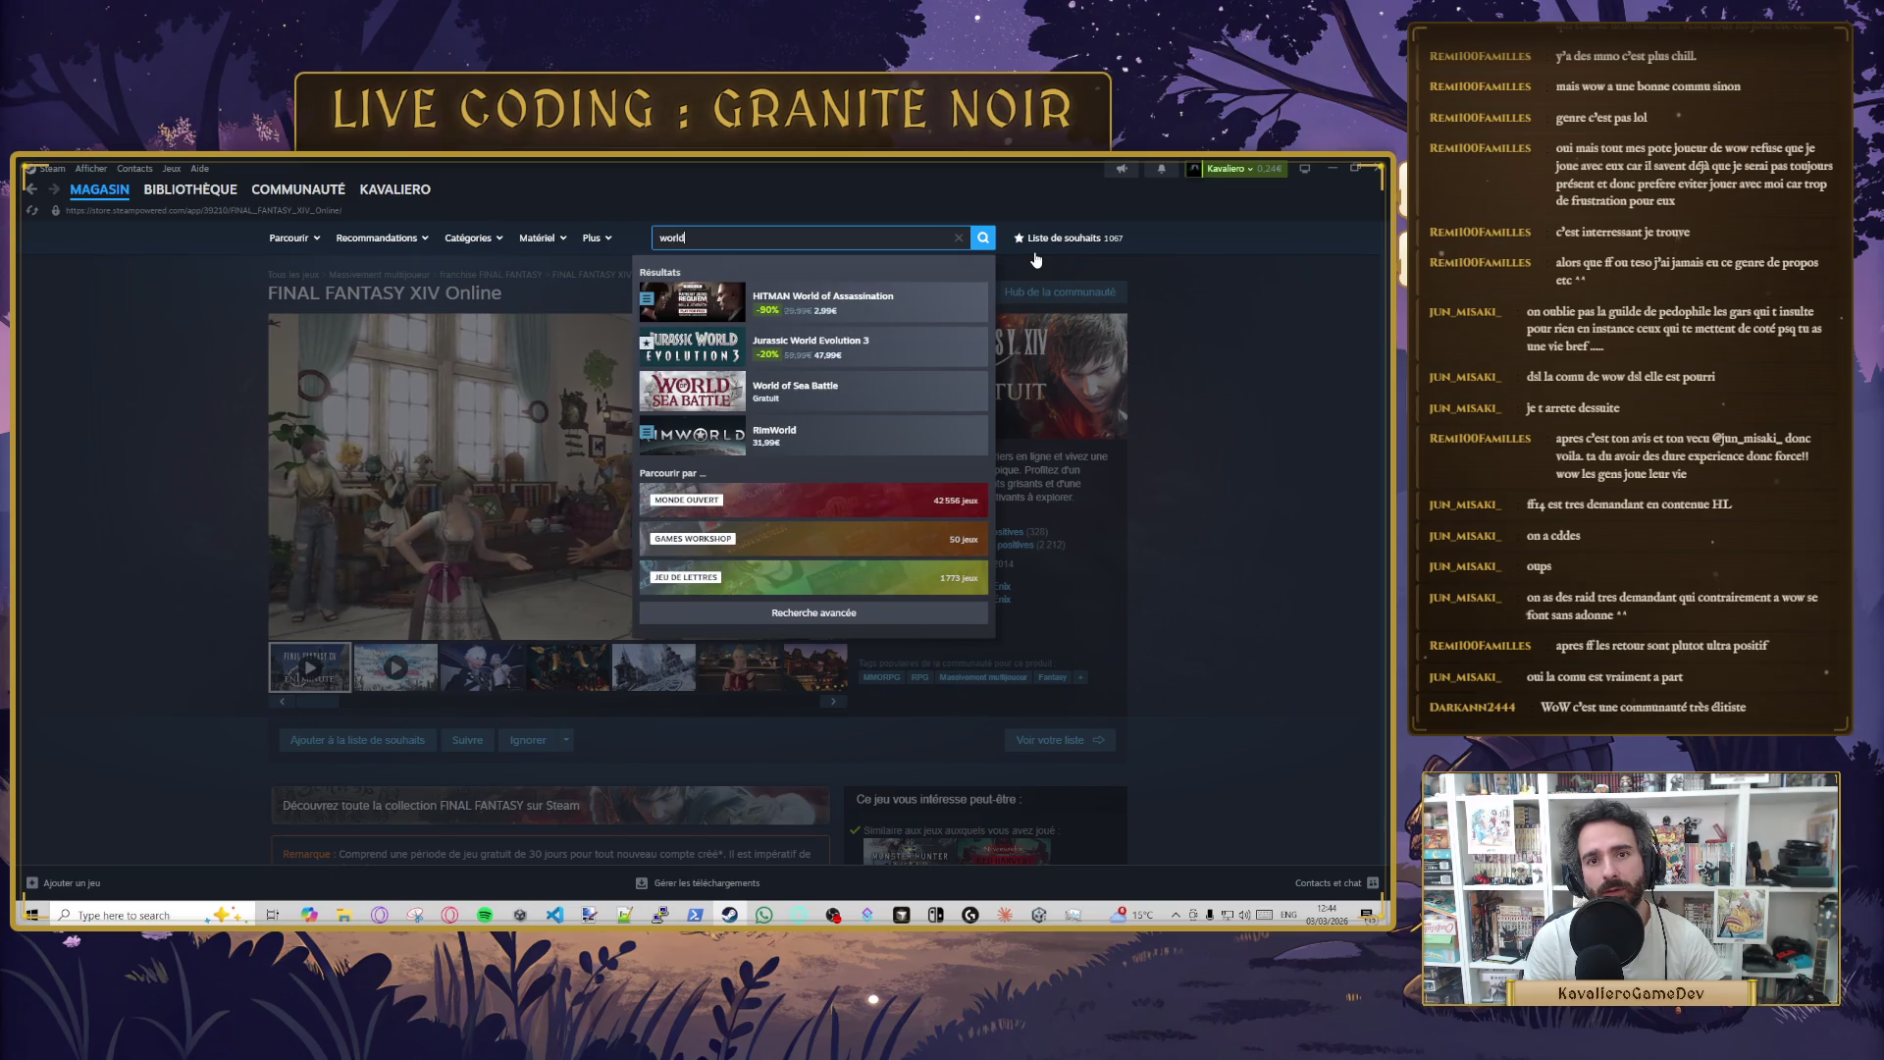
type(" of war")
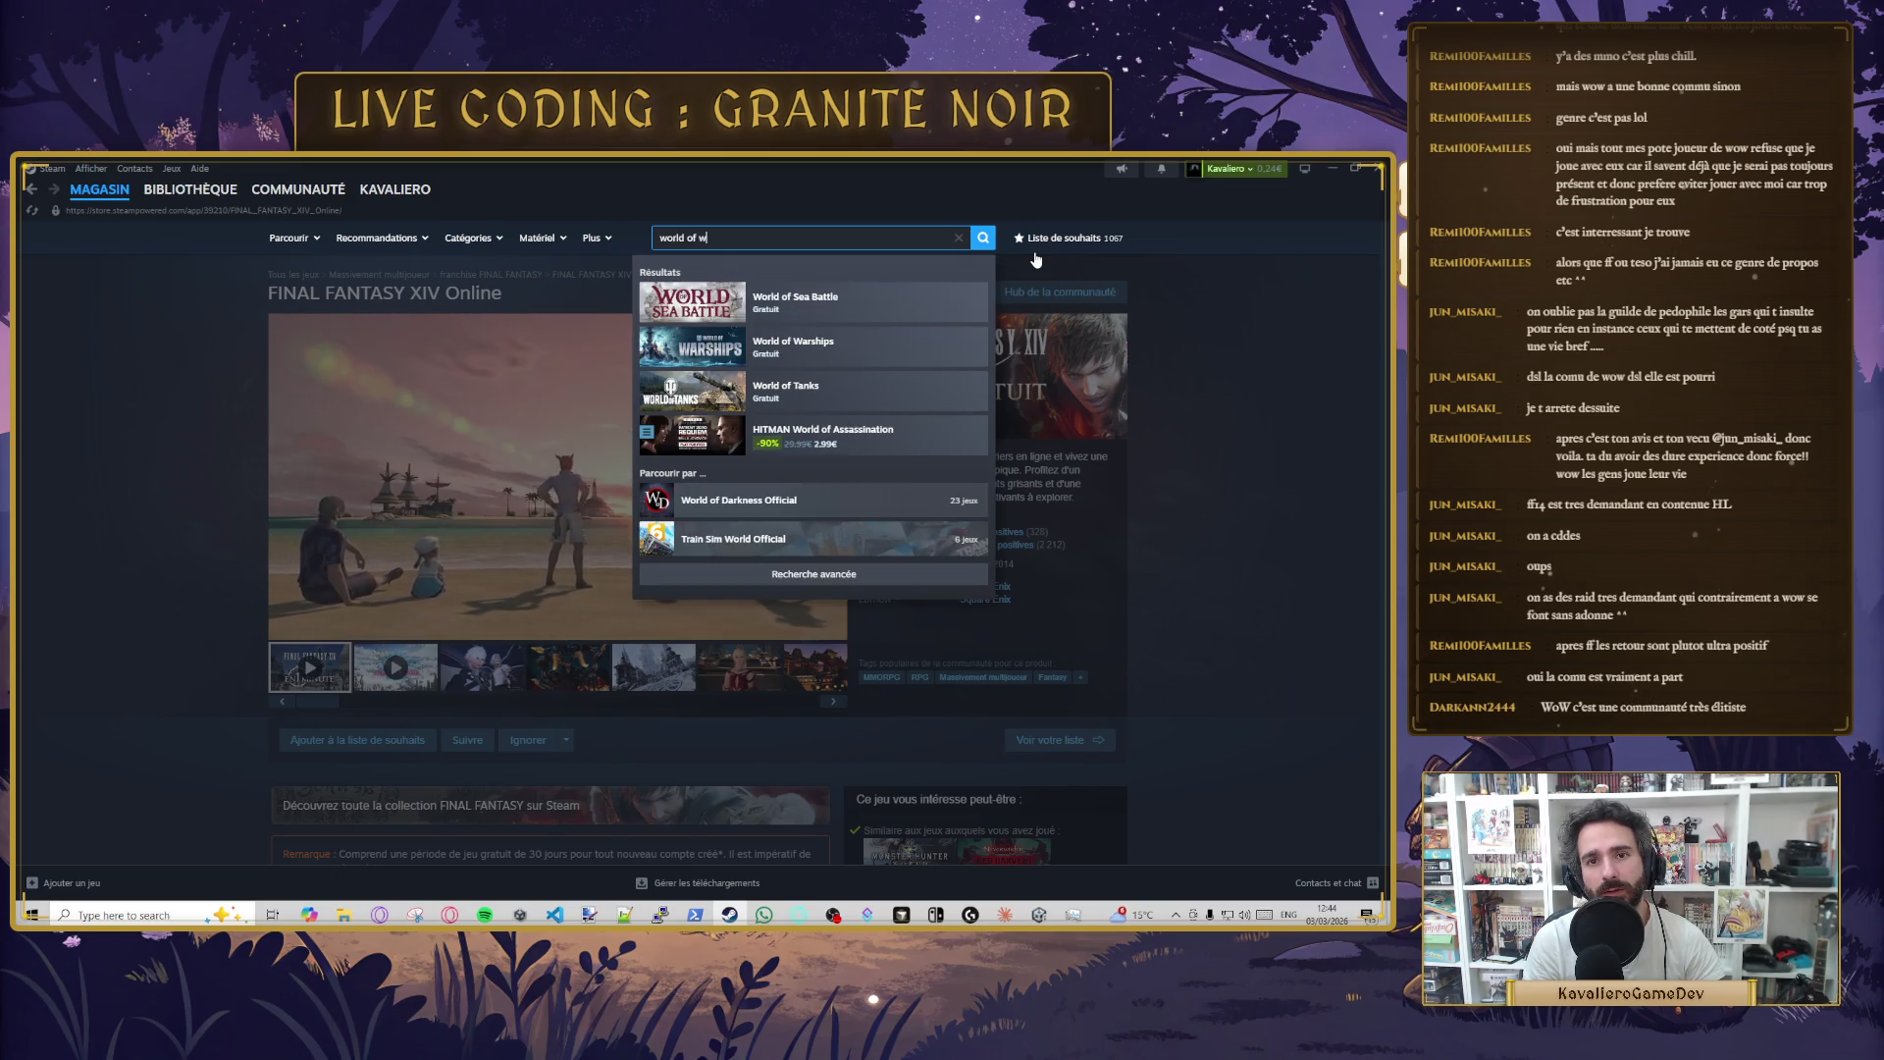
type("cra")
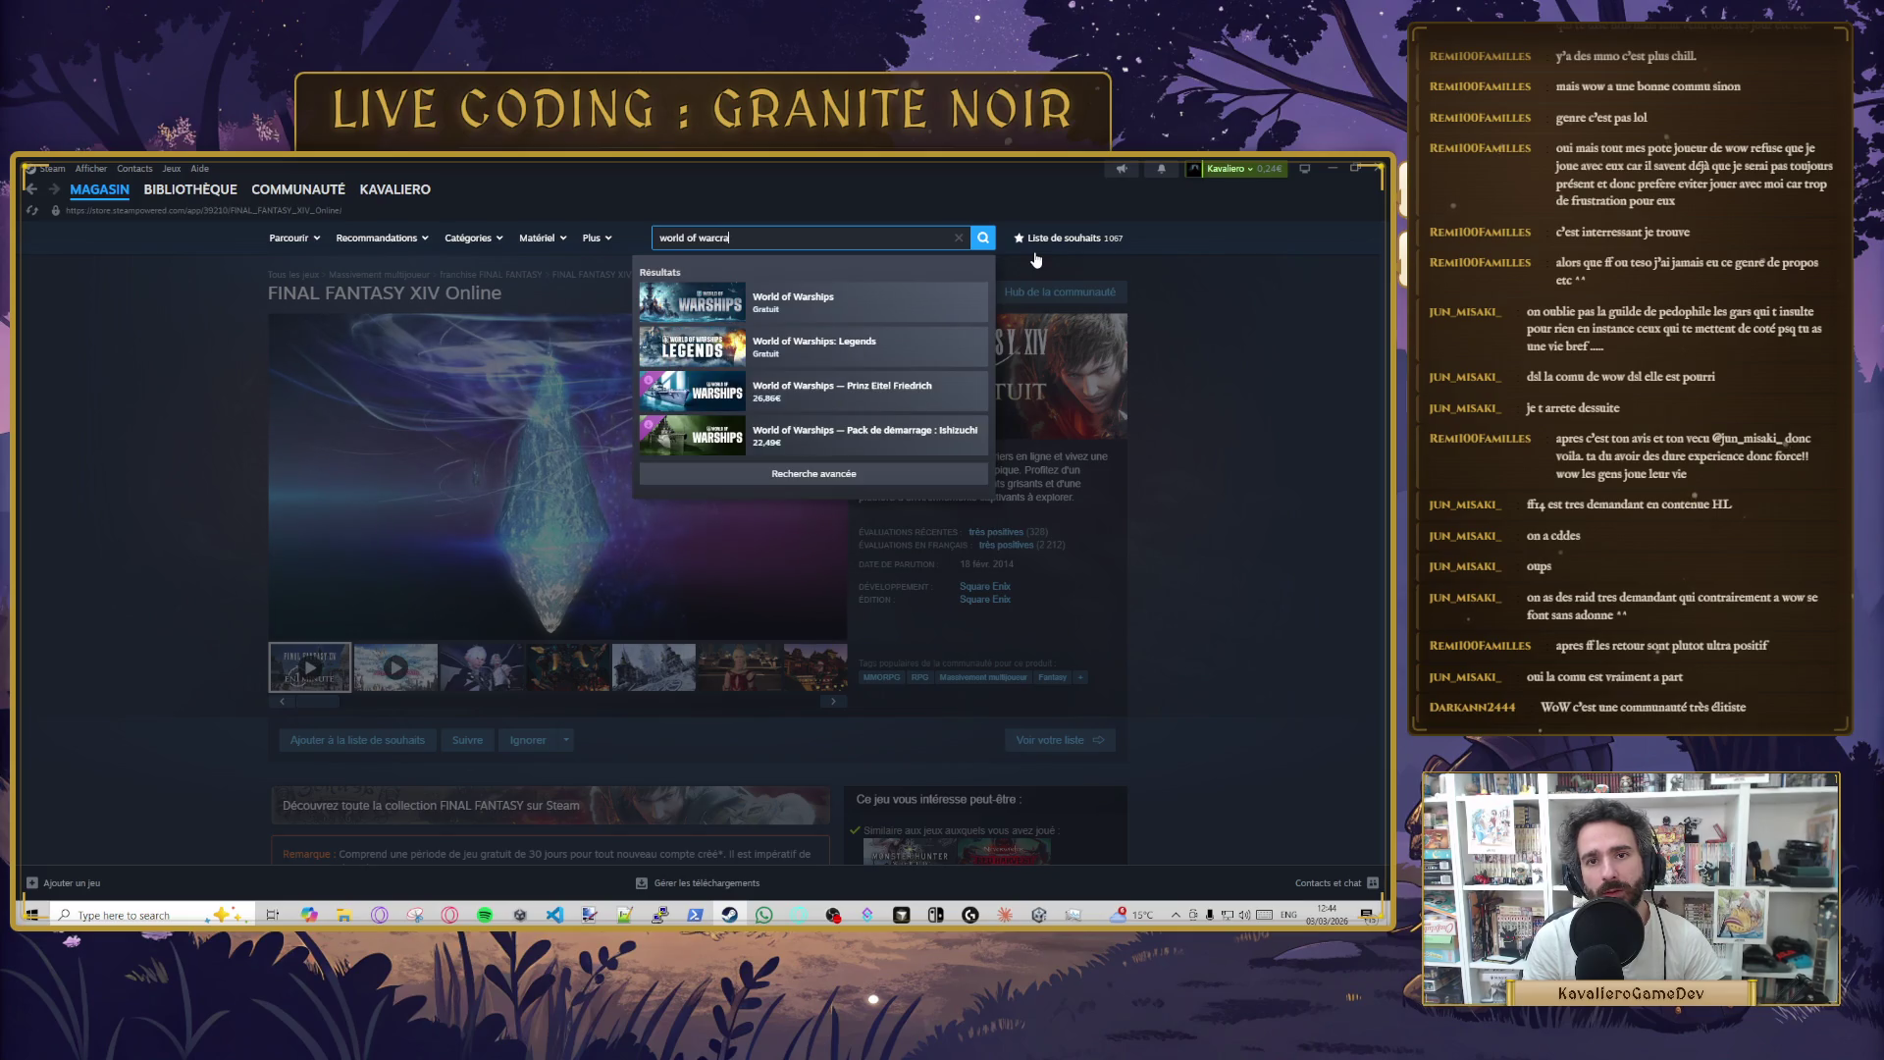
key("alt+Tab")
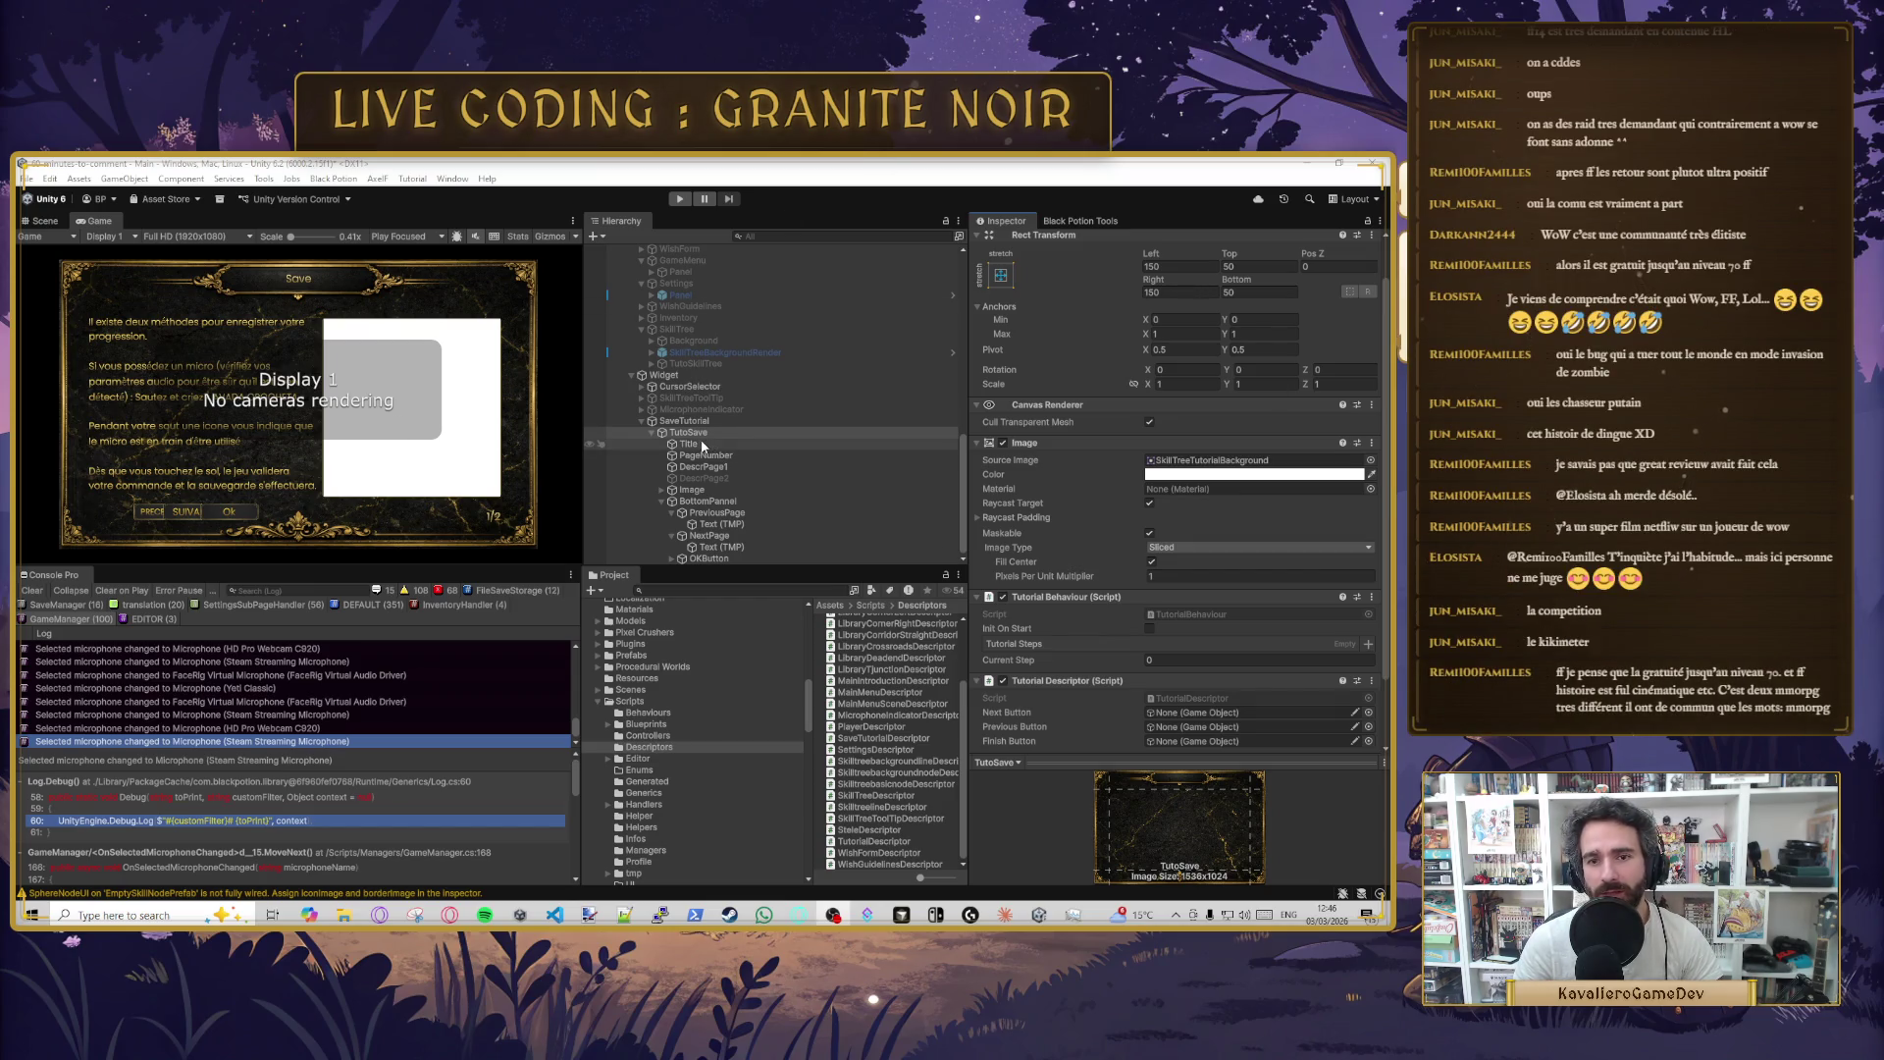
- Add the Tutorial Descriptor script to TutoSave beside its Tutorial Behaviour
scroll(1092, 655, "down", 2)
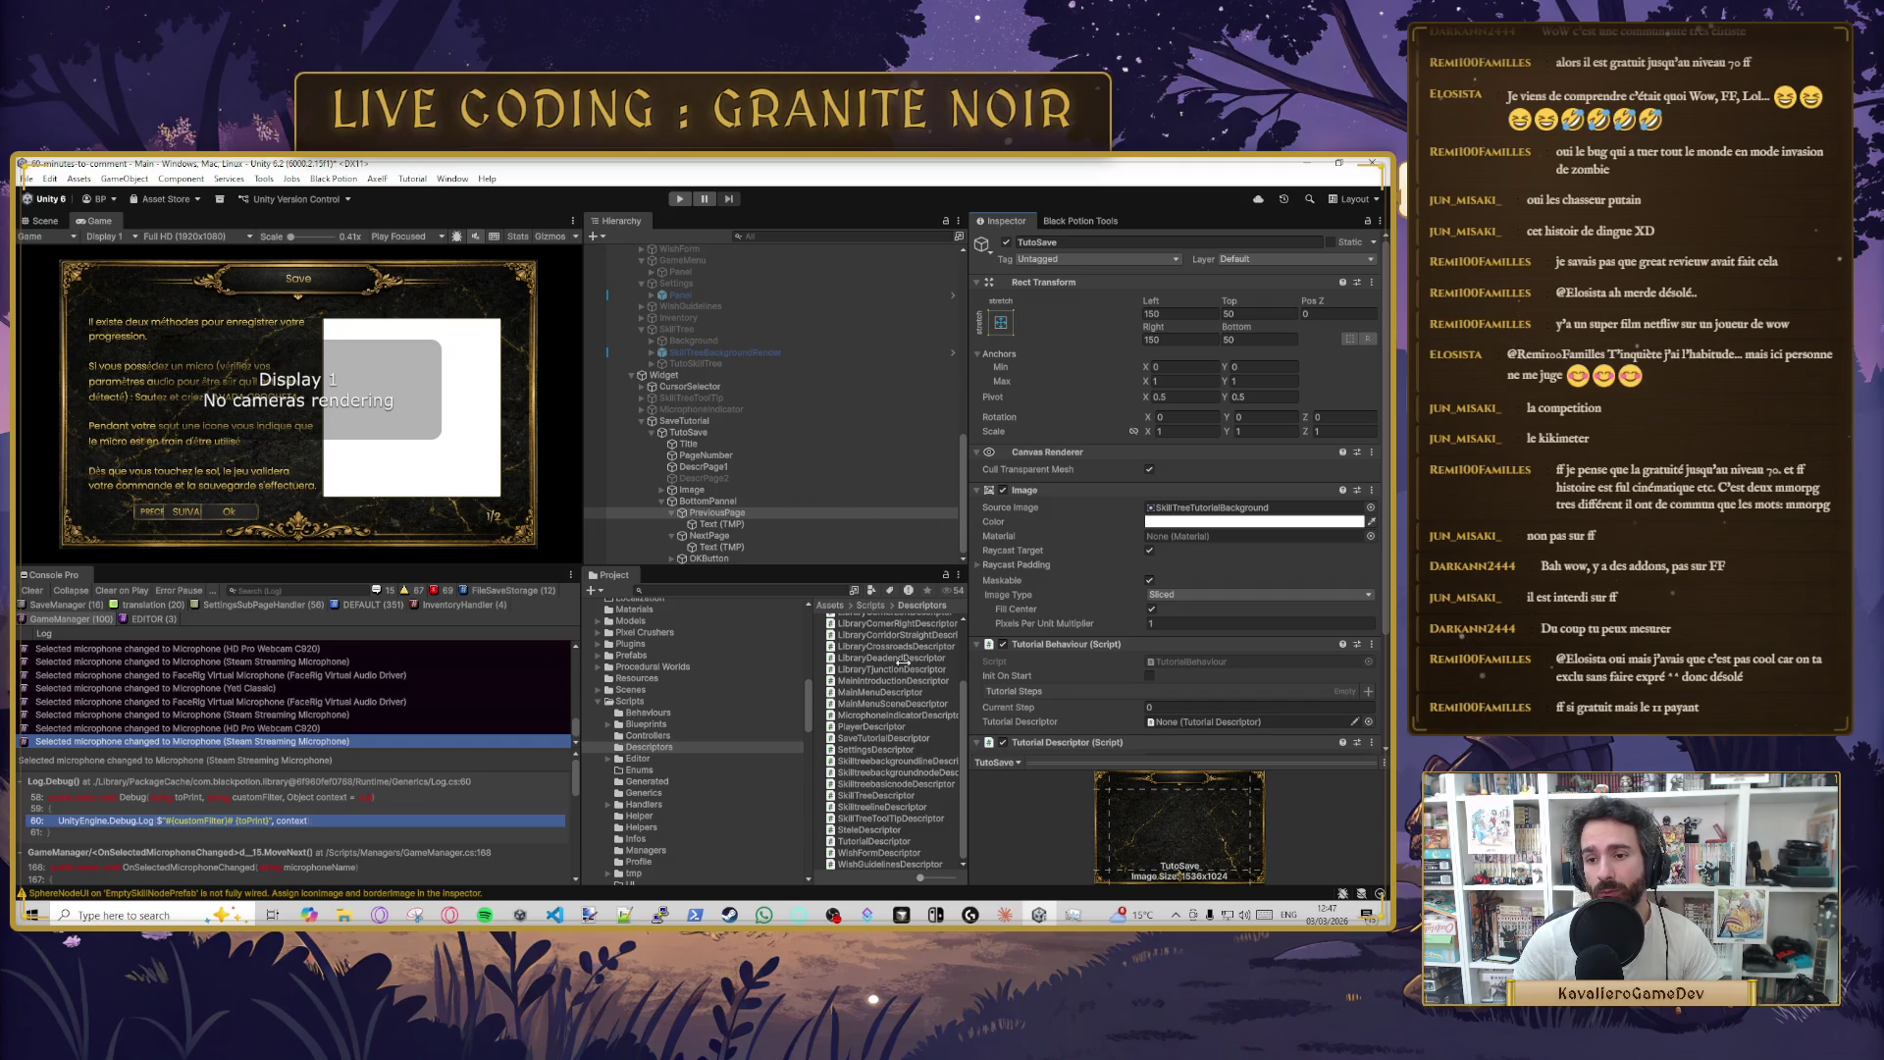
- Drop PreviousPage, NextPage and OKButton into the descriptor's Previous, Next and Finish Button slots
scroll(1205, 609, "down", 1)
scroll(1207, 613, "down", 3)
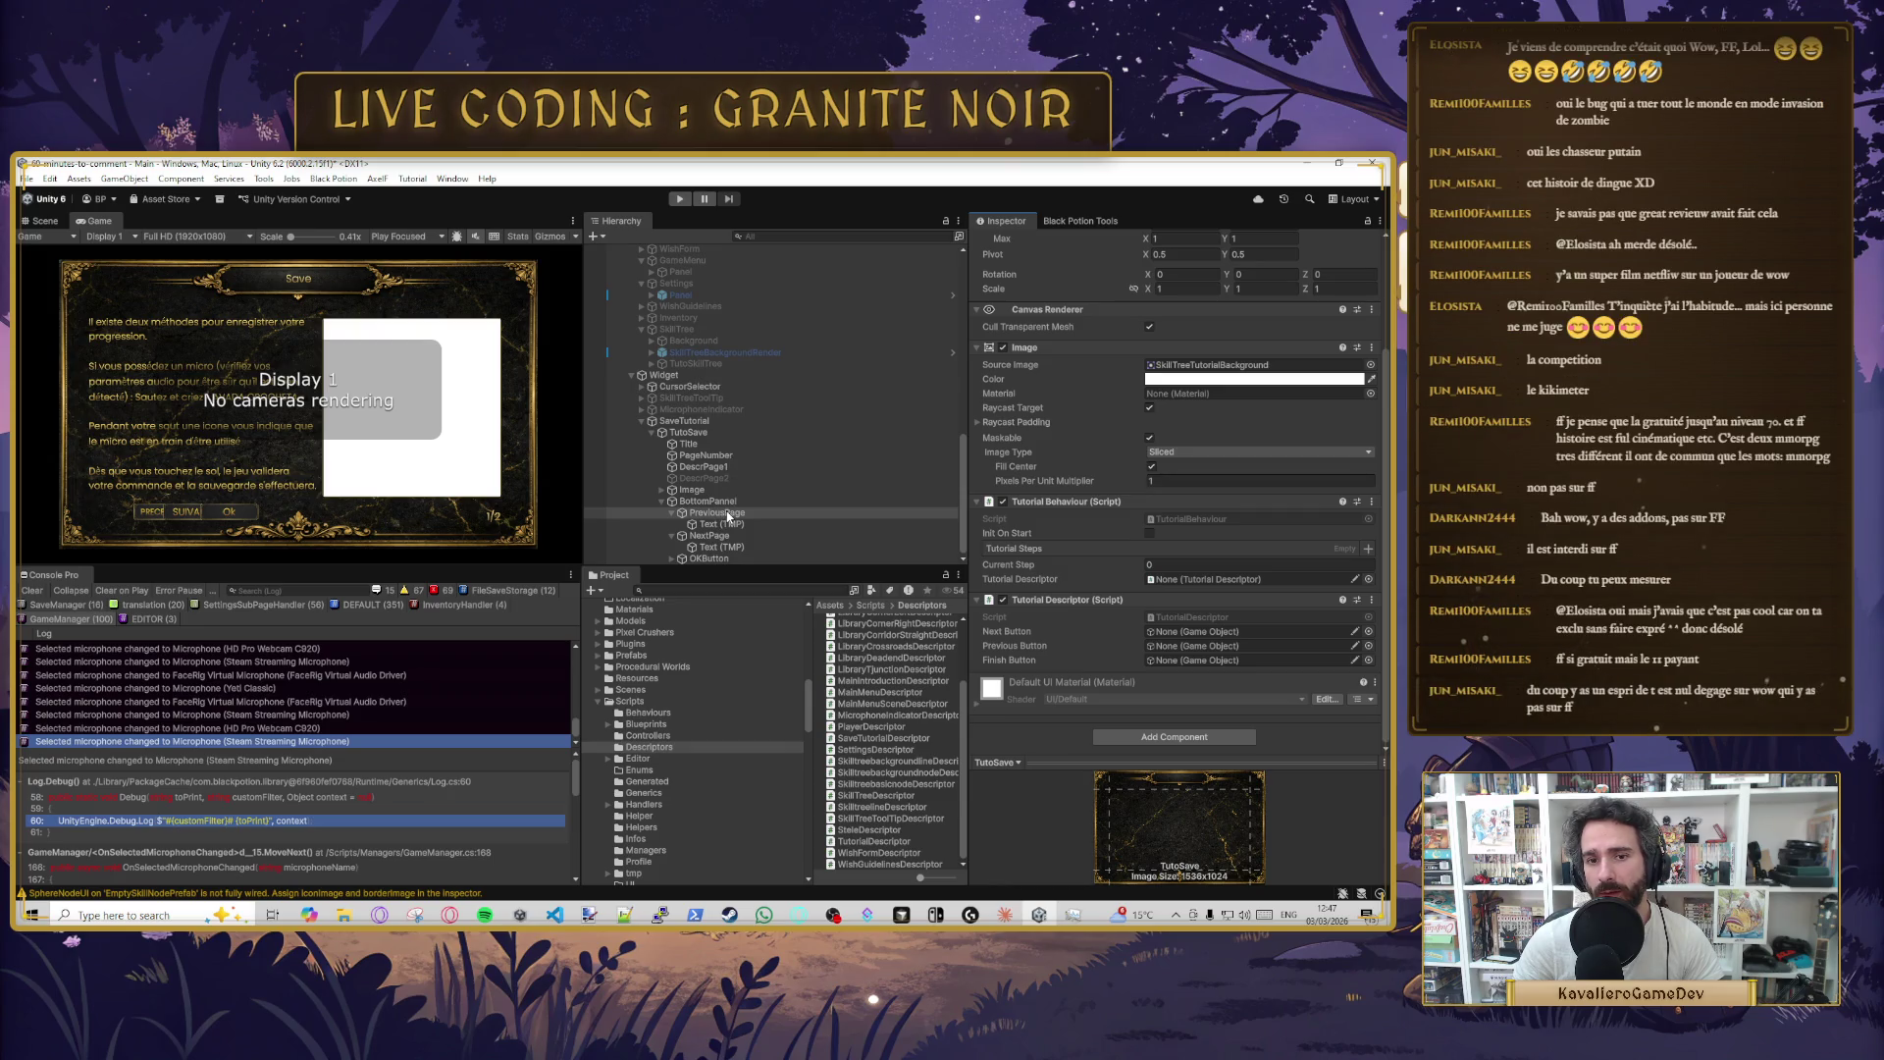
left_click_drag(732, 519, 1197, 647)
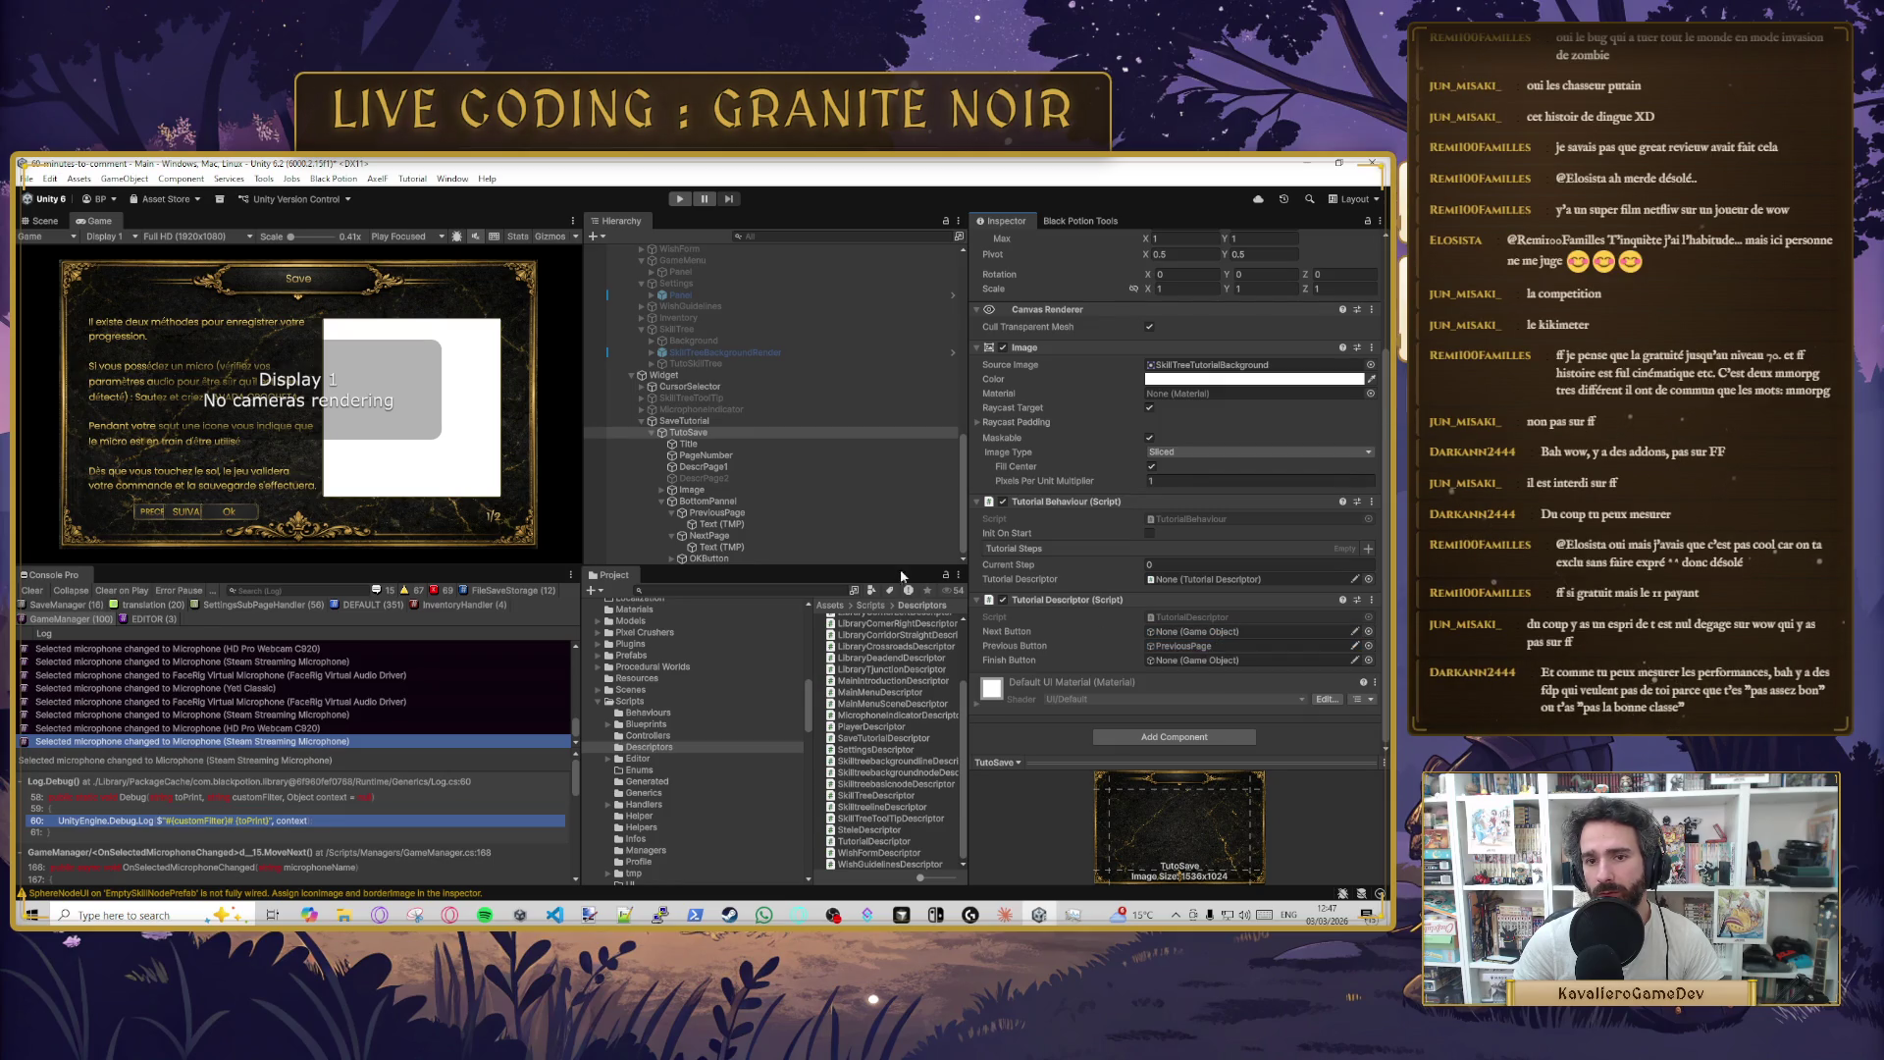
left_click_drag(730, 543, 1183, 638)
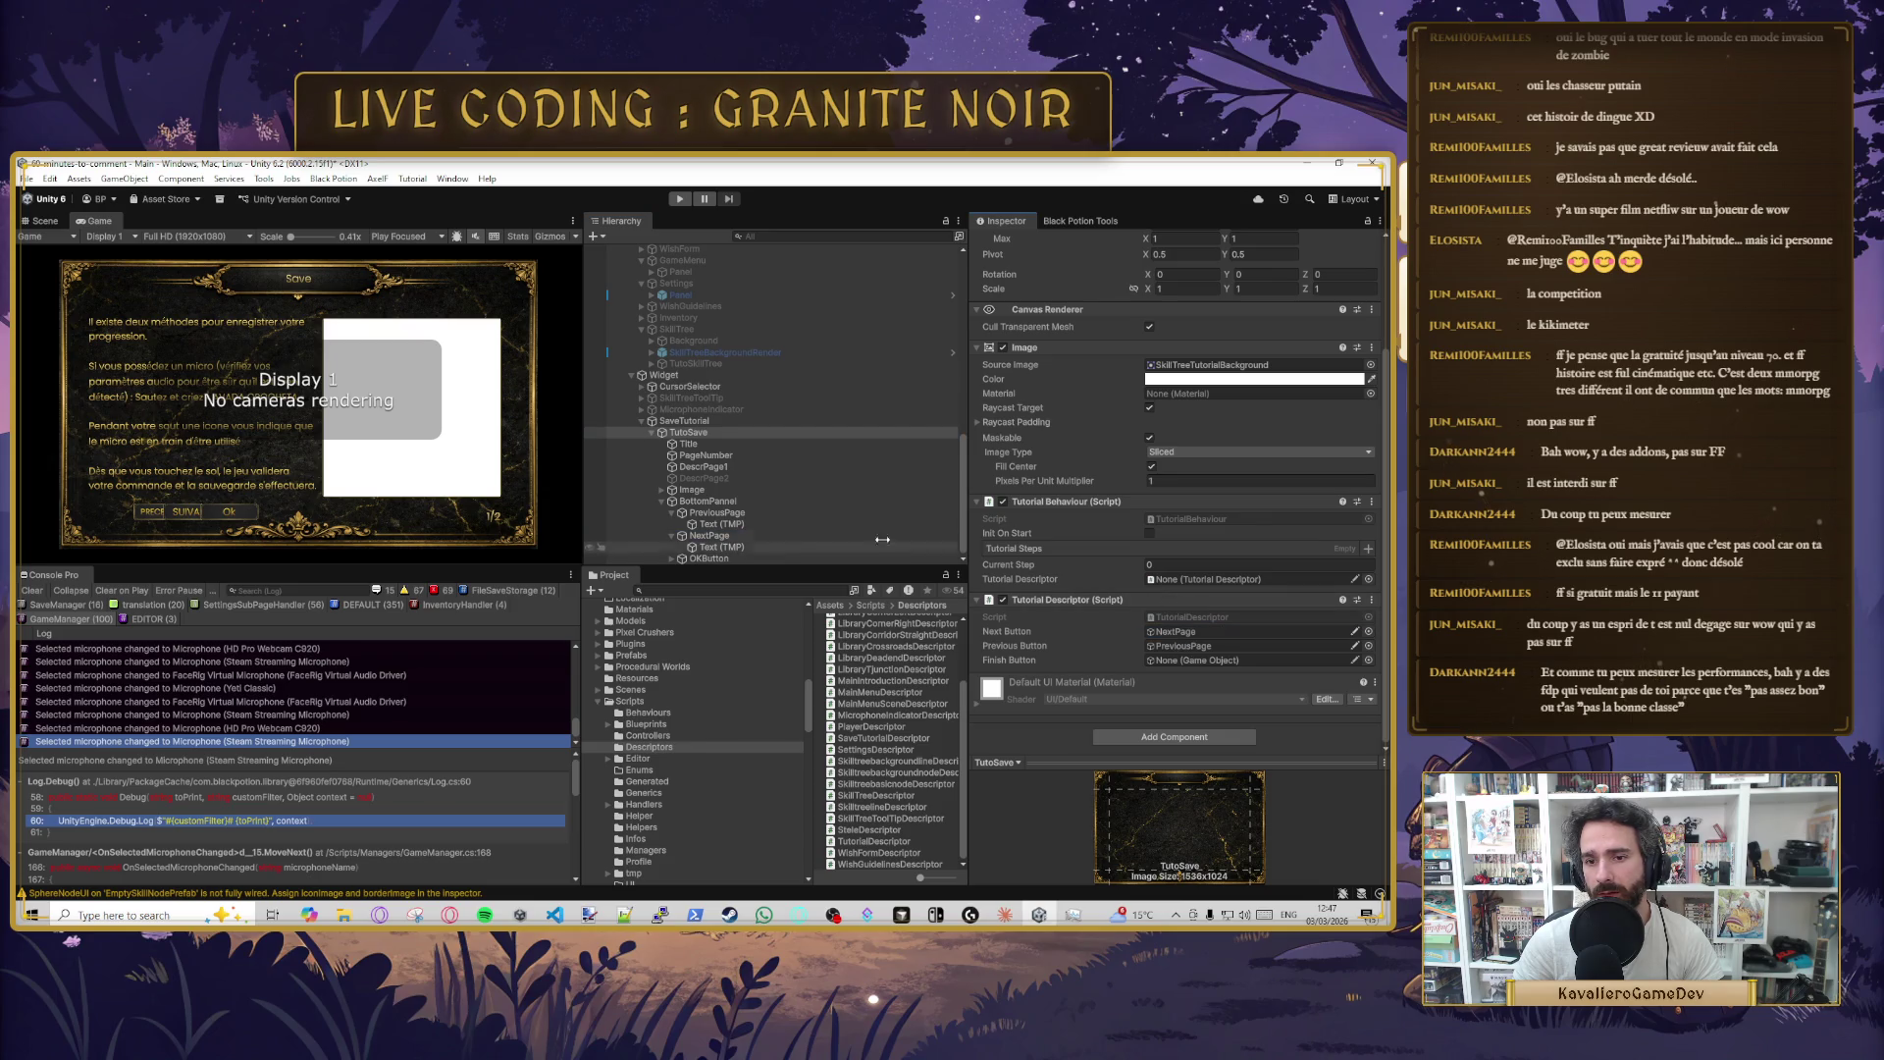
left_click_drag(732, 556, 1175, 663)
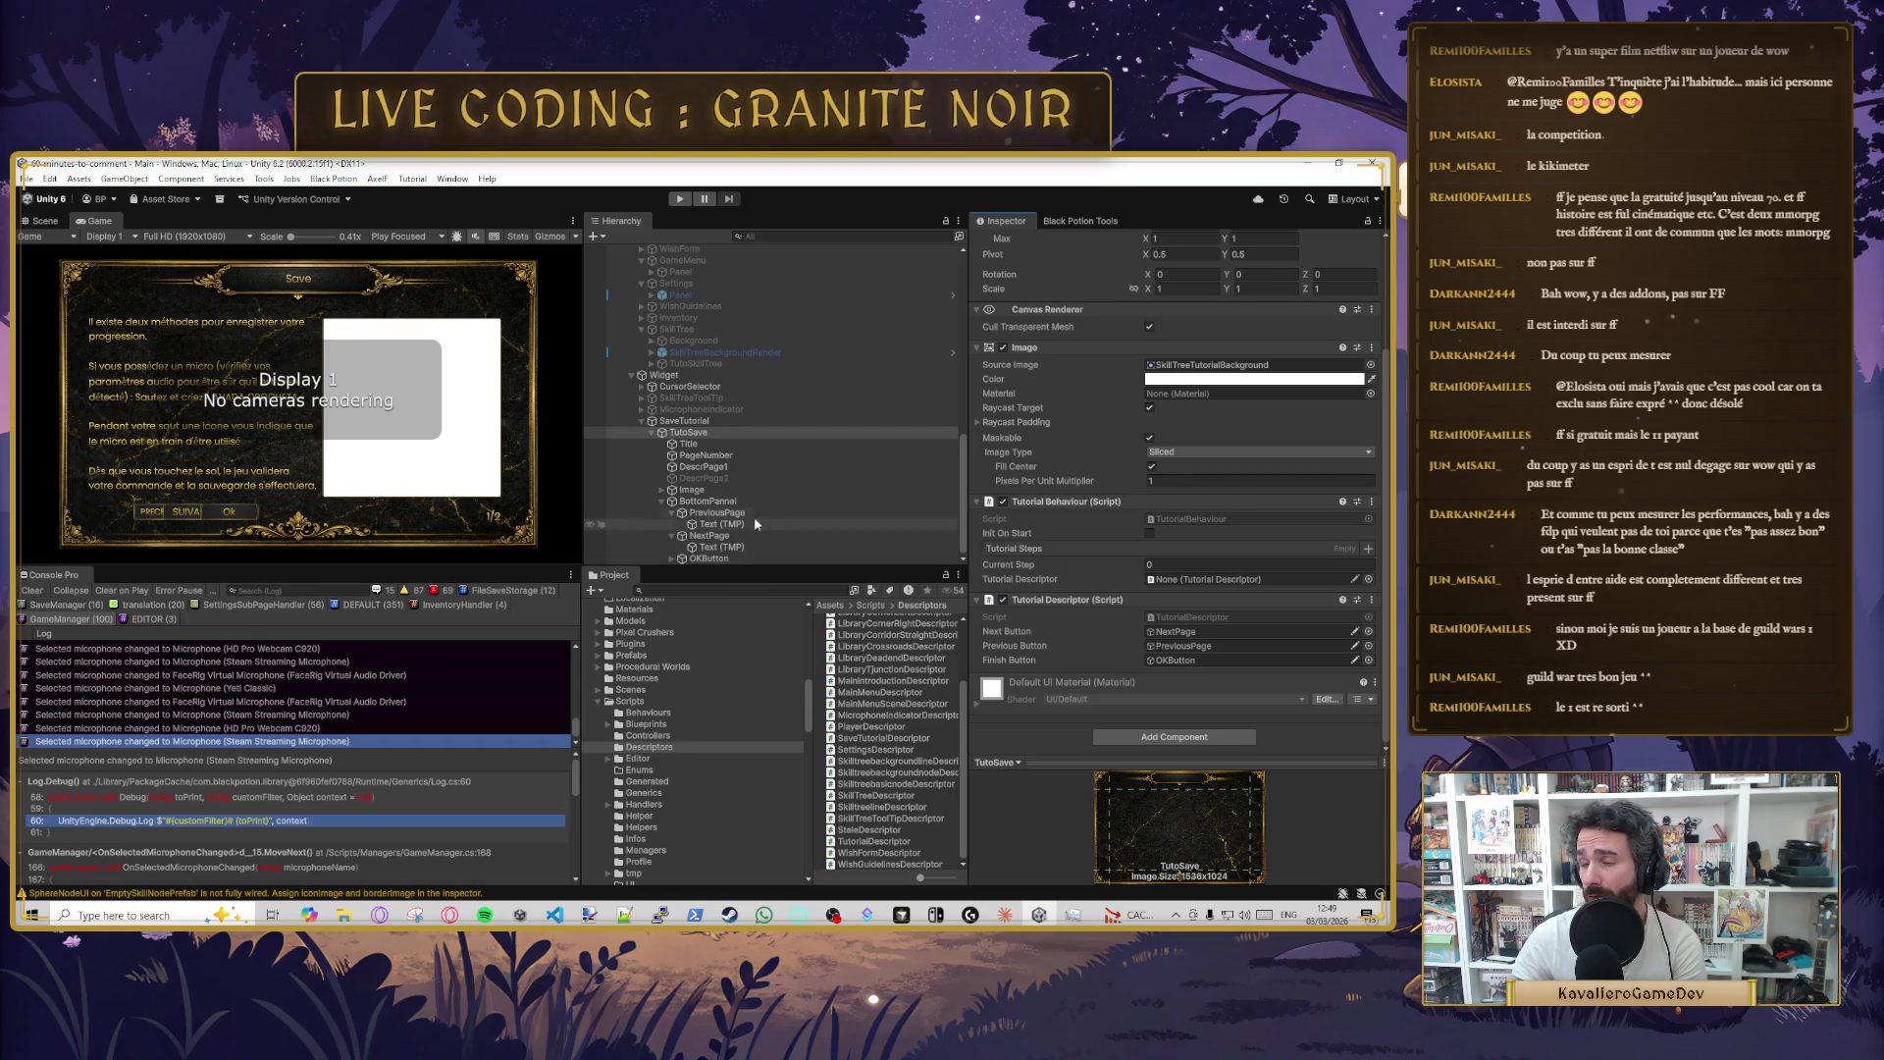
left_click(902, 915)
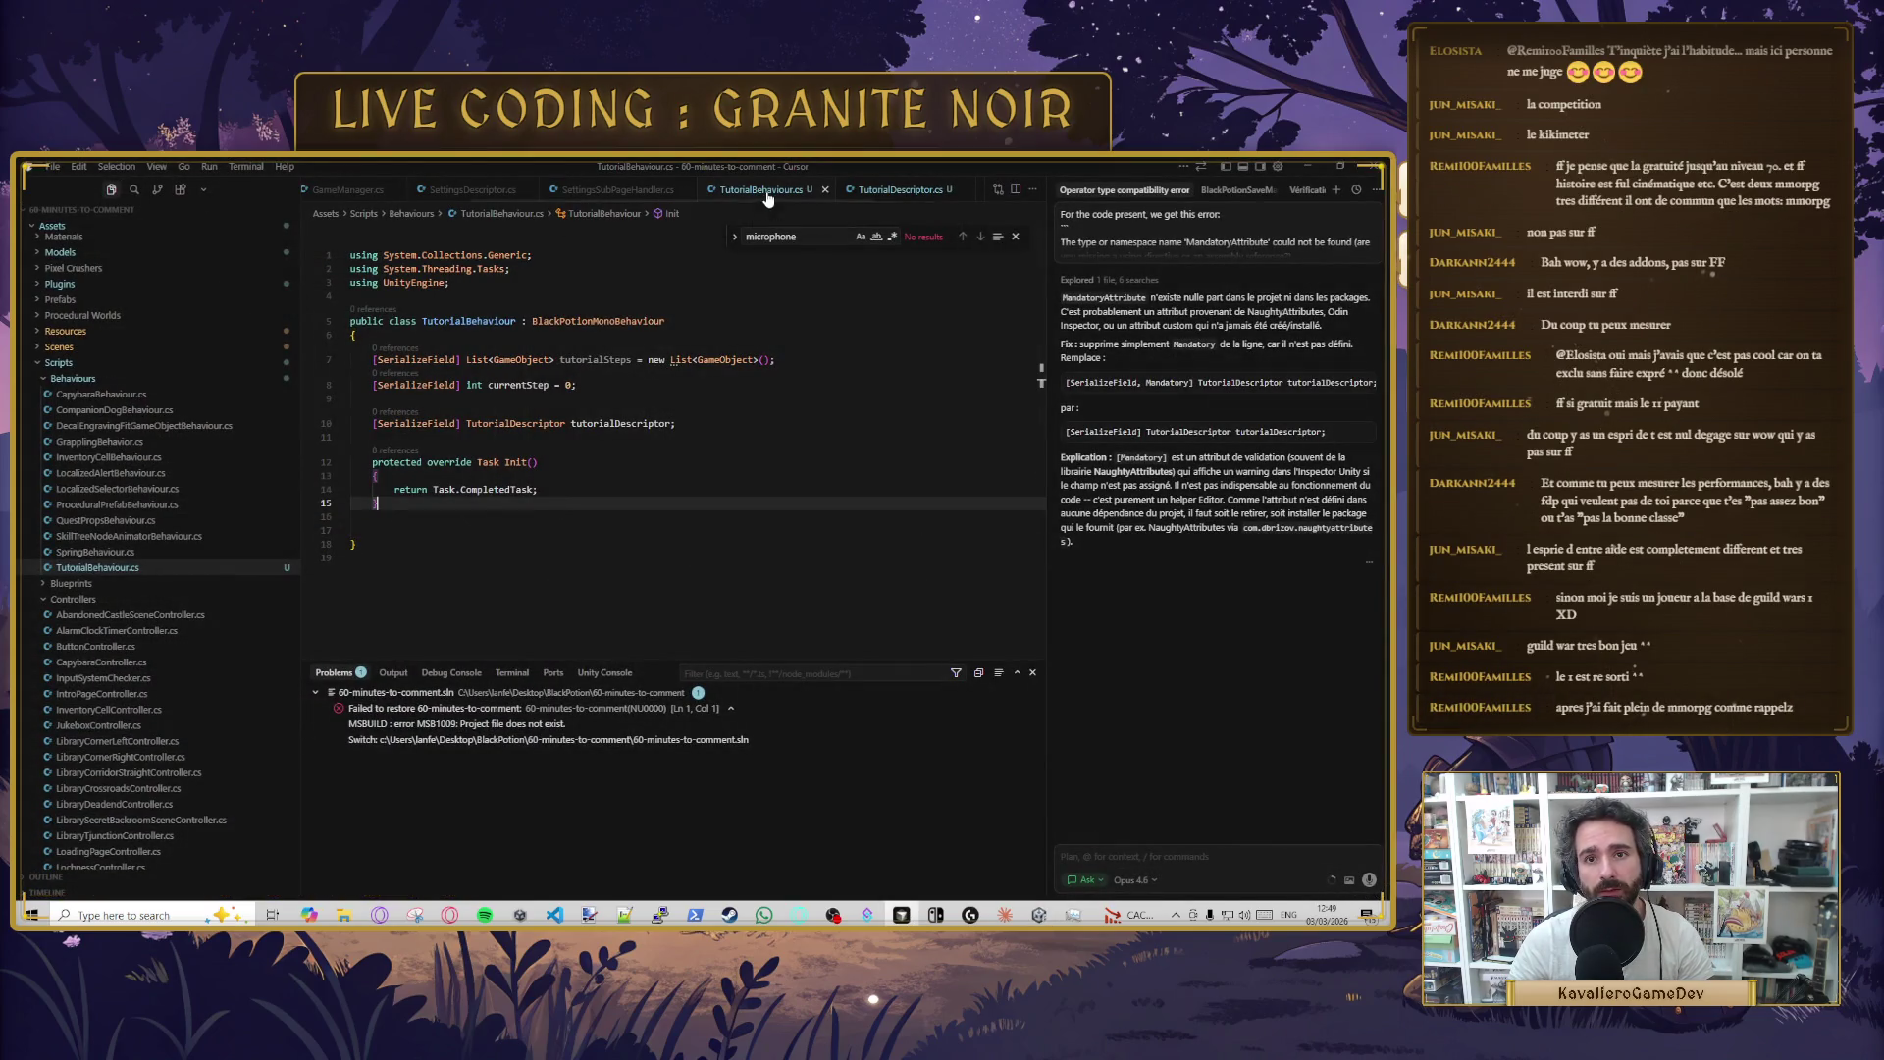
- Prefix stepNumberText in TutorialDescriptor.cs with [SerializeField] public, save, and return to Unity
left_click(876, 190)
left_click(623, 396)
left_click(609, 389)
type("[SerializeField] public GameObject FinishButton;")
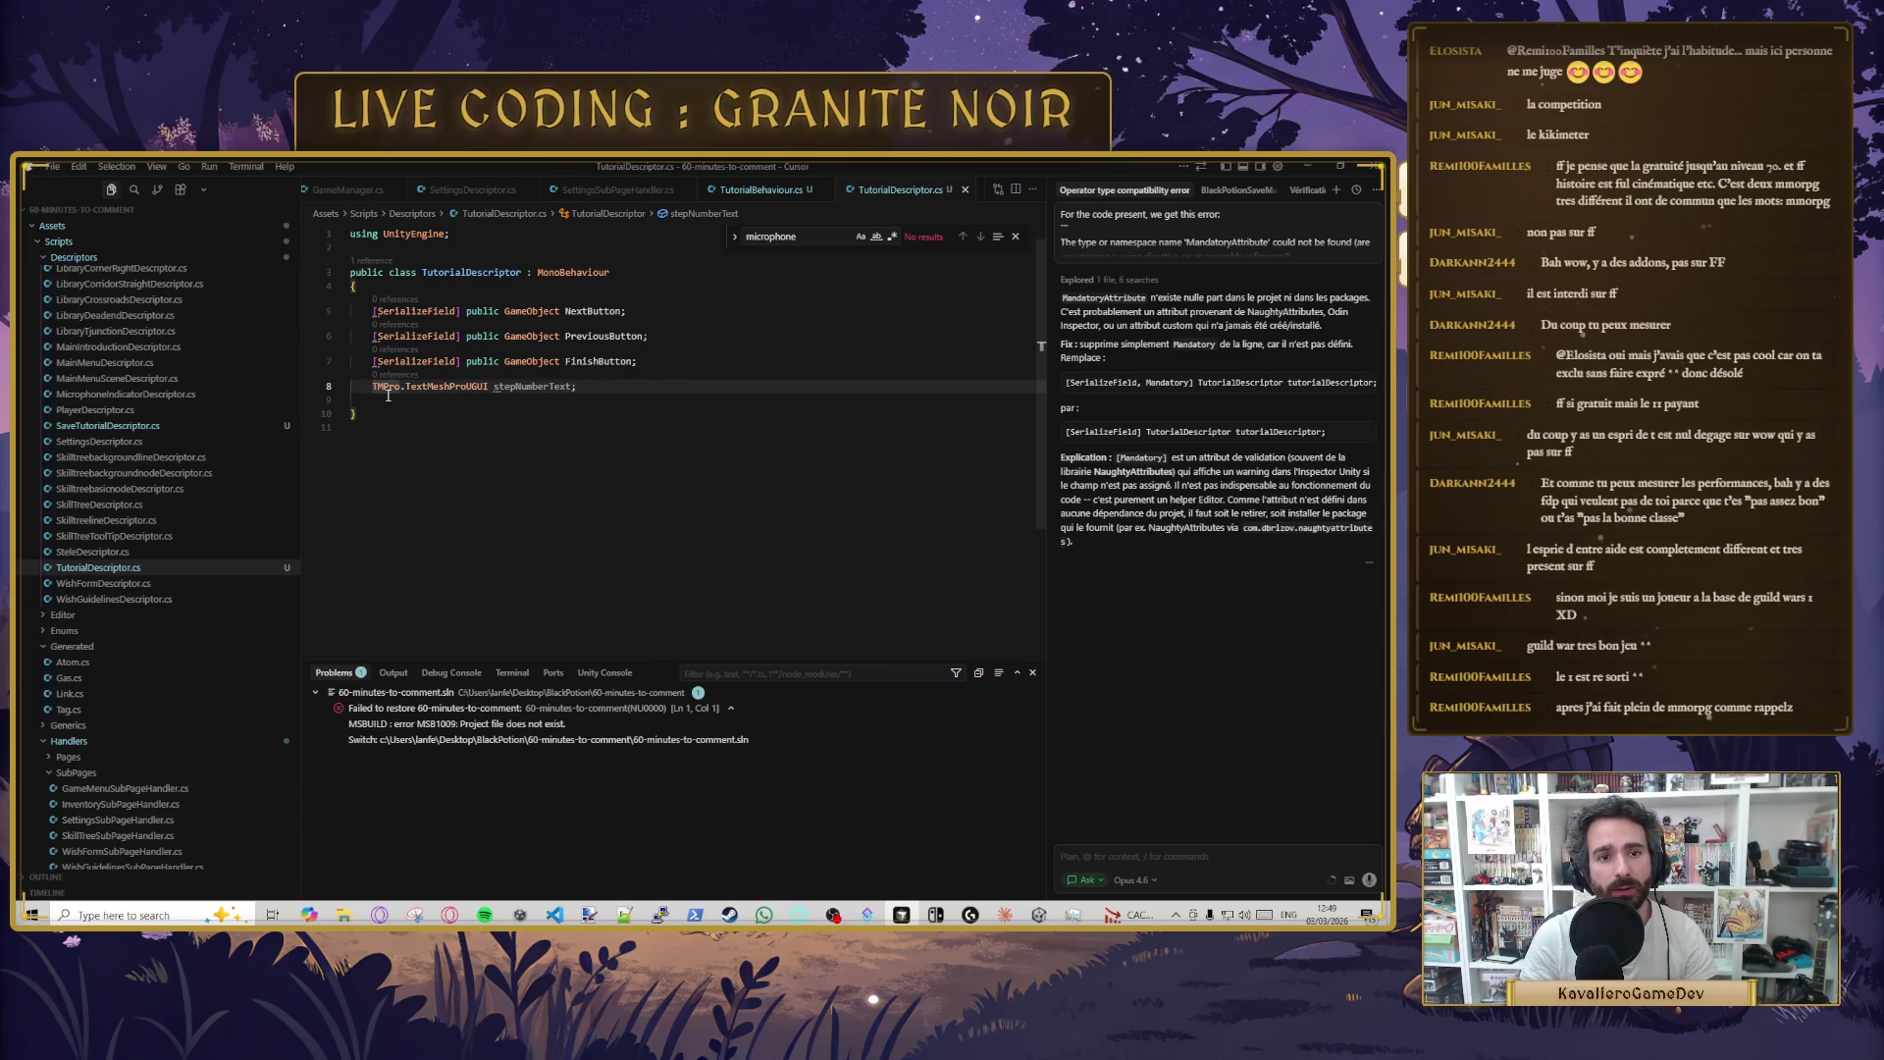
left_click(388, 397)
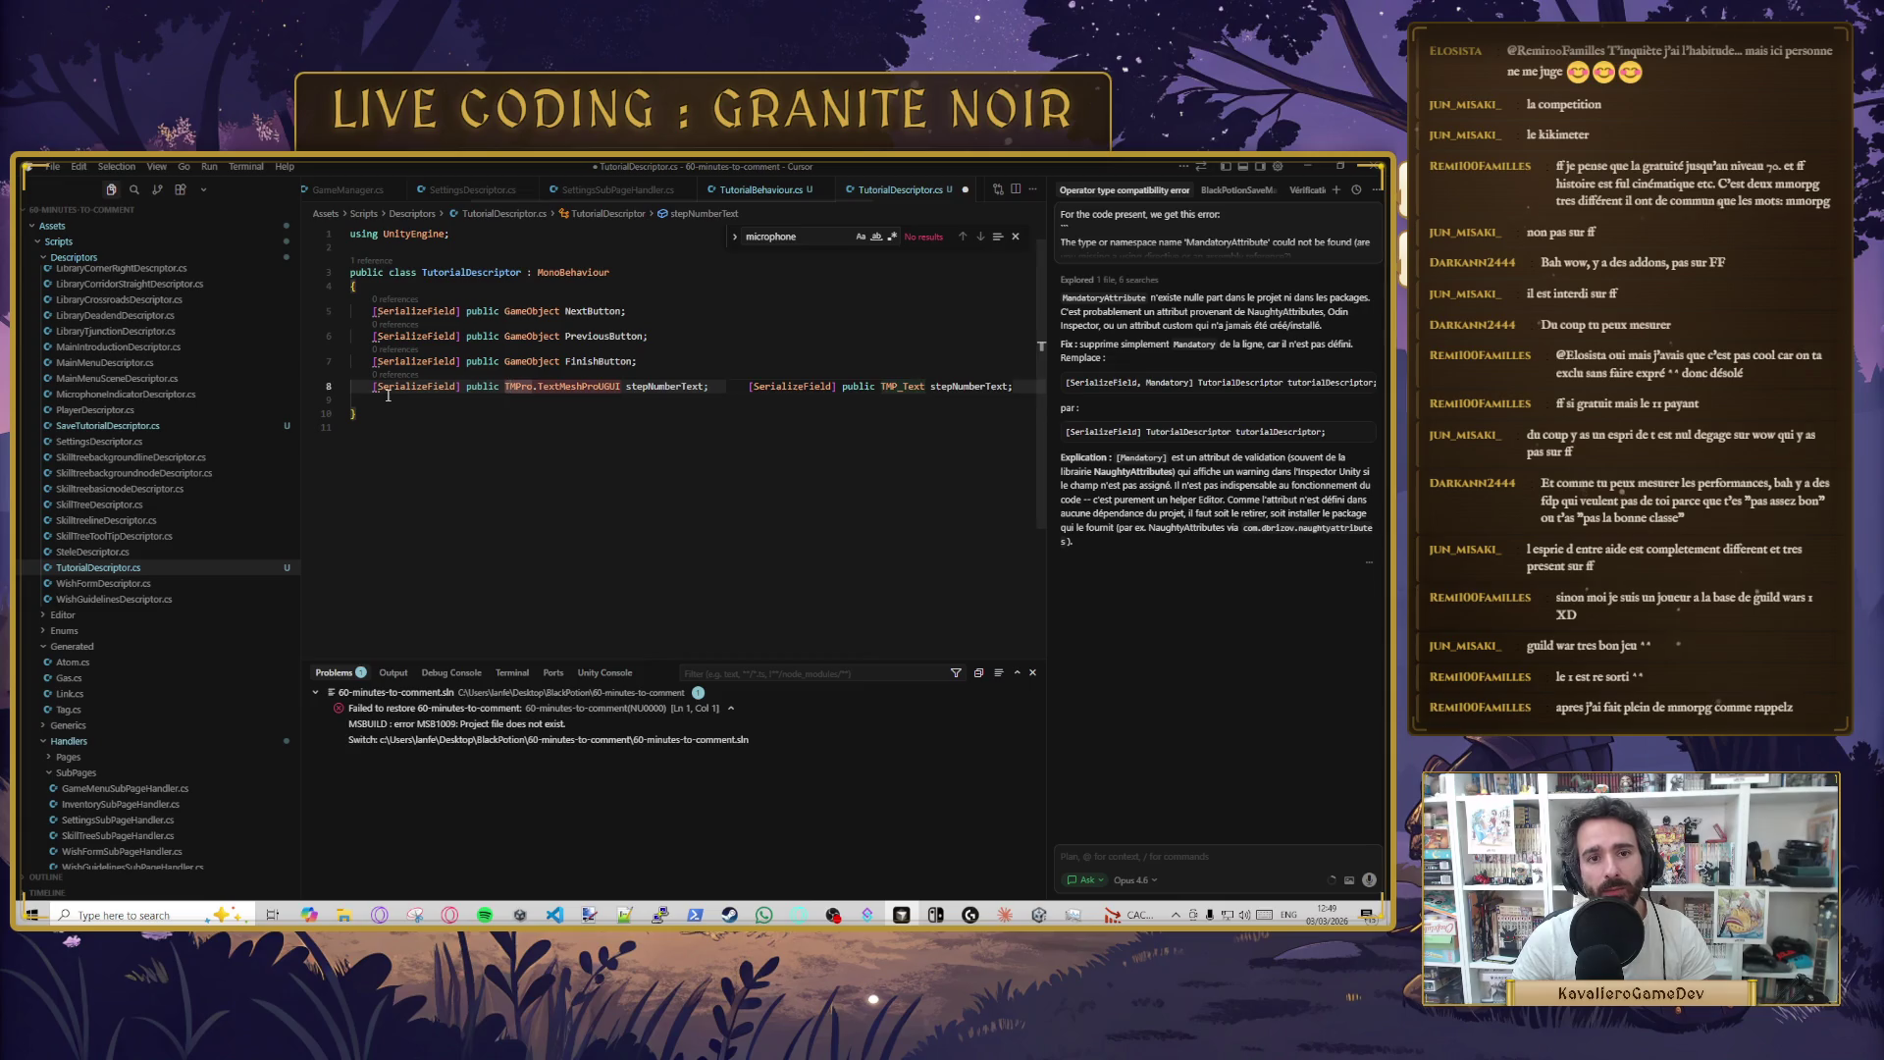
key("ctrl+s")
left_click(1308, 168)
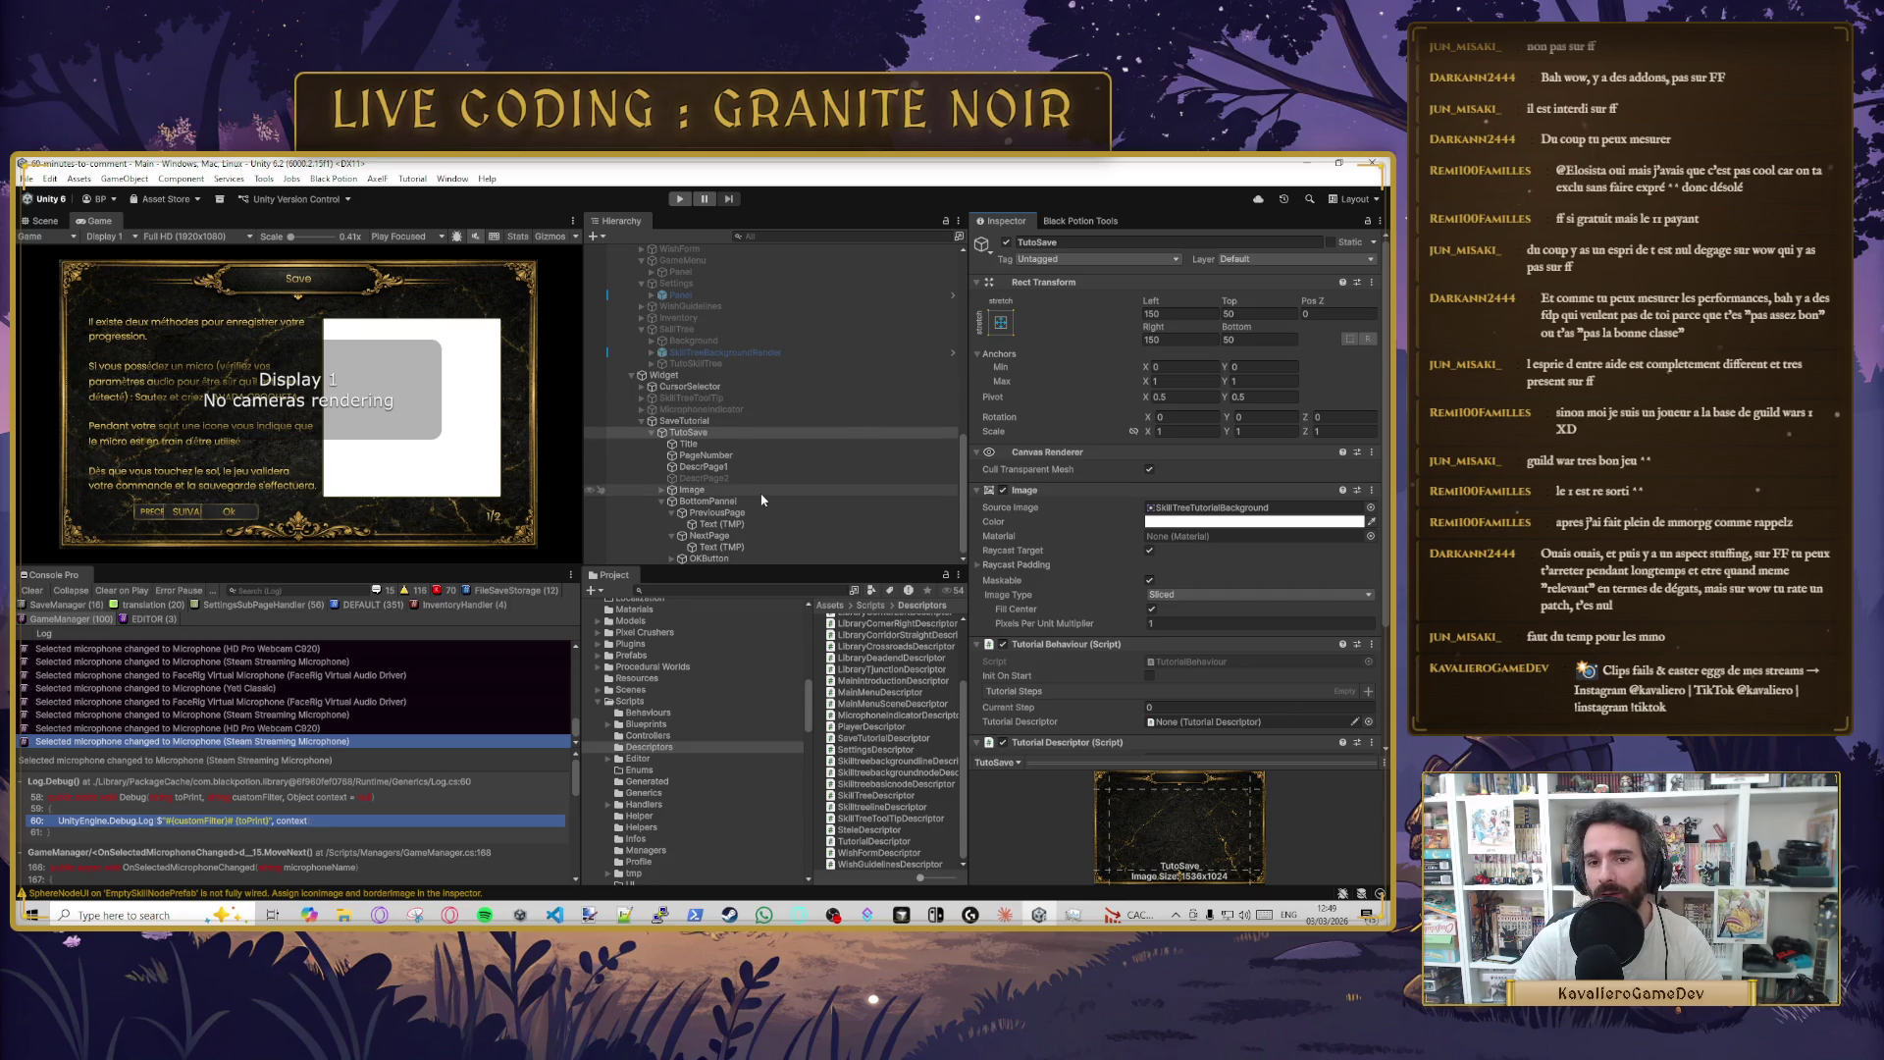
left_click(738, 523)
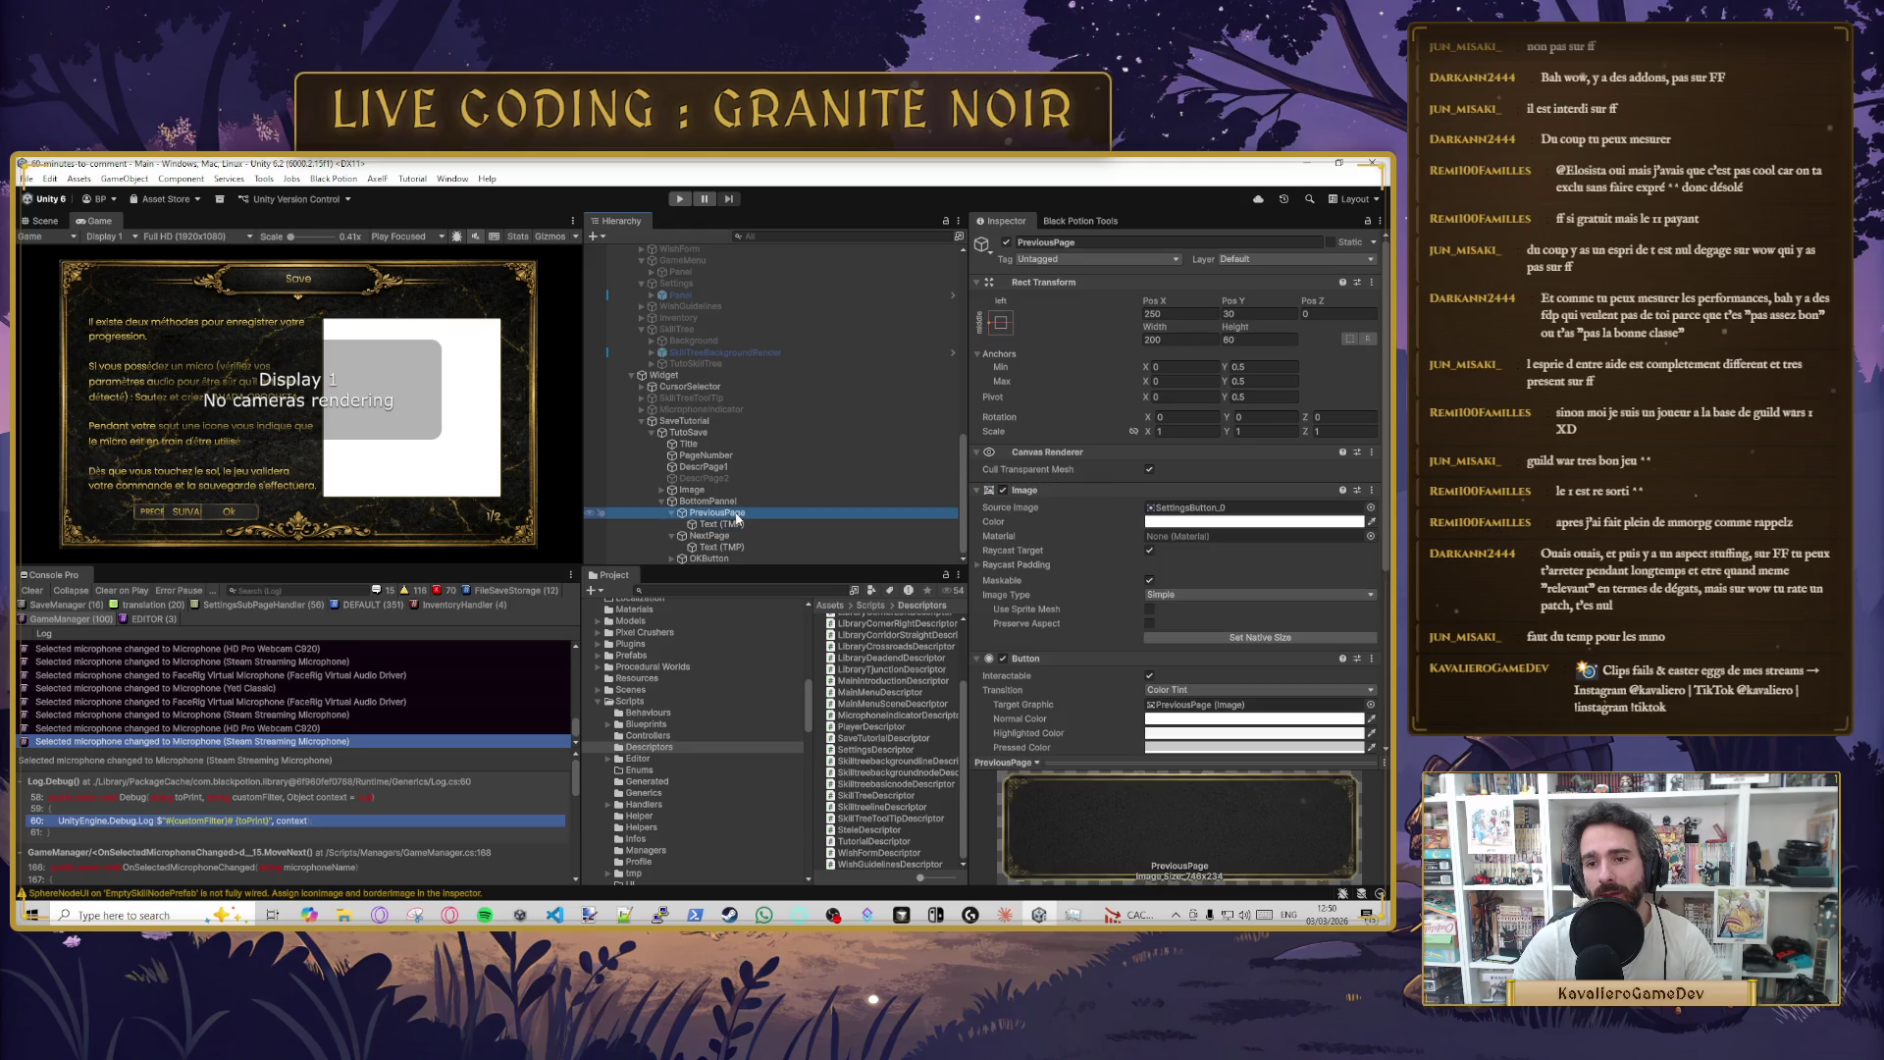
left_click(728, 548)
left_click(671, 558)
left_click(707, 548)
left_click_drag(720, 558, 714, 496)
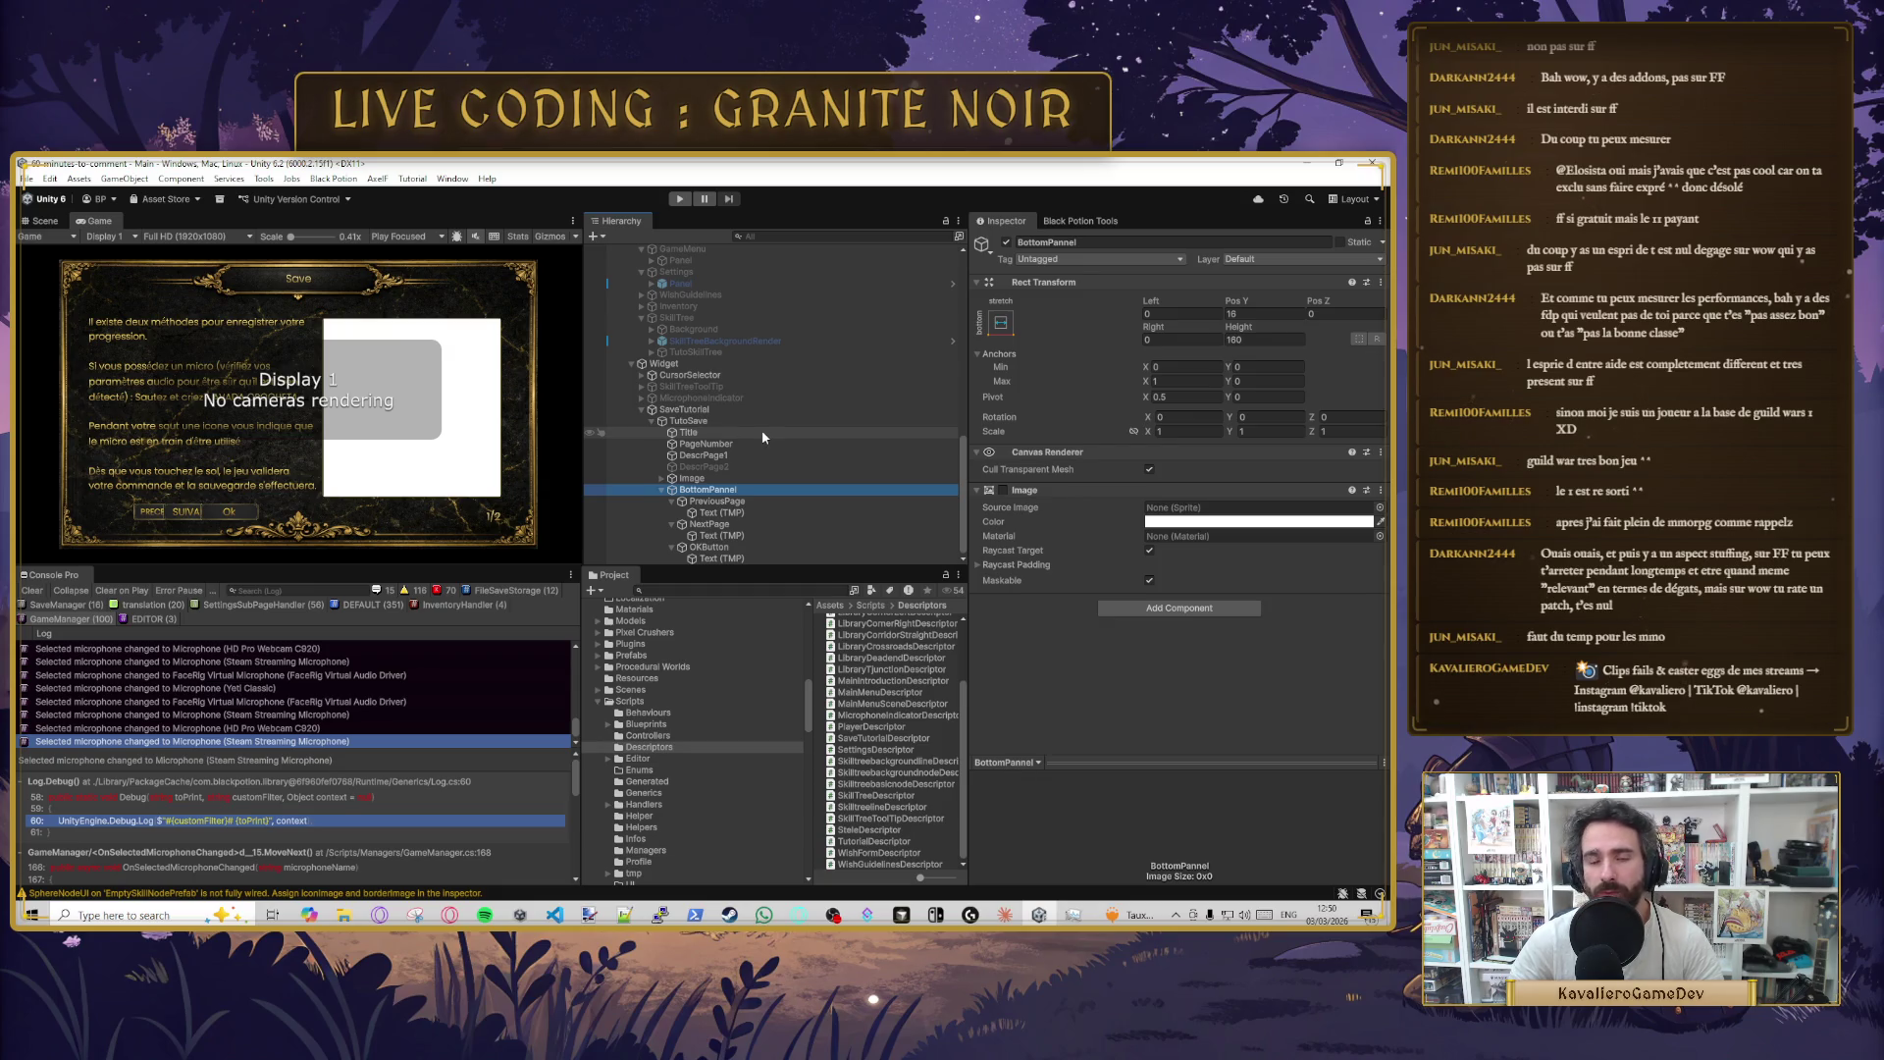
left_click(717, 420)
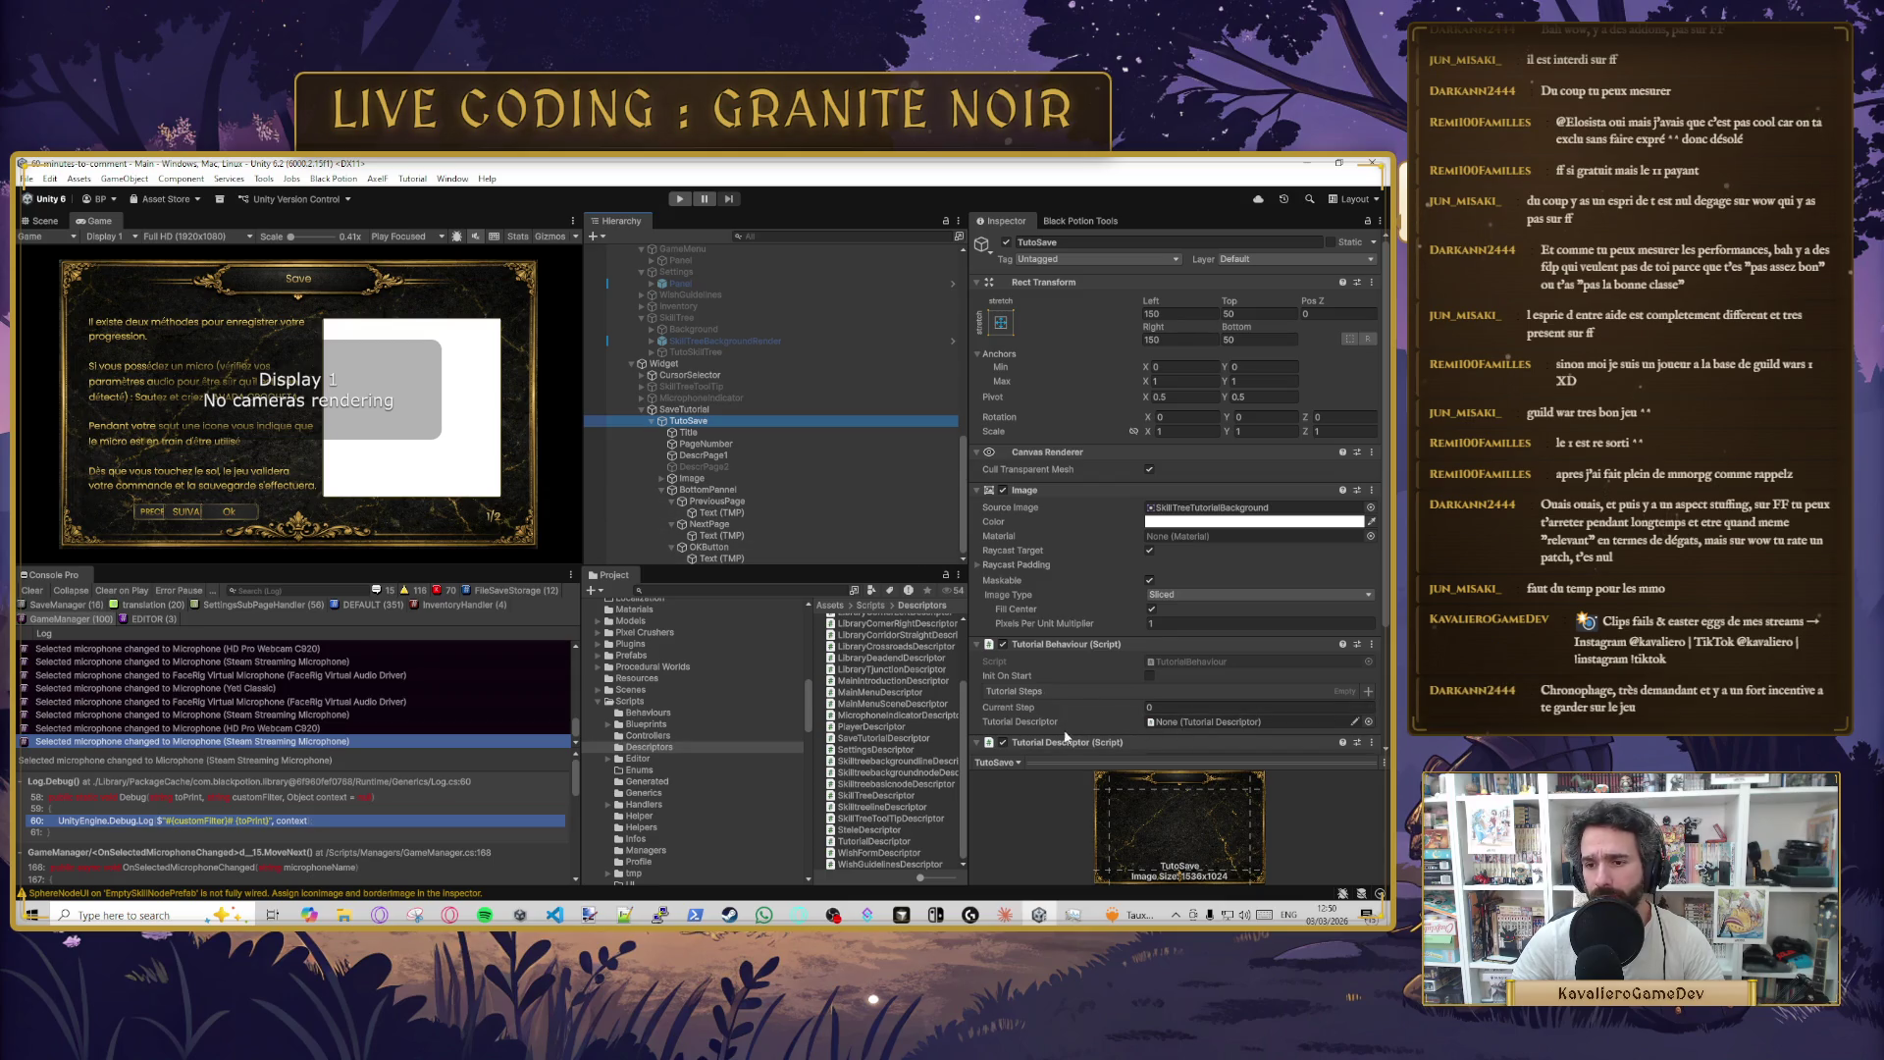
- Put TutoSave into the Tutorial Descriptor slot and PageNumber into Step Number Text, then save the scene
left_click_drag(700, 428, 1236, 721)
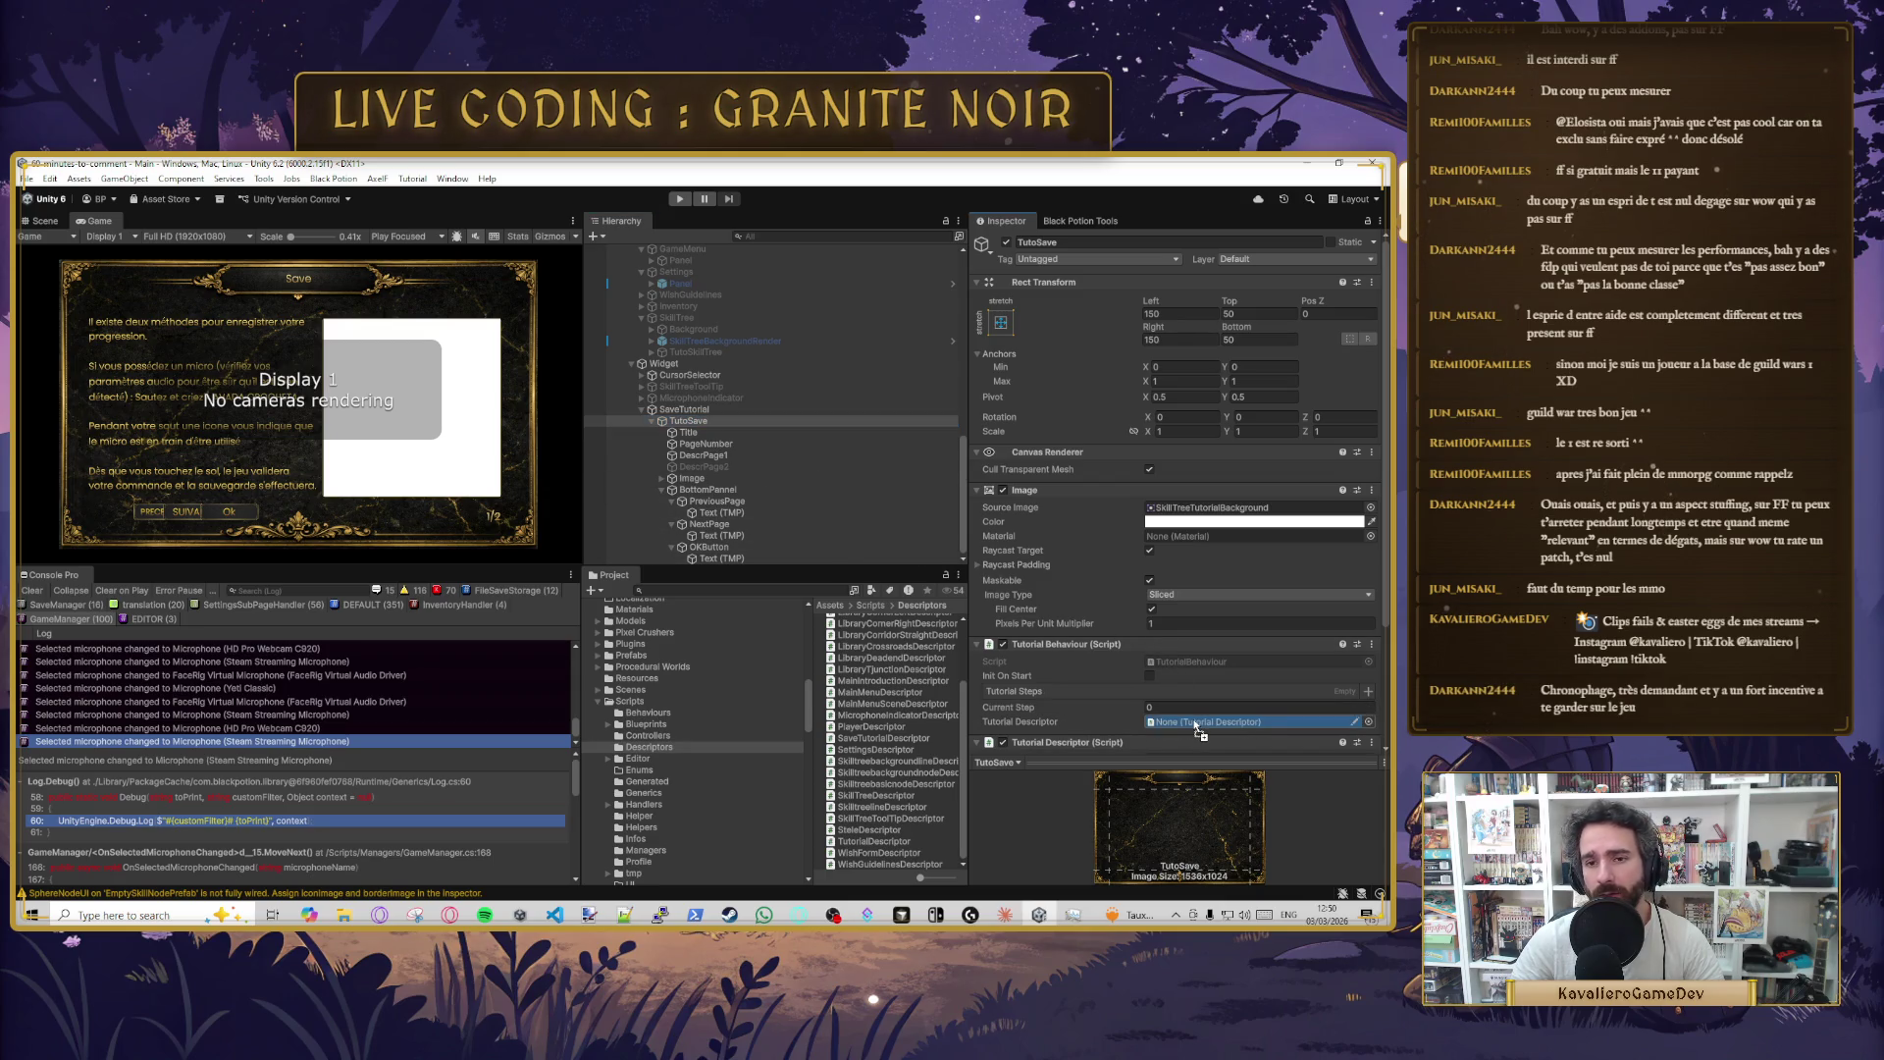
scroll(1060, 704, "down", 2)
scroll(1060, 704, "down", 1)
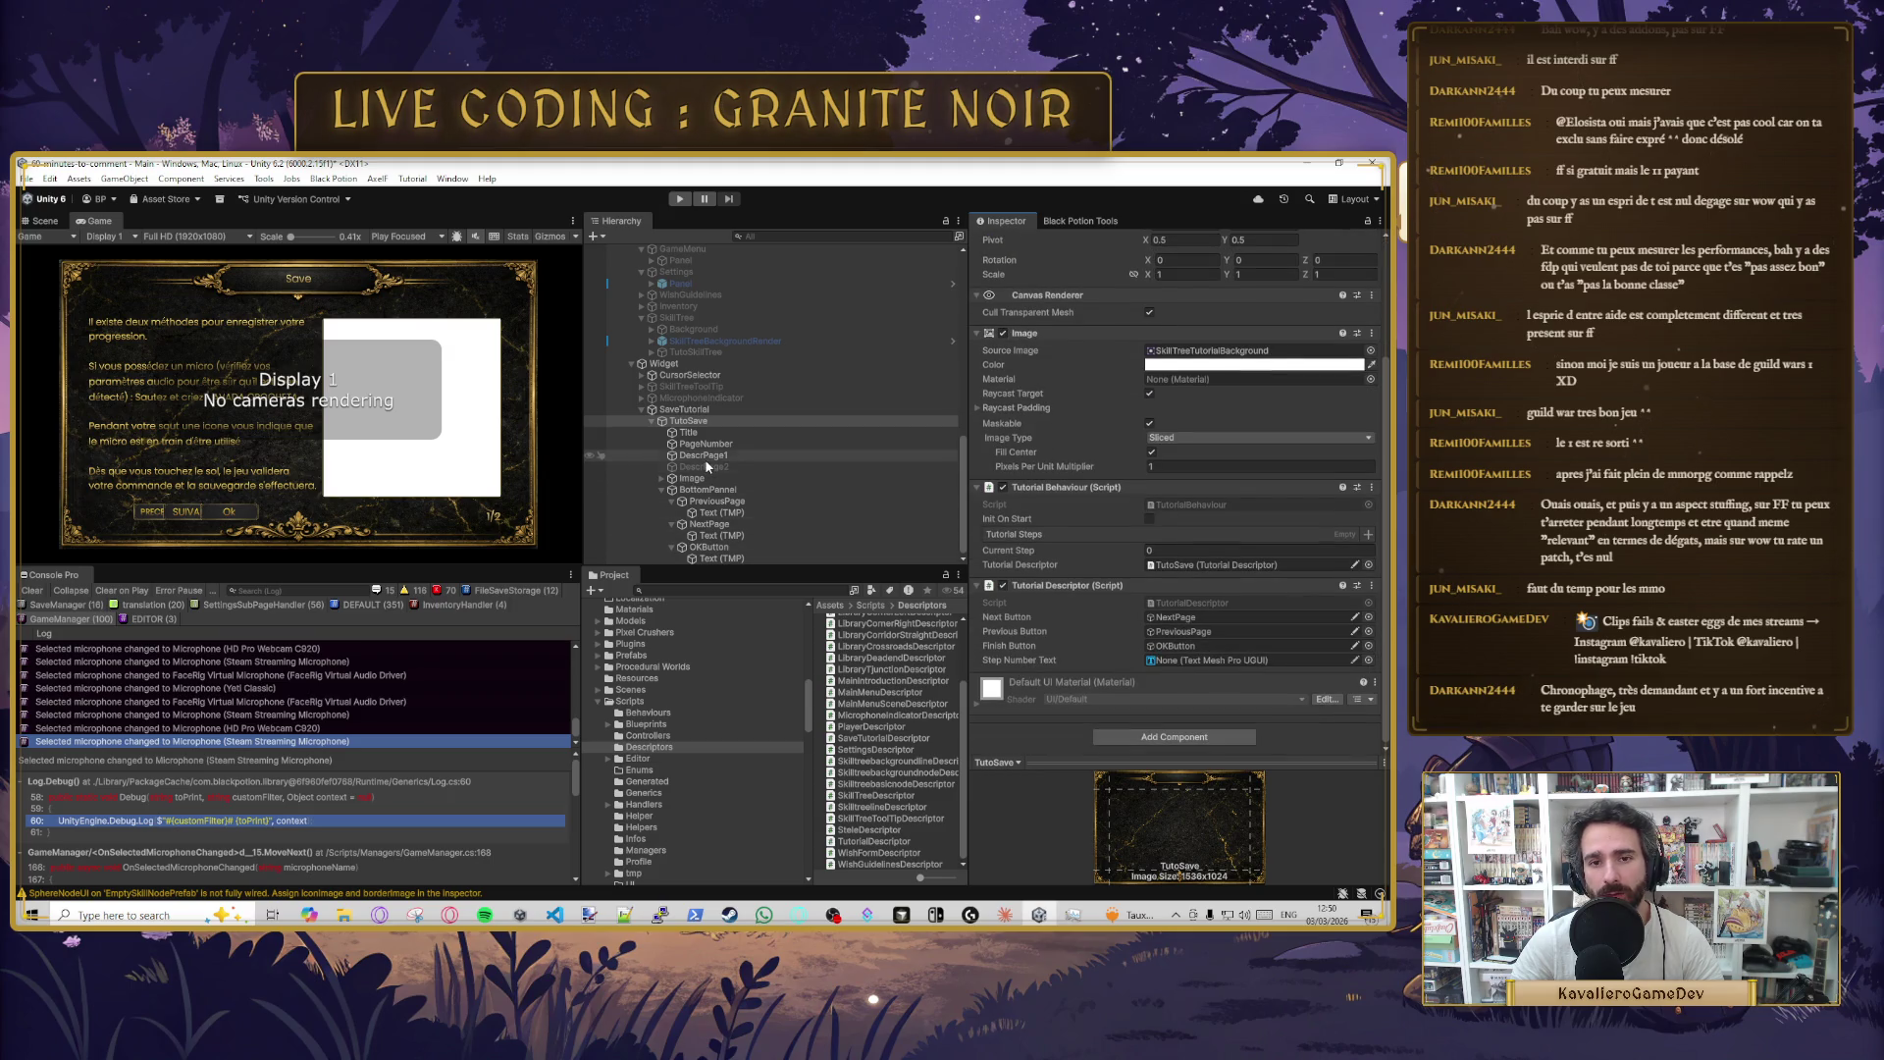
mouse_move(705, 443)
left_mouse_down()
mouse_move(782, 496)
mouse_move(1209, 661)
left_mouse_up()
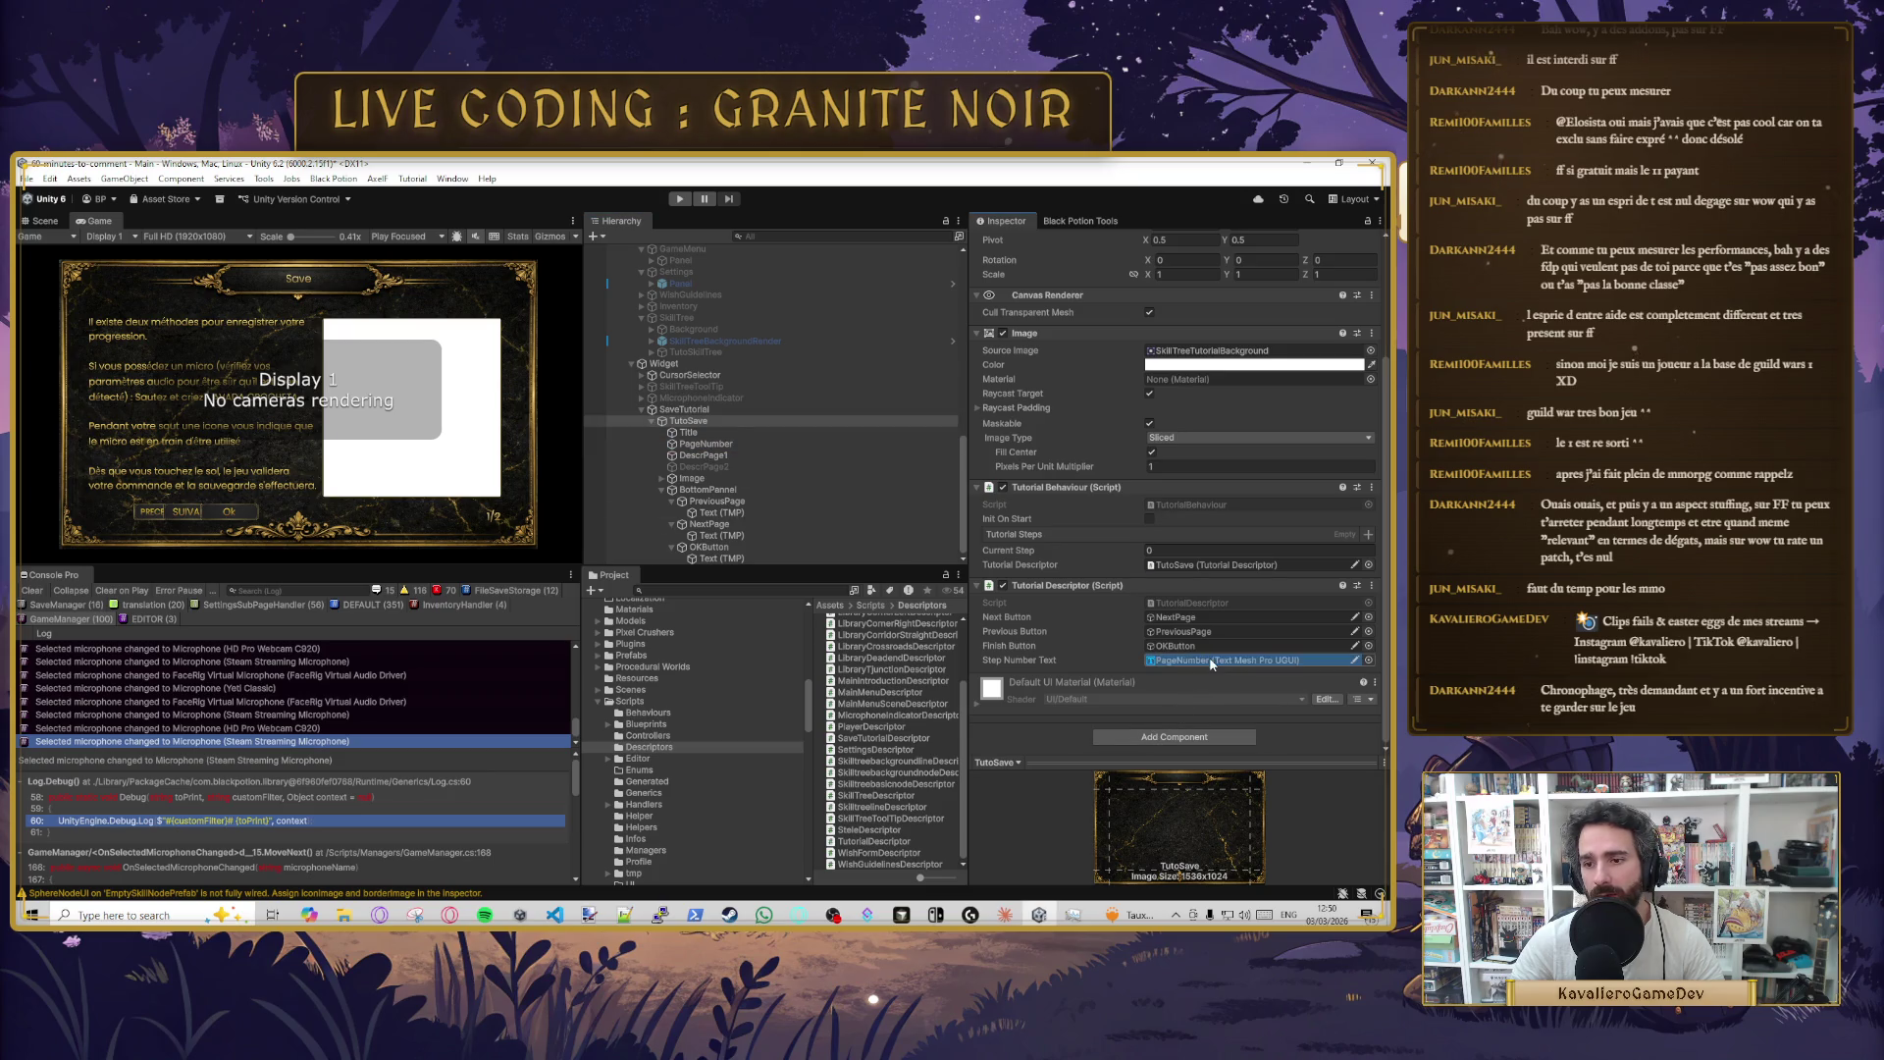
key("ctrl+s")
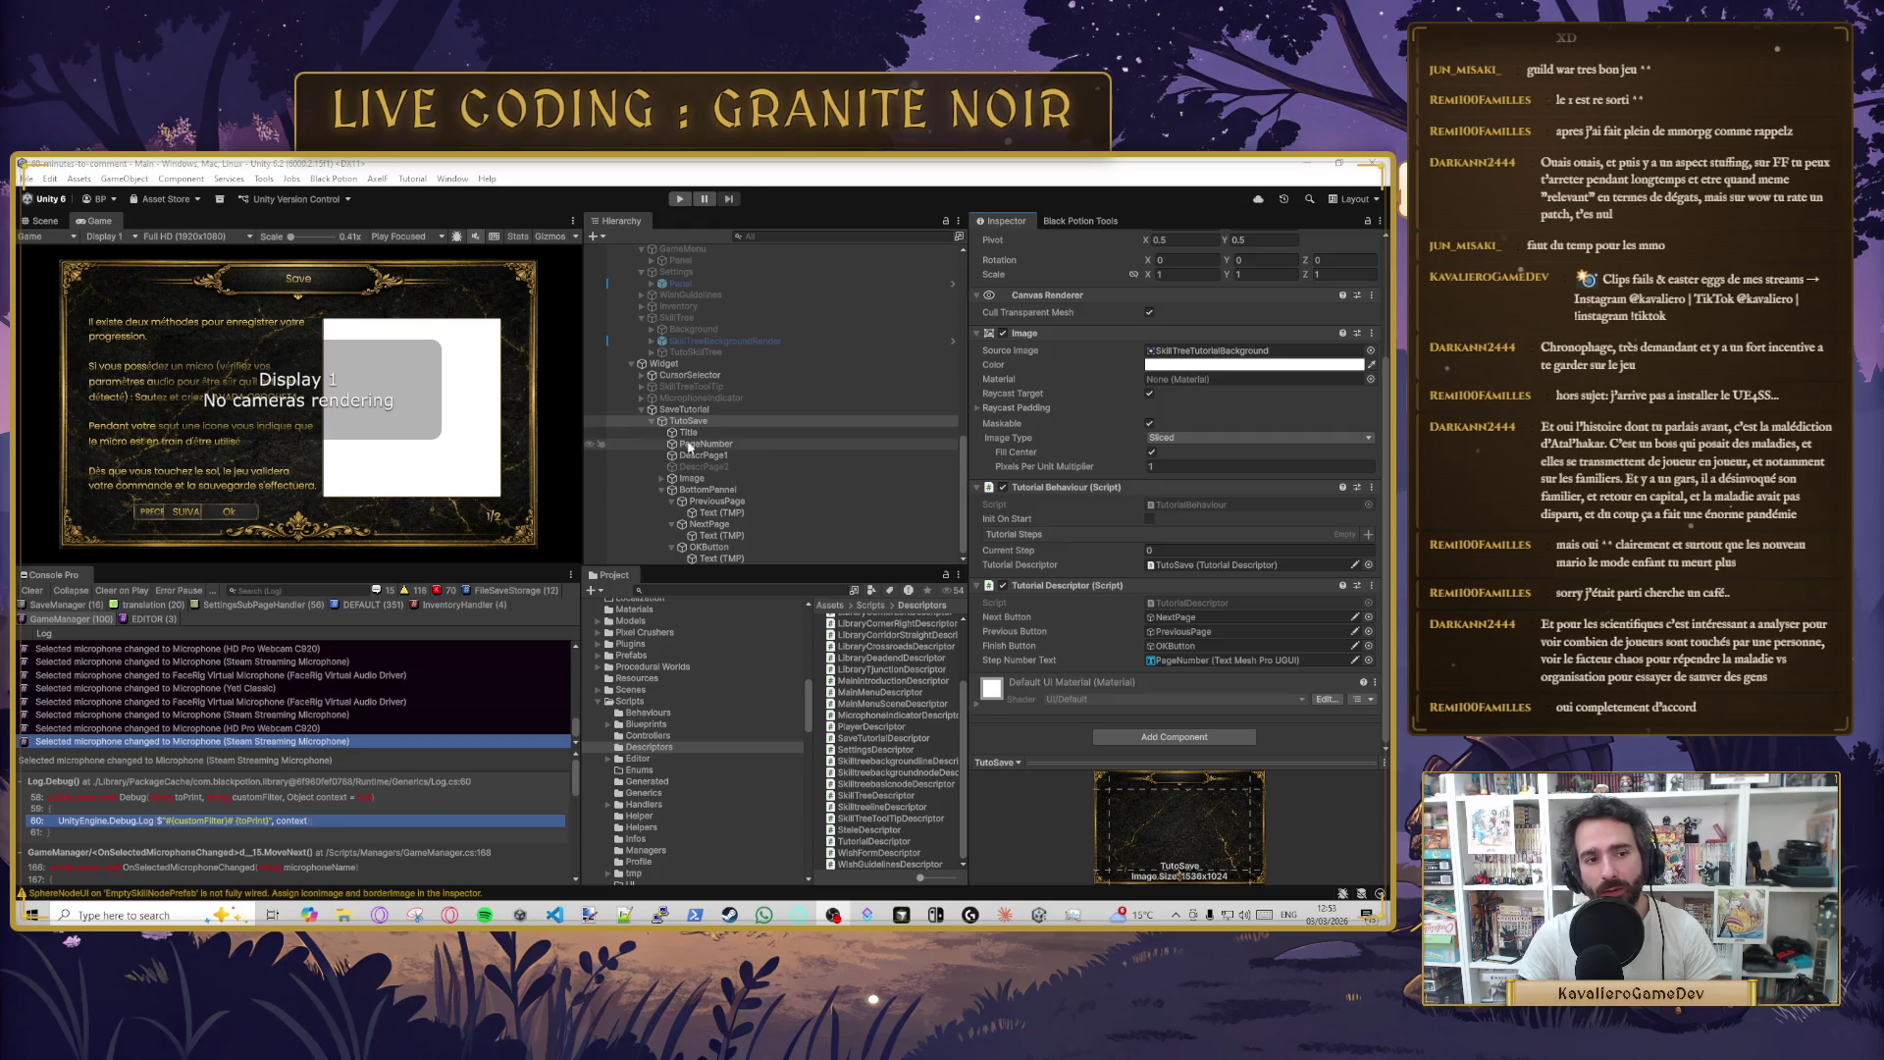
- Select TutoSave to check its descriptor's NextPage, PreviousPage, OKButton and PageNumber references
left_click(756, 422)
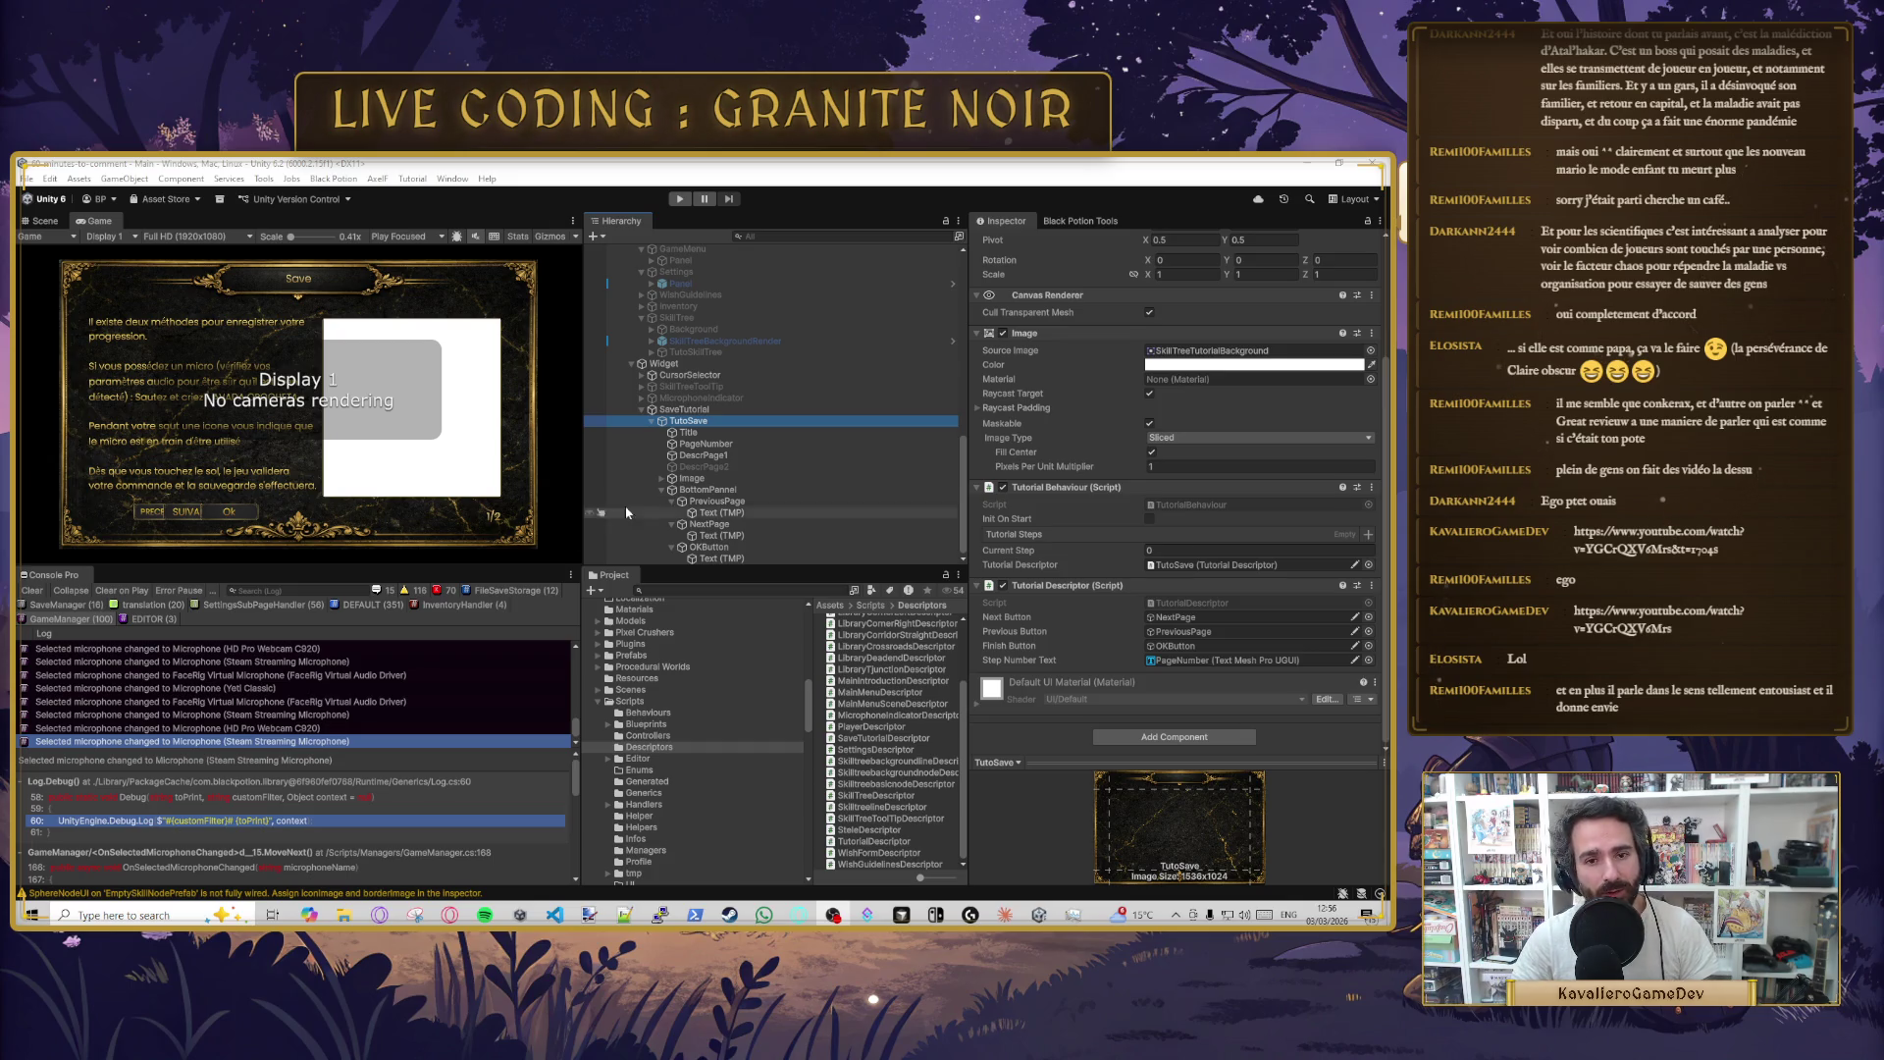
left_click(704, 429)
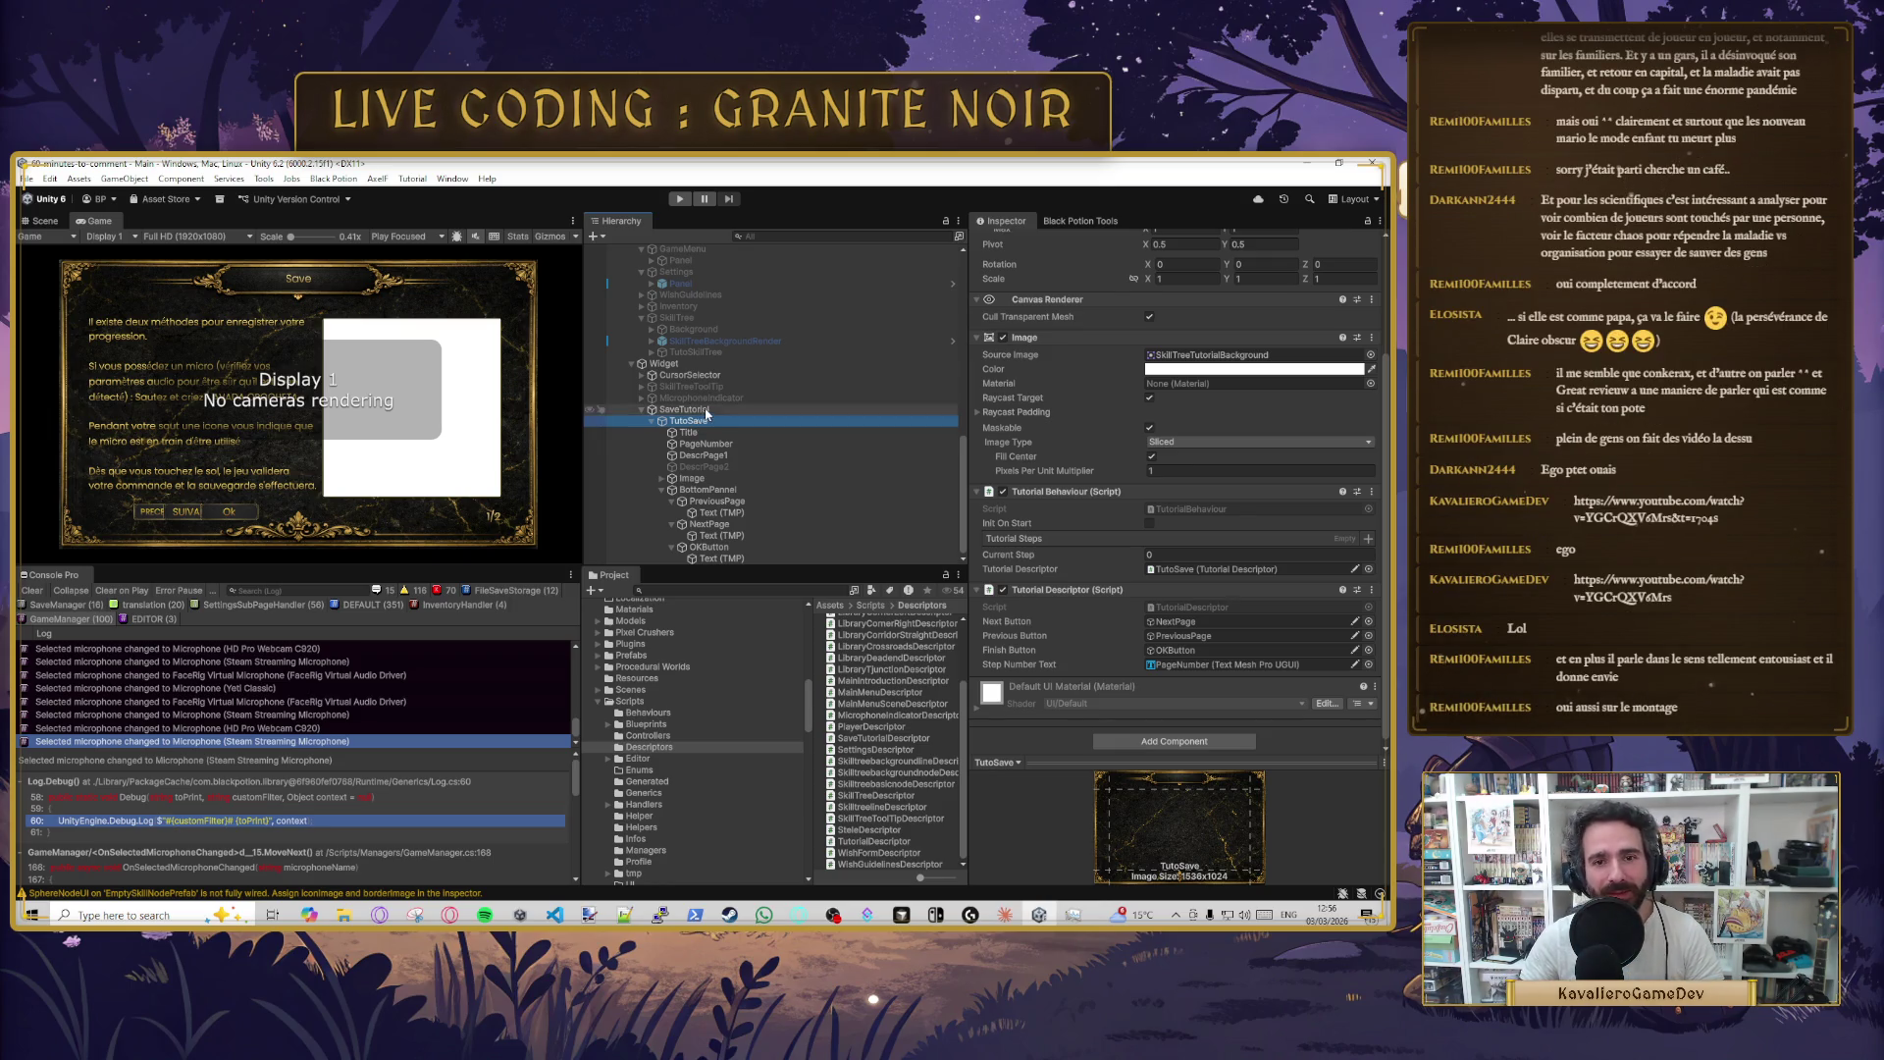
- Fill TutoSave's Tutorial Steps list with DescrPage1 and DescrPage2, then save the Main scene
scroll(1144, 704, "up", 3)
left_click(1146, 705)
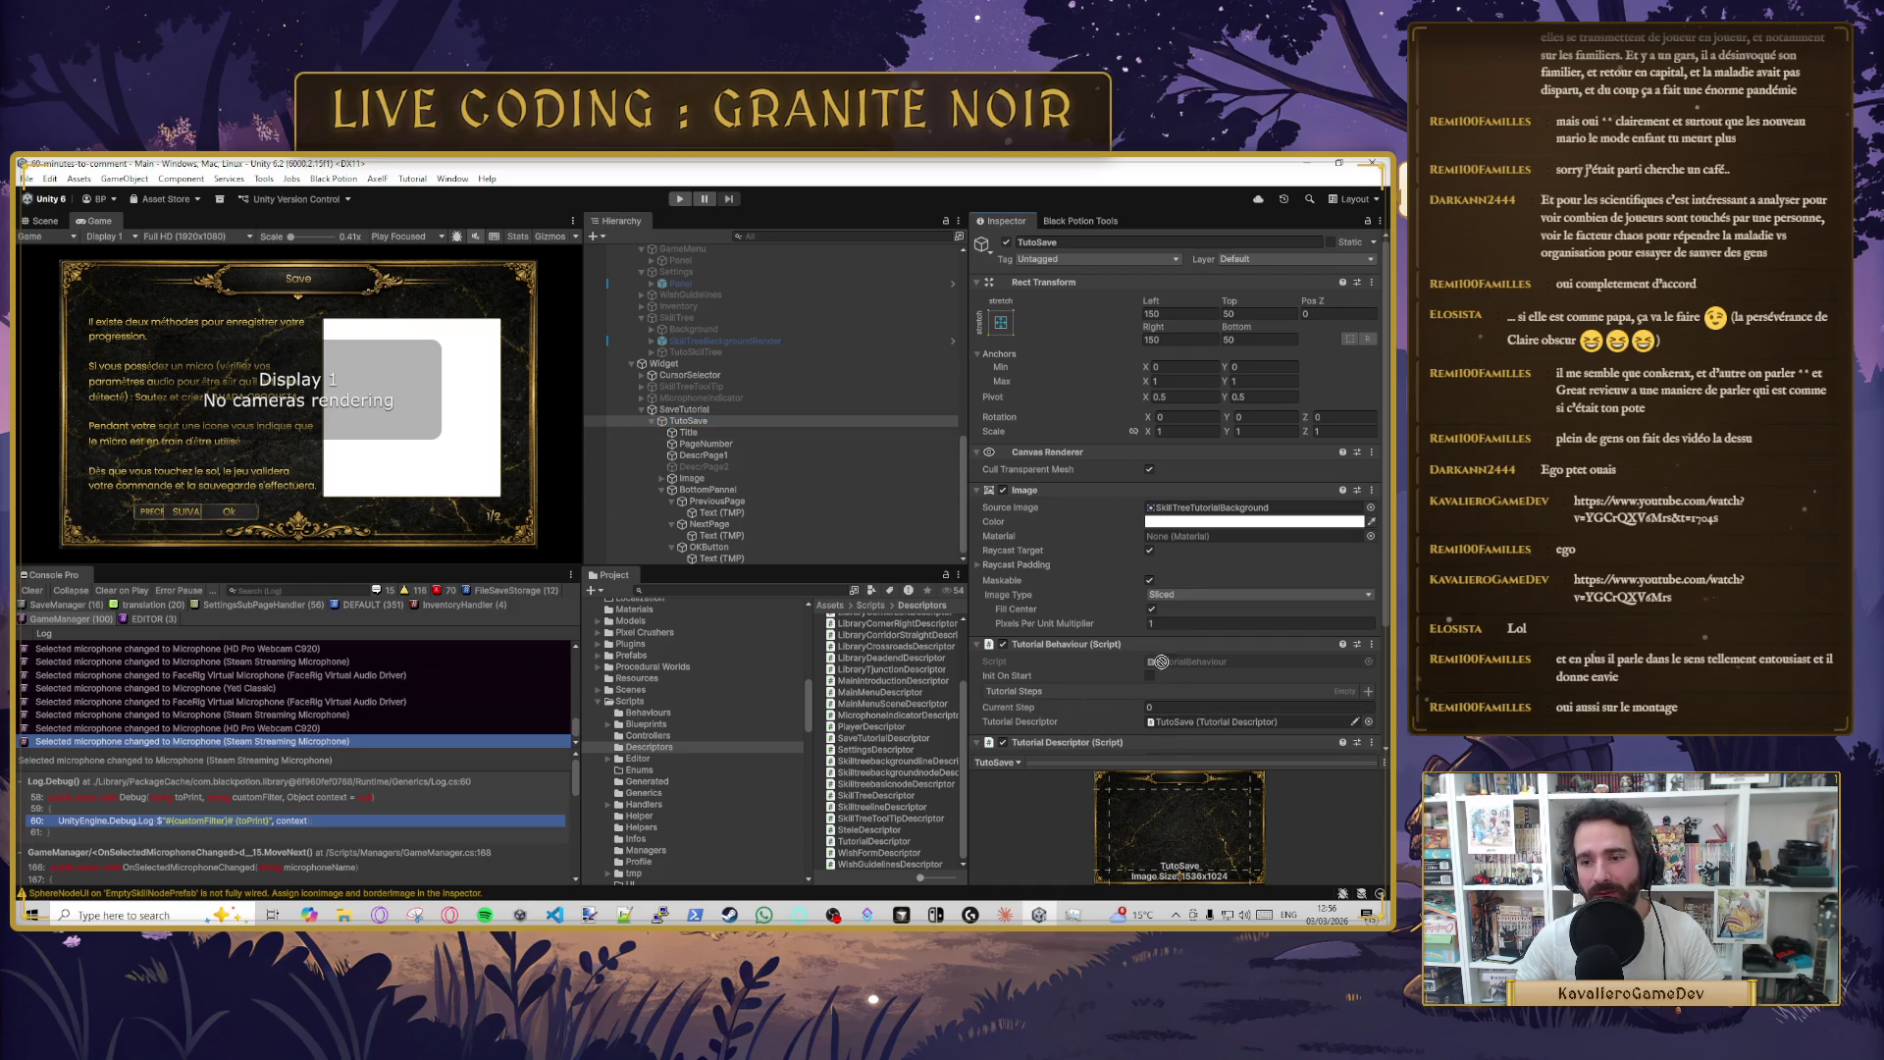
left_click(1366, 691)
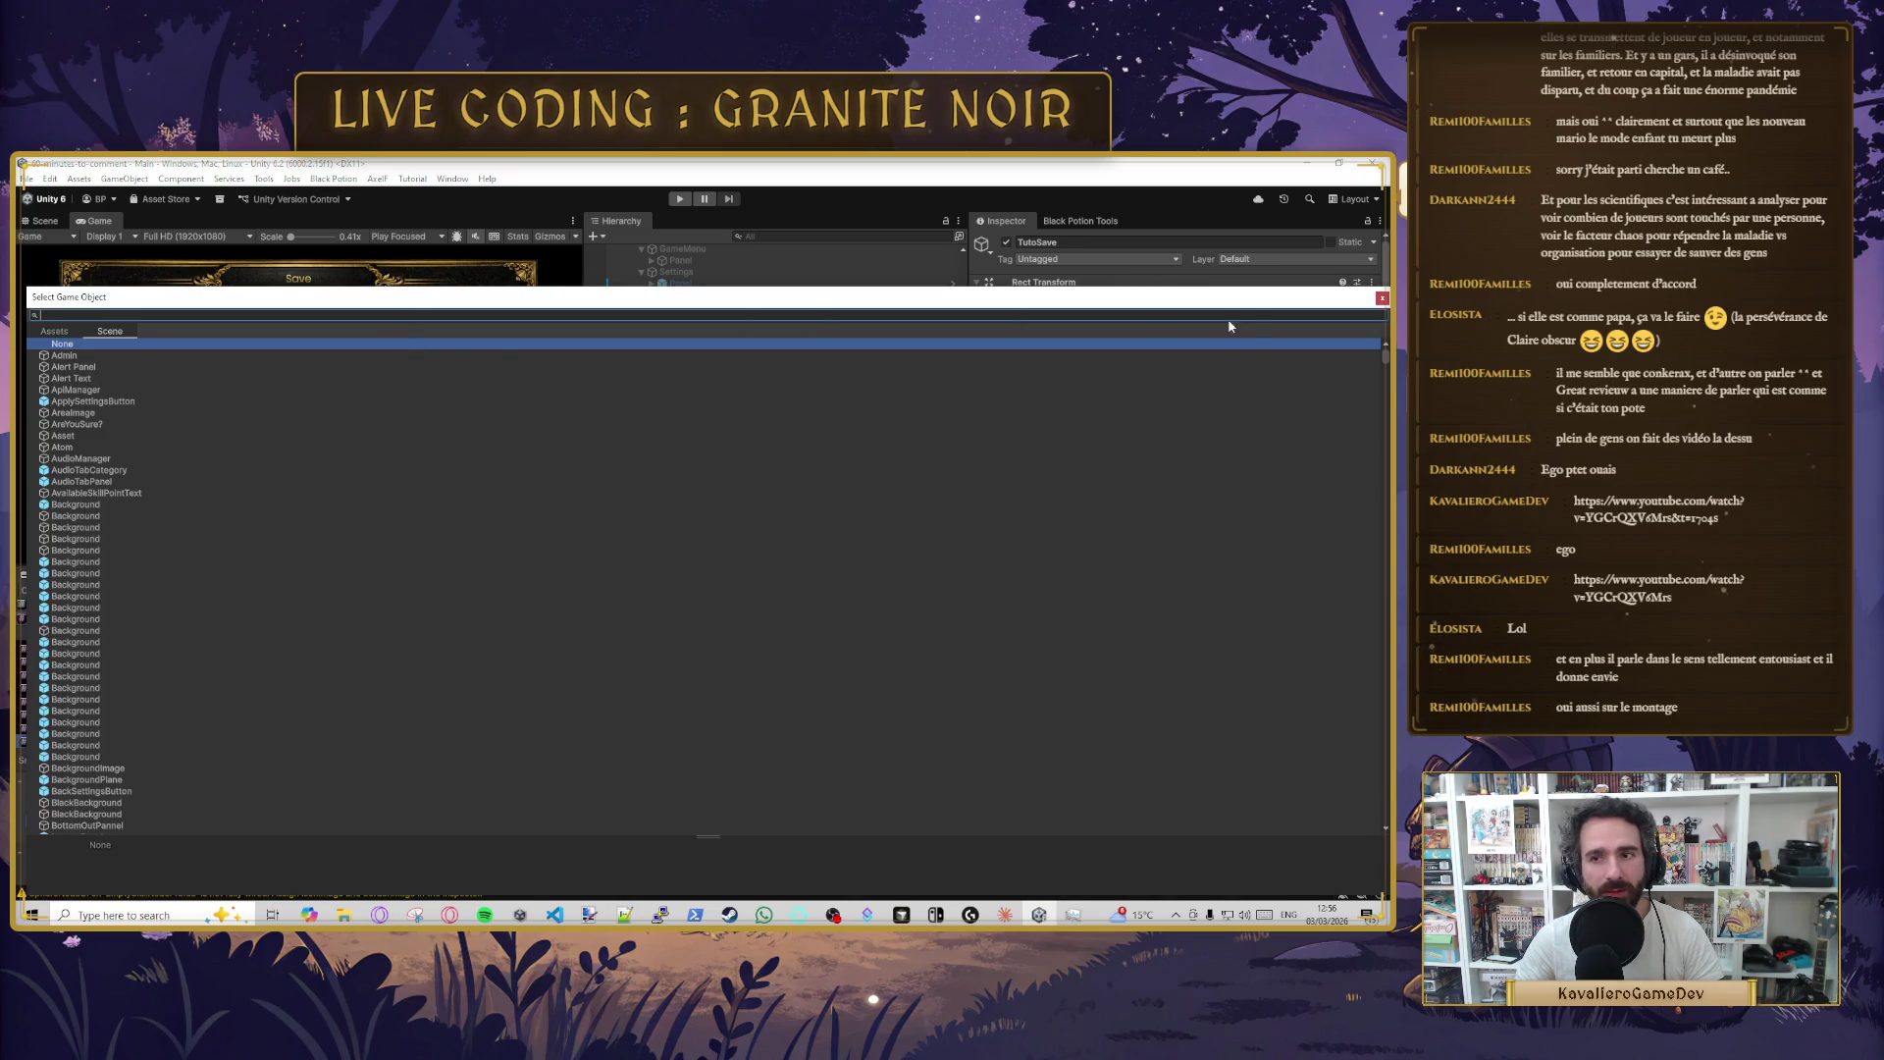
left_click(1380, 299)
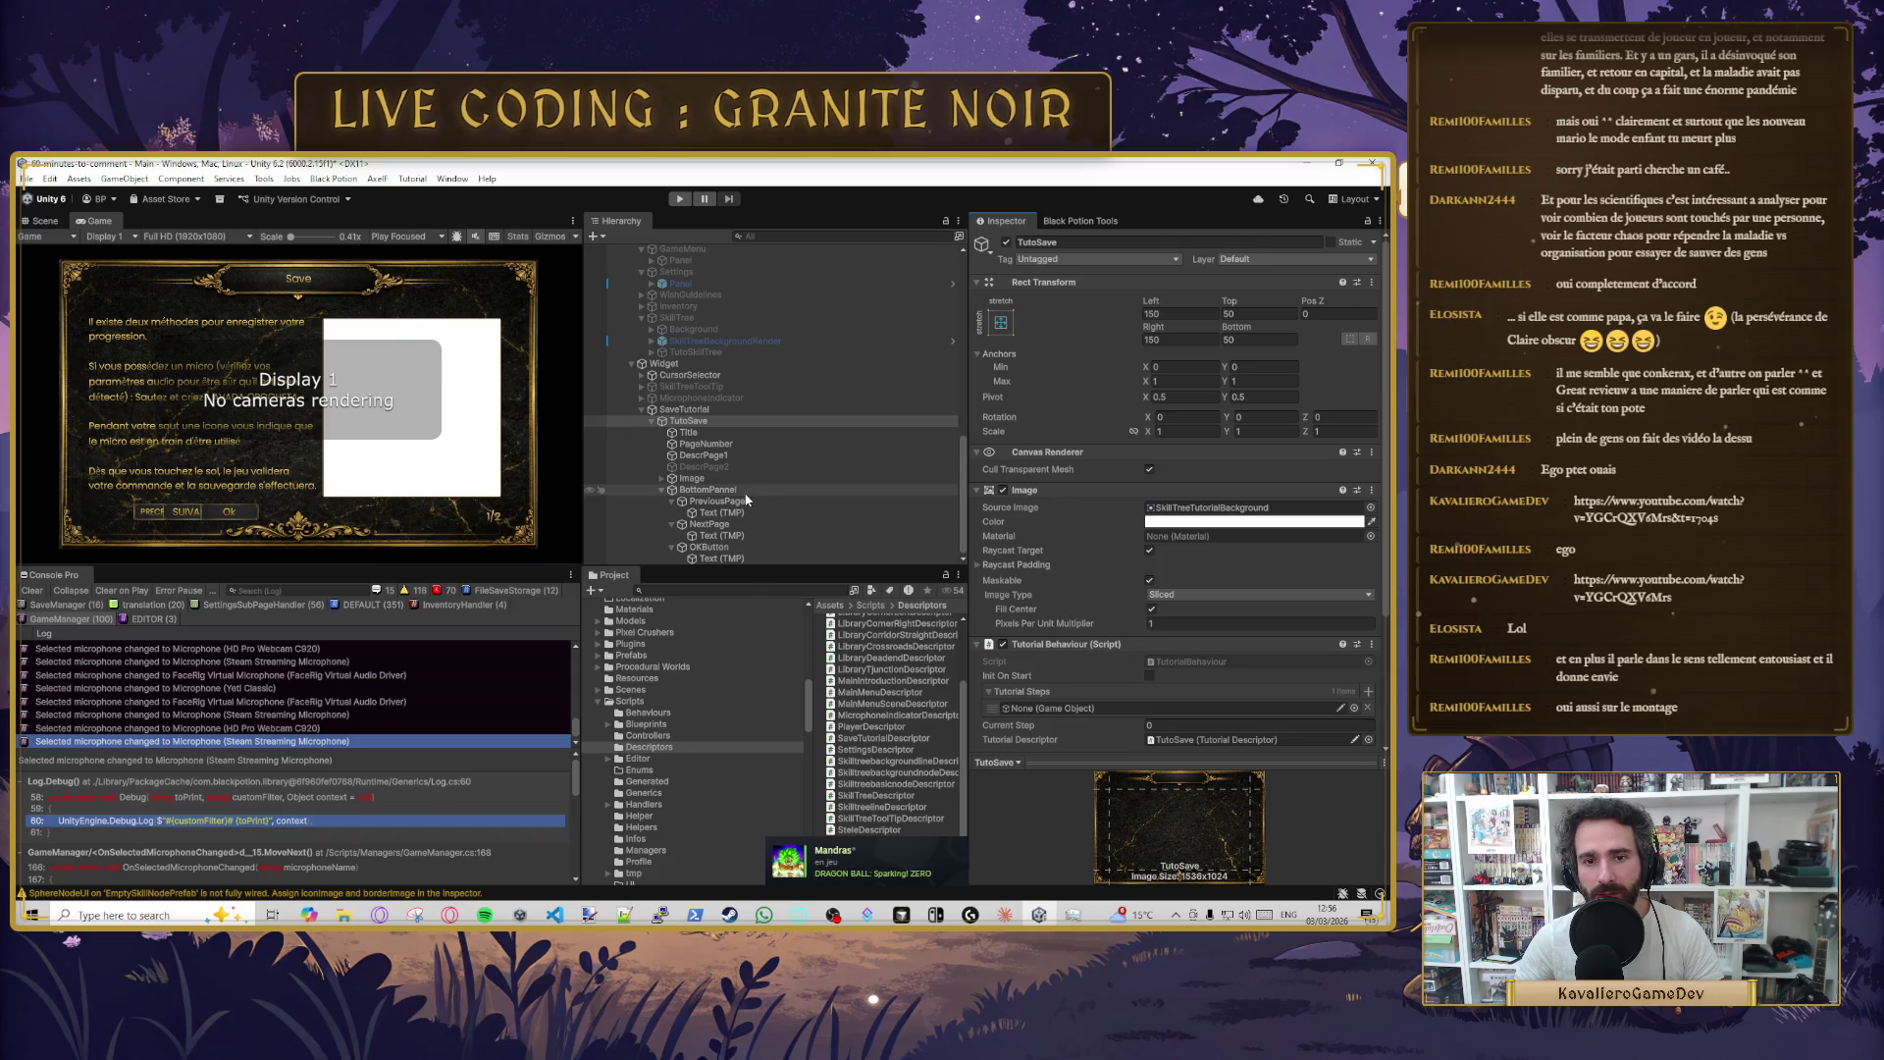
mouse_move(715, 464)
left_mouse_down()
mouse_move(1091, 703)
mouse_move(1025, 709)
left_mouse_up()
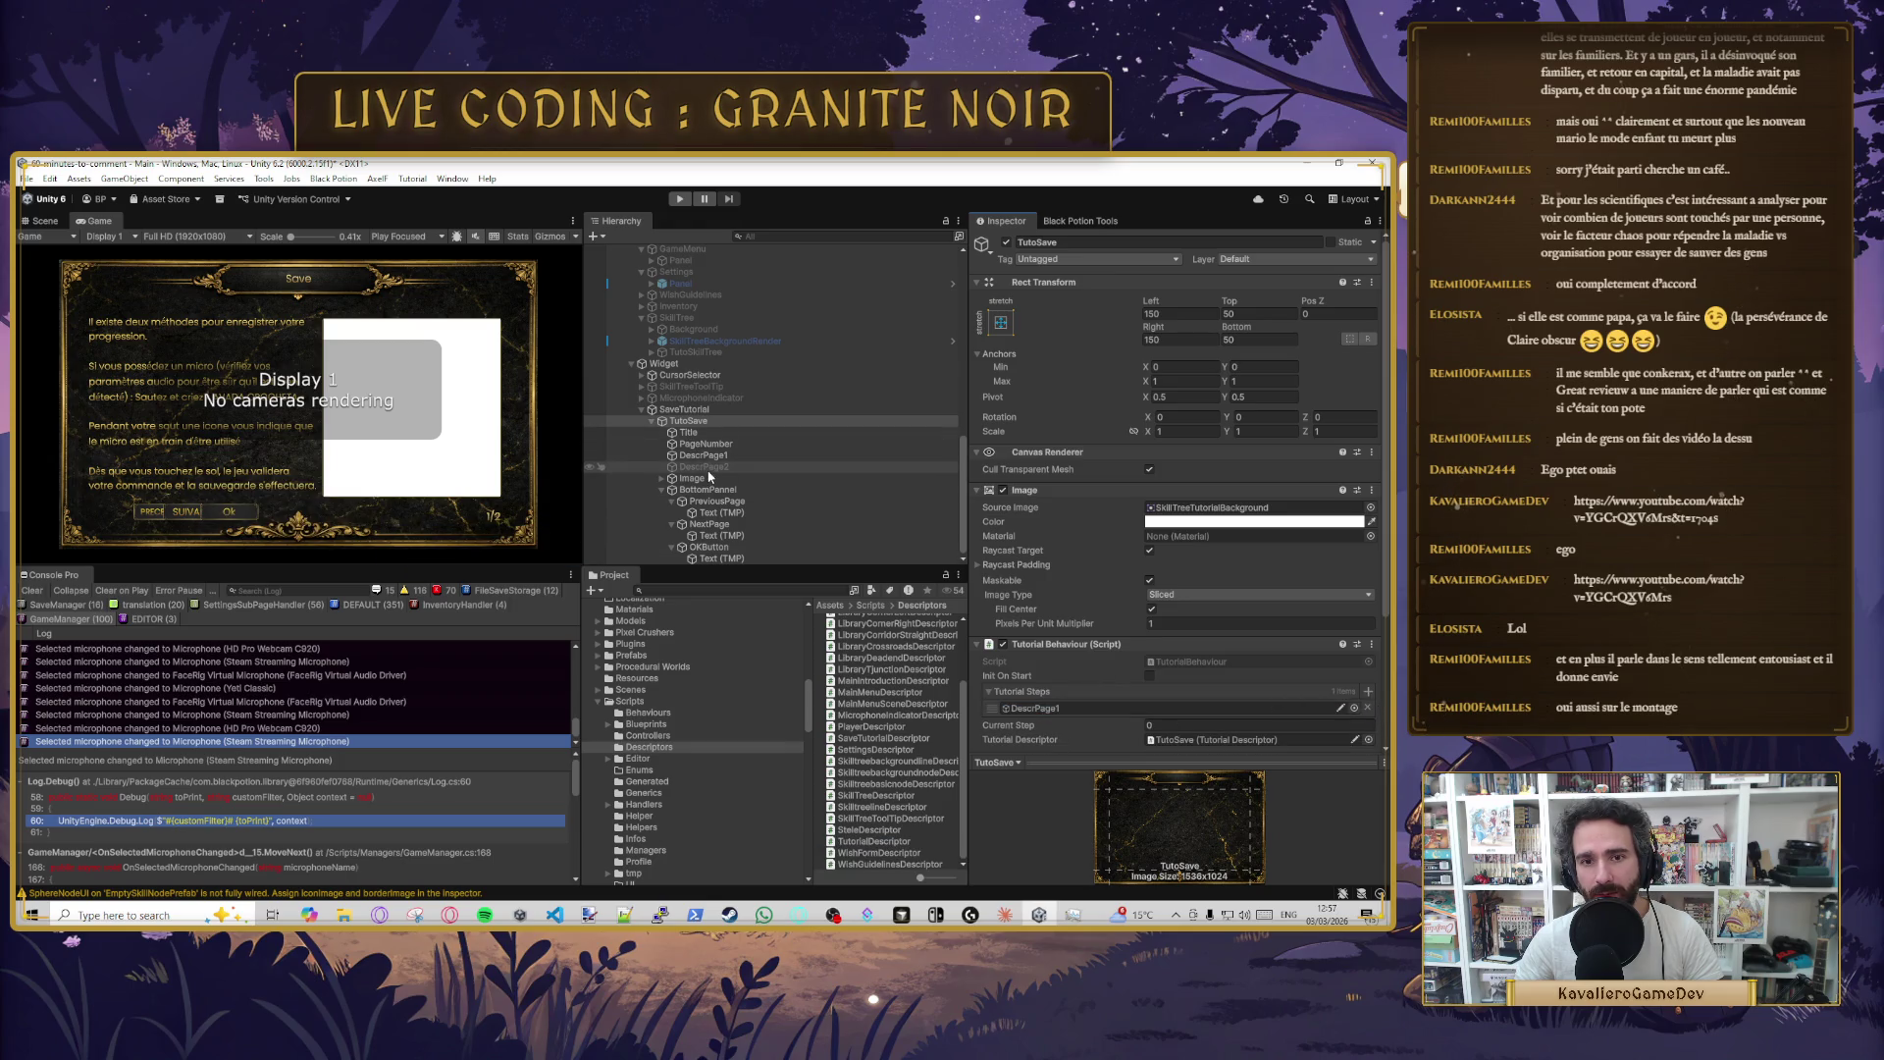
left_click_drag(1090, 645, 1118, 709)
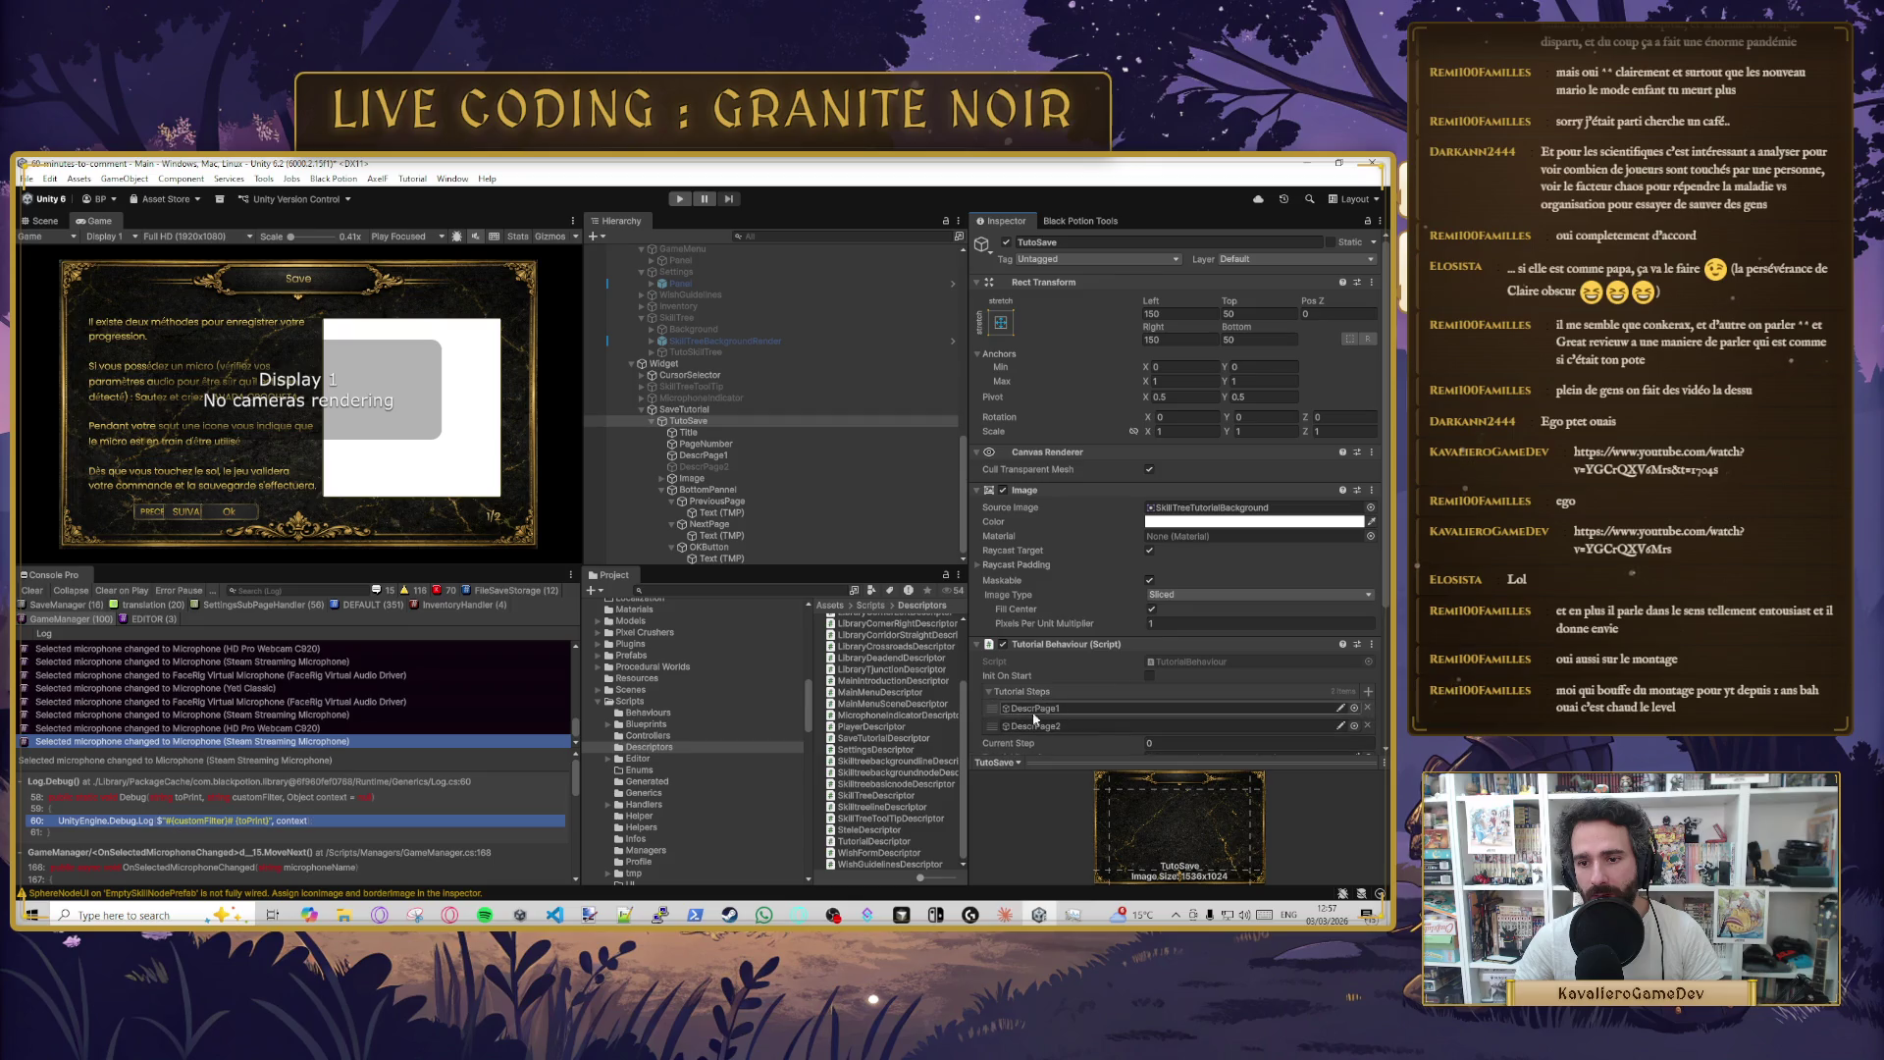
mouse_move(992, 726)
left_mouse_down()
mouse_move(1002, 713)
mouse_move(1009, 730)
left_mouse_up()
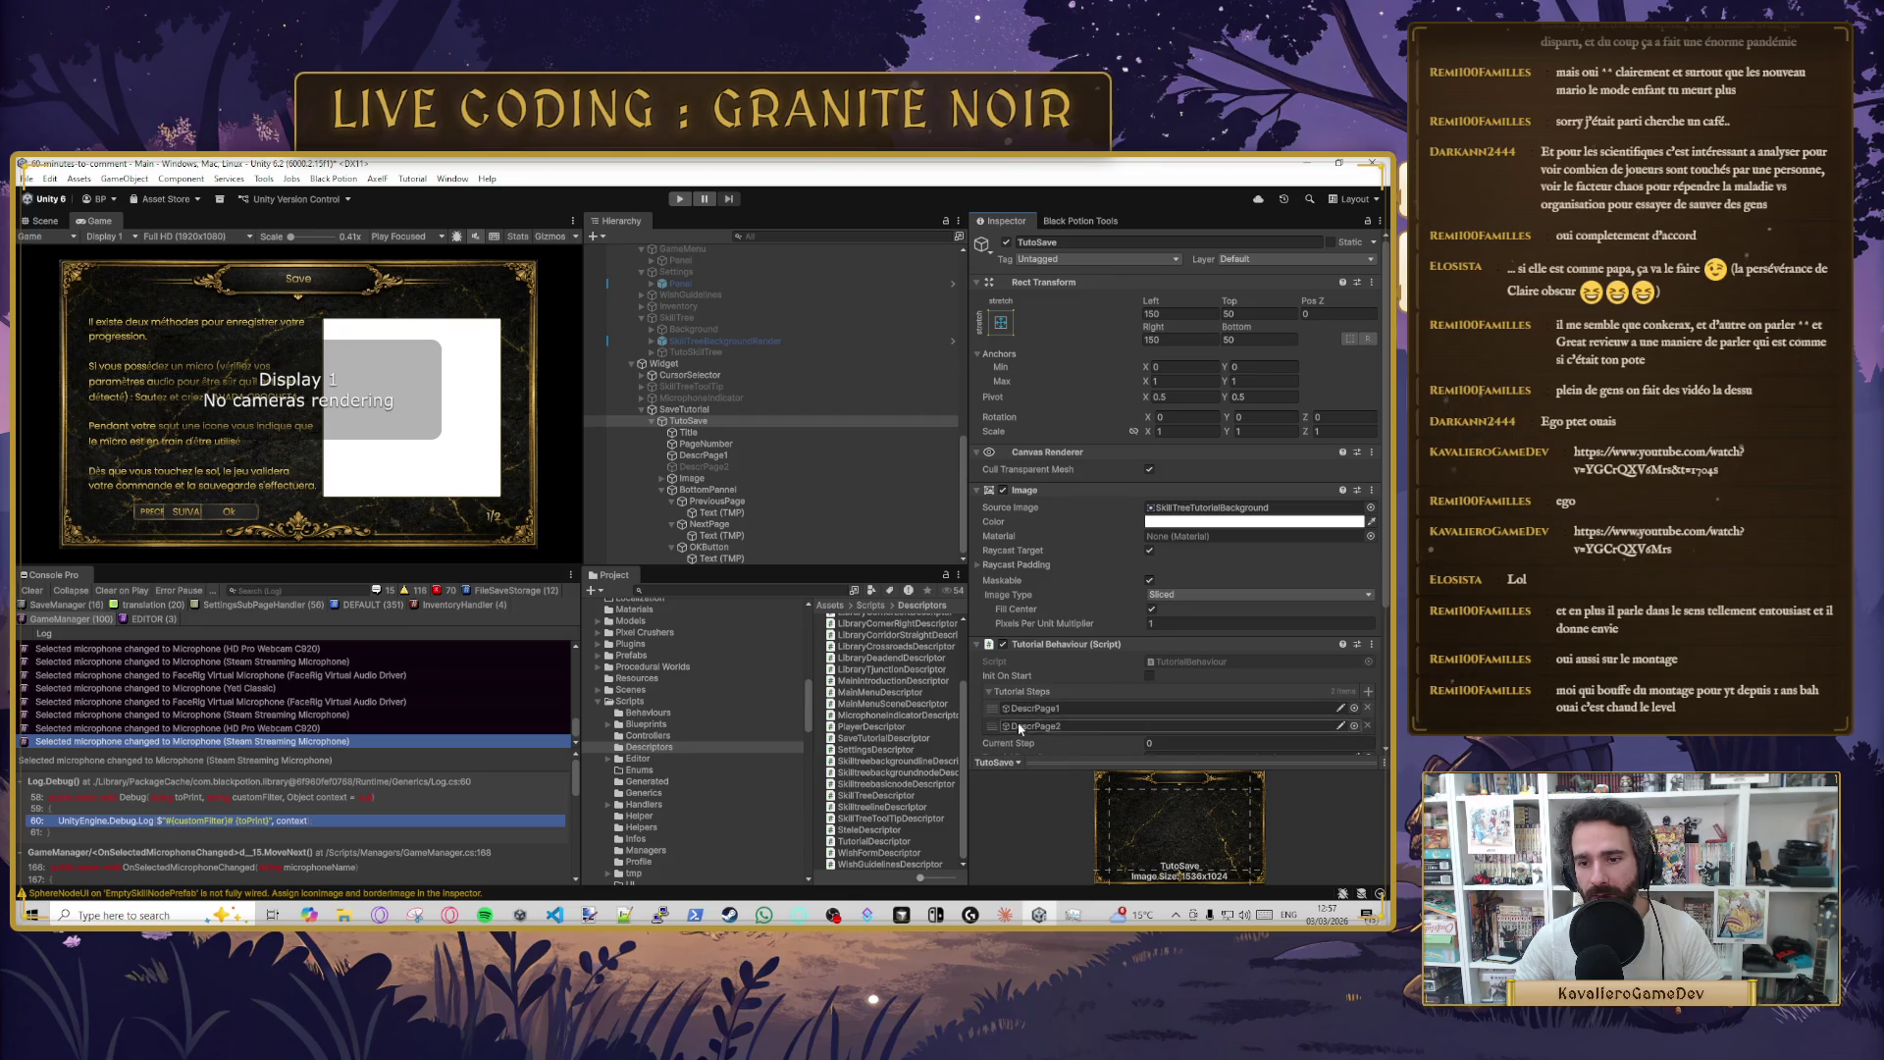
key("ctrl+s")
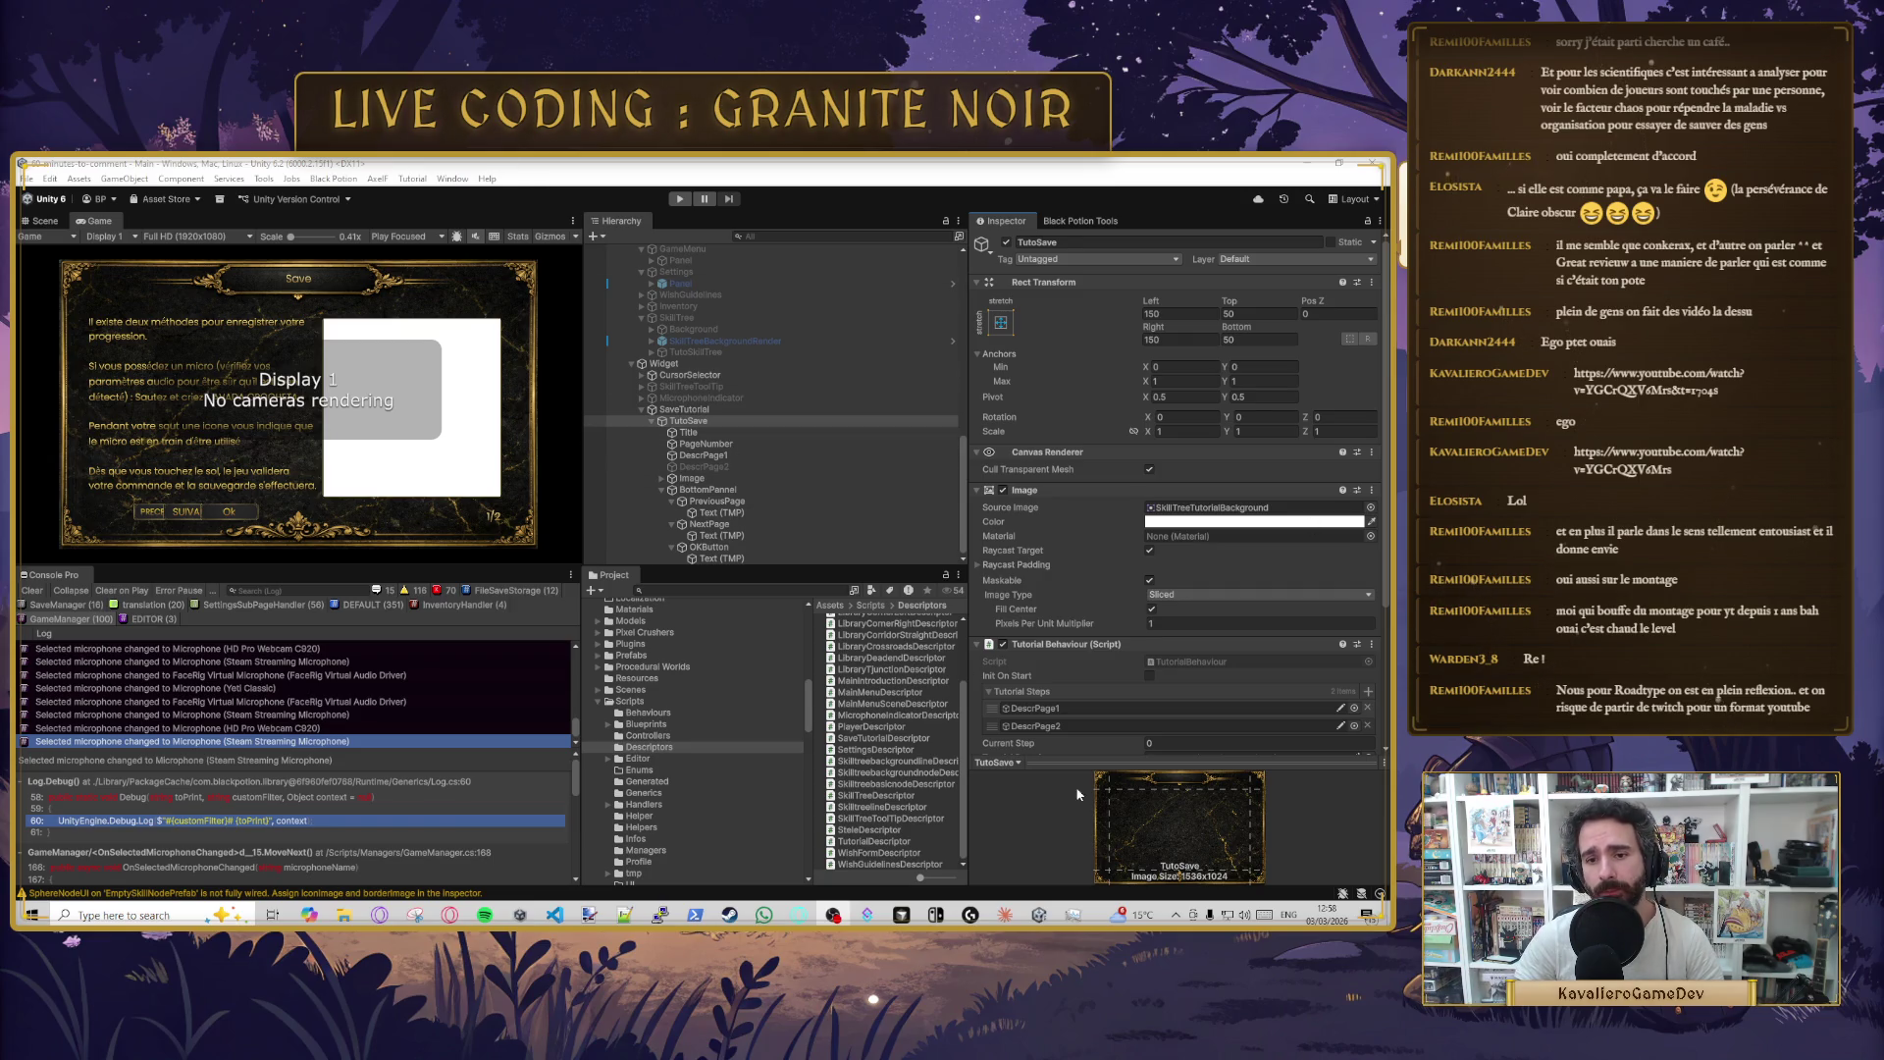
- Open TutorialBehaviour.cs in Cursor and add a blank line after the Init method
left_click(901, 914)
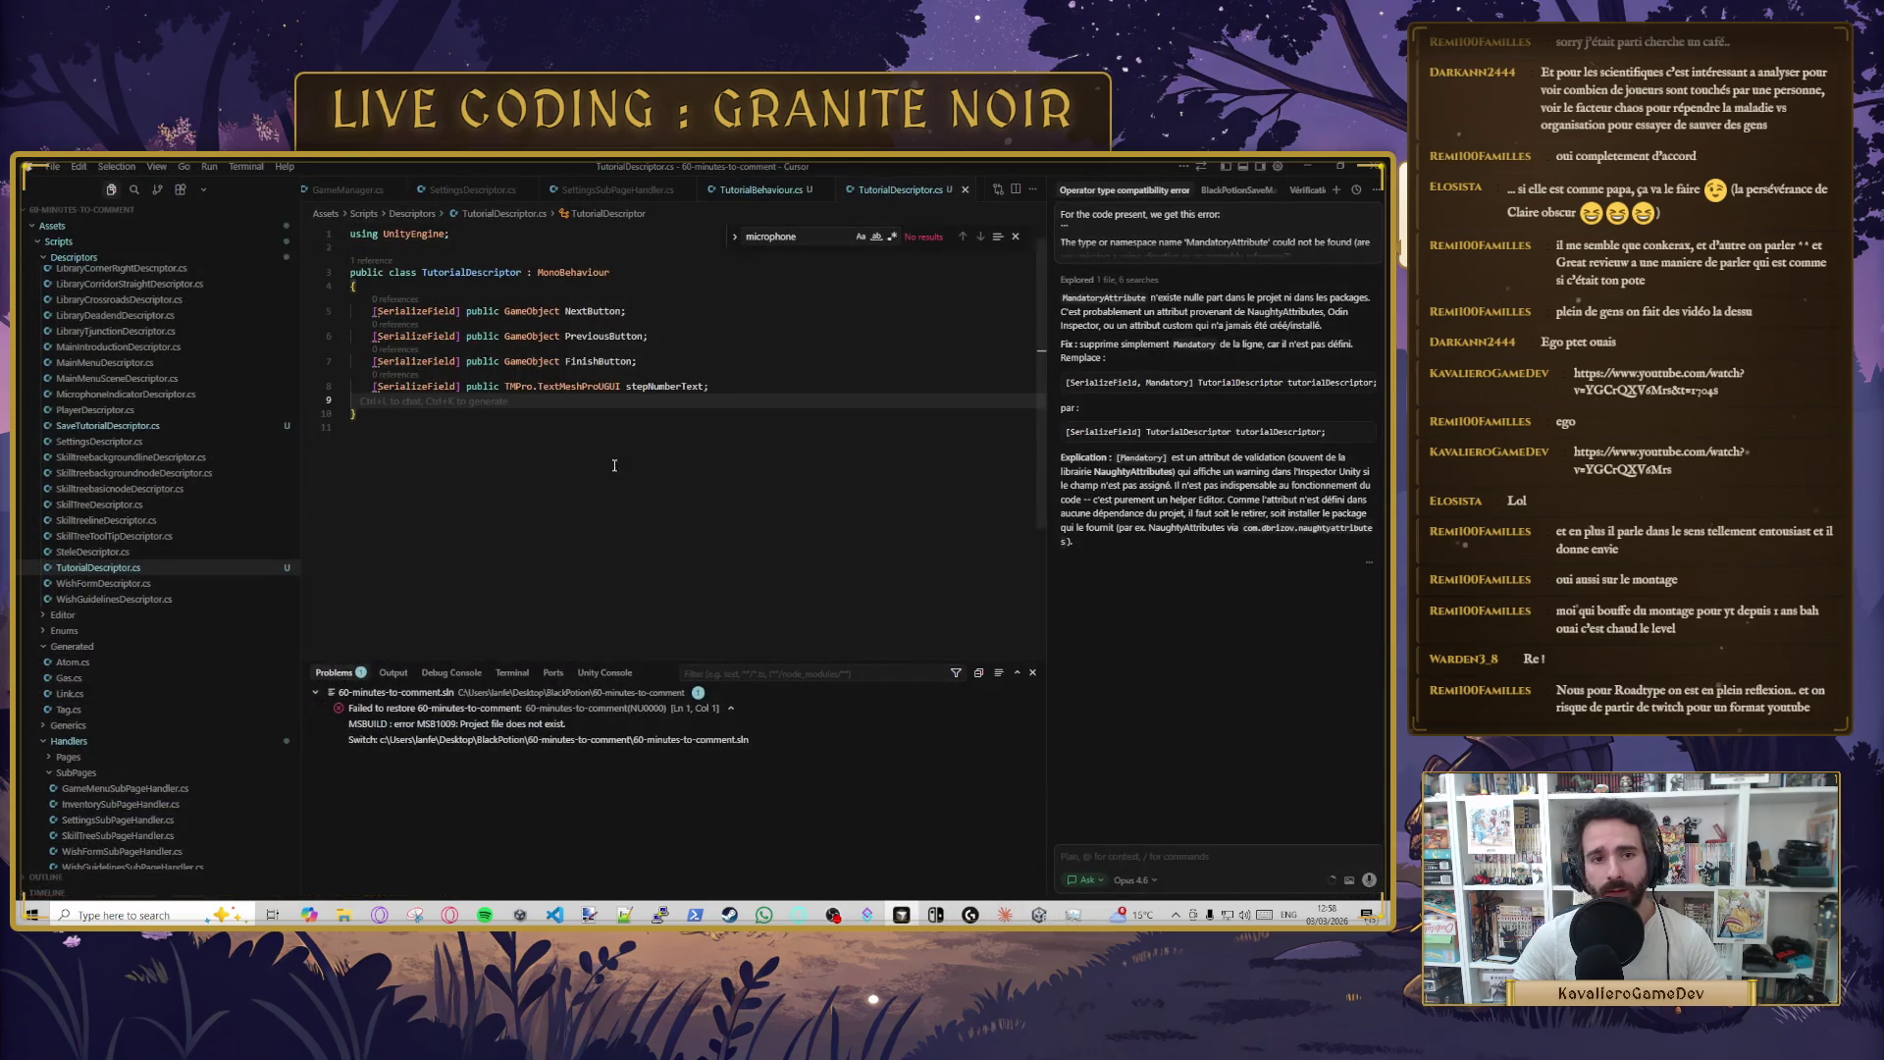
left_click(752, 192)
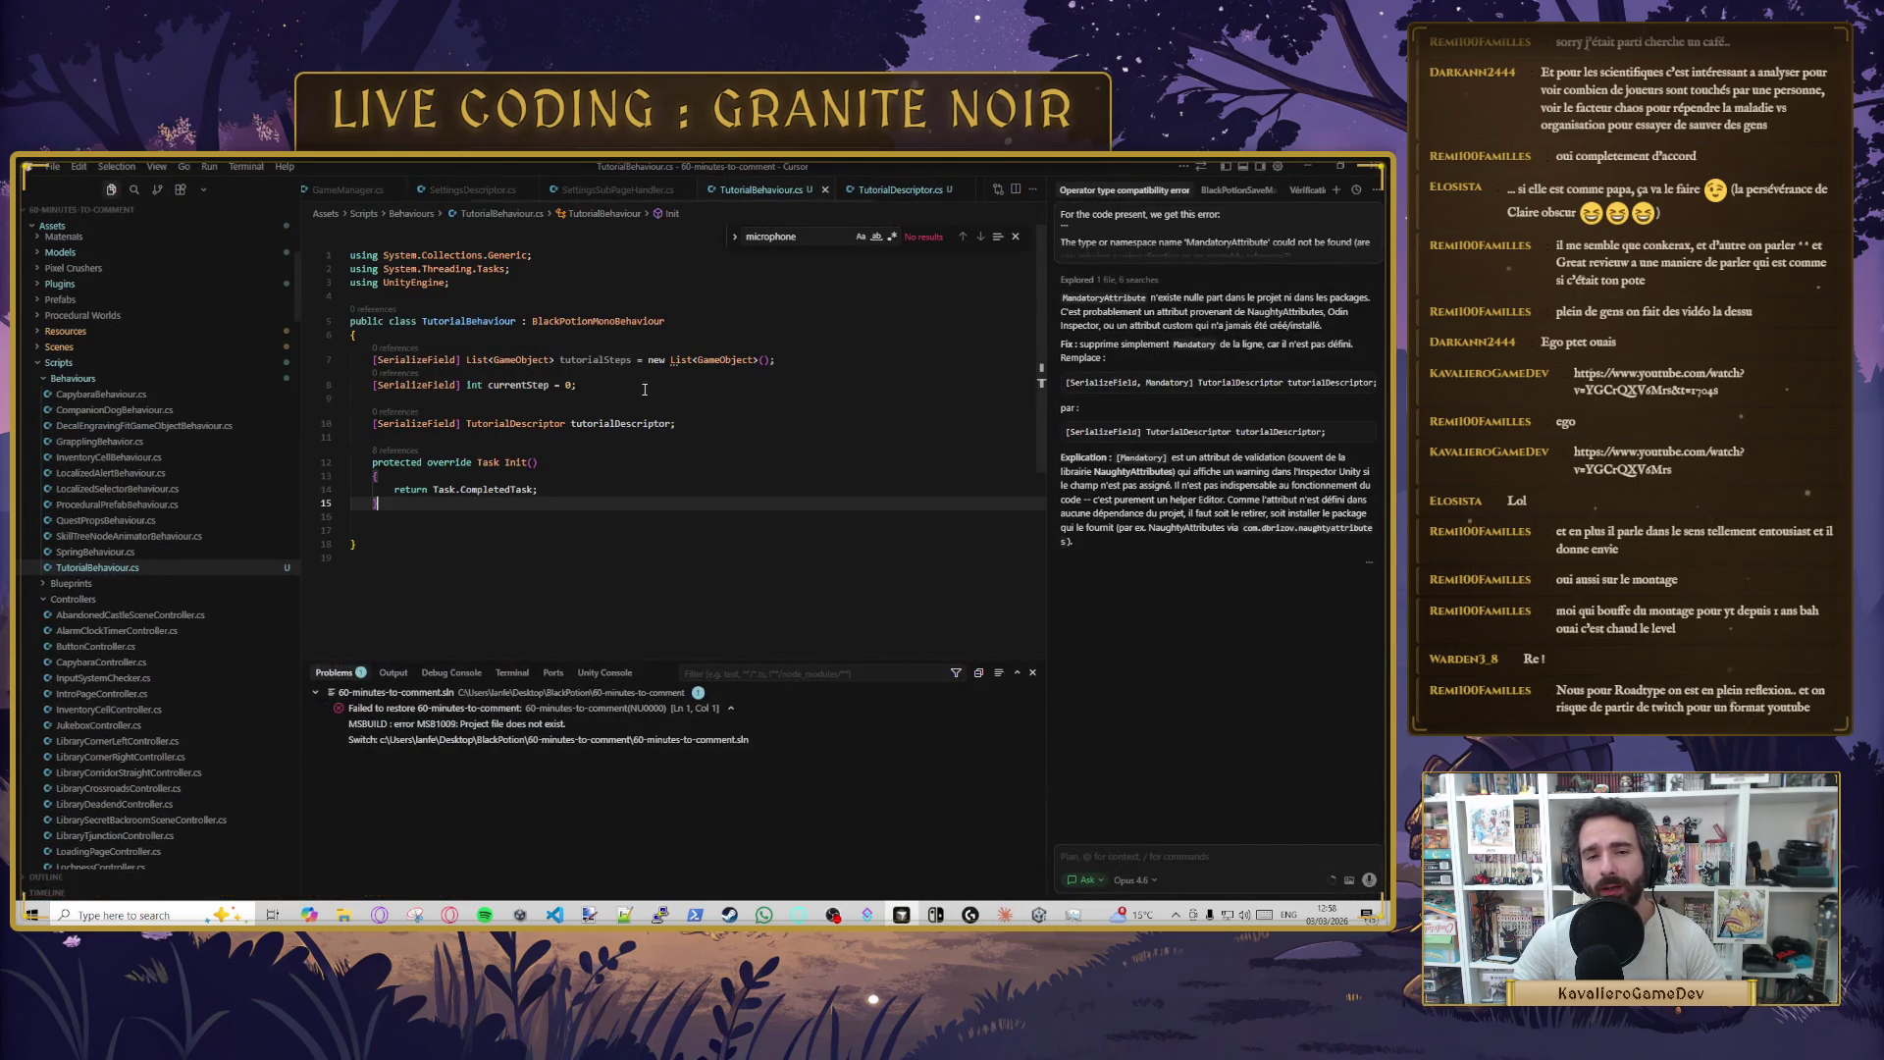
left_click(430, 503)
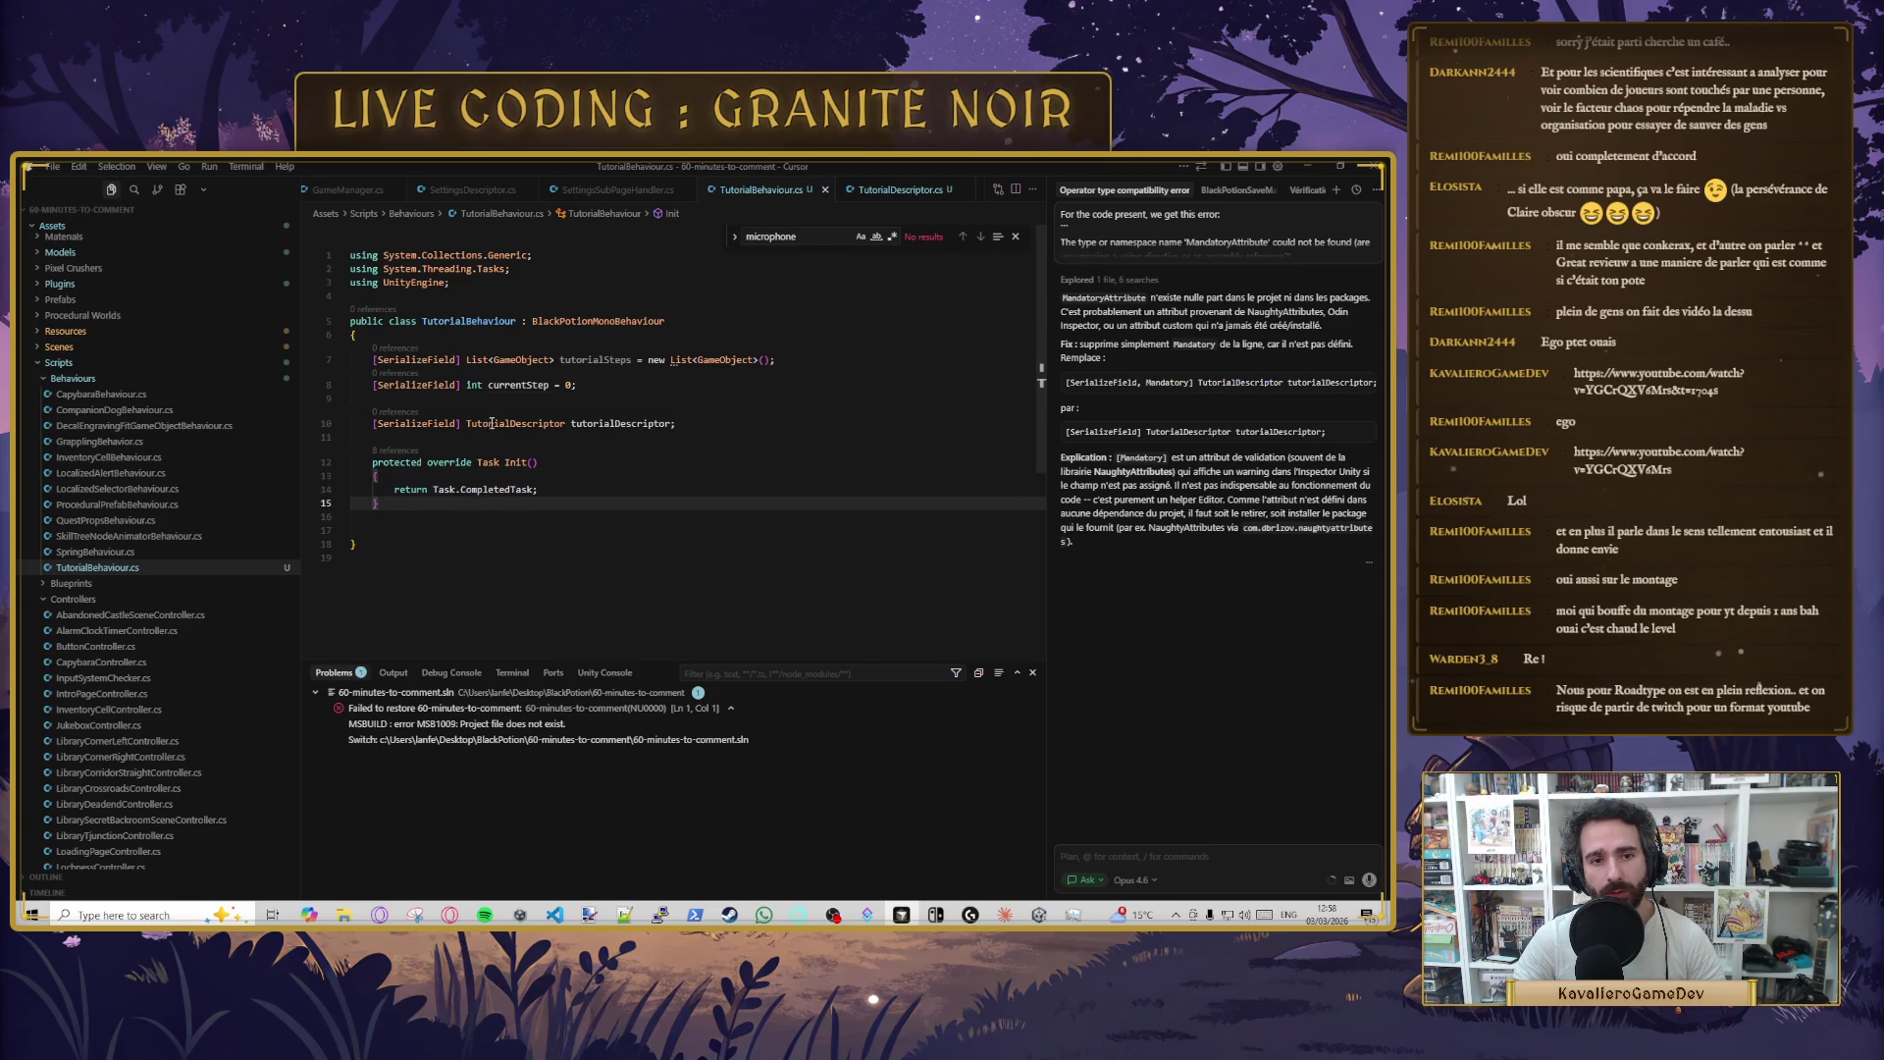
left_click(631, 460)
key("shift+Up")
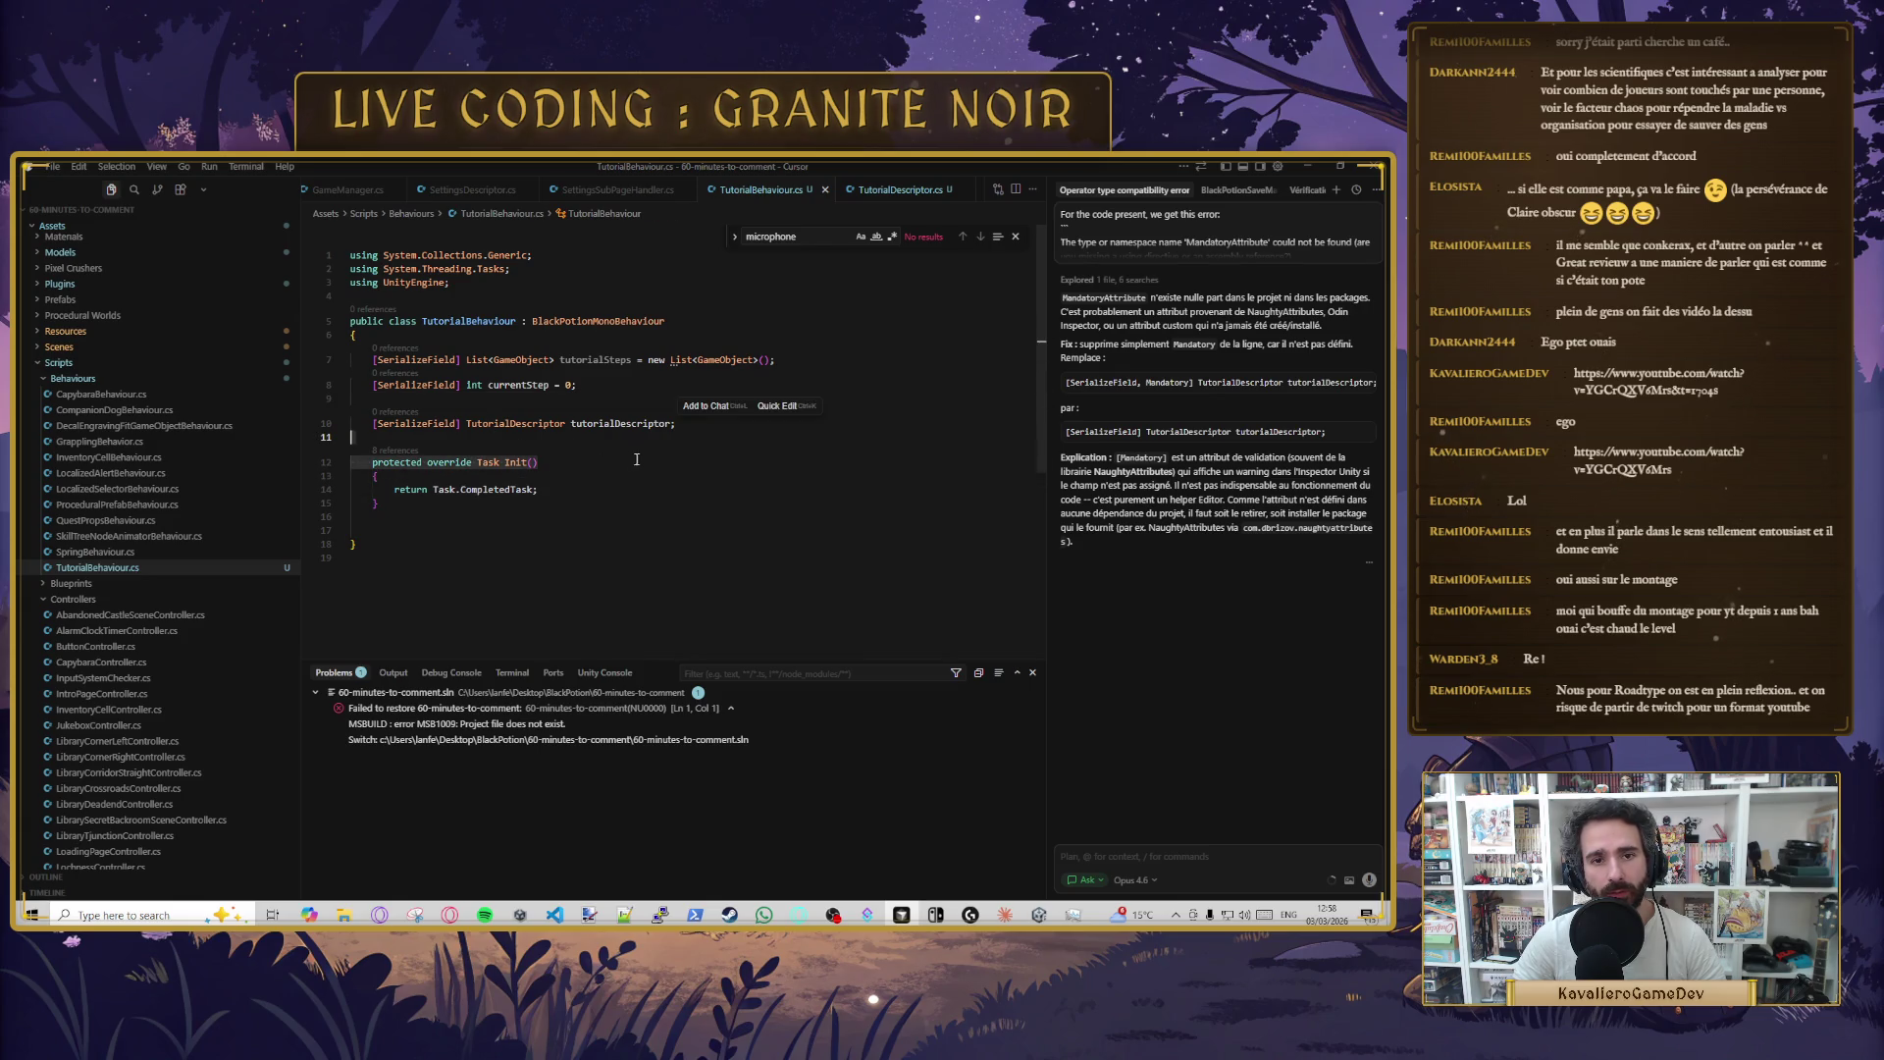
key("Down")
key("Down")
key("Down")
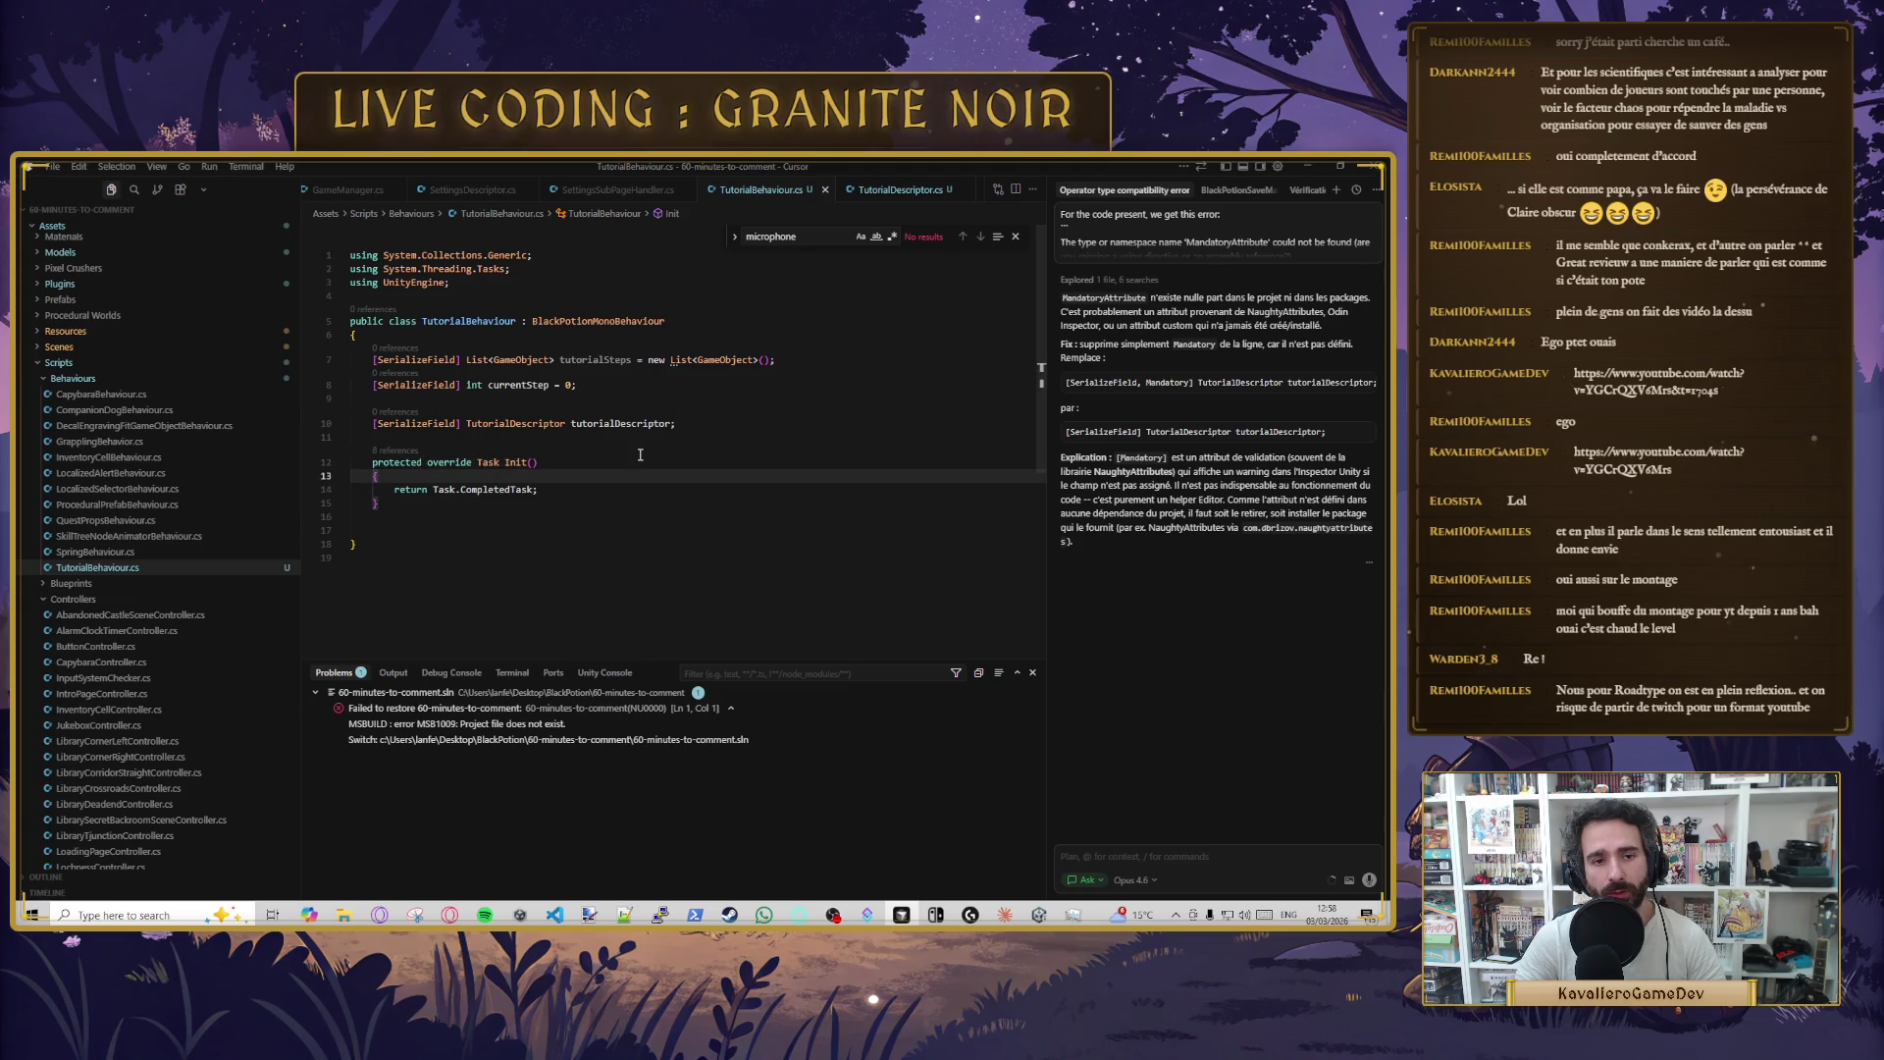
key("Down")
key("Return")
key("Return")
- Add NextStep and PreviousStep methods that wrap currentStep around tutorialSteps
type("public void NextStep()")
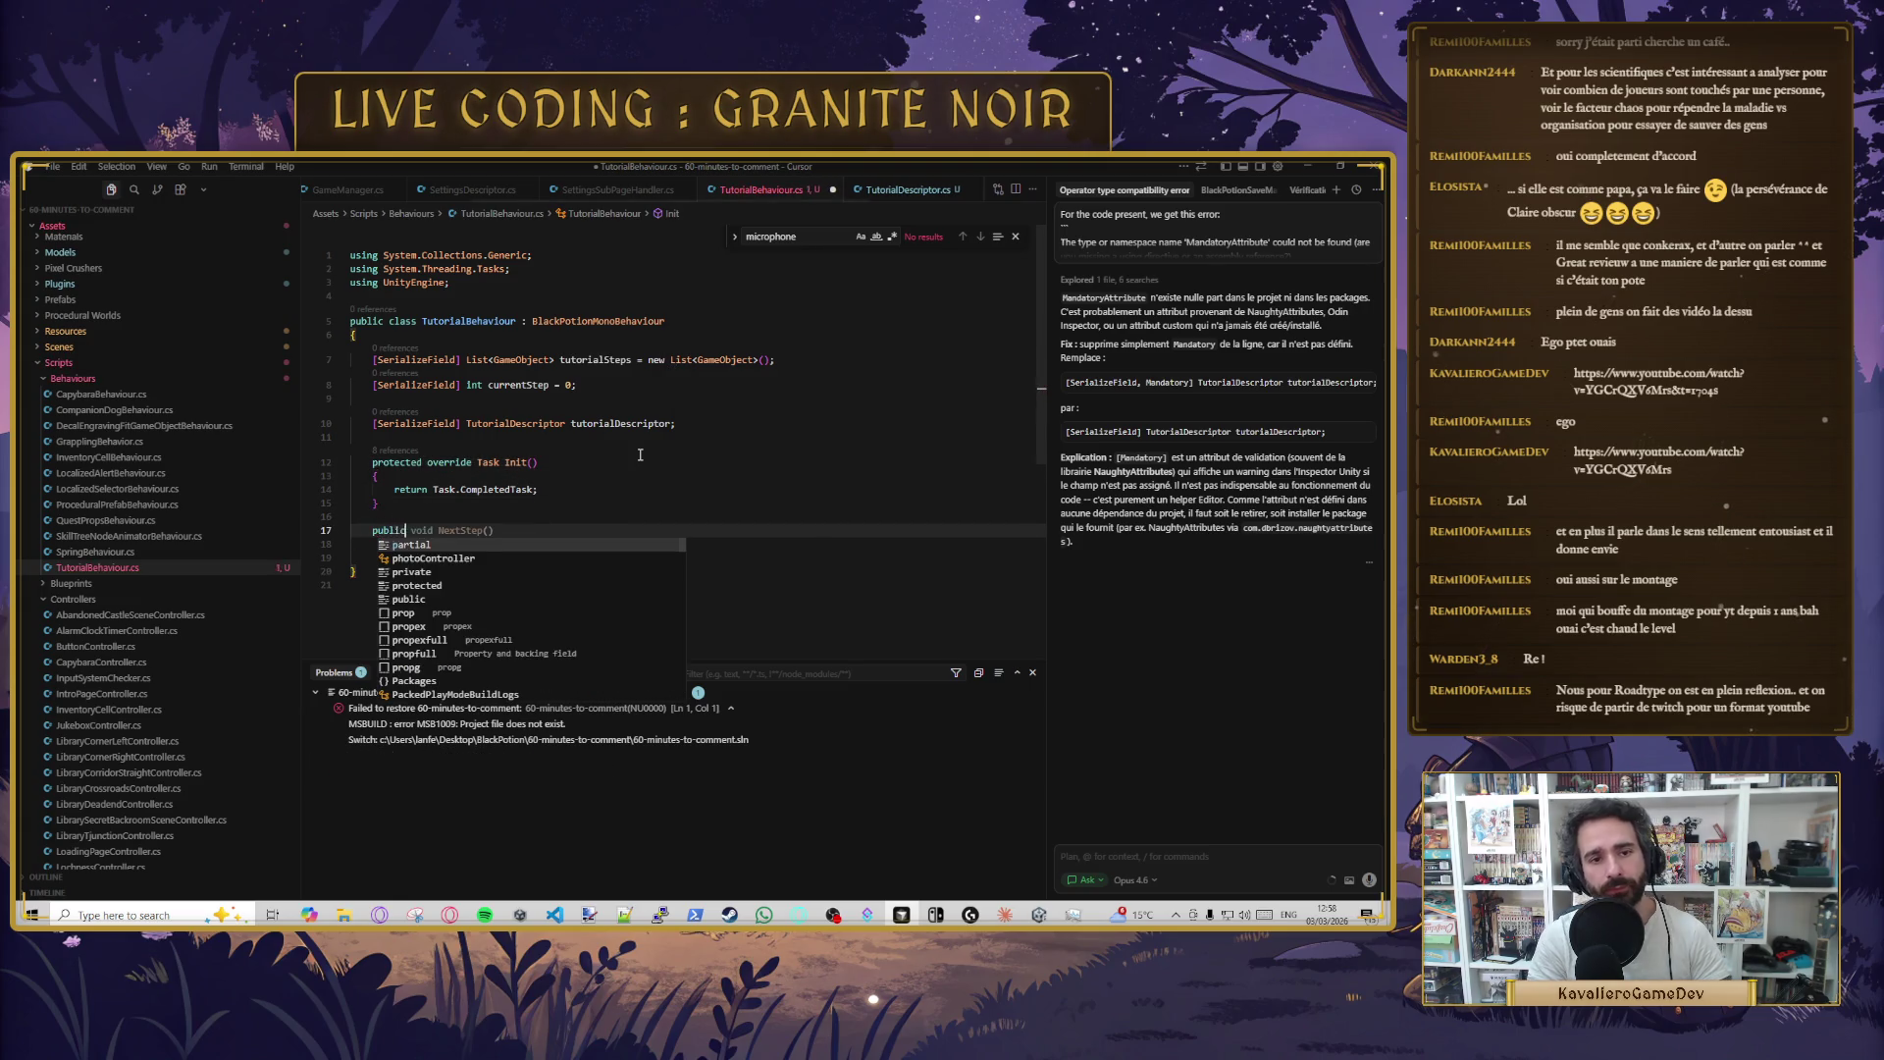
key("Tab")
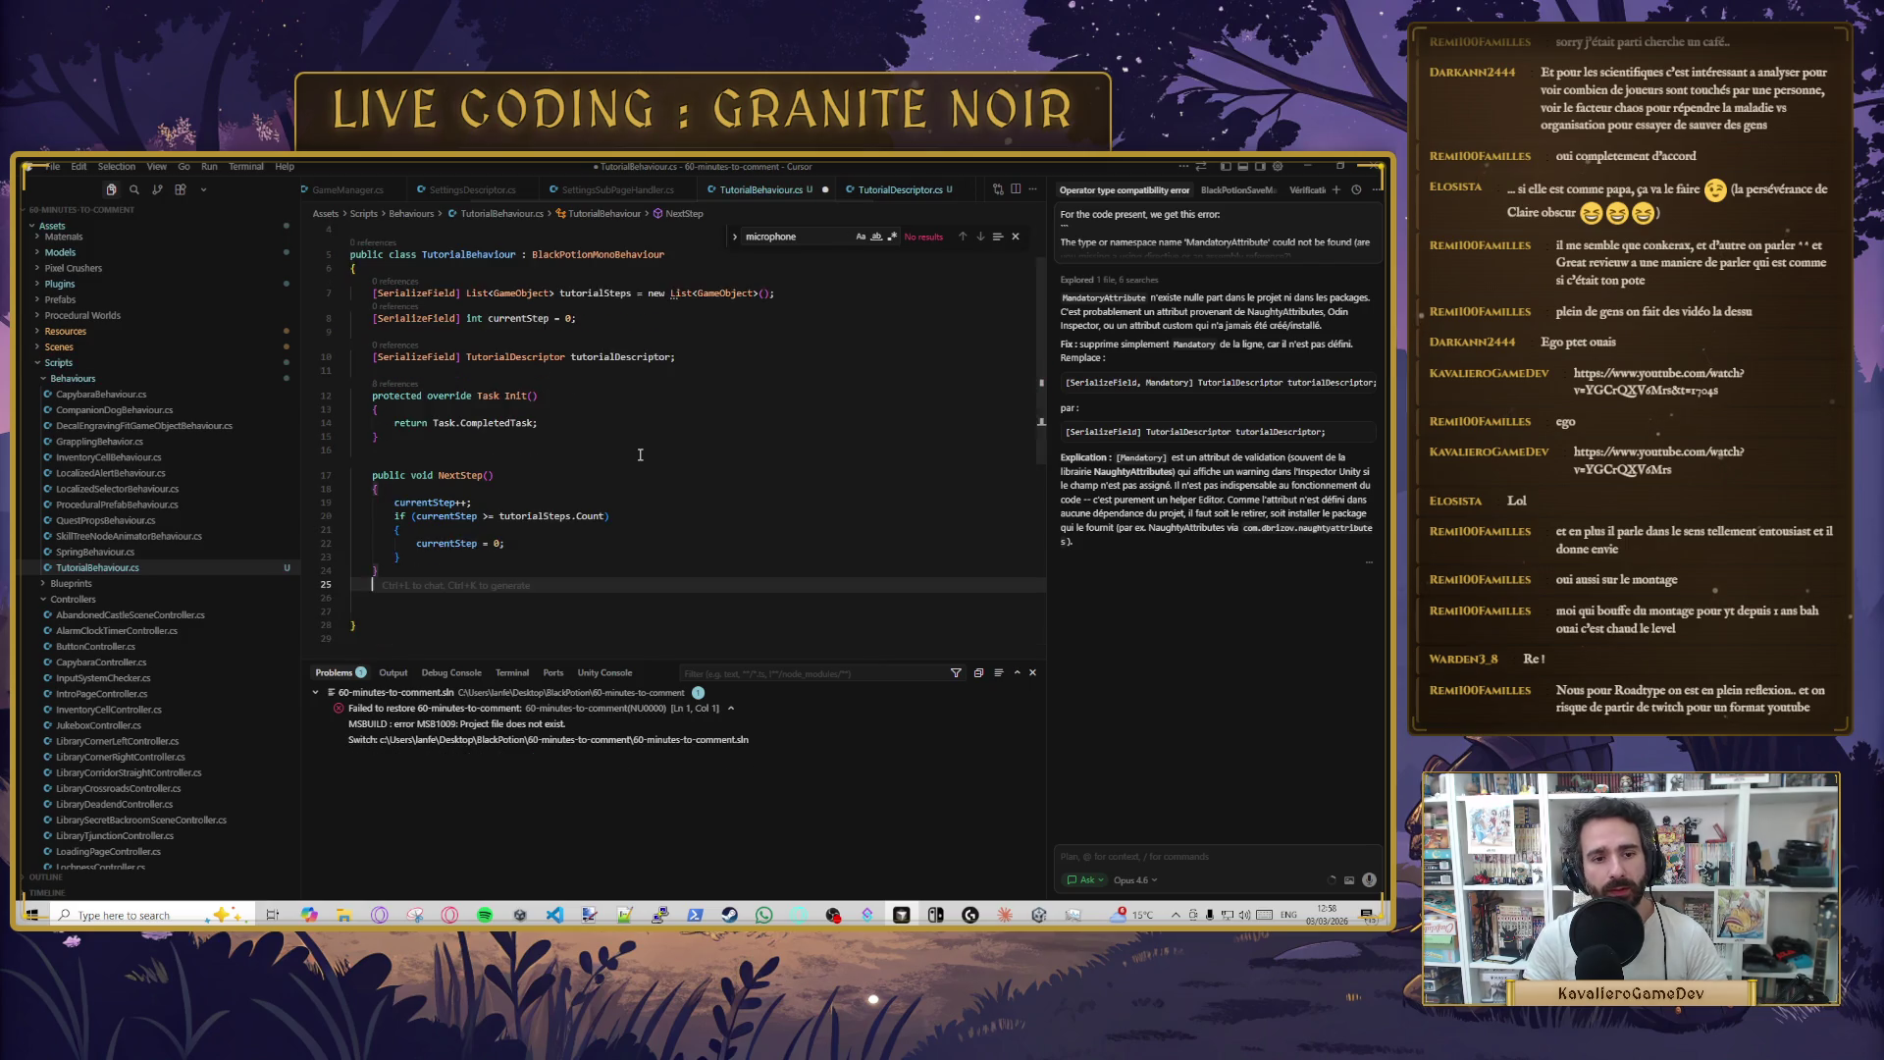
key("Tab")
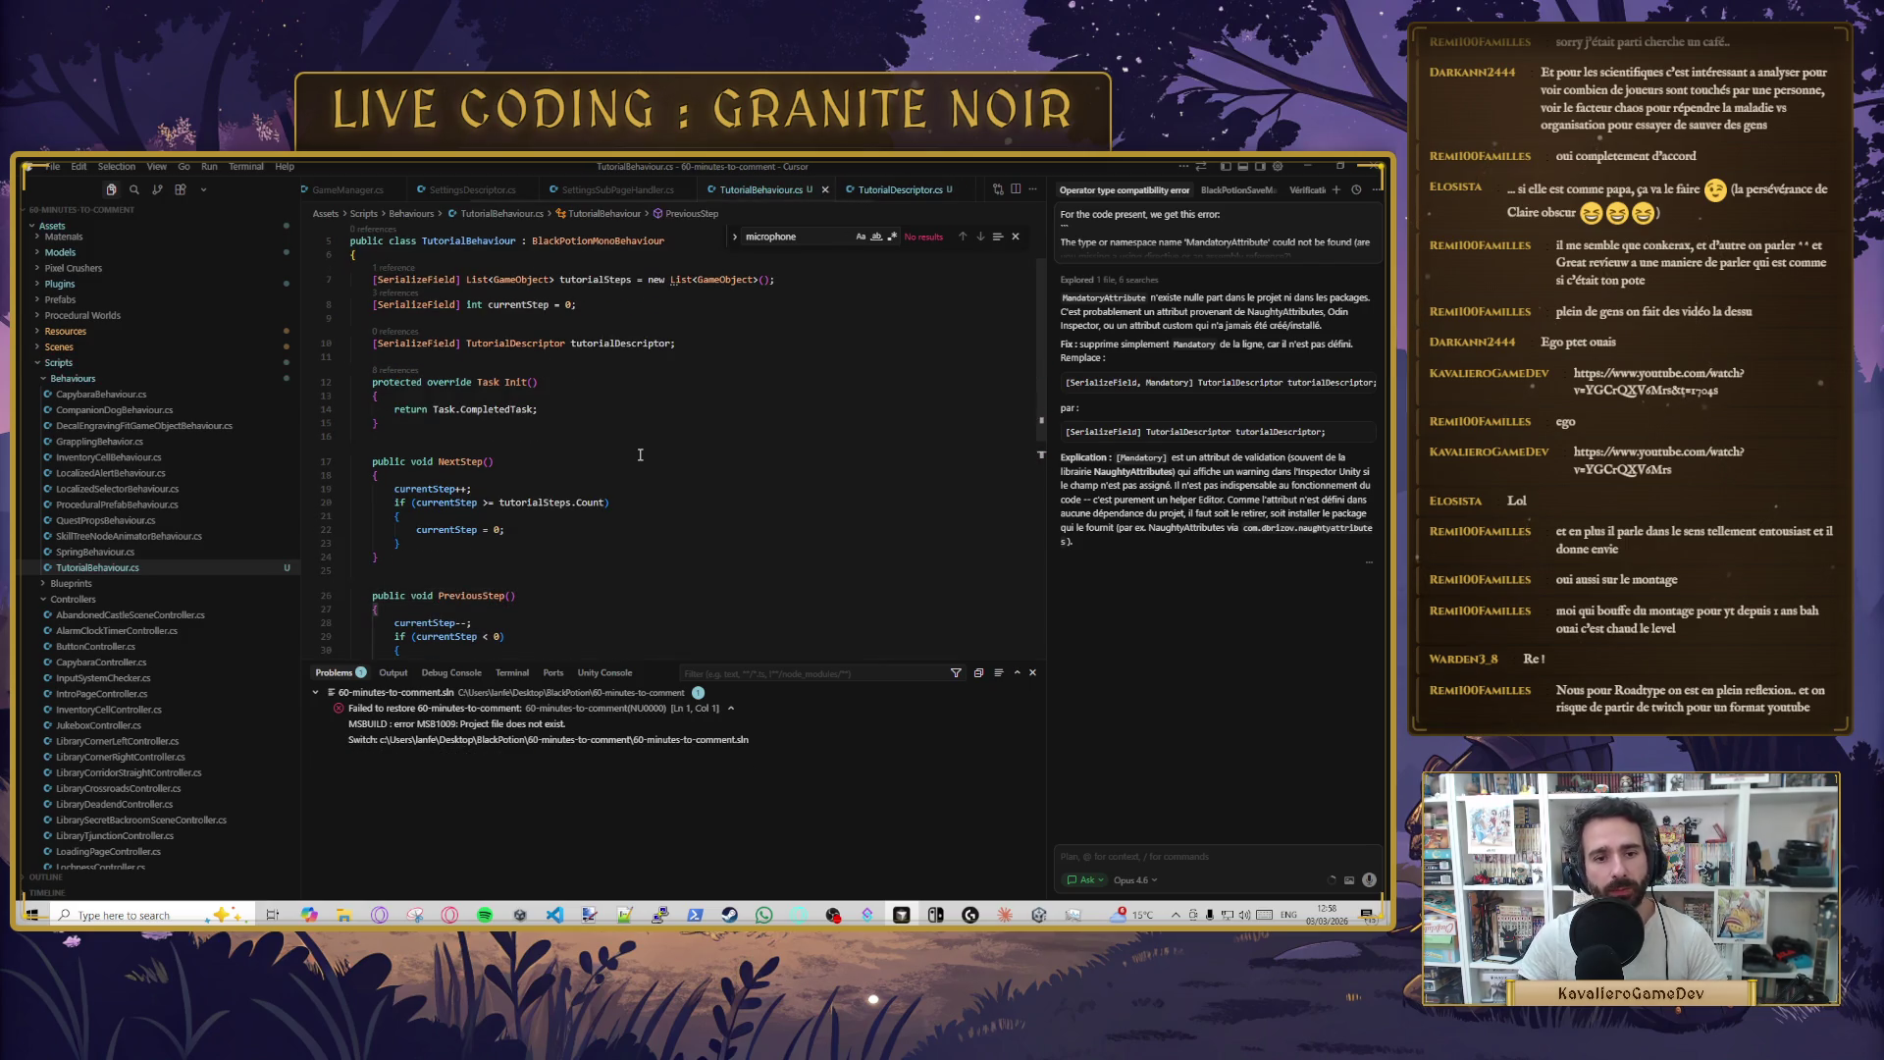
key("Tab")
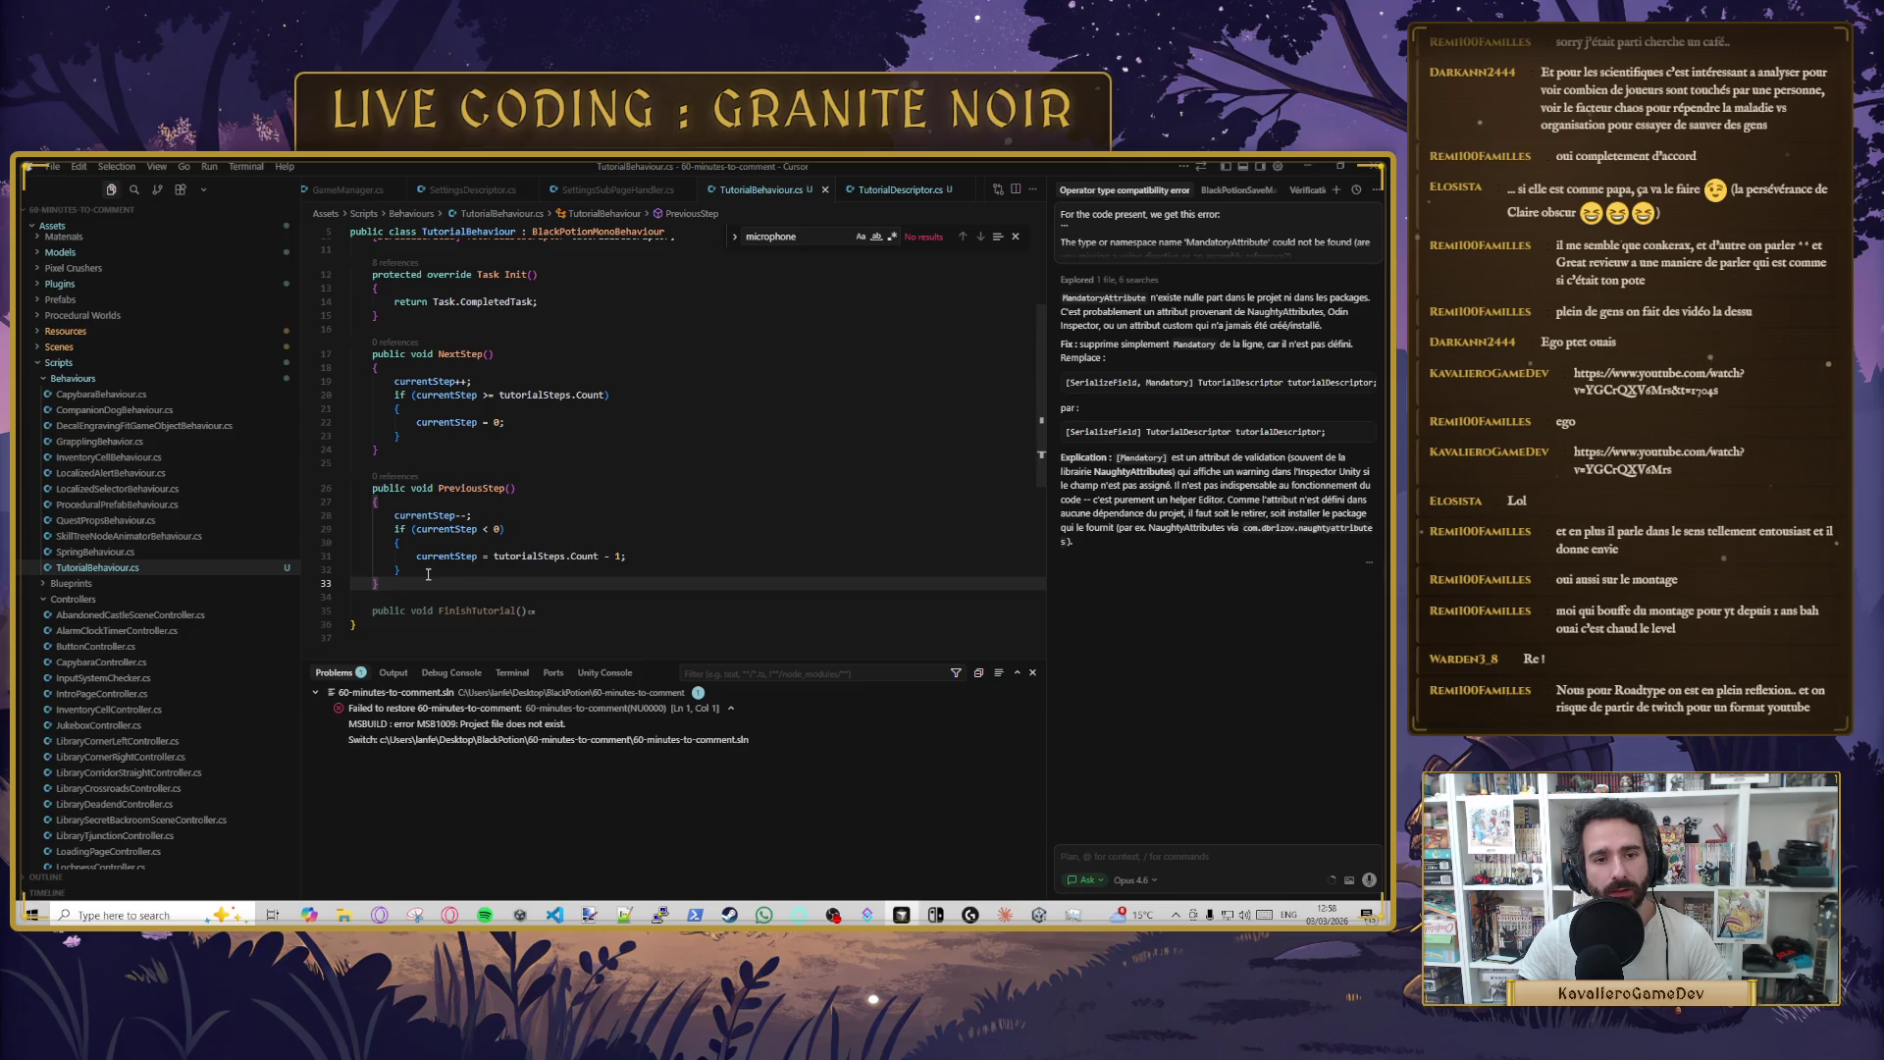
left_click(480, 530)
left_click(645, 557)
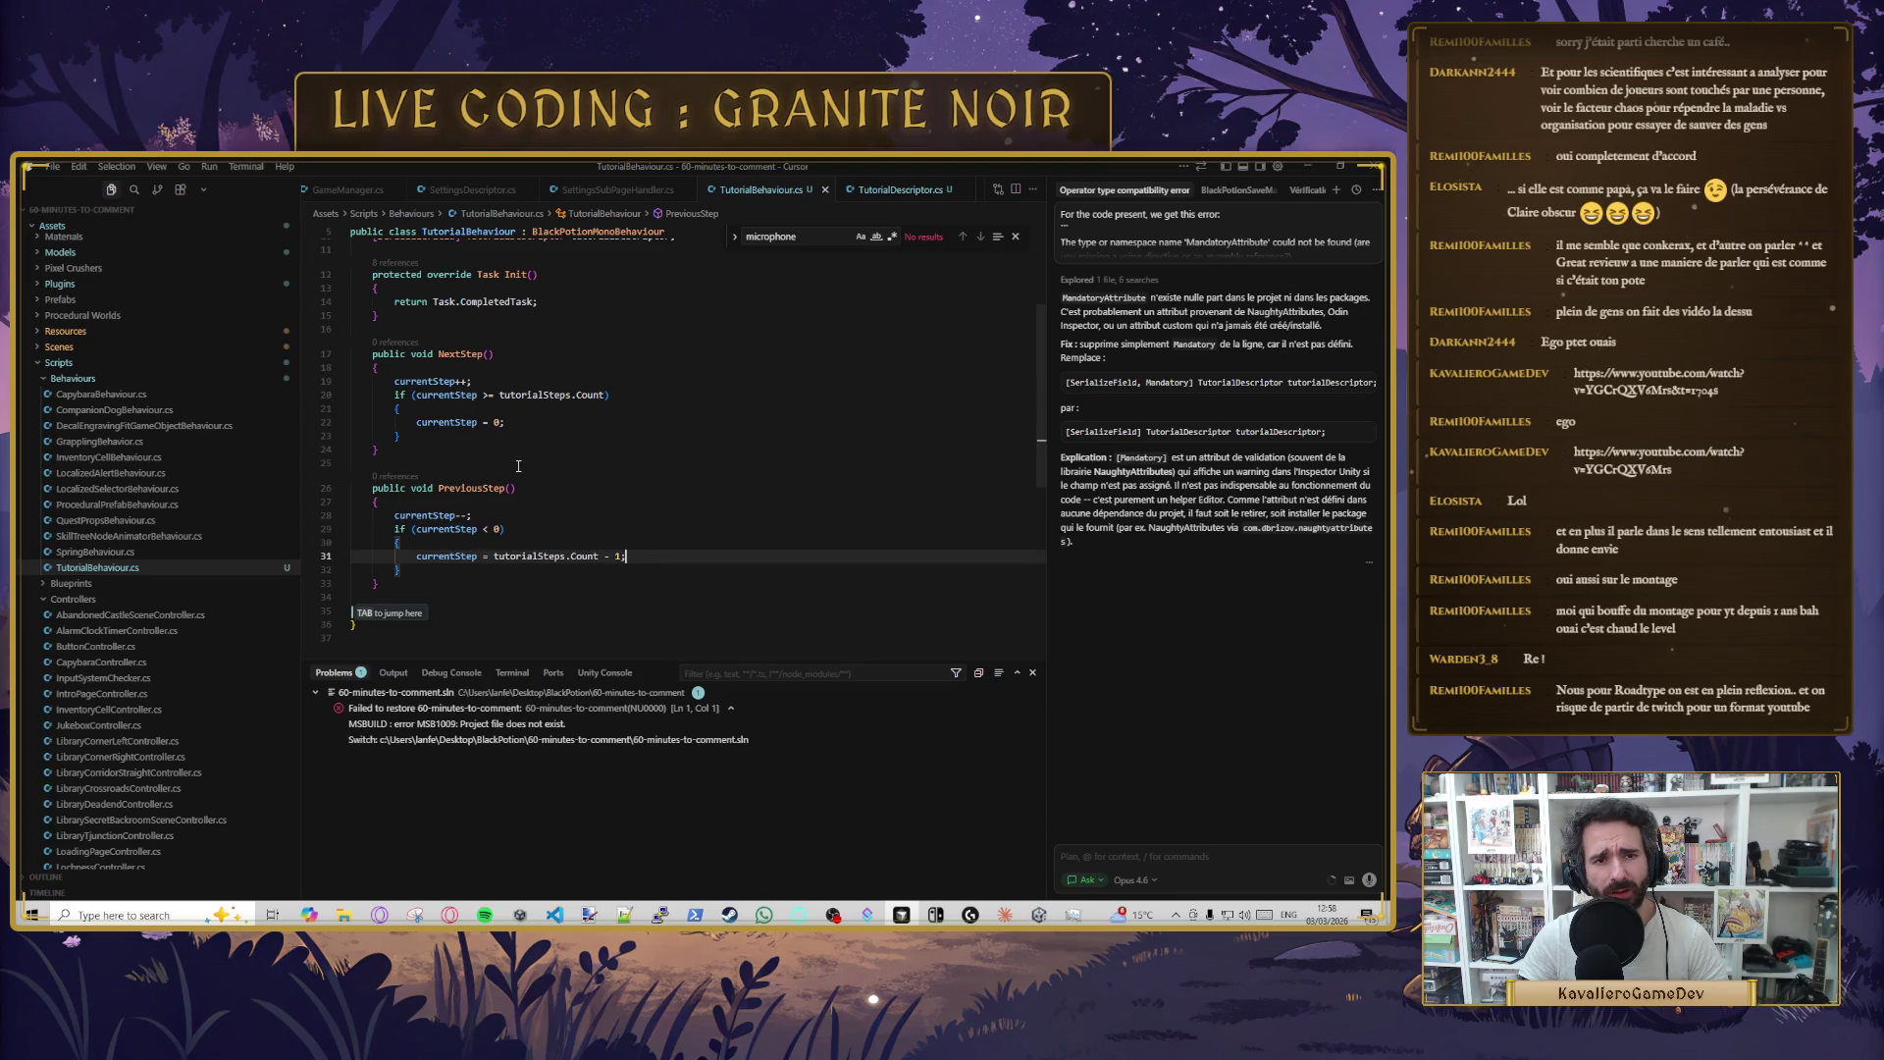
- Open a new line after Init's closing brace for the StartTutorial method
scroll(442, 491, "up", 3)
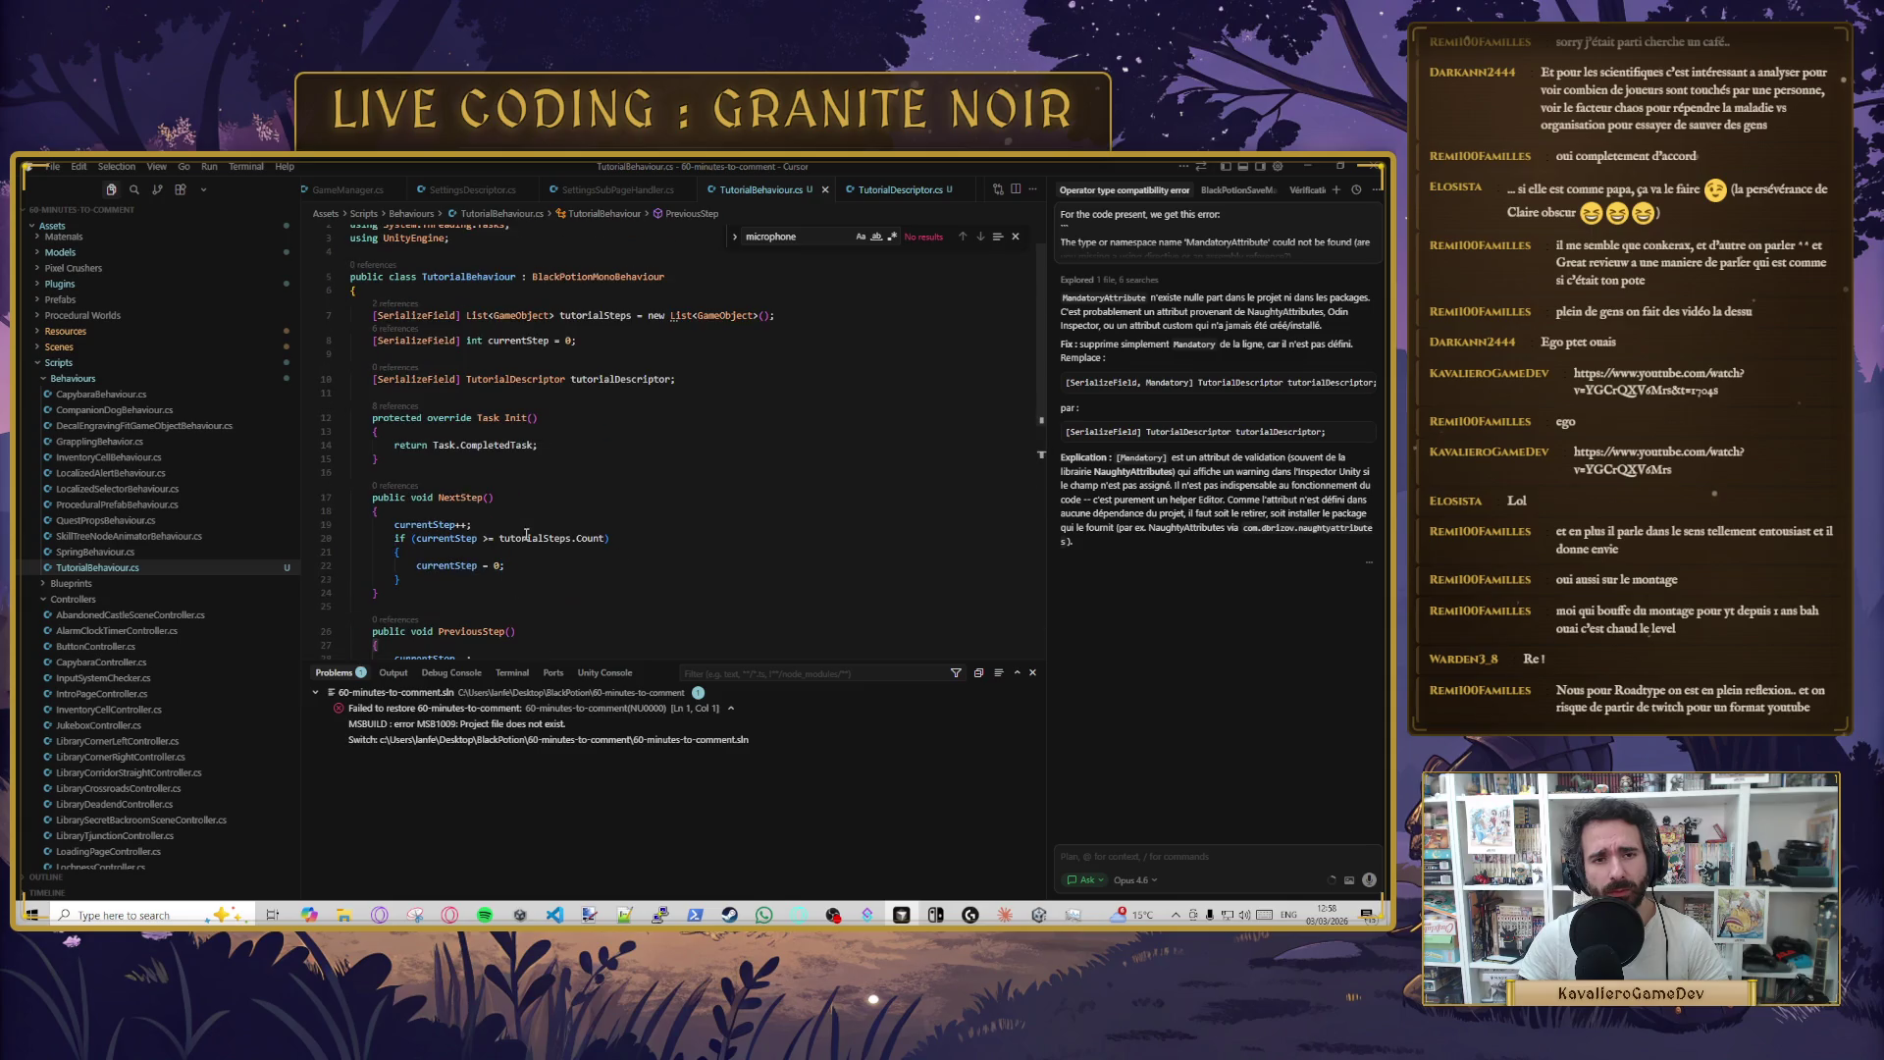
left_click(517, 432)
key("Down")
key("Down")
key("Down")
key("Up")
key("Up")
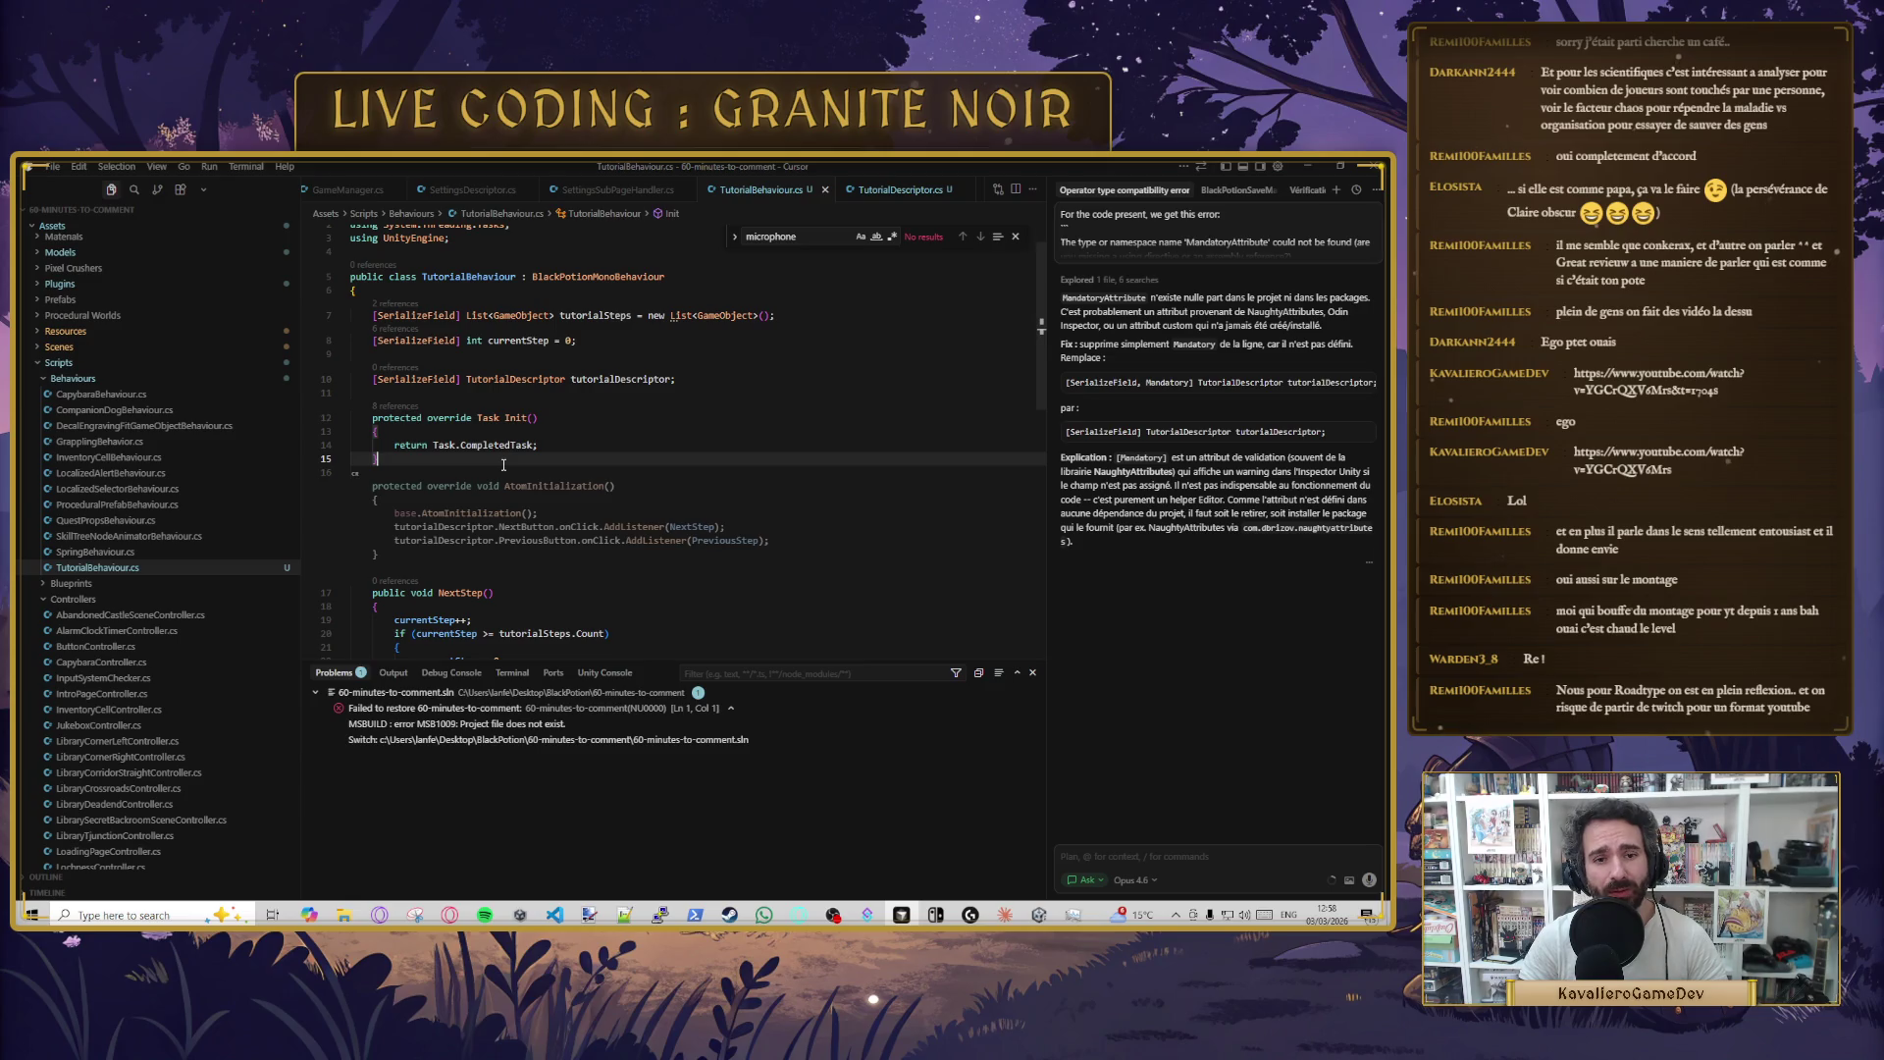
key("Return")
- Write StartTutorial to reset currentStep to 0, show step number text, activate the step, and save
type("public void StartTutorial()")
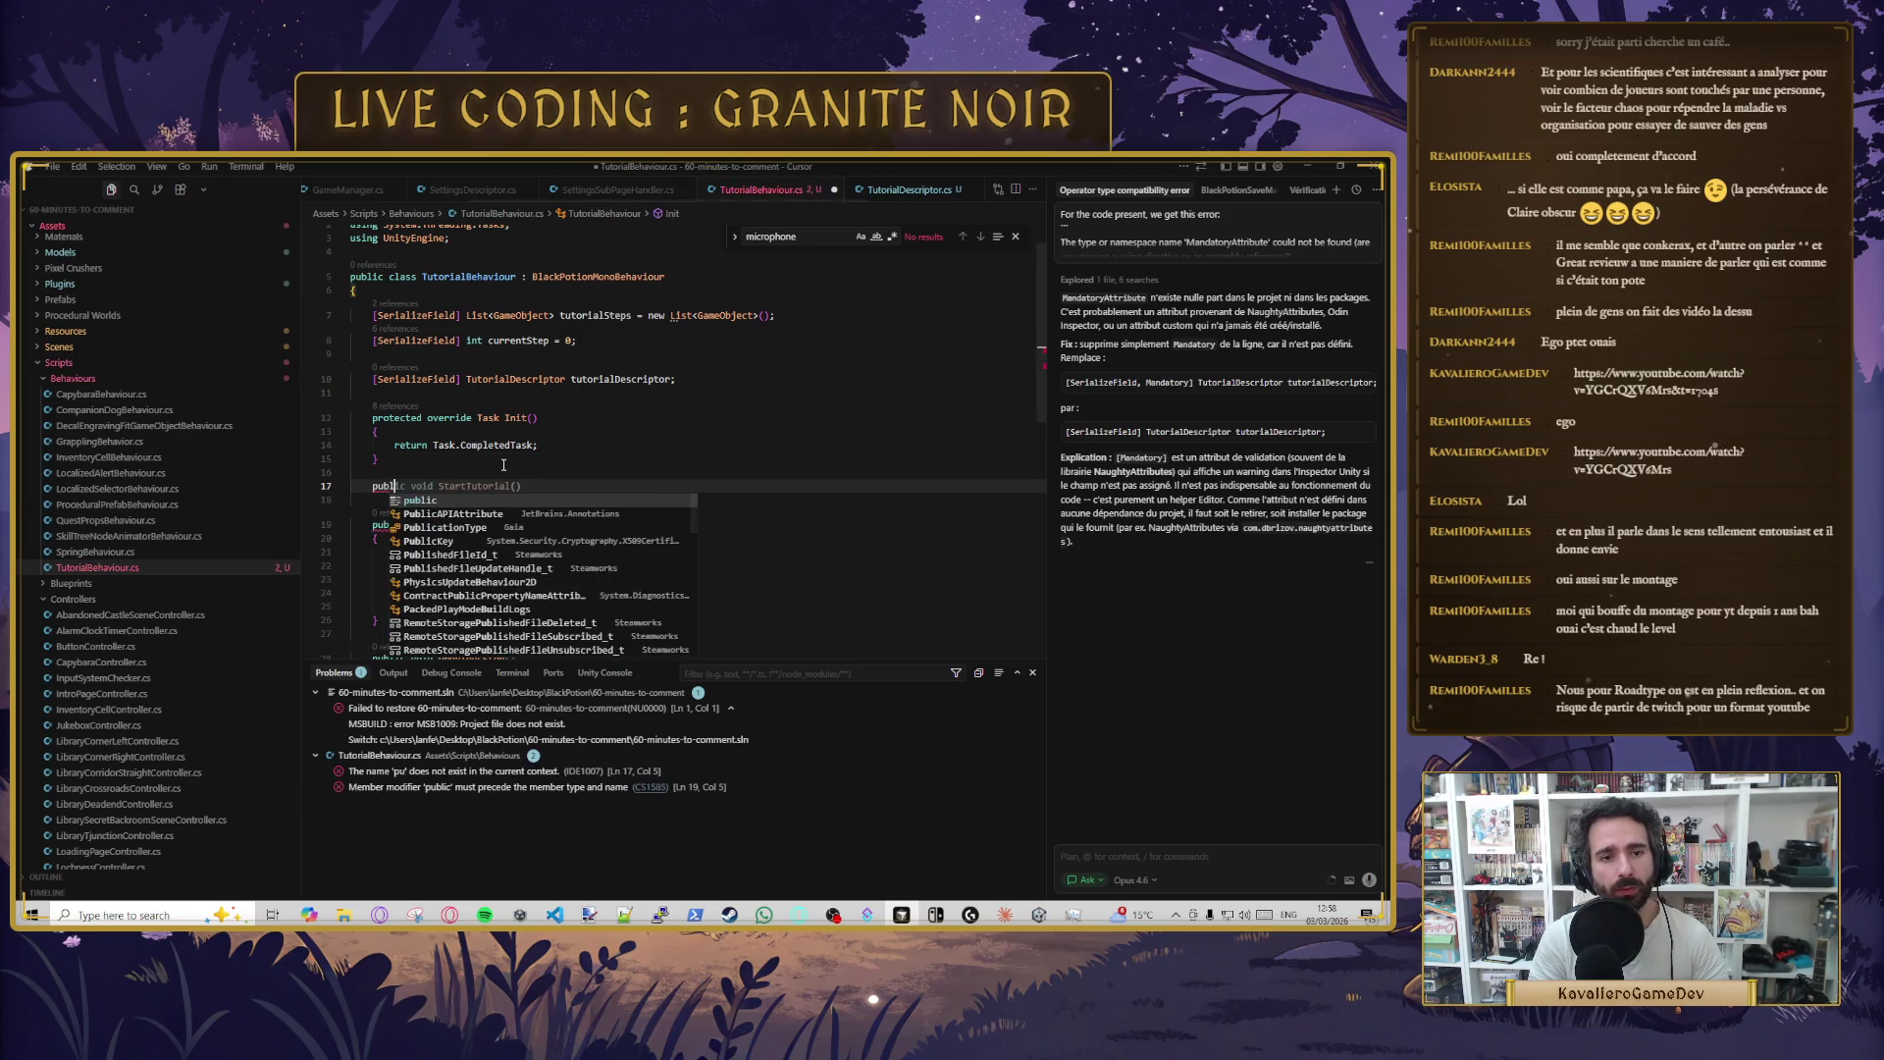
key("Return")
type("{")
key("Return")
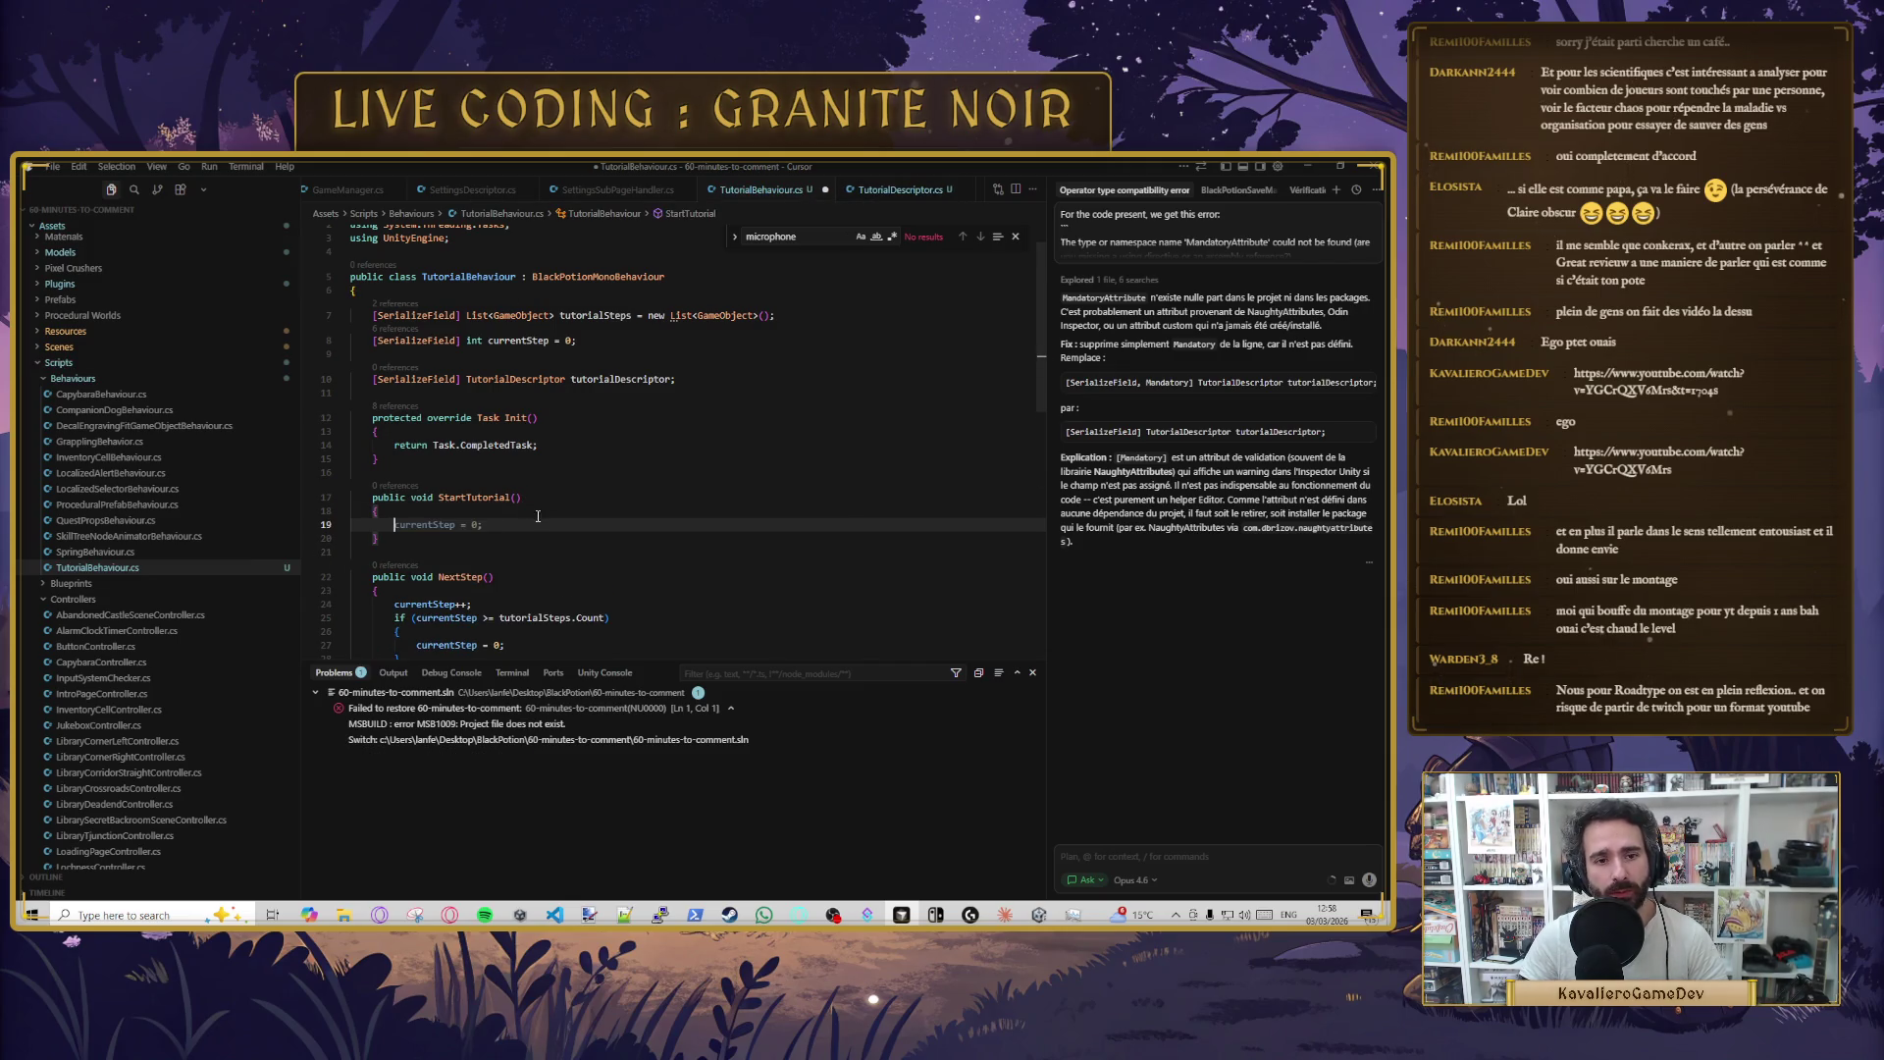
key("Tab")
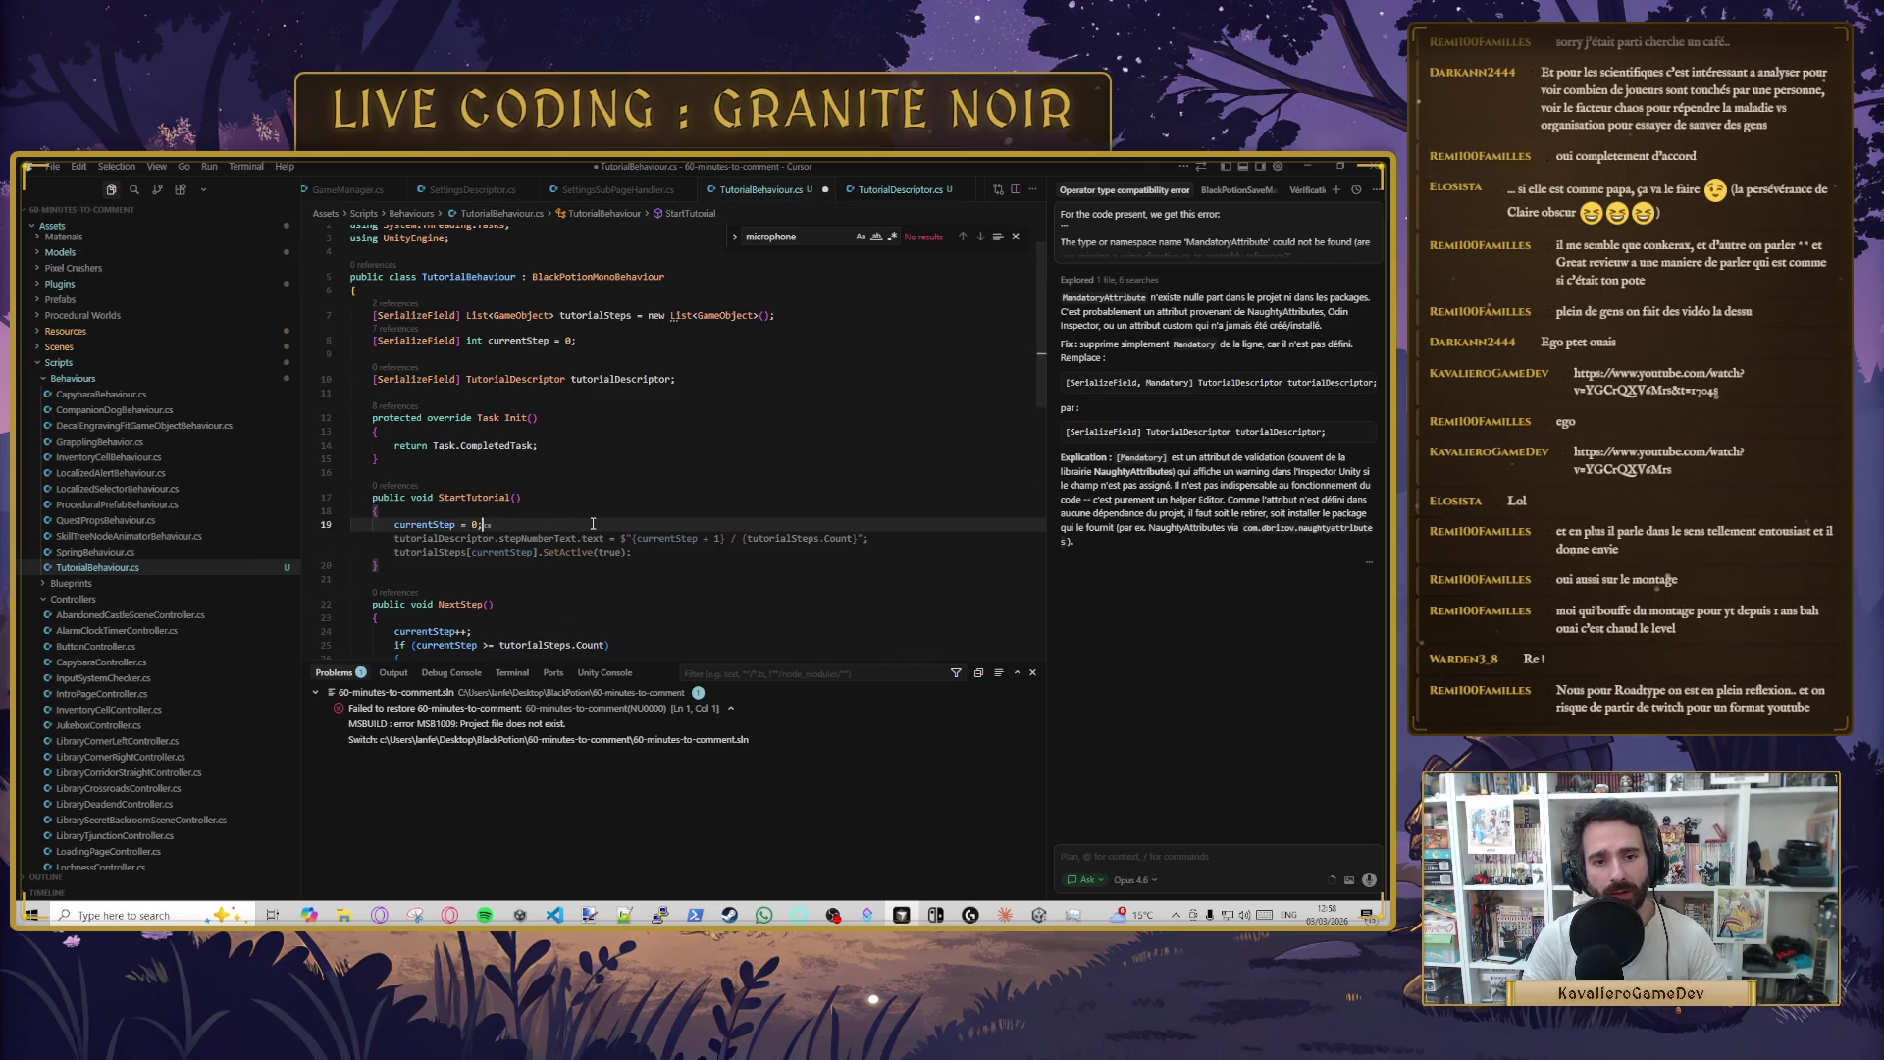
key("Tab")
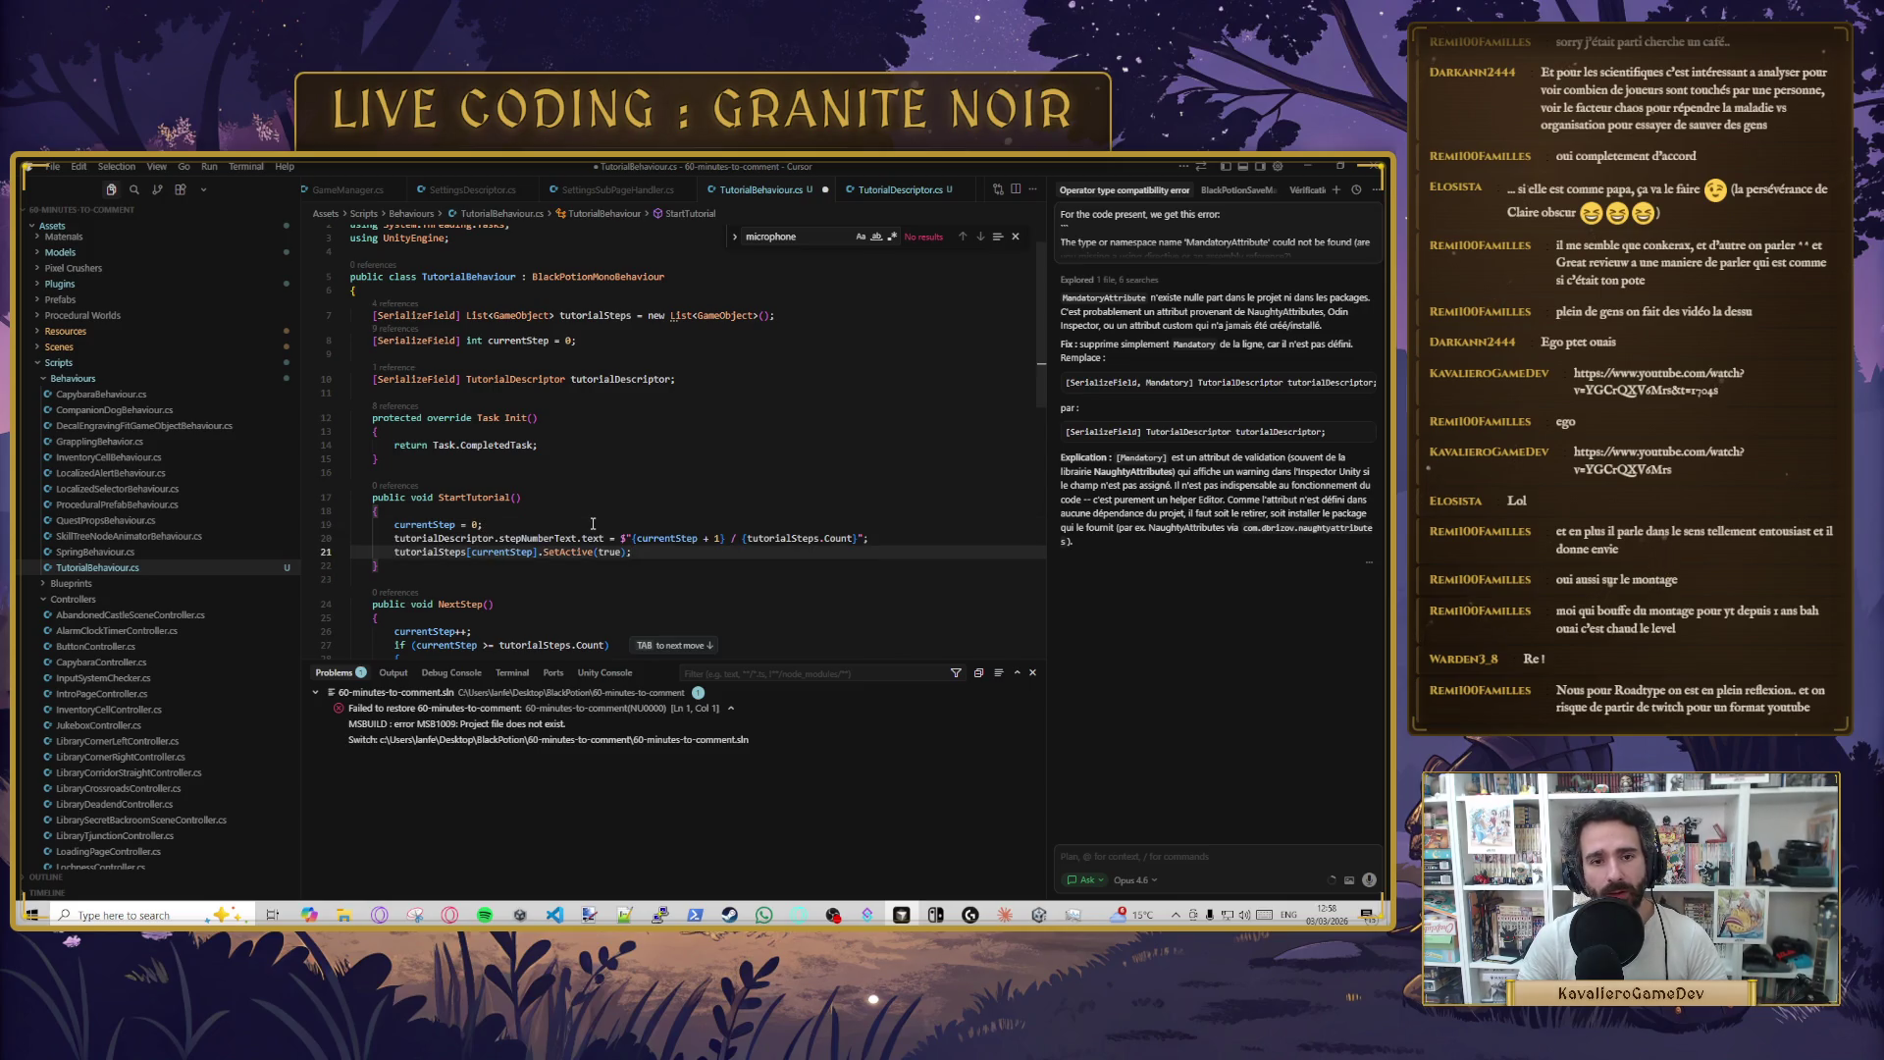
key("ctrl+s")
- Begin an if condition comparing a pasted tutorialSteps.Count with >
key("Return")
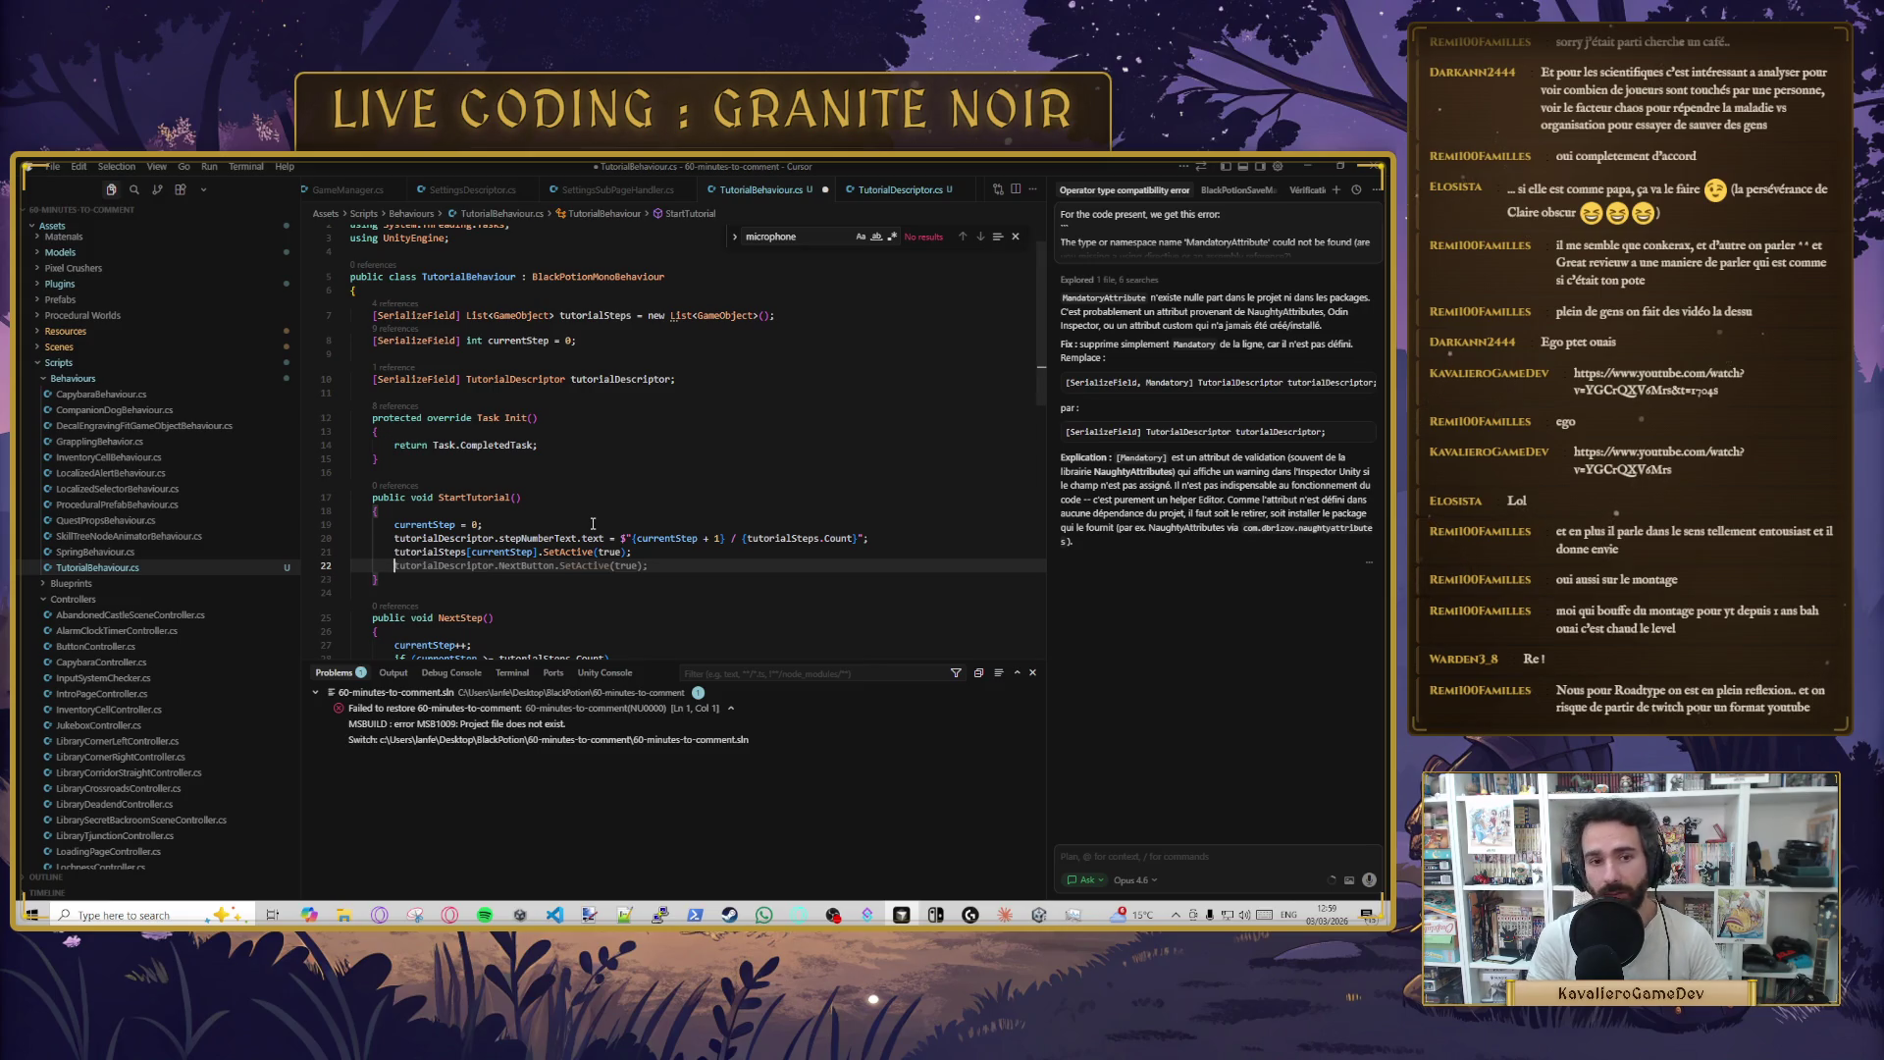
type("if (currentStep == 0")
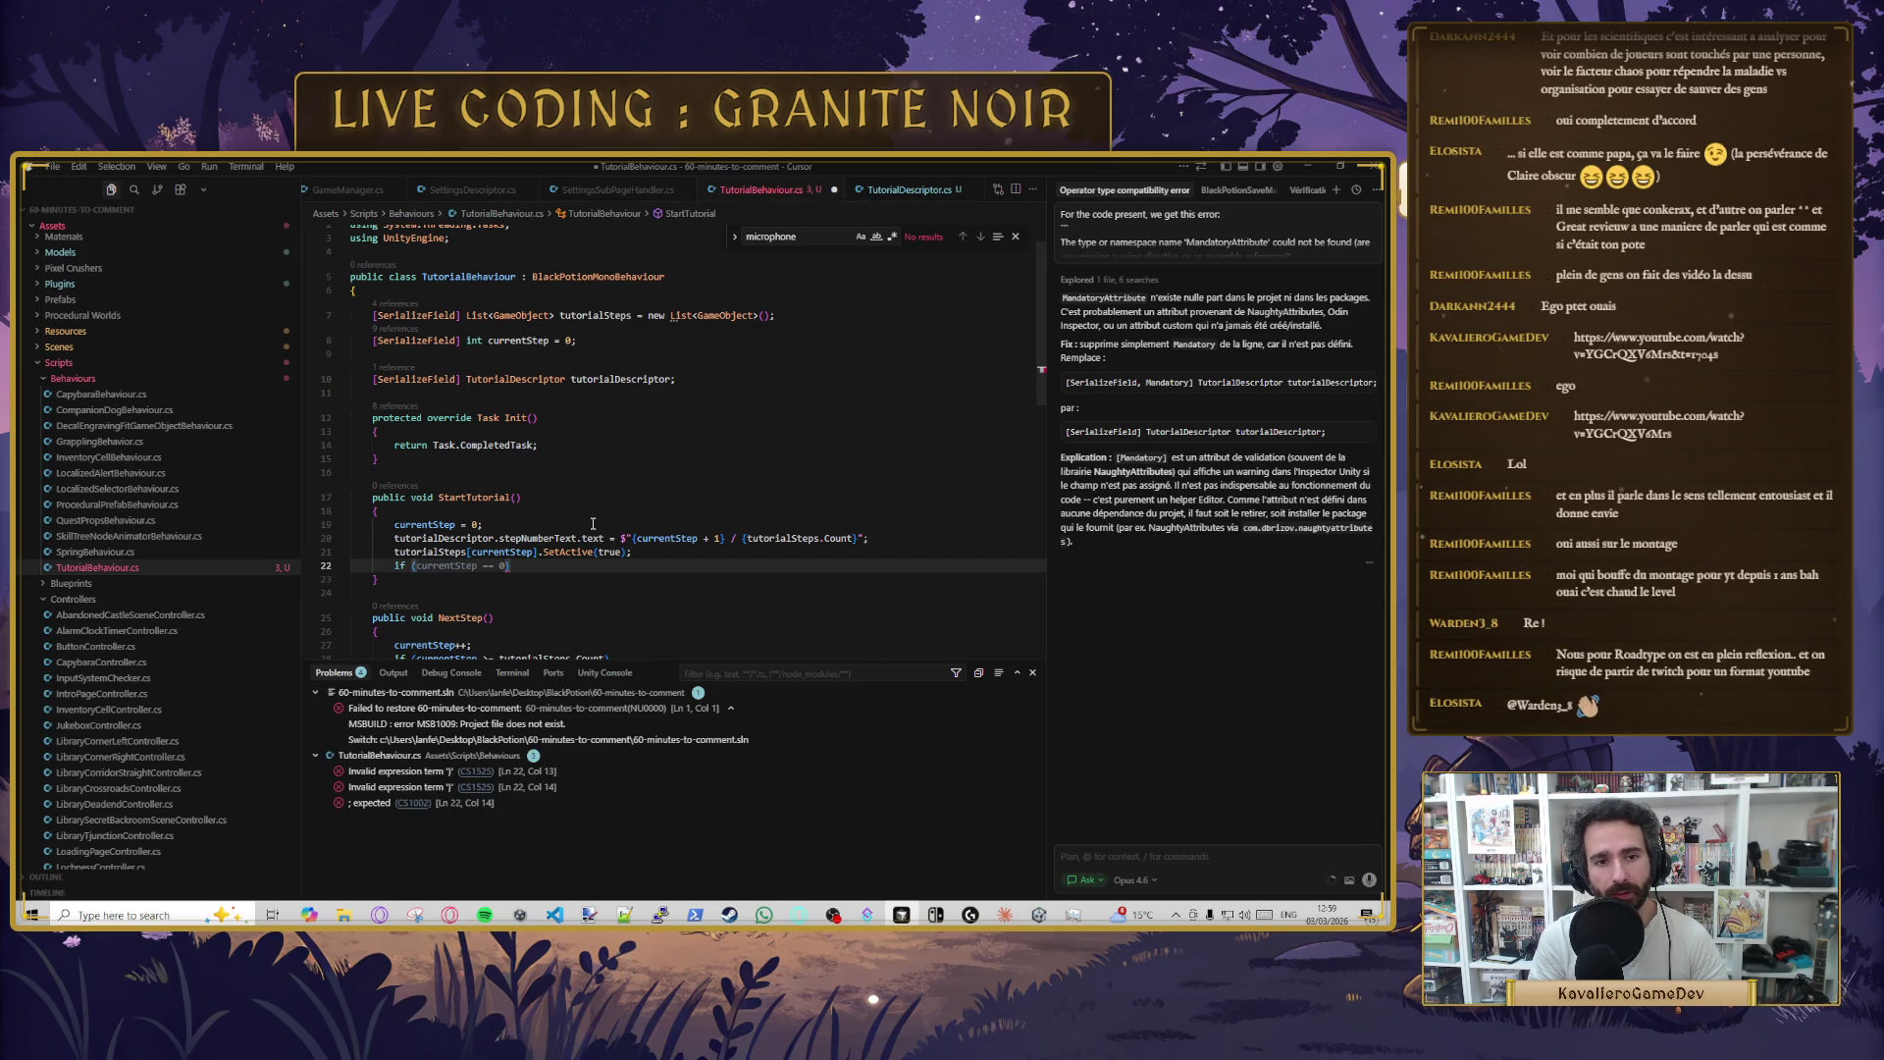
key("ctrl+Delete")
key("ctrl+Delete")
key("ctrl+Delete")
double_click(757, 538)
left_click(817, 538, "shift")
left_click(422, 564)
type("tutorialSteps.Count")
type(">")
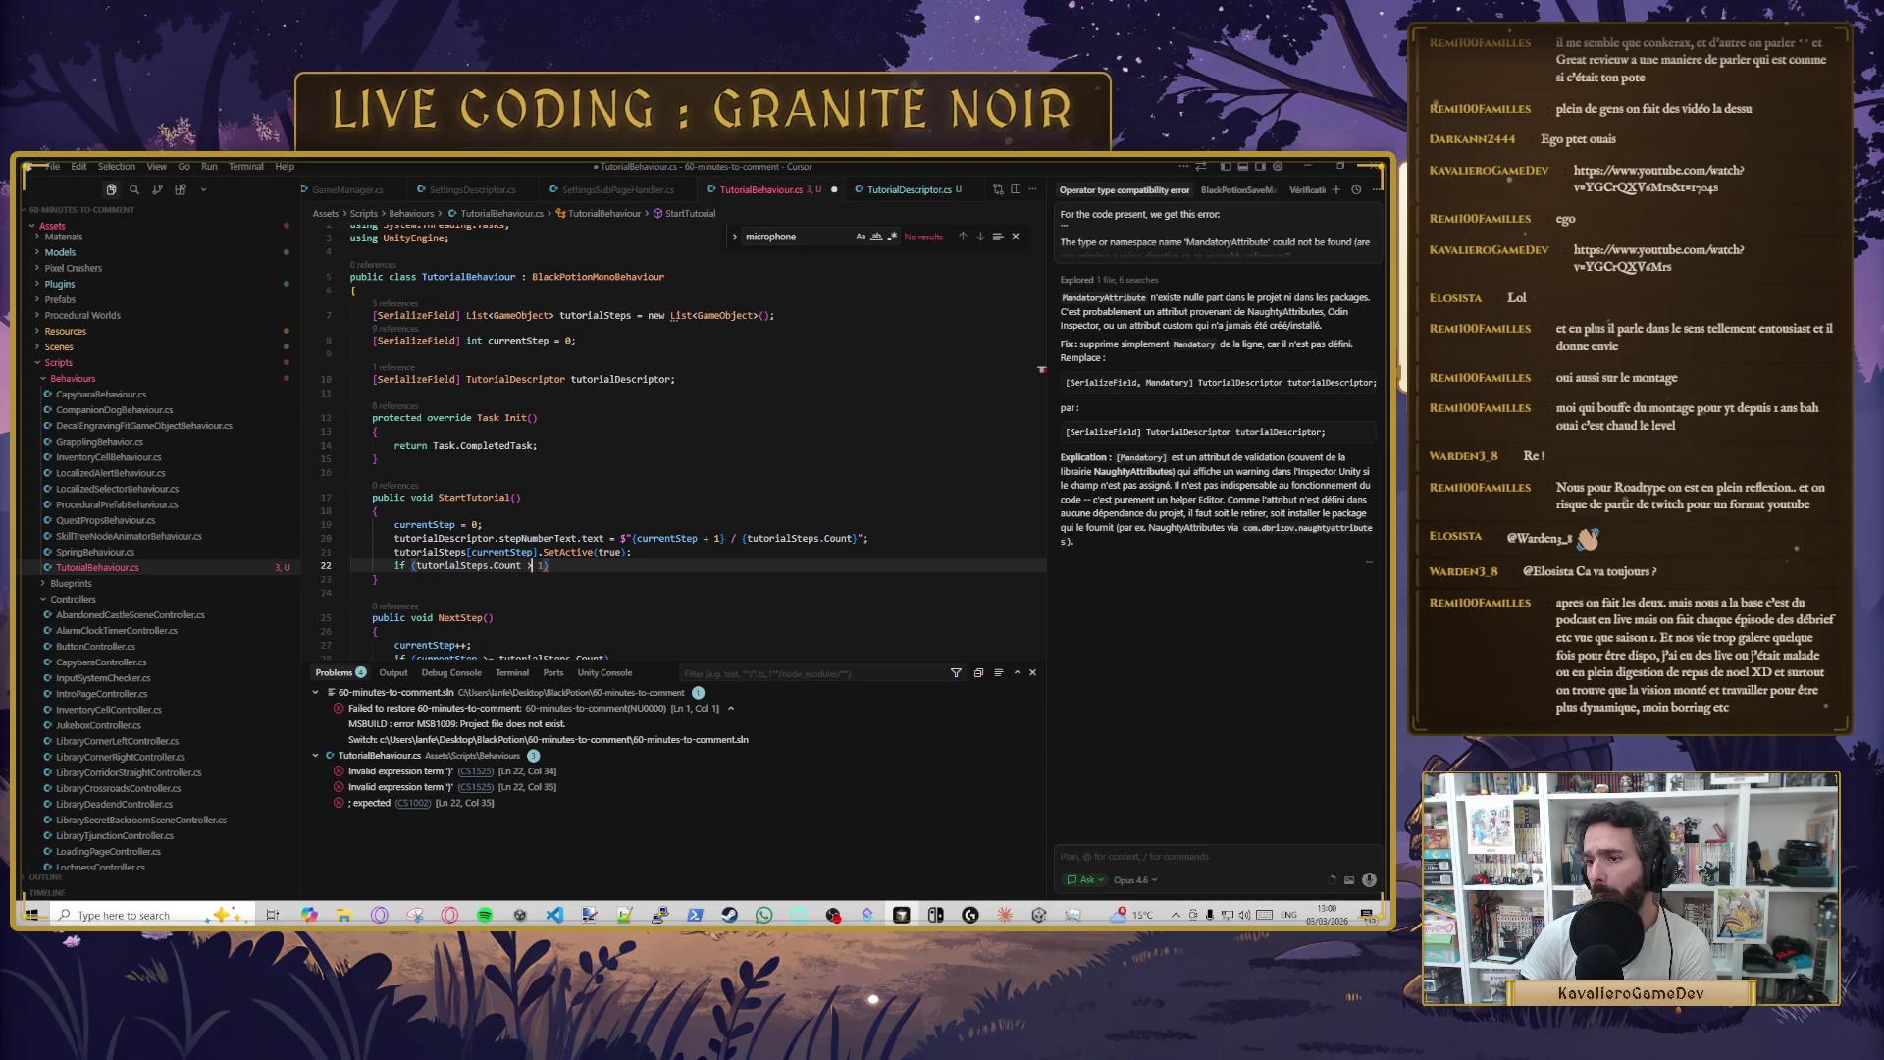
- Finish StartTutorial's condition as if (tutorialSteps.Count > 1)
left_click(530, 566)
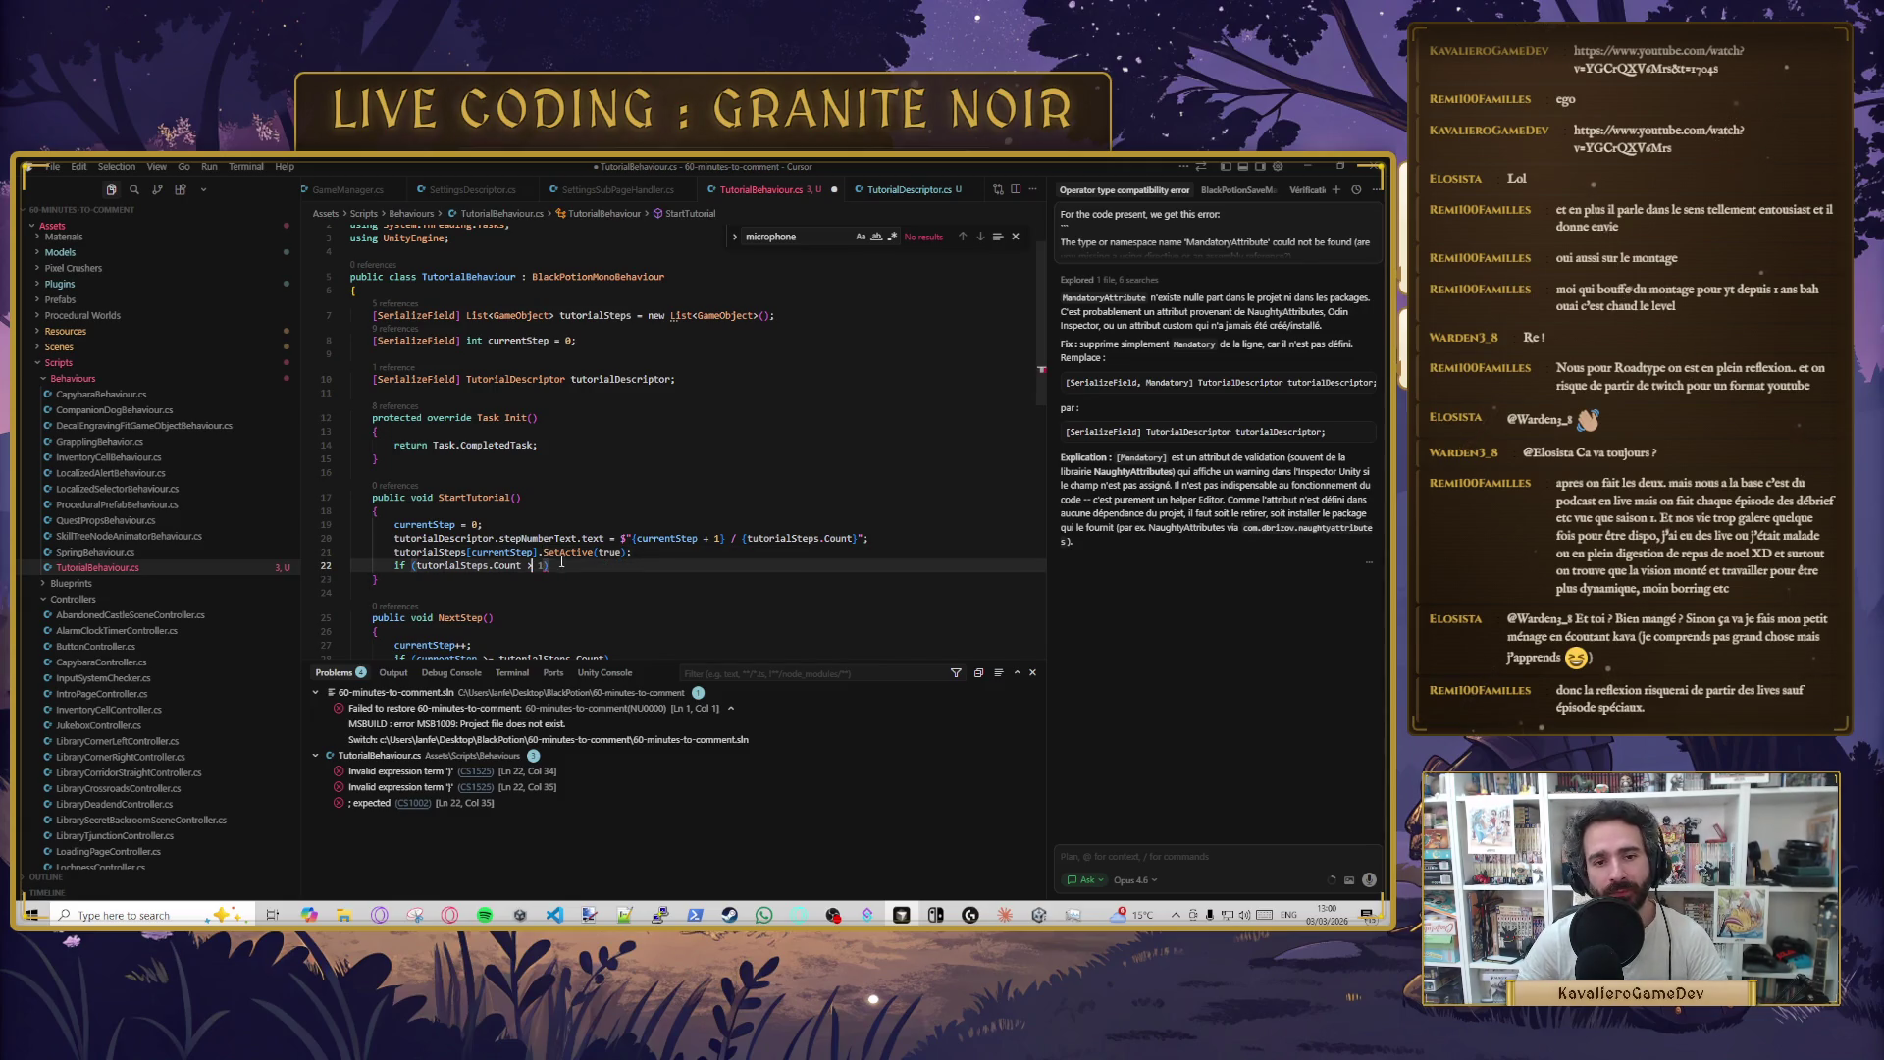
key("Tab")
key("Tab")
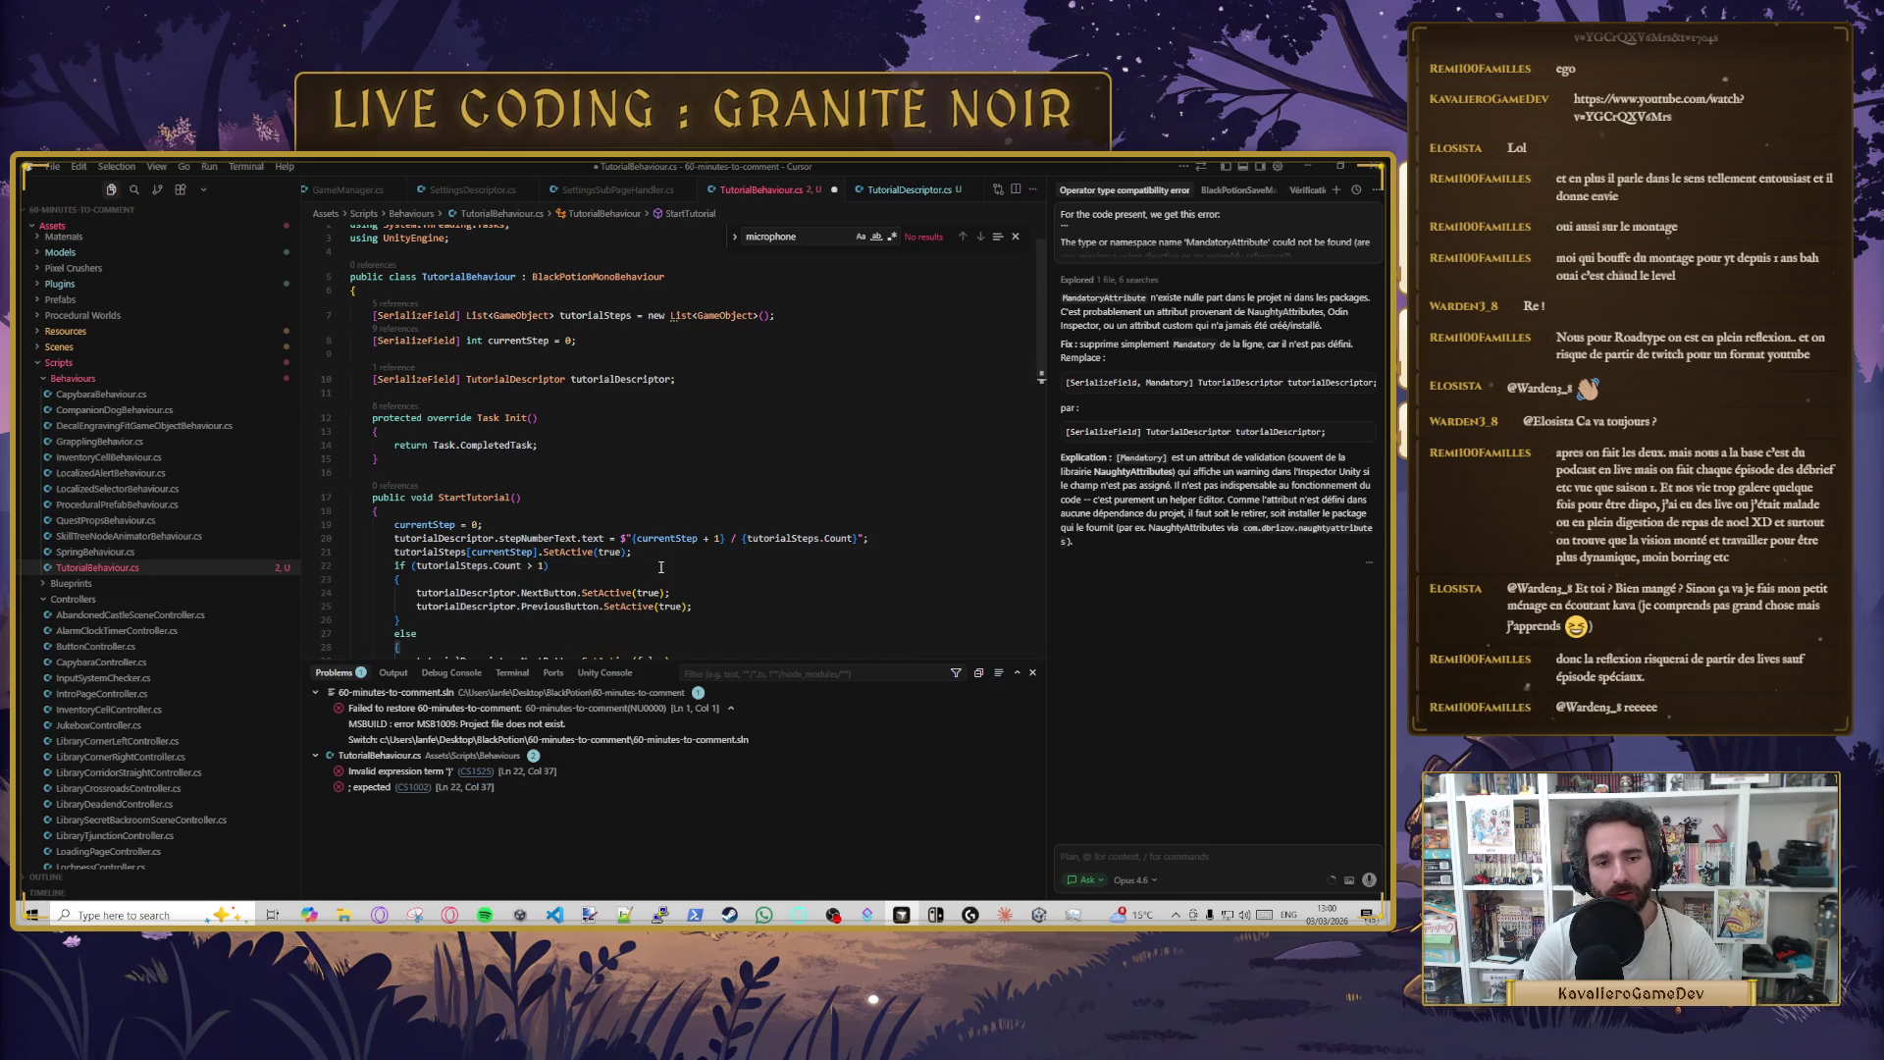
scroll(589, 510, "down", 3)
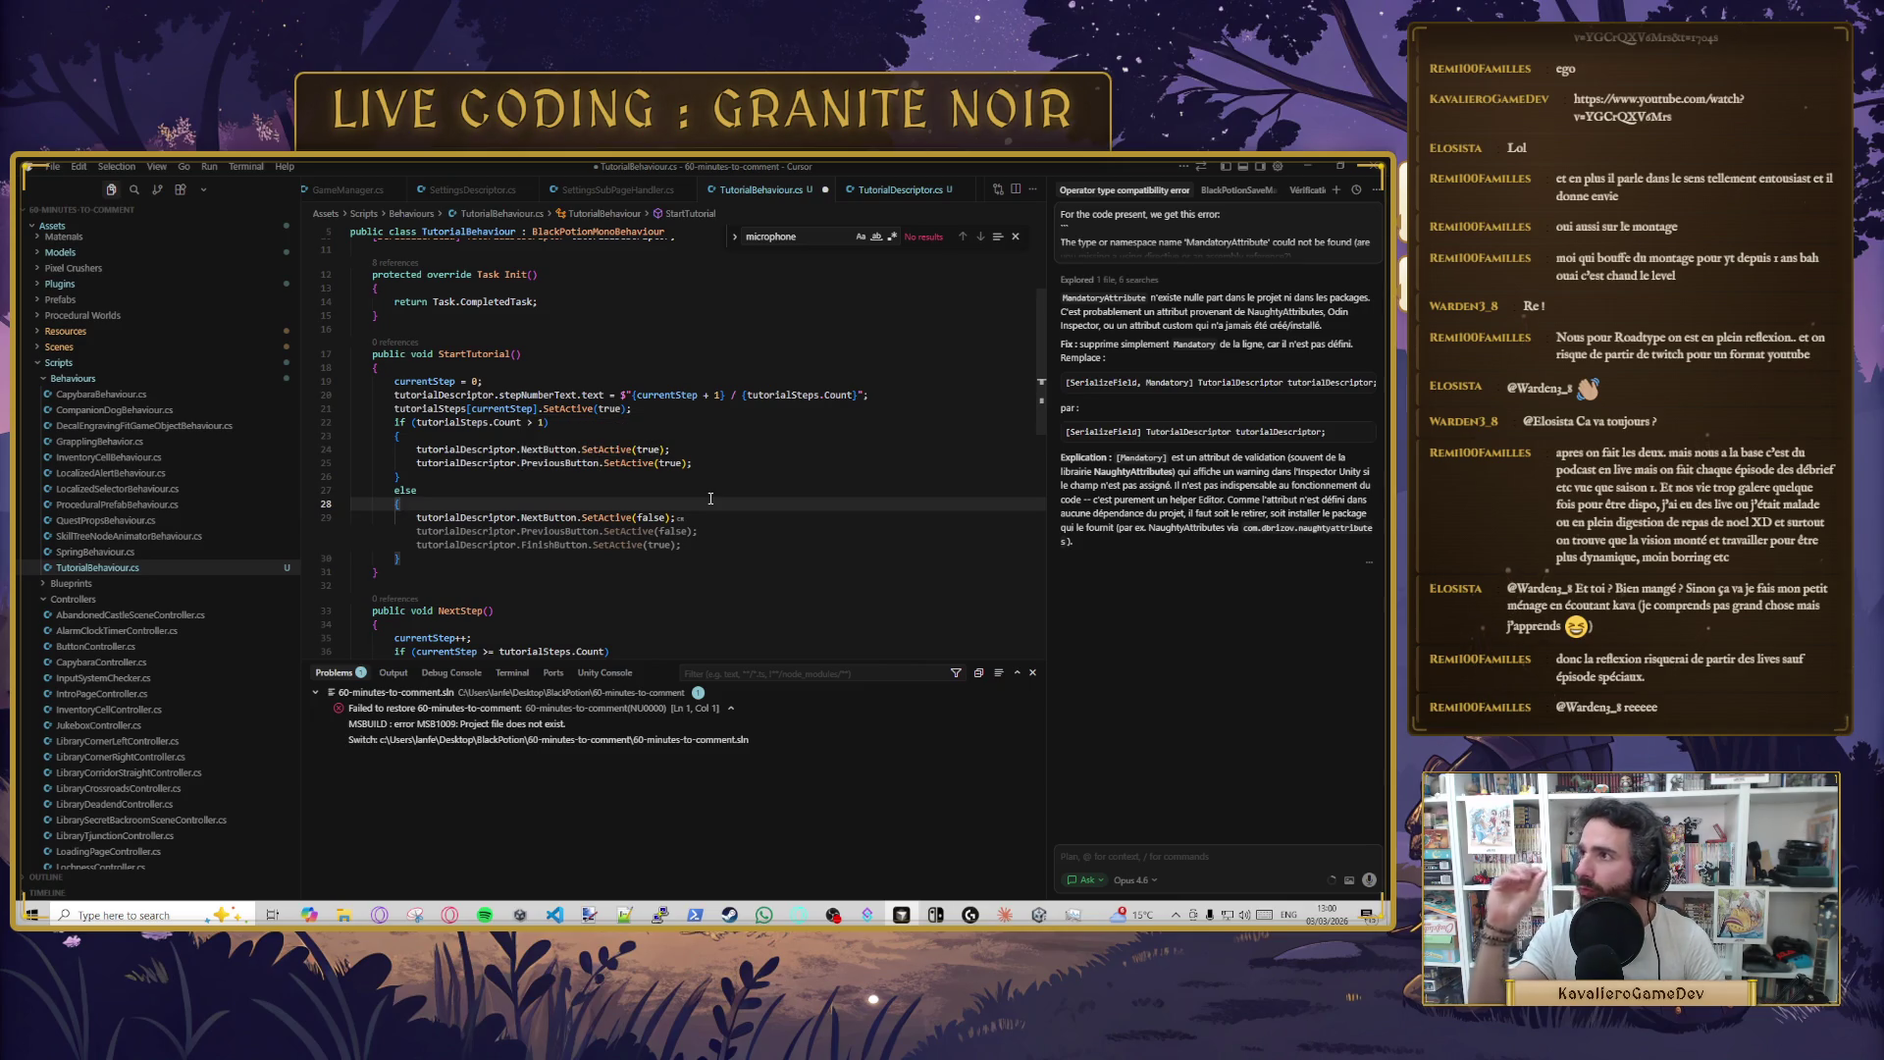
left_click(683, 405)
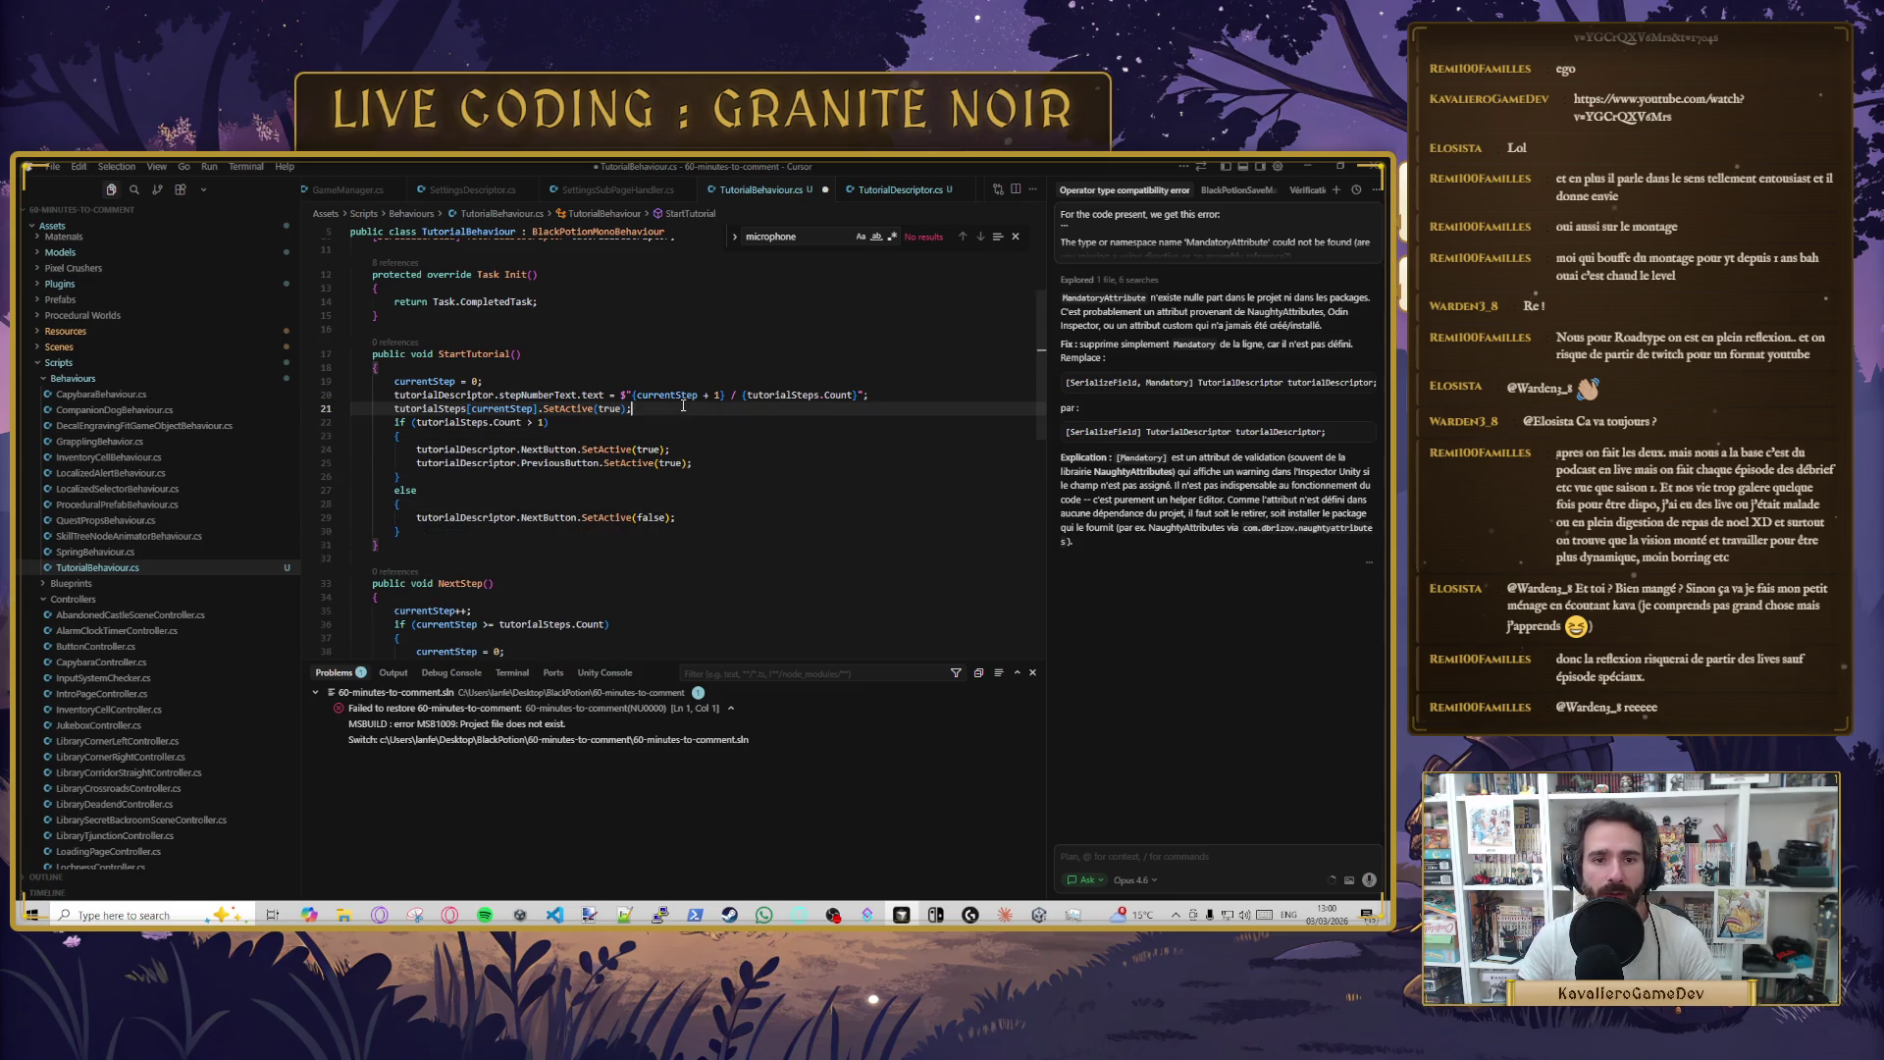
mouse_move(567, 401)
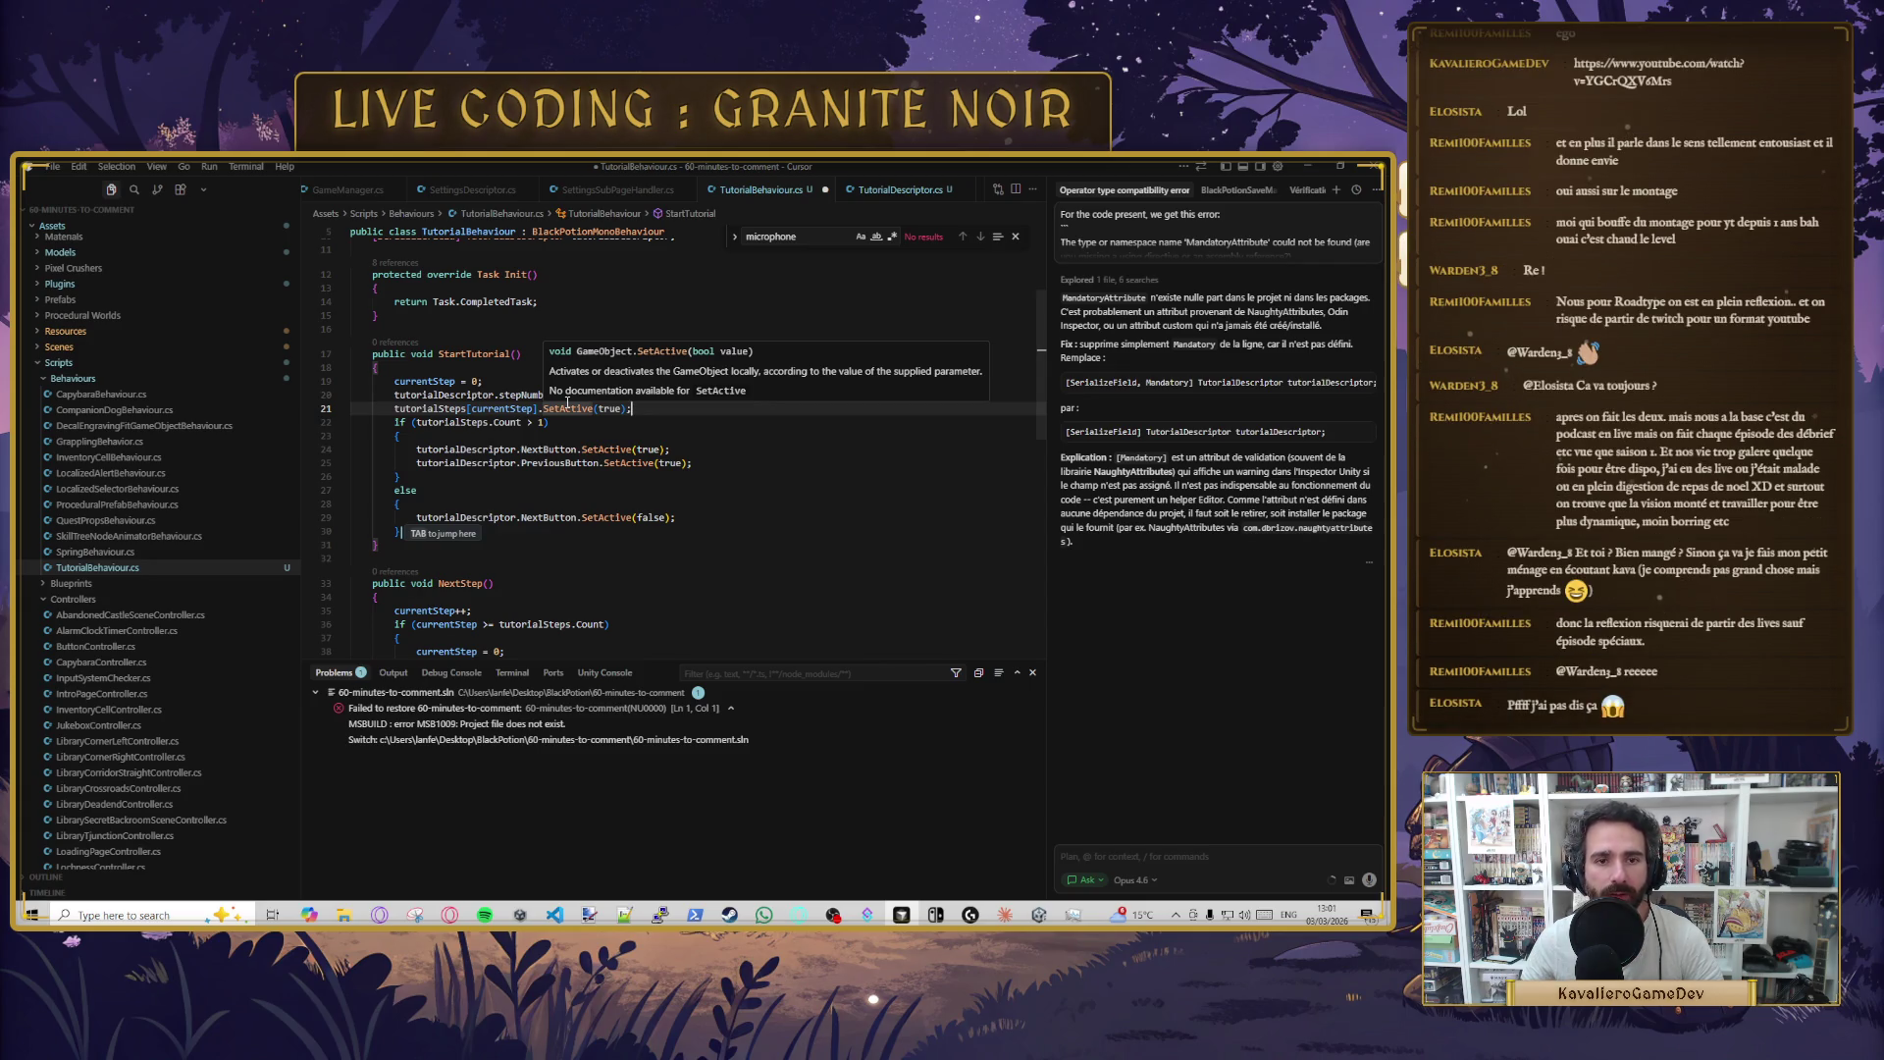
left_click(567, 449)
- Change PreviousButton's SetActive argument to false, save, then delete that PreviousButton line
left_click(555, 423)
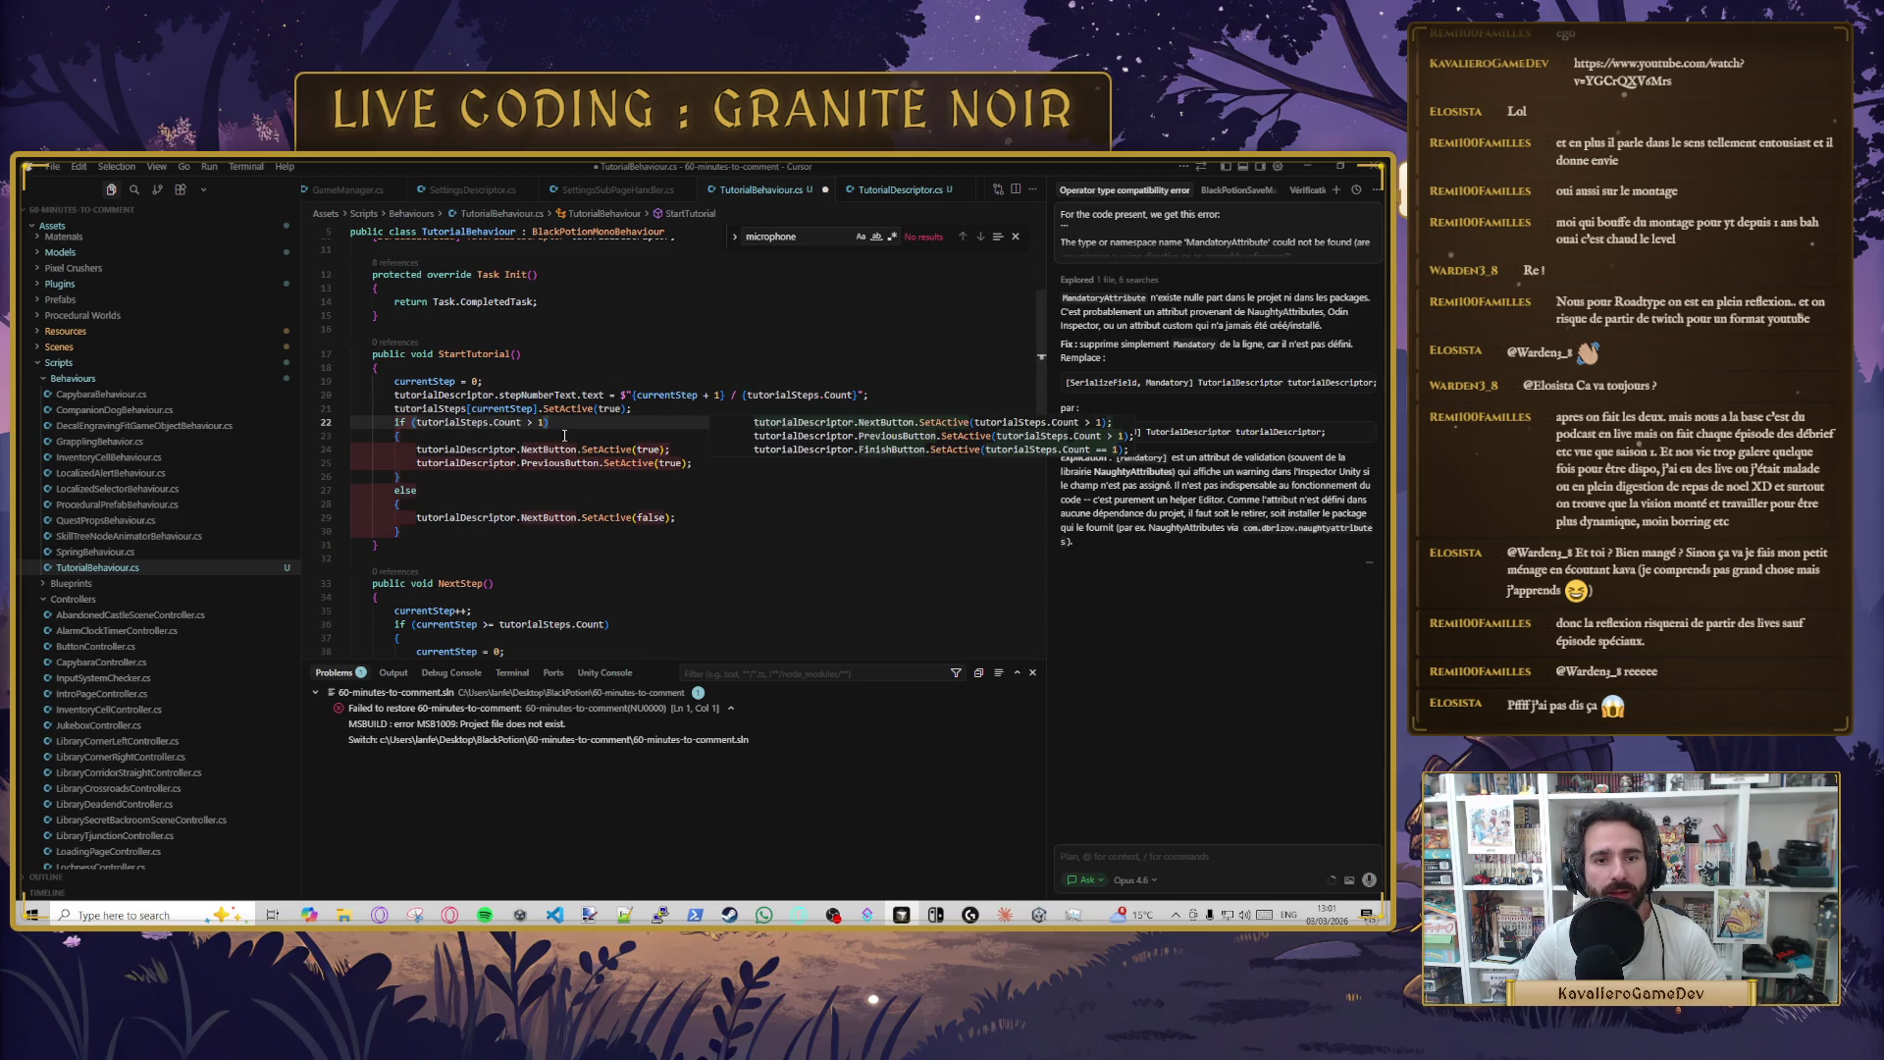
left_click(515, 450)
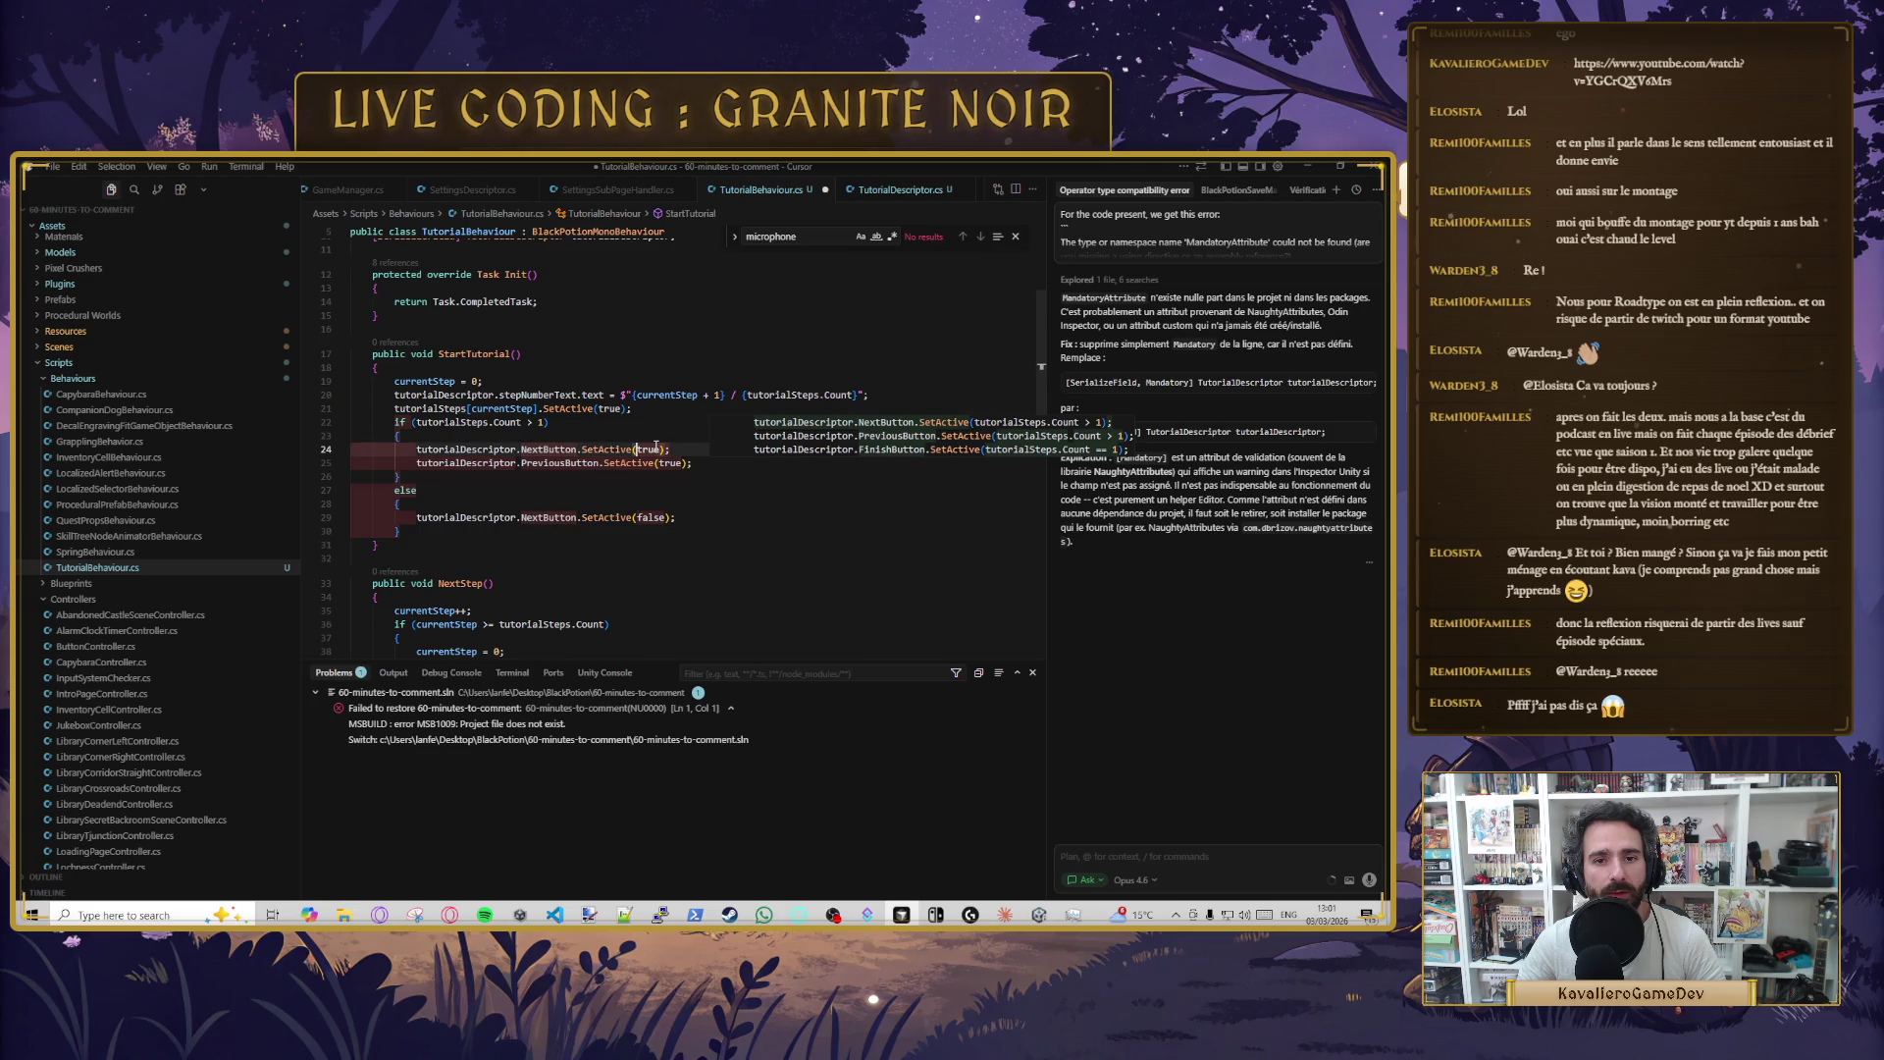
key("Down")
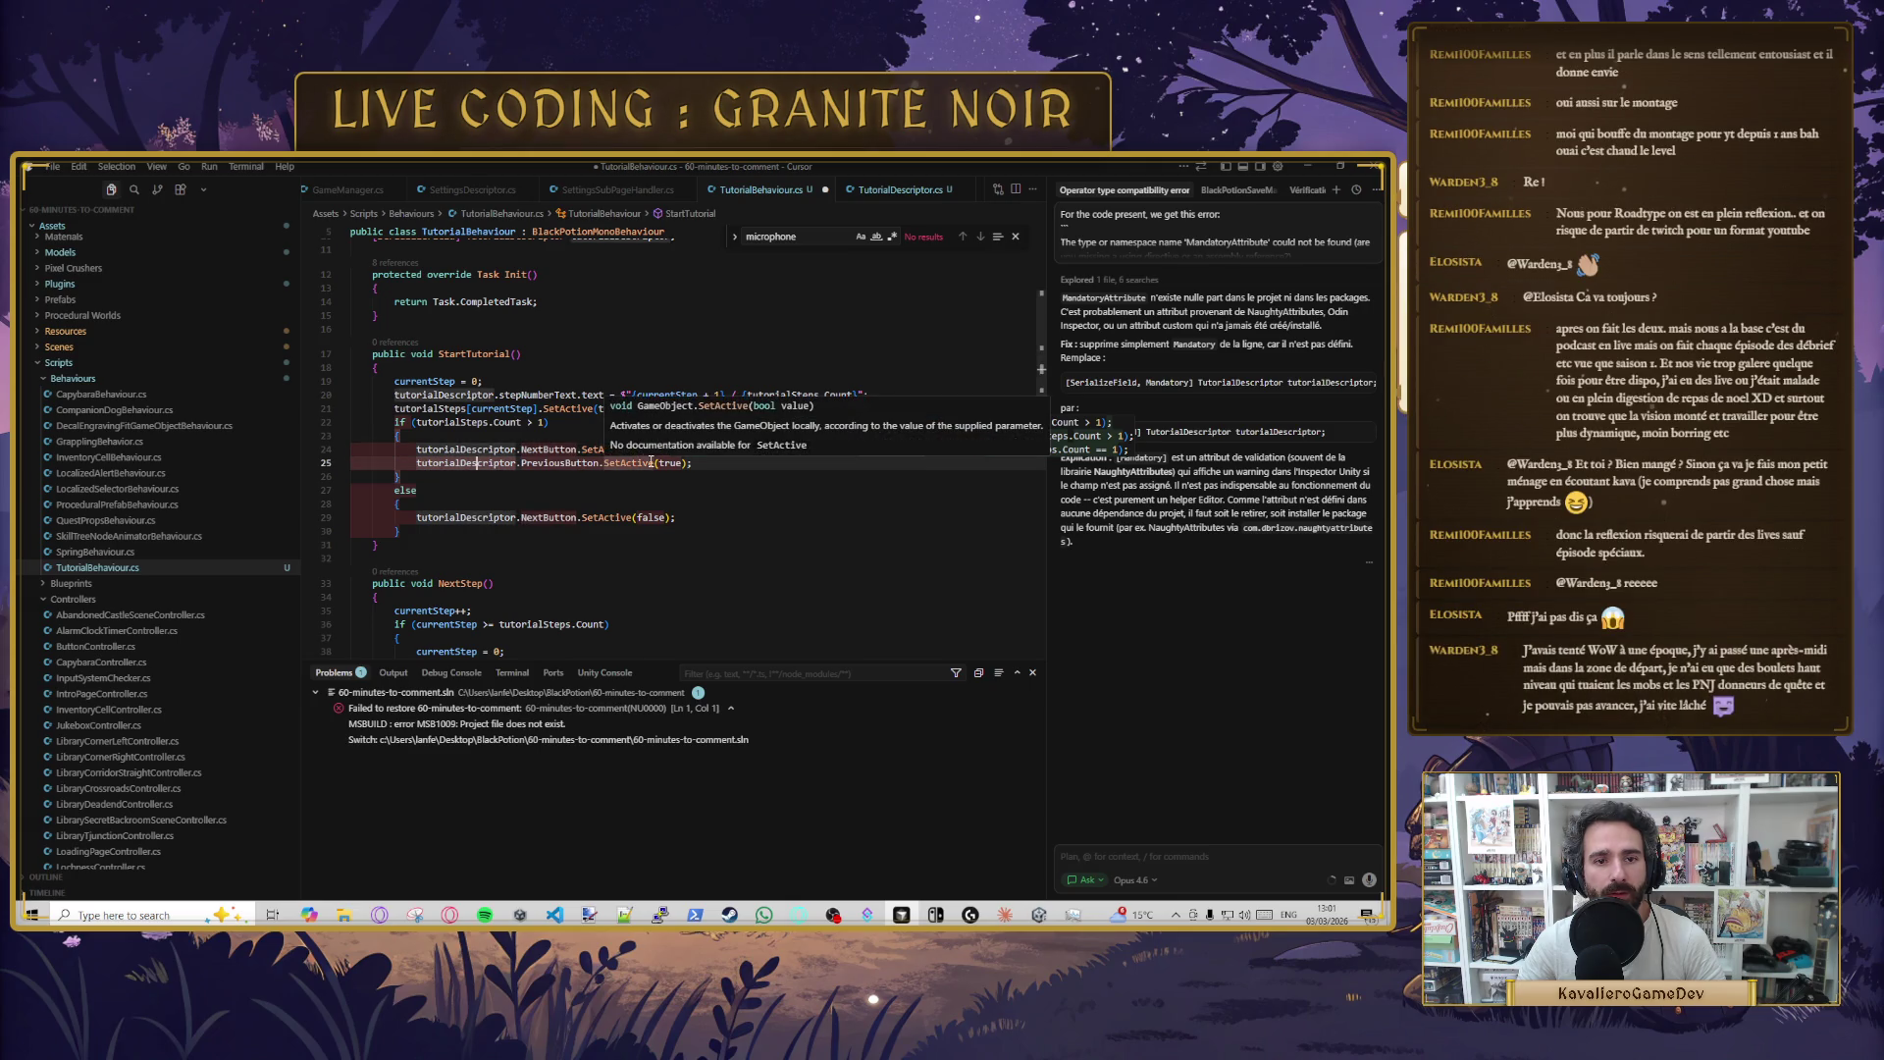
double_click(668, 462)
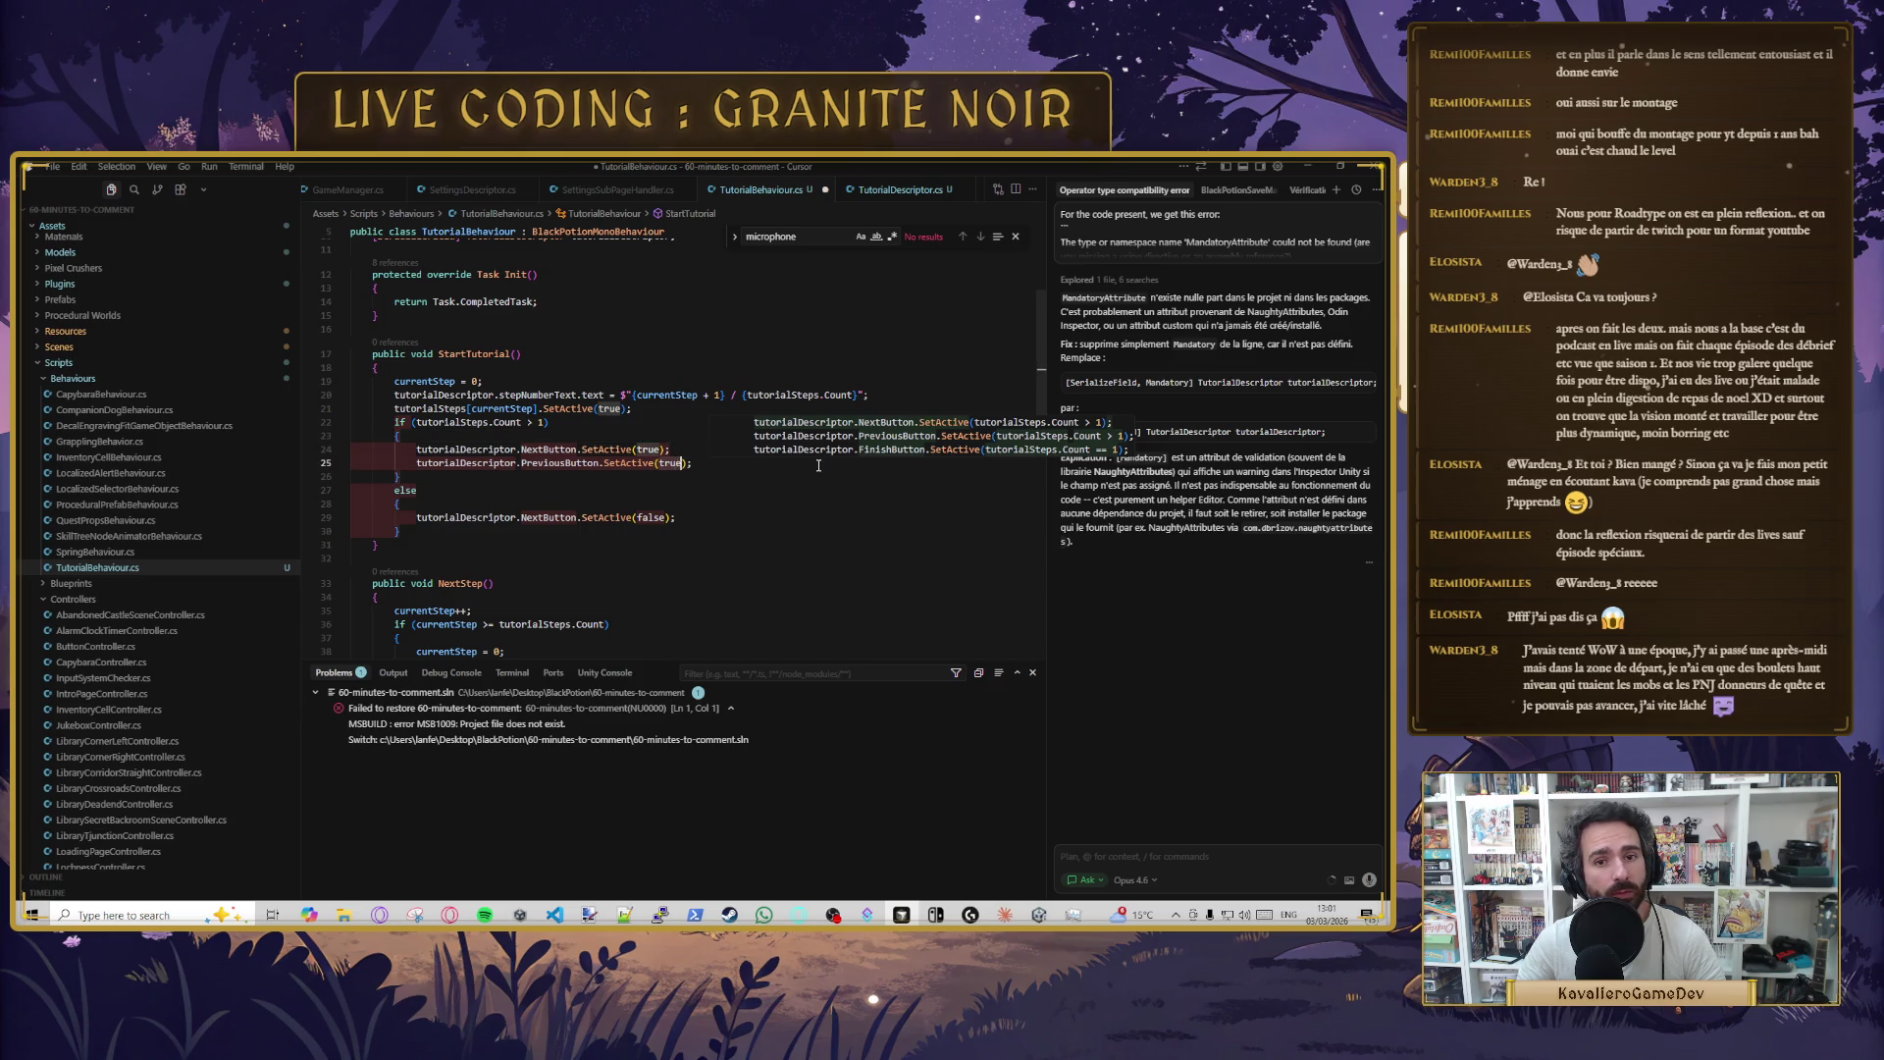
type("false")
key("ctrl+s")
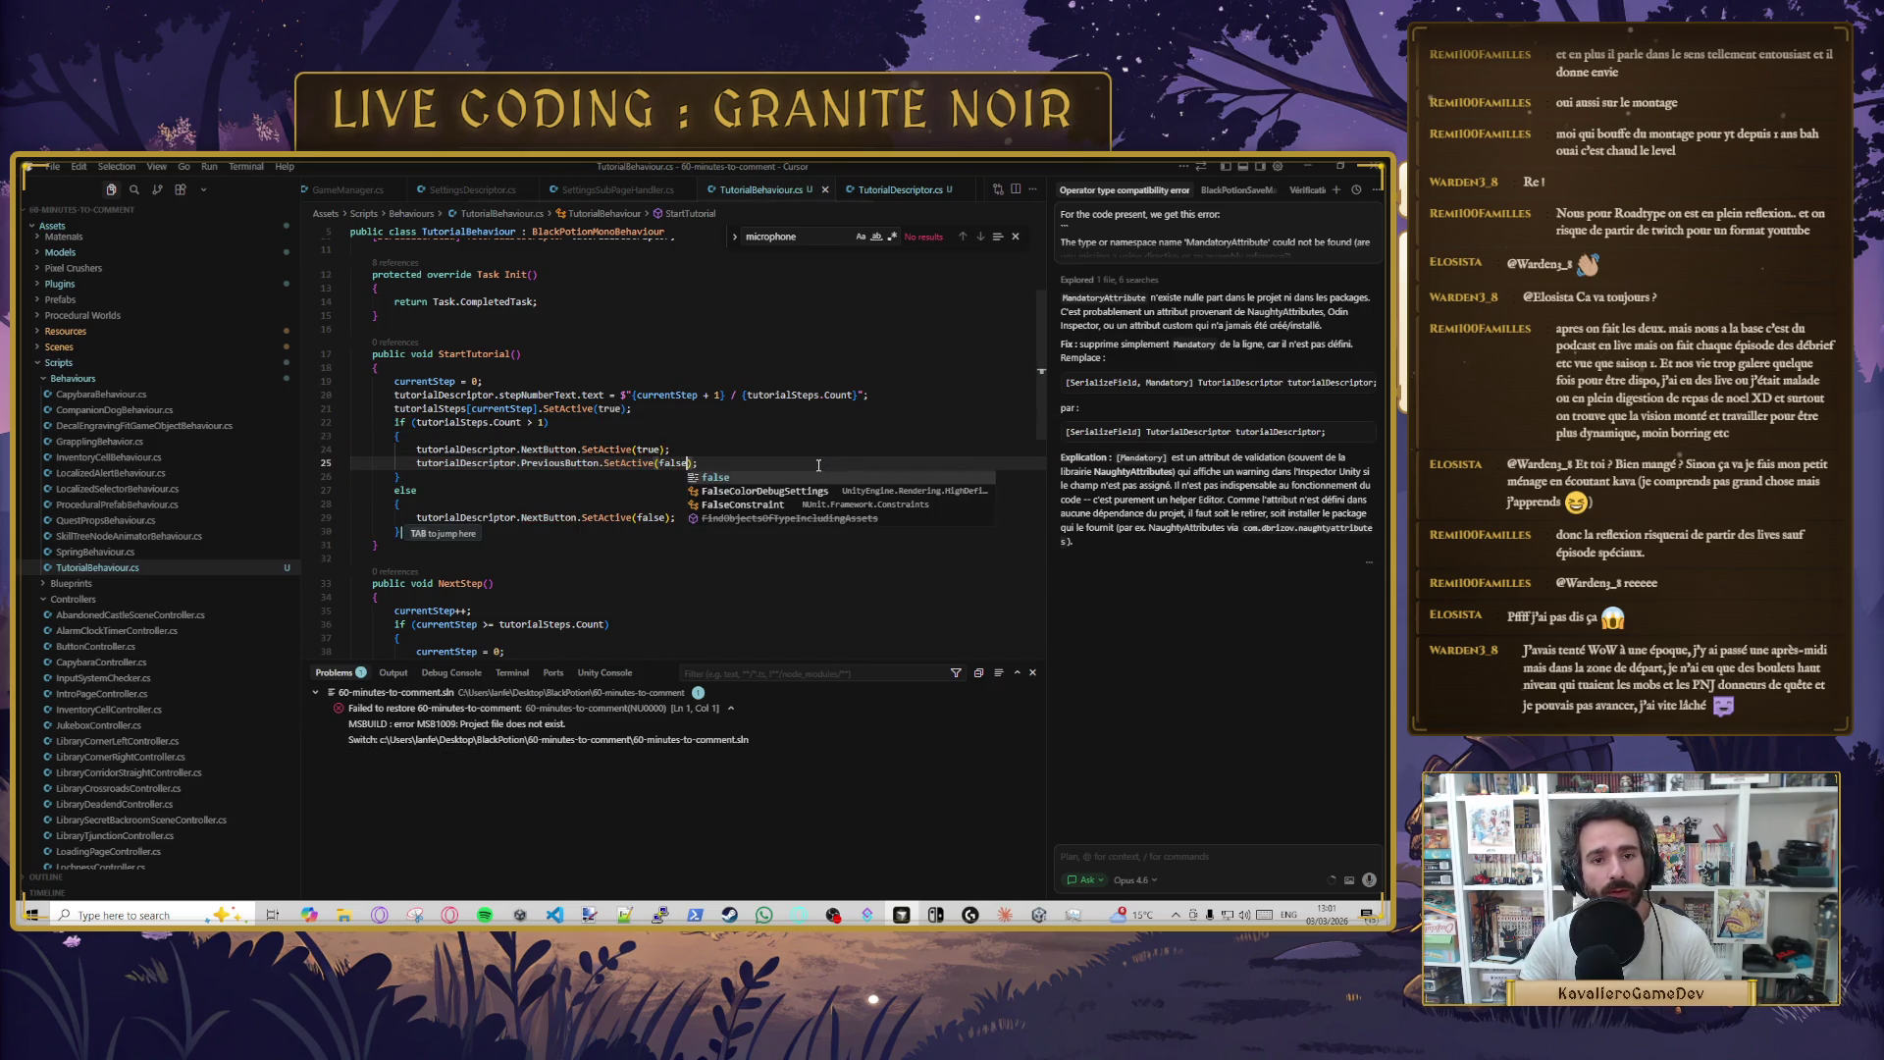
key("Escape")
key("Up")
key("Down")
key("ctrl+shift+k")
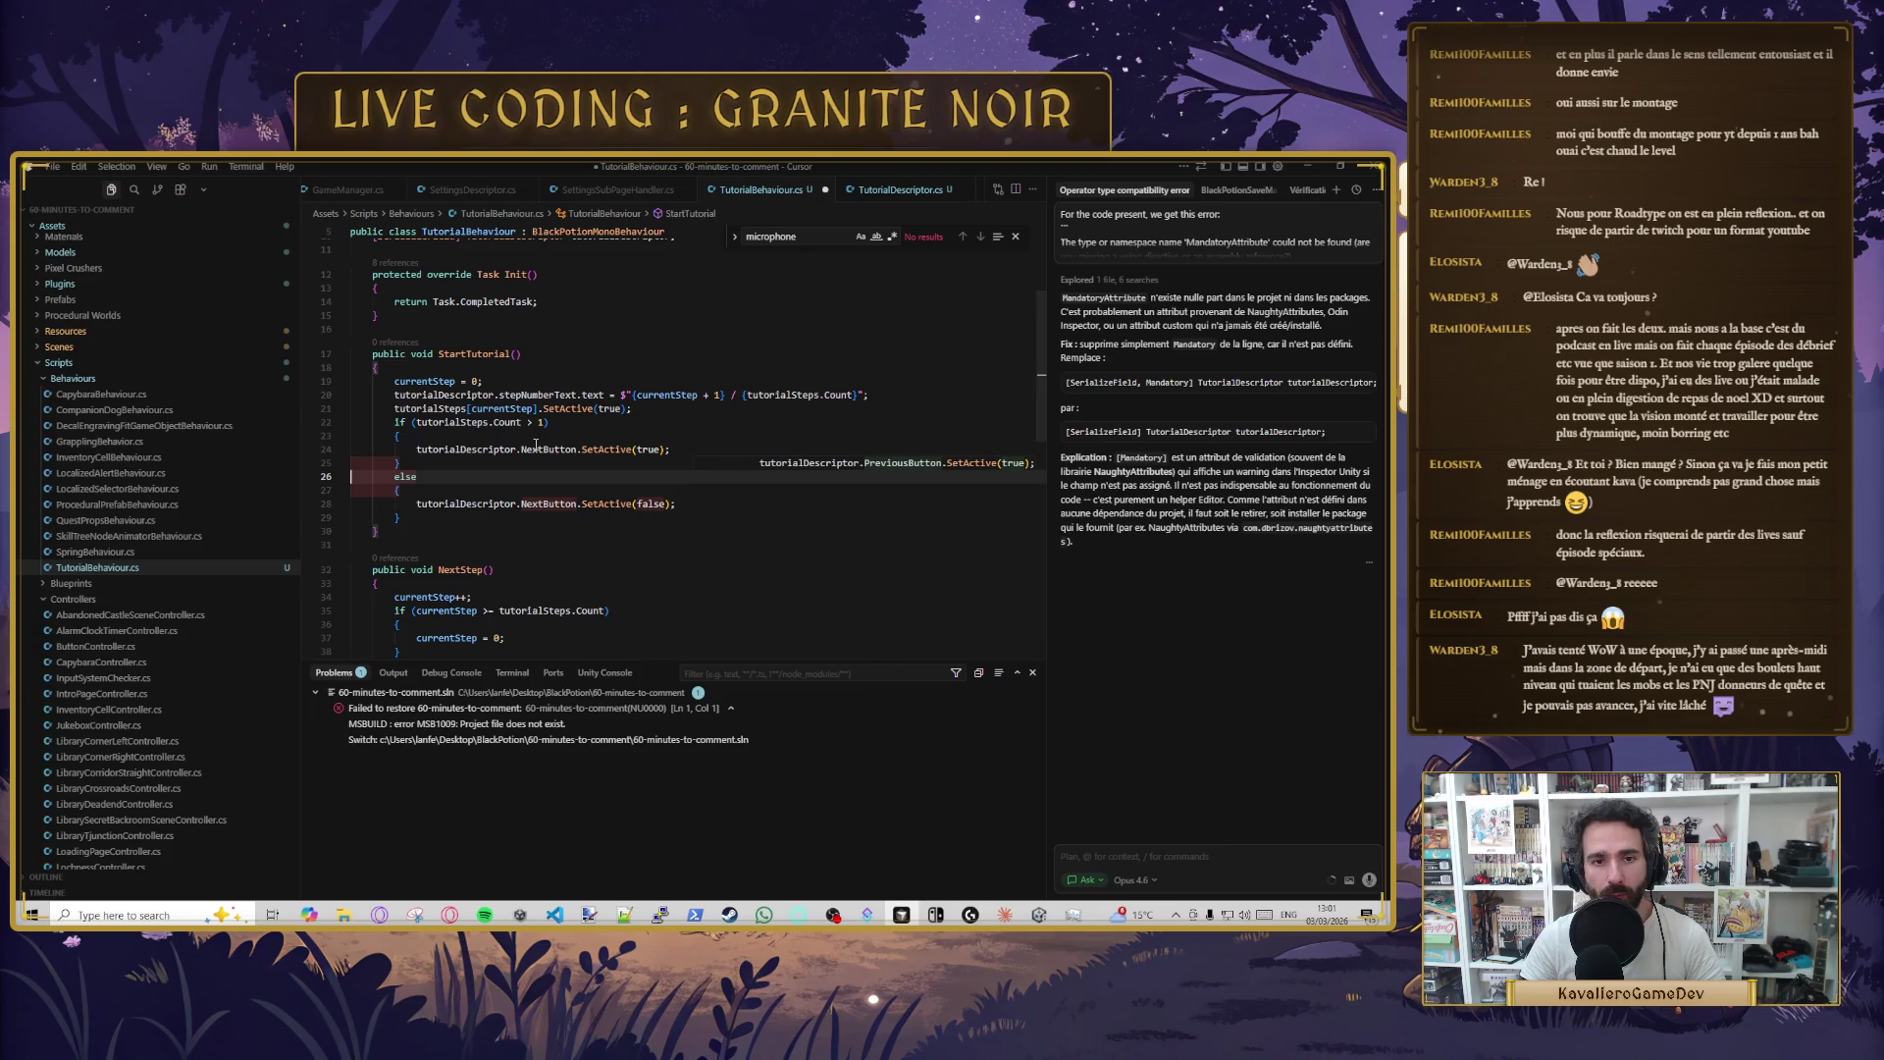
- Move the tutorialSteps.Count > 1 condition into NextButton.SetActive in place of true
key("Up")
key("Up")
key("Up")
left_click(534, 489)
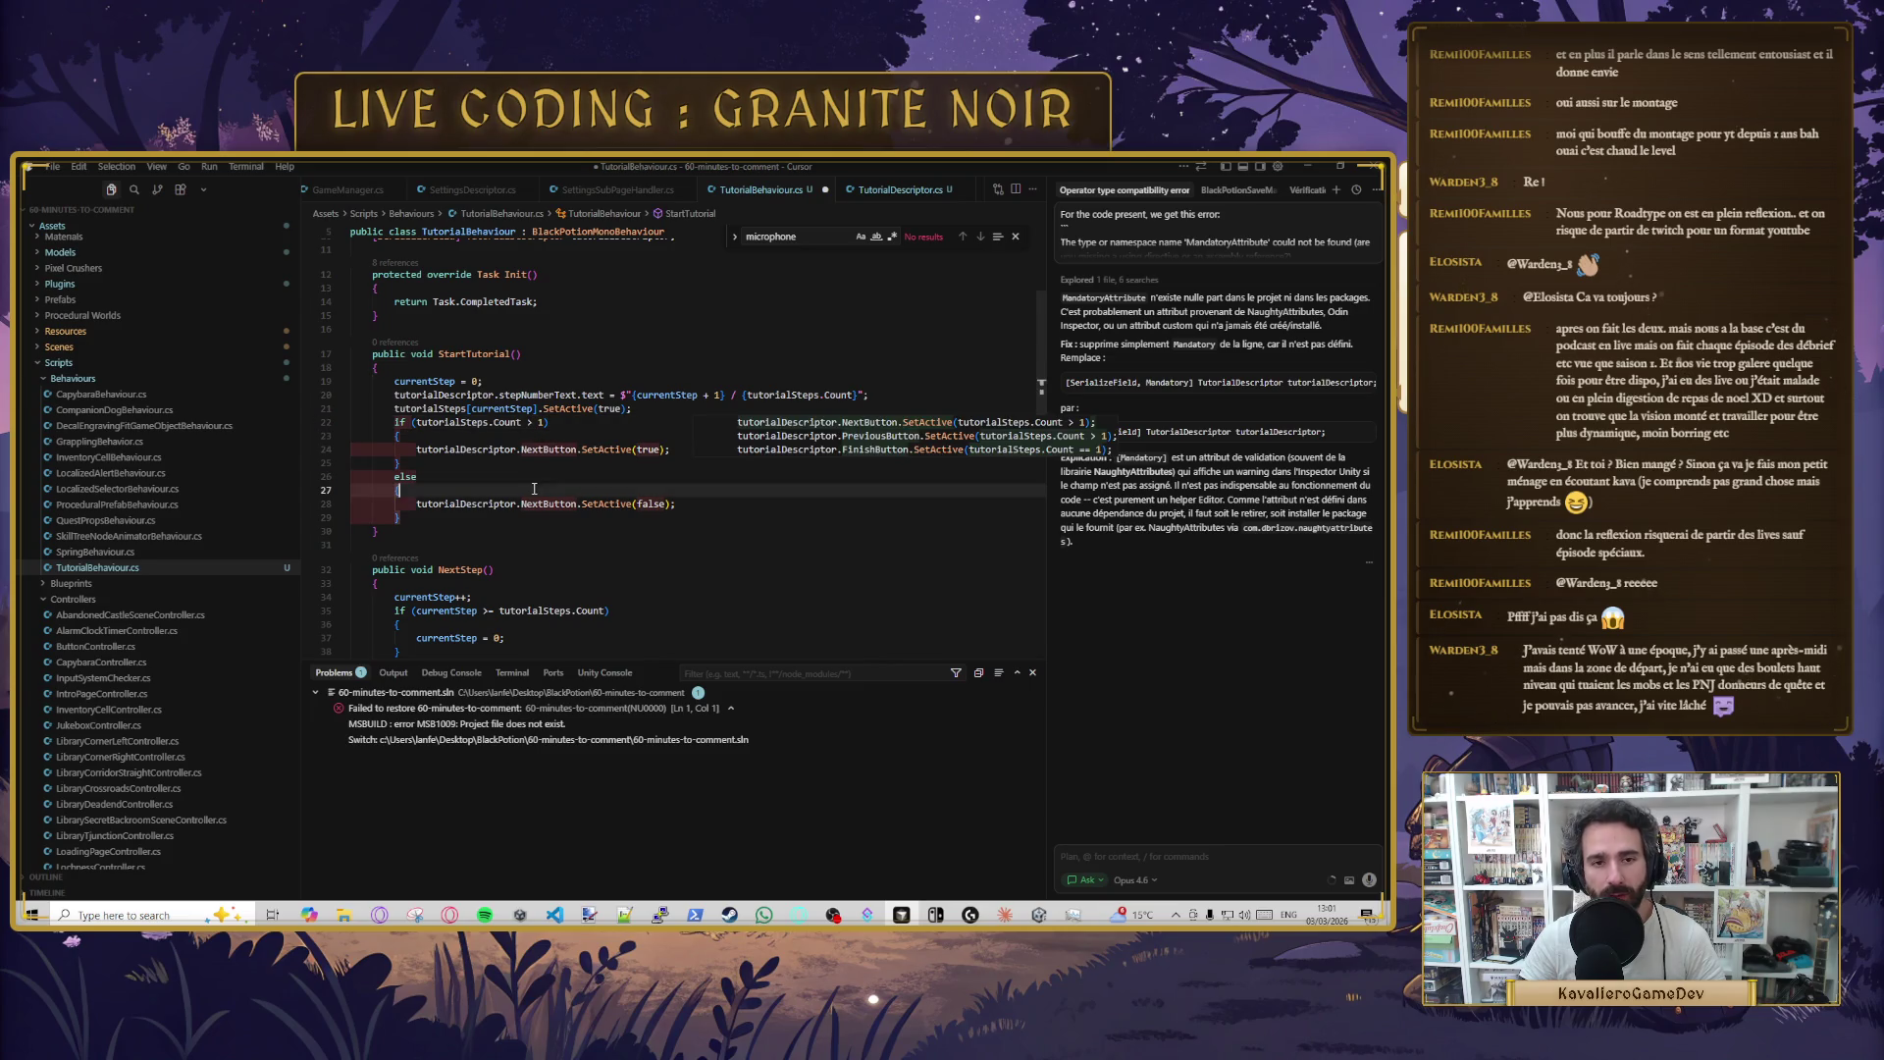
left_click(577, 504)
left_click(691, 507)
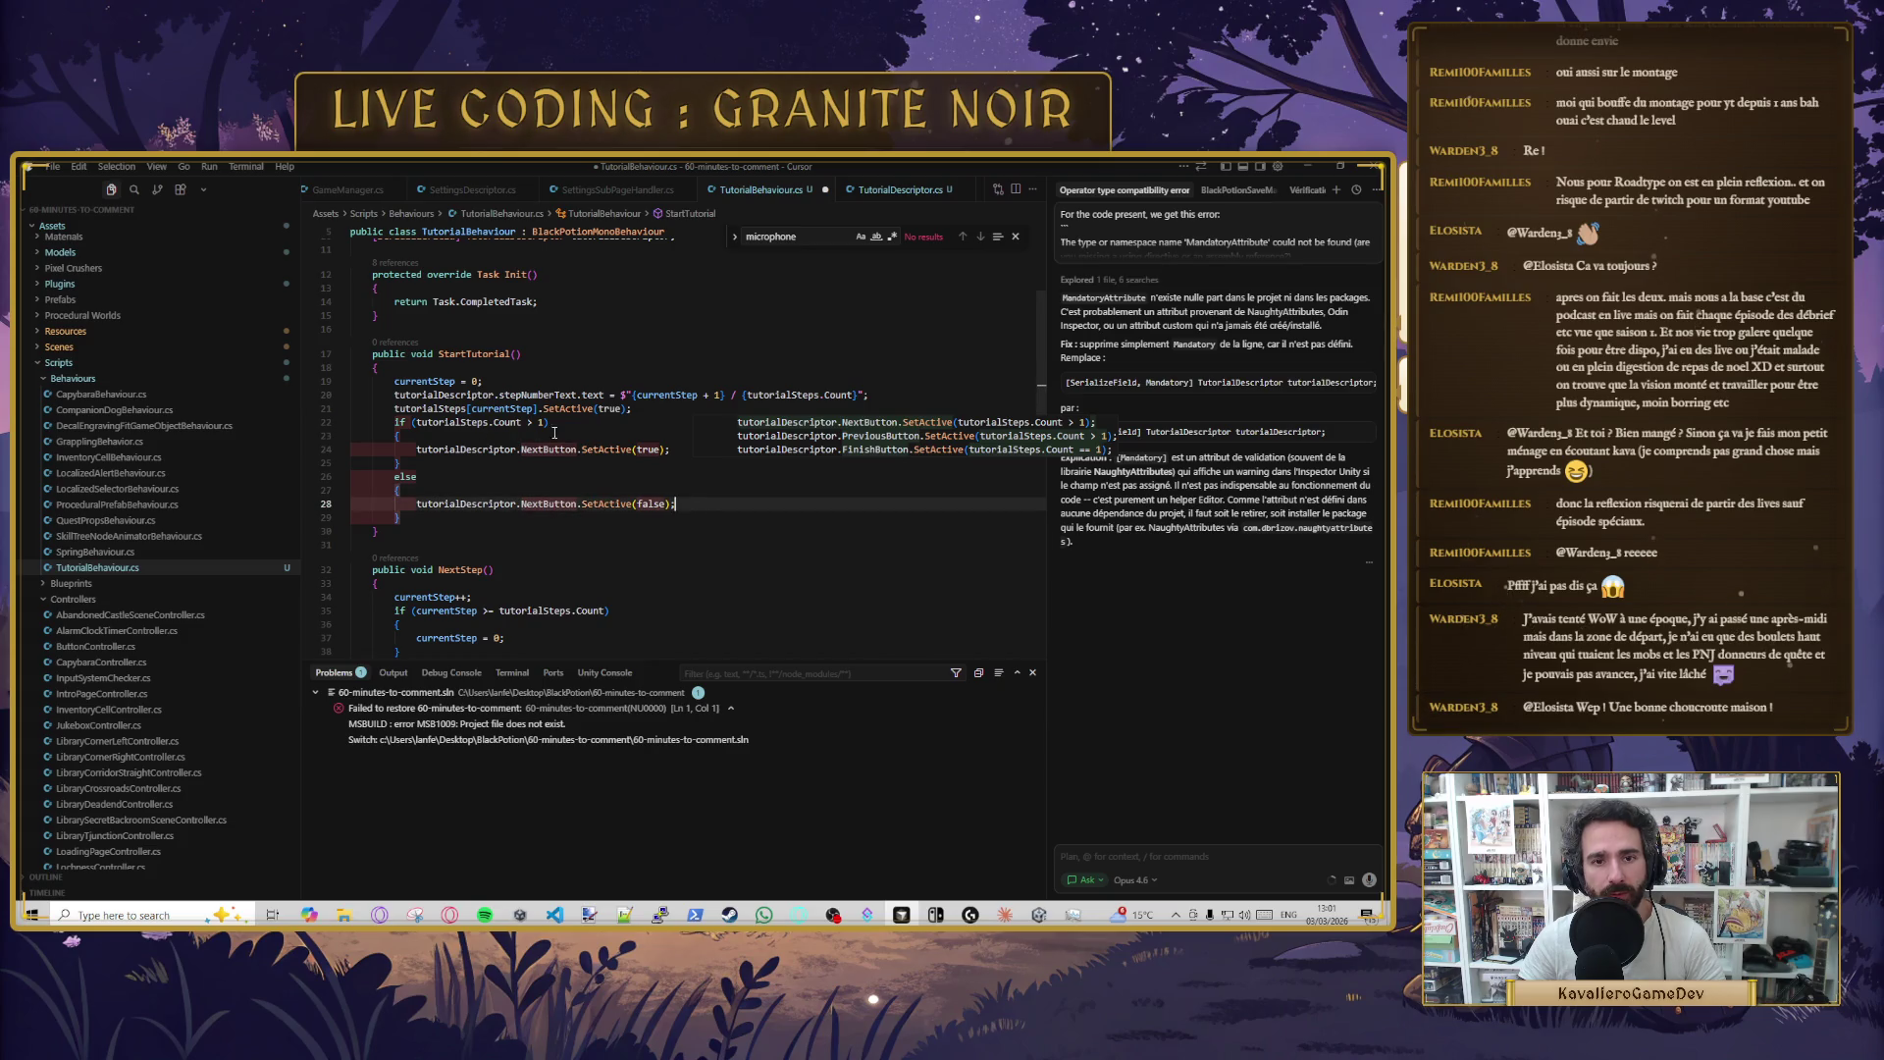
left_click_drag(420, 423, 547, 423)
key("ctrl+c")
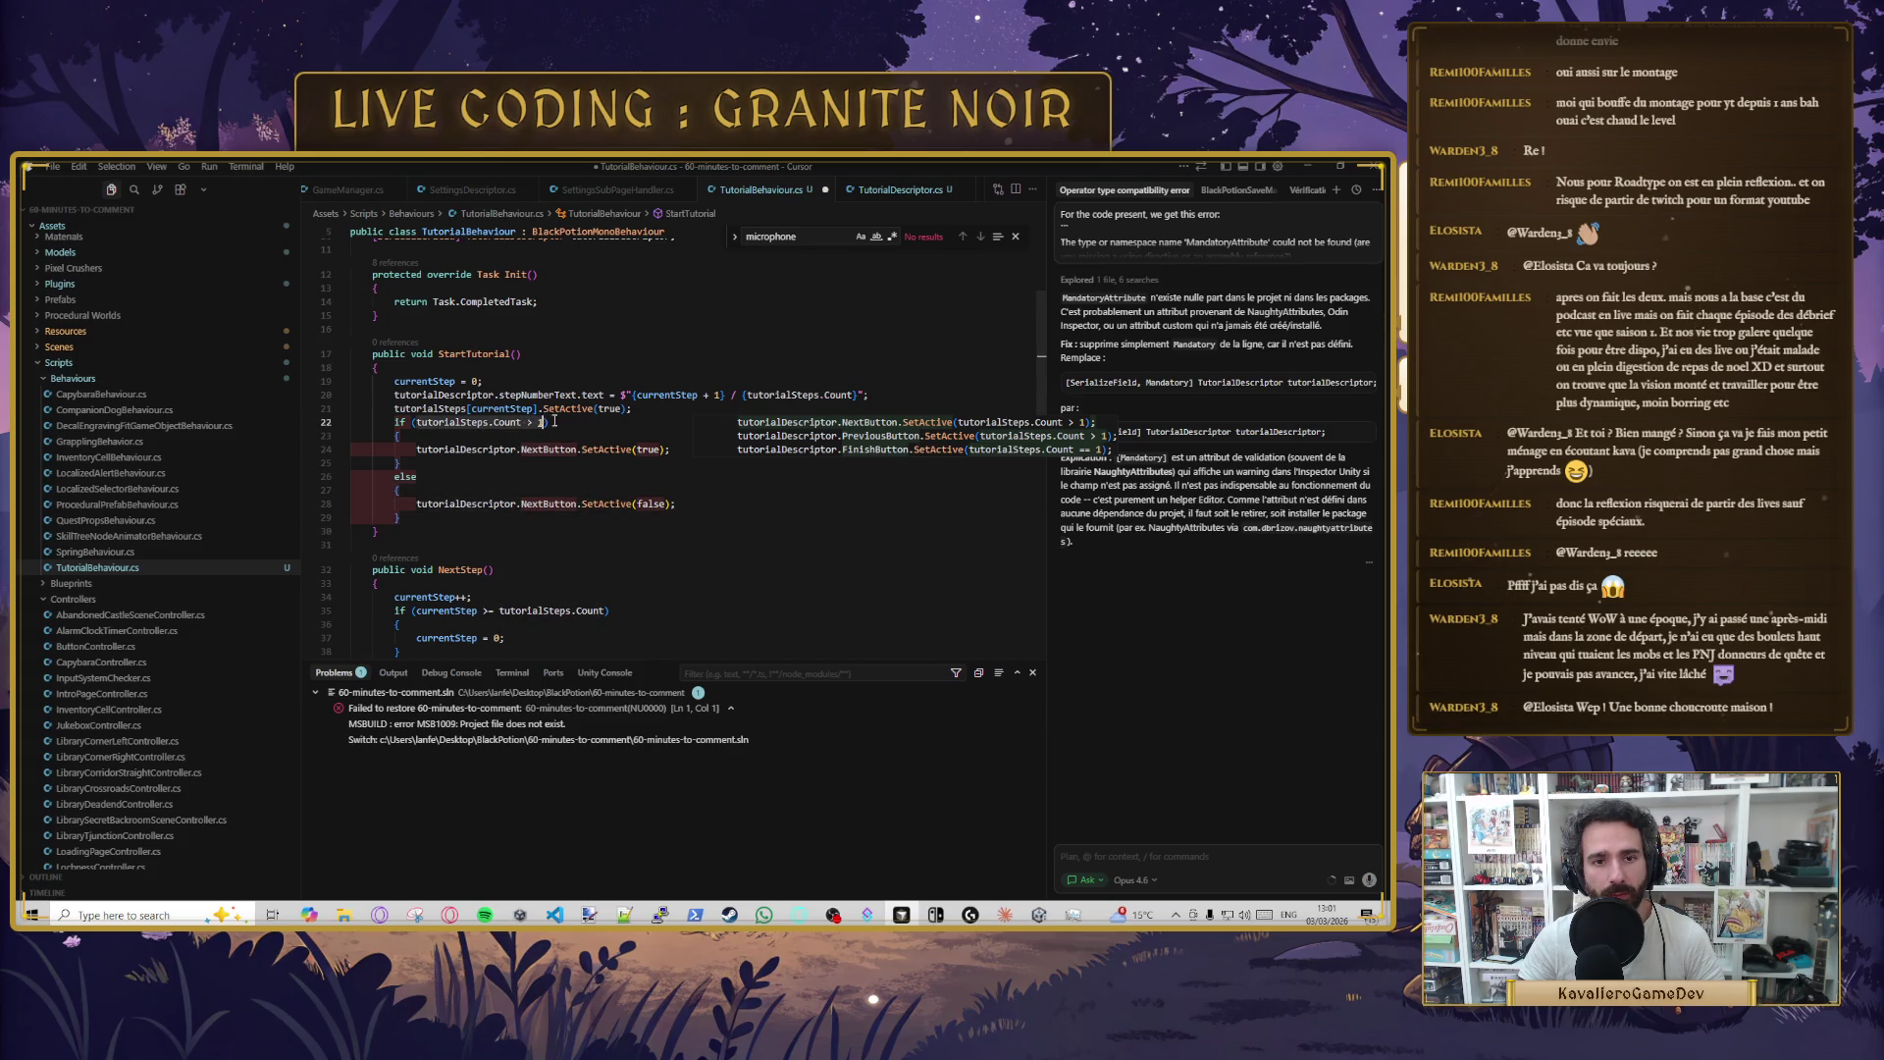
key("BackSpace")
double_click(649, 449)
key("ctrl+v")
- Delete the emptied if line, its braces and the else block
mouse_move(351, 422)
left_mouse_down()
mouse_move(403, 436)
mouse_move(354, 450)
left_mouse_up()
key("BackSpace")
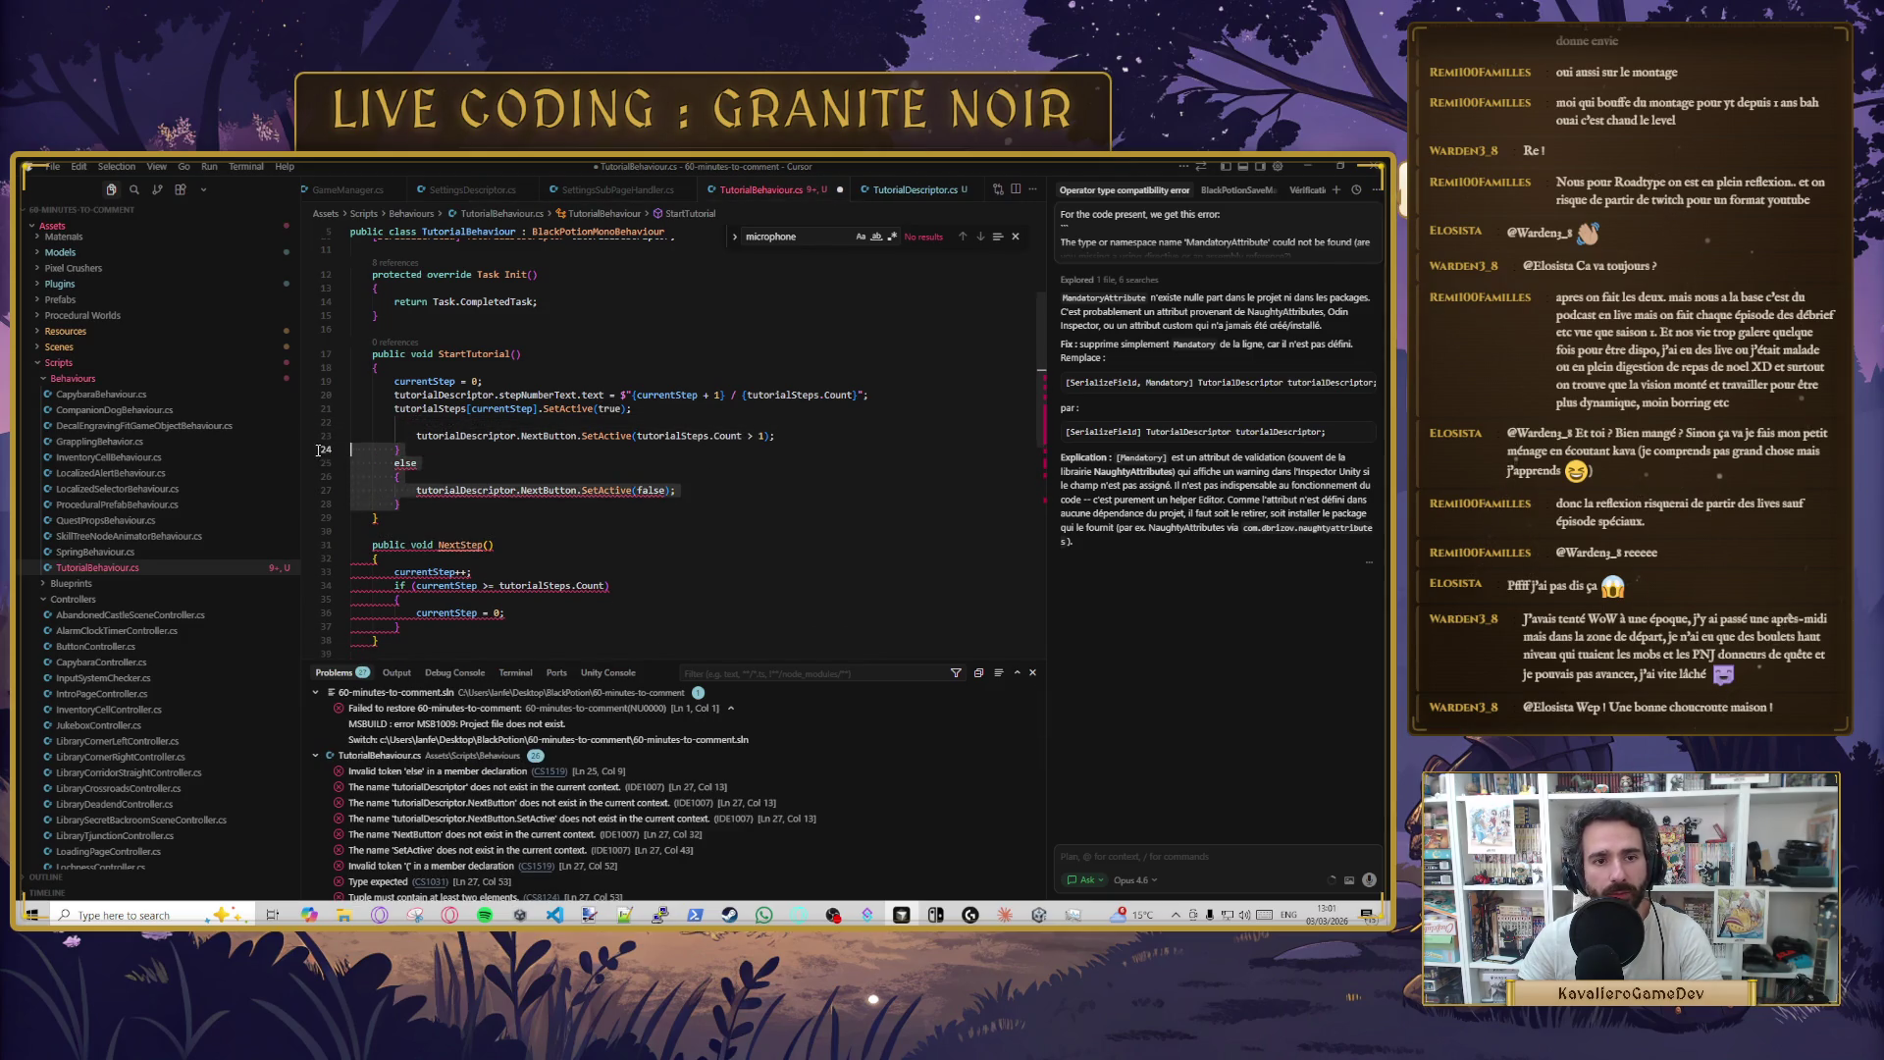
key("BackSpace")
key("shift+Tab")
key("Delete")
- Add PreviousButton and FinishButton calls, FinishButton using tutorialSteps.Count > 1, and save
left_click(652, 443)
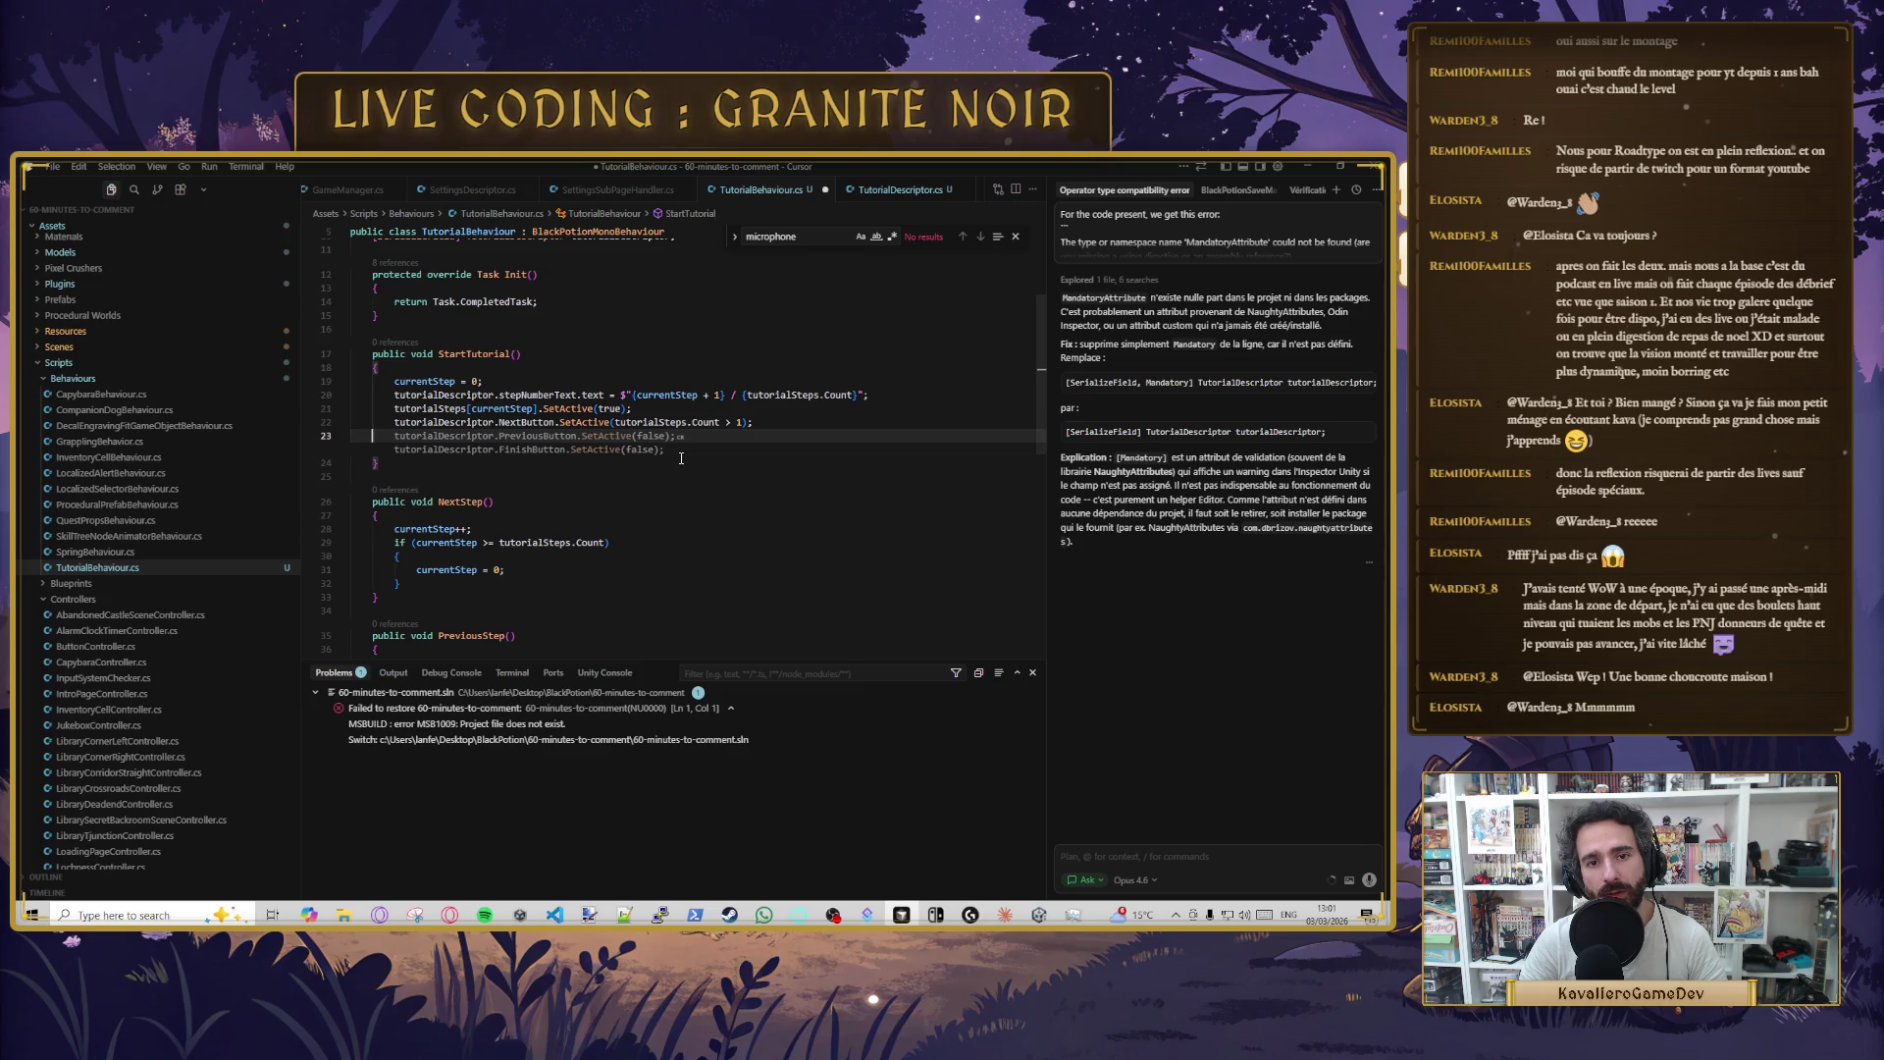
key("Tab")
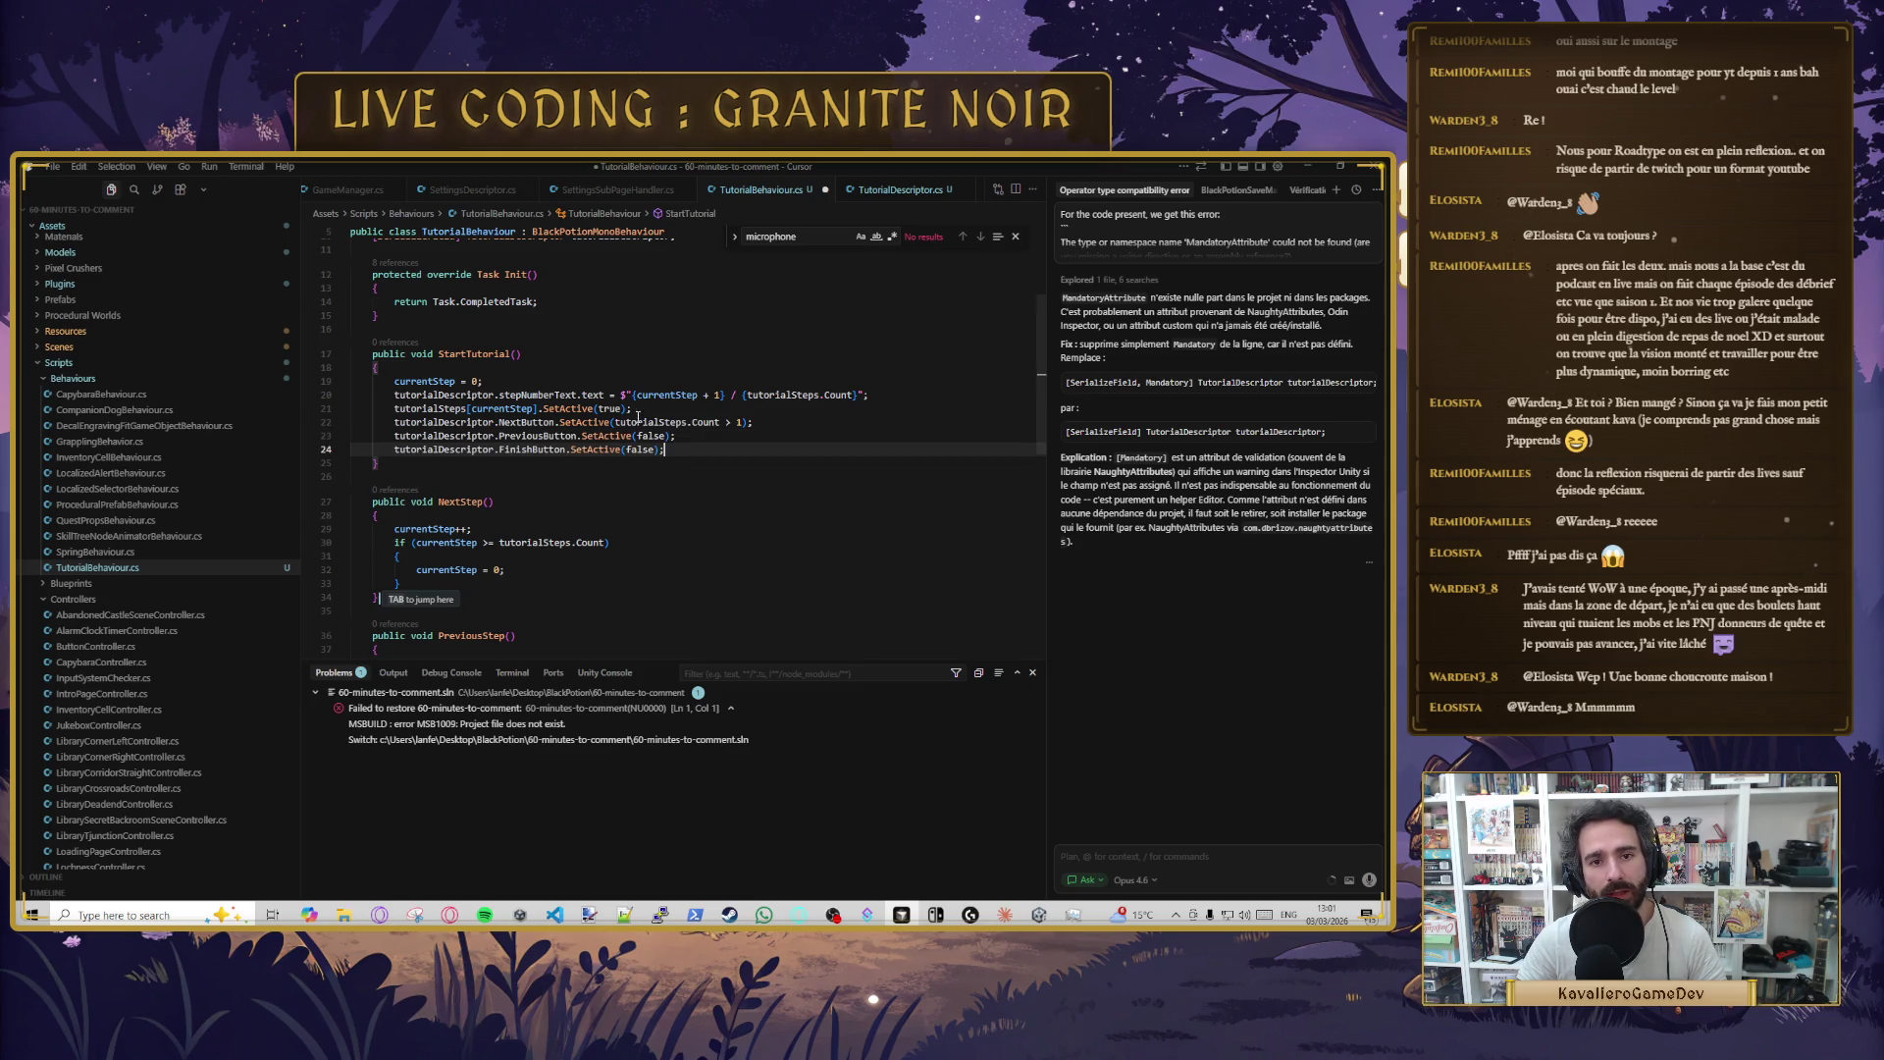
left_click_drag(615, 421, 743, 422)
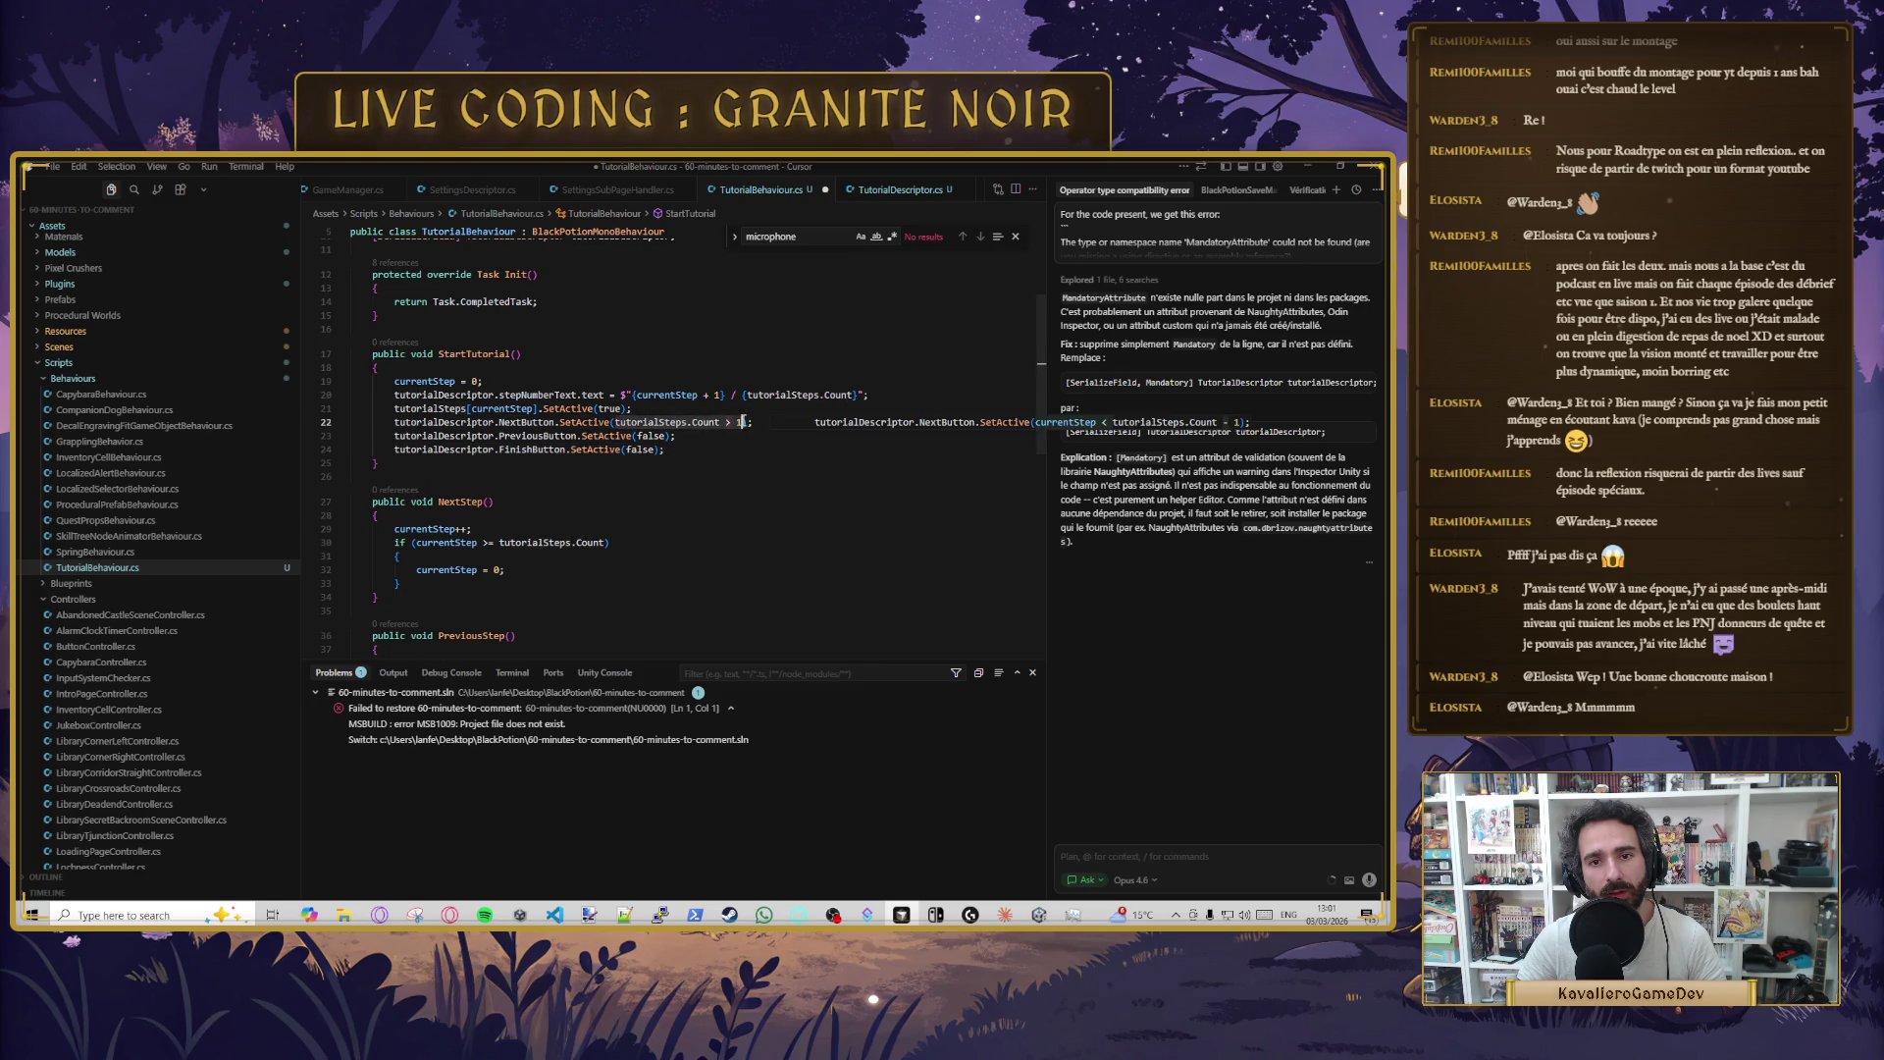
left_click(774, 438)
key("Tab")
key("ctrl+s")
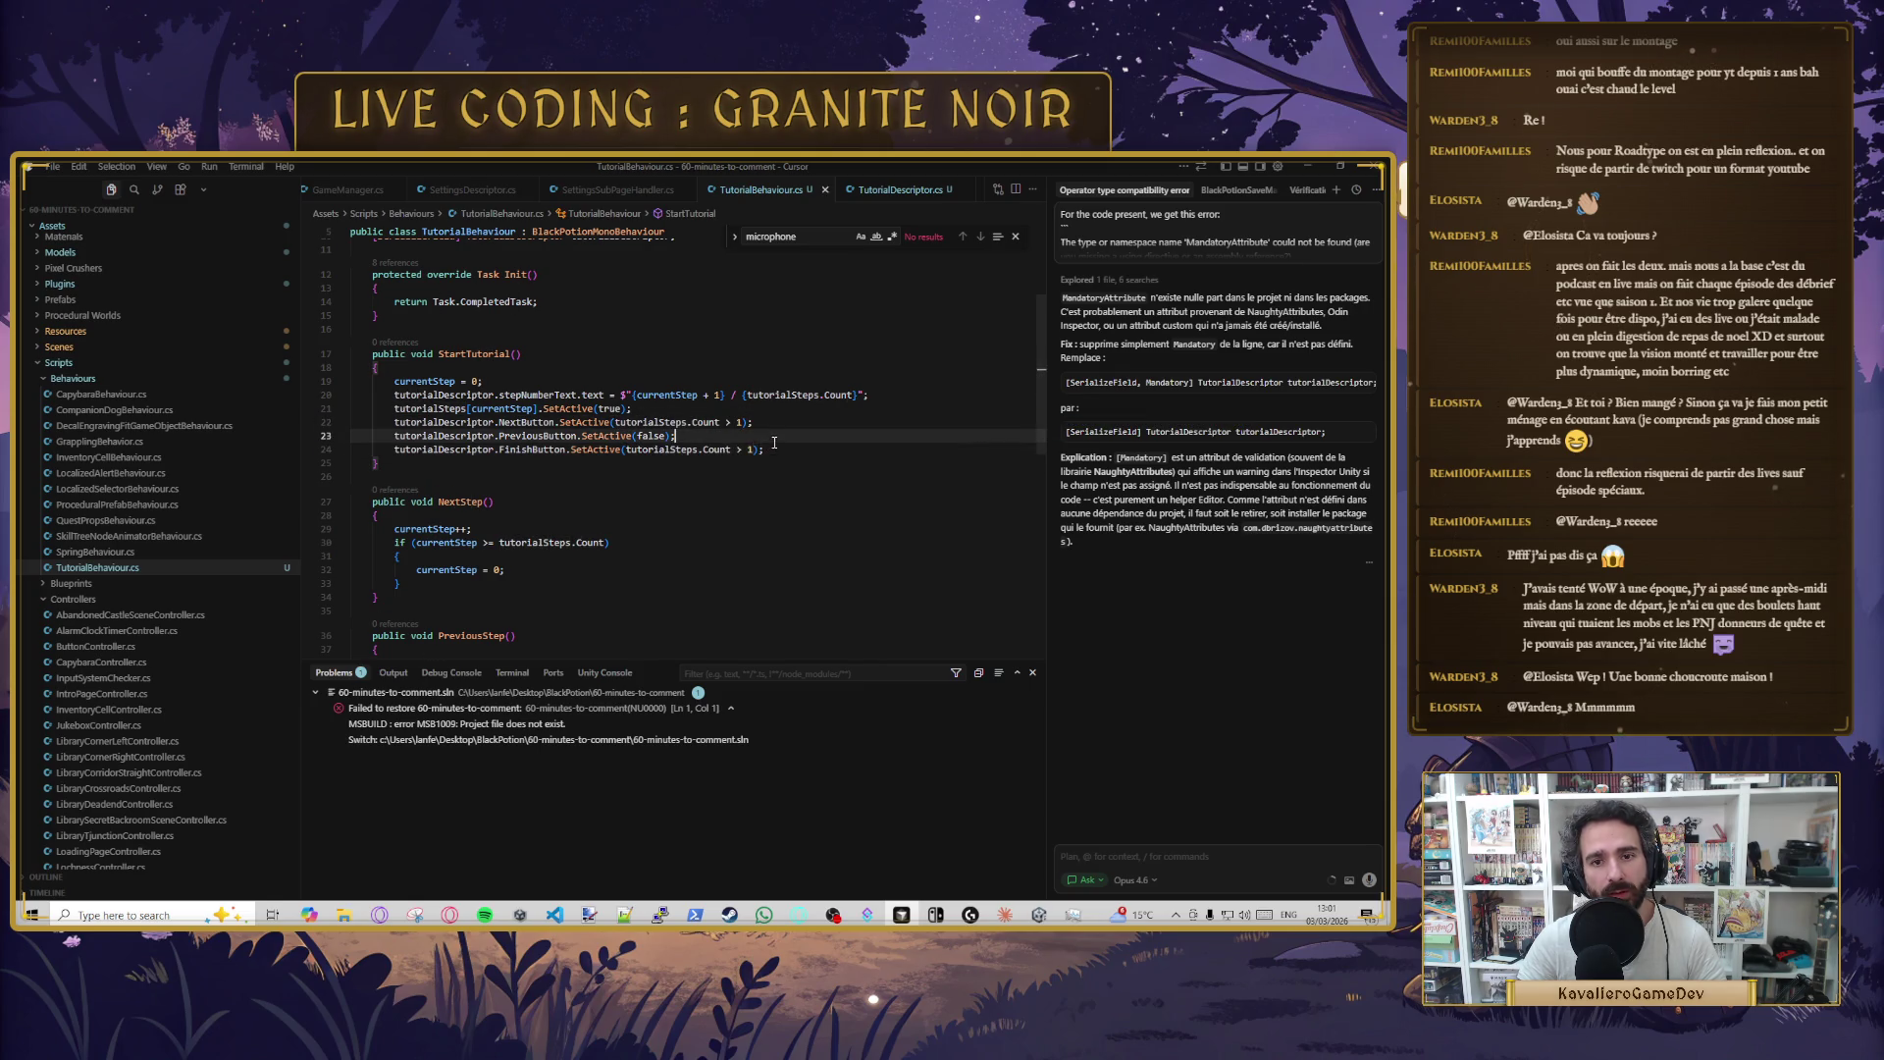
left_click(658, 409)
key("Return")
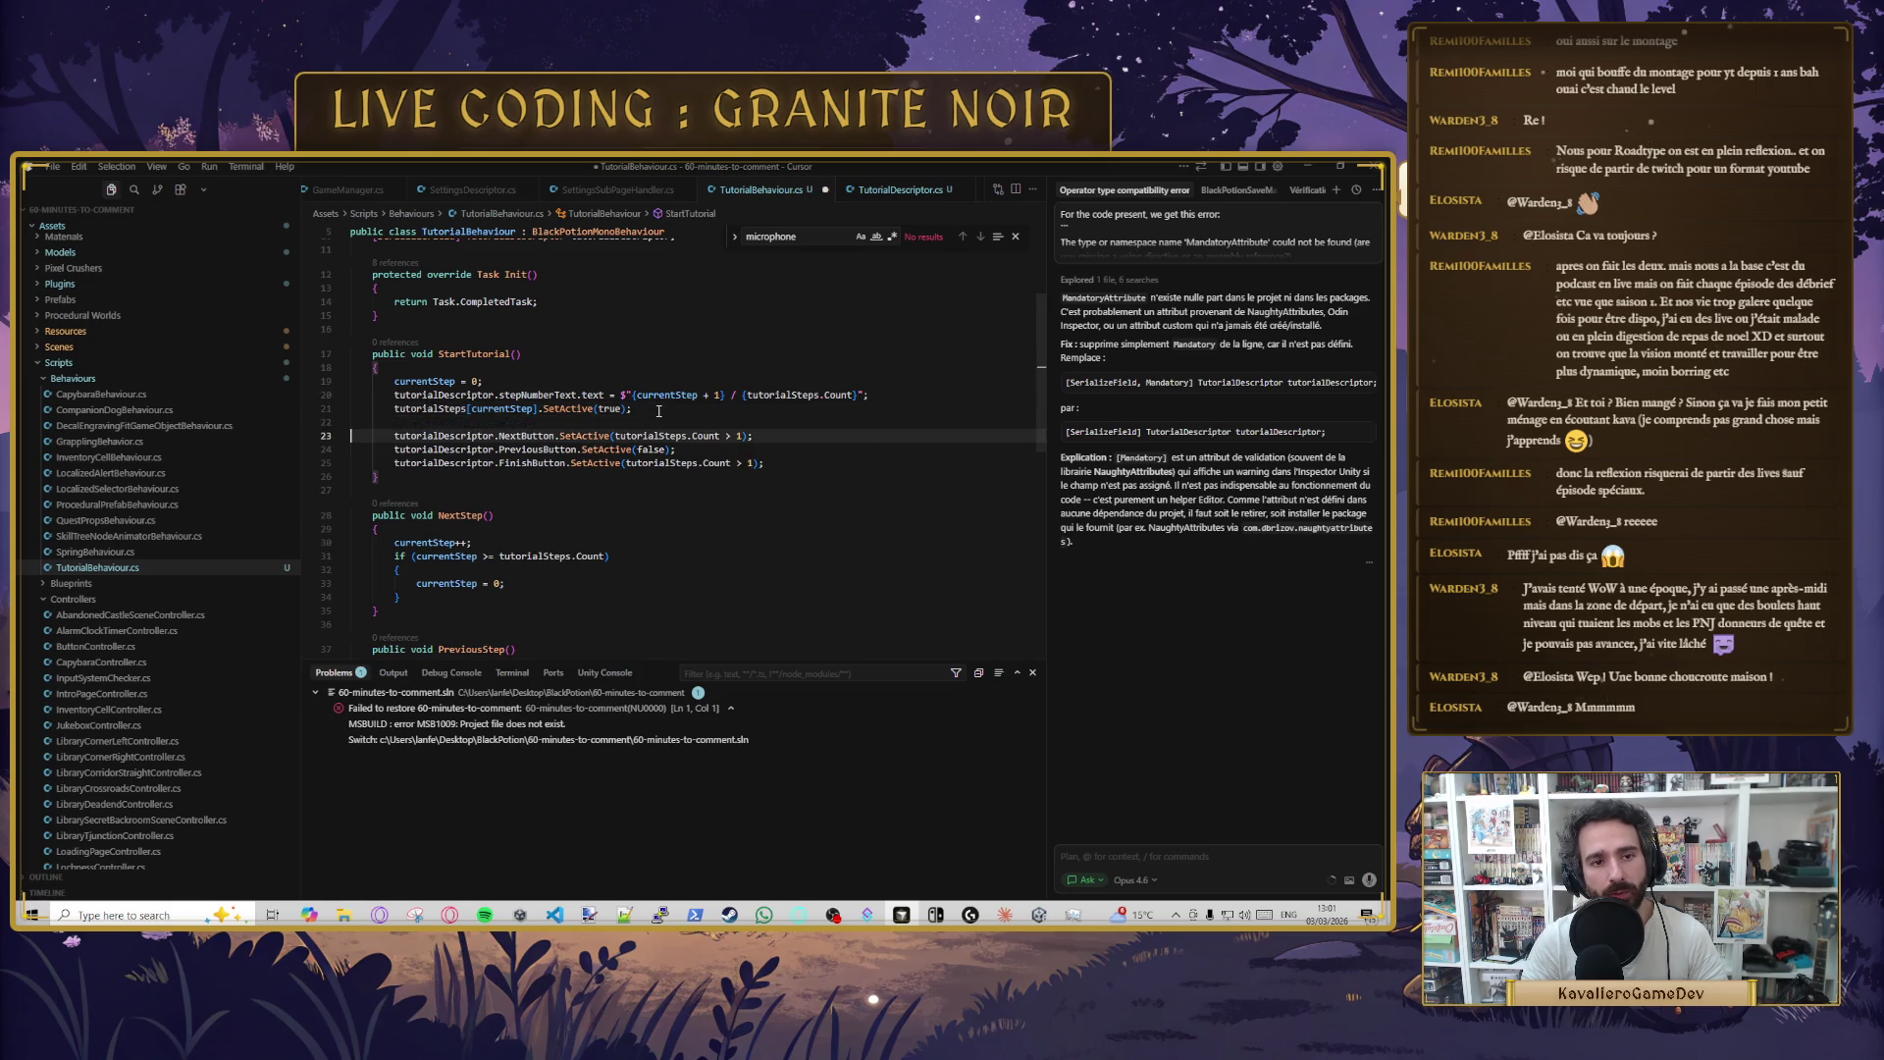
- Declare 'bool hasNextStep = tutorialSteps.Count > 1;' in StartTutorial and save
key("alt+Up")
key("alt+Up")
type("bool ")
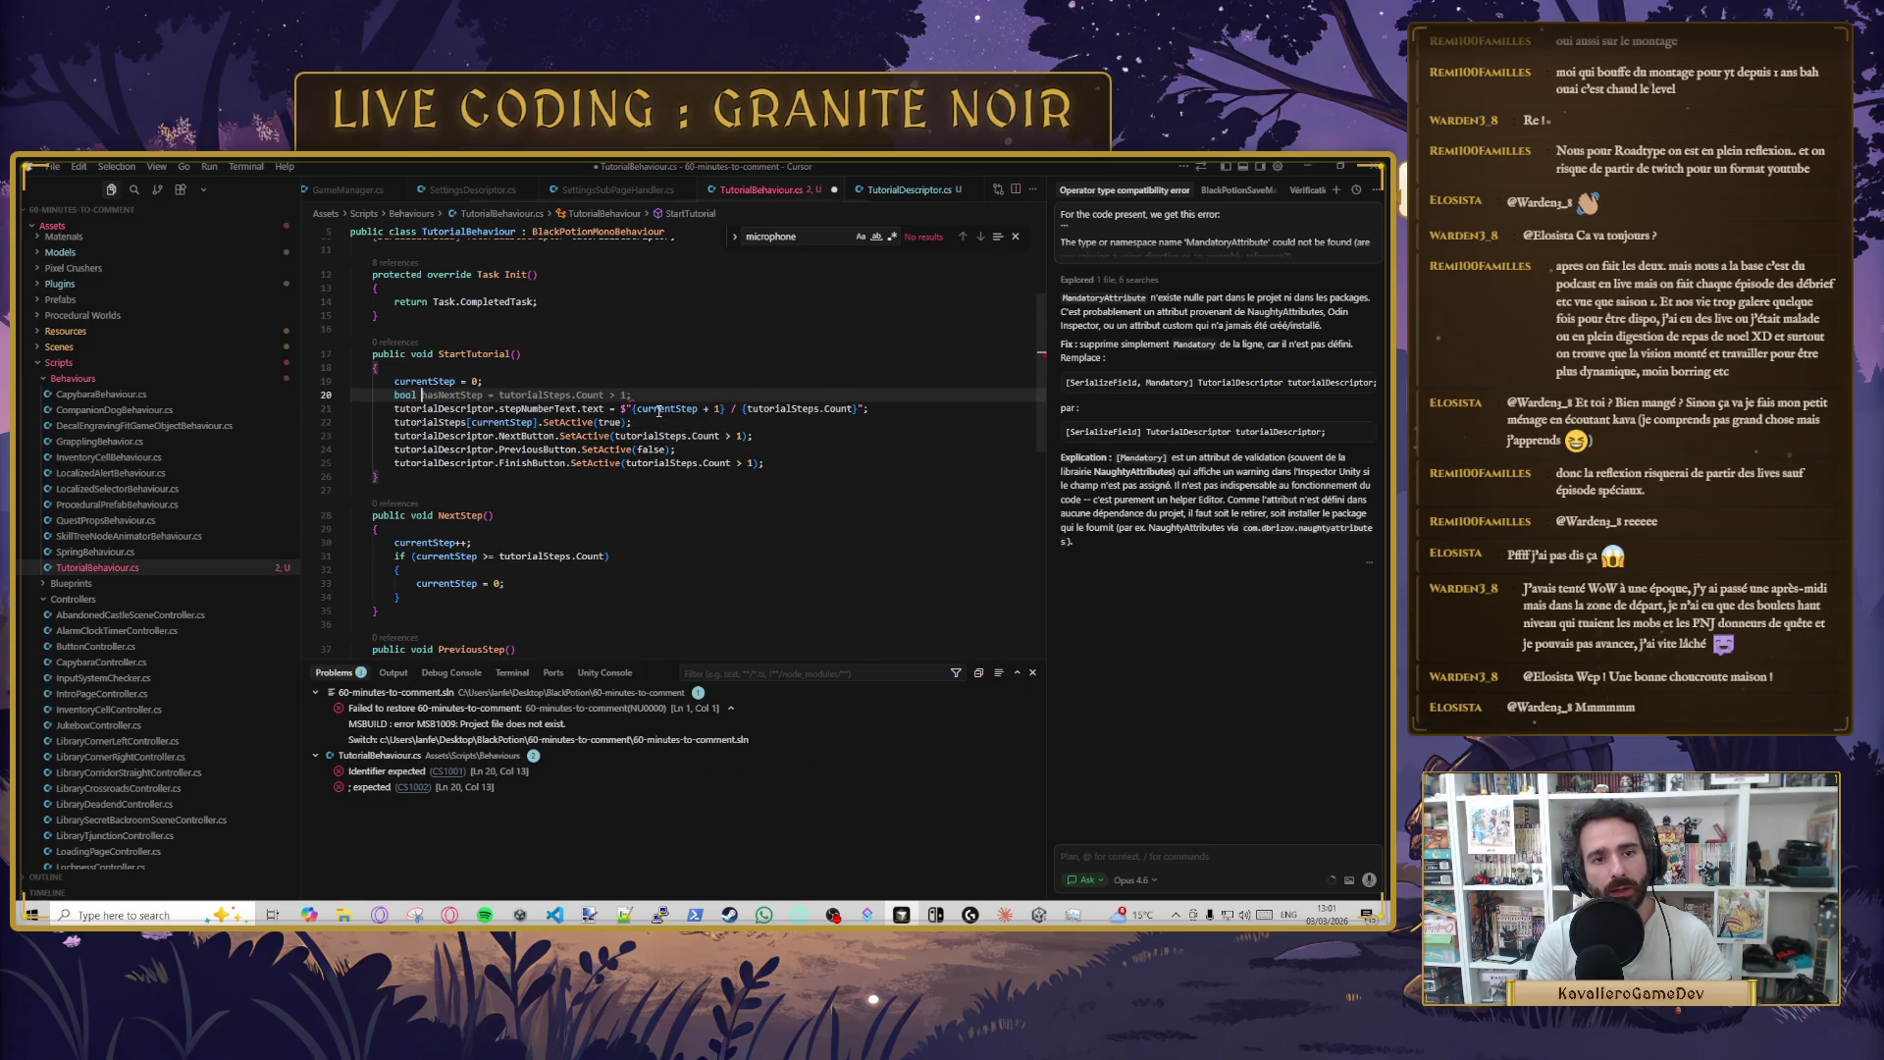
type("has")
key("Tab")
key("ctrl+s")
- Use hasNextStep as the SetActive condition for NextButton and FinishButton
double_click(455, 393)
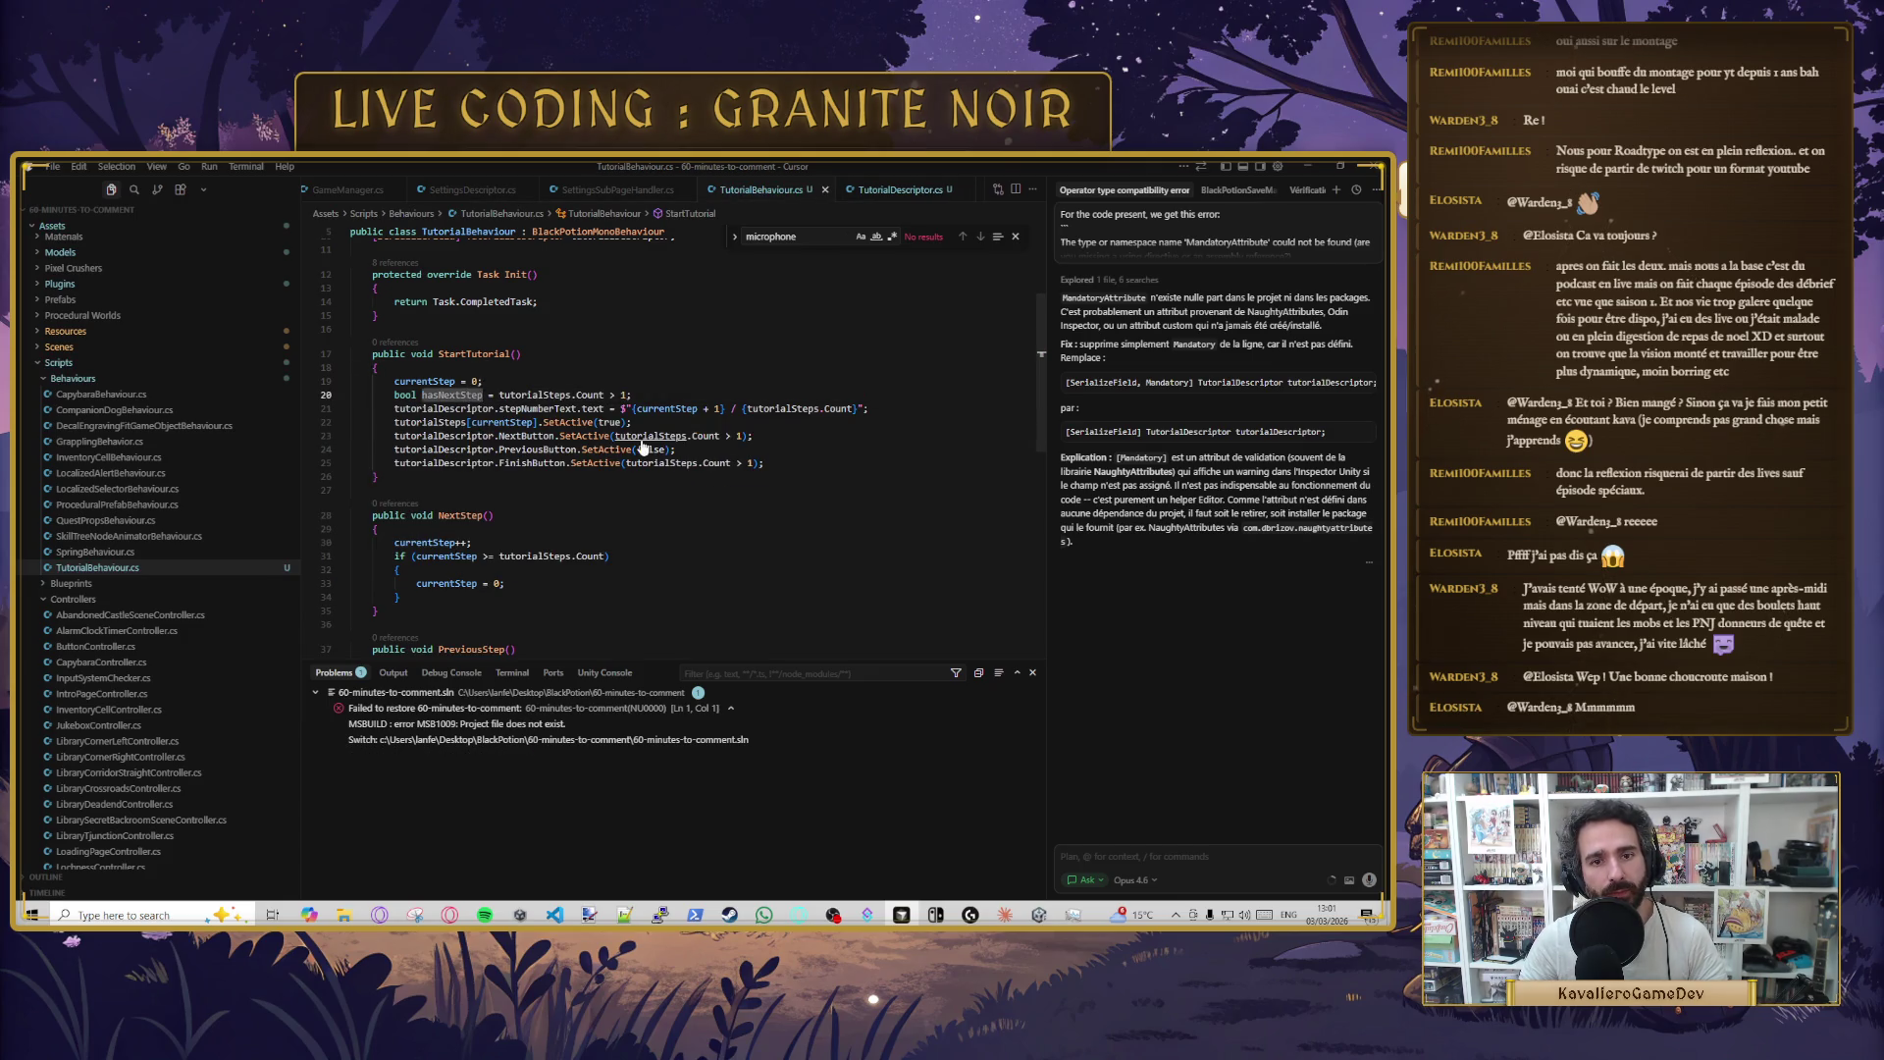
mouse_move(614, 436)
left_mouse_down()
mouse_move(726, 435)
mouse_move(697, 465)
mouse_move(752, 463)
left_mouse_up()
key("Tab")
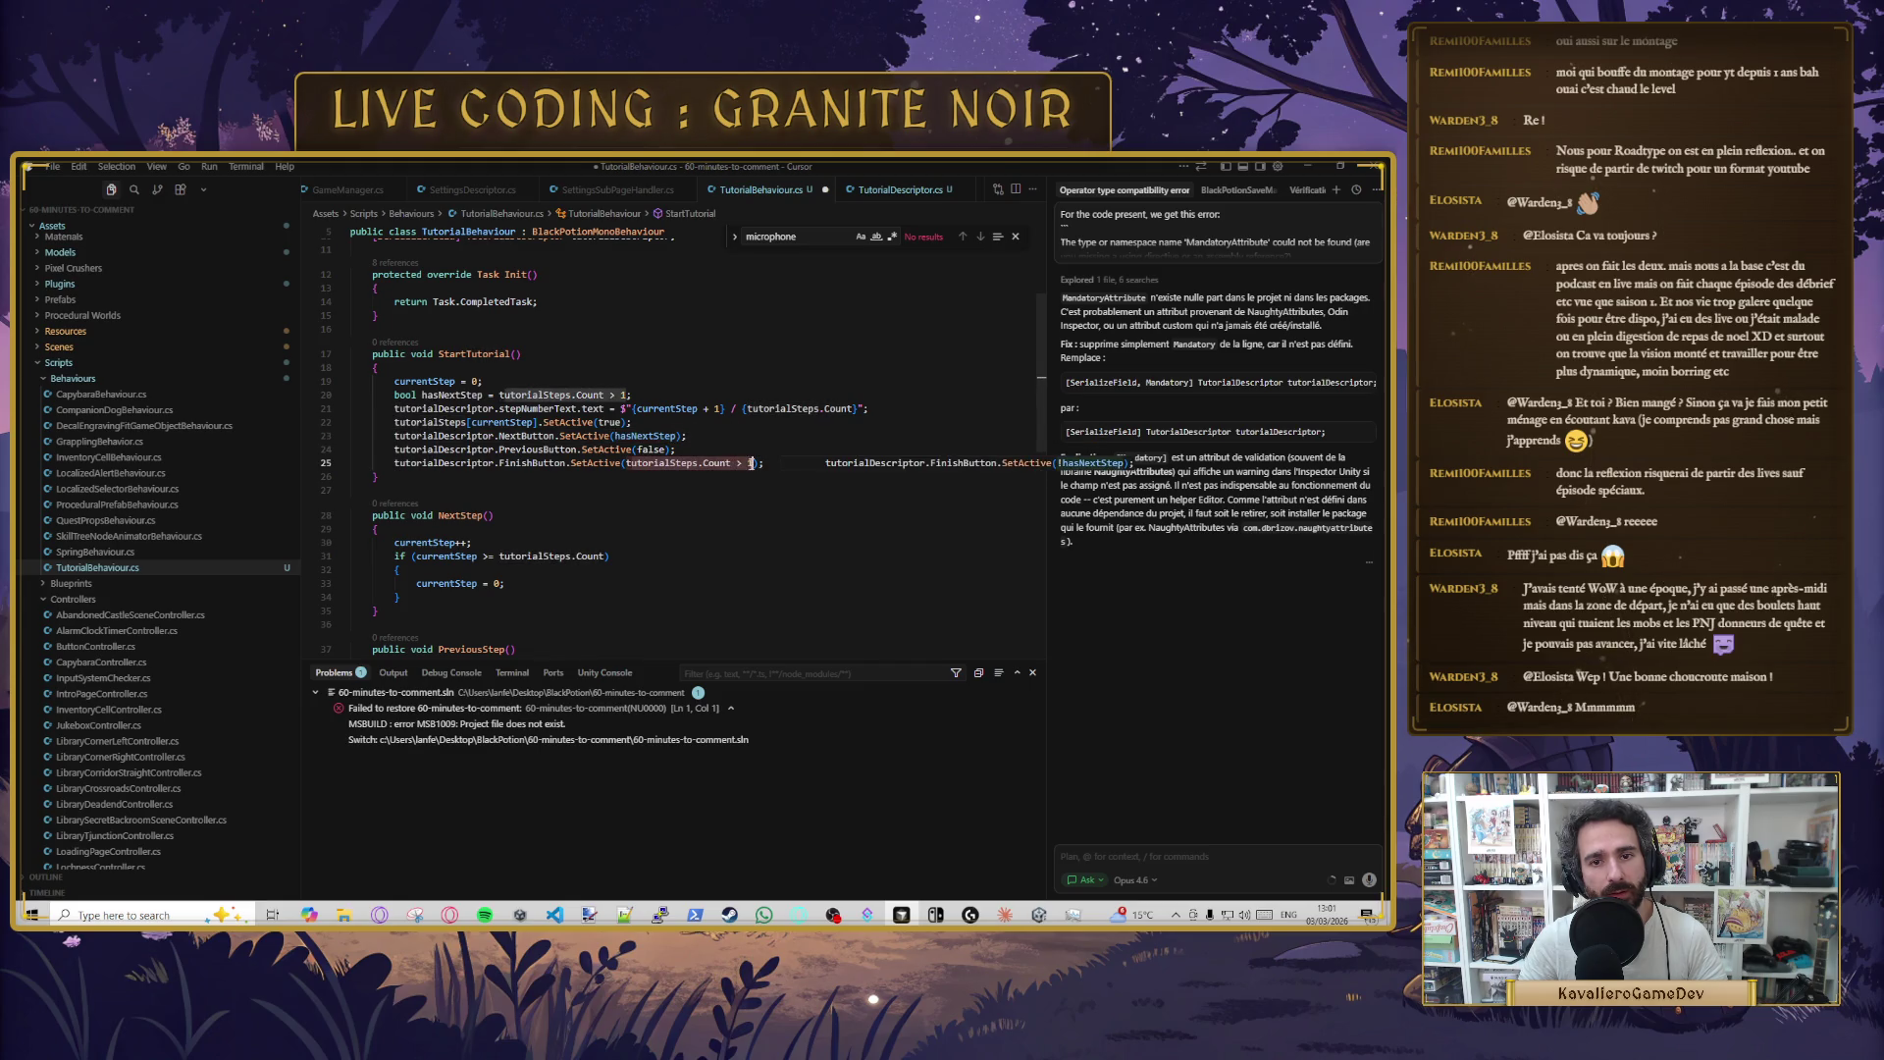
type("hasNextStep")
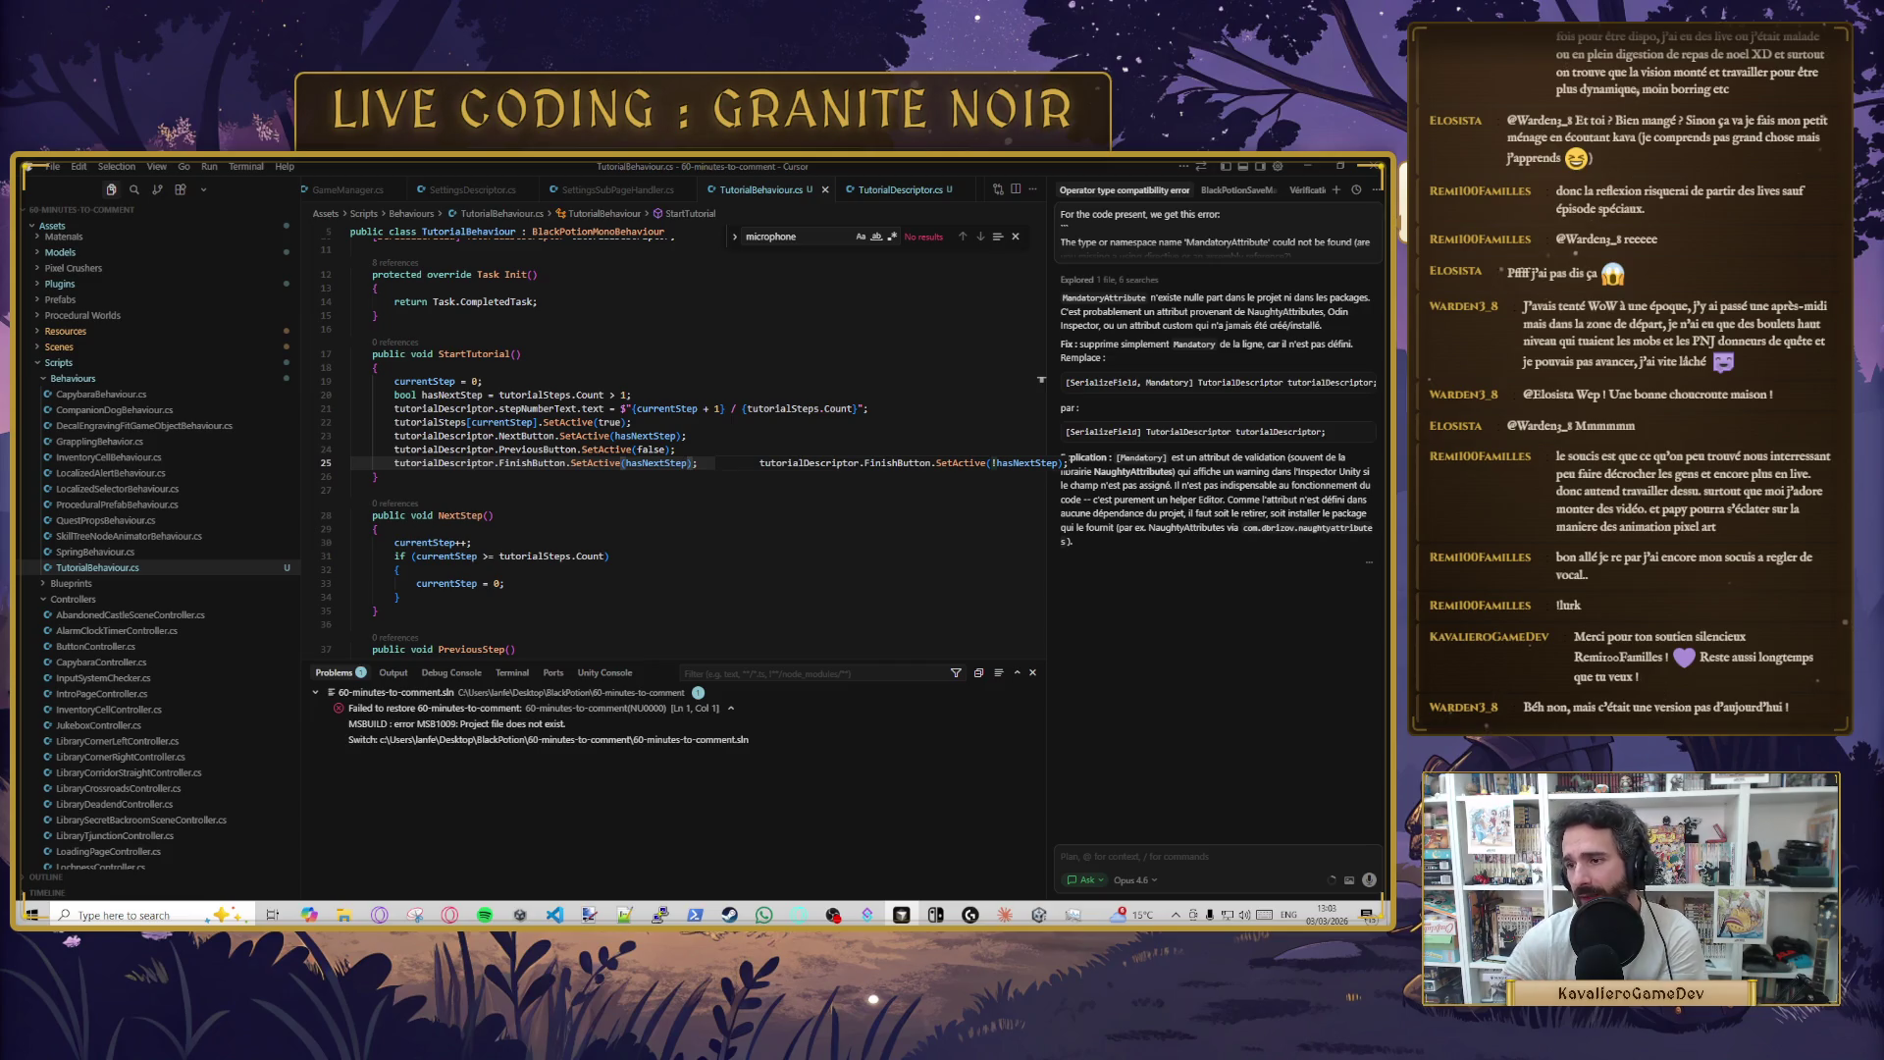
key("alt+Tab")
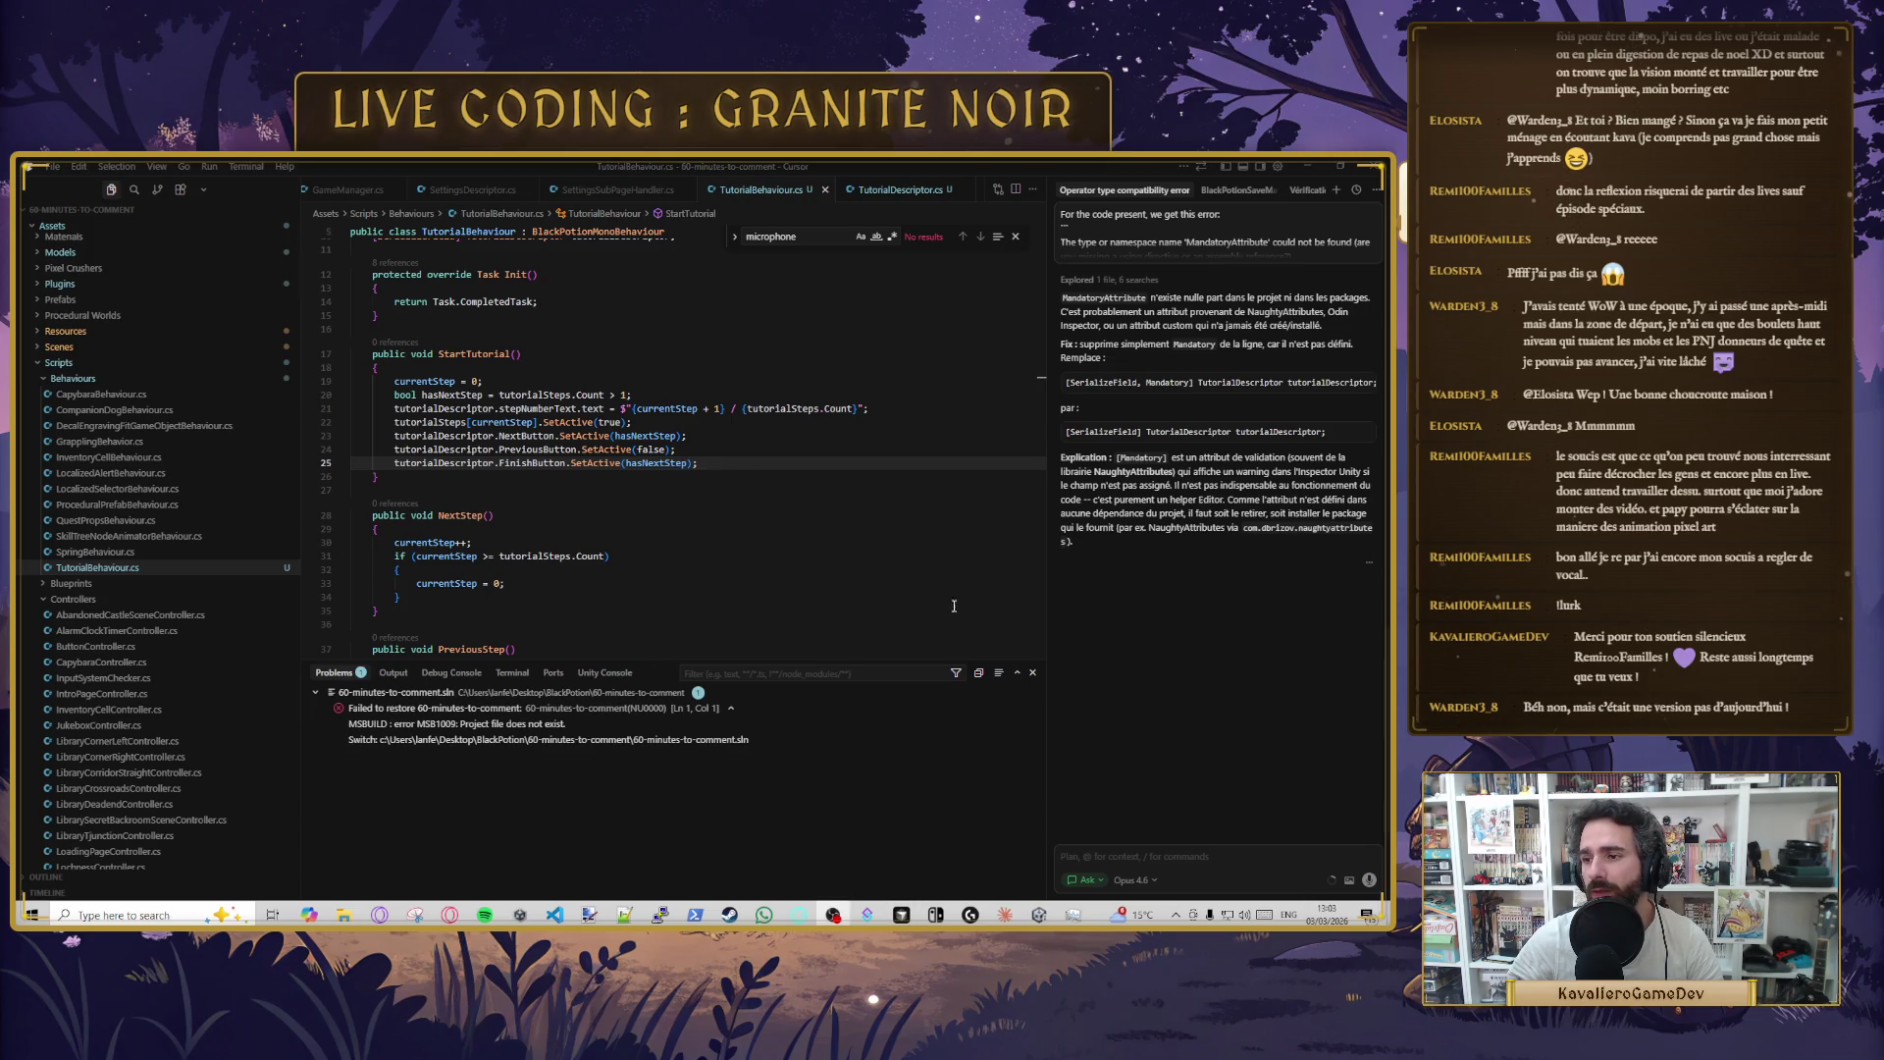
- Open a new line after StartTutorial's closing brace for a new method
left_click(504, 496)
left_click(741, 450)
key("Up")
key("Up")
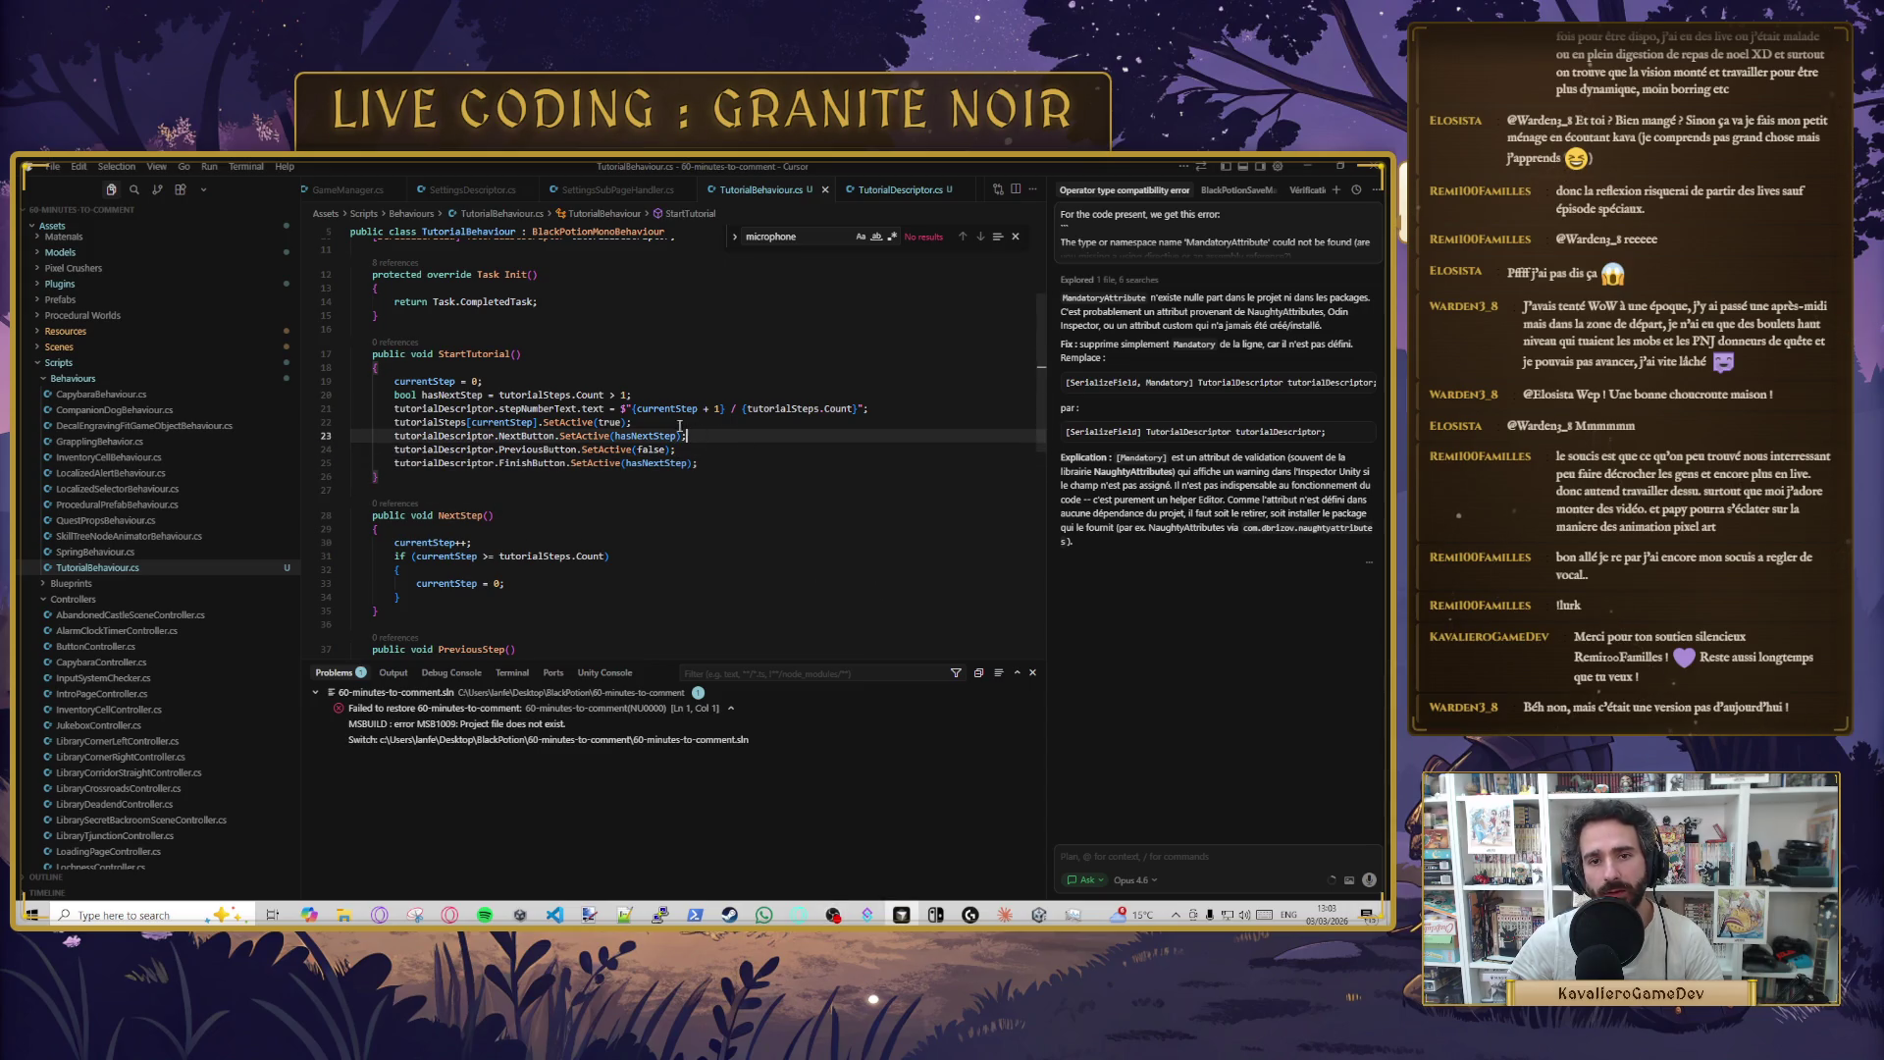
key("Down")
key("Down")
key("Down")
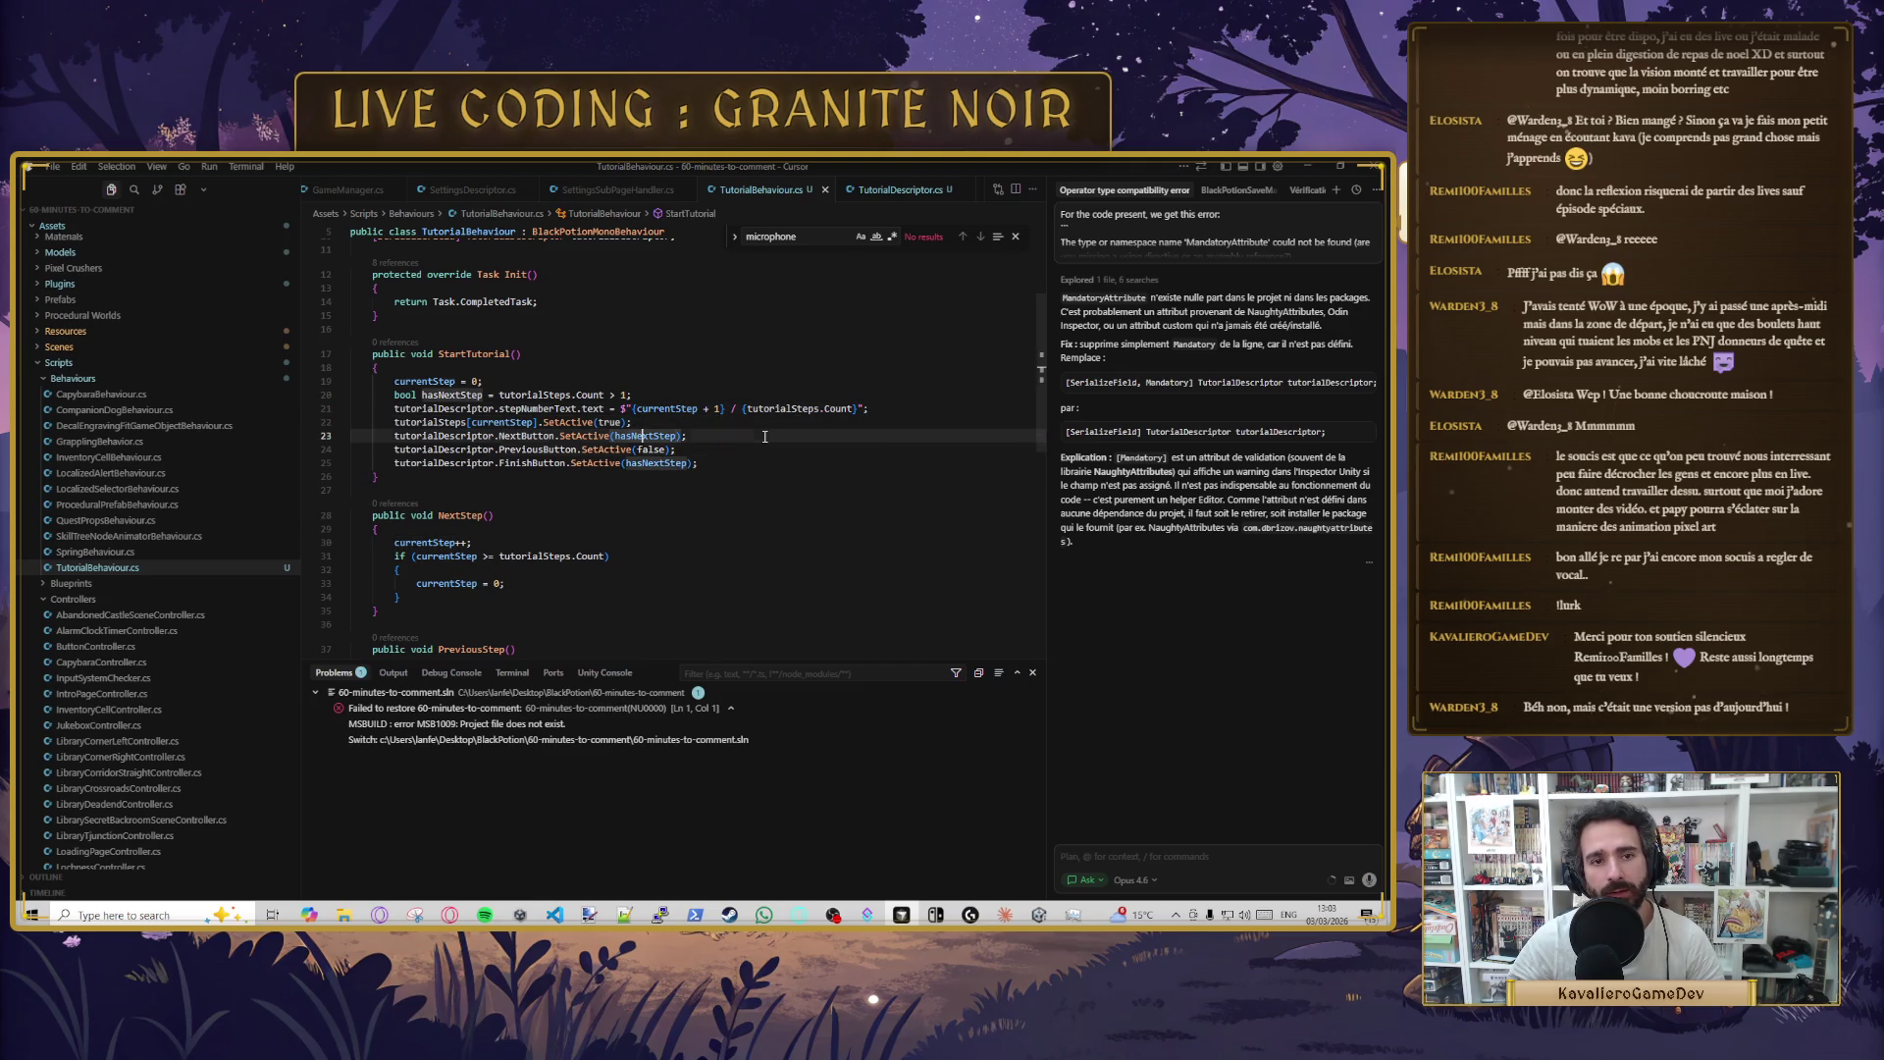
key("Return")
key("Return")
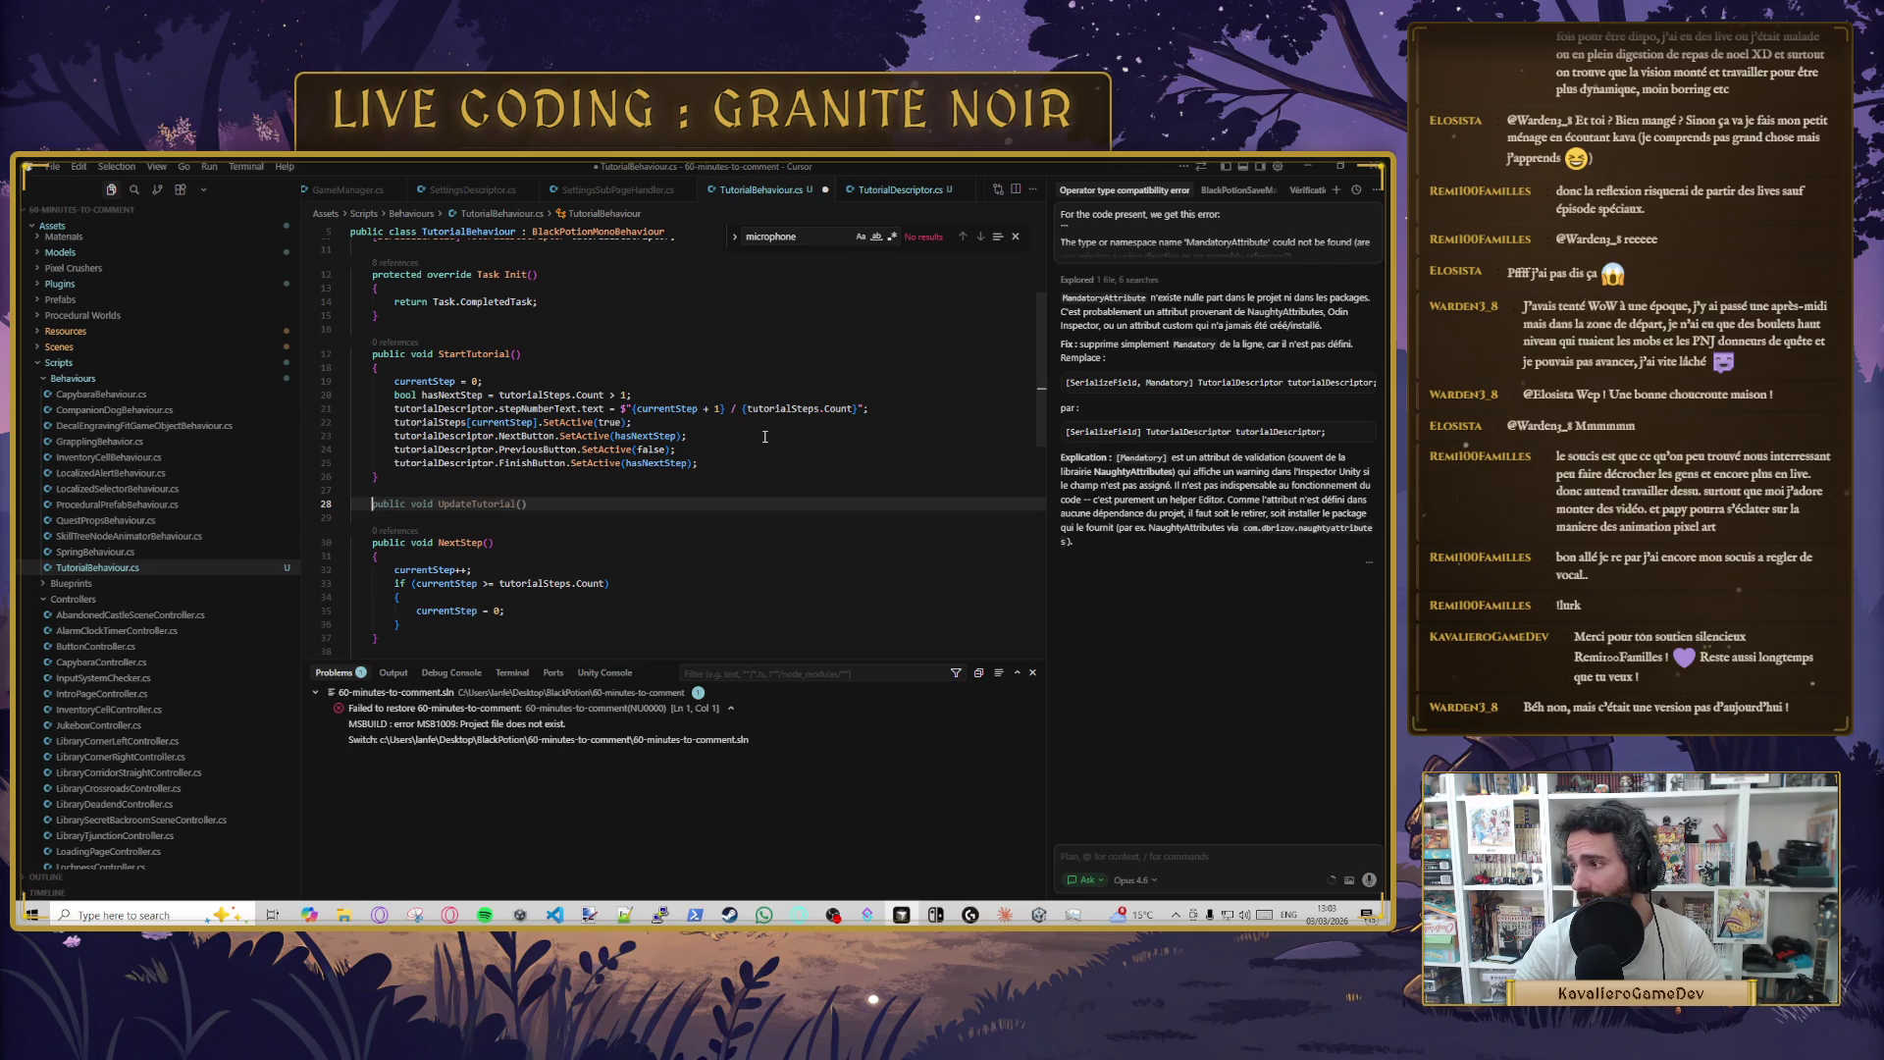
- Create public void UpdateTutorial() with Cursor's suggested step-display body
type("p")
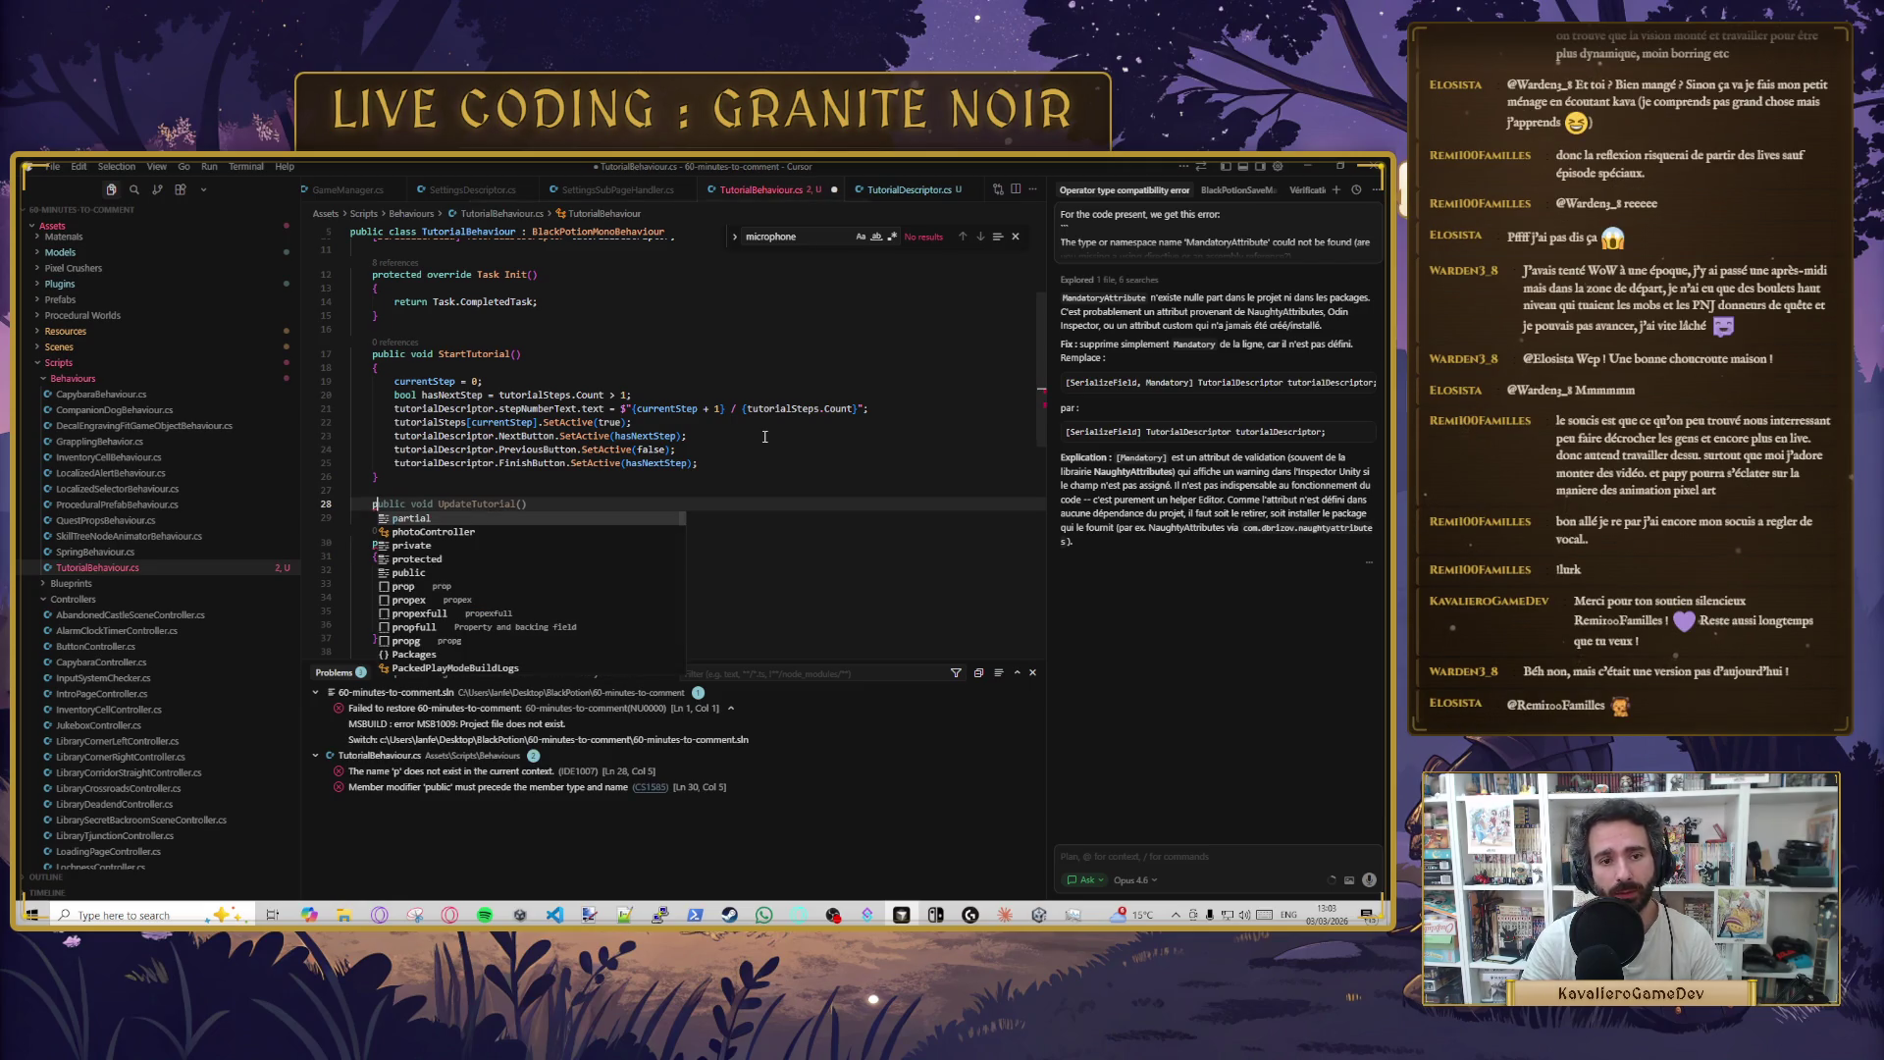
key("Tab")
left_click(667, 528)
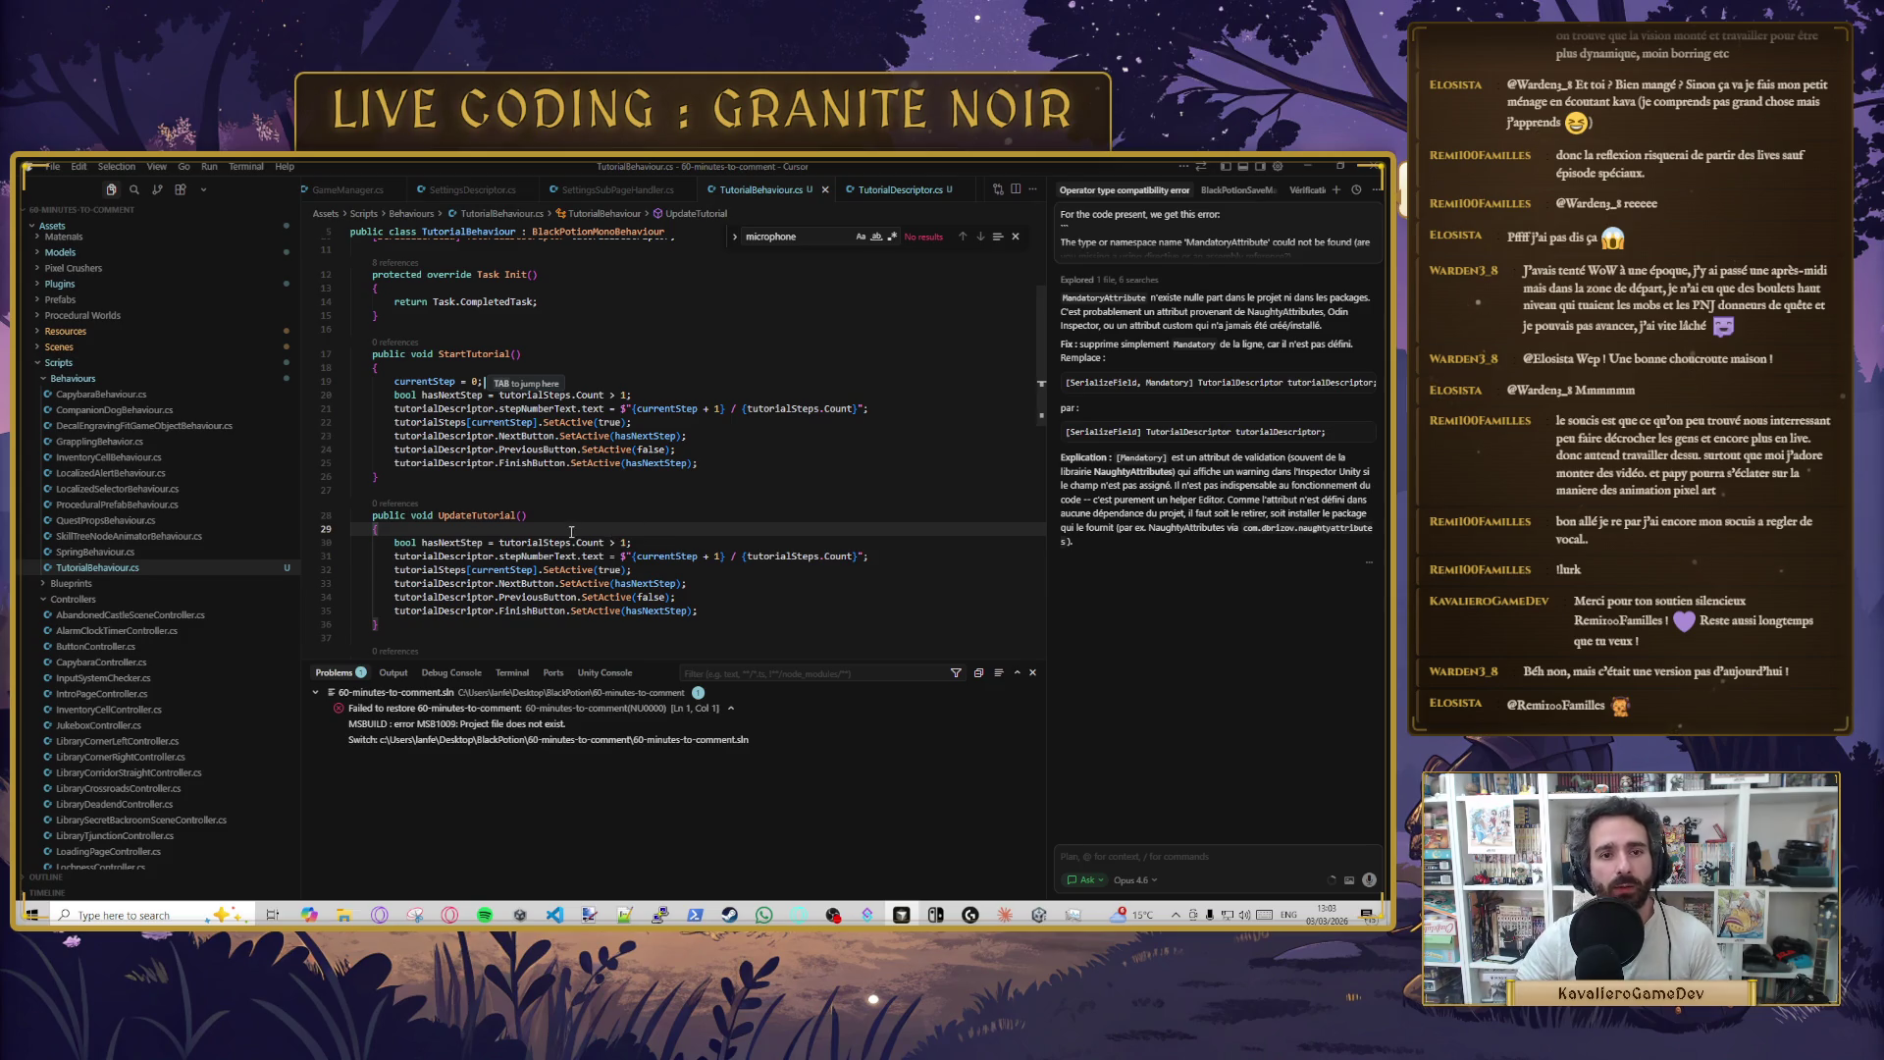
- Call UpdateTutorial() from StartTutorial and delete its duplicated step-display lines
key("Tab")
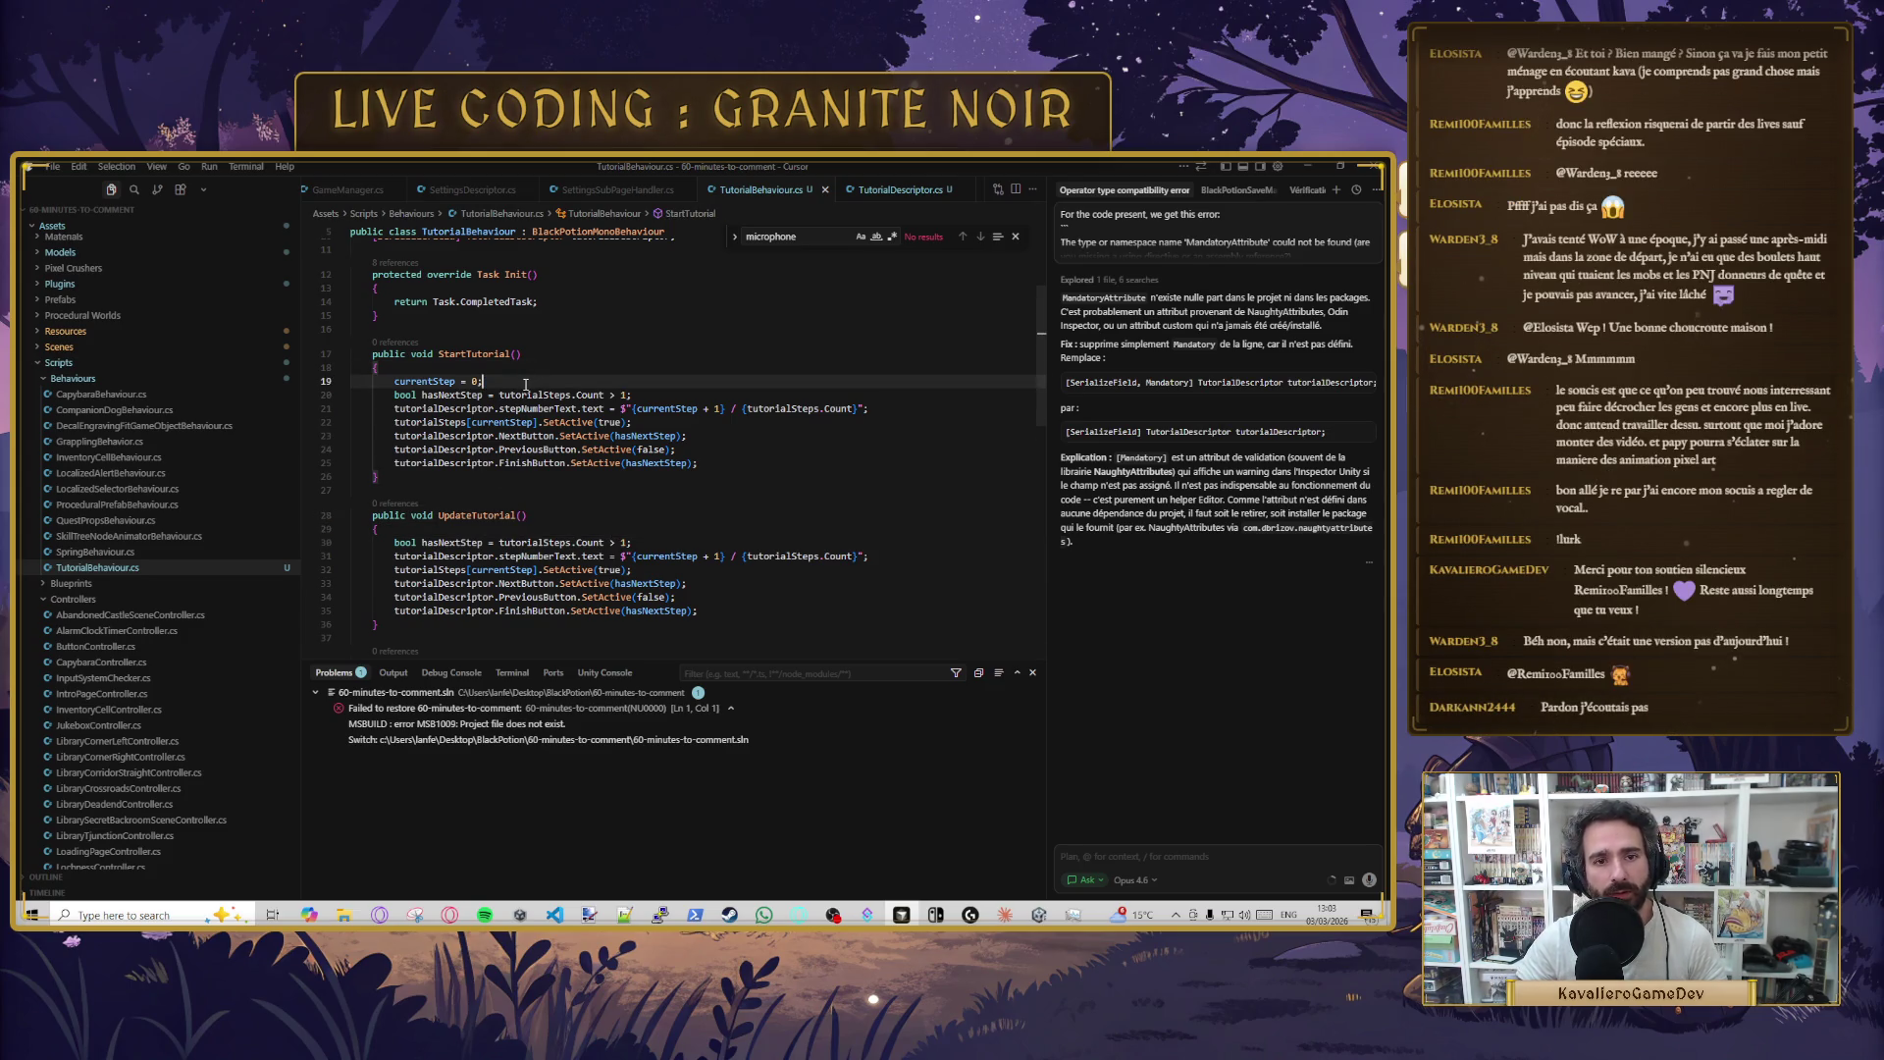
key("Tab")
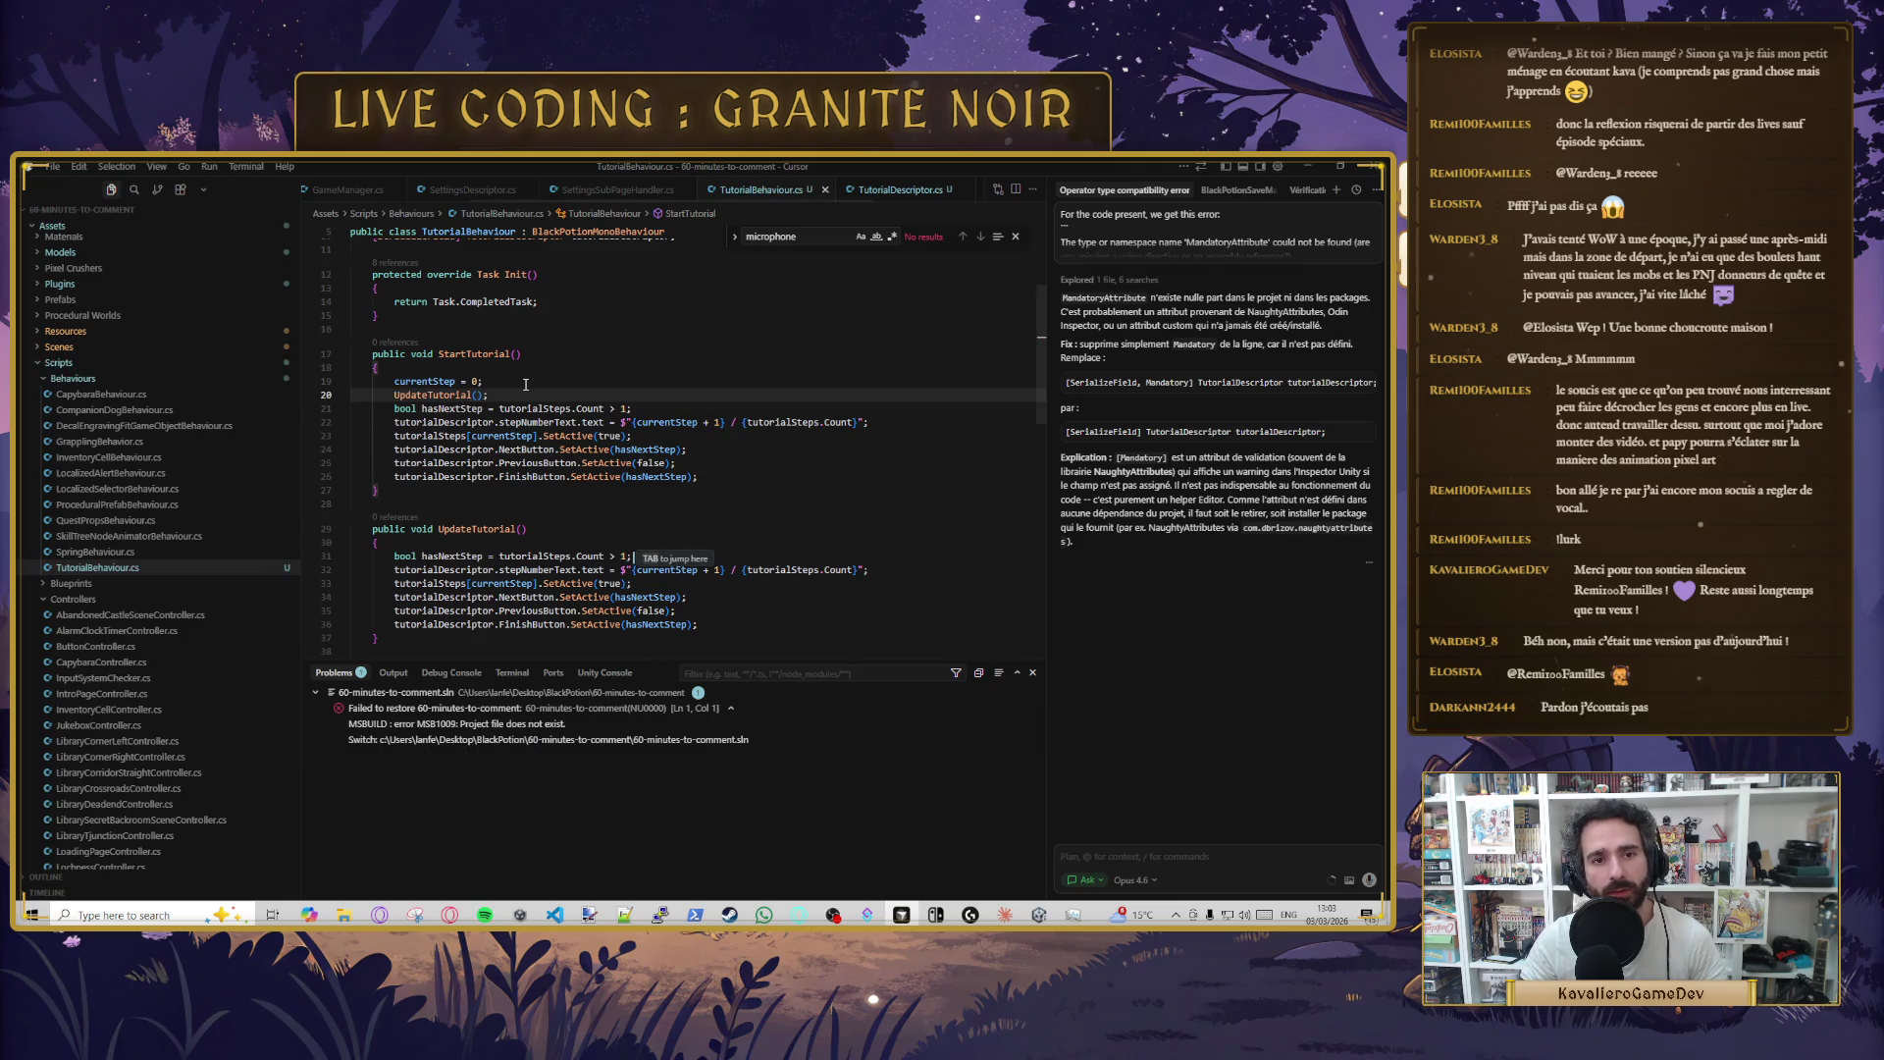
key("shift+Down")
key("shift+Down")
key("shift+Down")
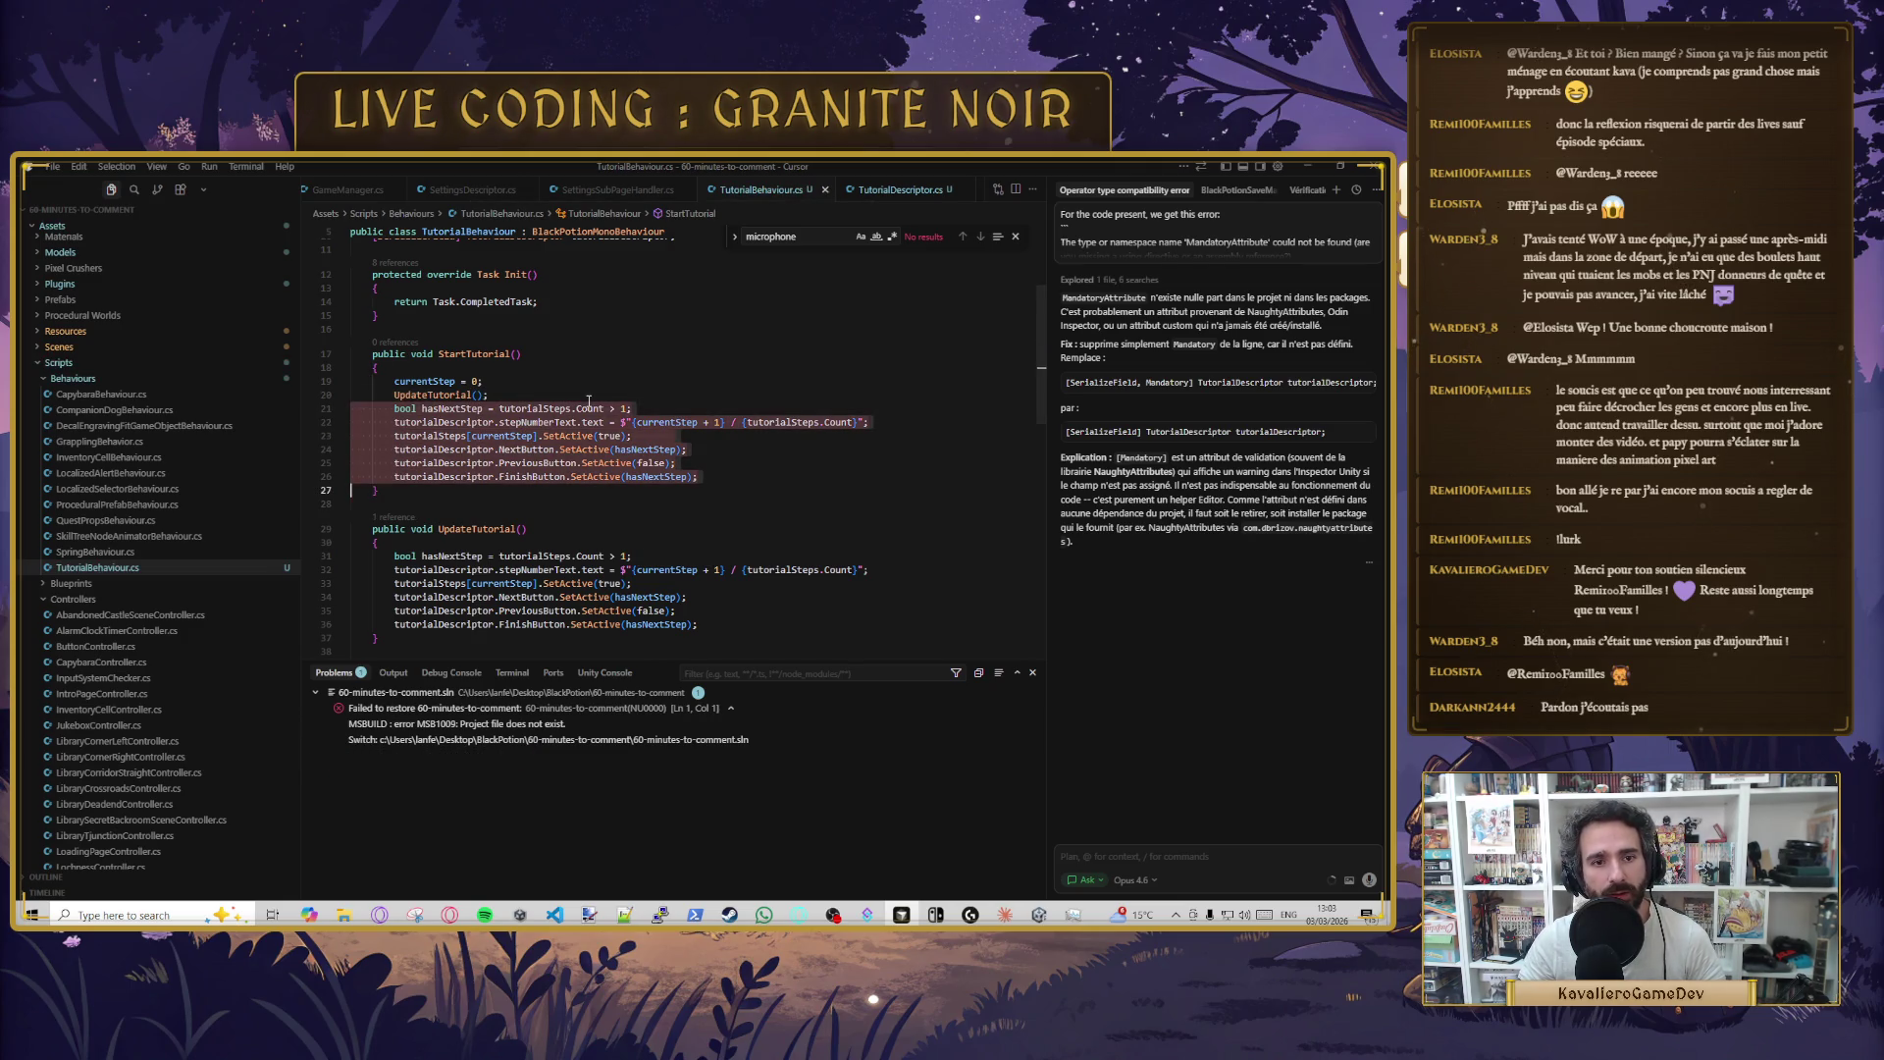
key("Delete")
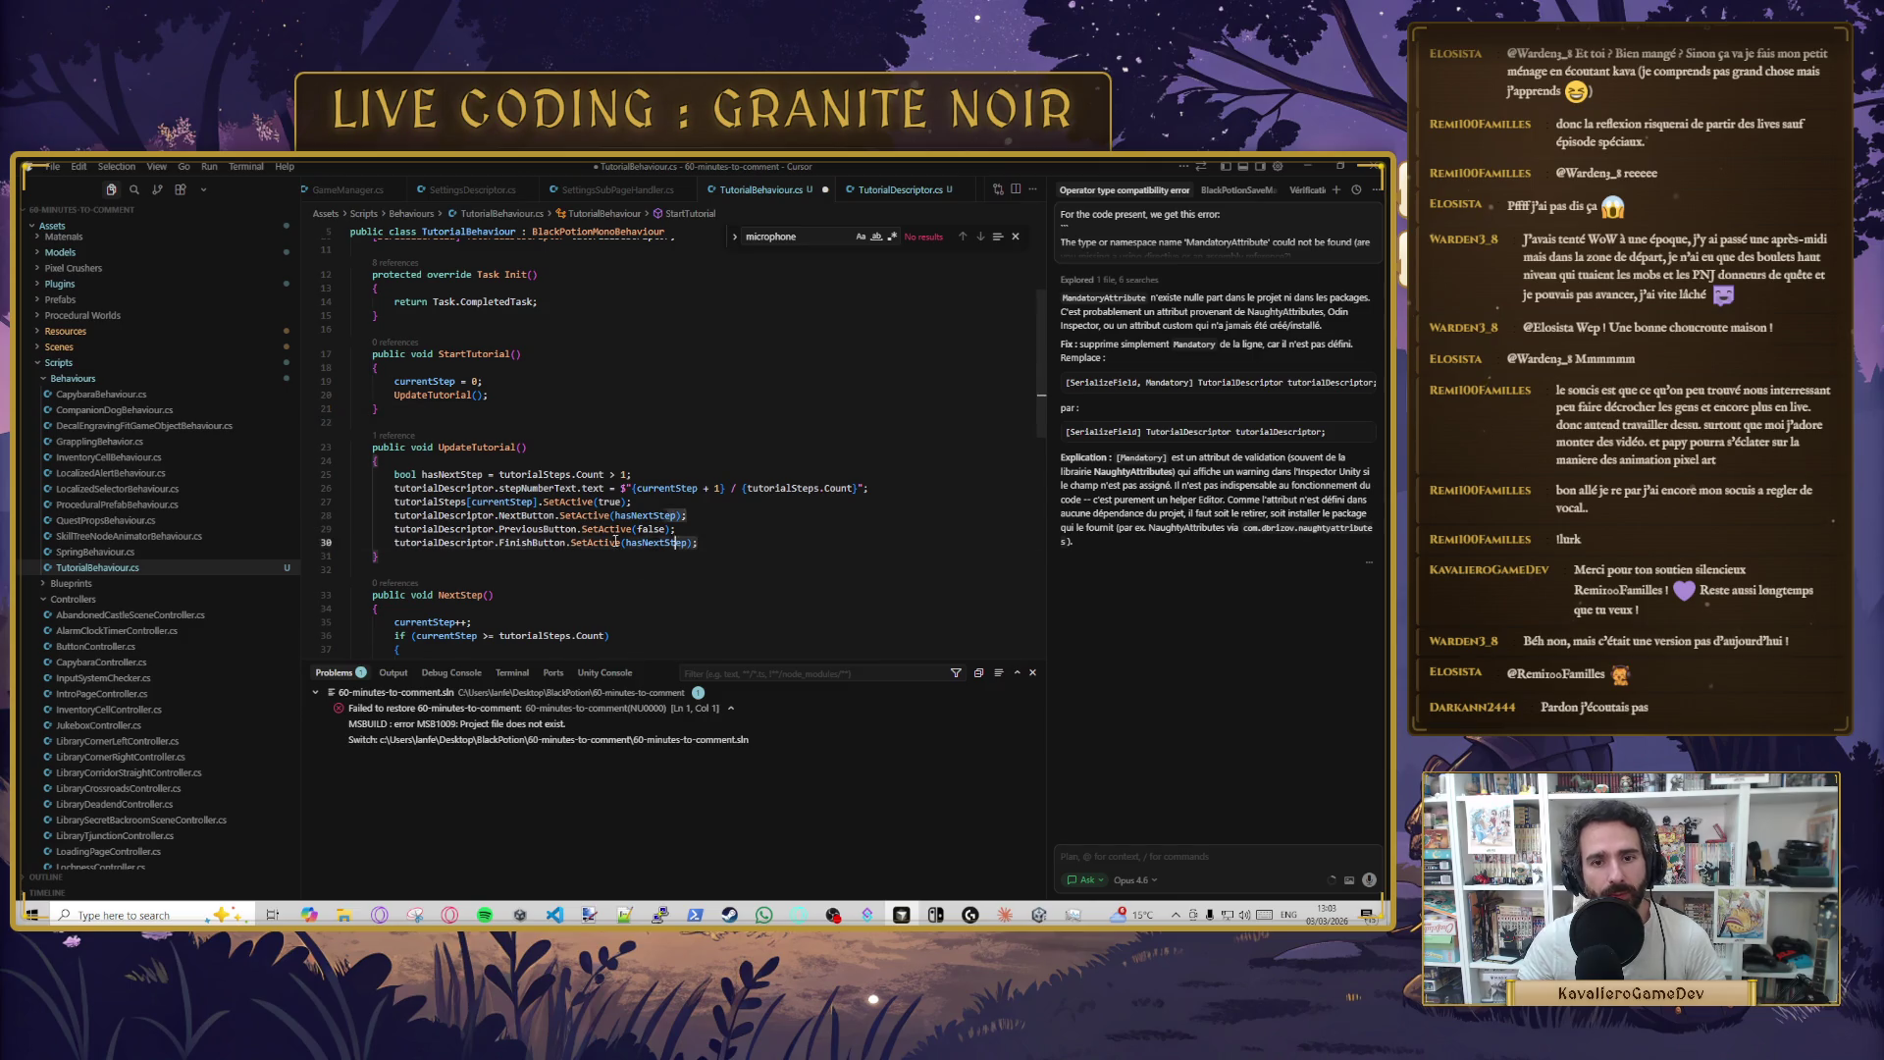
key("Return")
left_click(587, 461)
- Change hasNextStep to 'currentStep+1 < tutorialSteps.Count;' and save the script
key("ctrl+s")
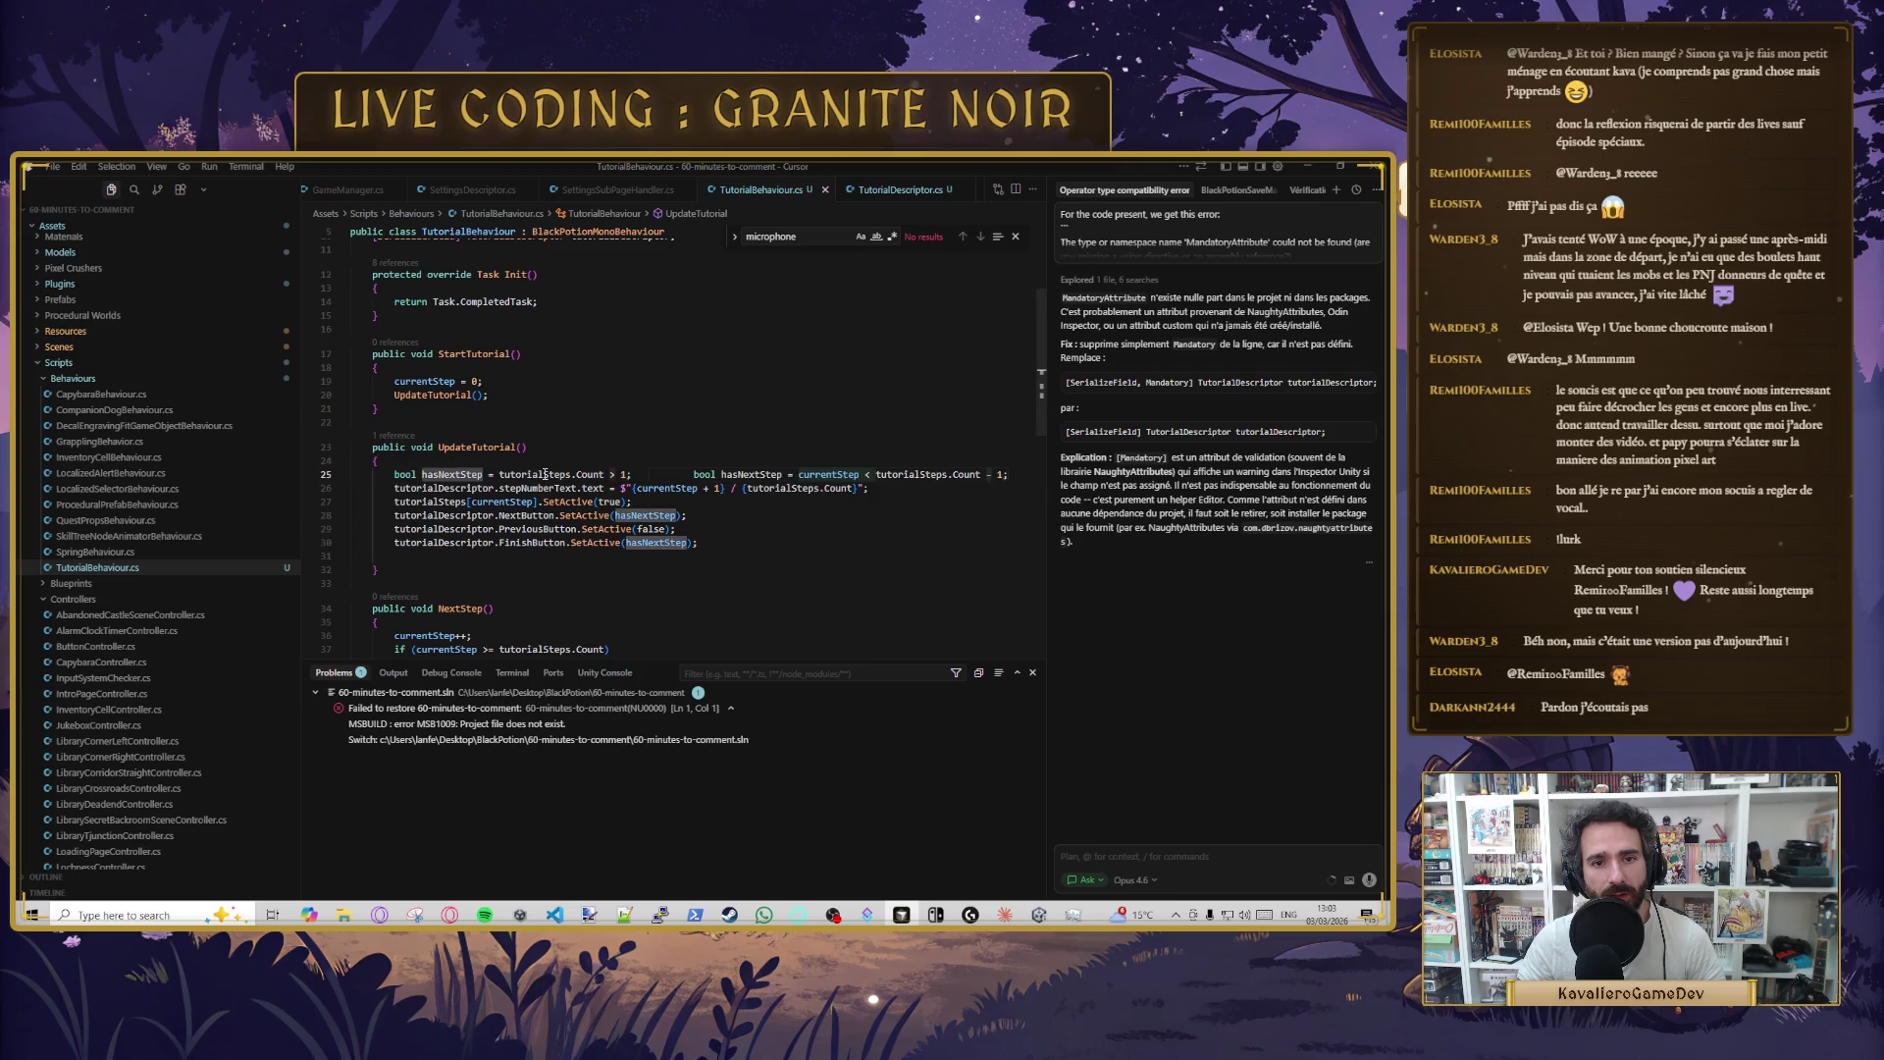
left_click(572, 474)
left_click(606, 474)
left_click(499, 474)
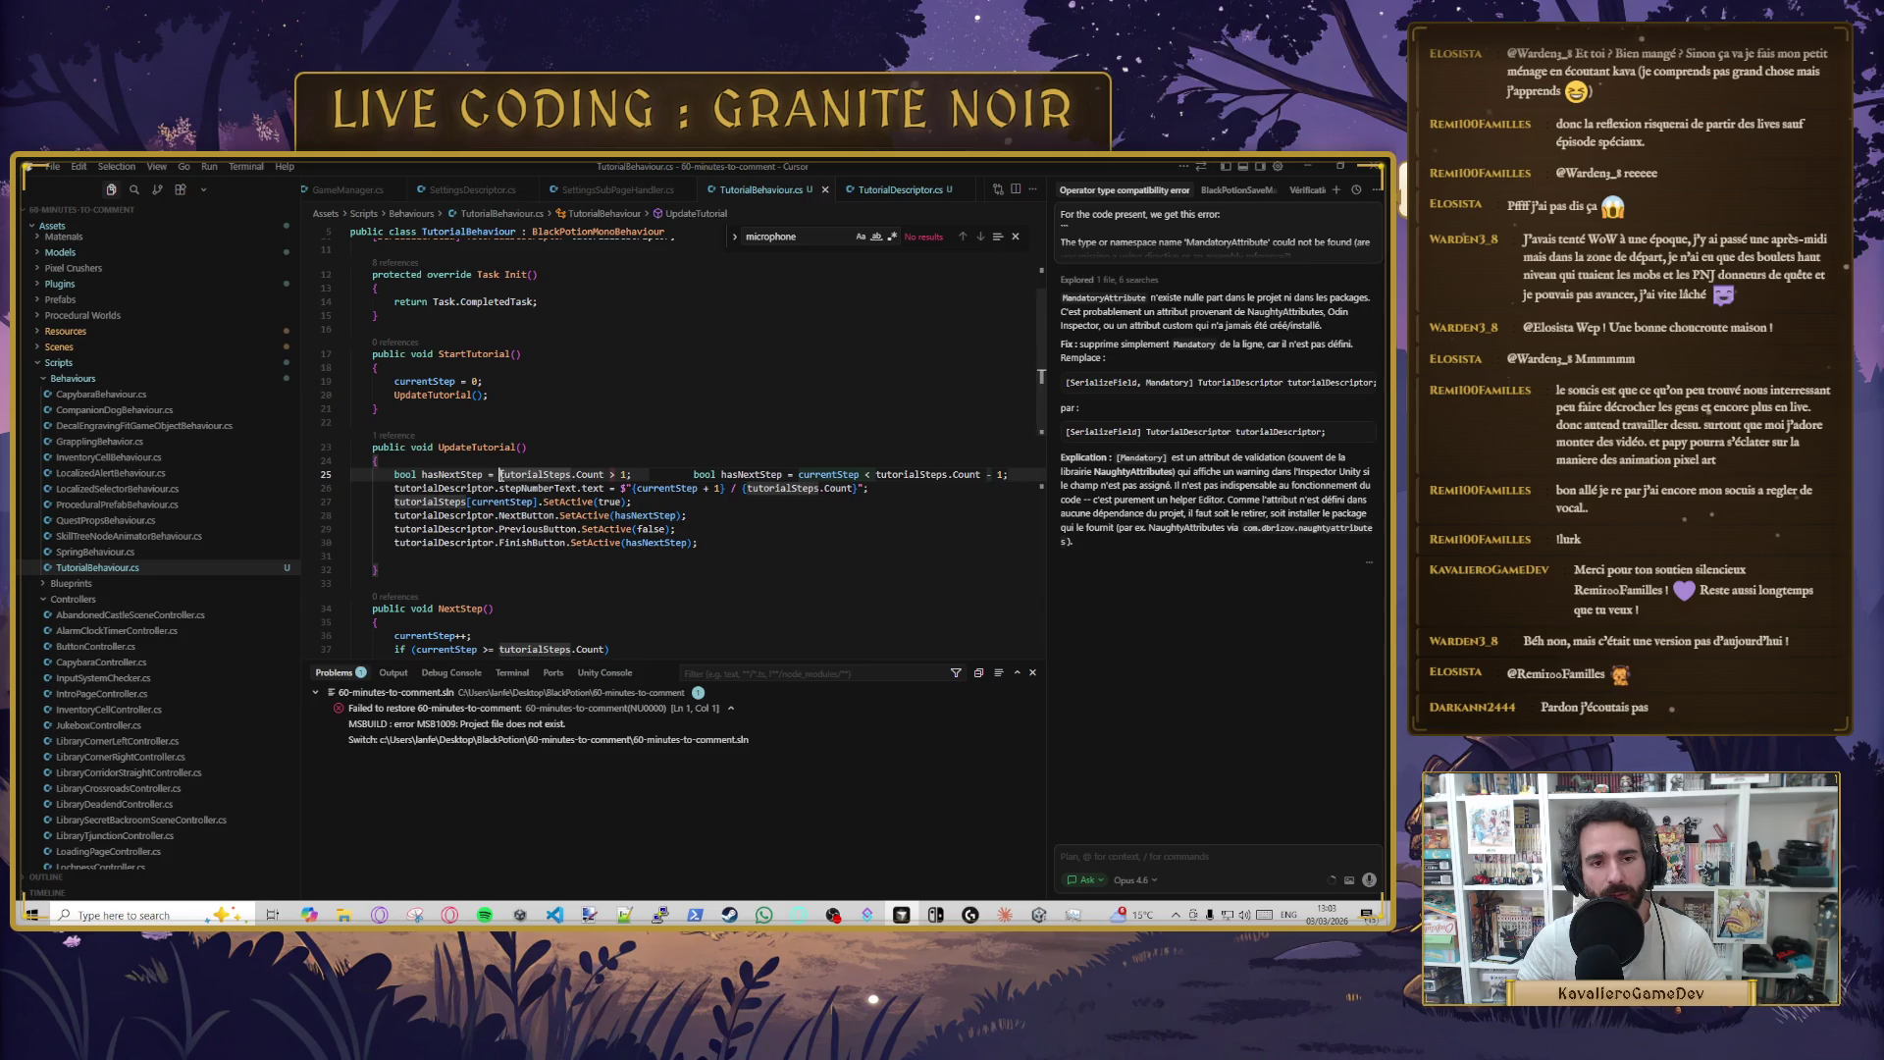
left_click(606, 474, "shift")
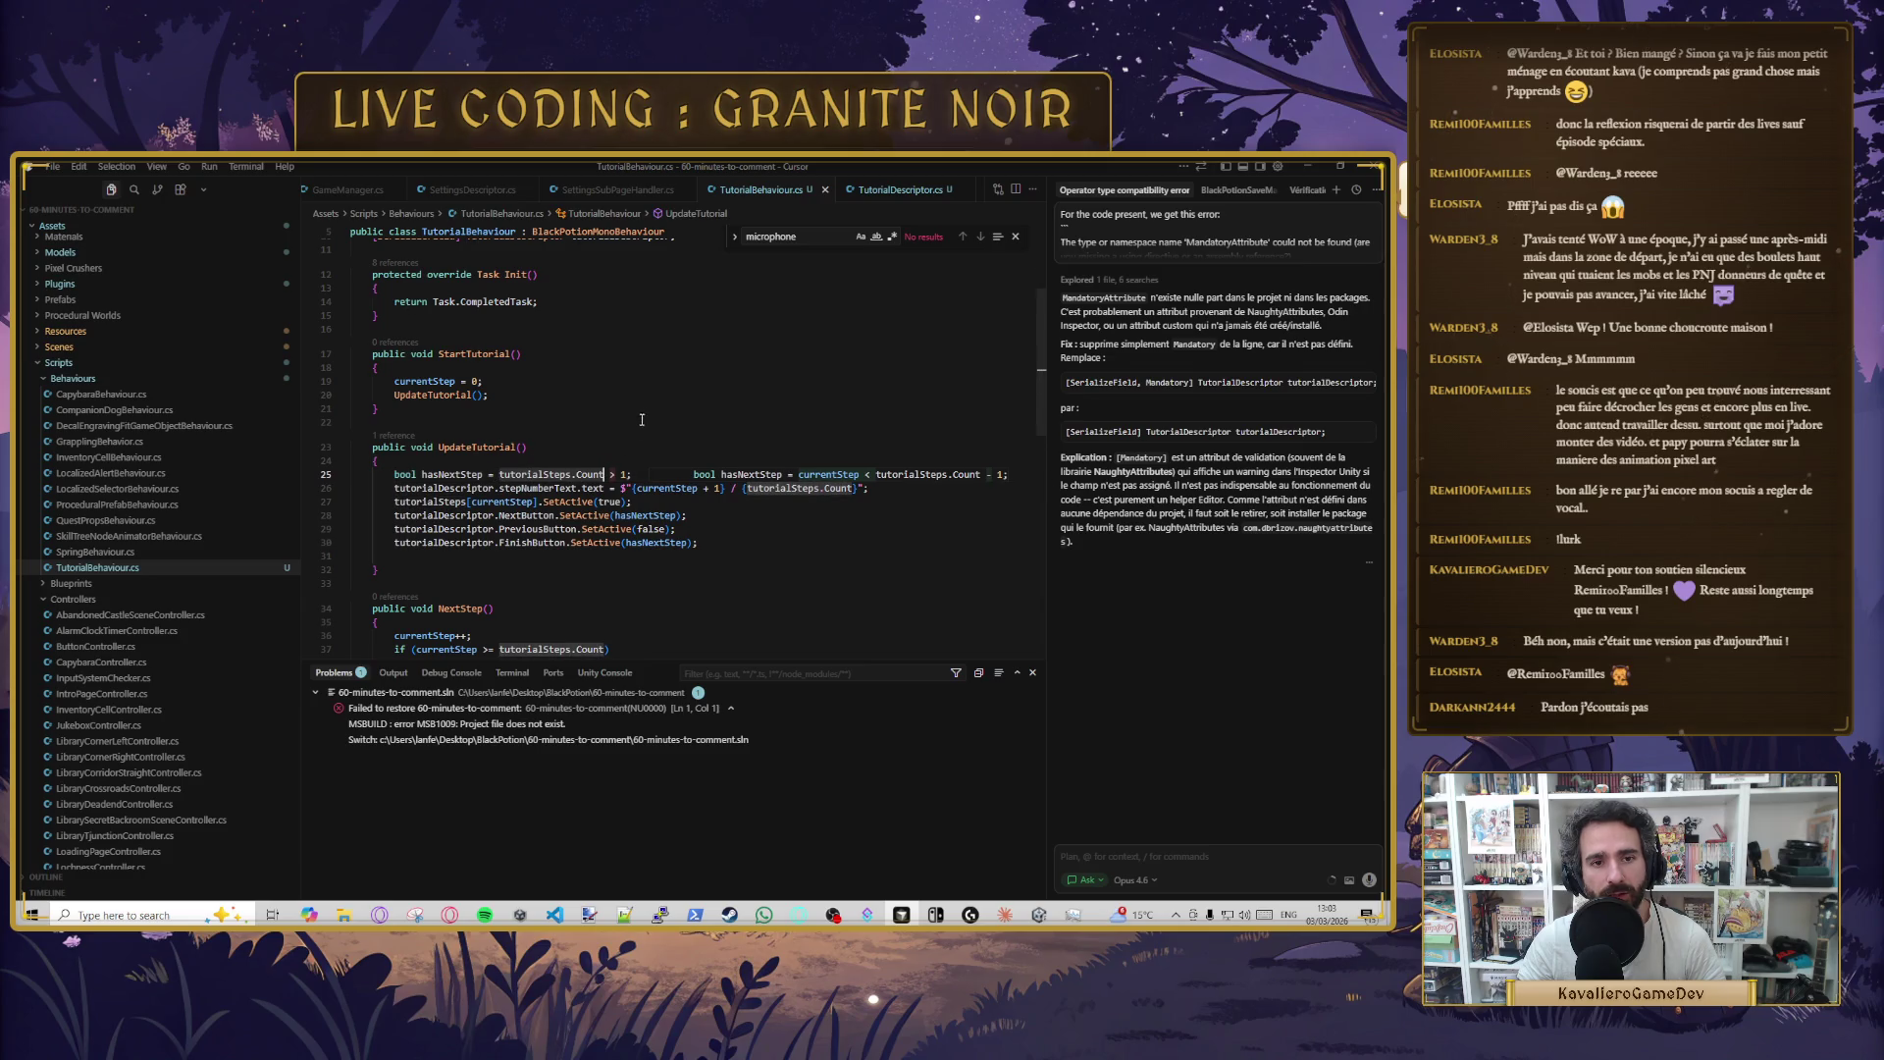
left_click(470, 383)
left_click(600, 474)
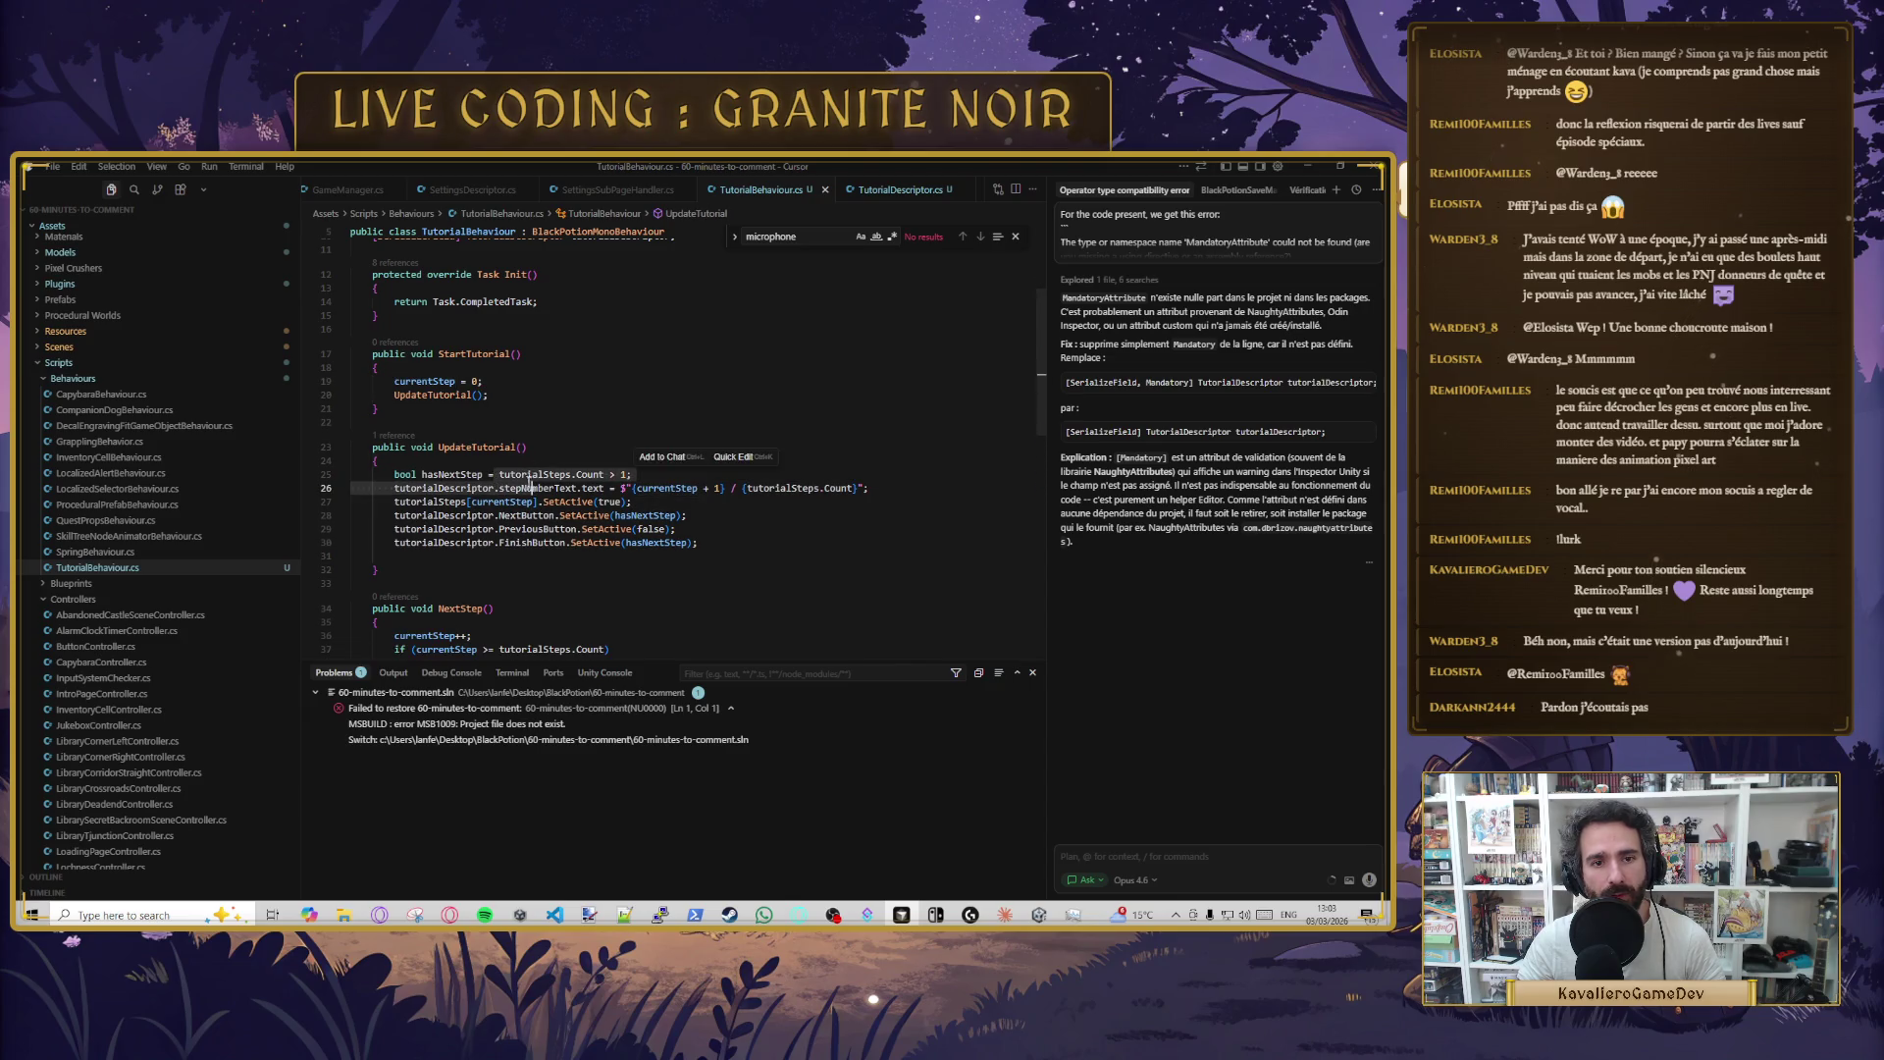
key("Right")
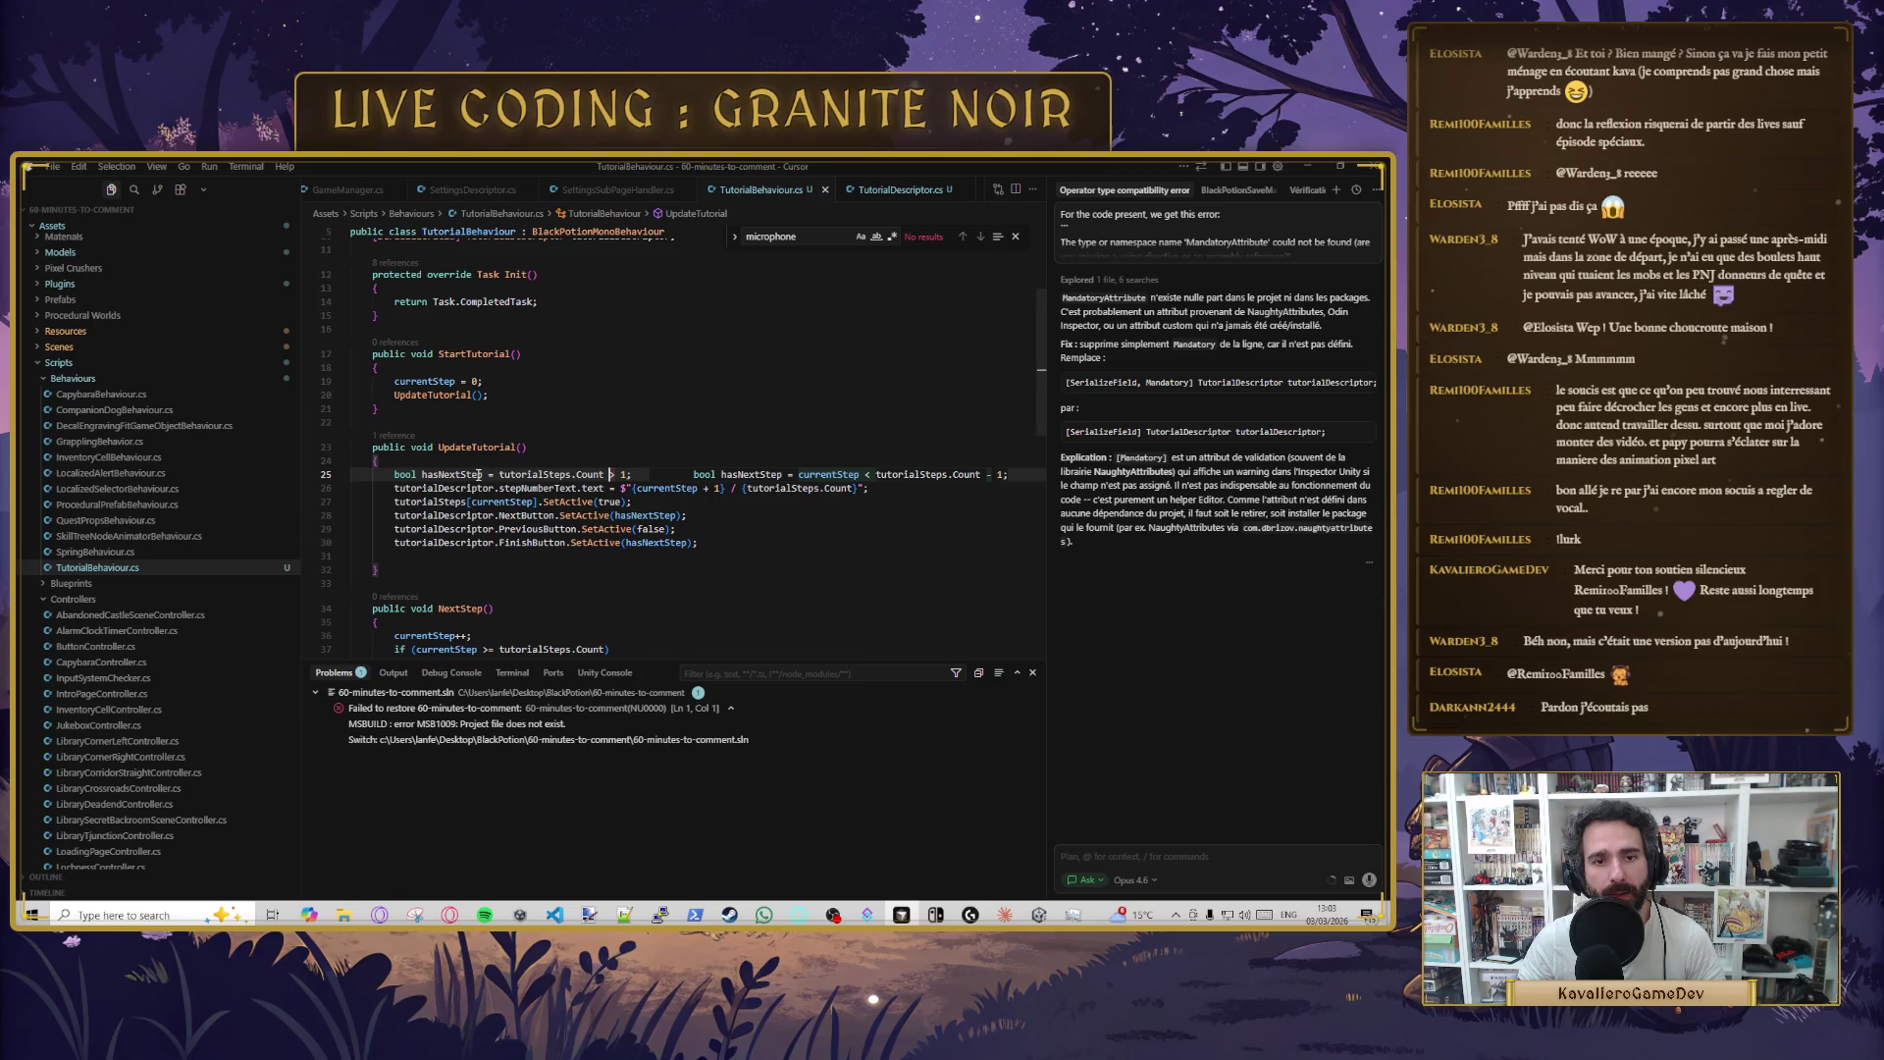
left_click(500, 476)
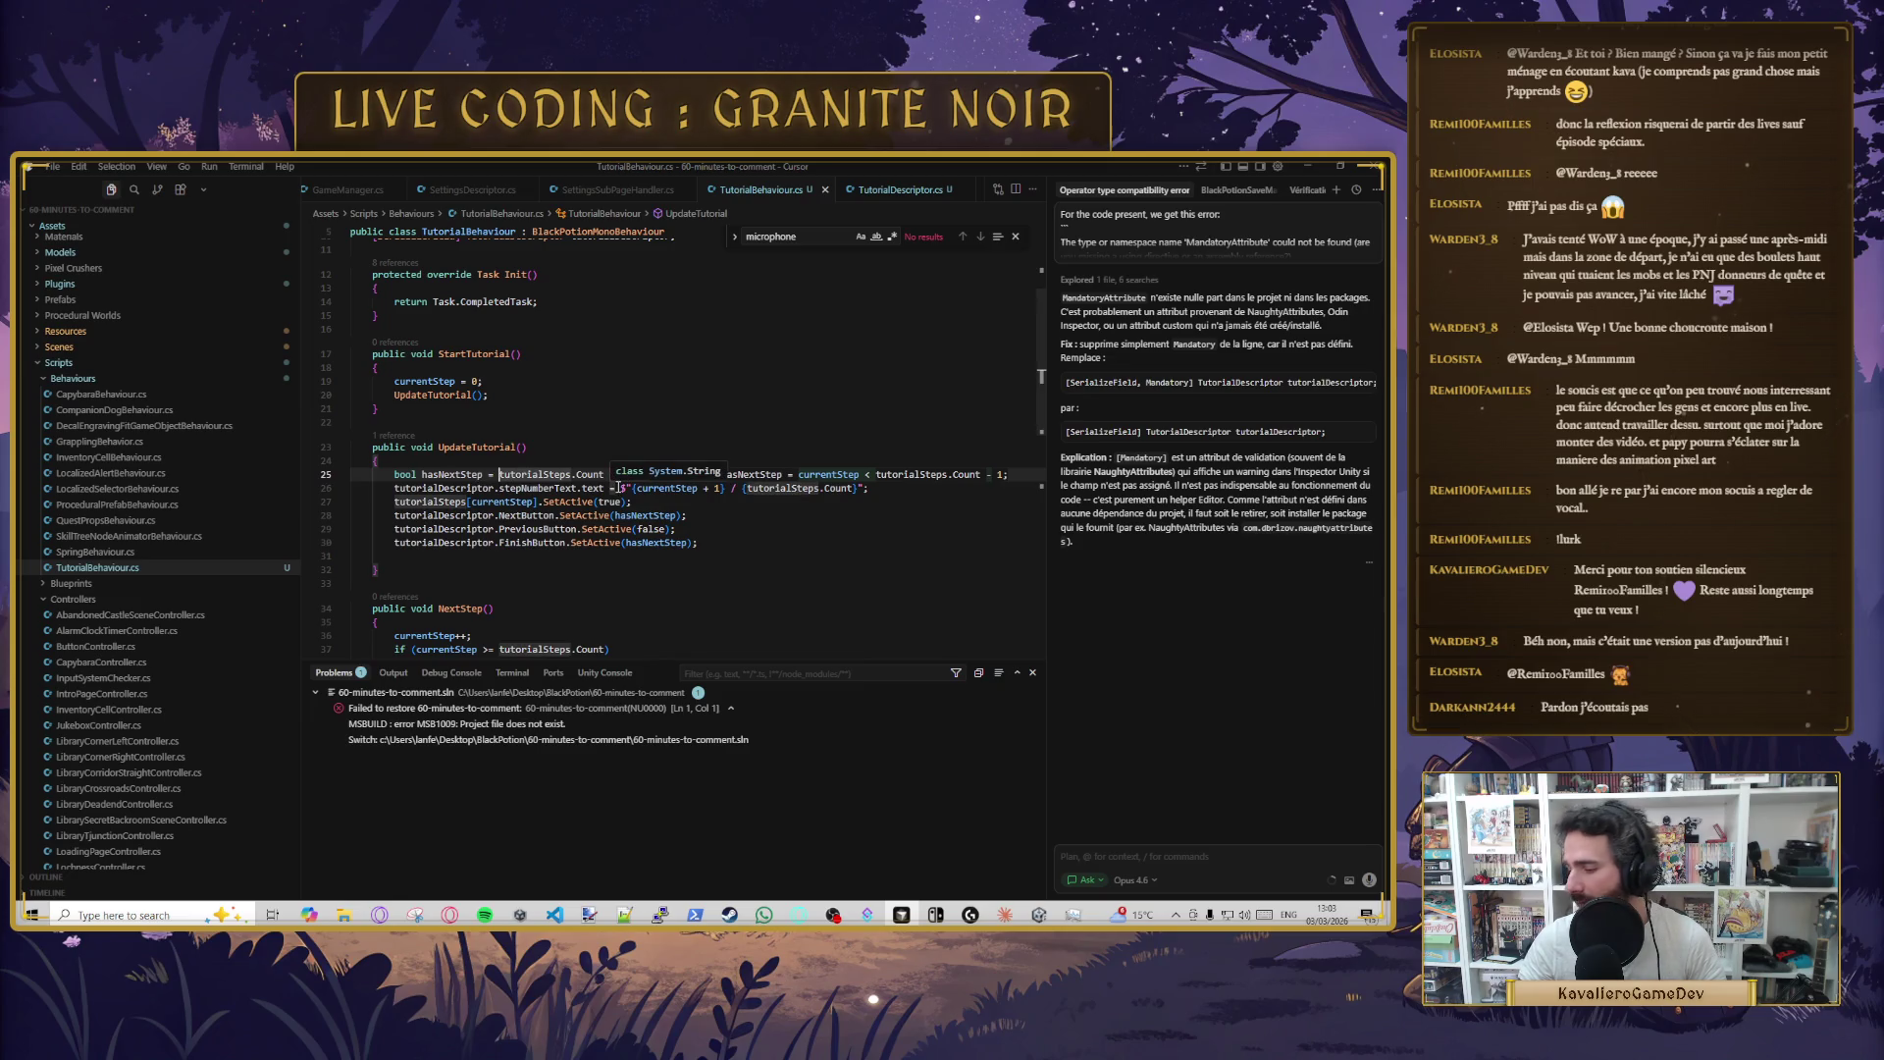
type("currentStep")
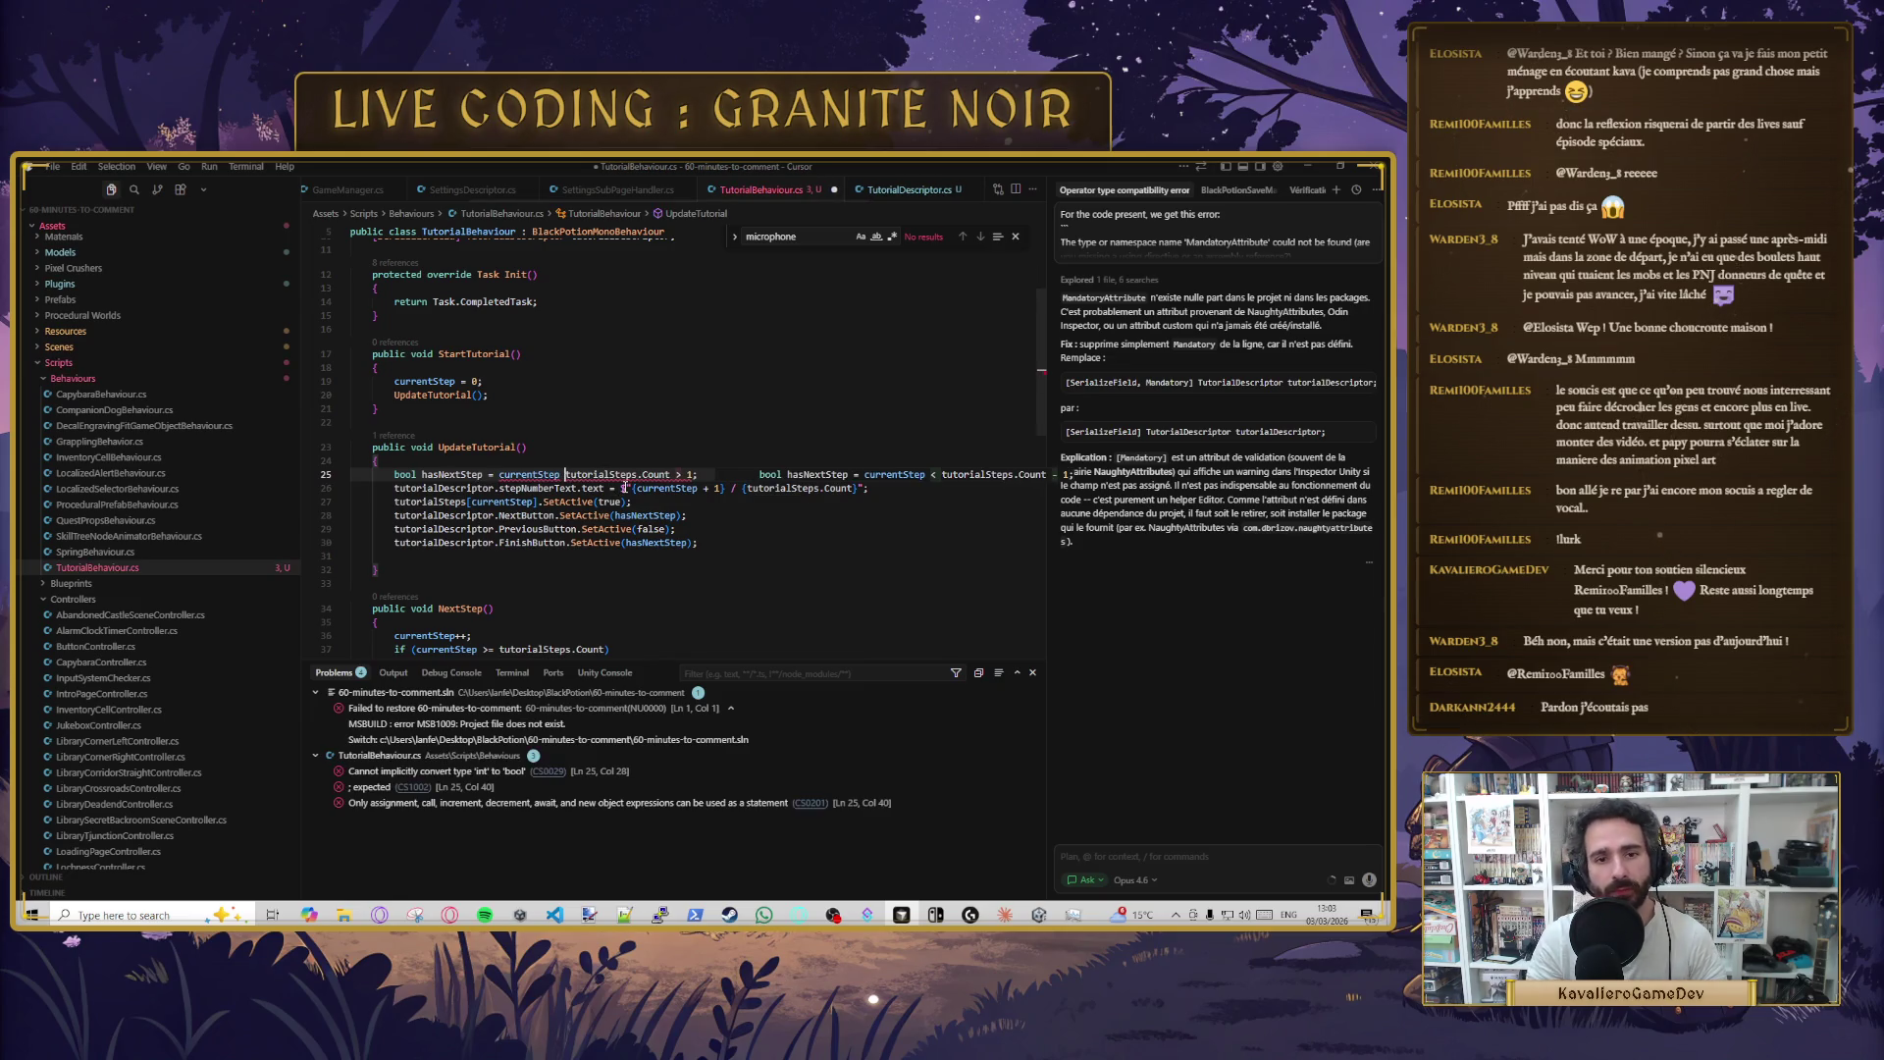
key("BackSpace")
type("+1")
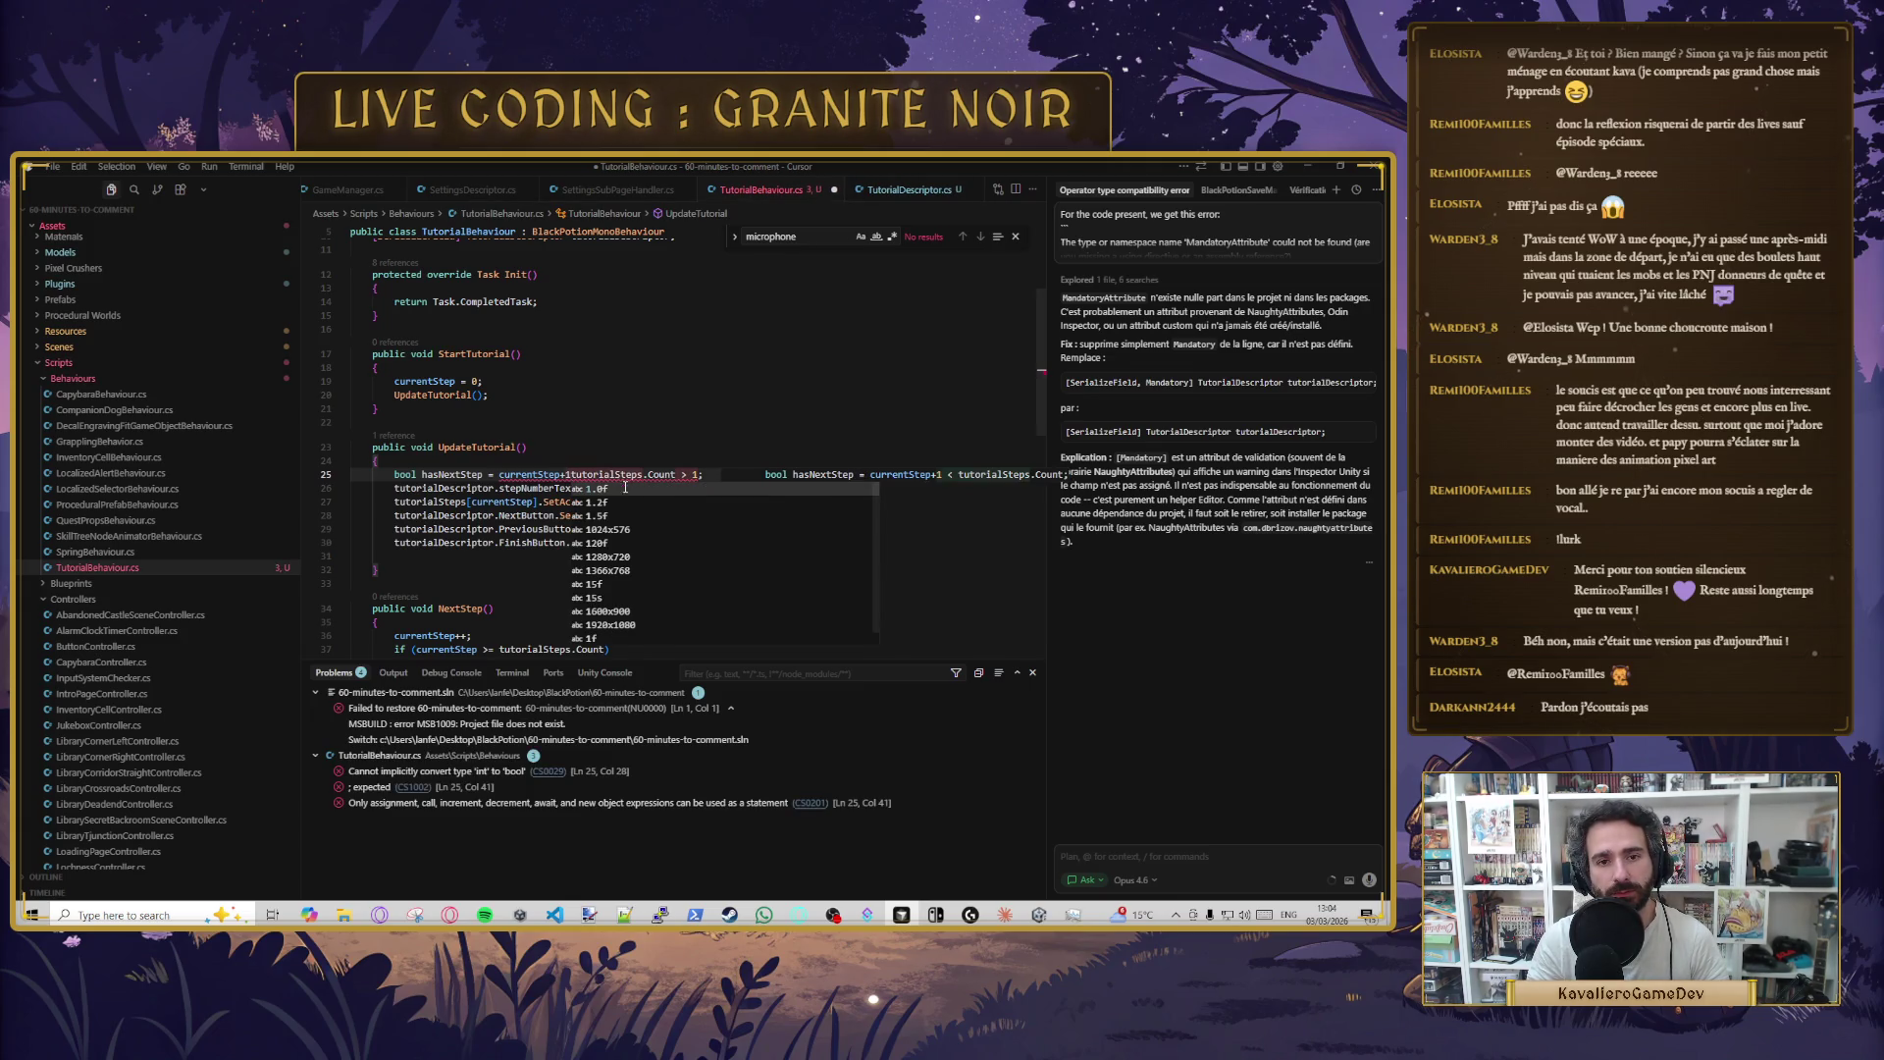
type(" <")
left_click(720, 474)
key("BackSpace")
key("BackSpace")
key("BackSpace")
type(";")
key("ctrl+s")
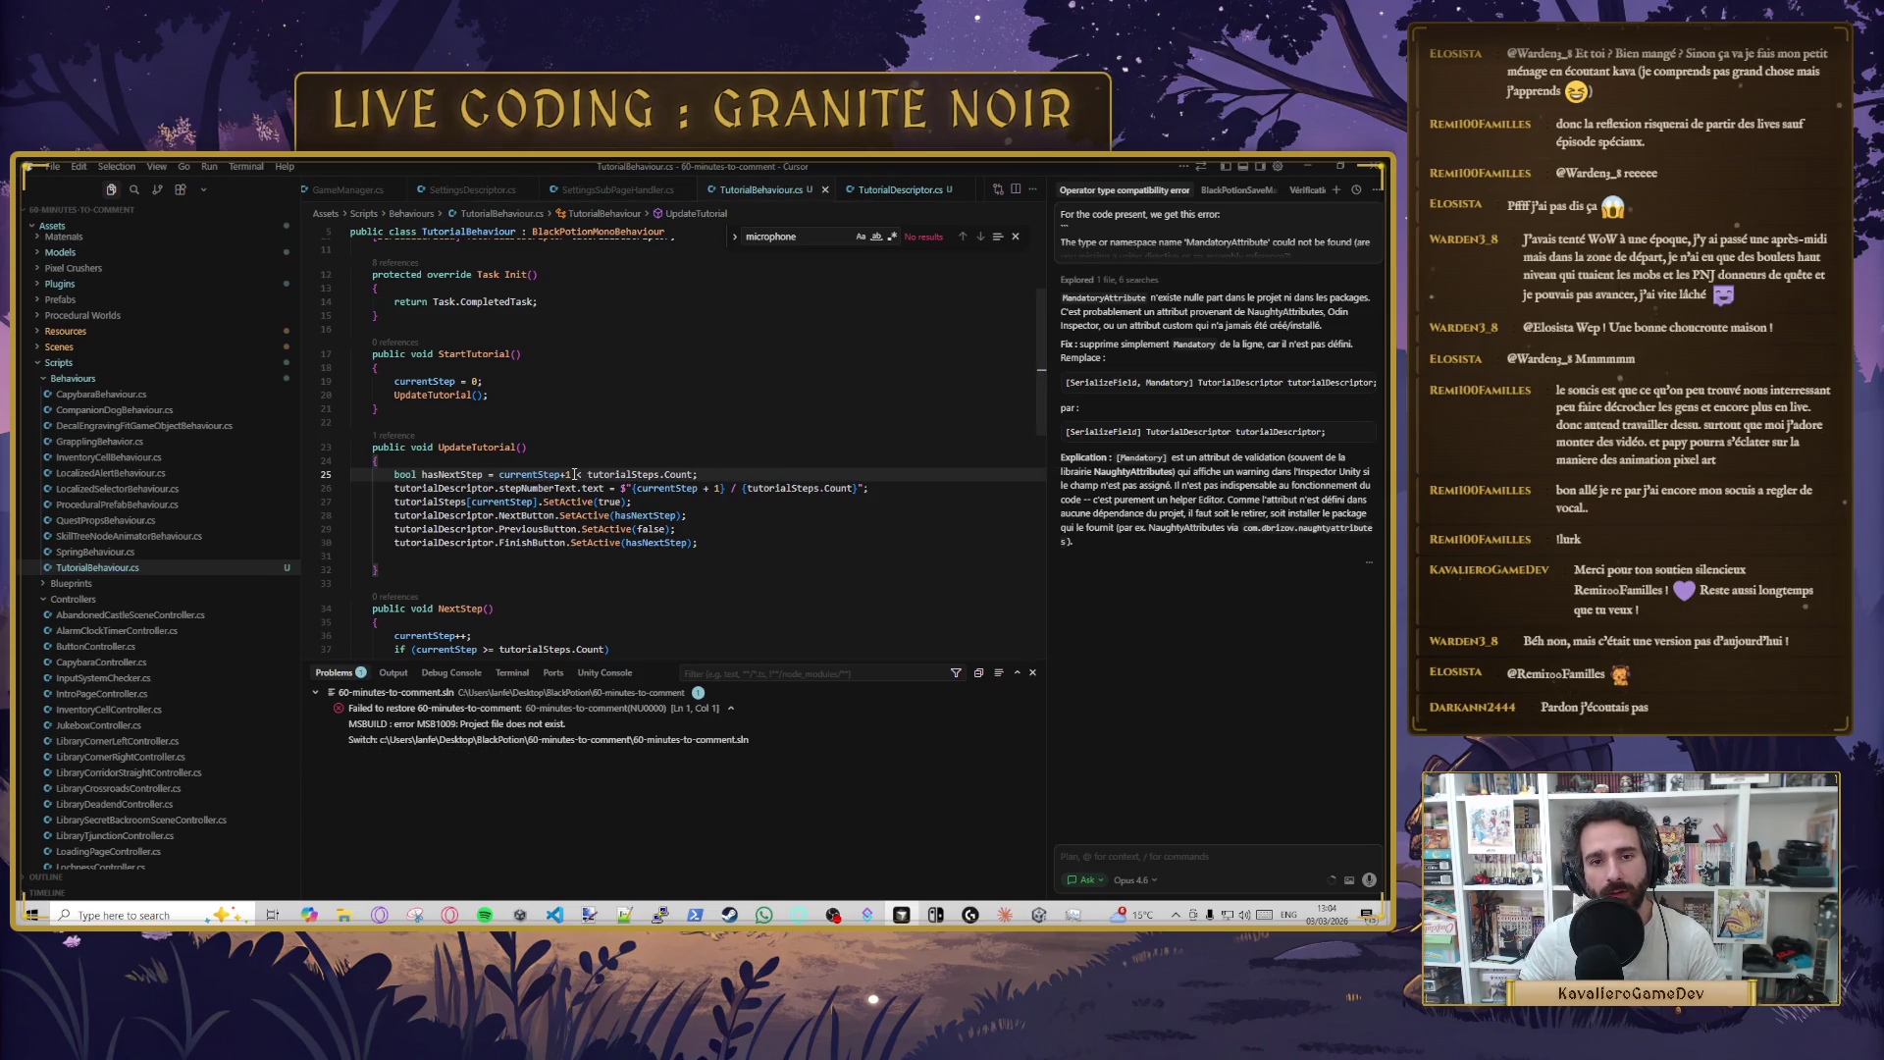
- Undo Cursor's '<=' suggestion, keeping the '<' comparison in hasNextStep
left_click_drag(500, 474, 570, 474)
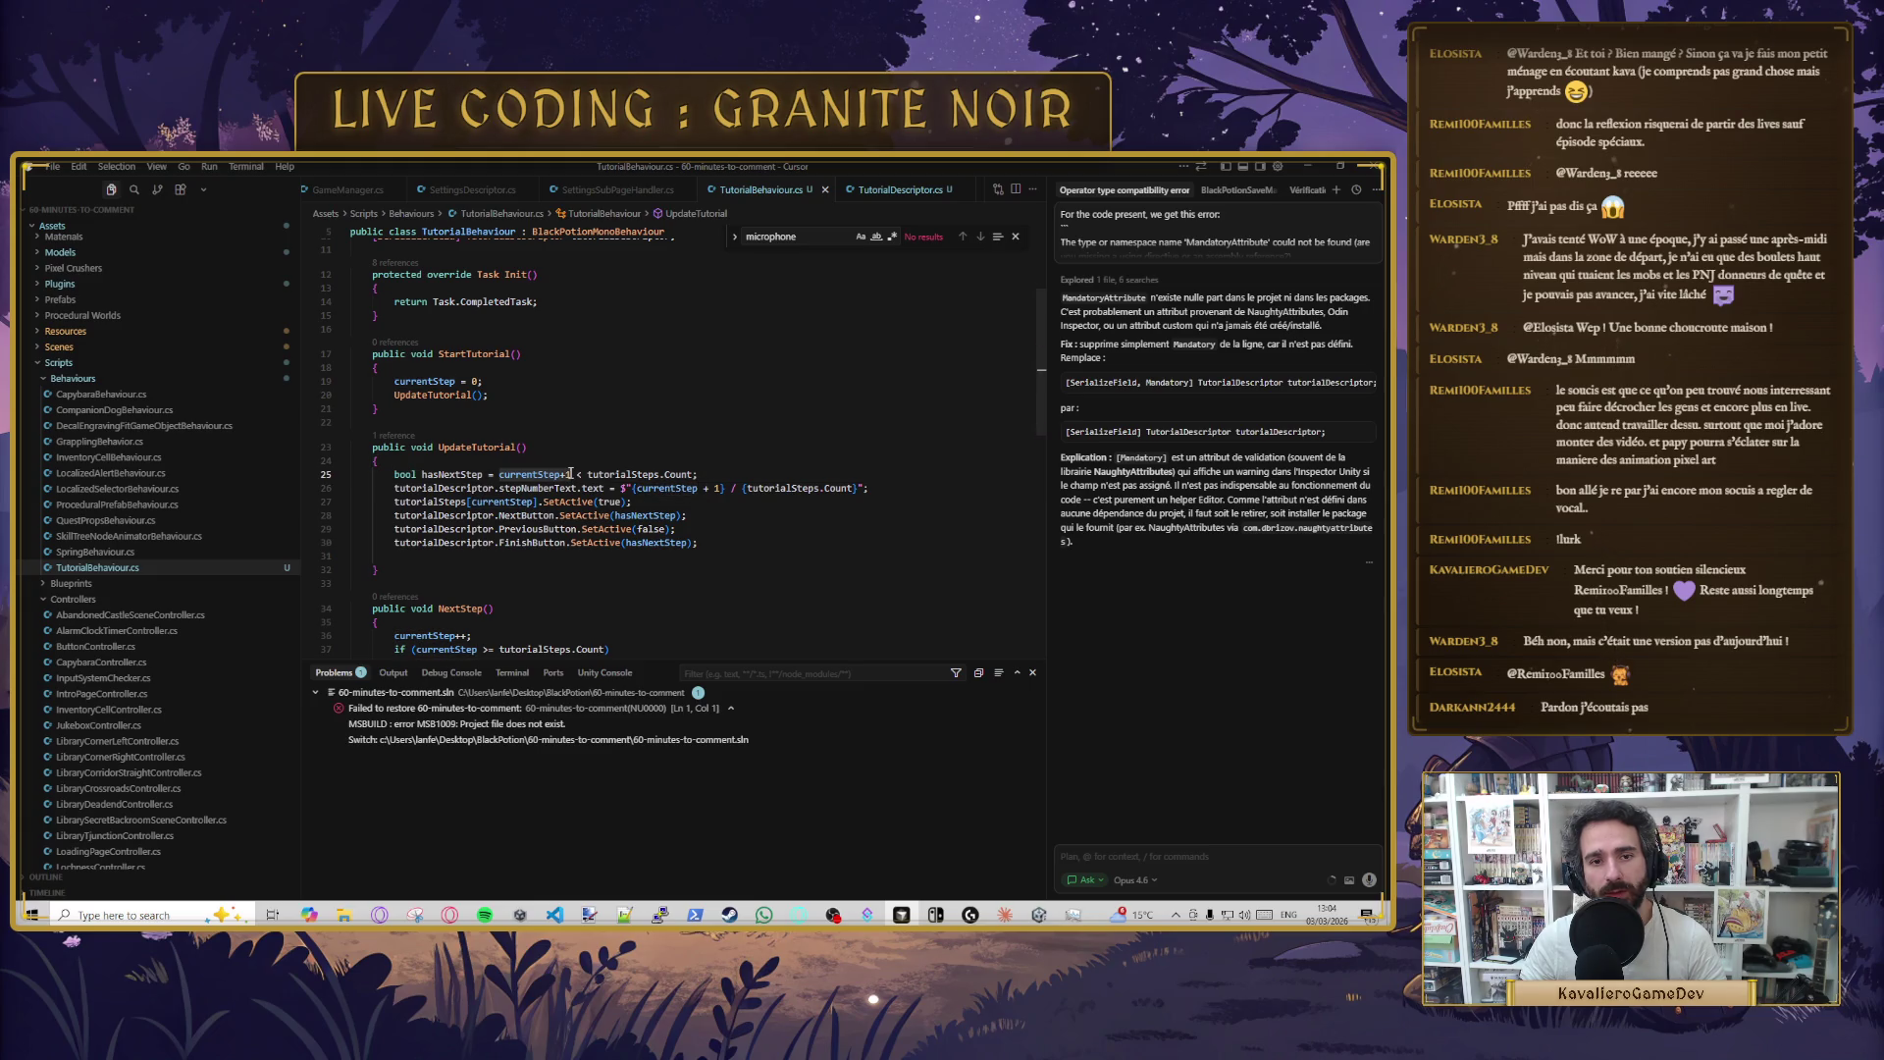
type("+1")
left_click(550, 488)
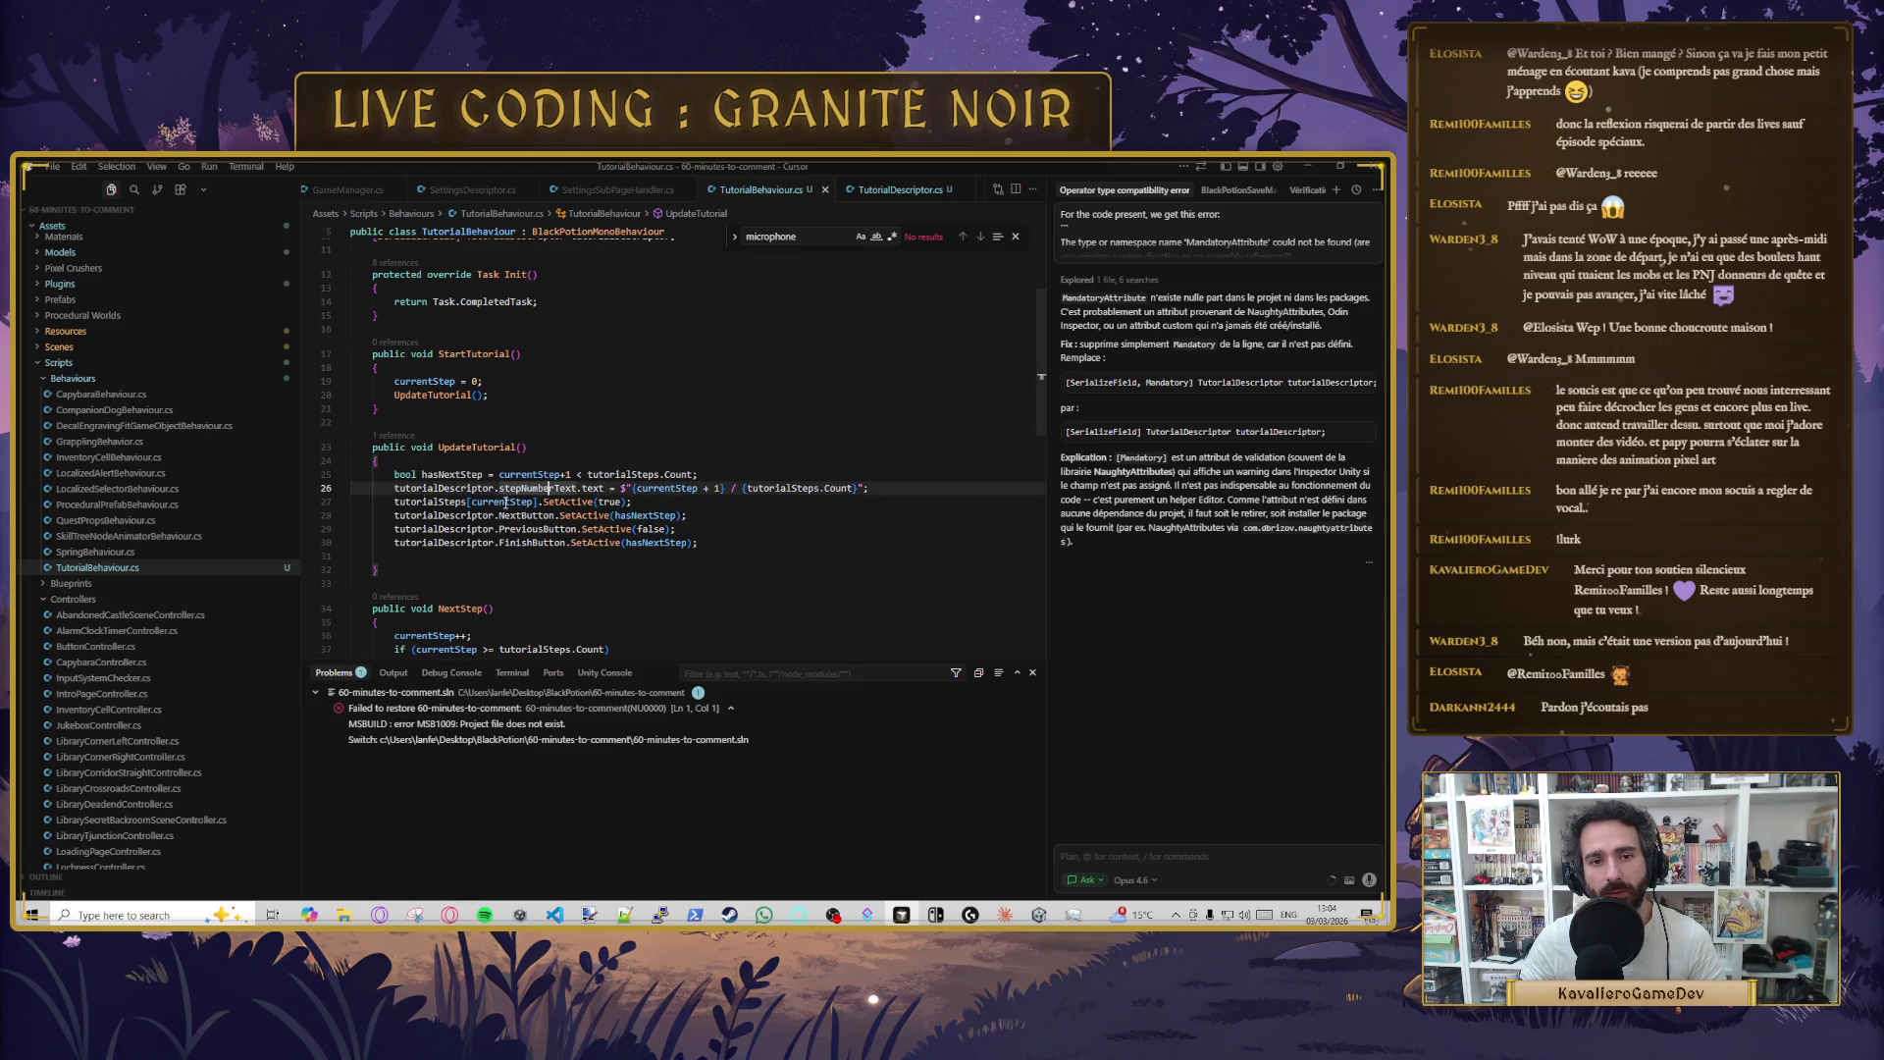
left_click(483, 474)
key("Tab")
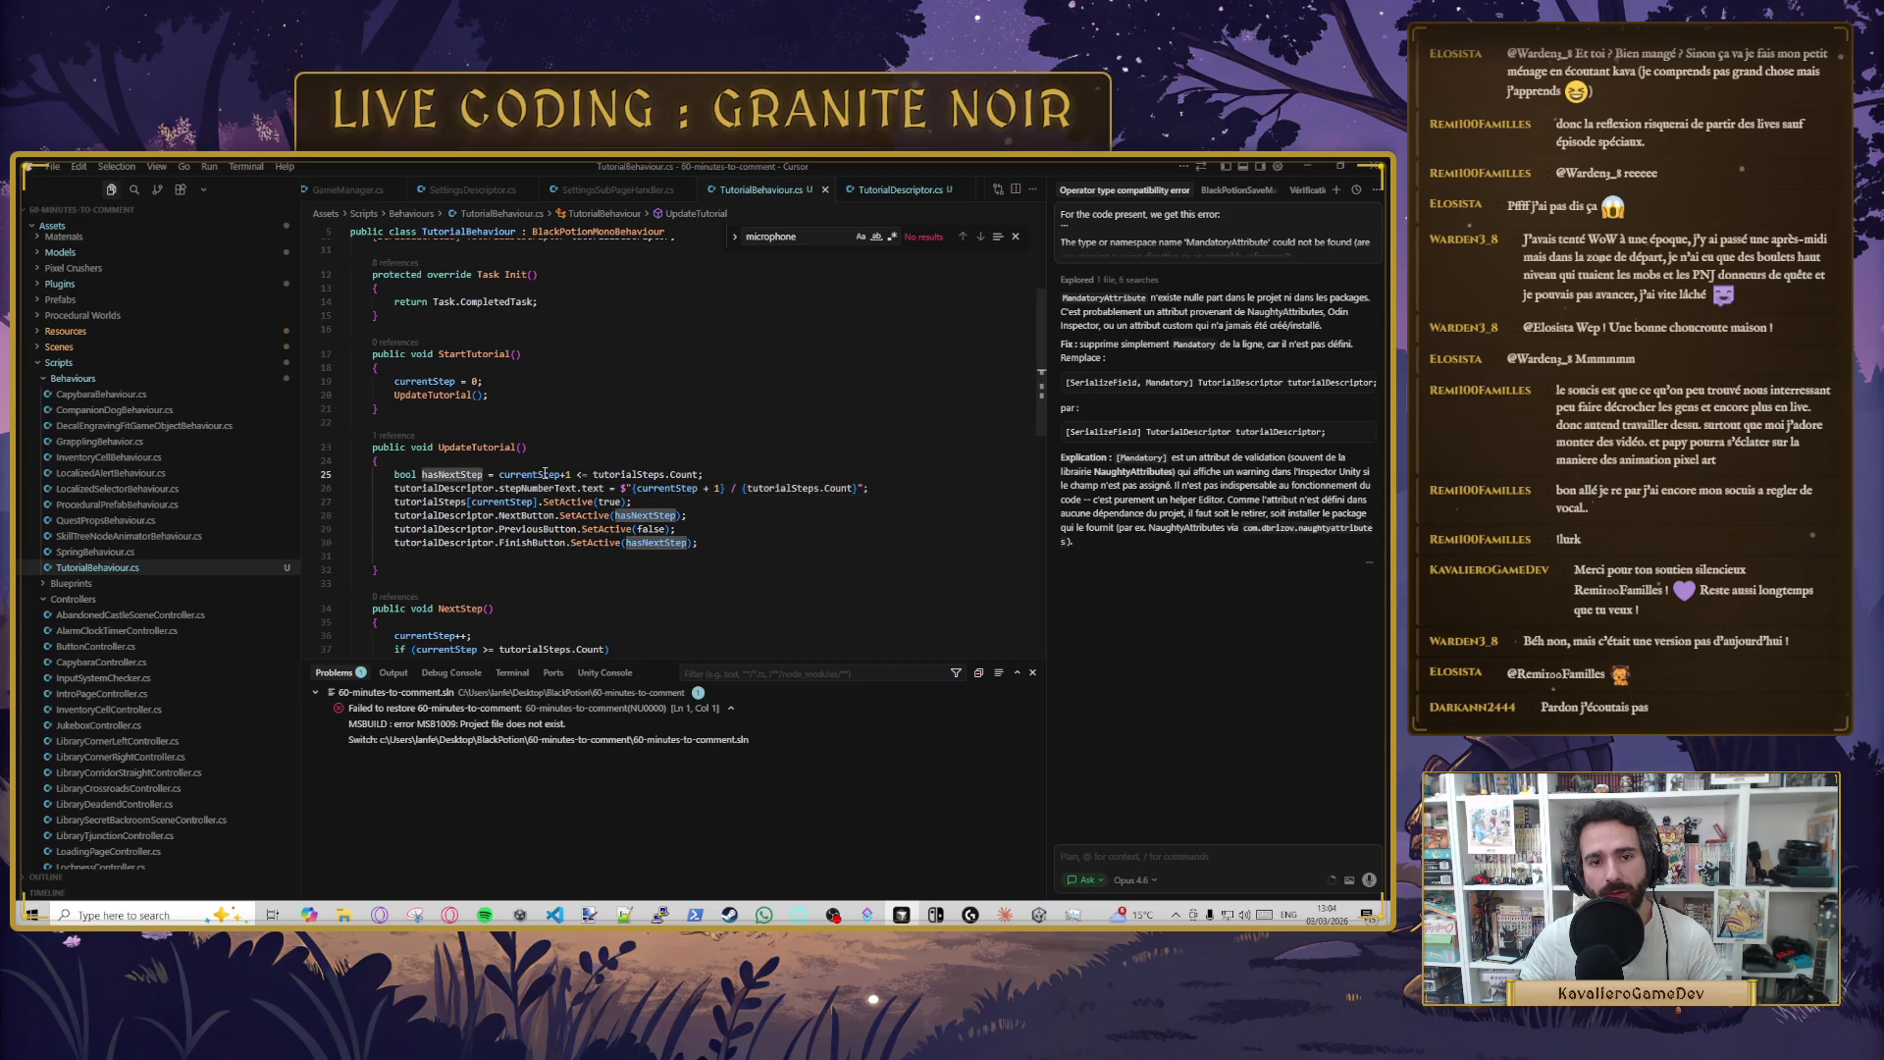
left_click(544, 474)
left_click(566, 474)
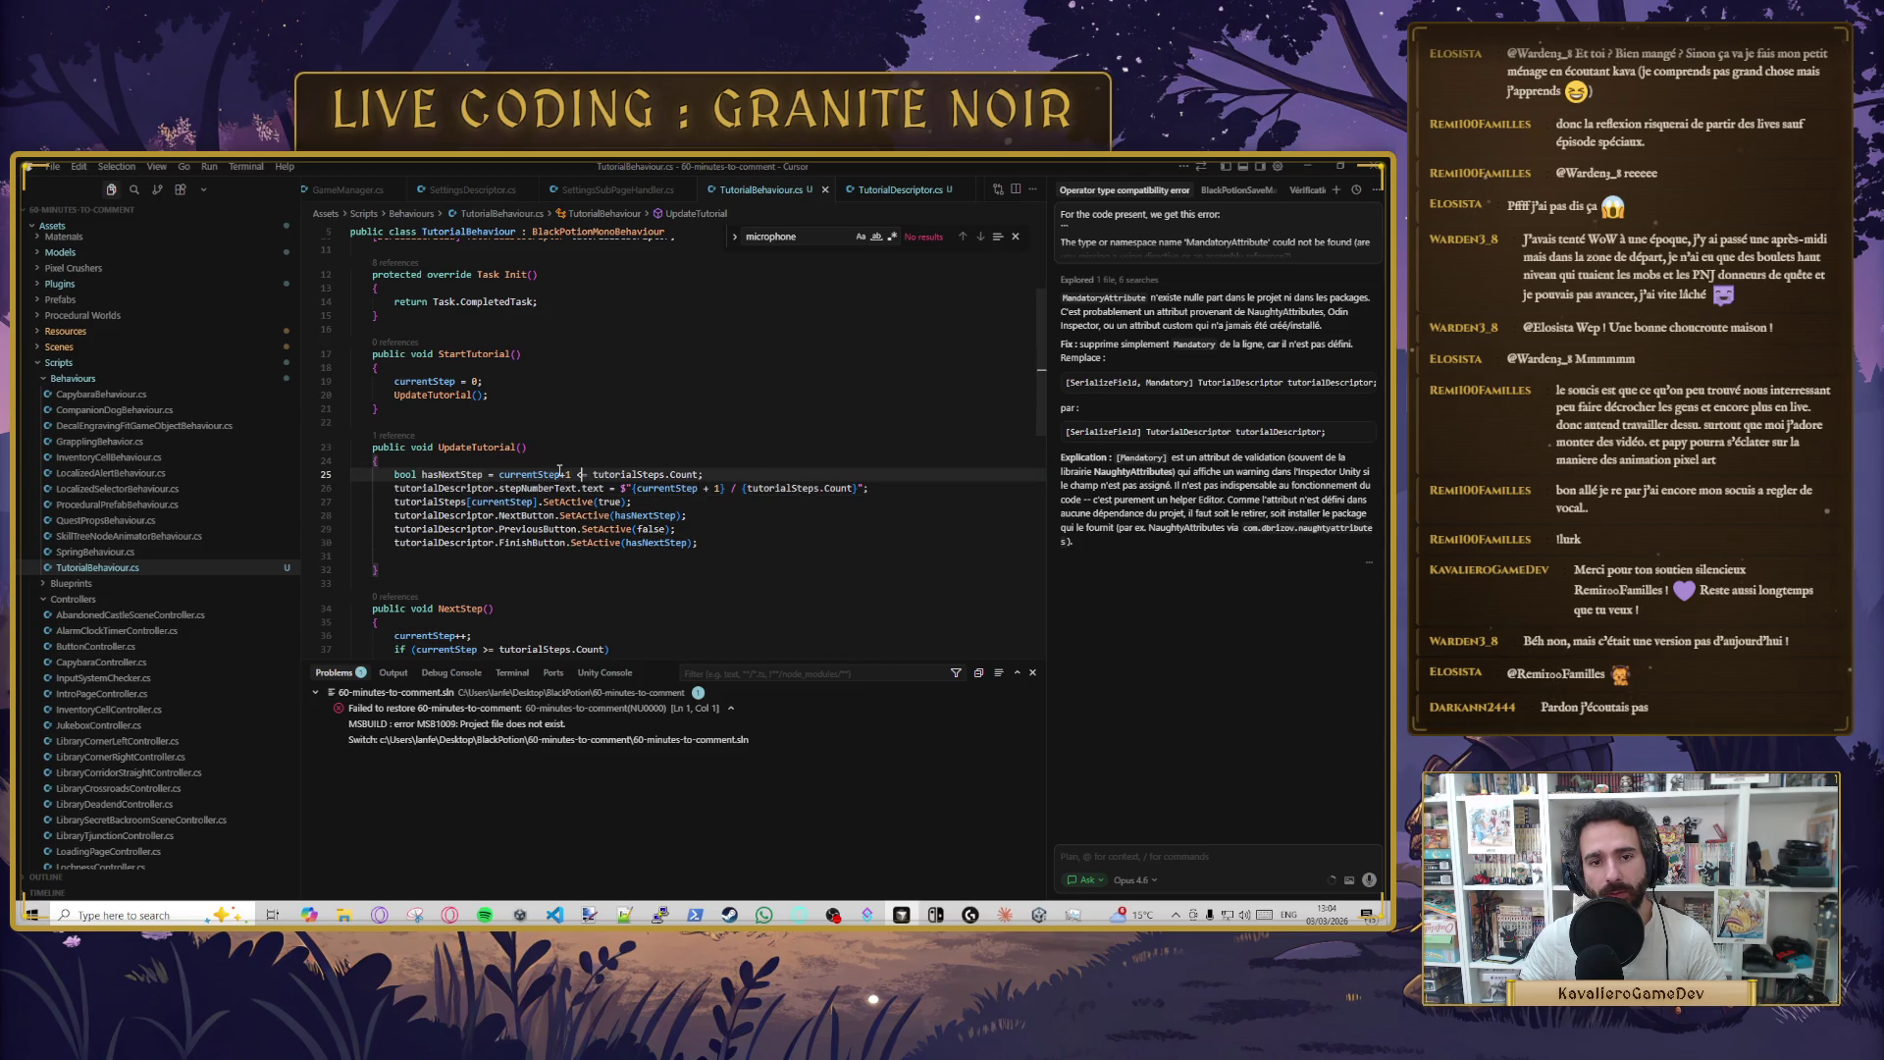
key("ctrl+z")
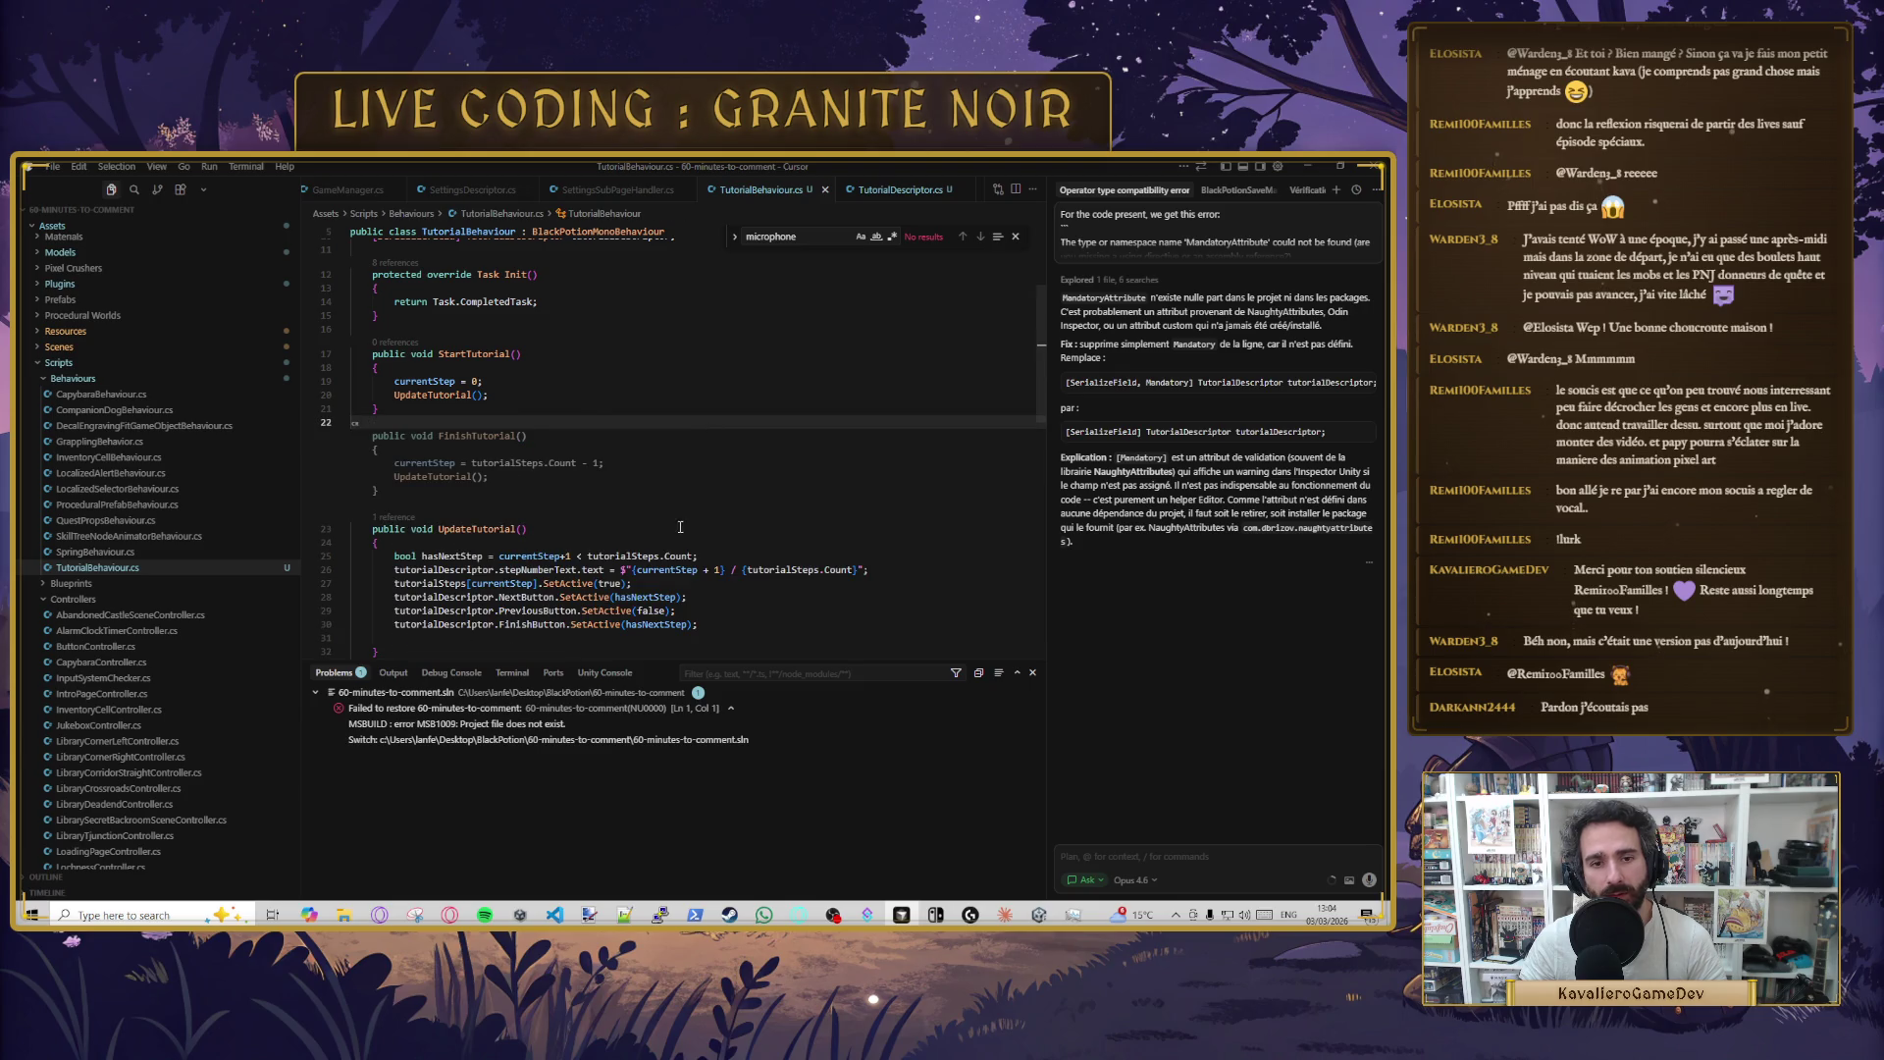
left_click(743, 515)
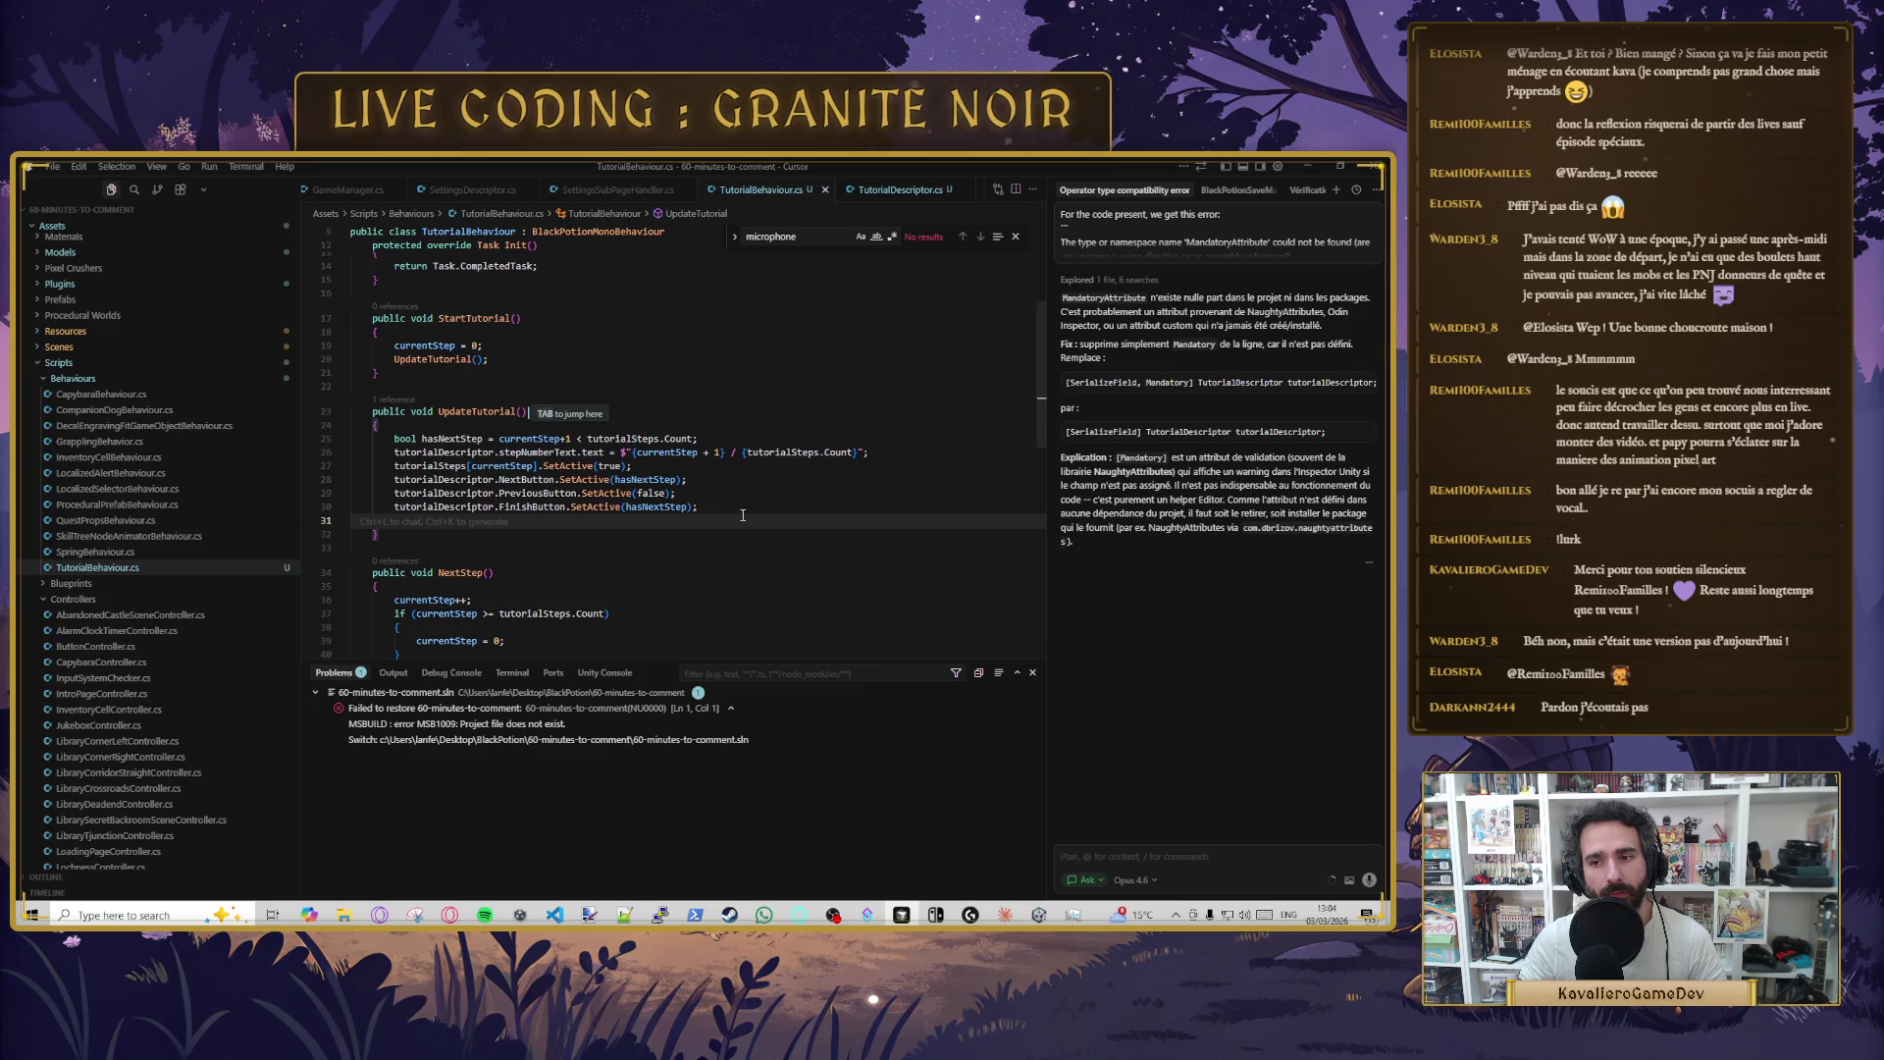
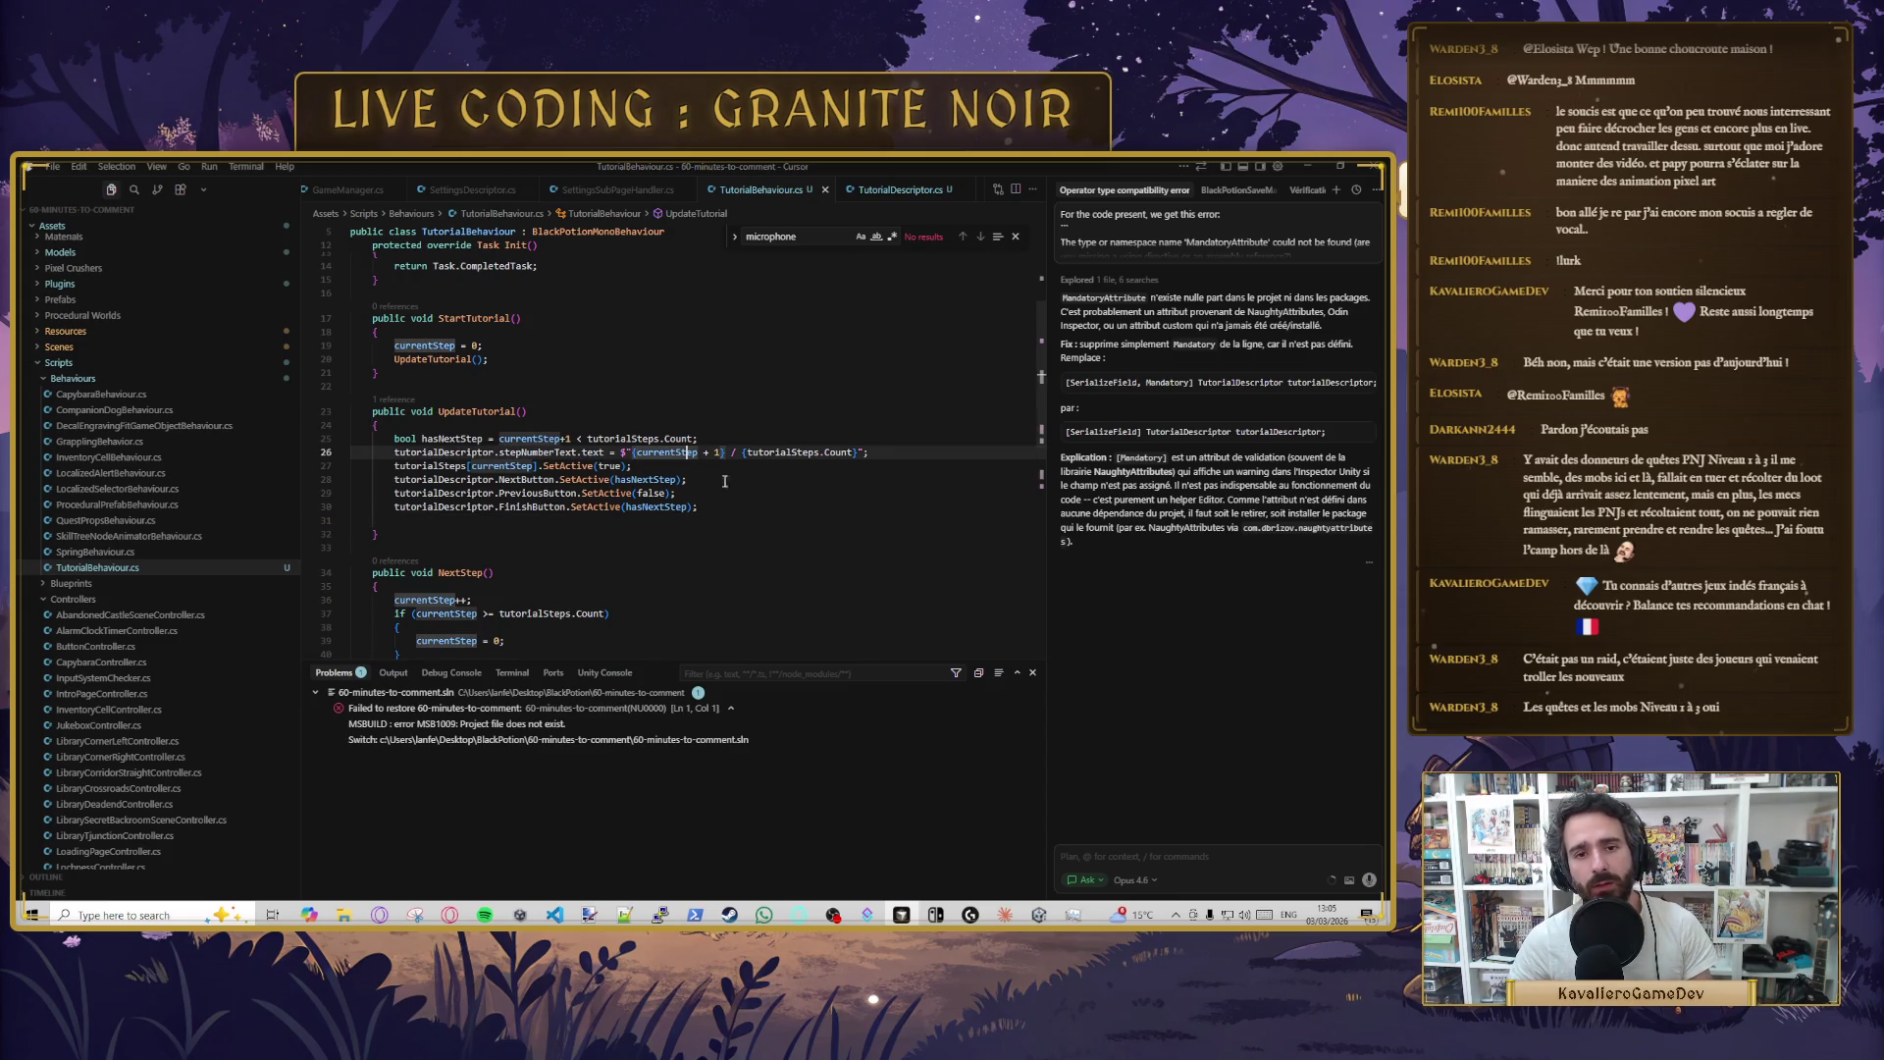
- Look over lines 29 and 25 of TutorialBehaviour.cs, then bring the Unity editor forward
left_click(778, 498)
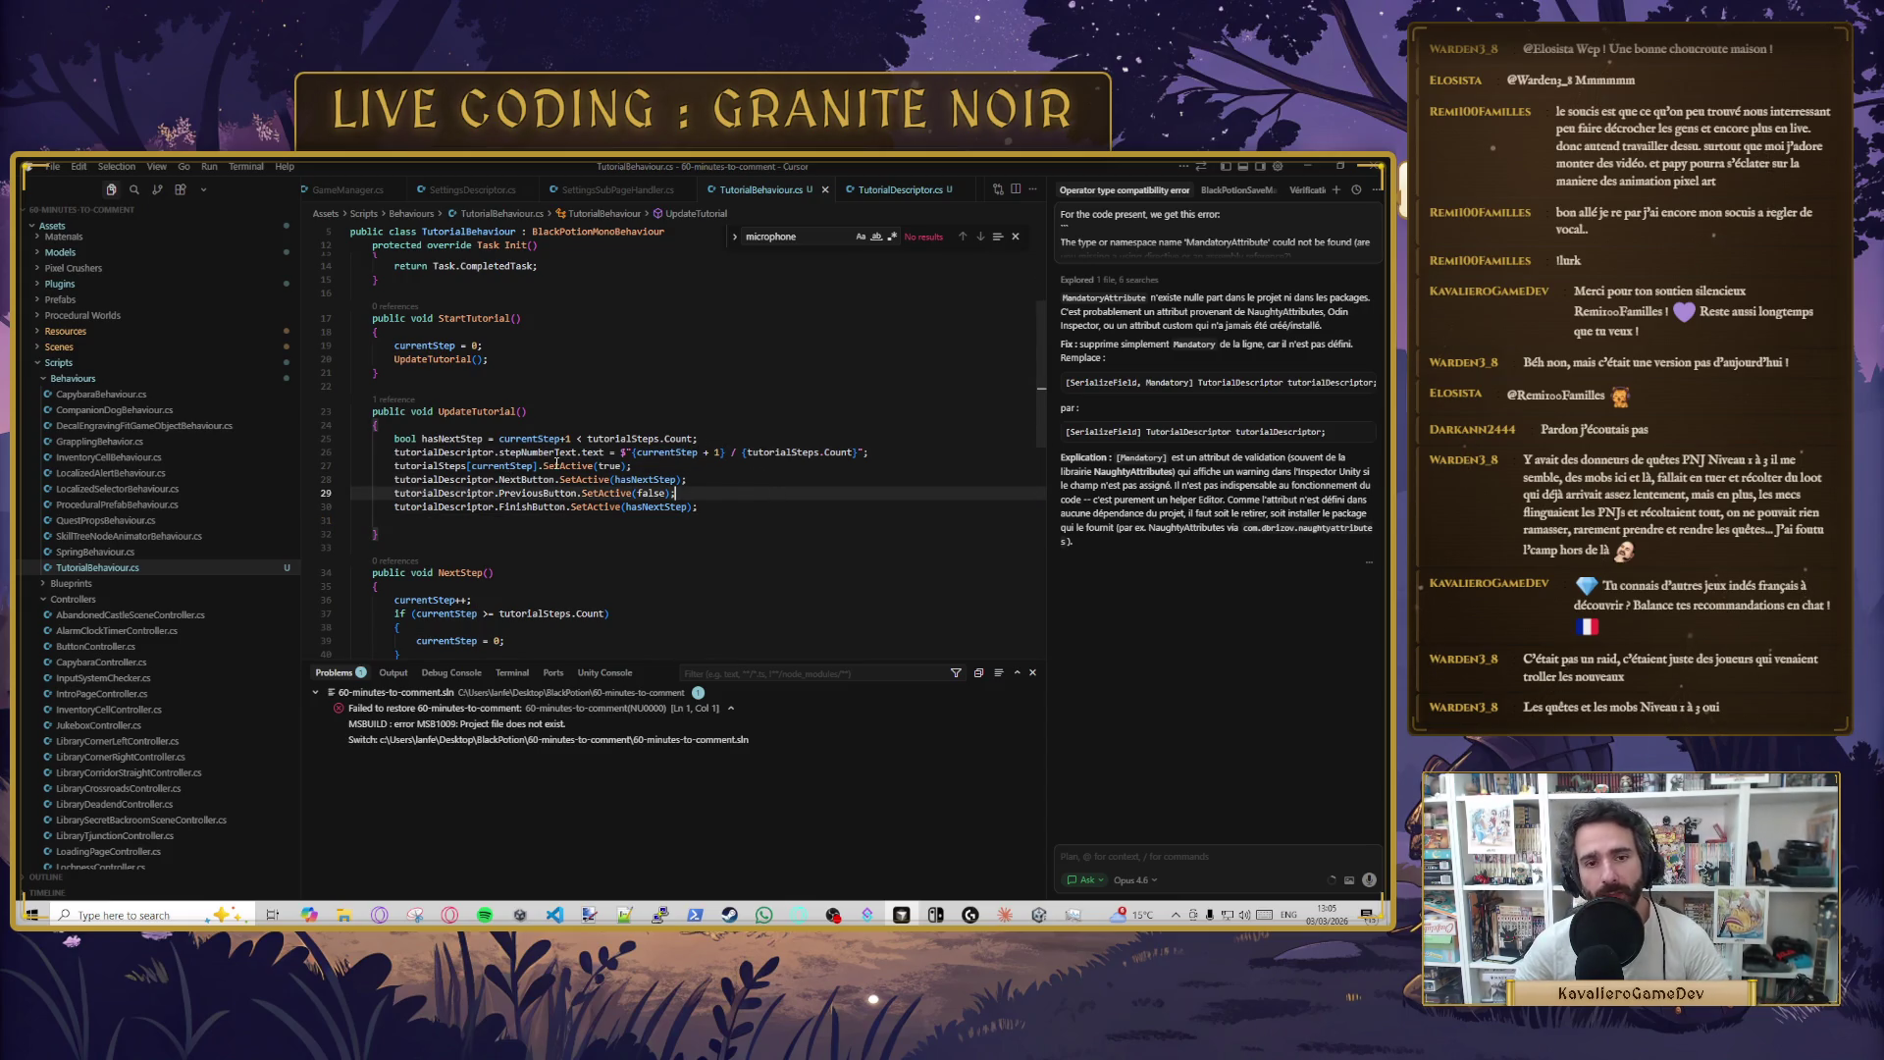
left_click(699, 439)
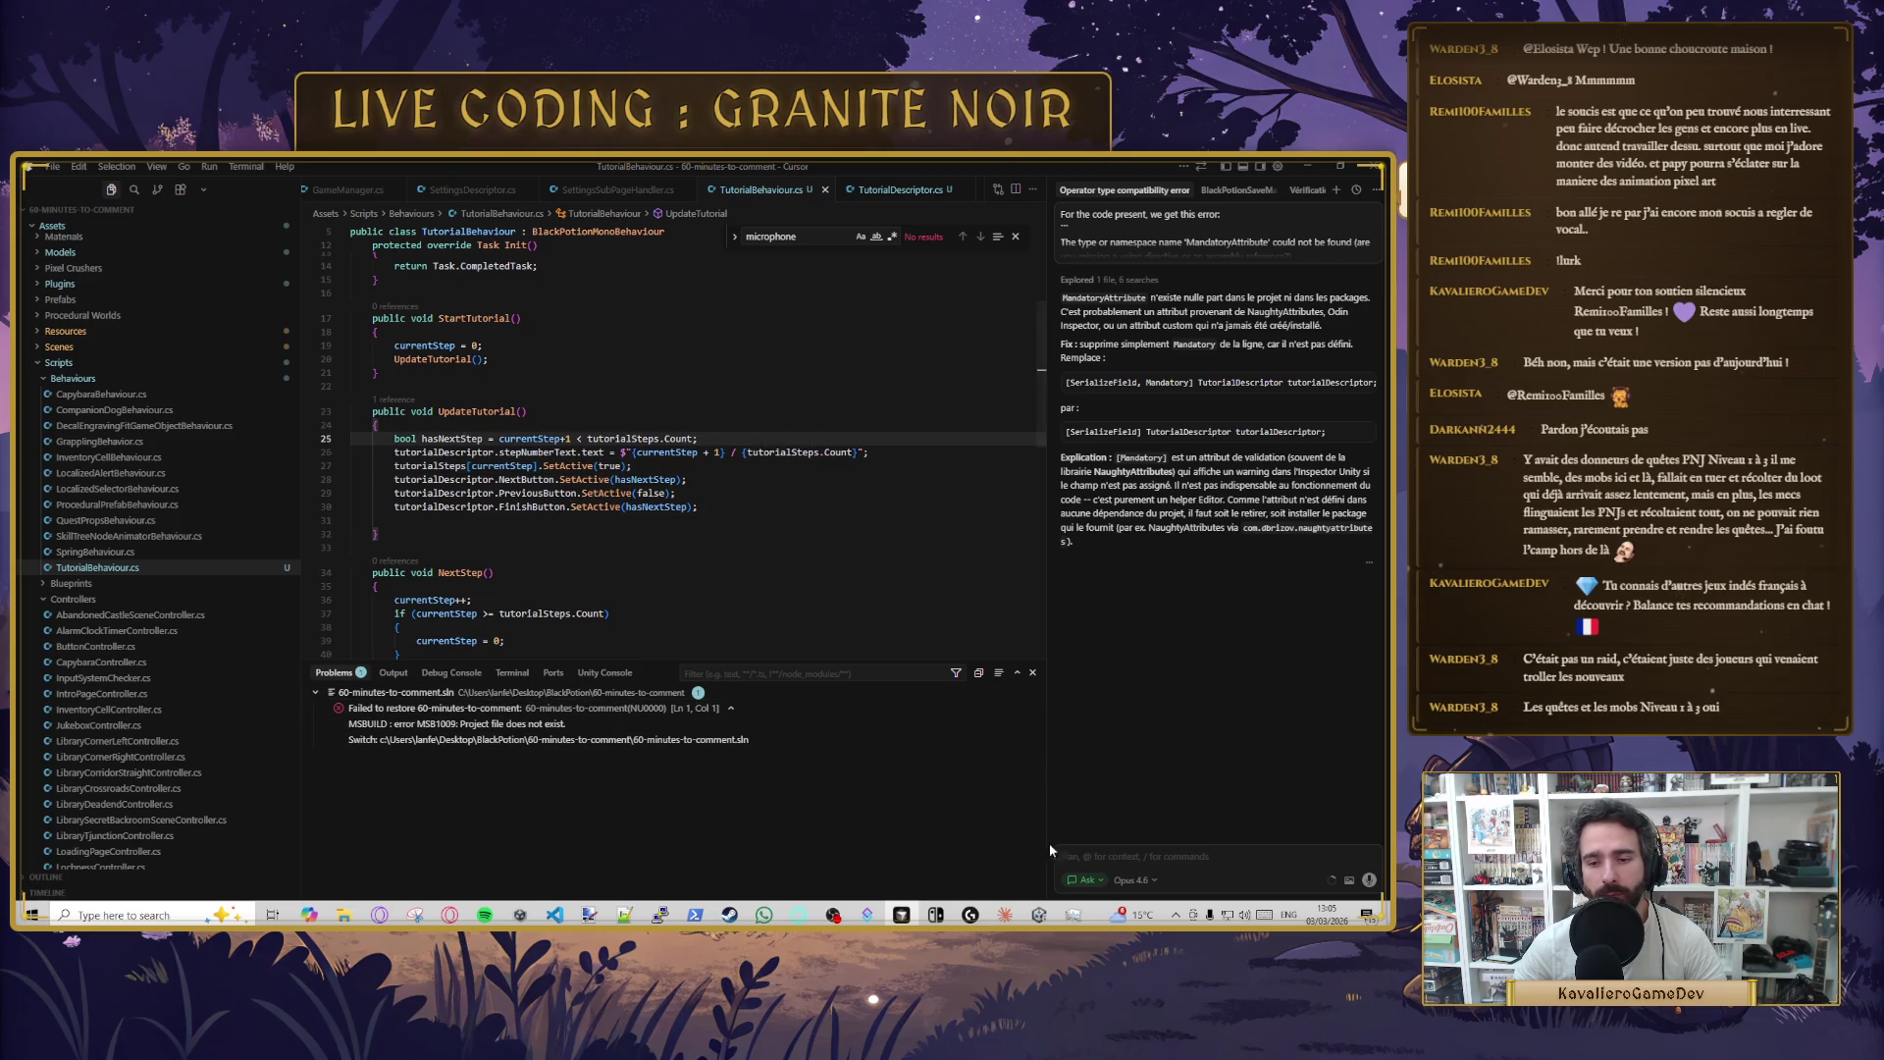
left_click(1038, 915)
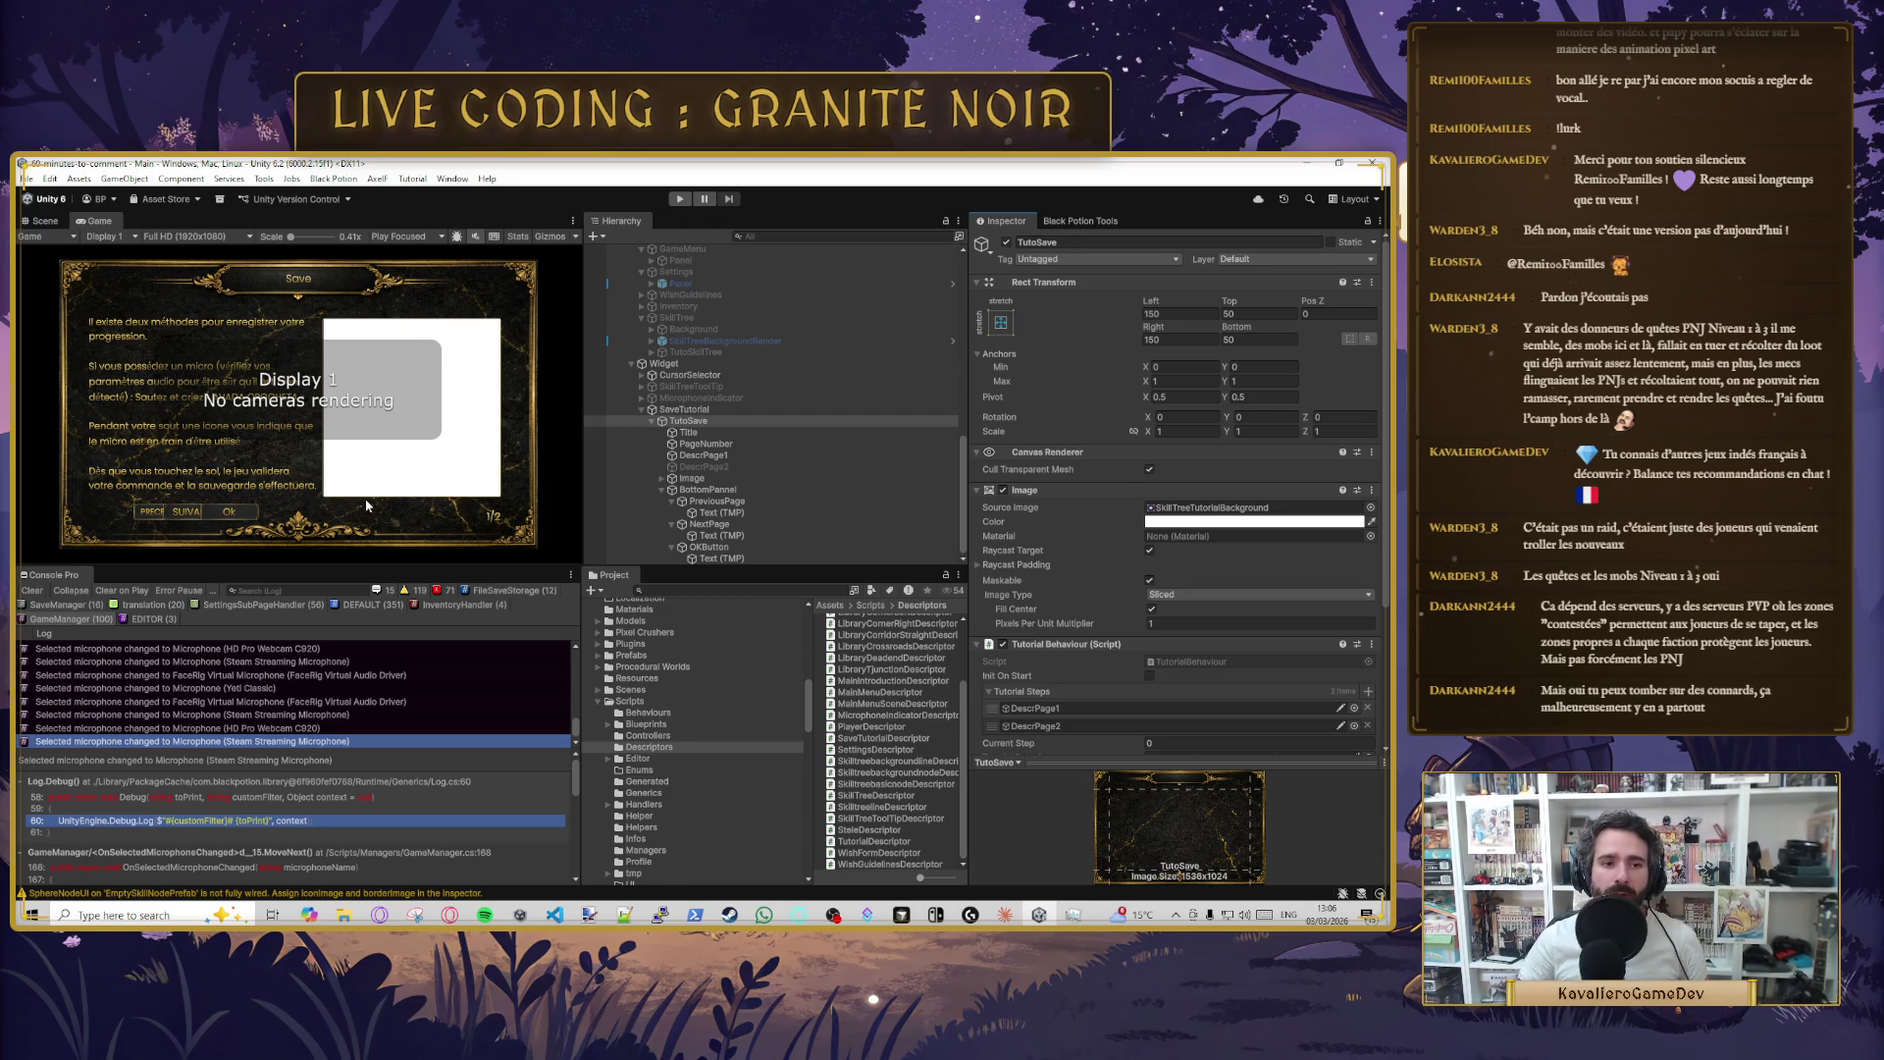
- Check the PreviousPage button's label in Unity, then tidy the tutorialSteps line and save TutorialBehaviour.cs
left_click(756, 513)
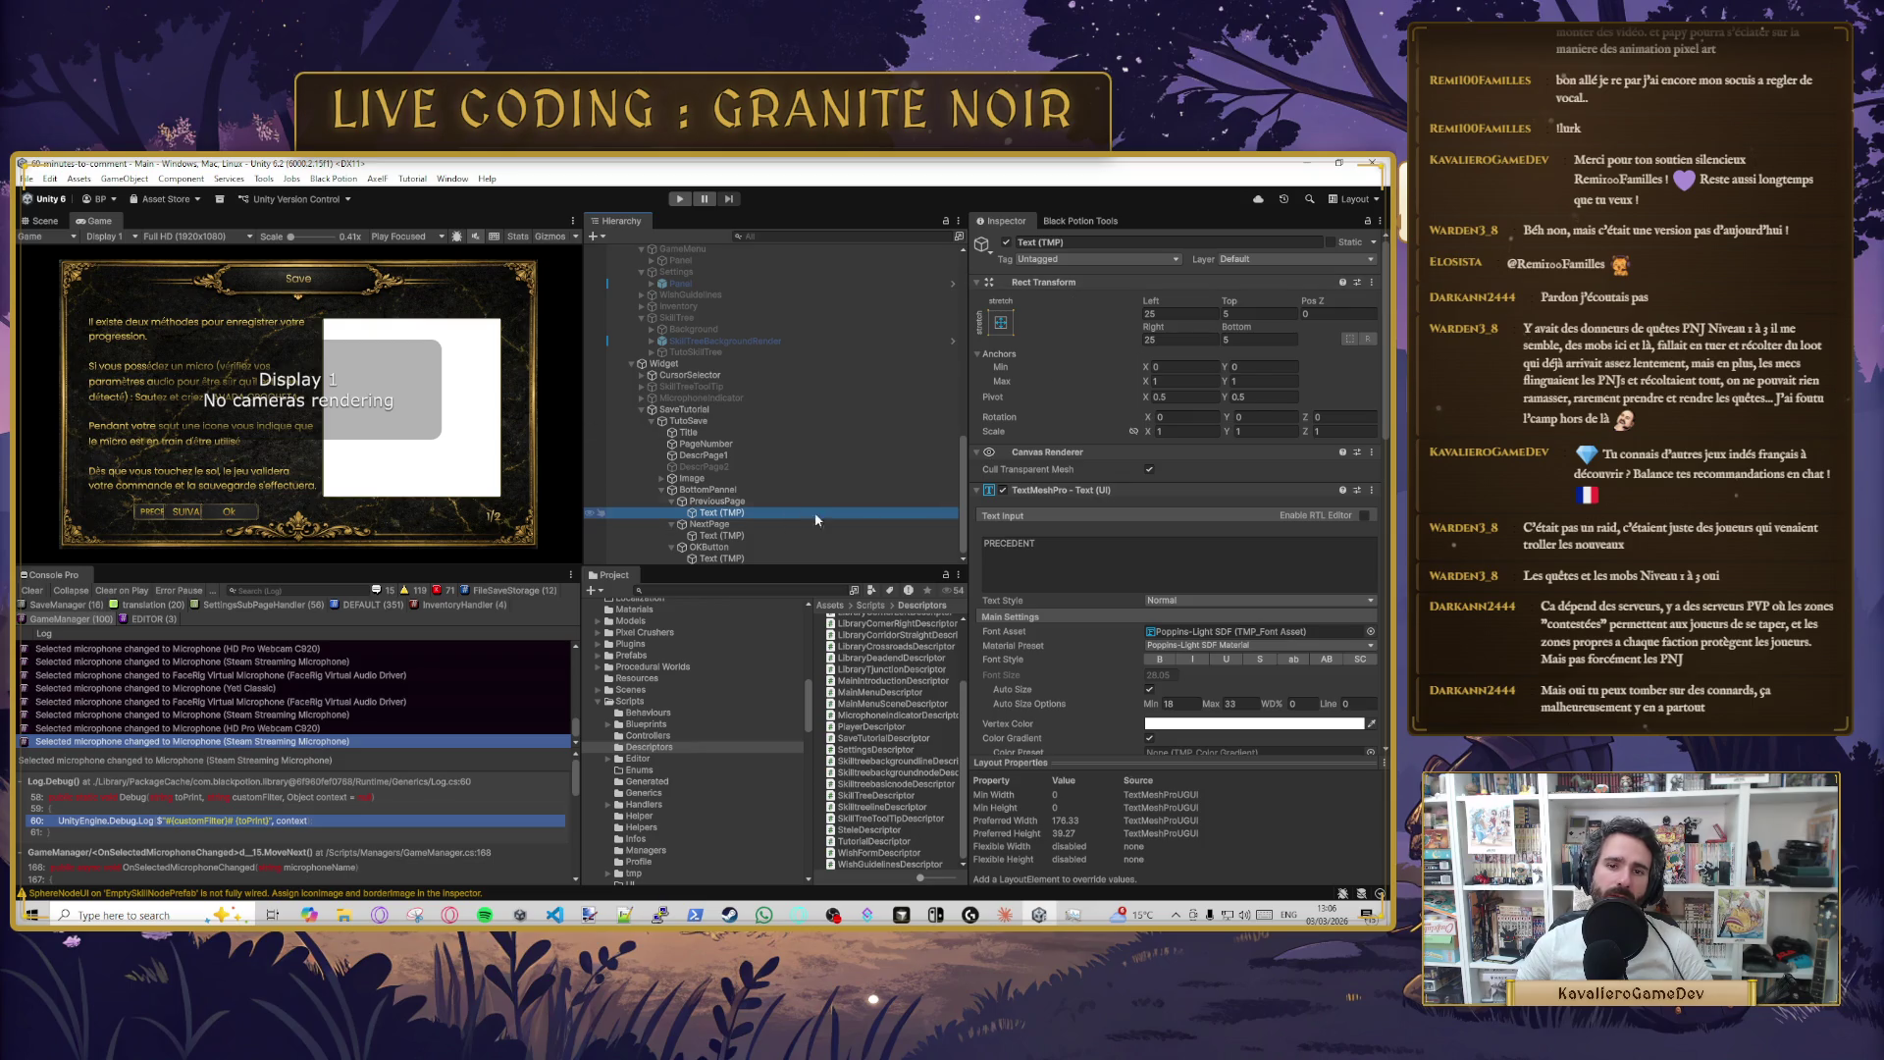
key("alt+Tab")
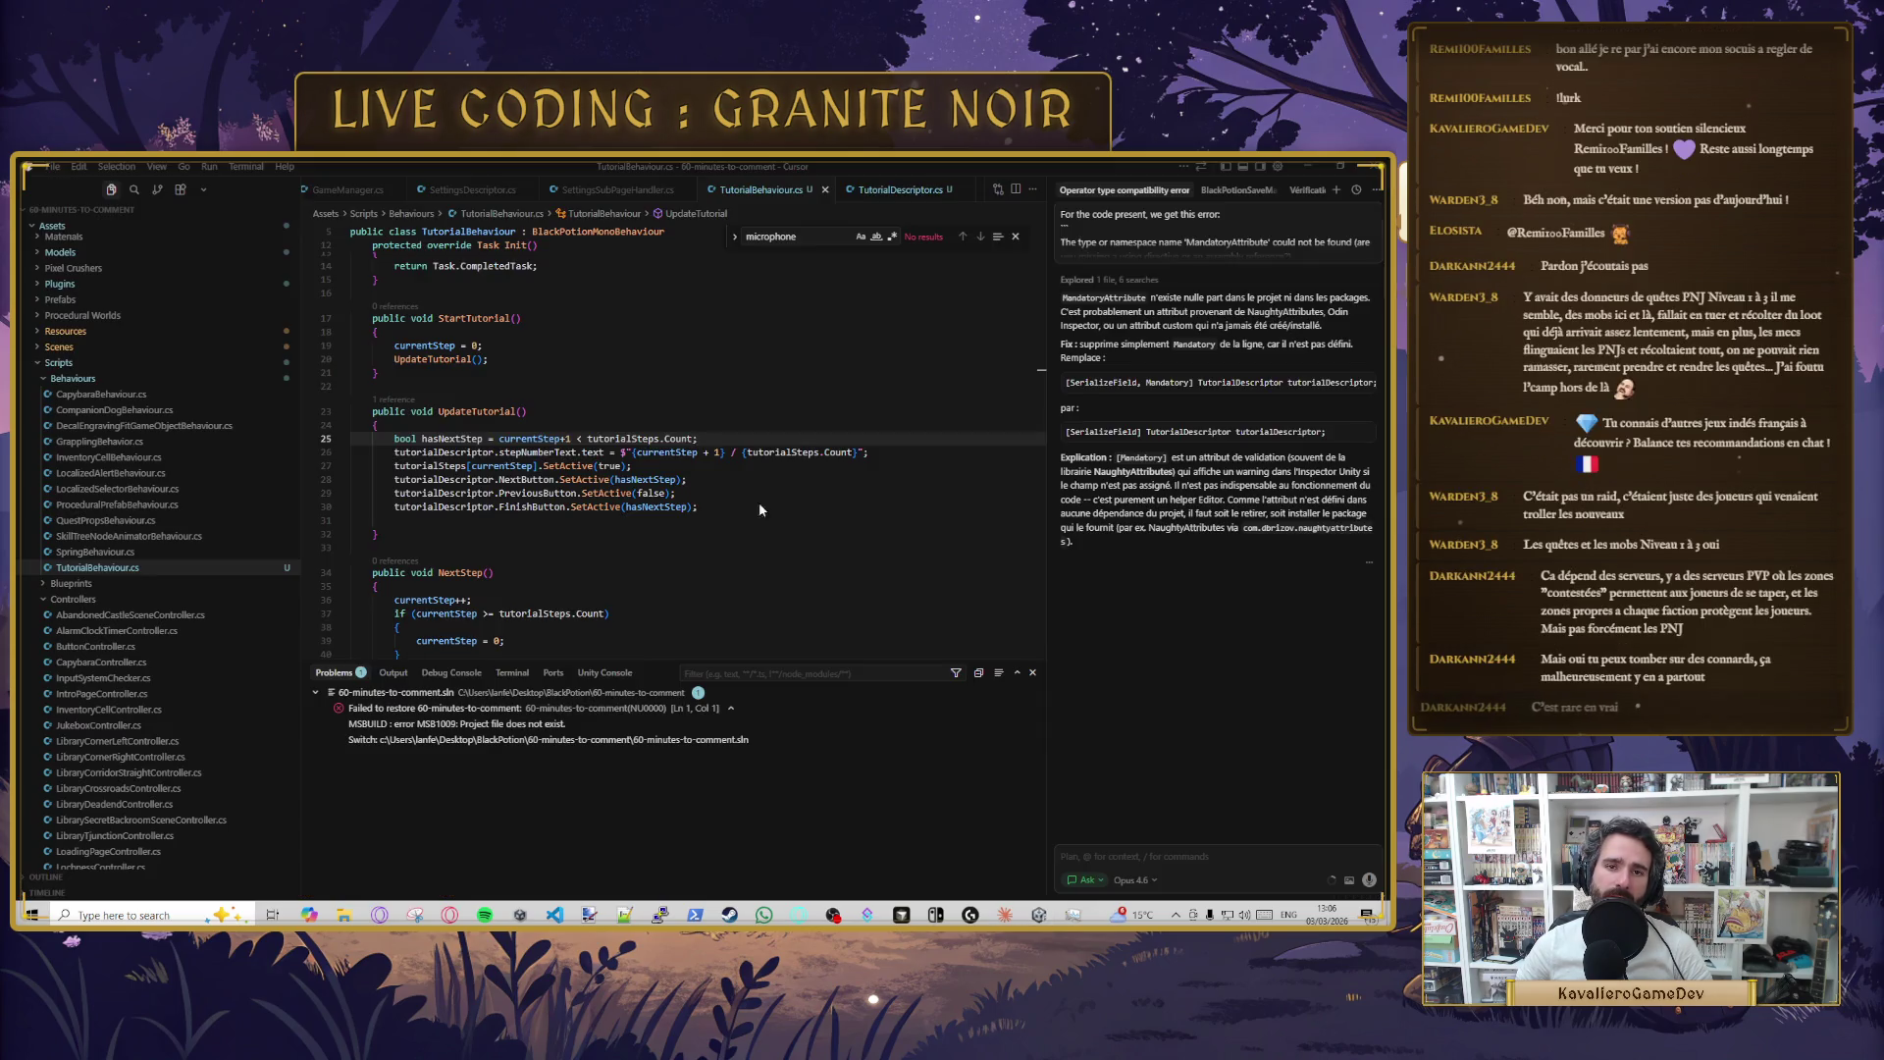
left_click(717, 497)
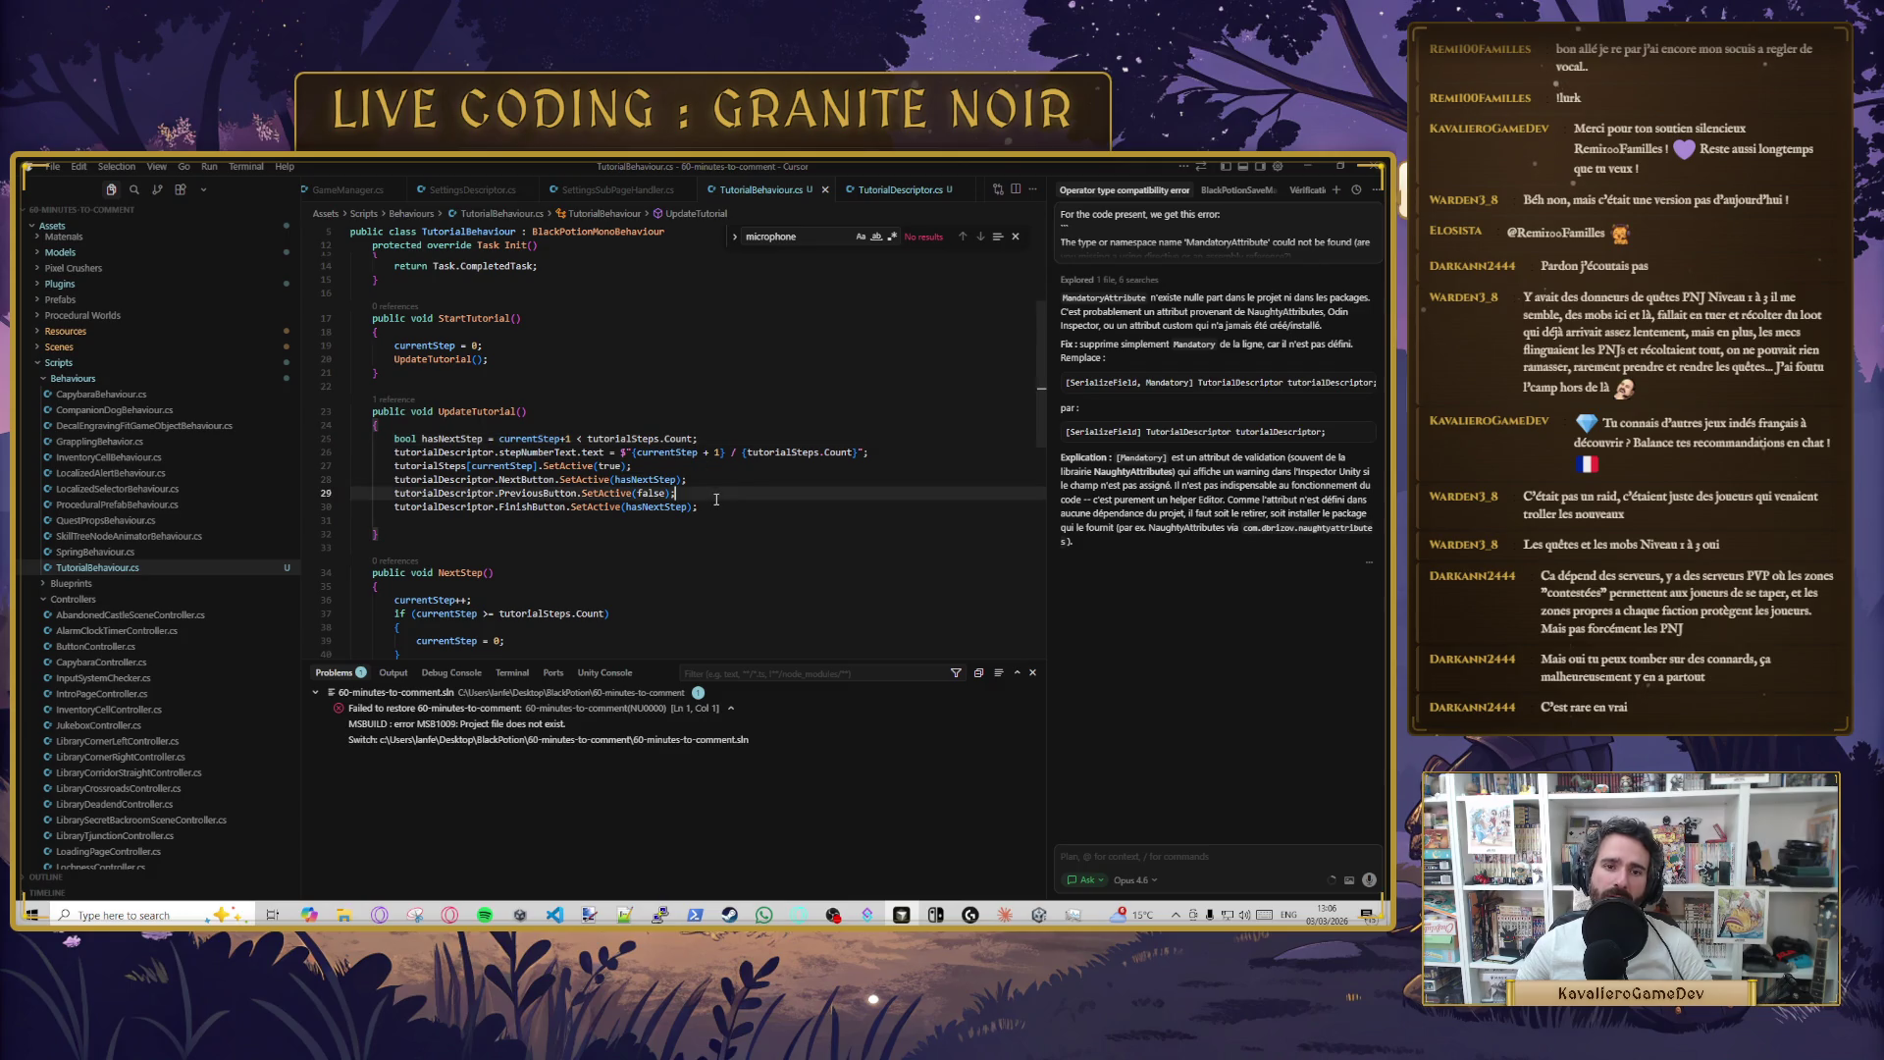
key("Up")
key("Up")
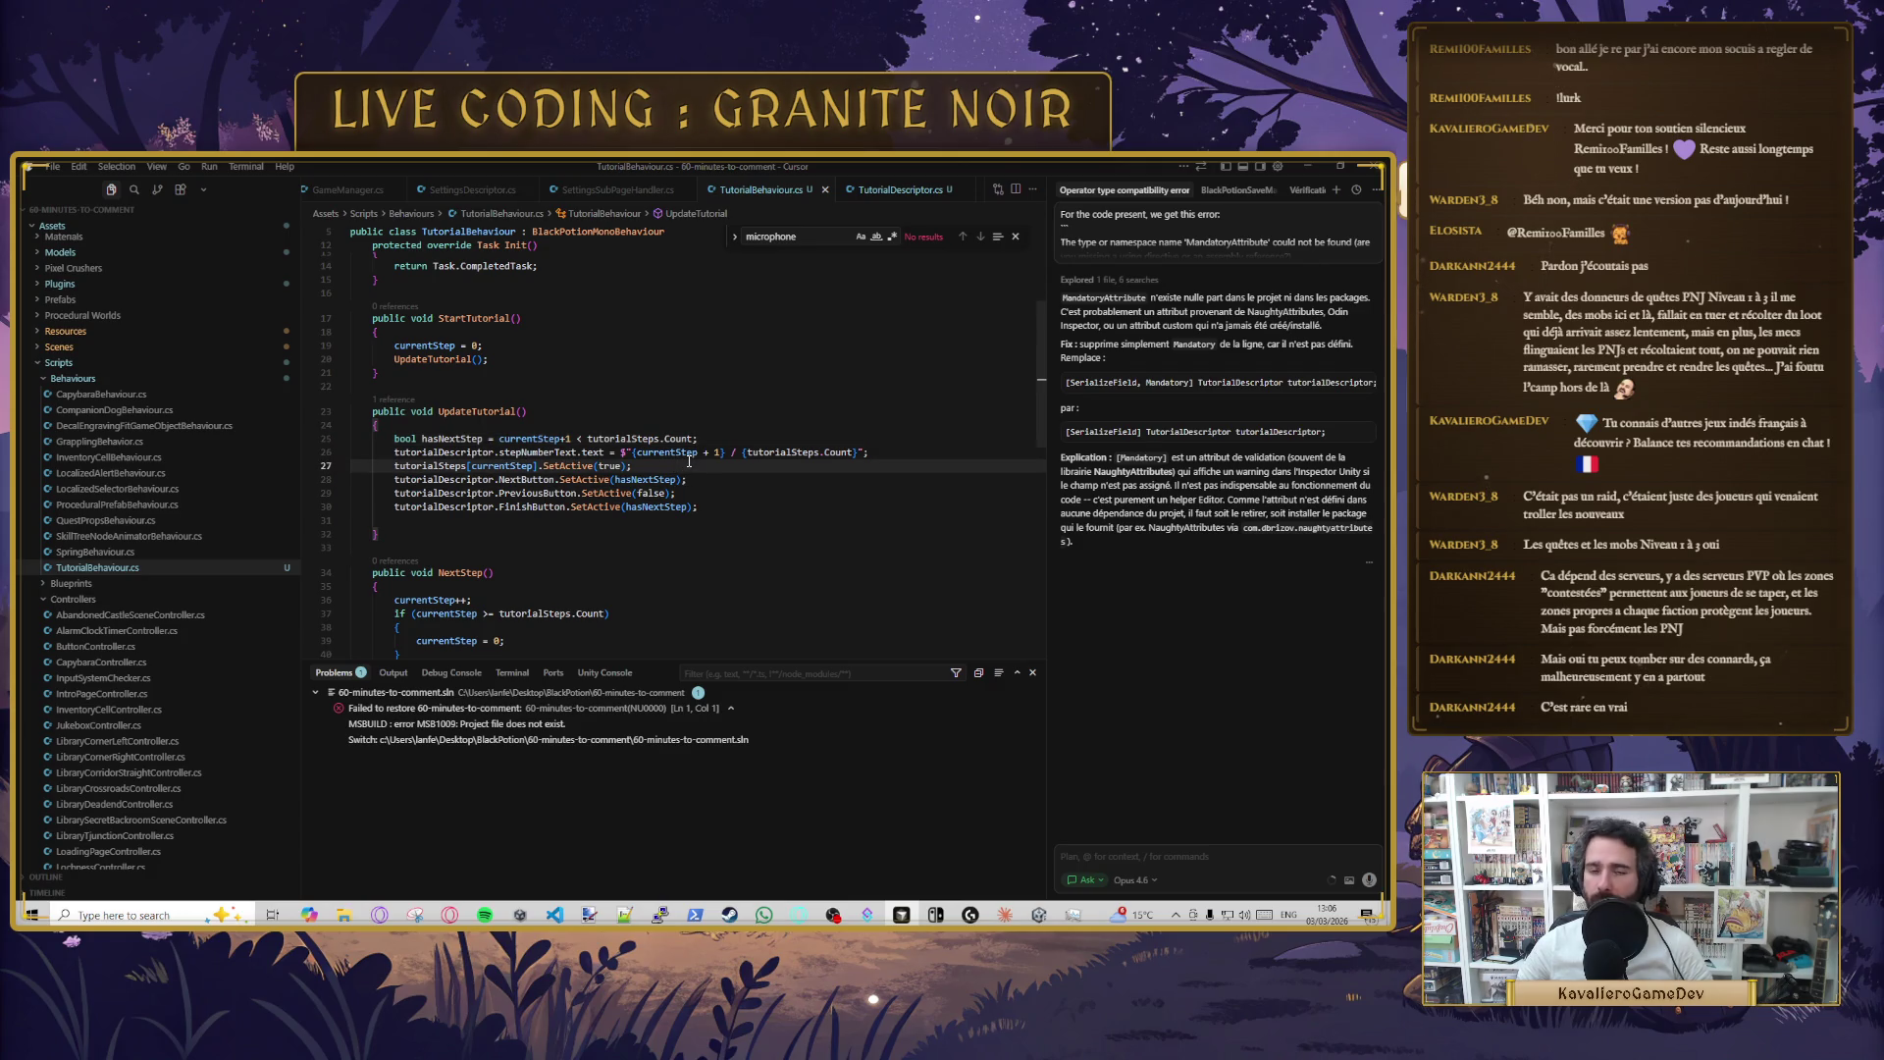
key("BackSpace")
key("ctrl+s")
- In TutorialDescriptor.cs, paste three extra copies of the stepNumberText field
left_click(880, 192)
key("Up")
key("Up")
key("ctrl+v")
key("ctrl+v")
key("ctrl+v")
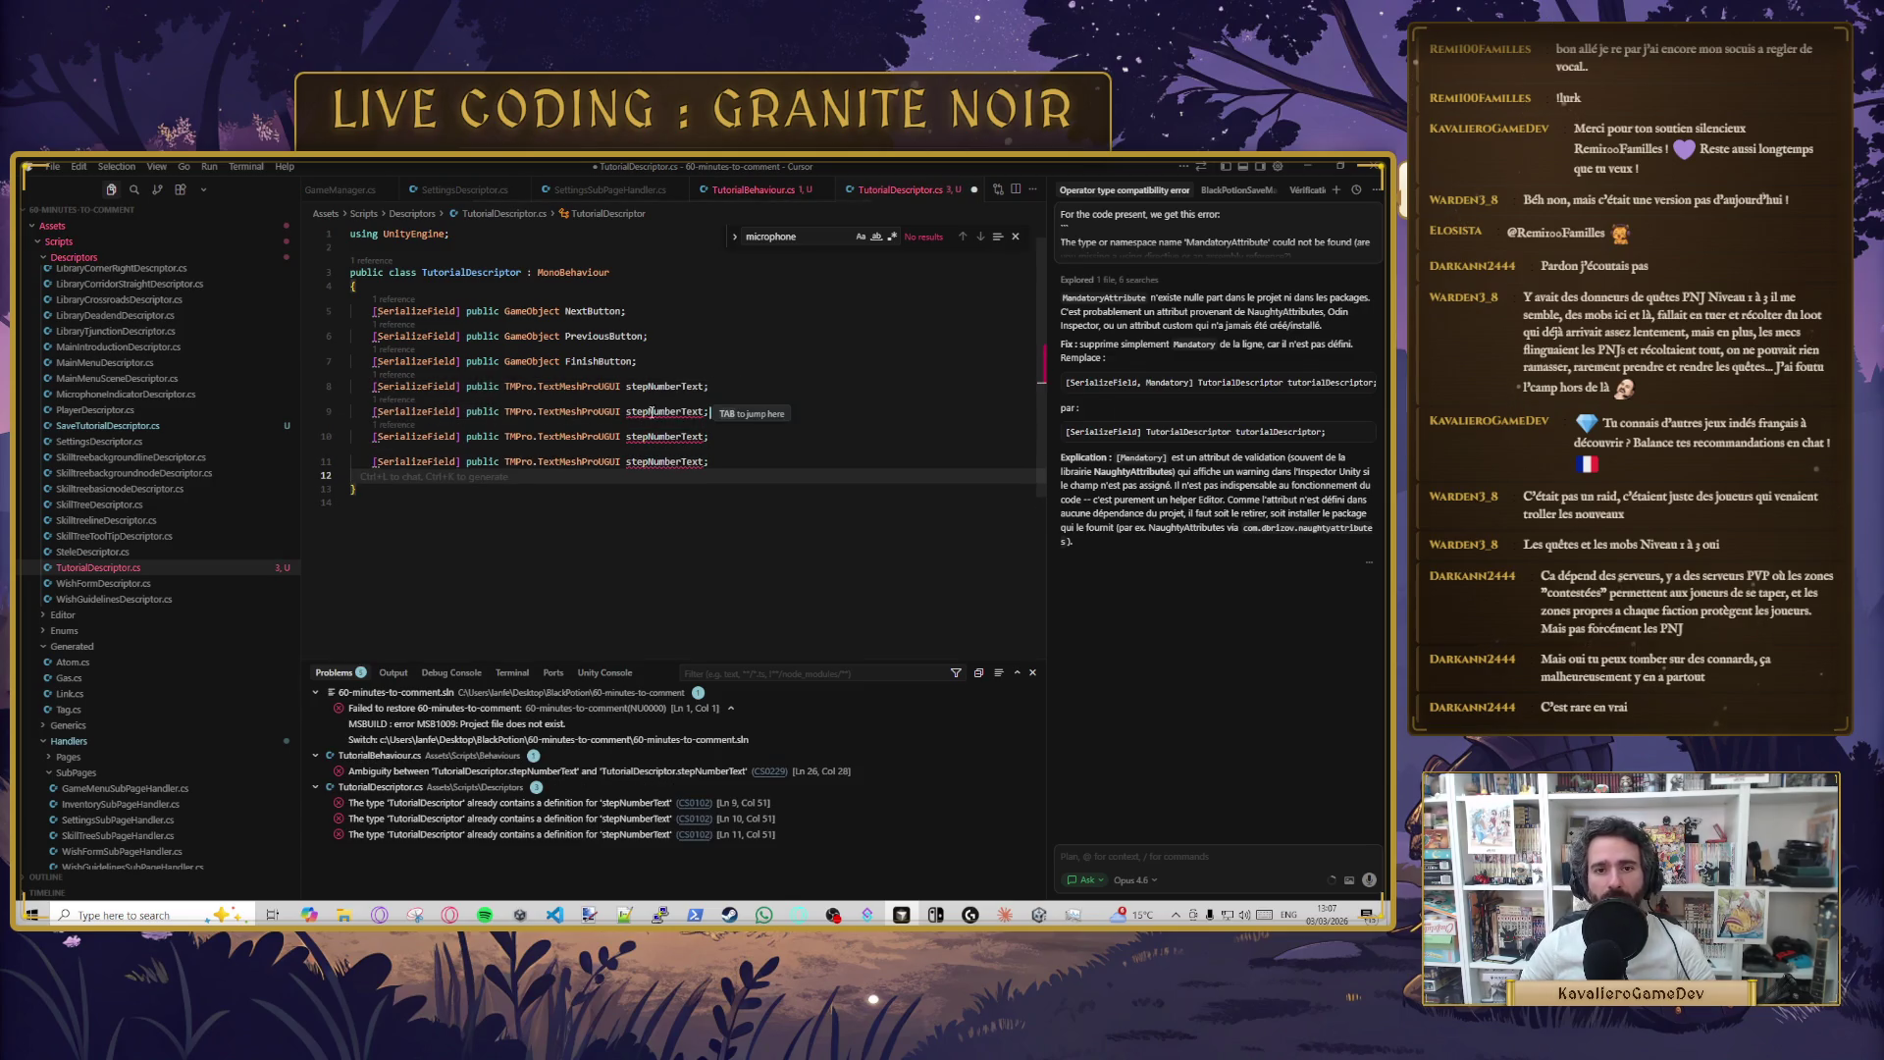
- Rename NextButton, PreviousButton and FinishButton to LeftButton, RightButton and MiddleButton, then save
left_click(648, 412)
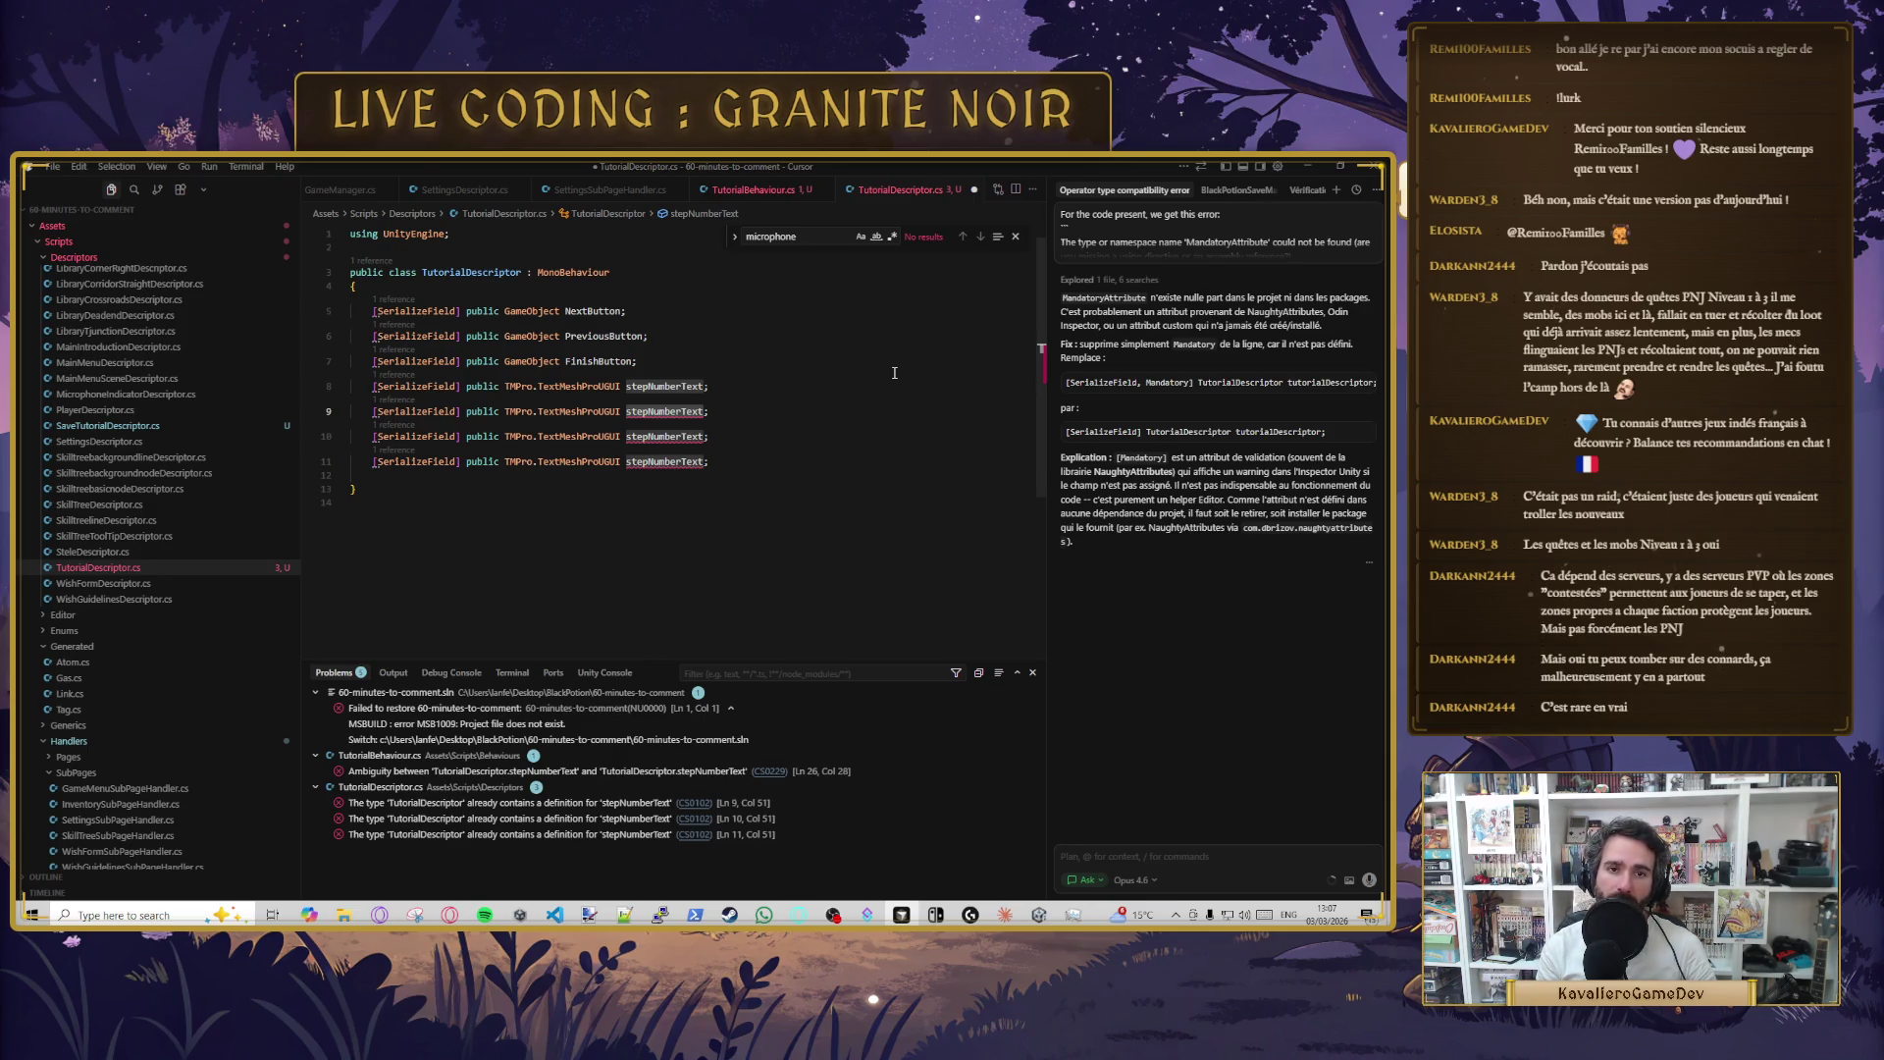
left_click(624, 321)
key("Left")
key("Left")
key("Left")
key("BackSpace")
key("BackSpace")
key("BackSpace")
type("Left")
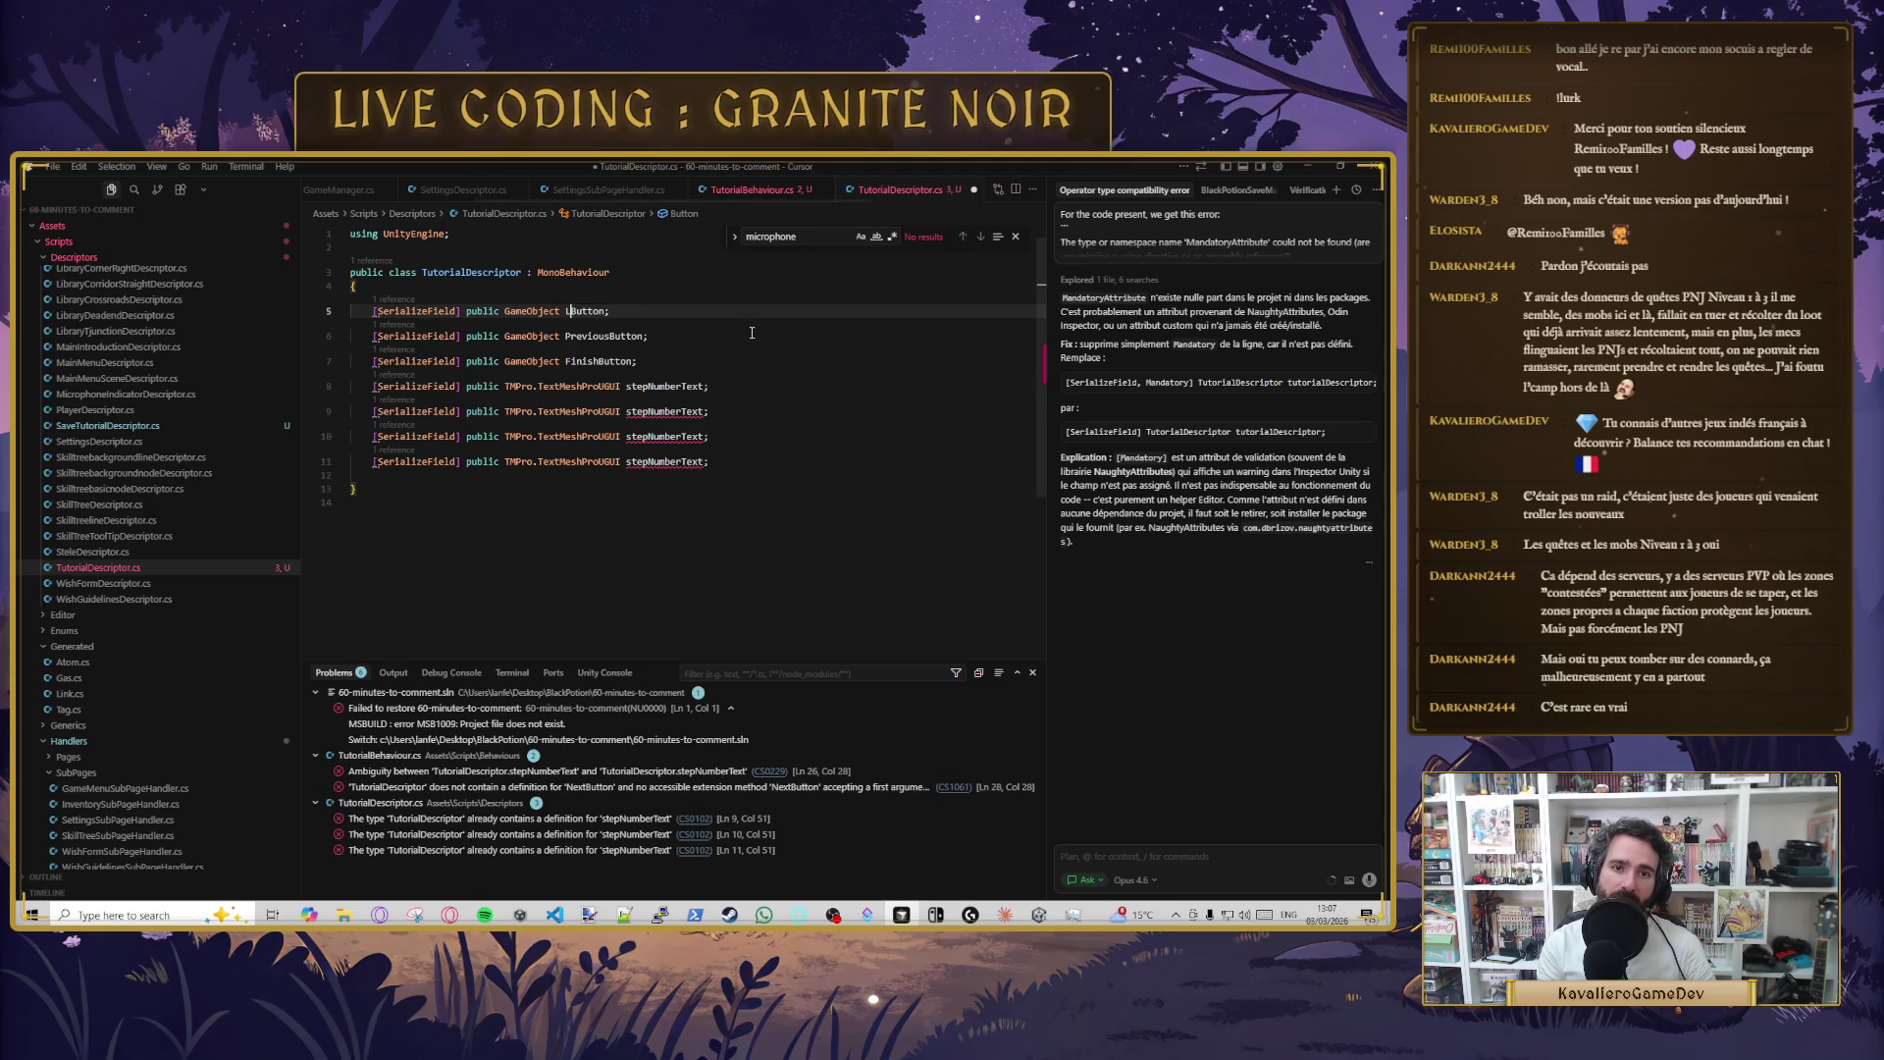
left_click(604, 336)
key("ctrl+Left")
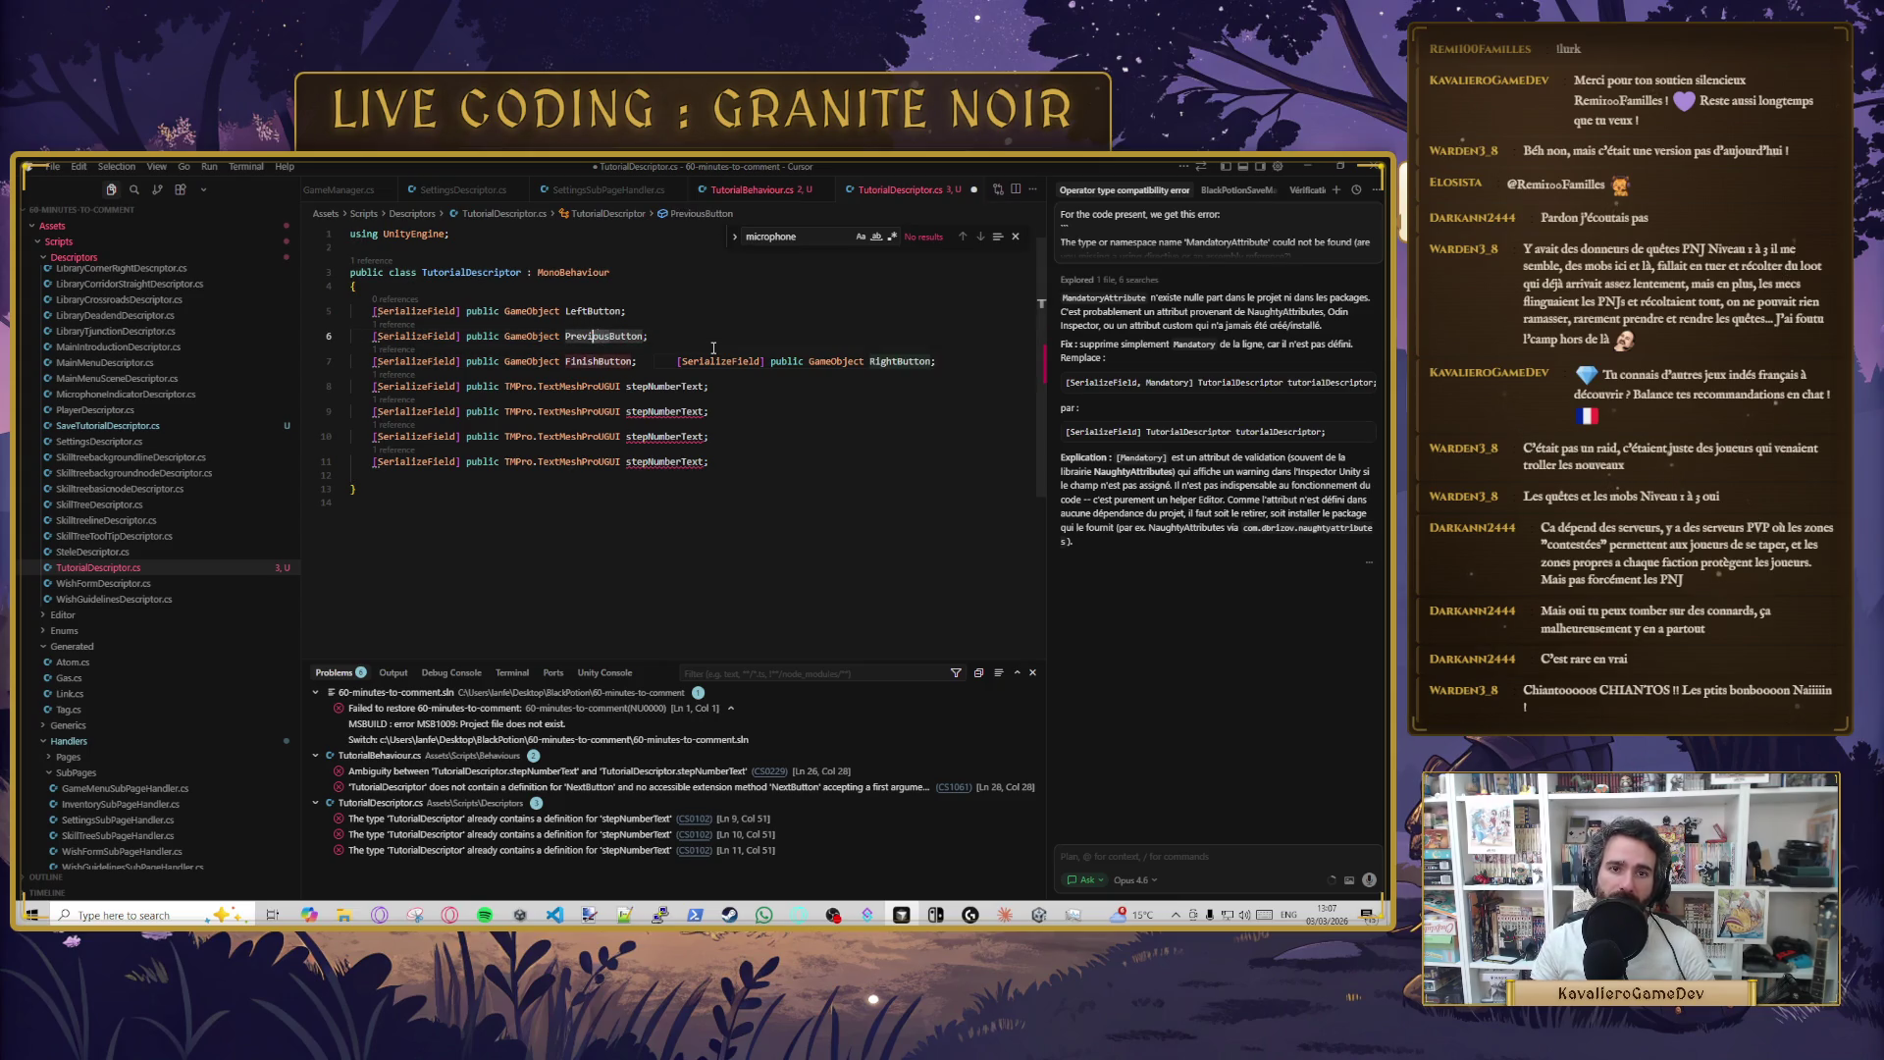
key("Delete")
key("Delete")
key("Delete")
type("Right")
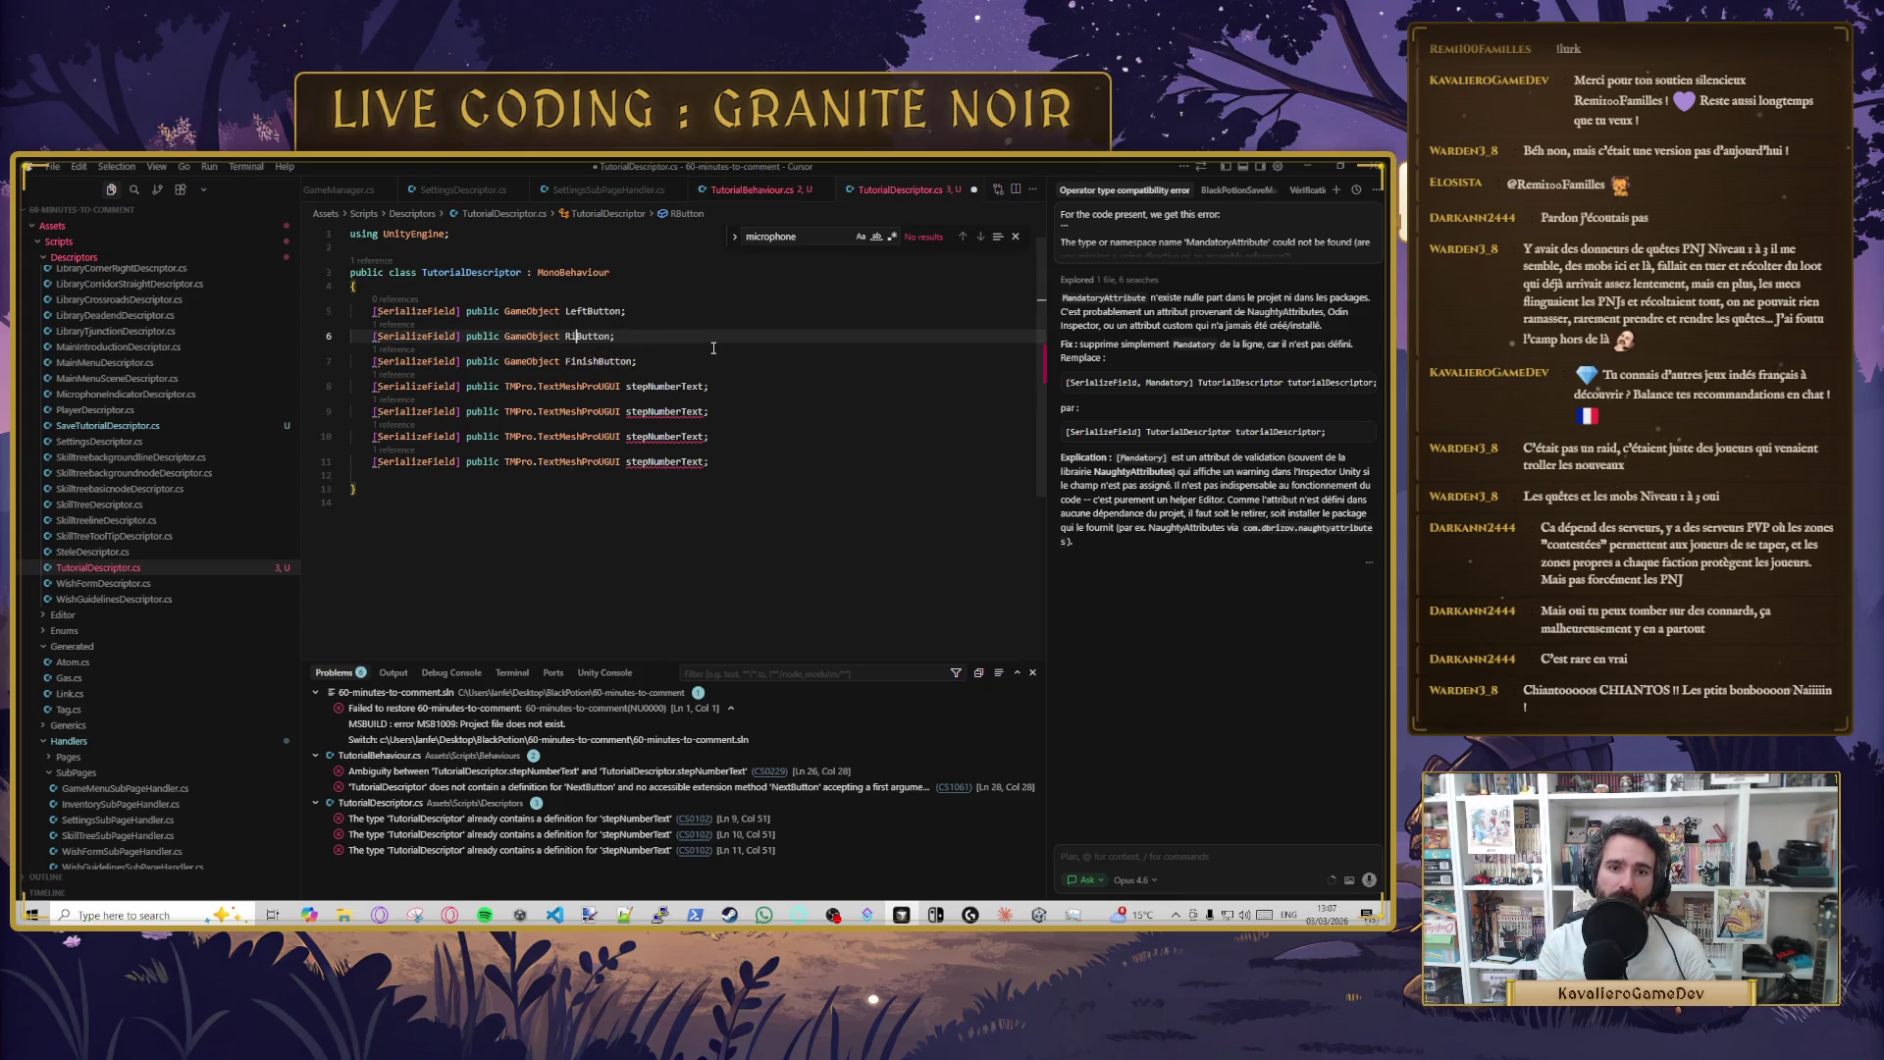
left_click_drag(565, 361, 601, 362)
type("Middle")
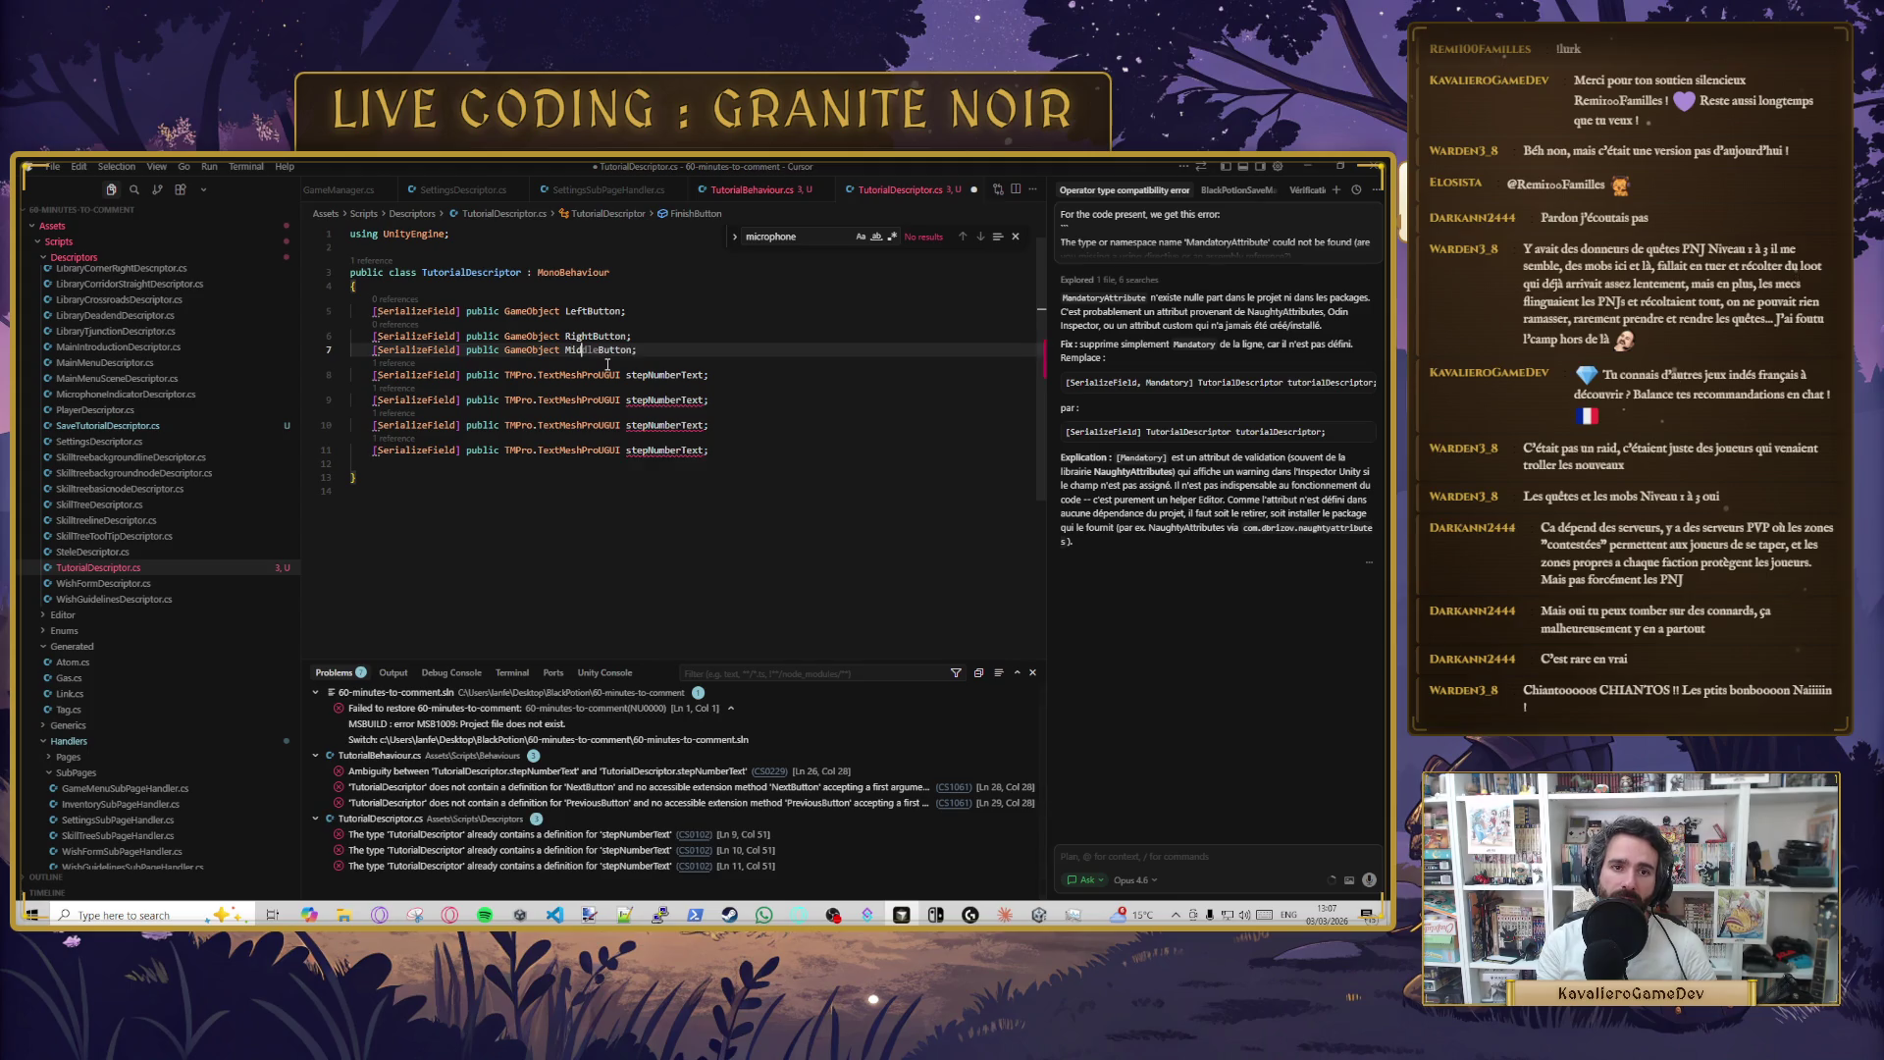
key("Tab")
key("ctrl+s")
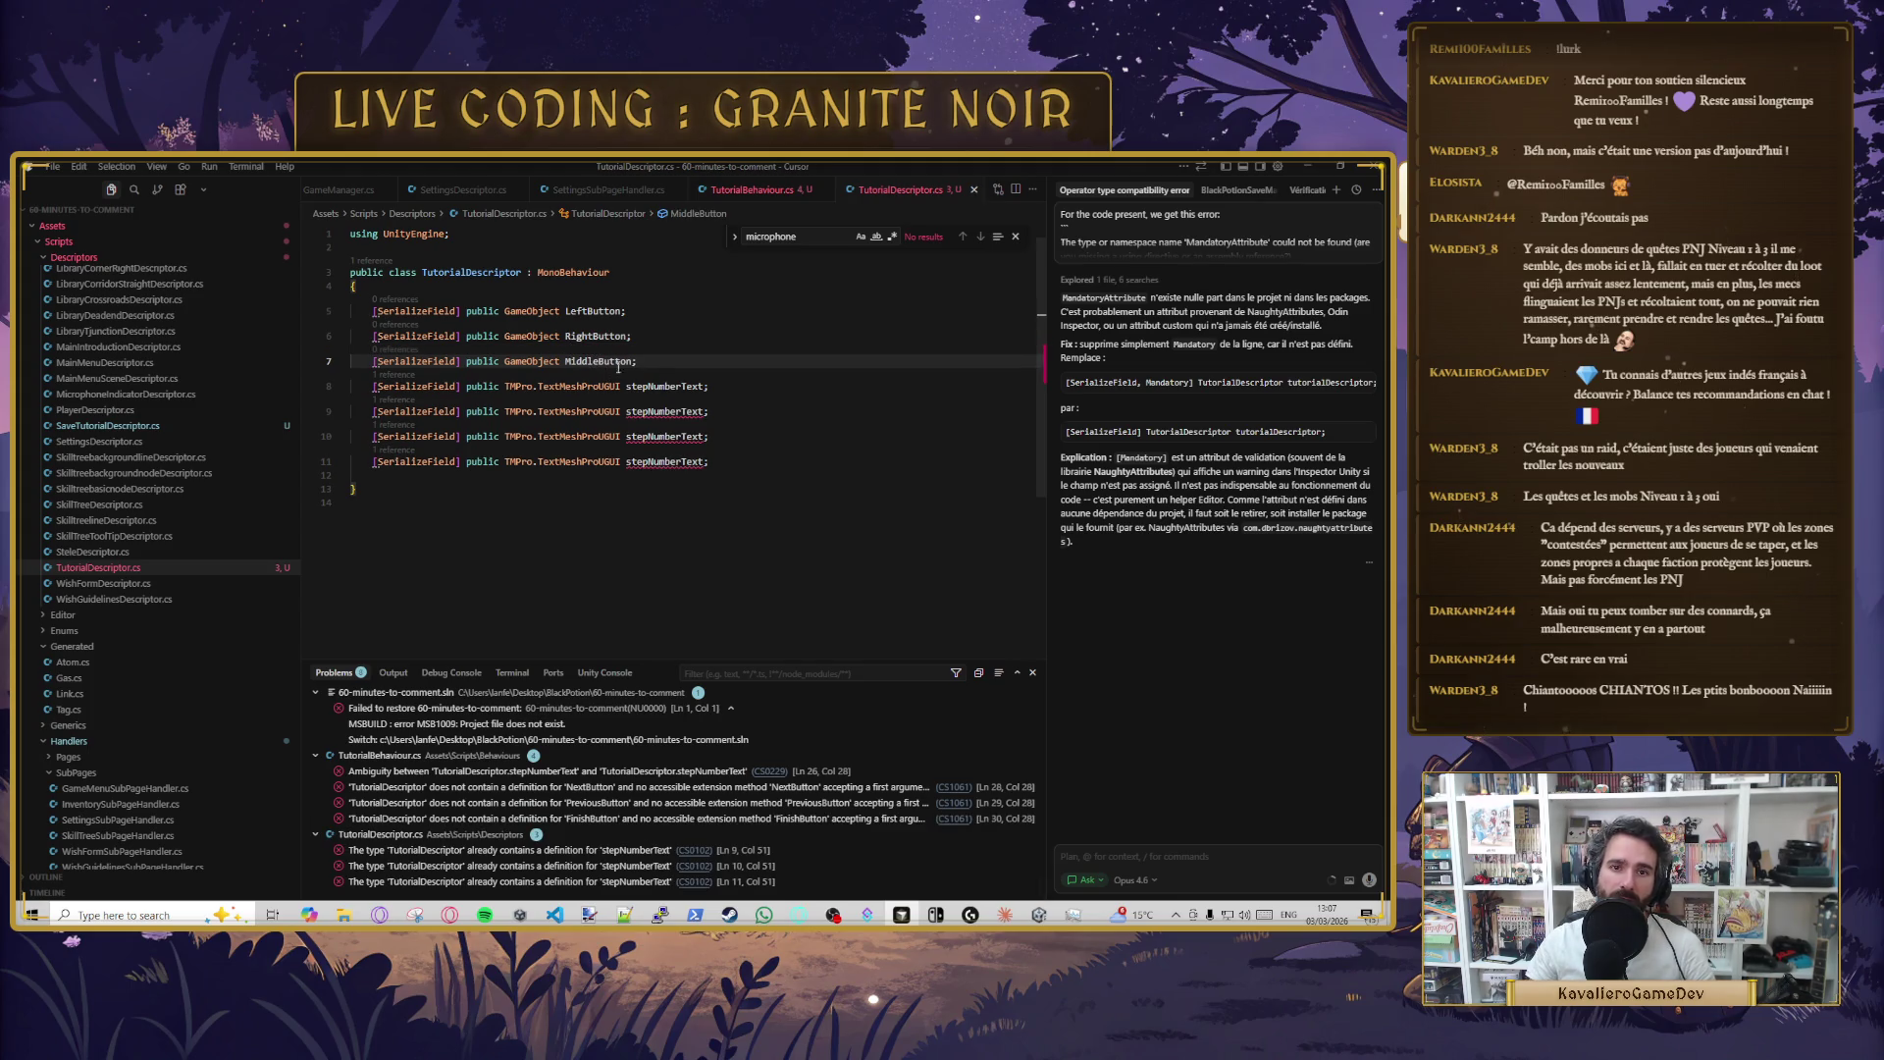
- Rename the first two duplicated text fields to LeftButtonText and RightButtonText, saving each
left_click(744, 417)
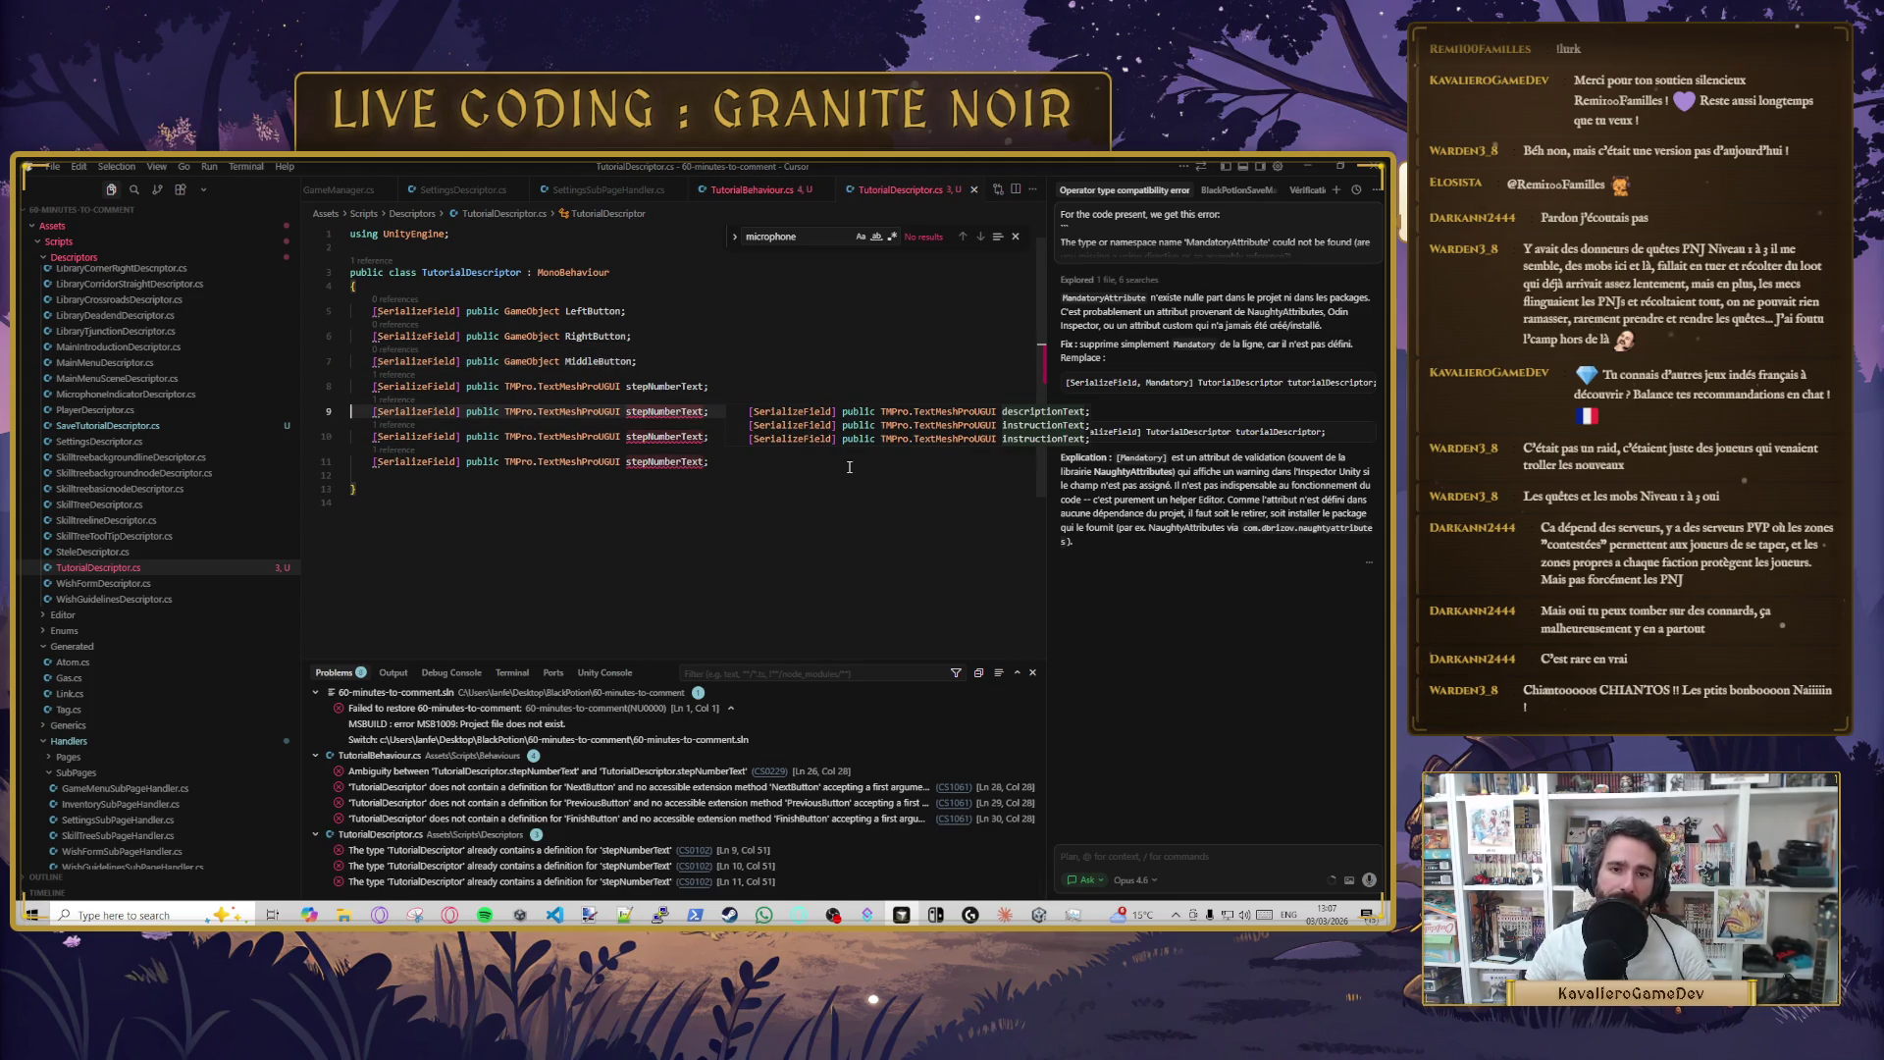
left_click(663, 411)
key("BackSpace")
key("BackSpace")
key("BackSpace")
type("LeftButton")
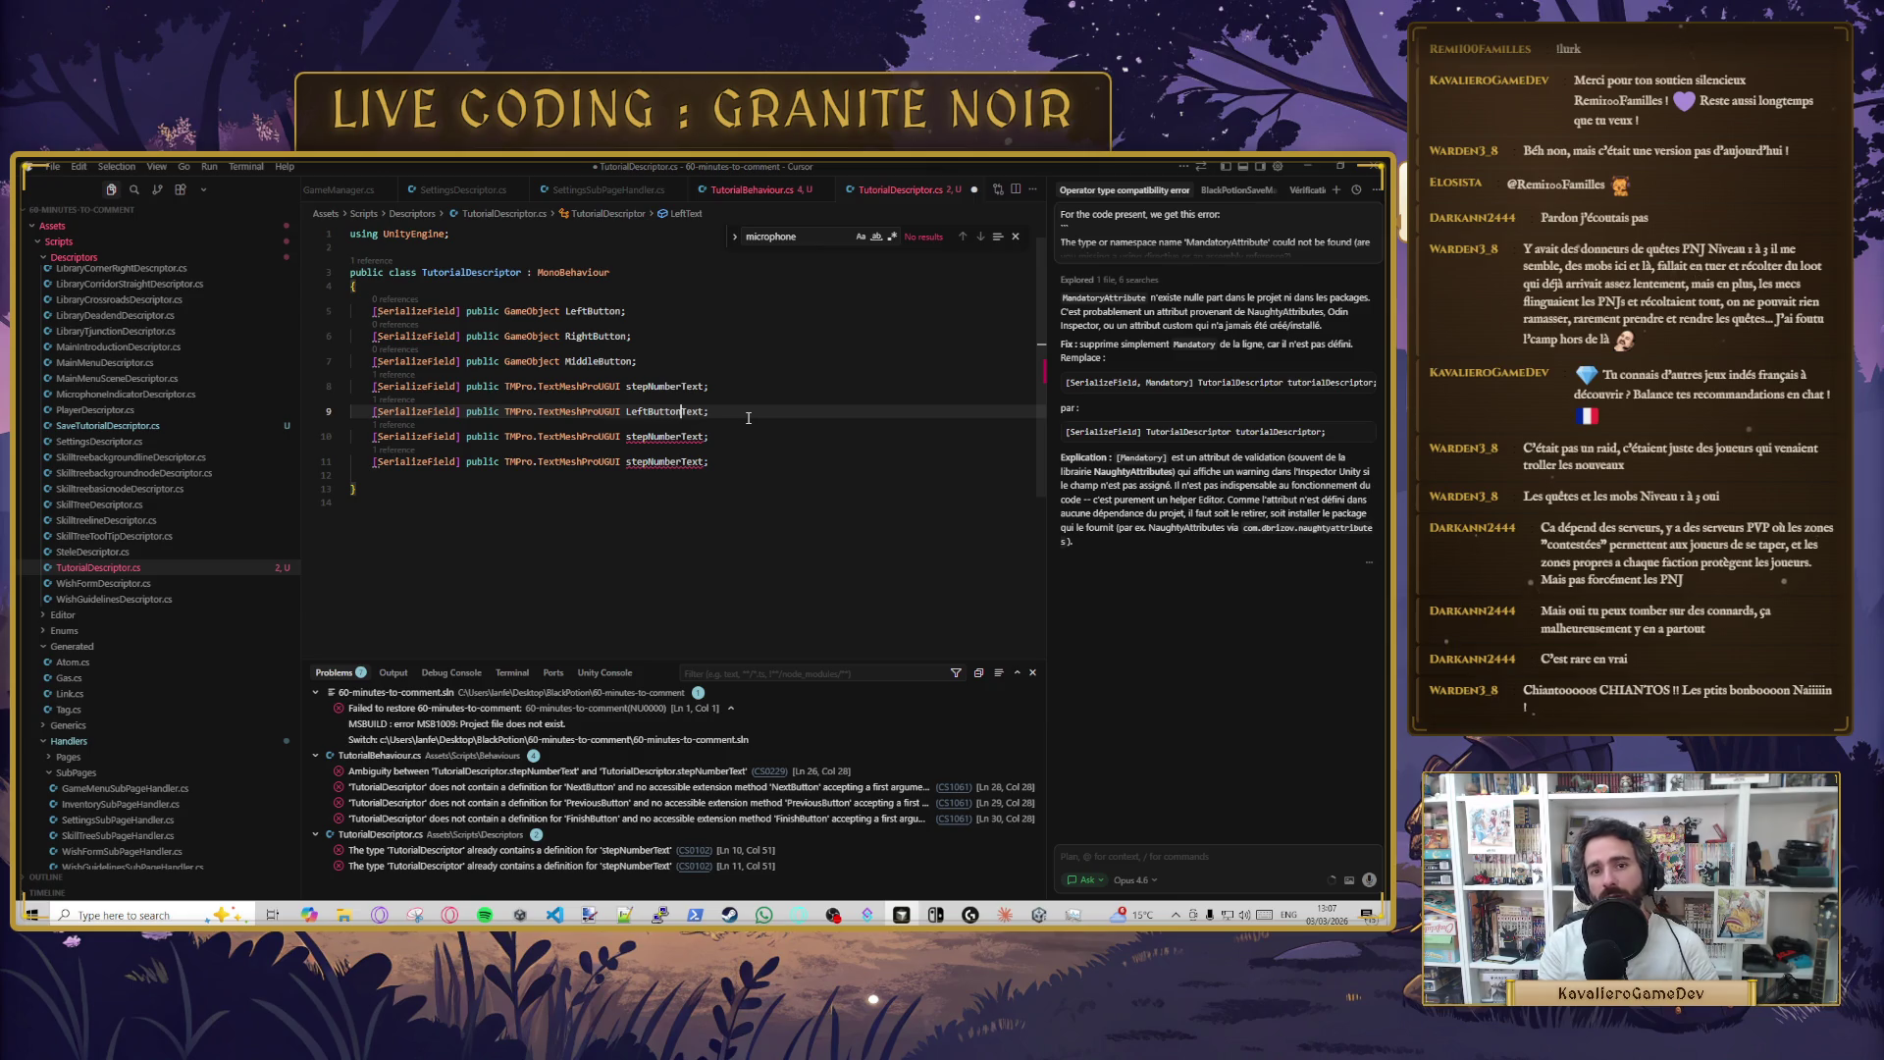
key("ctrl+s")
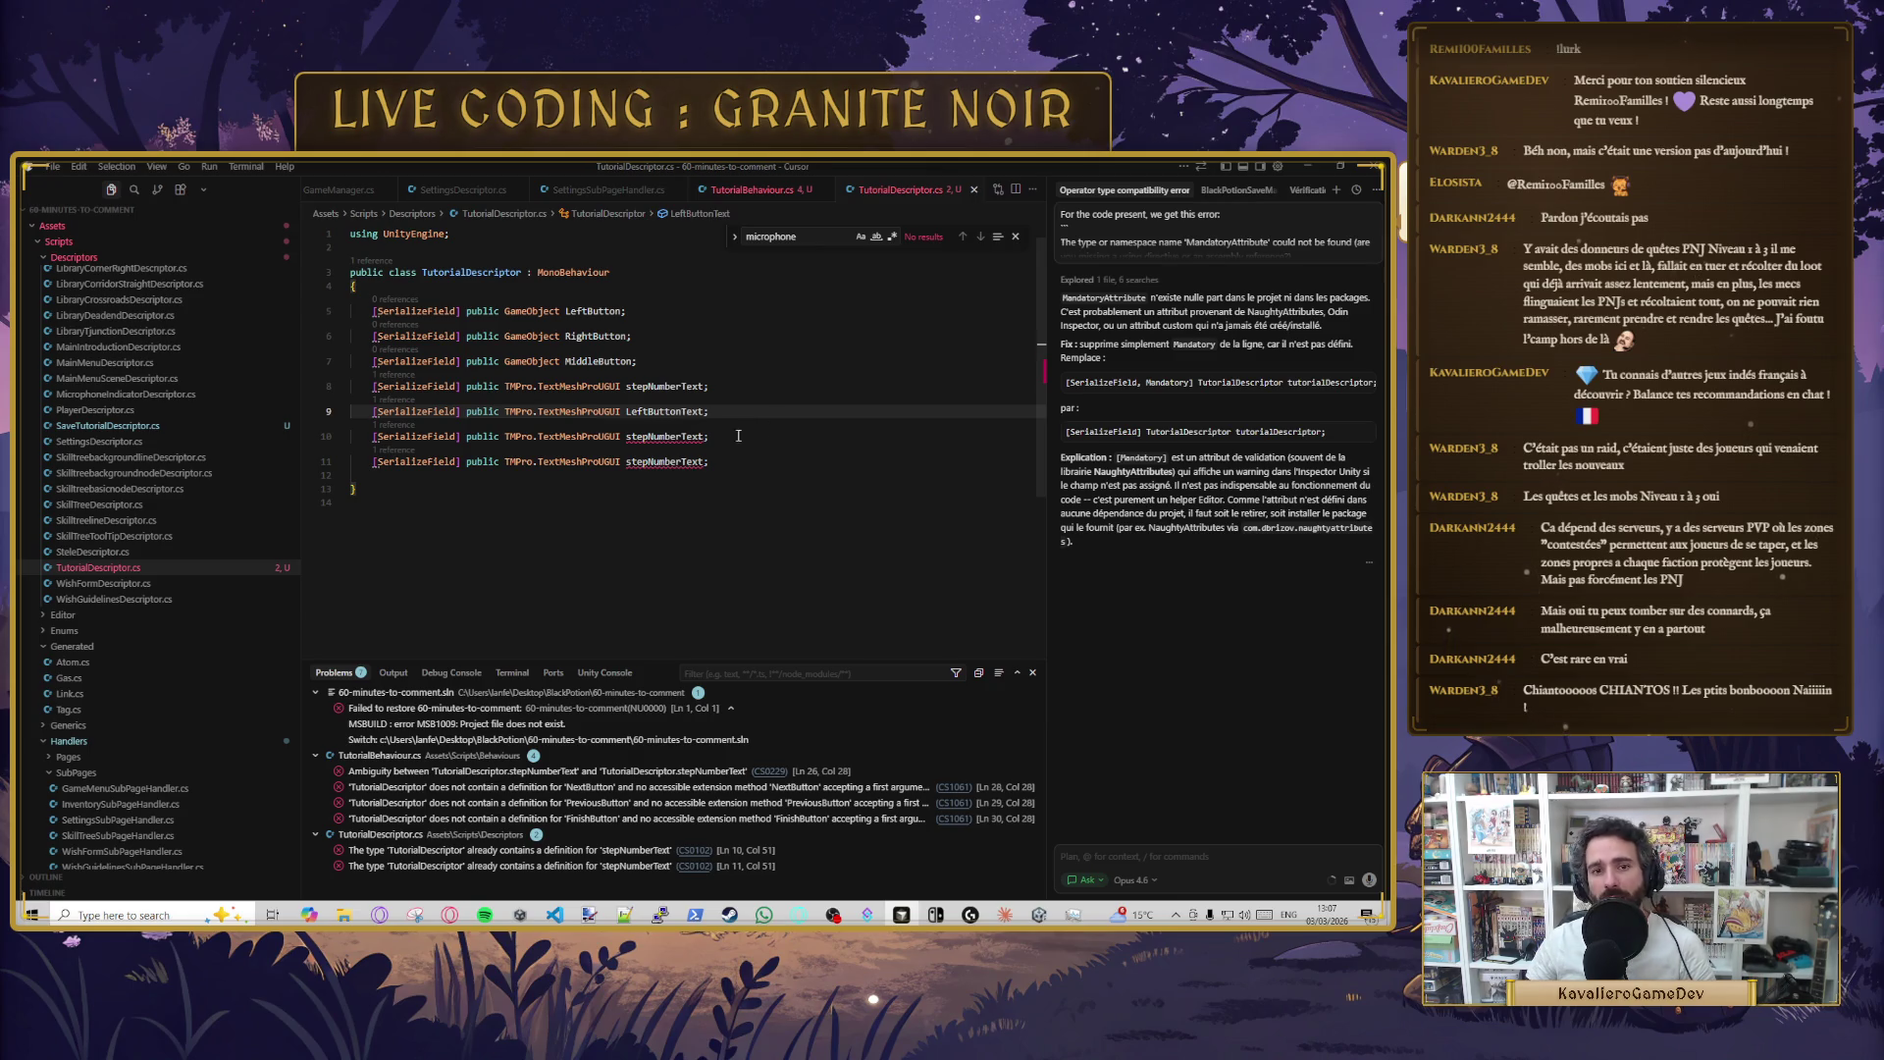
left_click_drag(623, 437, 684, 437)
type("R")
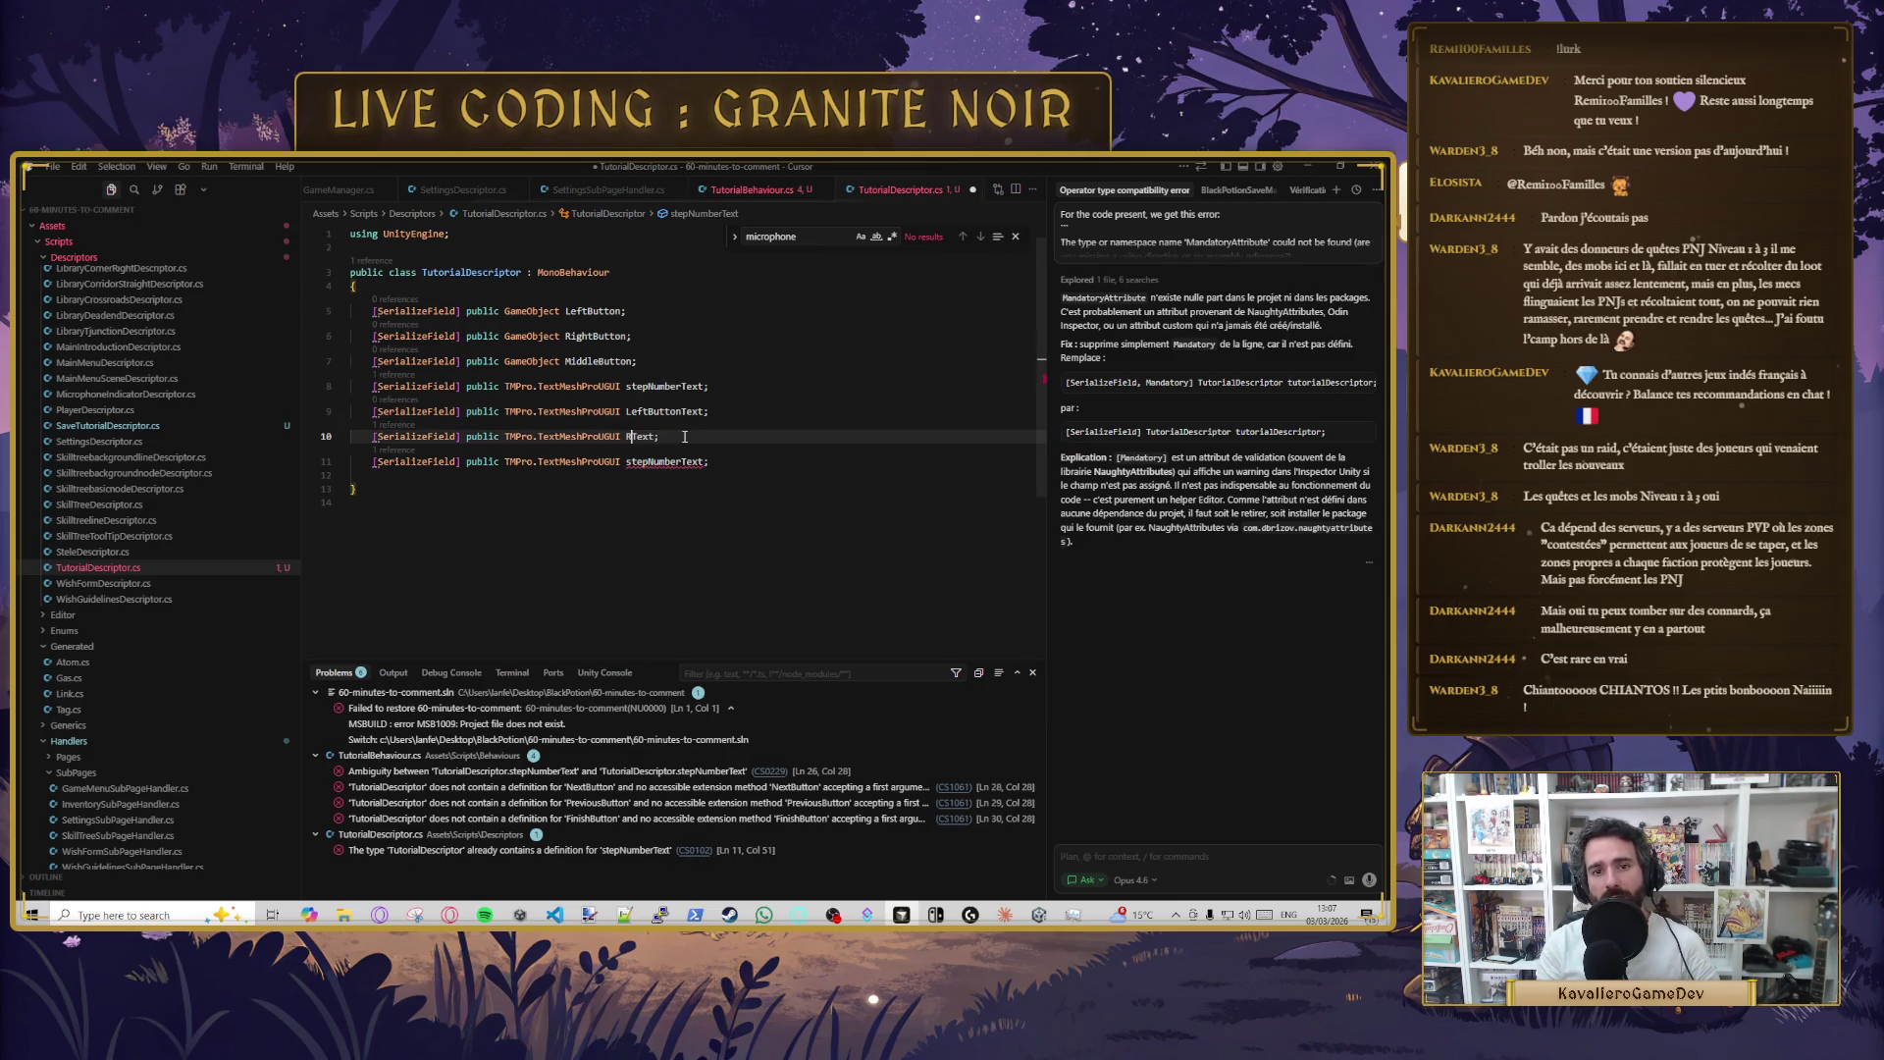
type("ightButton")
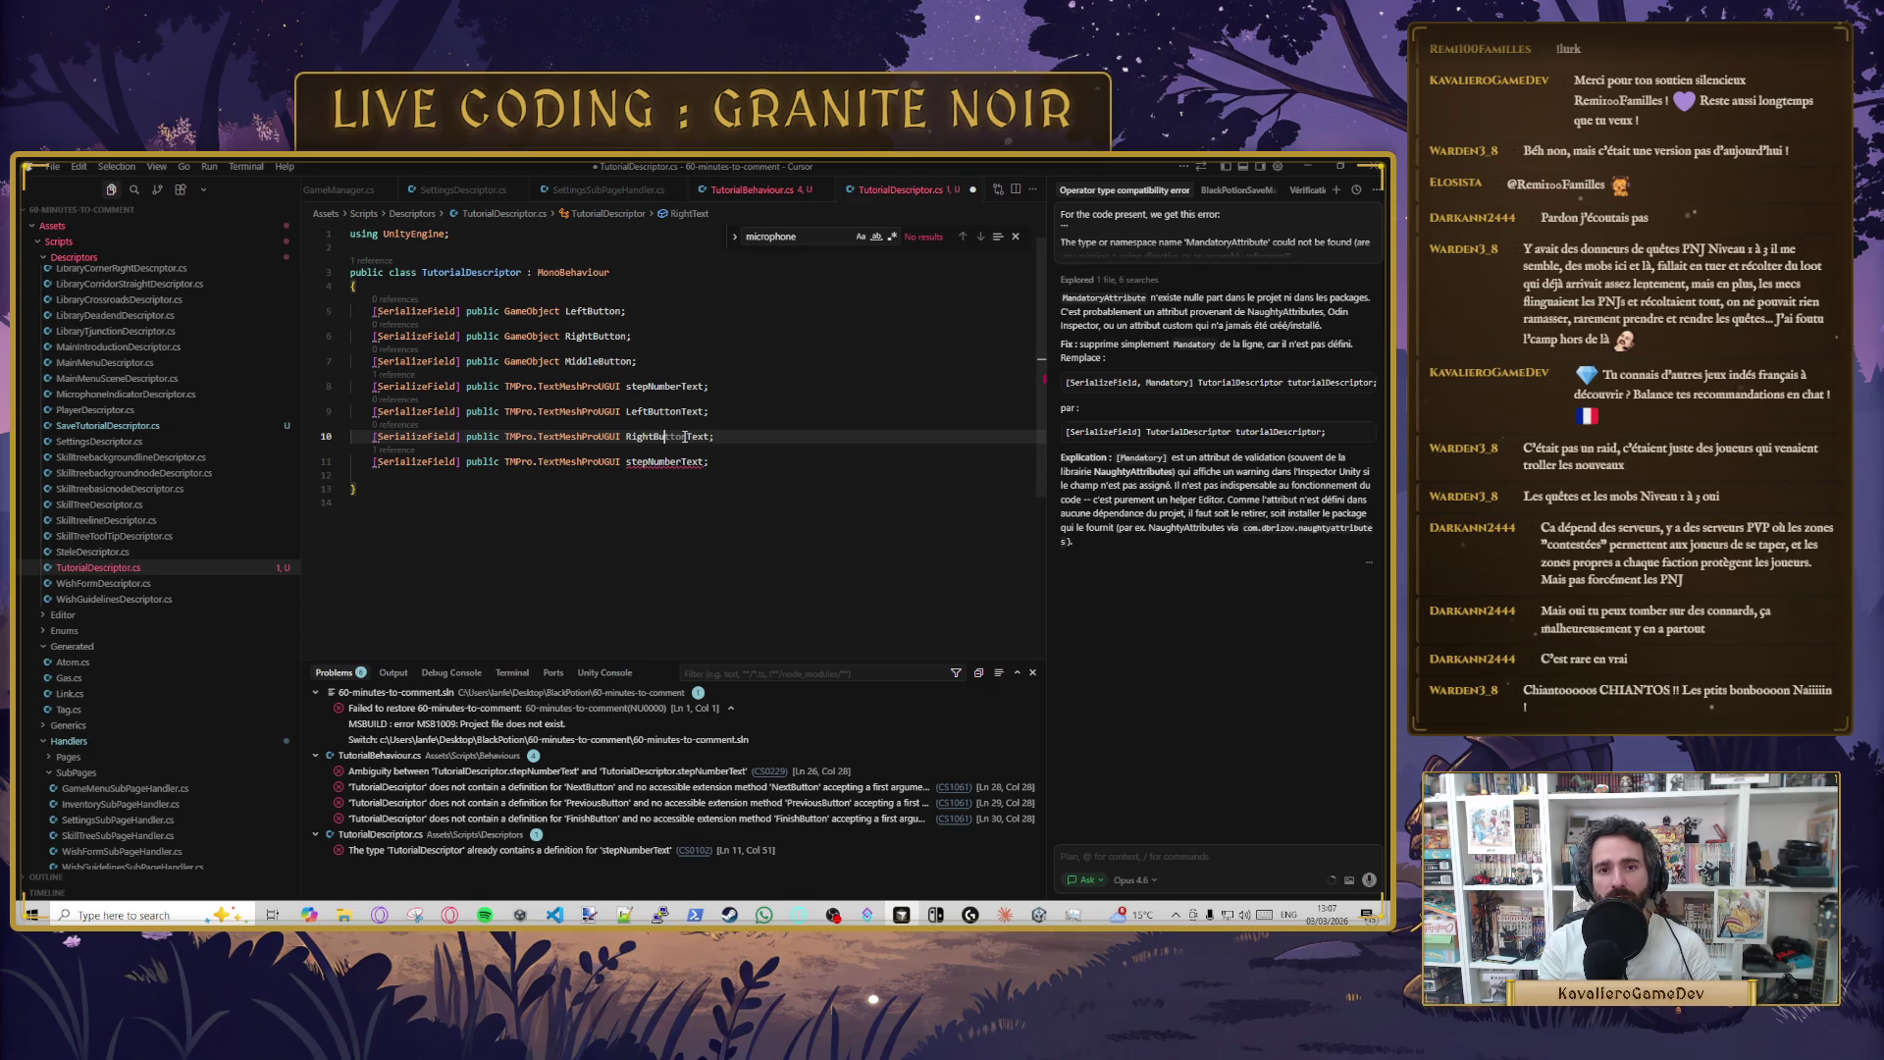
key("ctrl+s")
- Rename the third duplicated text field to MiddleButtonText and save
left_click(627, 386)
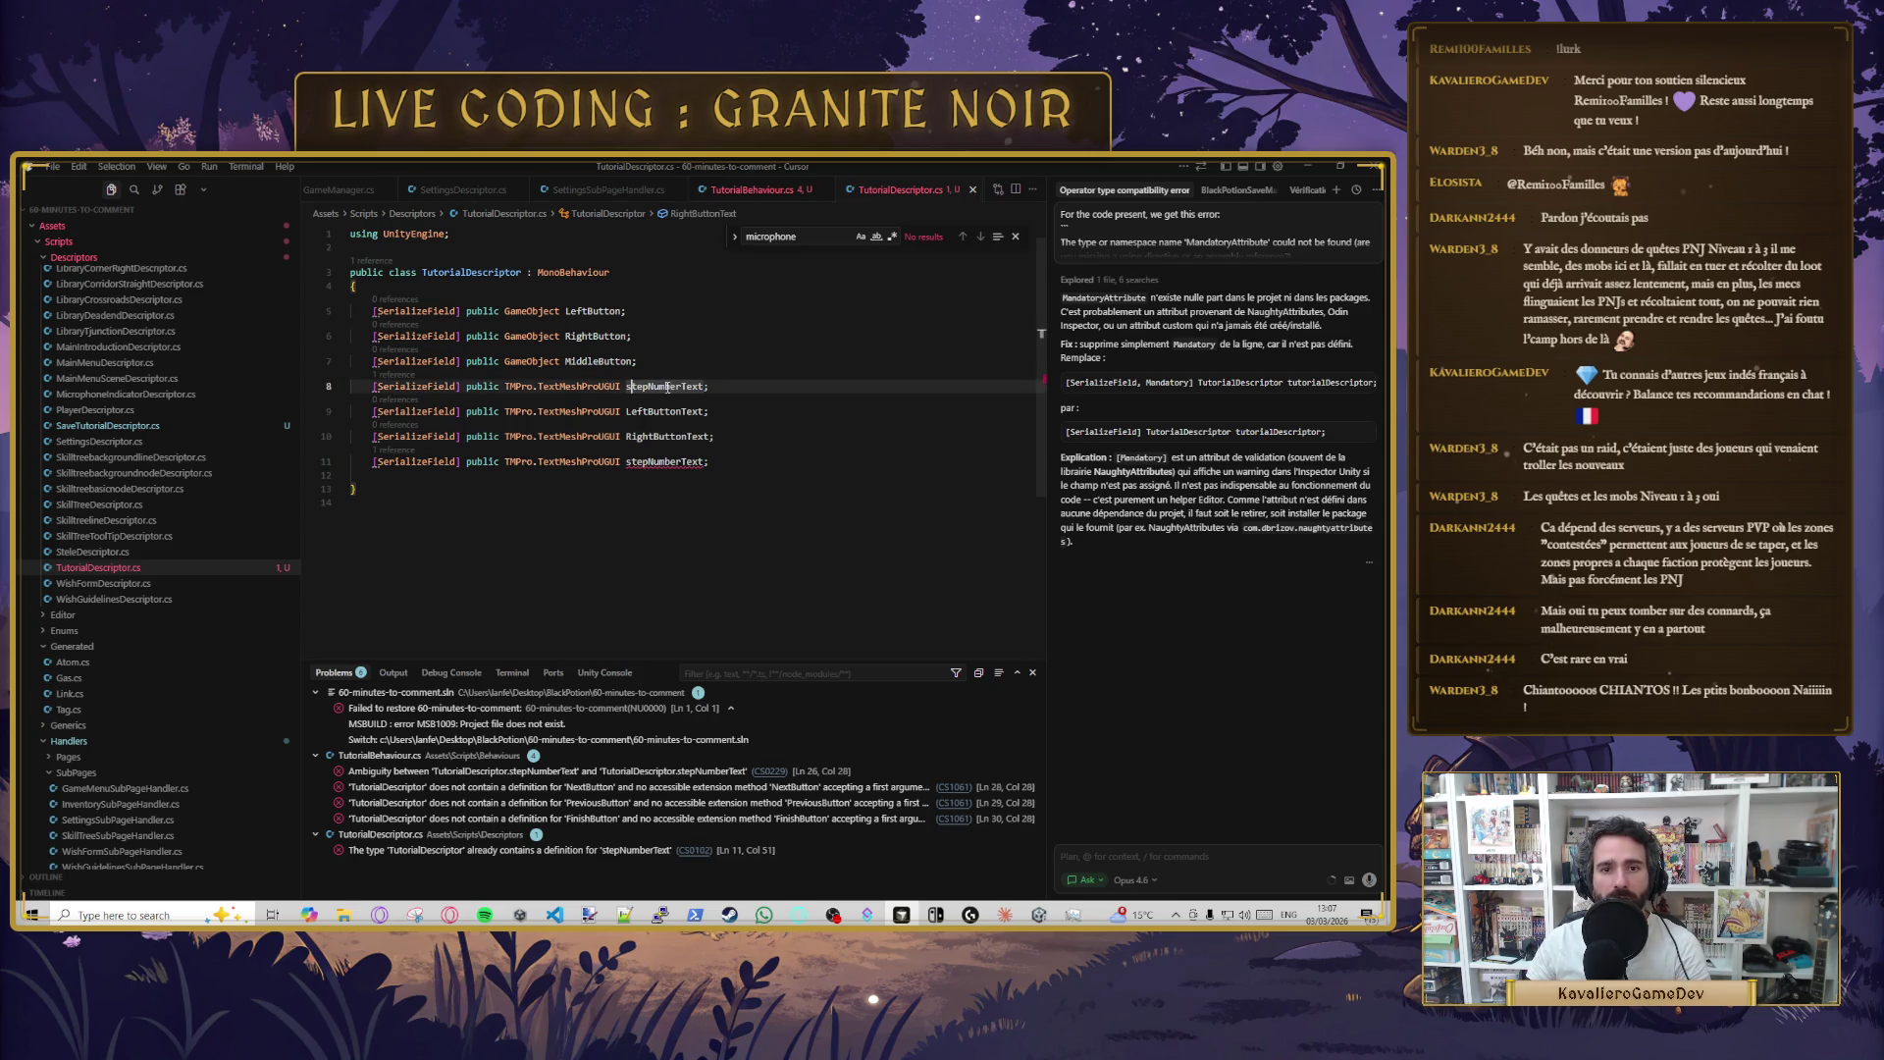
key("Down")
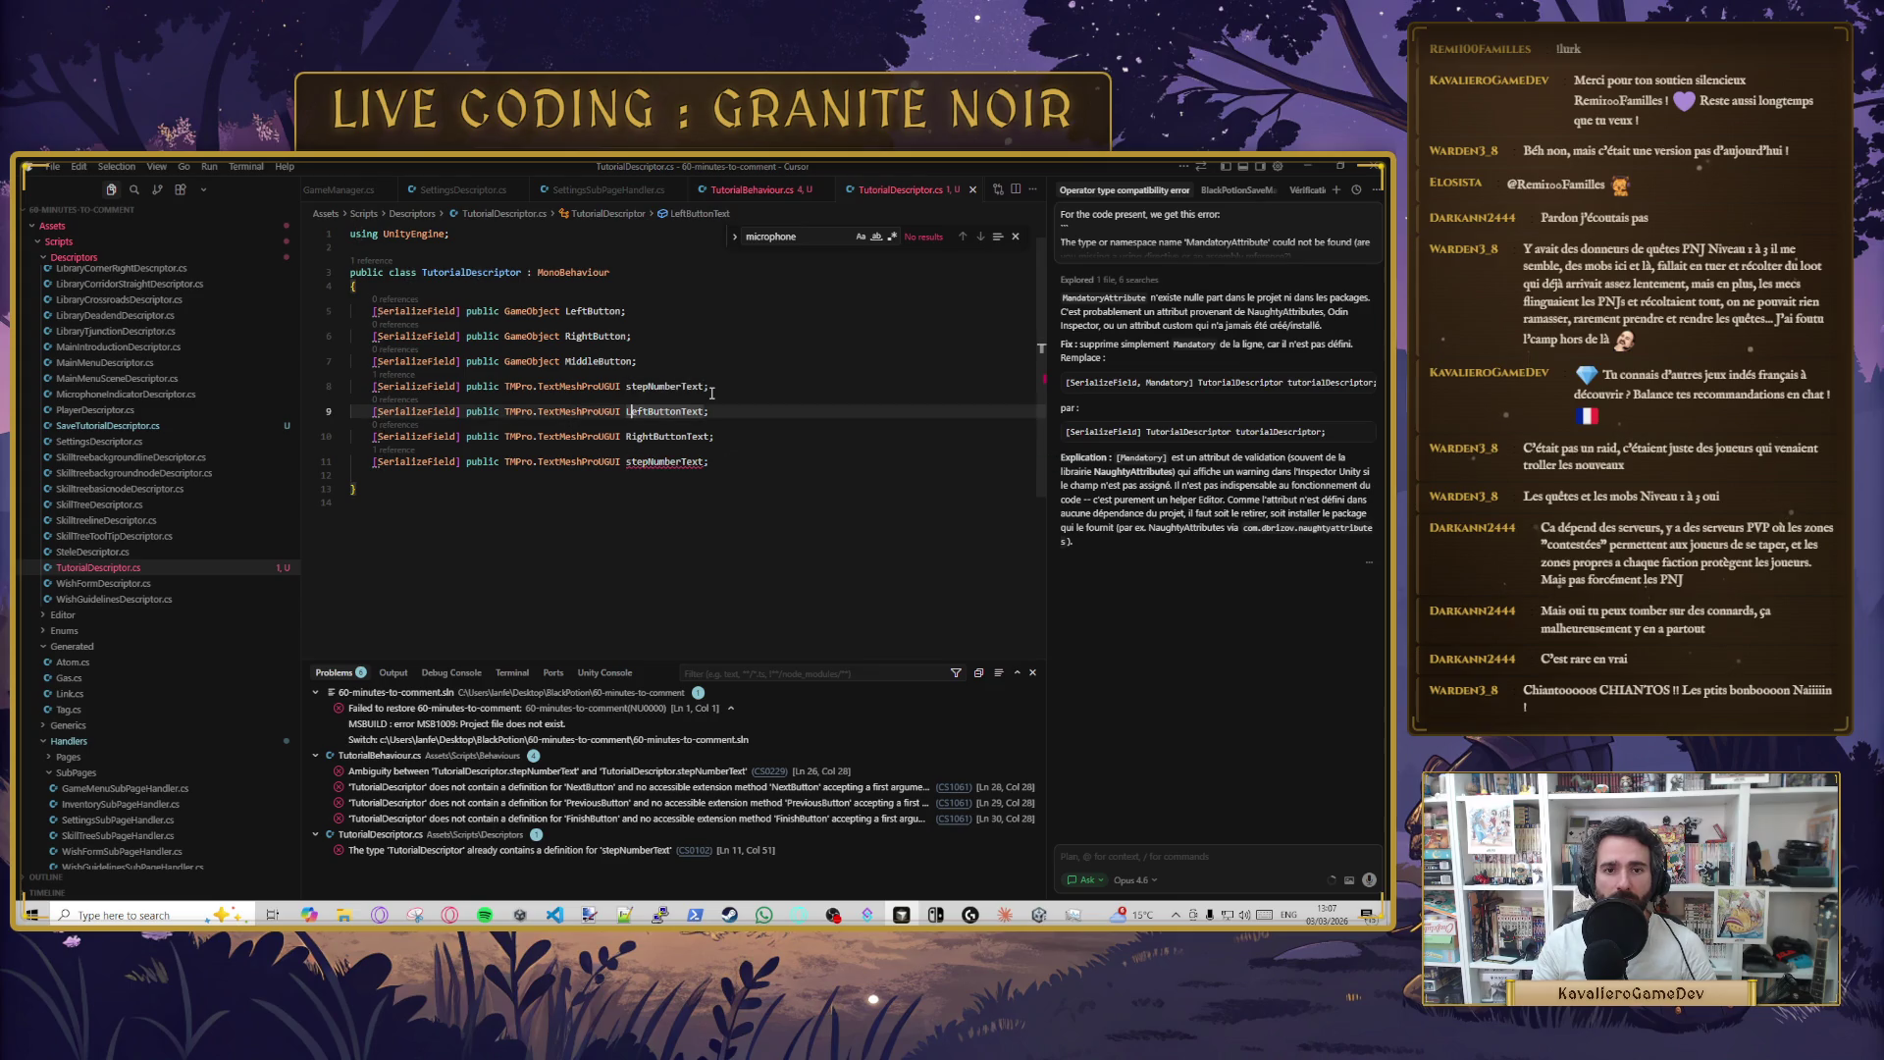
key("Up")
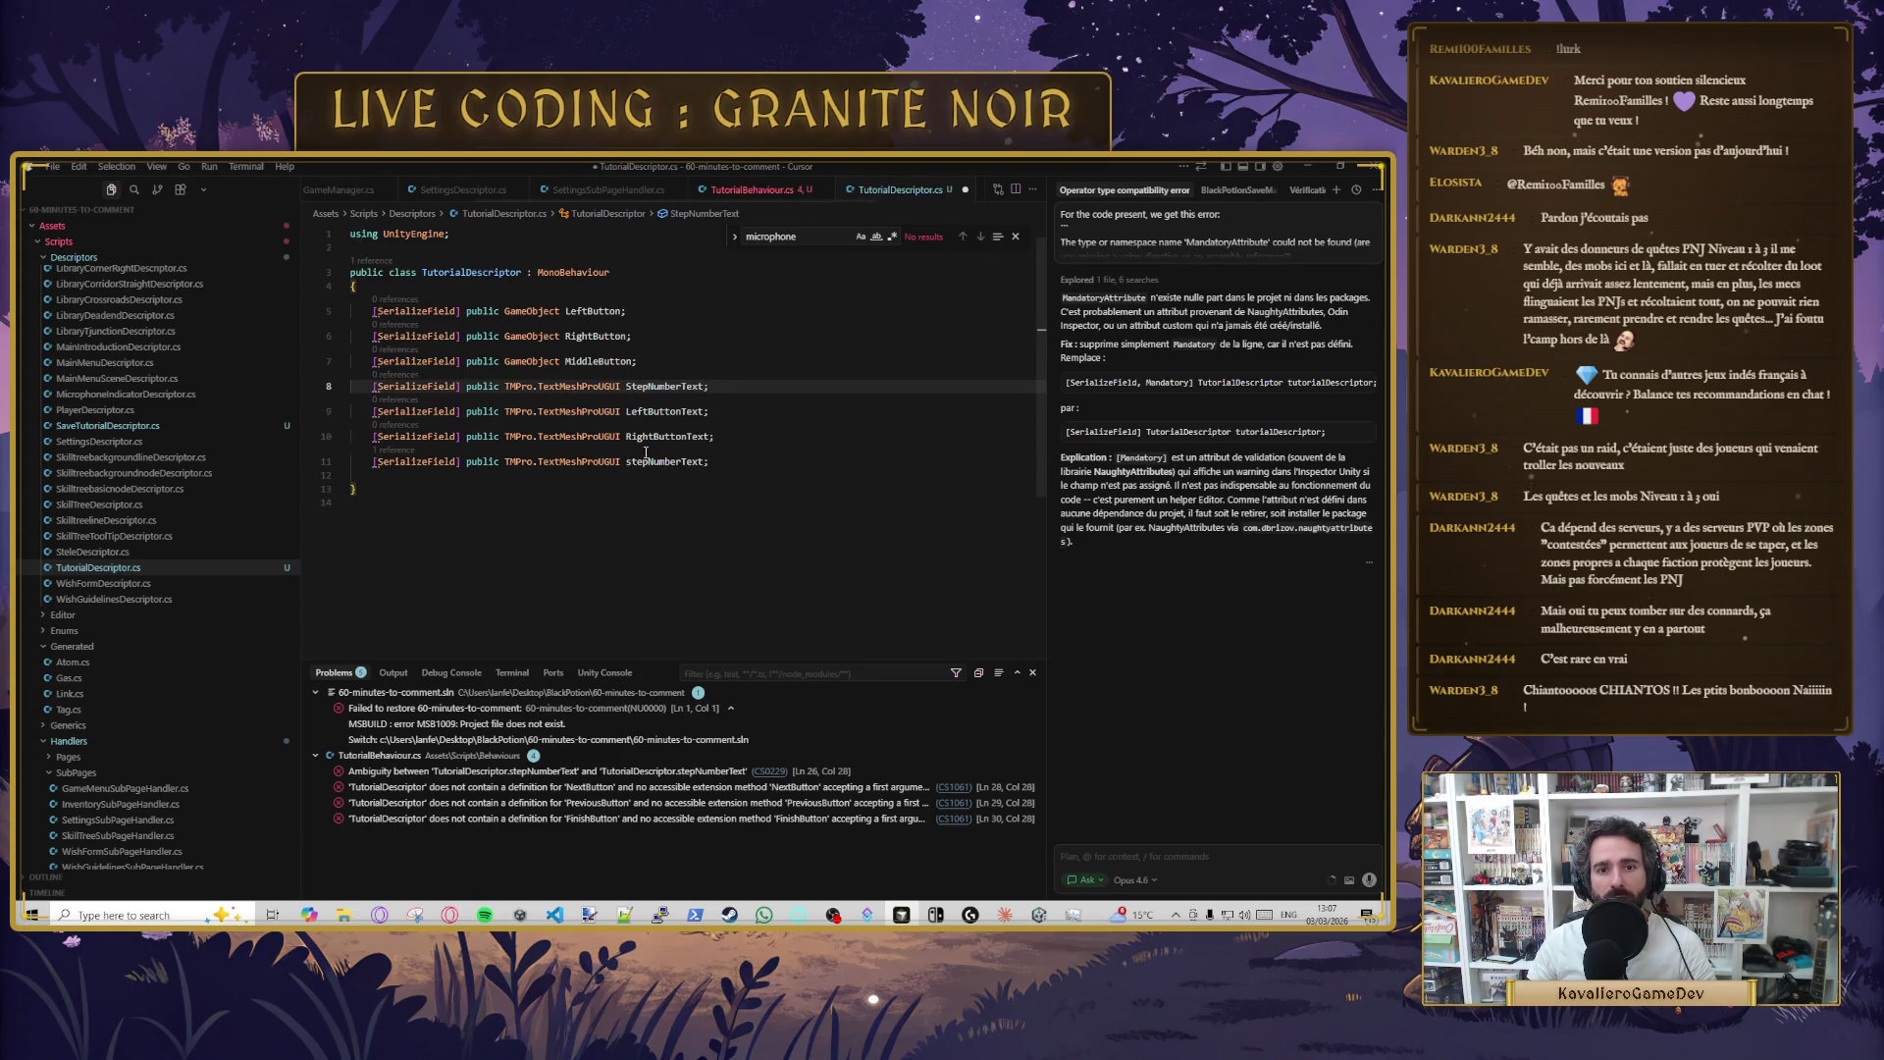
left_click_drag(626, 461, 668, 462)
type(":")
key("BackSpace")
type("MiddleButton")
key("ctrl+s")
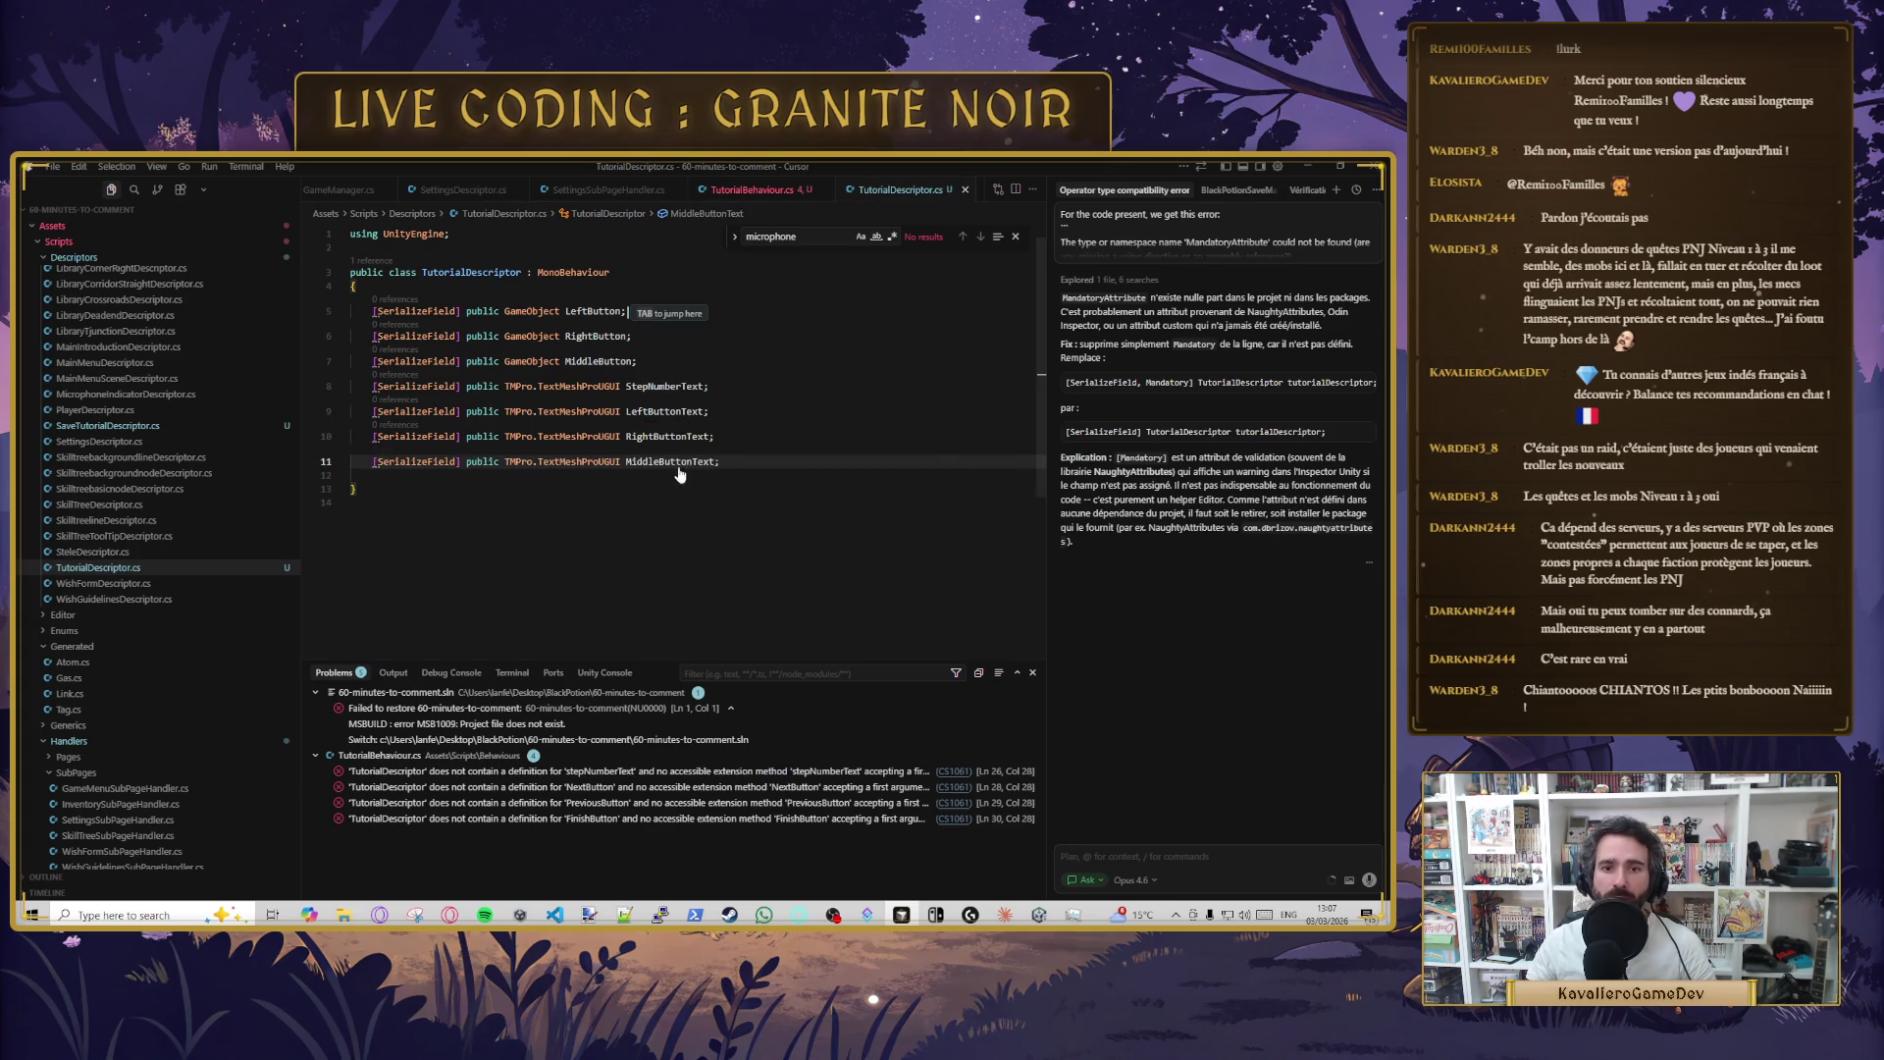
left_click(753, 540)
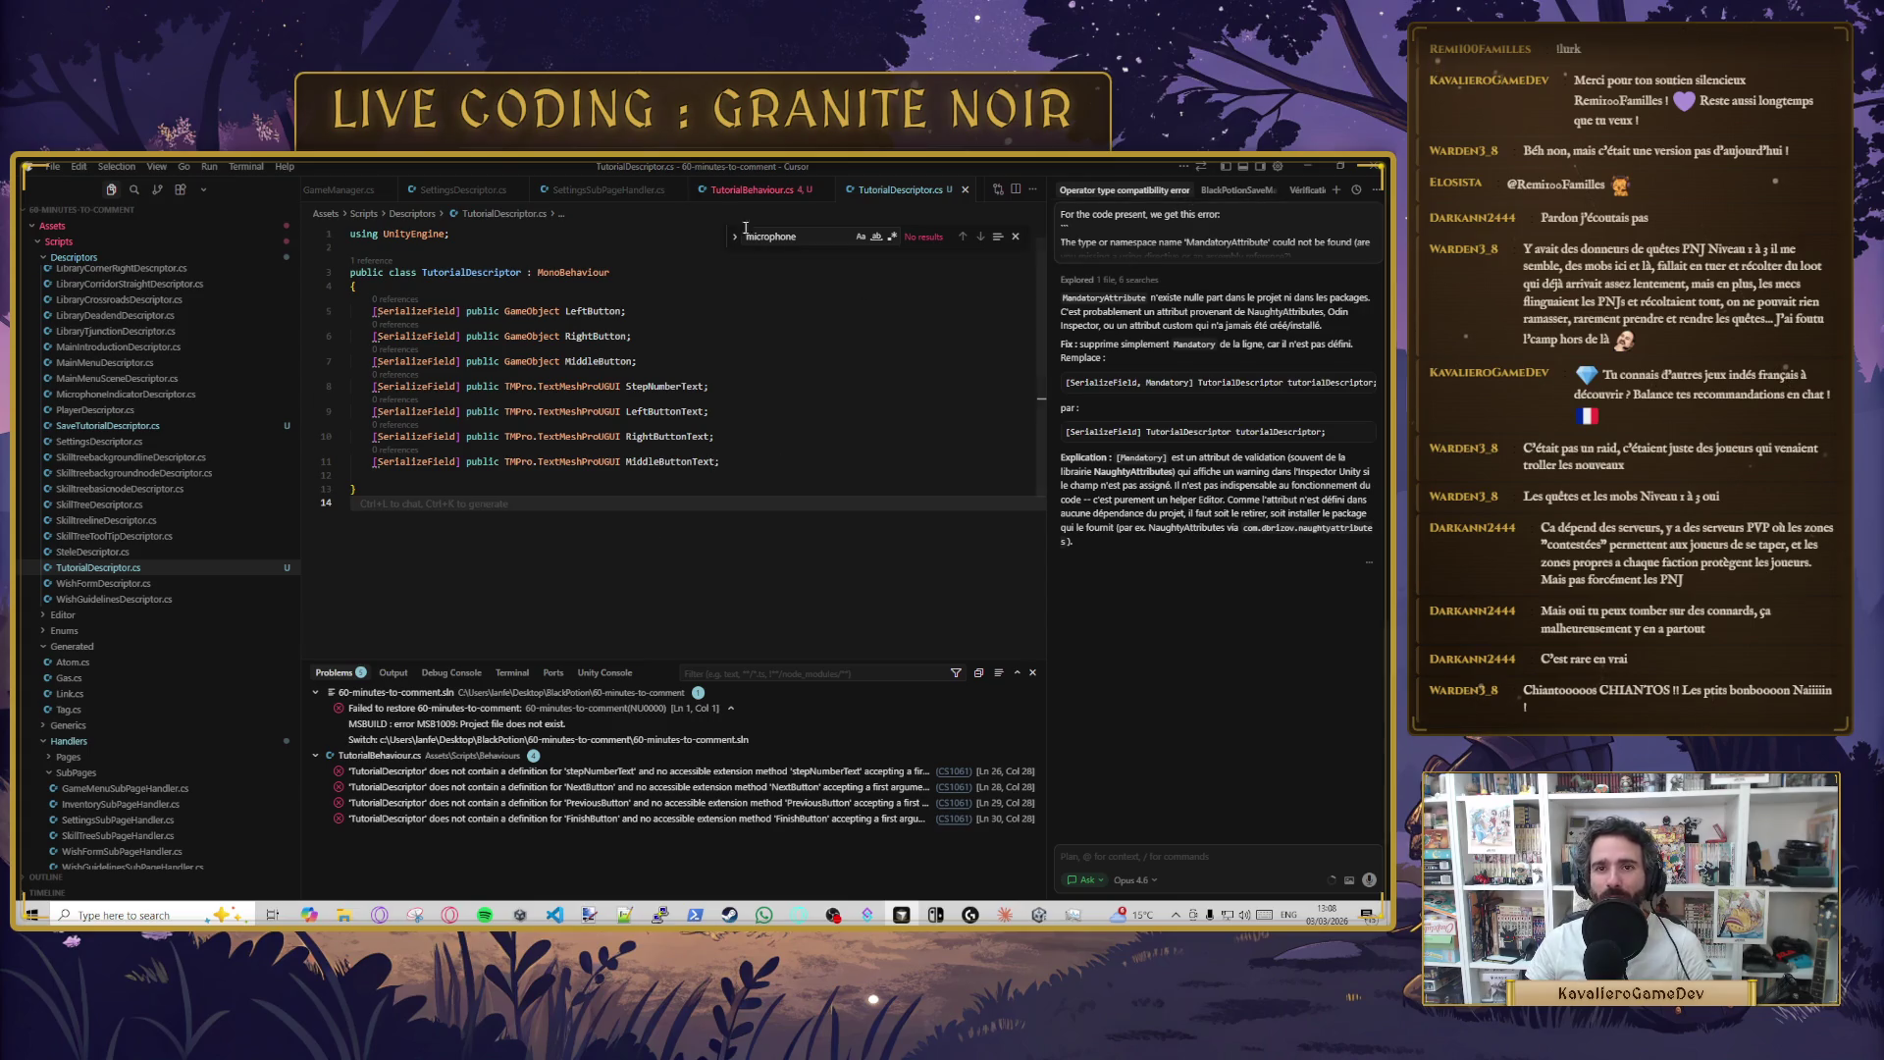
- Replace UpdateTutorial's old button lines with the suggested Left/Right/Middle button code, save, and return to Unity
left_click(762, 193)
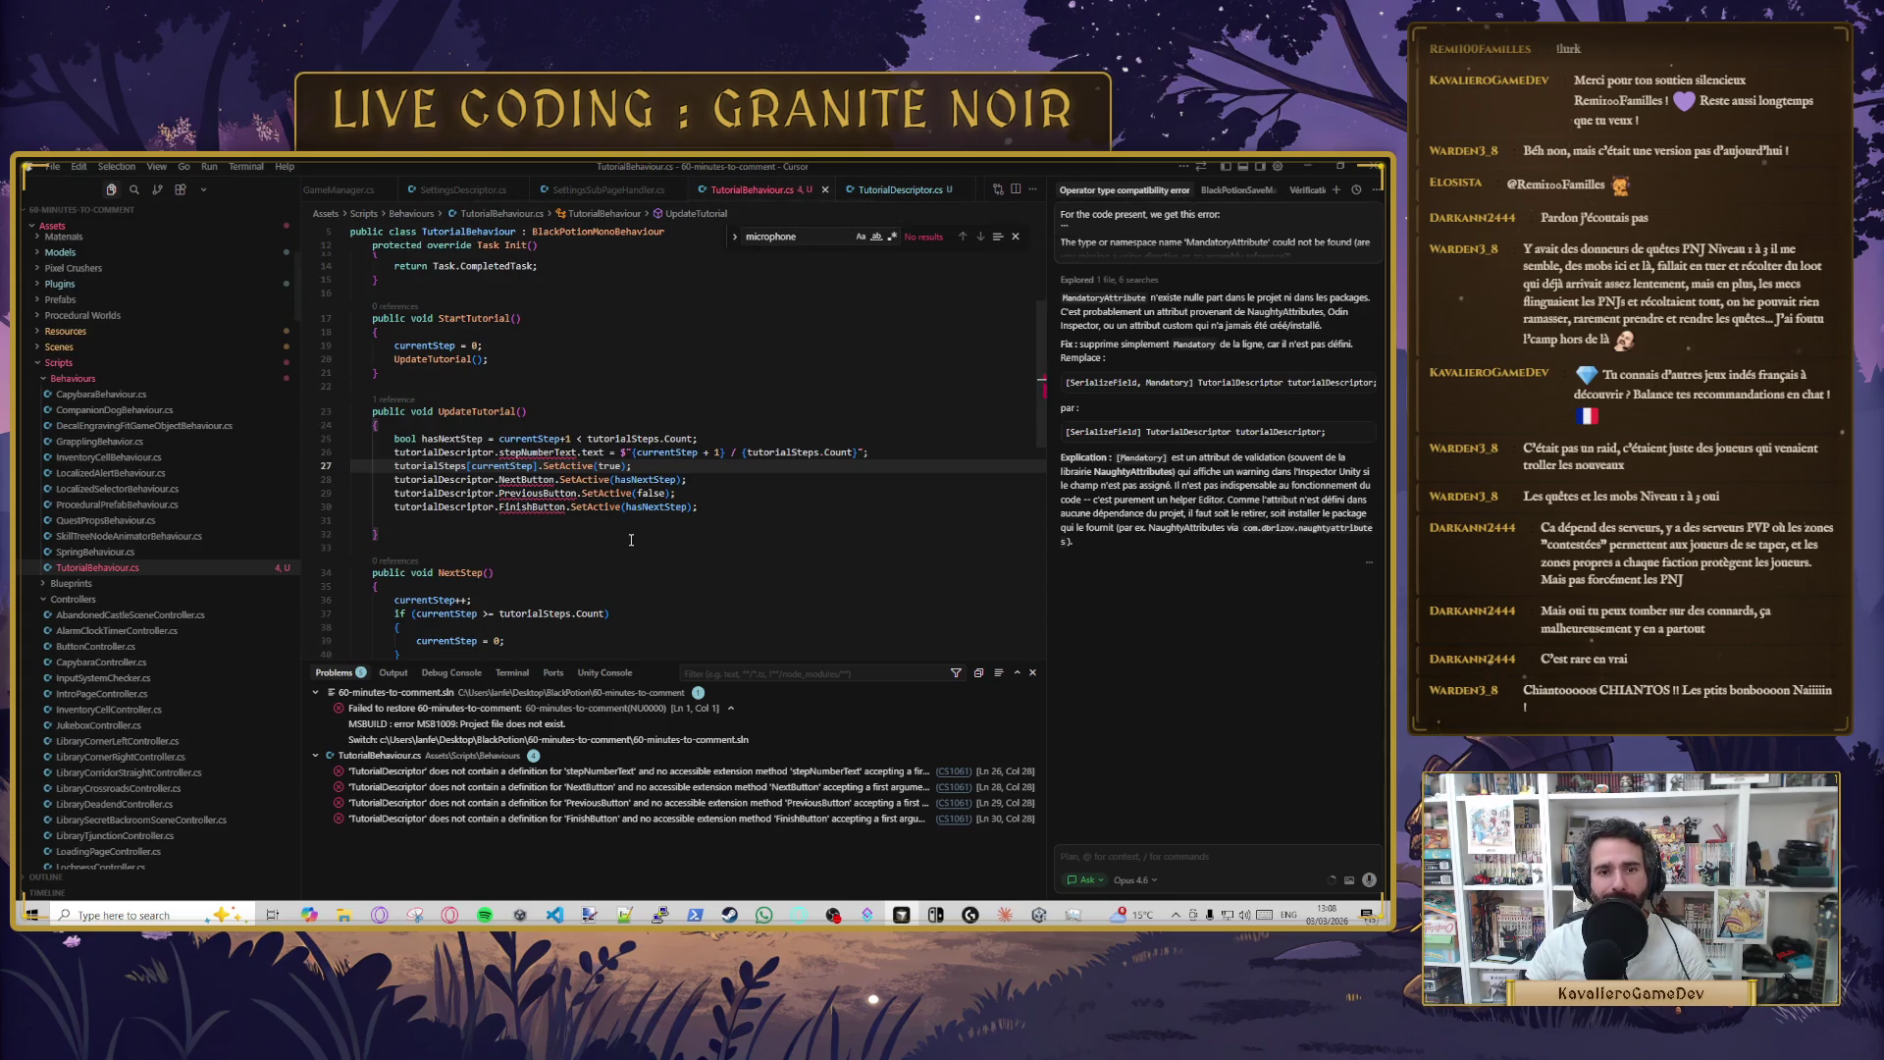
left_click_drag(711, 505, 699, 438)
key("BackSpace")
key("ctrl+s")
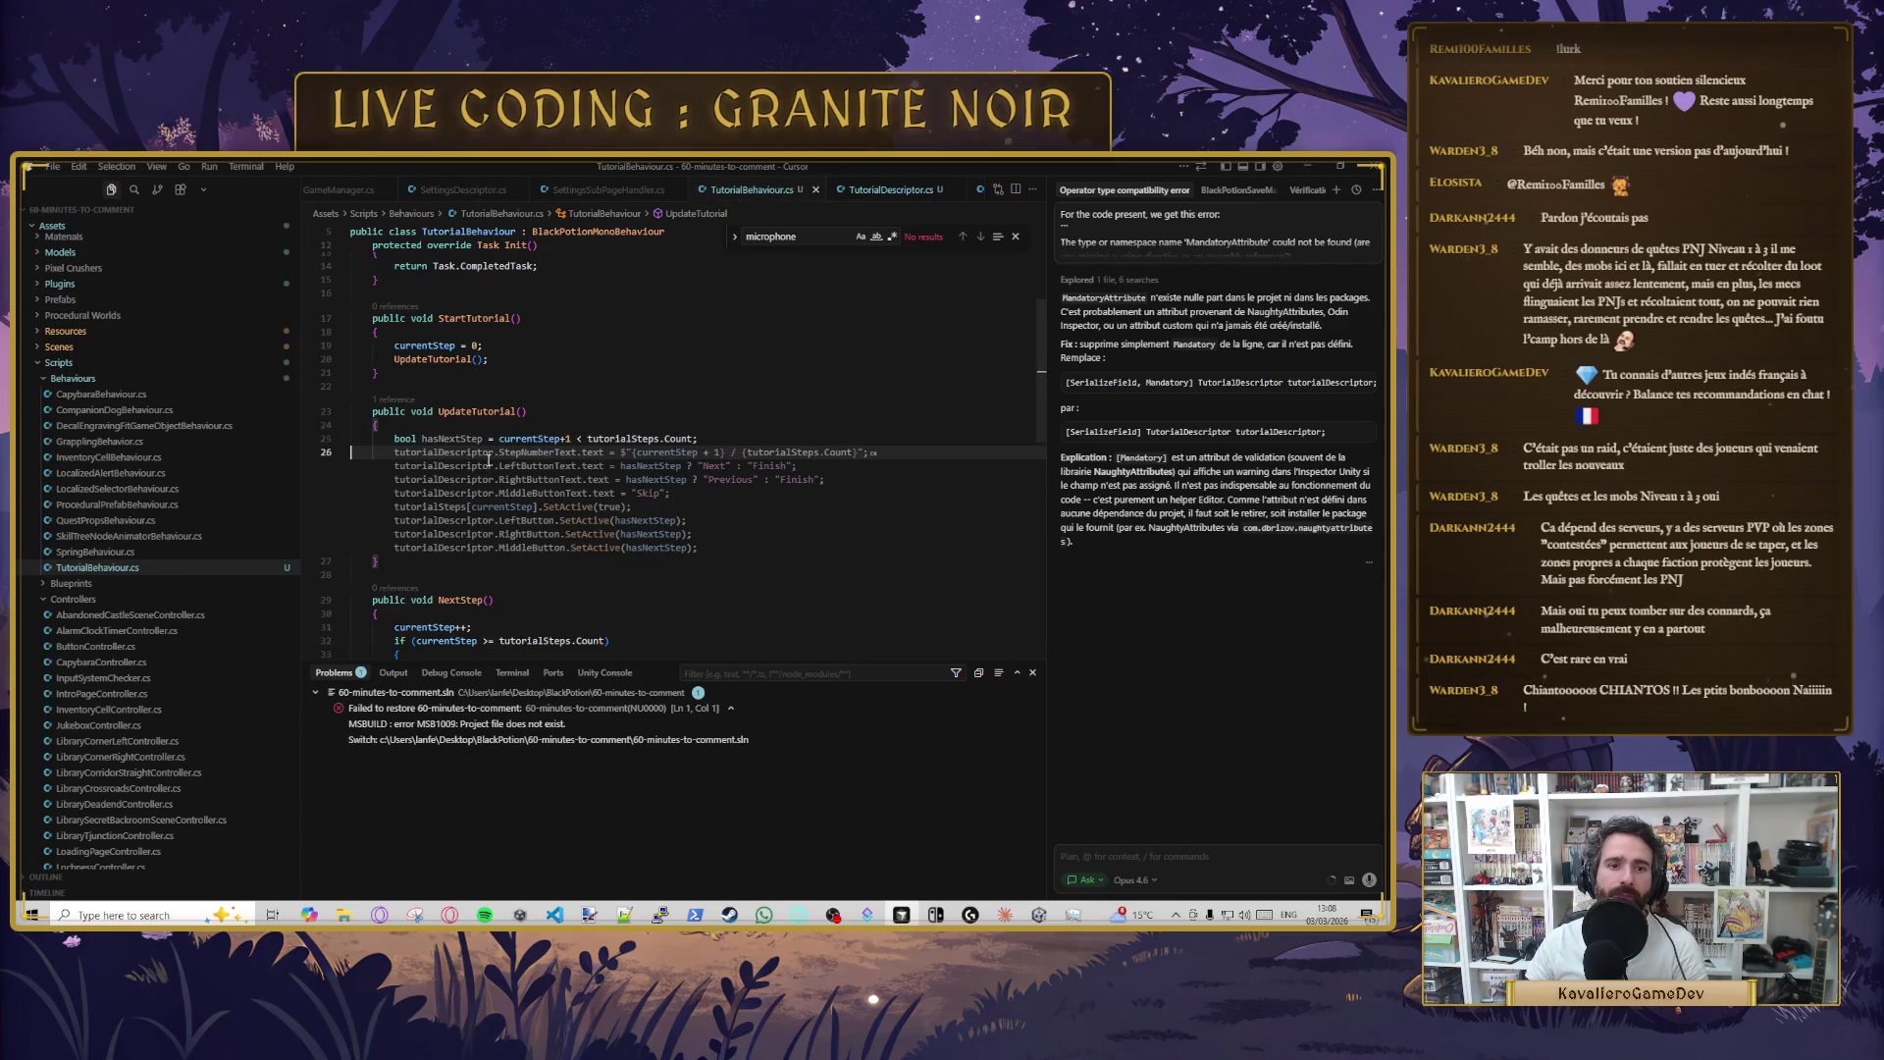
left_click(638, 387)
left_click(1302, 167)
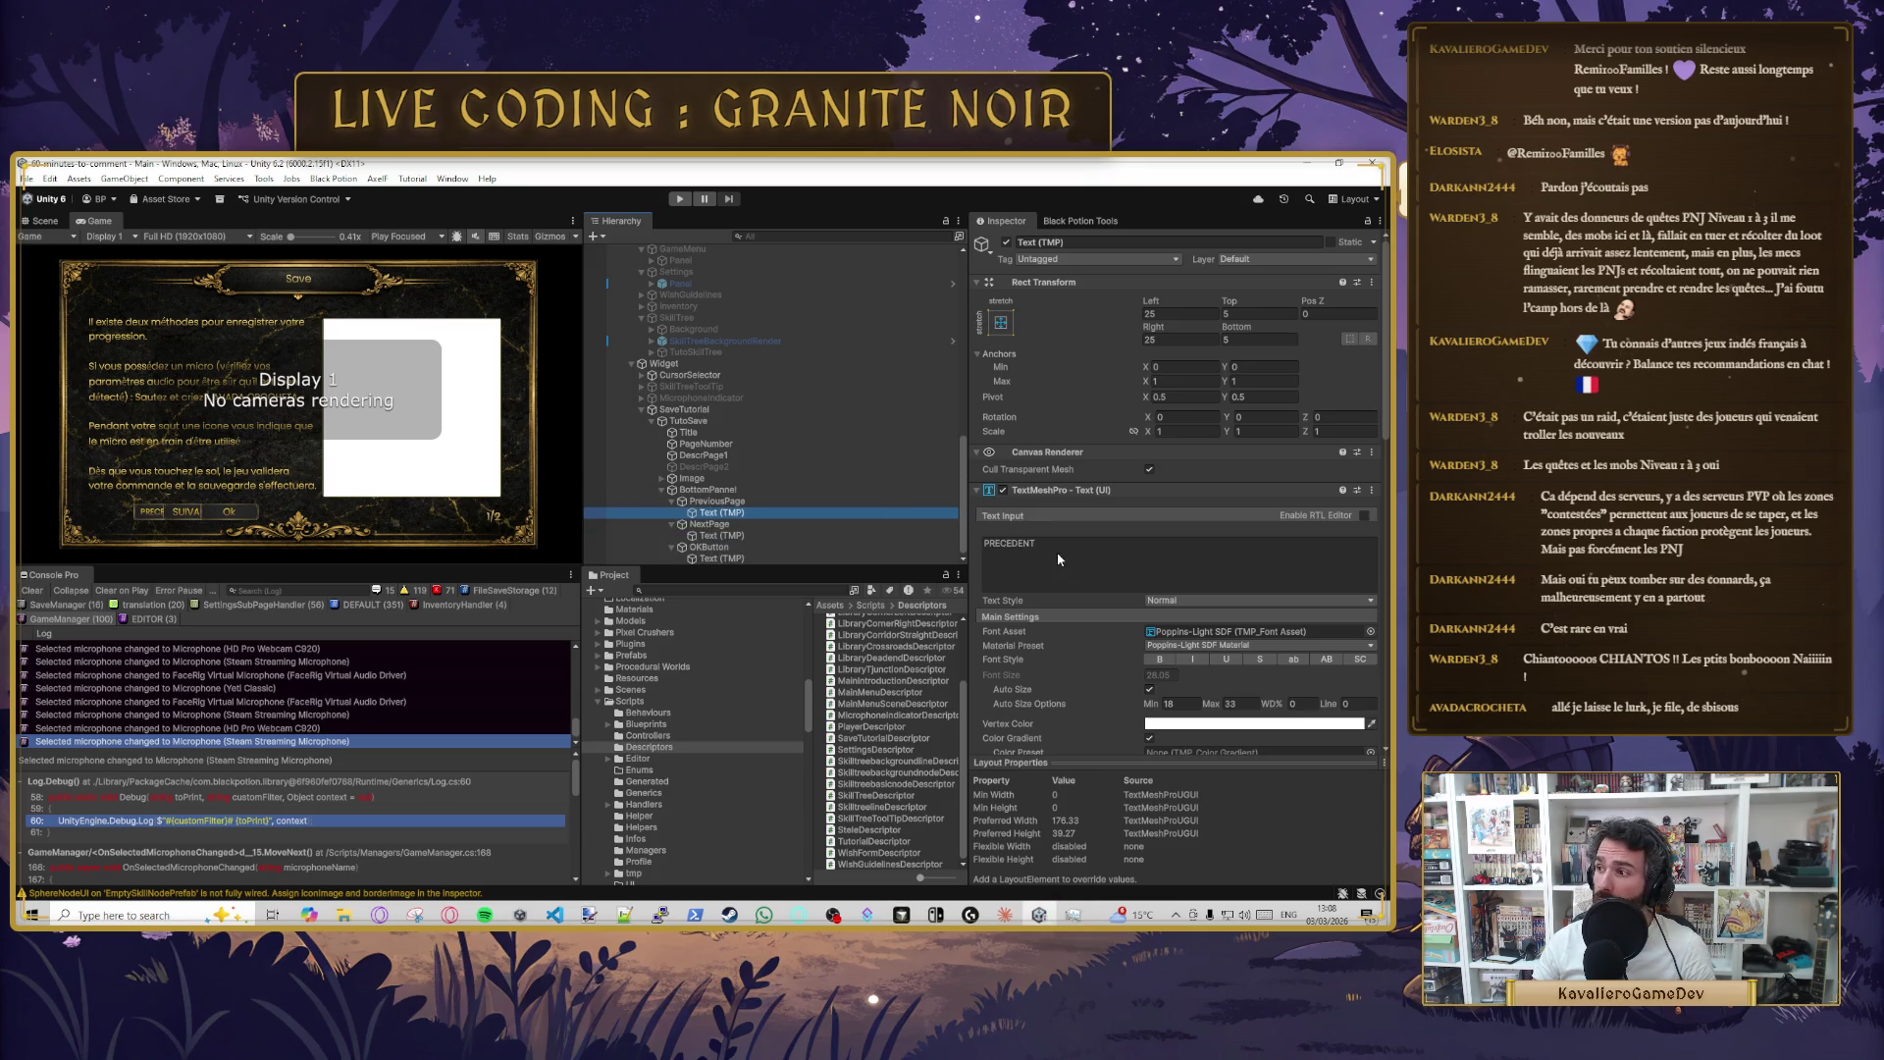
- Rename PreviousPage, NextPage and OKButton to LeftButton, RightButton and MiddleButton, then link them in the descriptor
left_click(727, 501)
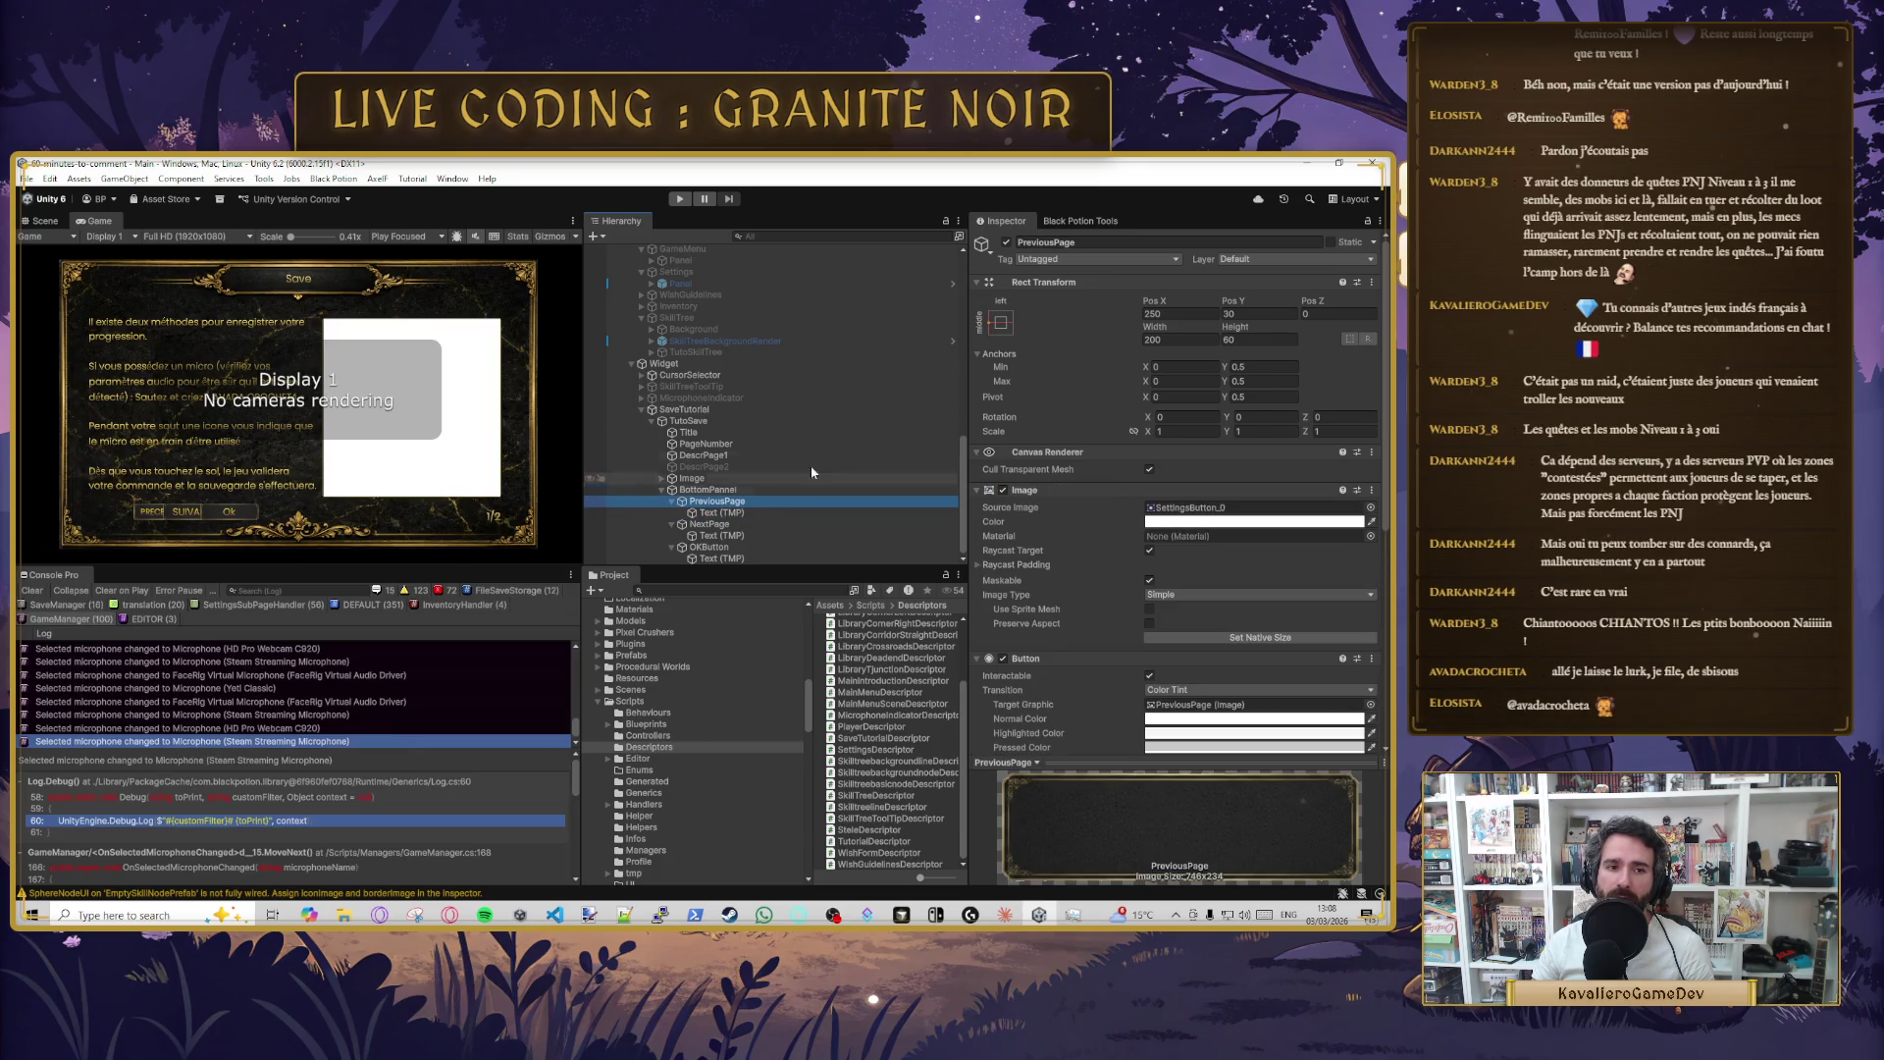
left_click(1035, 242)
type("Le")
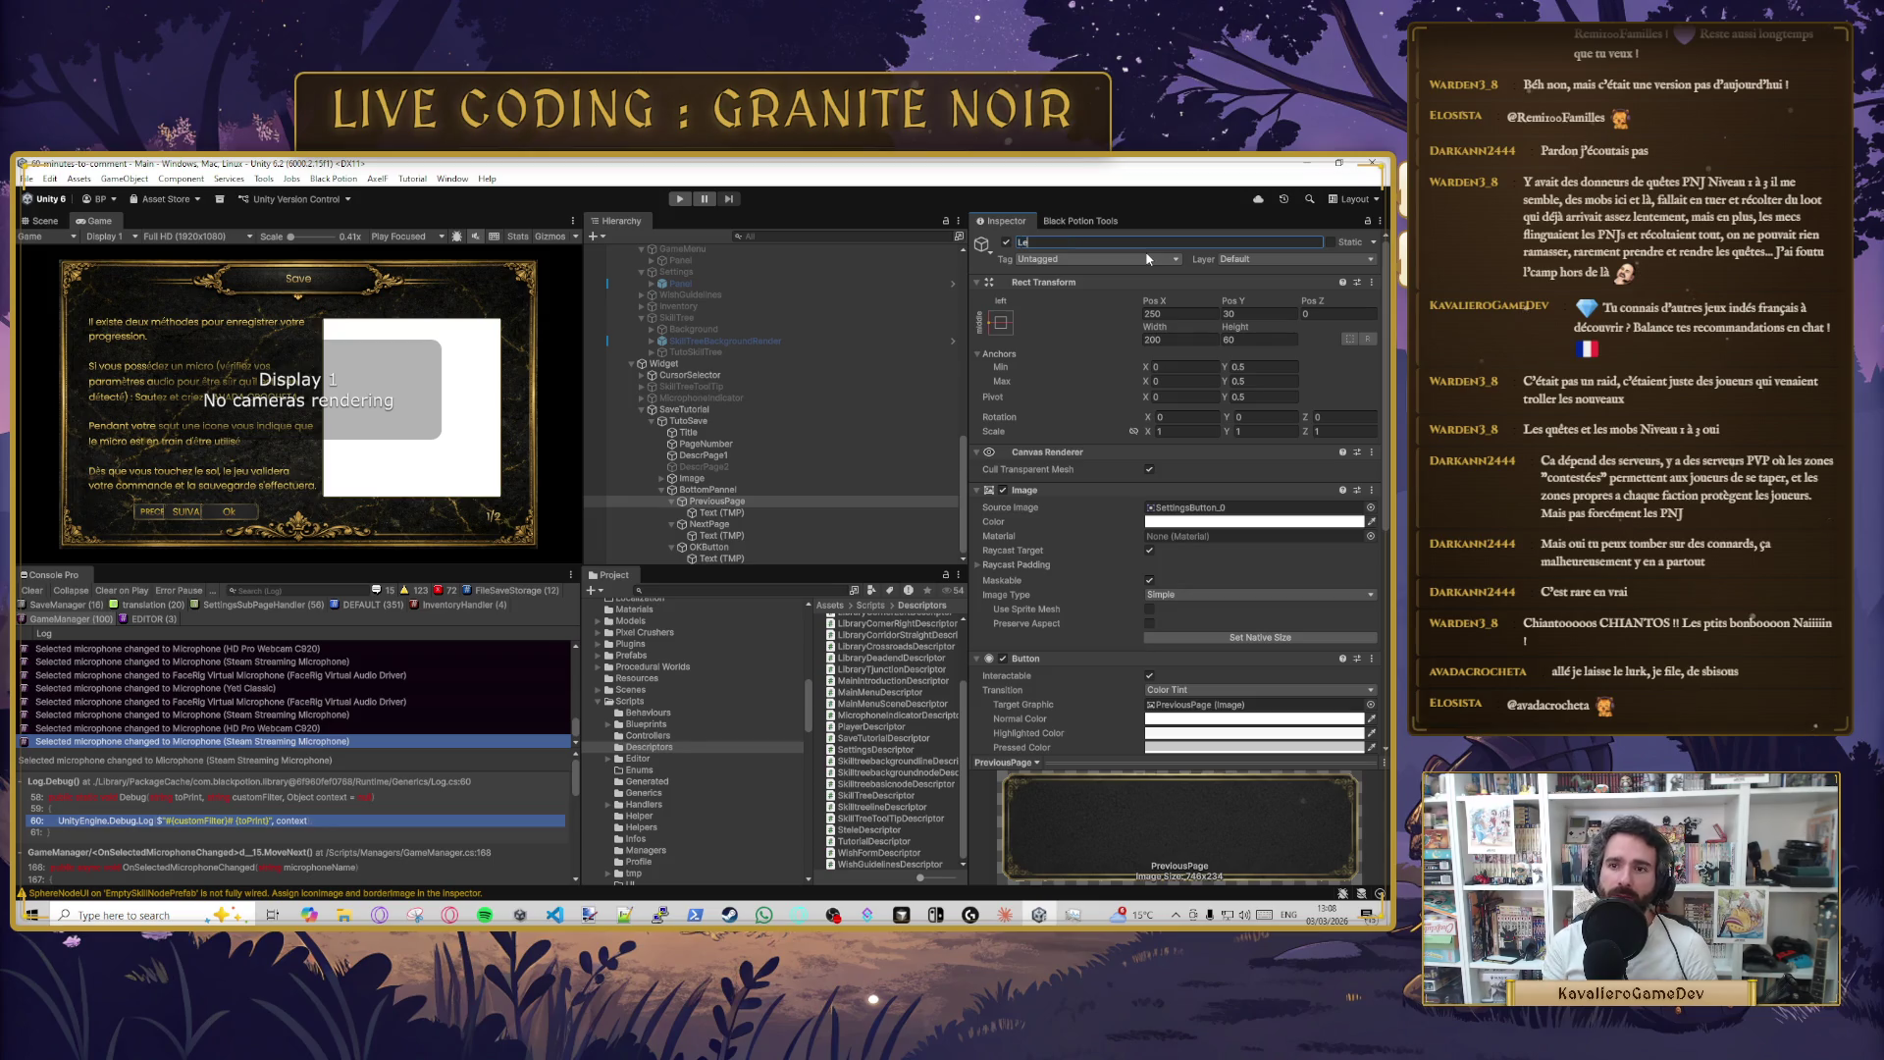
type("ftButton")
key("Return")
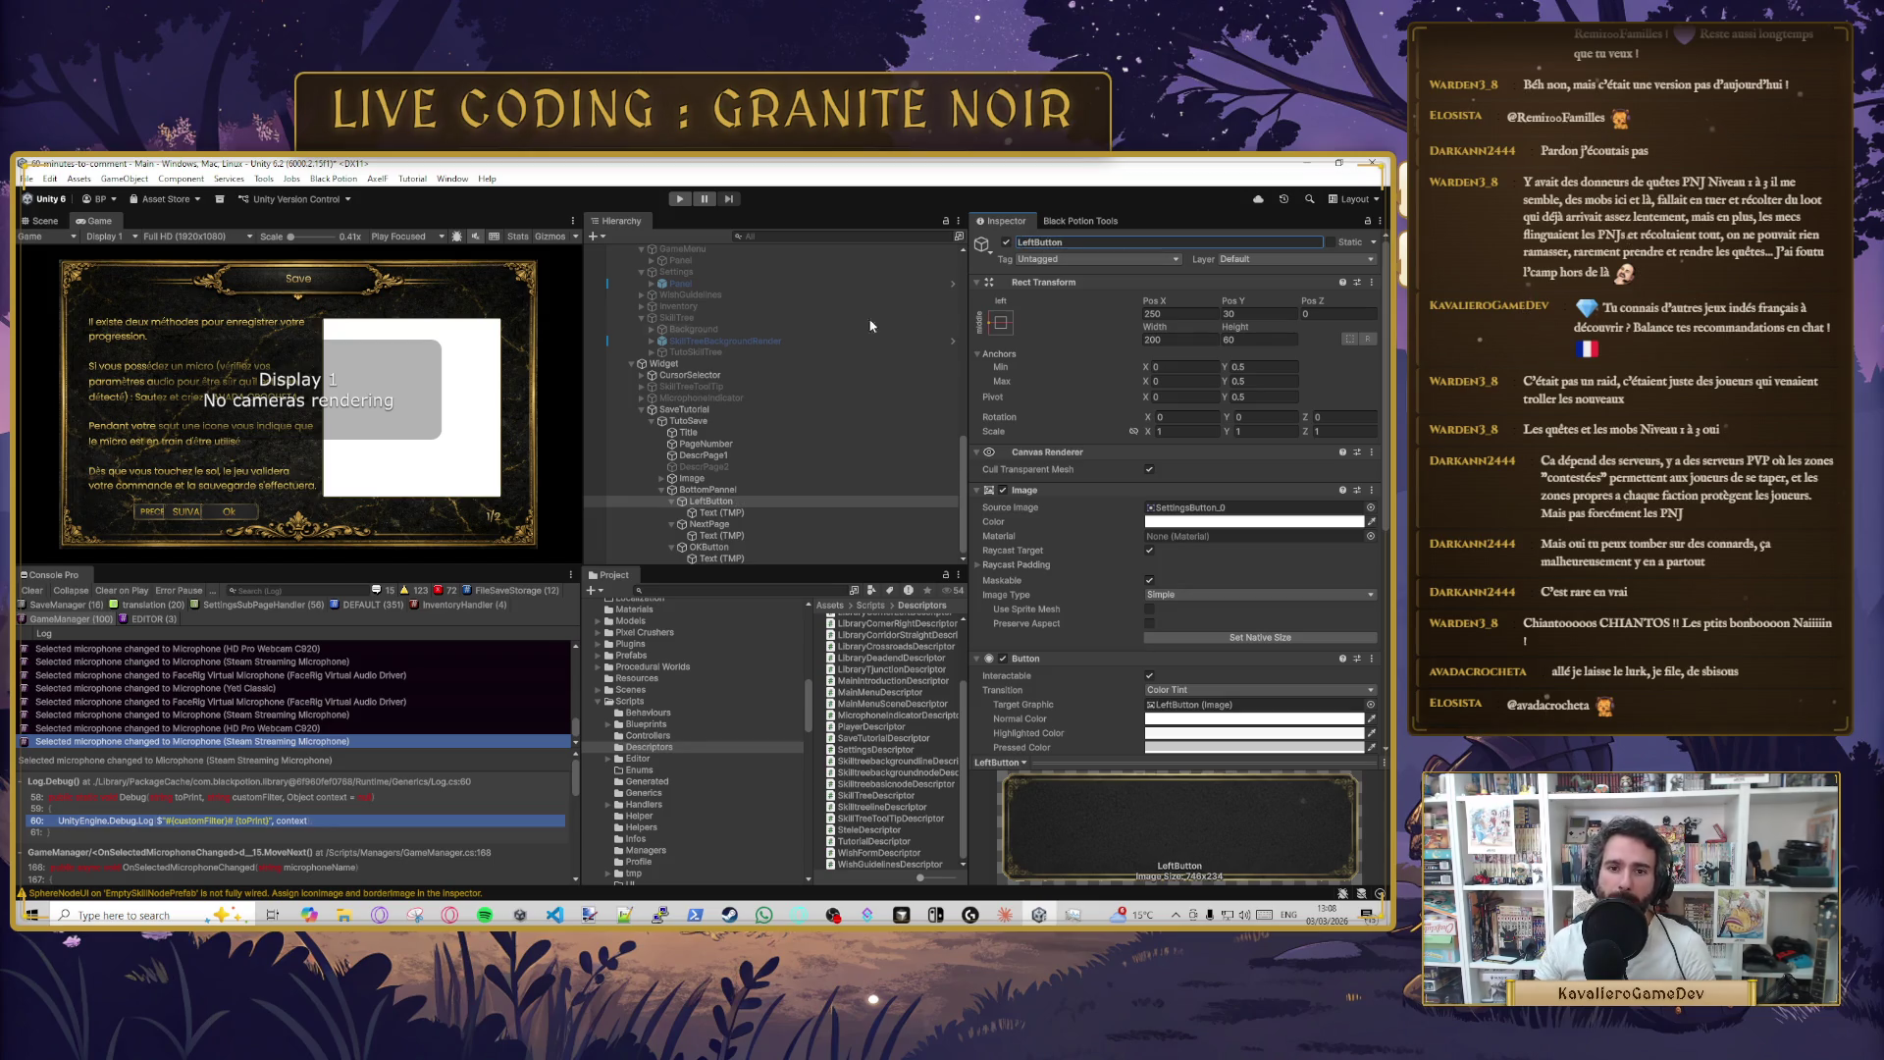
left_click(735, 525)
left_click(1063, 242)
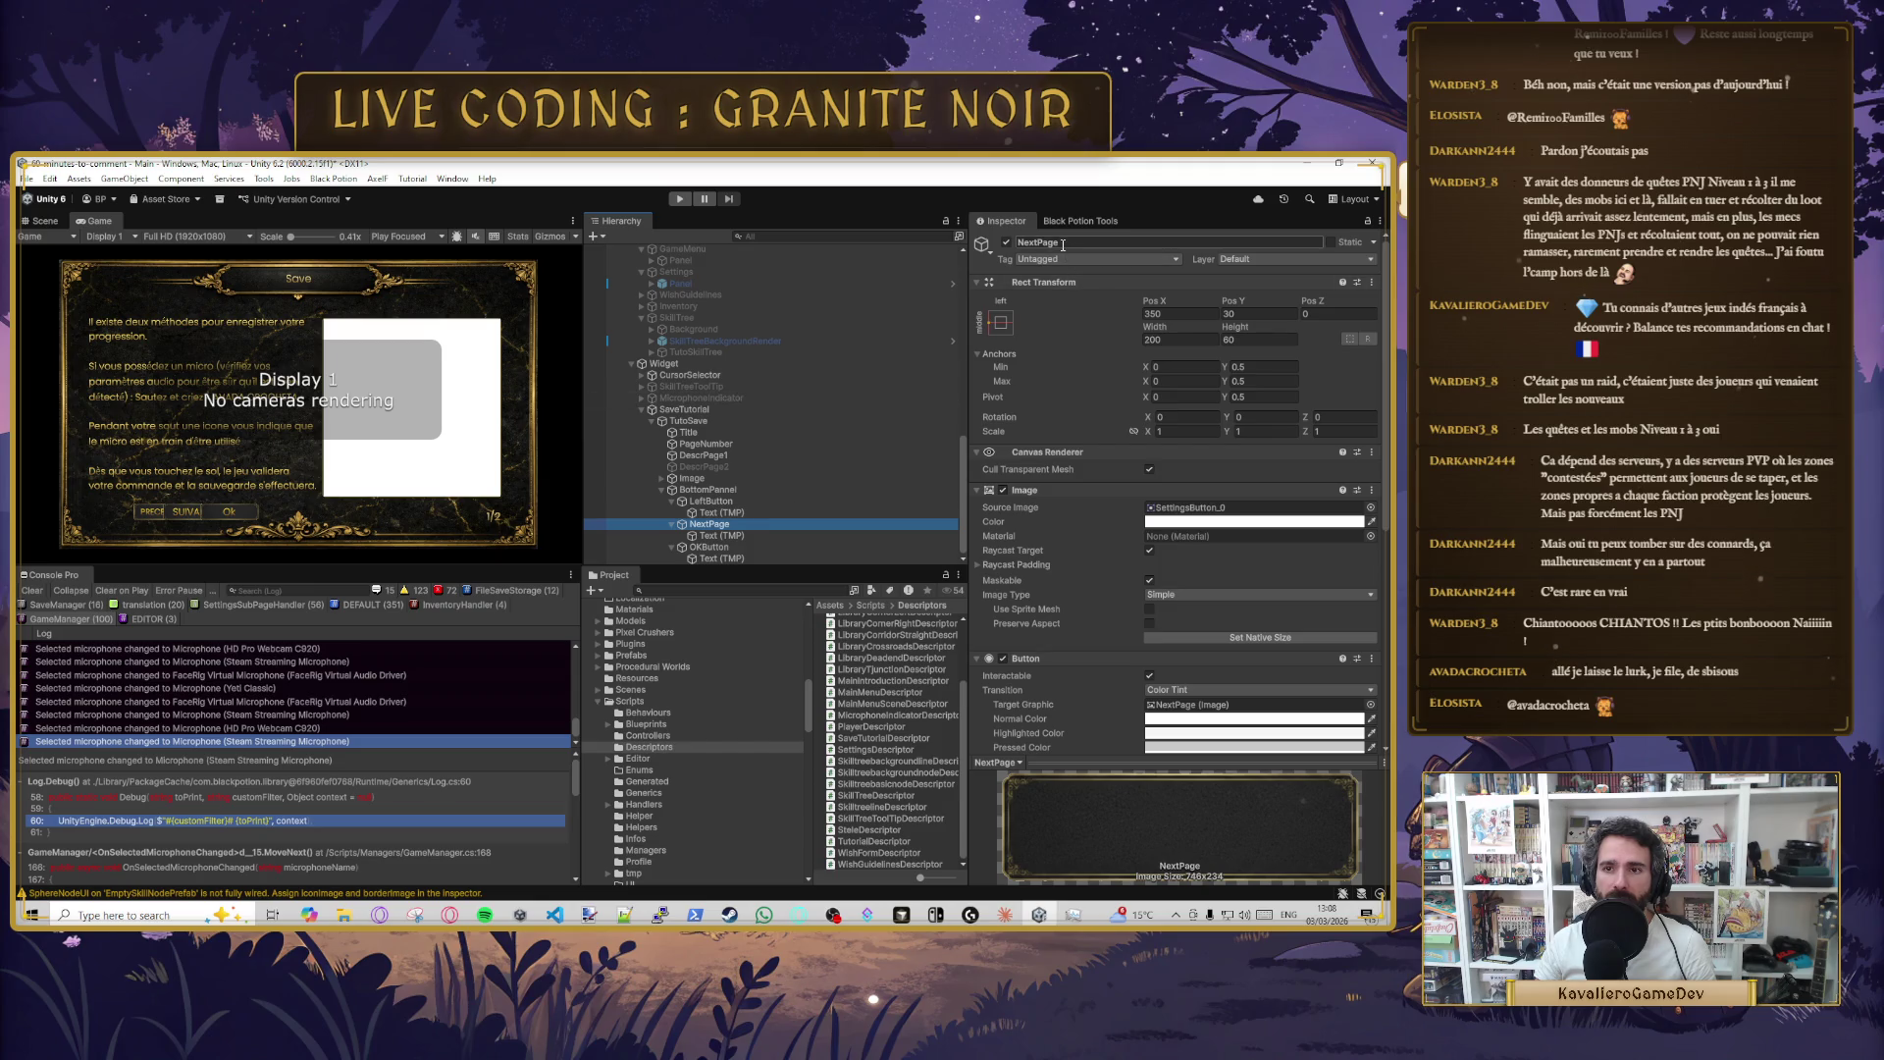
type("RightButton")
key("Return")
left_click(709, 546)
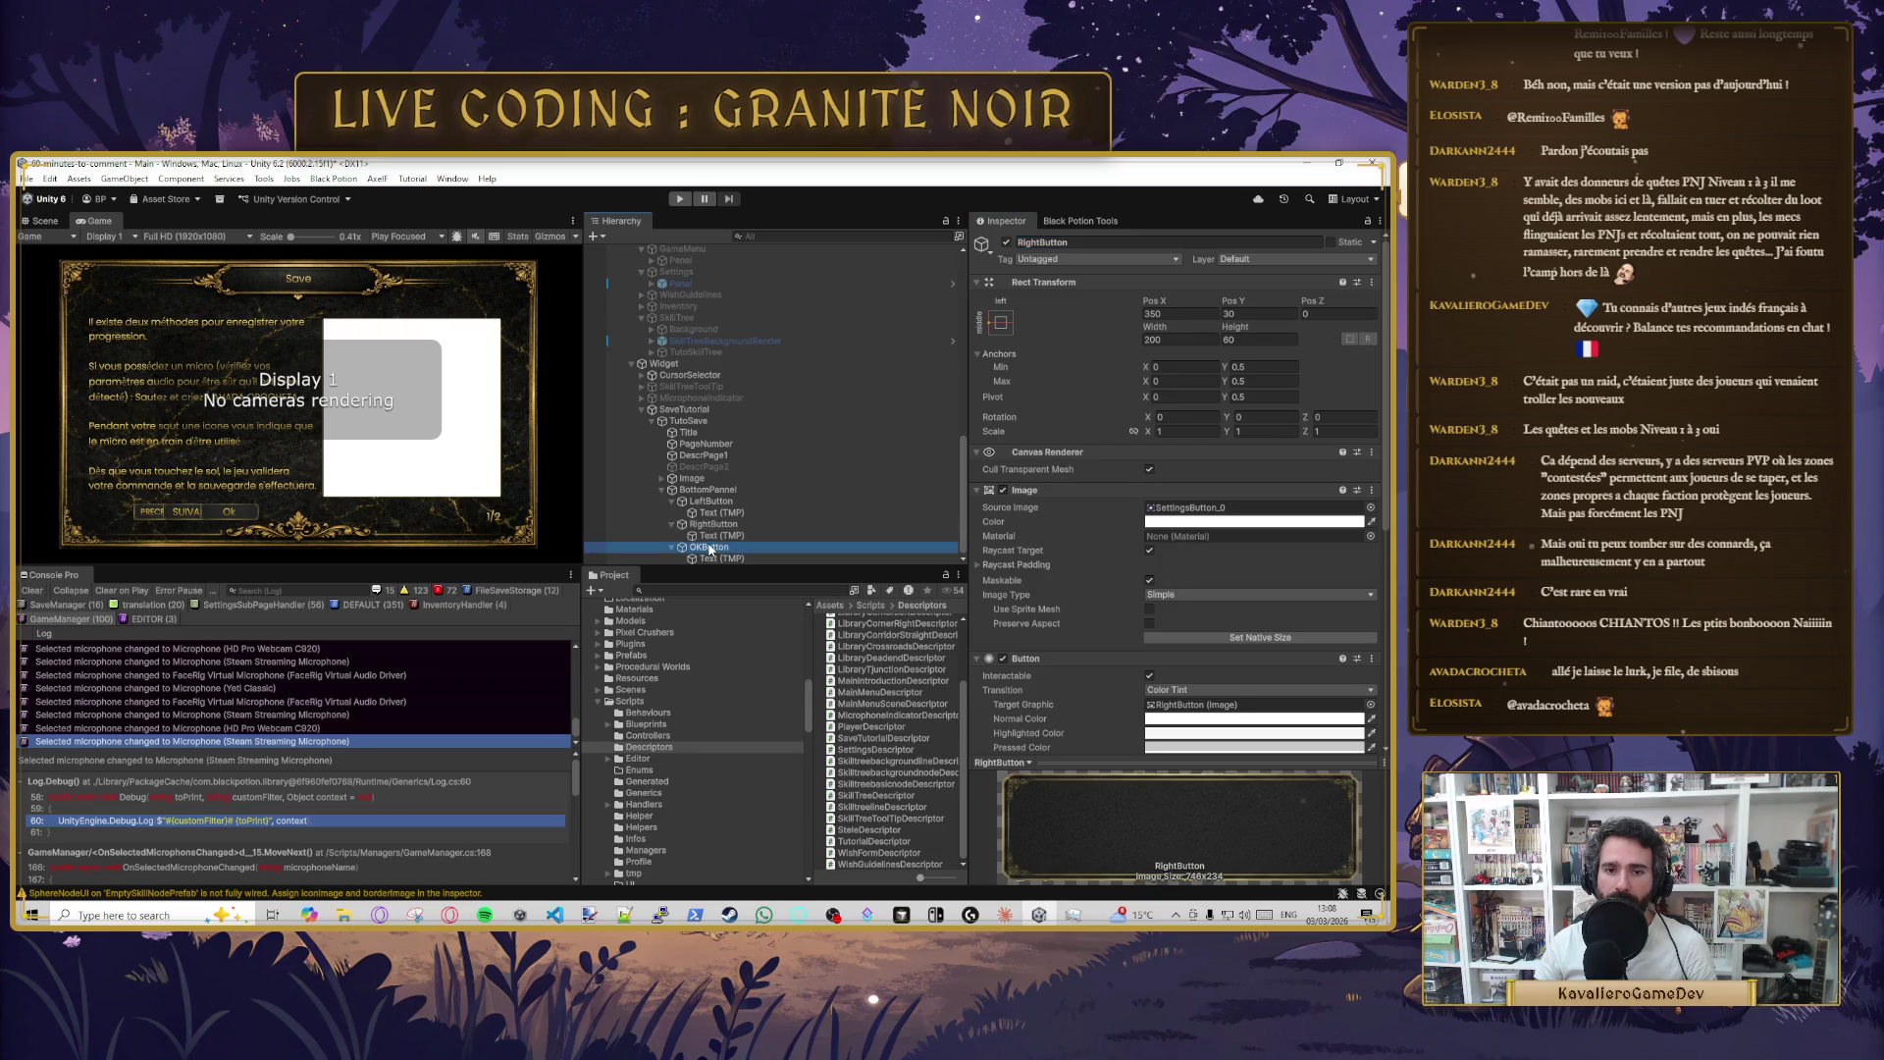
left_click(1061, 245)
type("Middle")
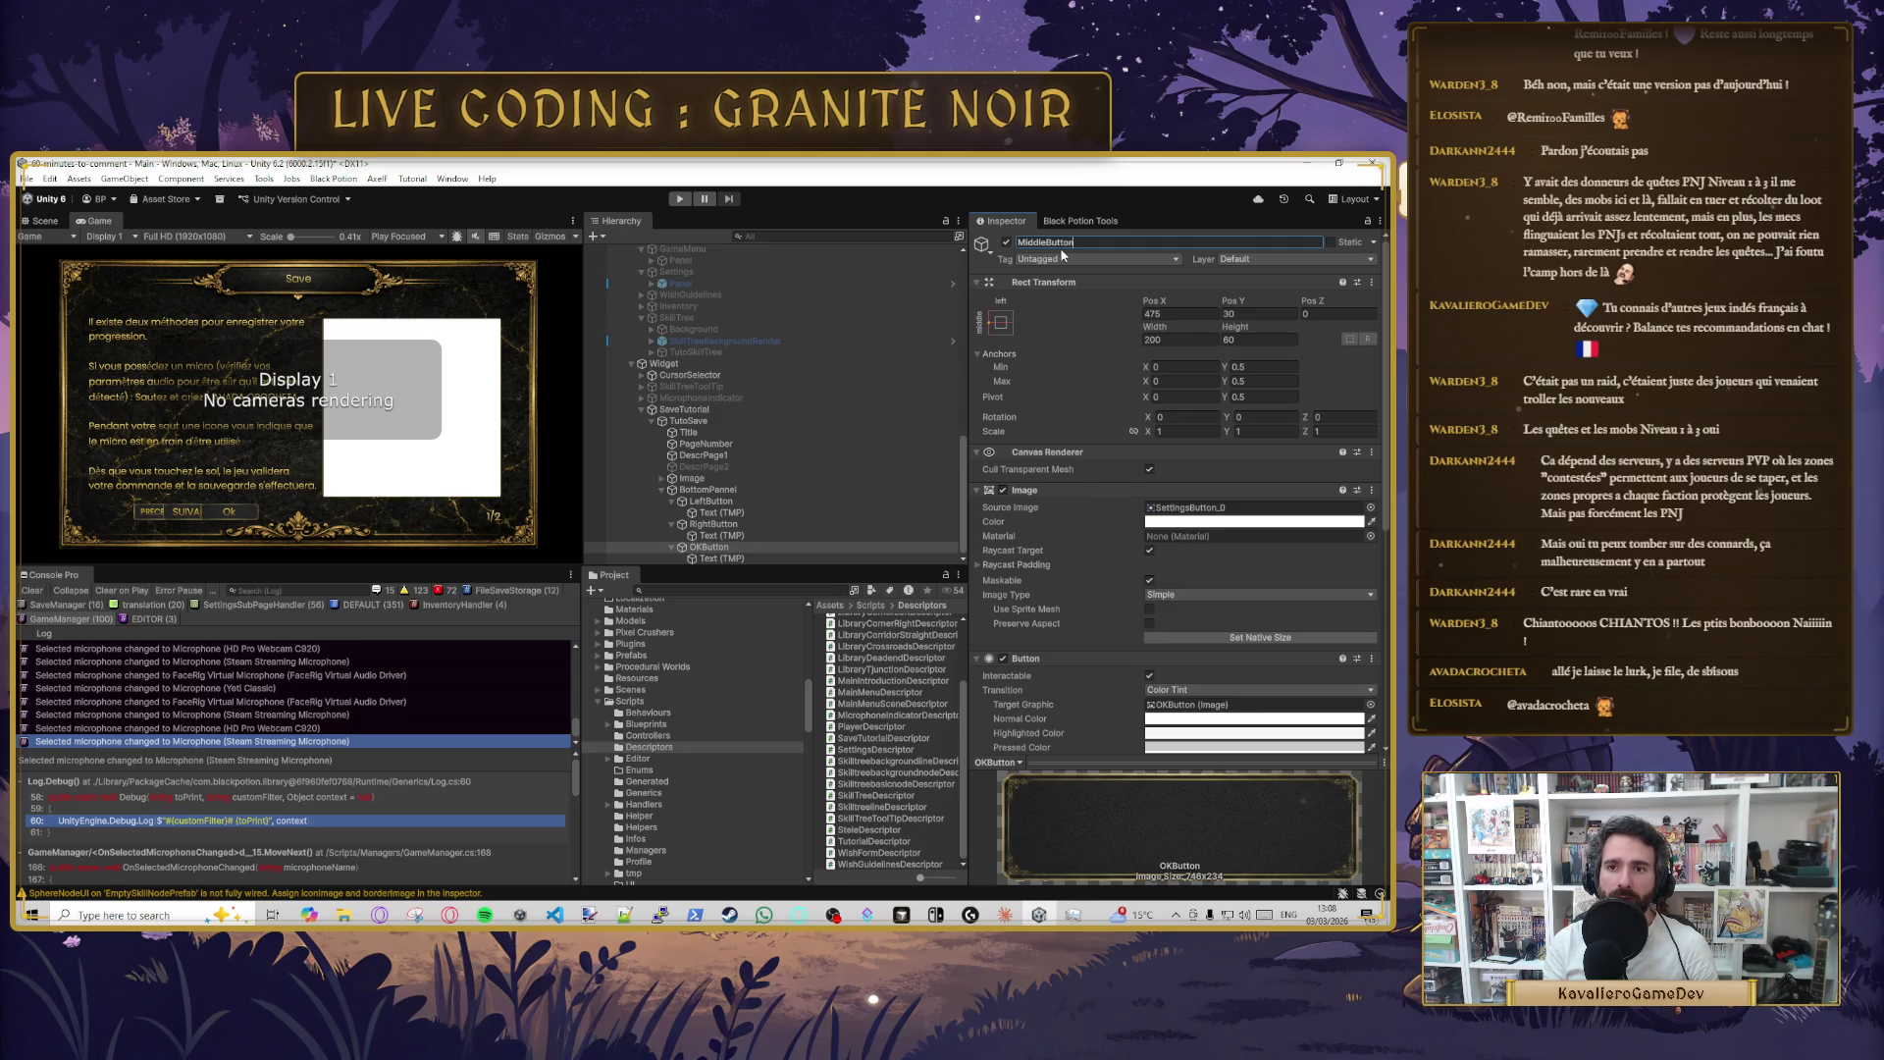
key("Return")
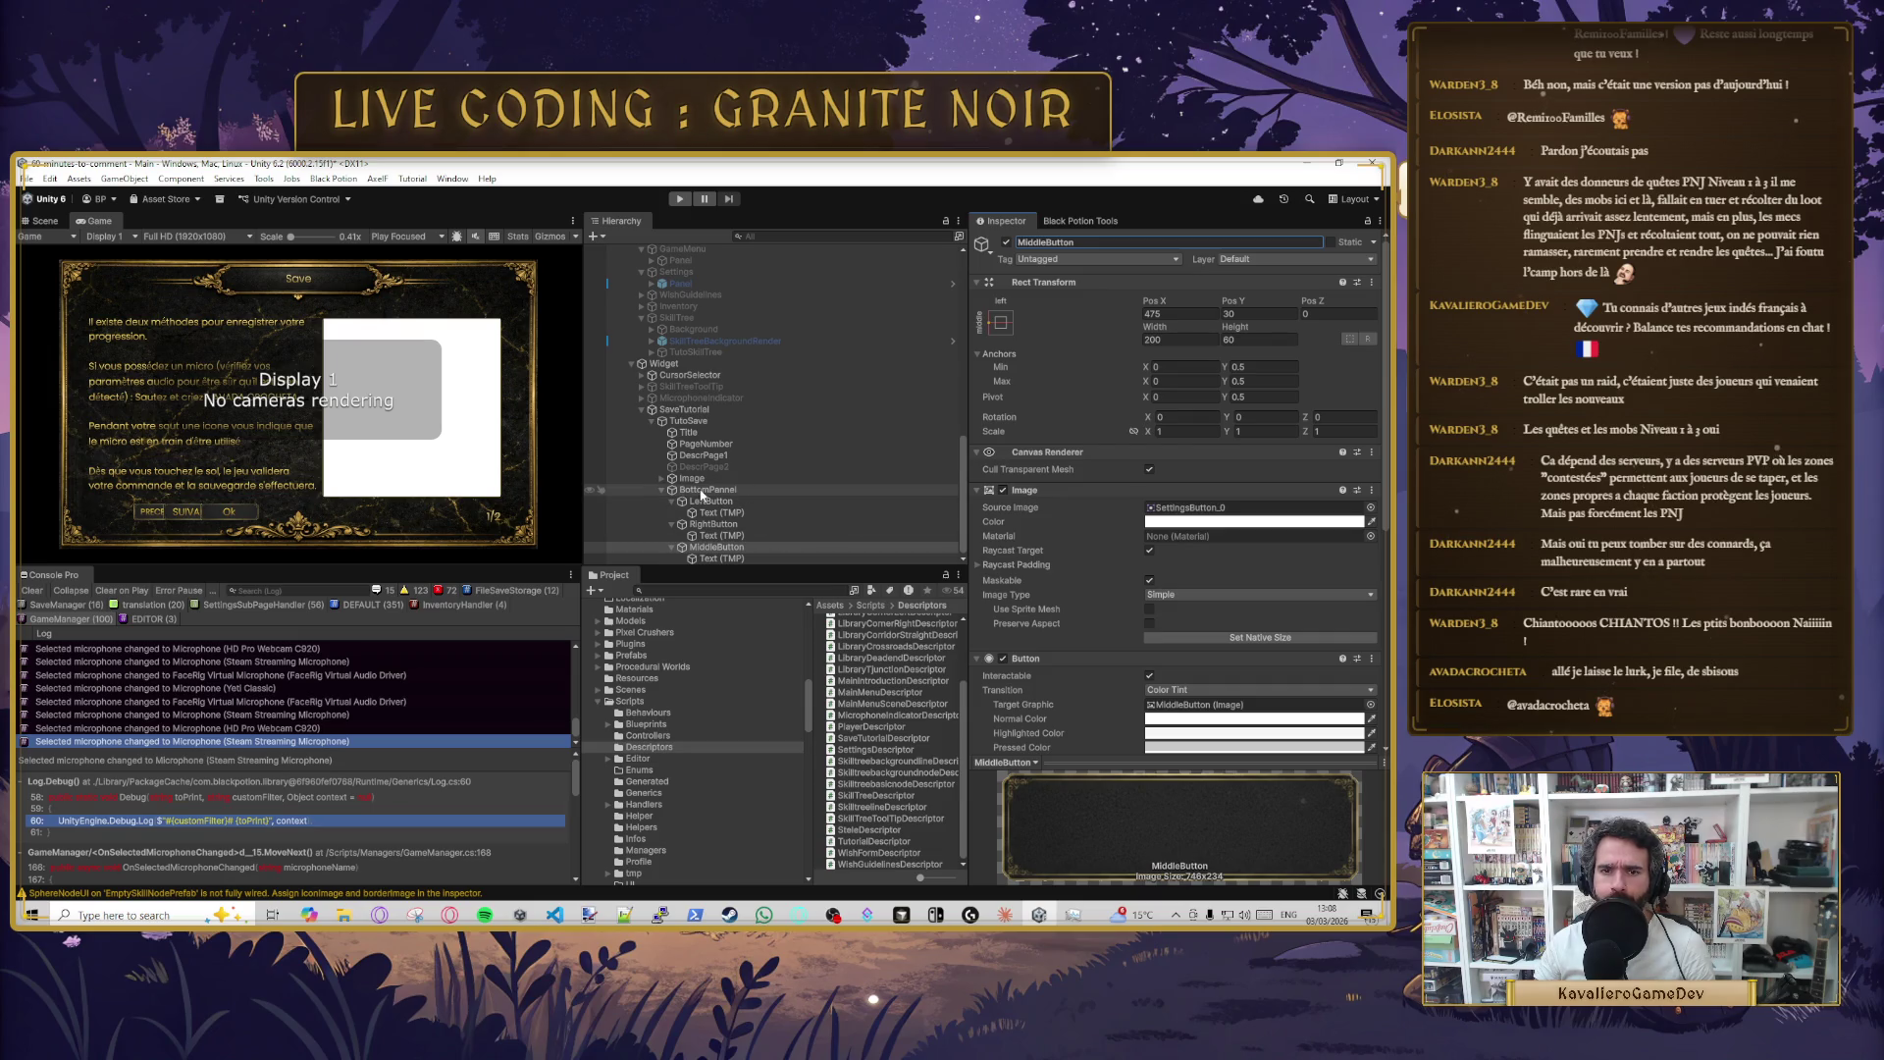
left_click_drag(700, 493, 702, 420)
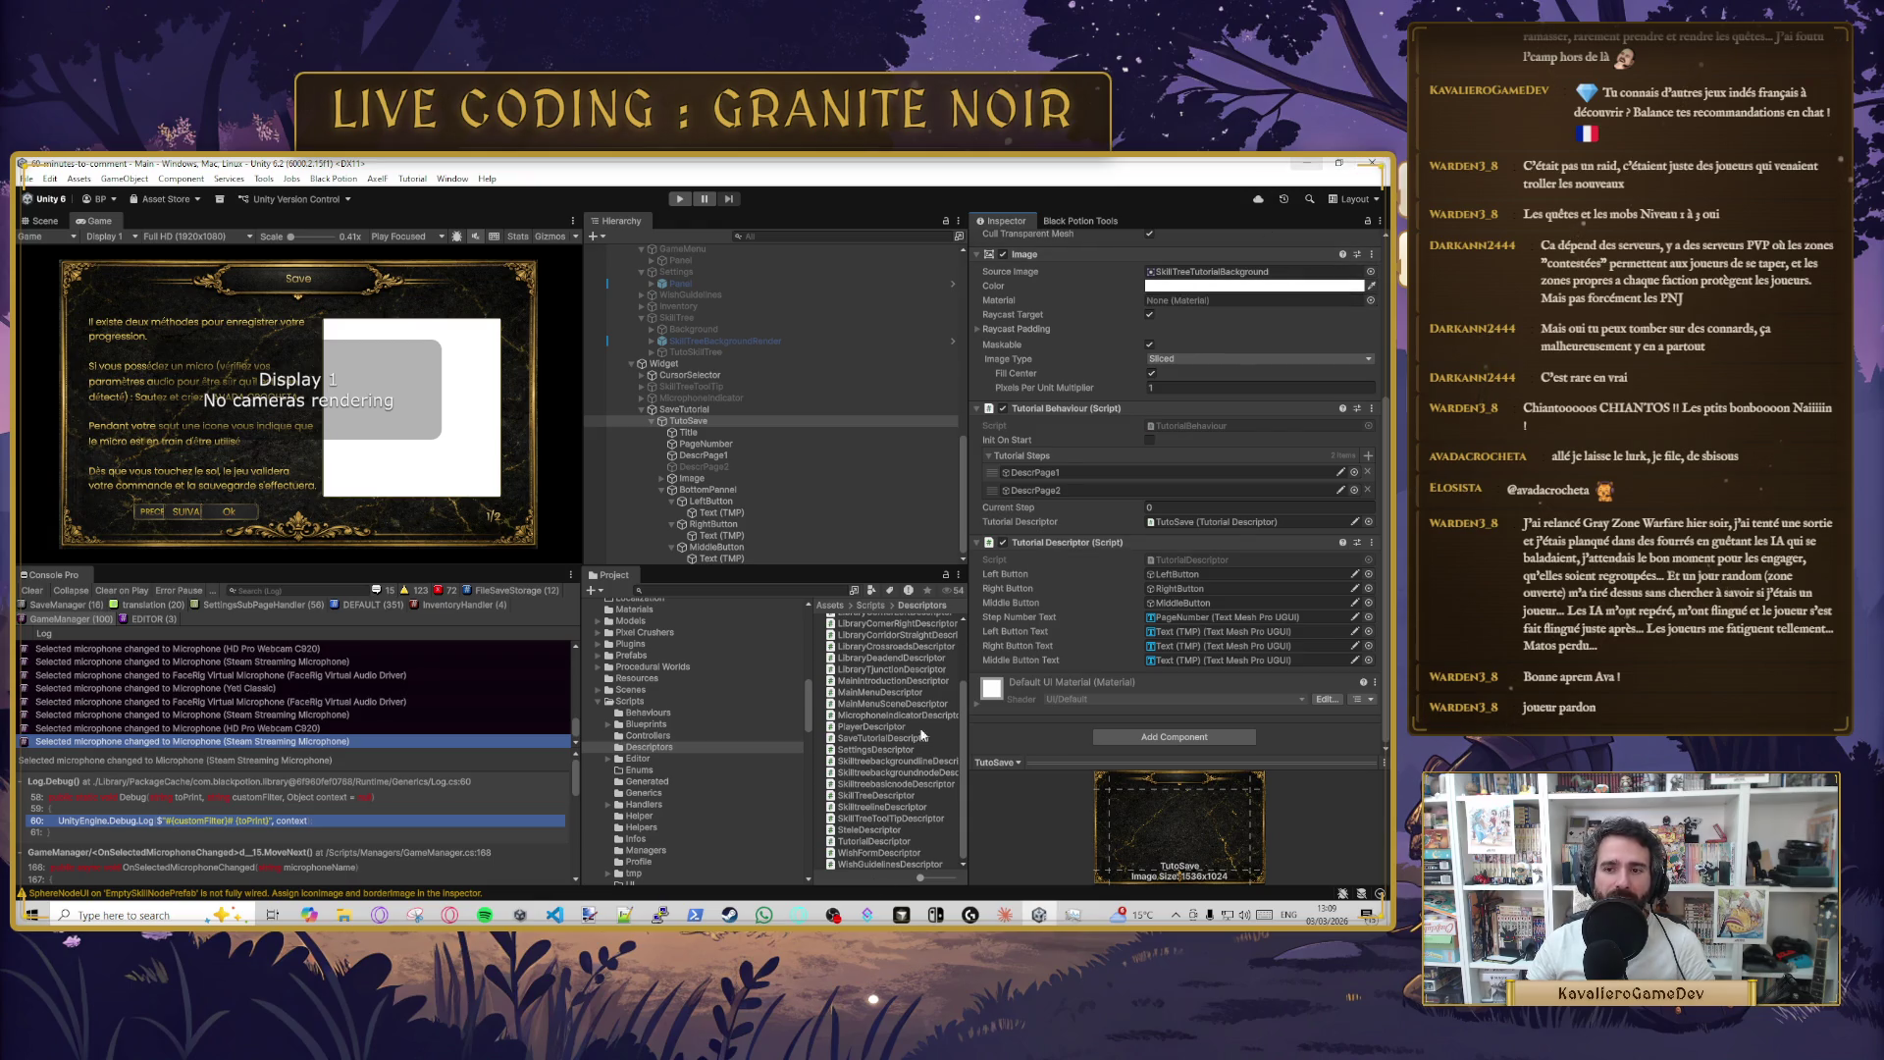
left_click(1308, 162)
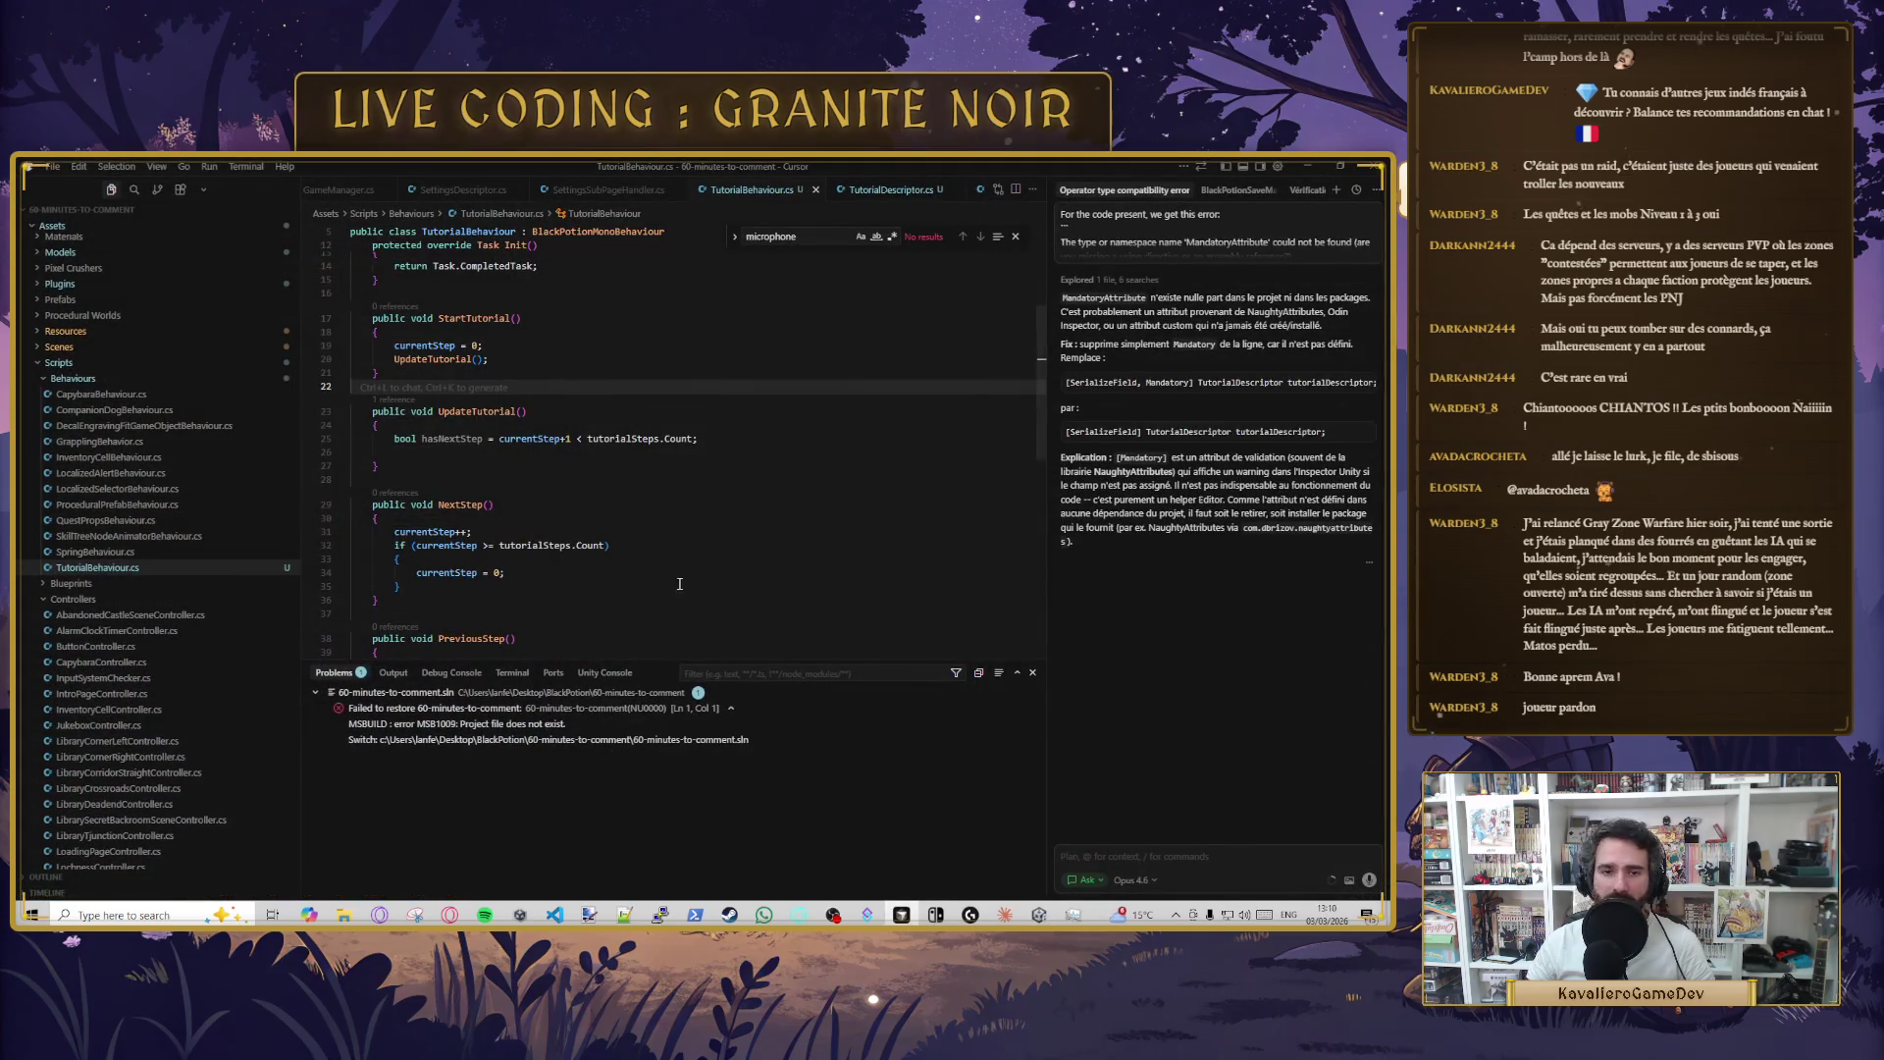
- Accept Cursor's suggested button and text updates after the hasNextStep line
left_click(437, 451)
left_click(438, 440)
double_click(459, 441)
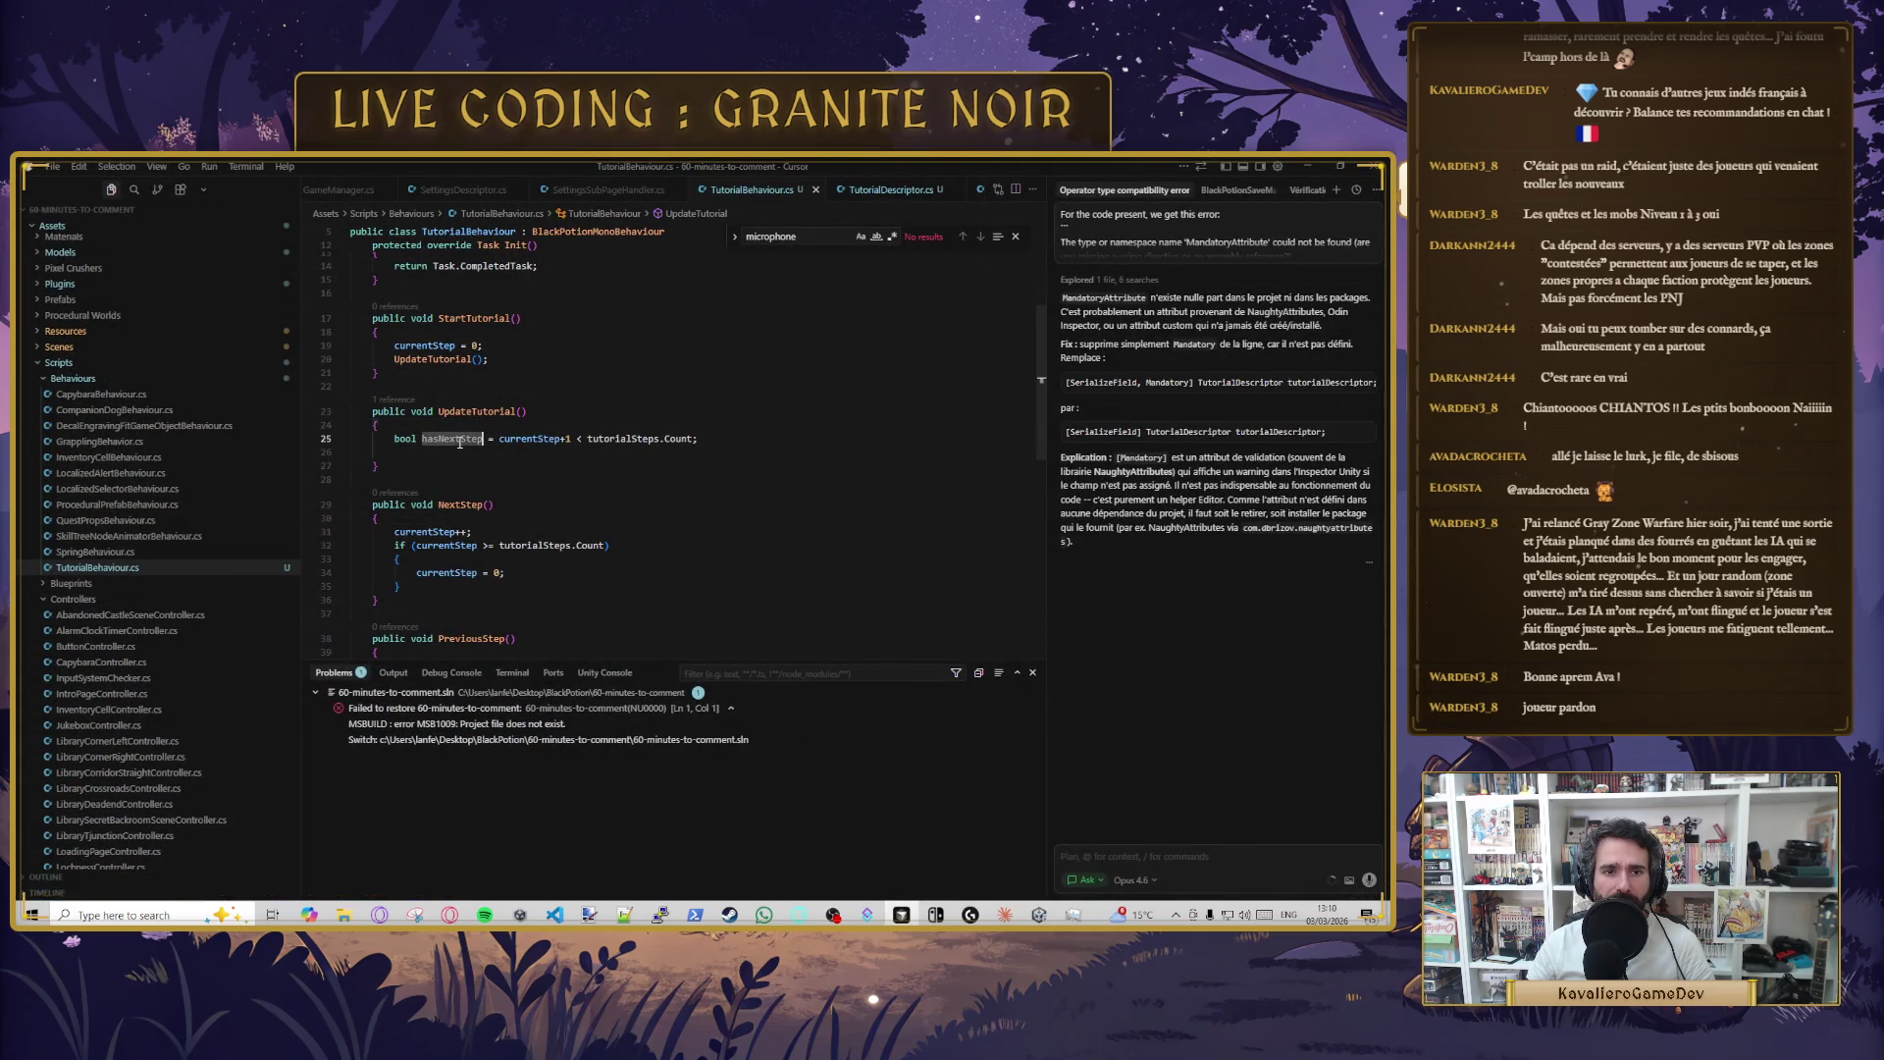
left_click(755, 443)
key("Return")
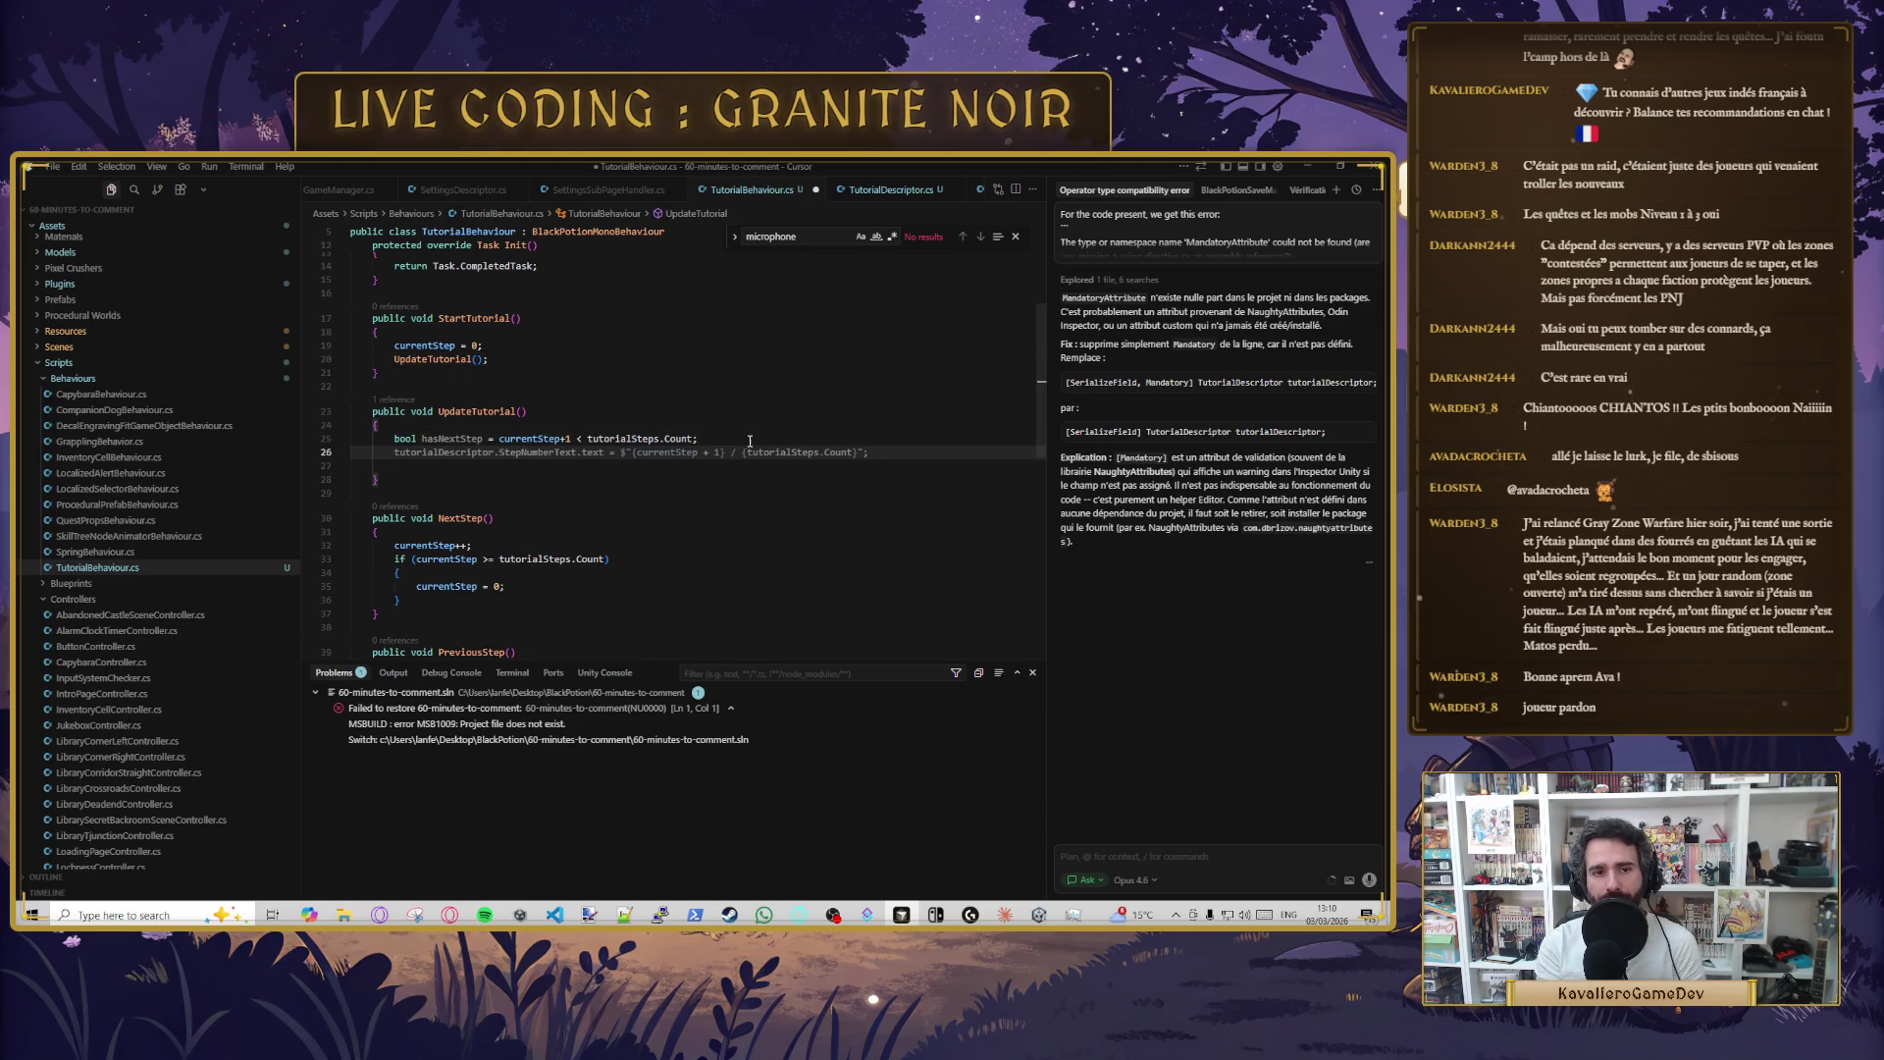
key("Tab")
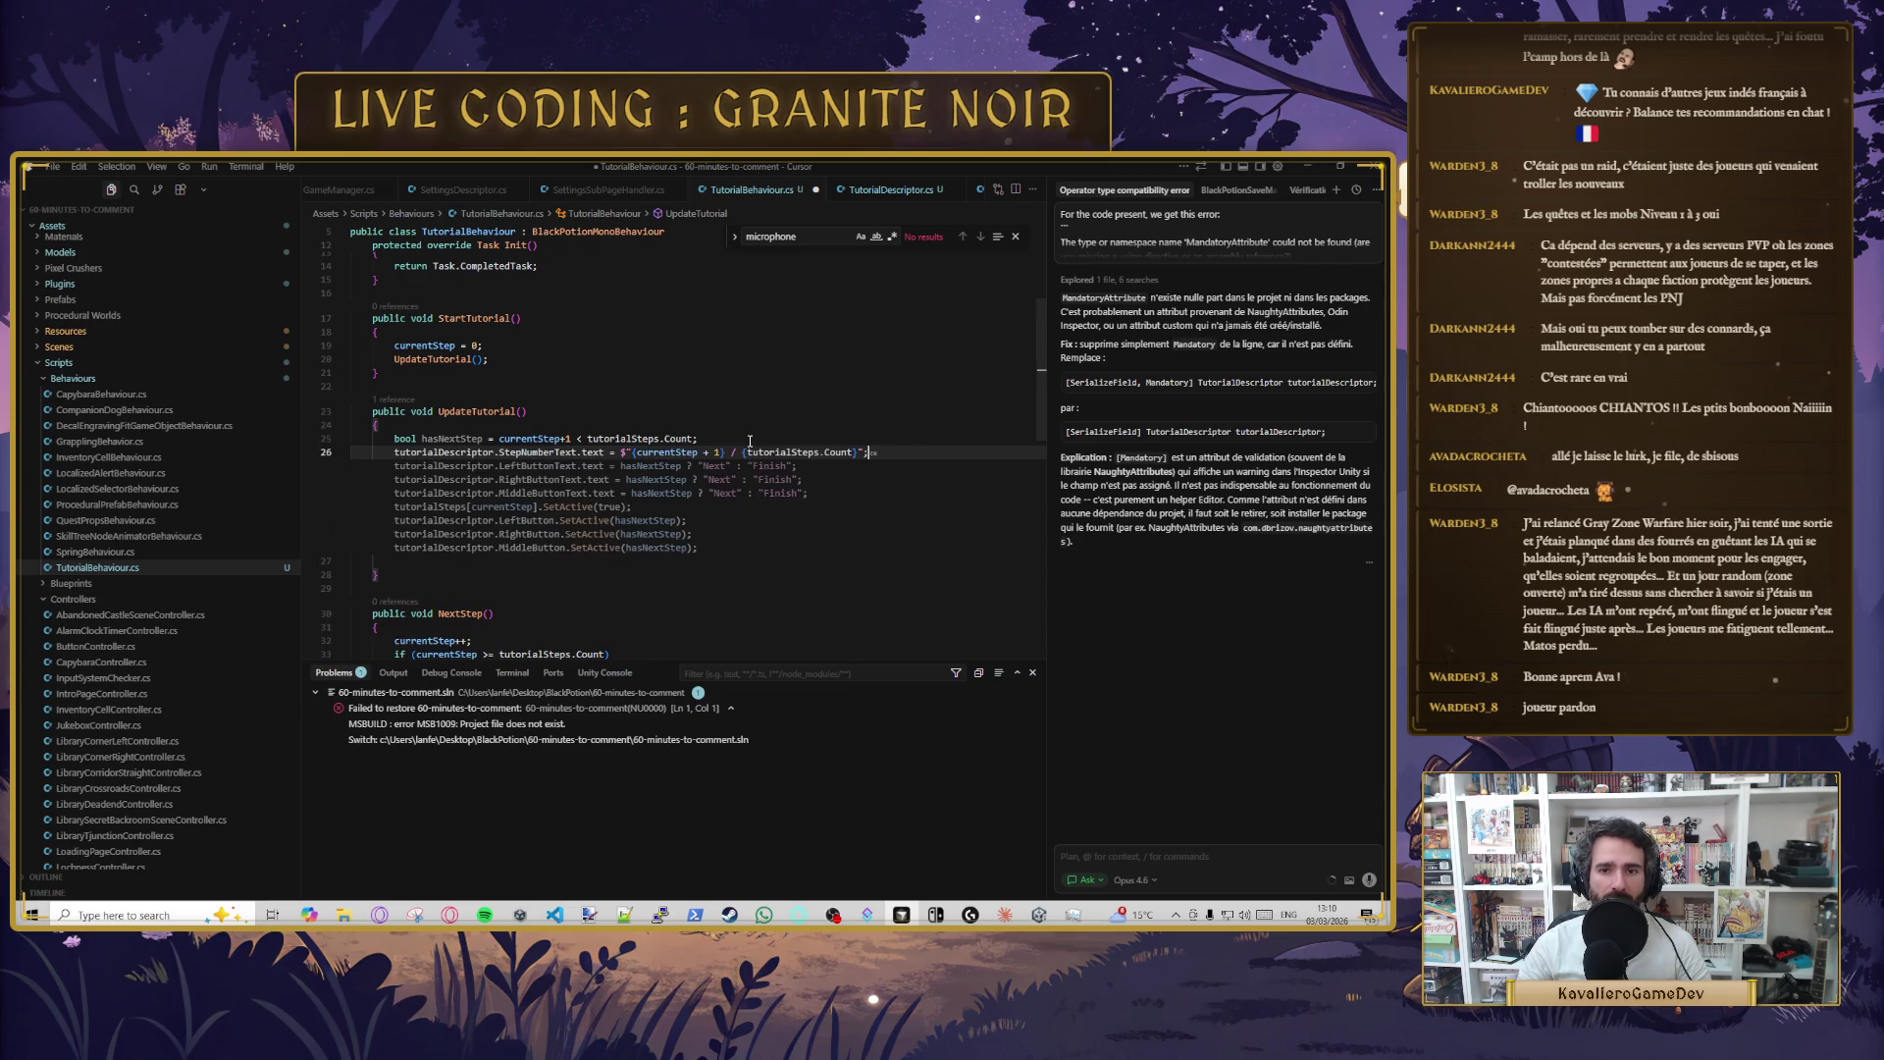
key("Tab")
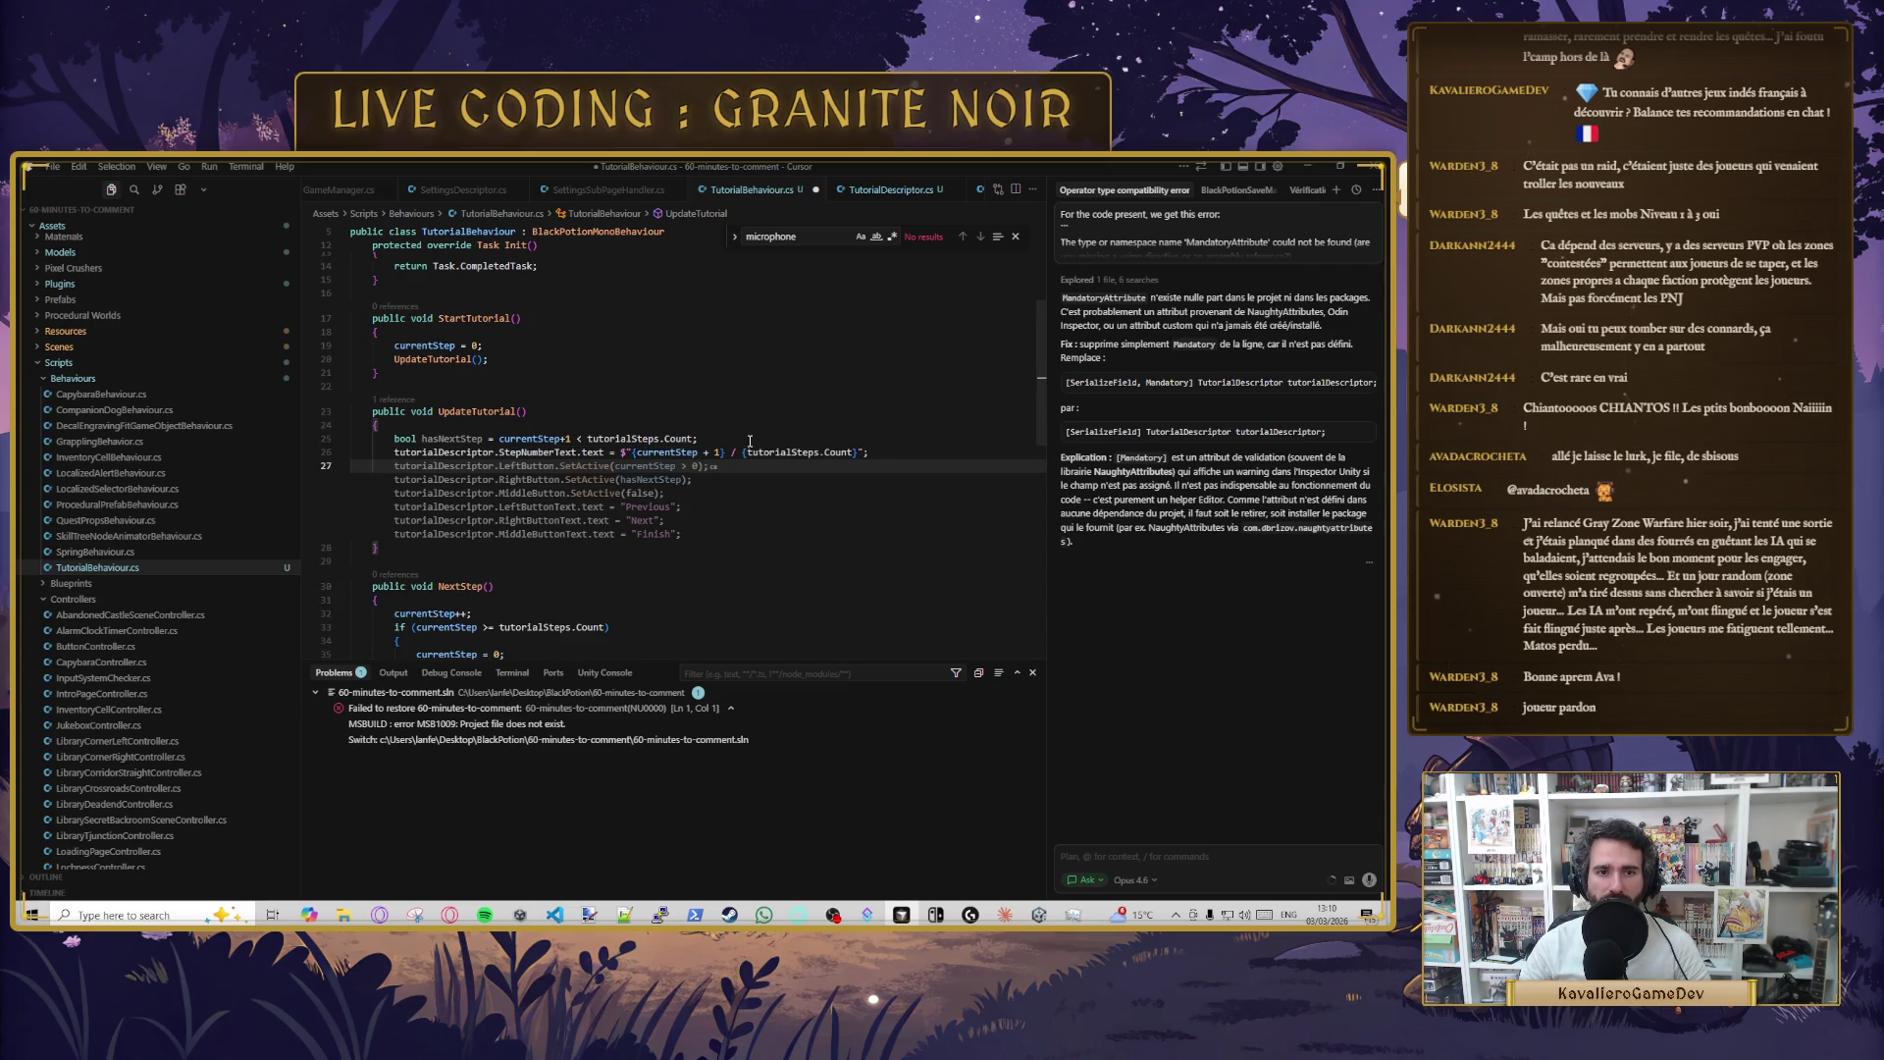
key("Up")
key("Up")
key("Return")
key("Up")
- Declare int maxPage = tutorialSteps.Count and use maxPage in the step number text
type("int n")
key("BackSpace")
type("mac")
key("BackSpace")
type("xPage ")
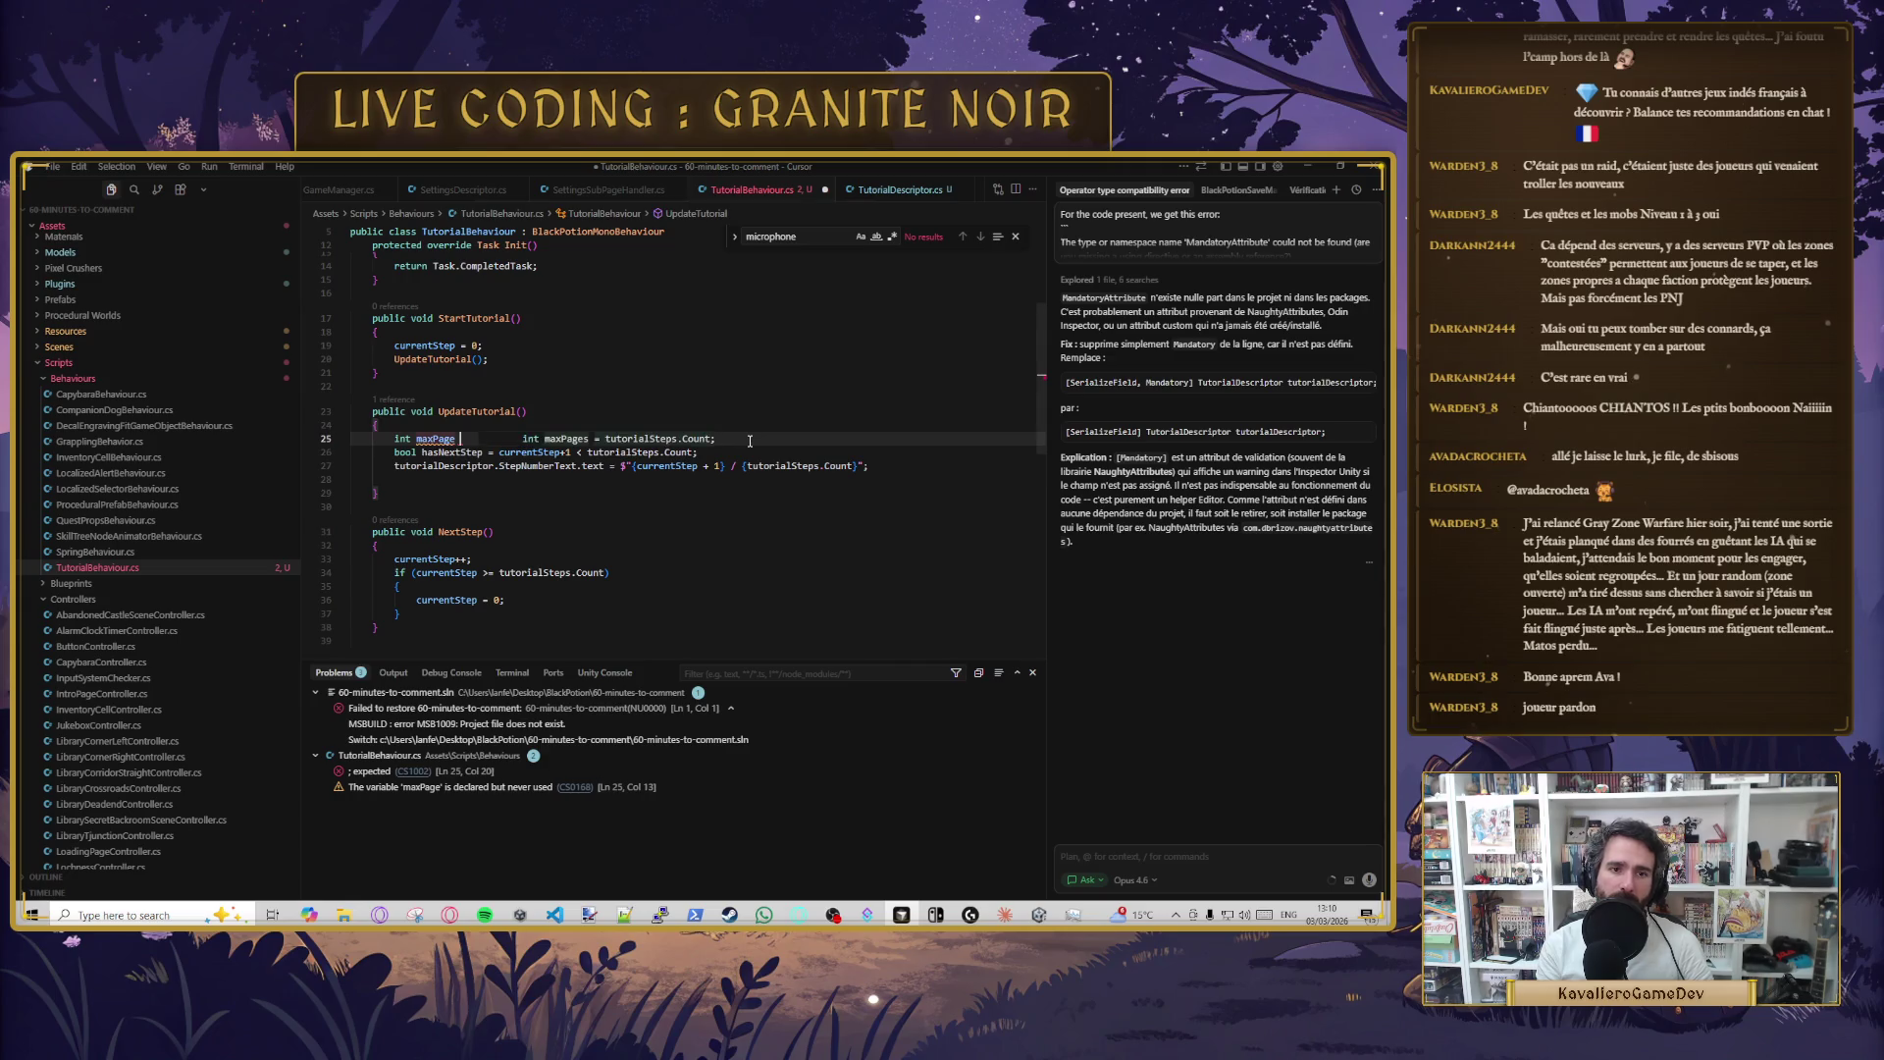
type("=")
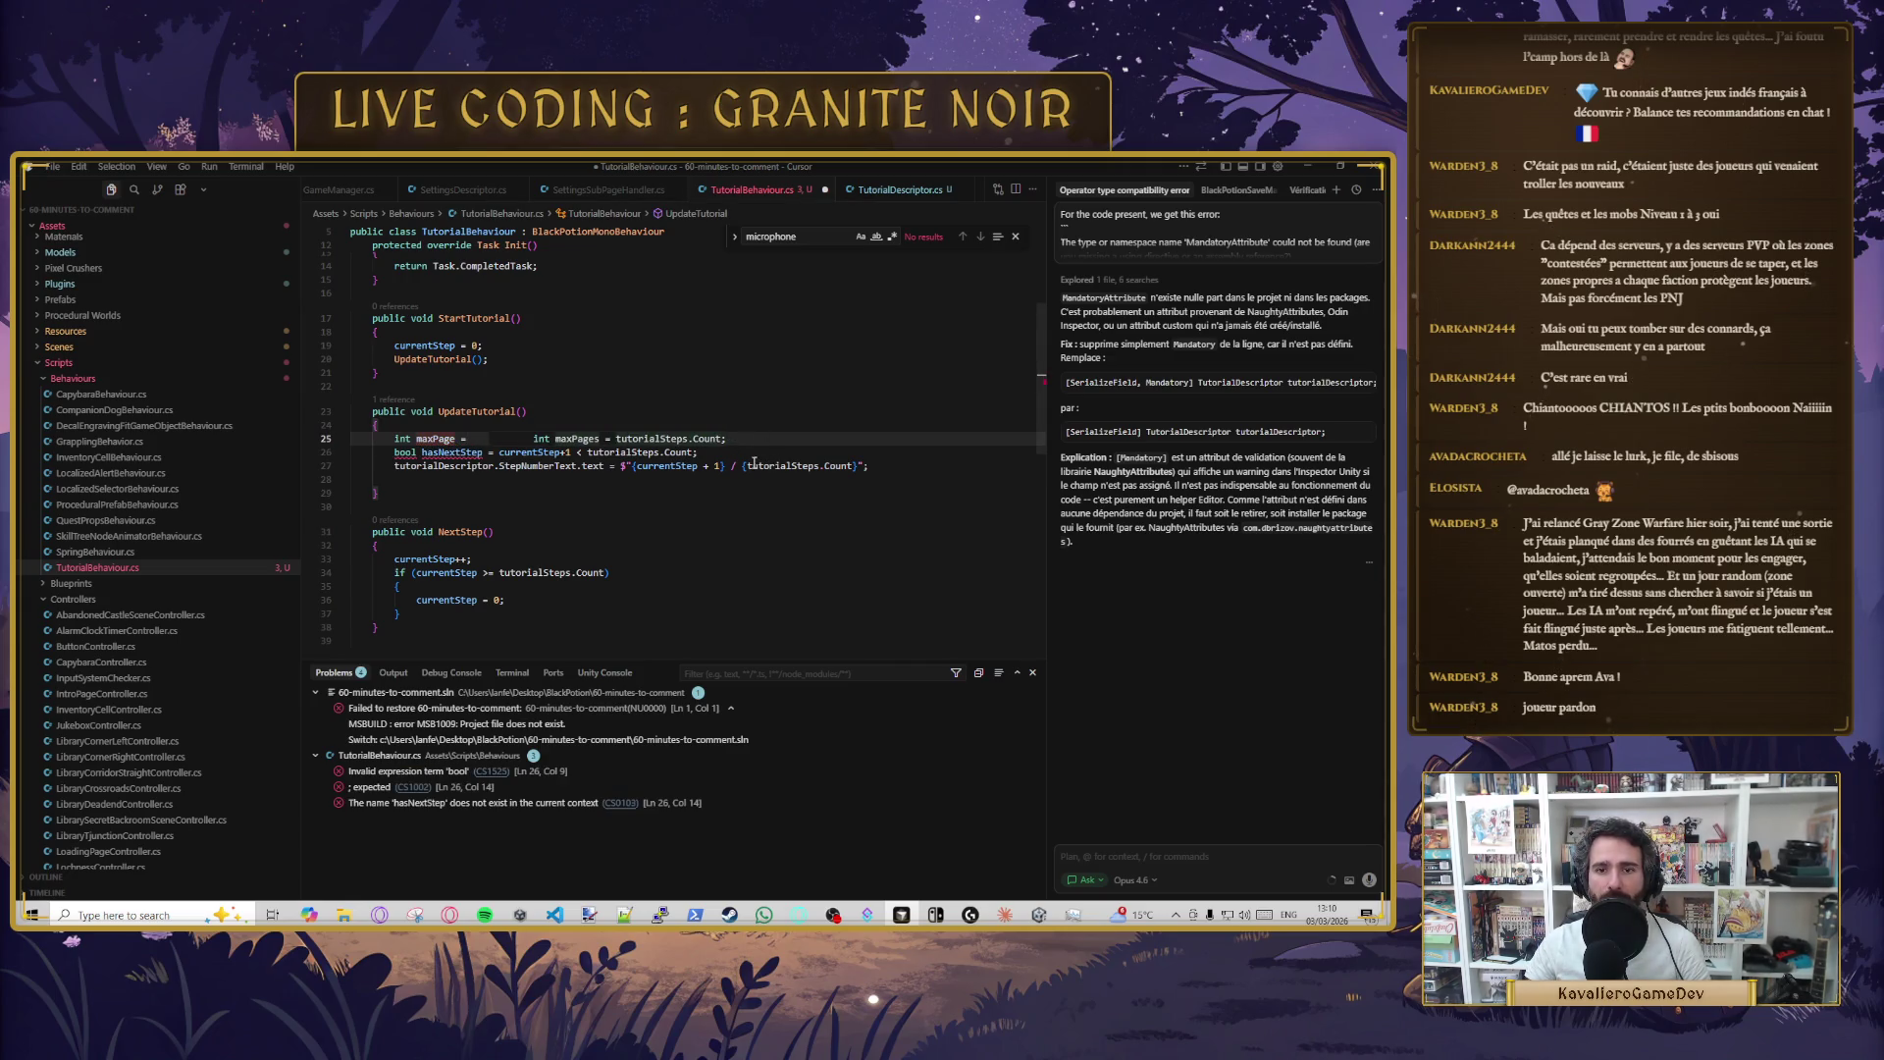
left_click_drag(748, 465, 854, 465)
key("ctrl+c")
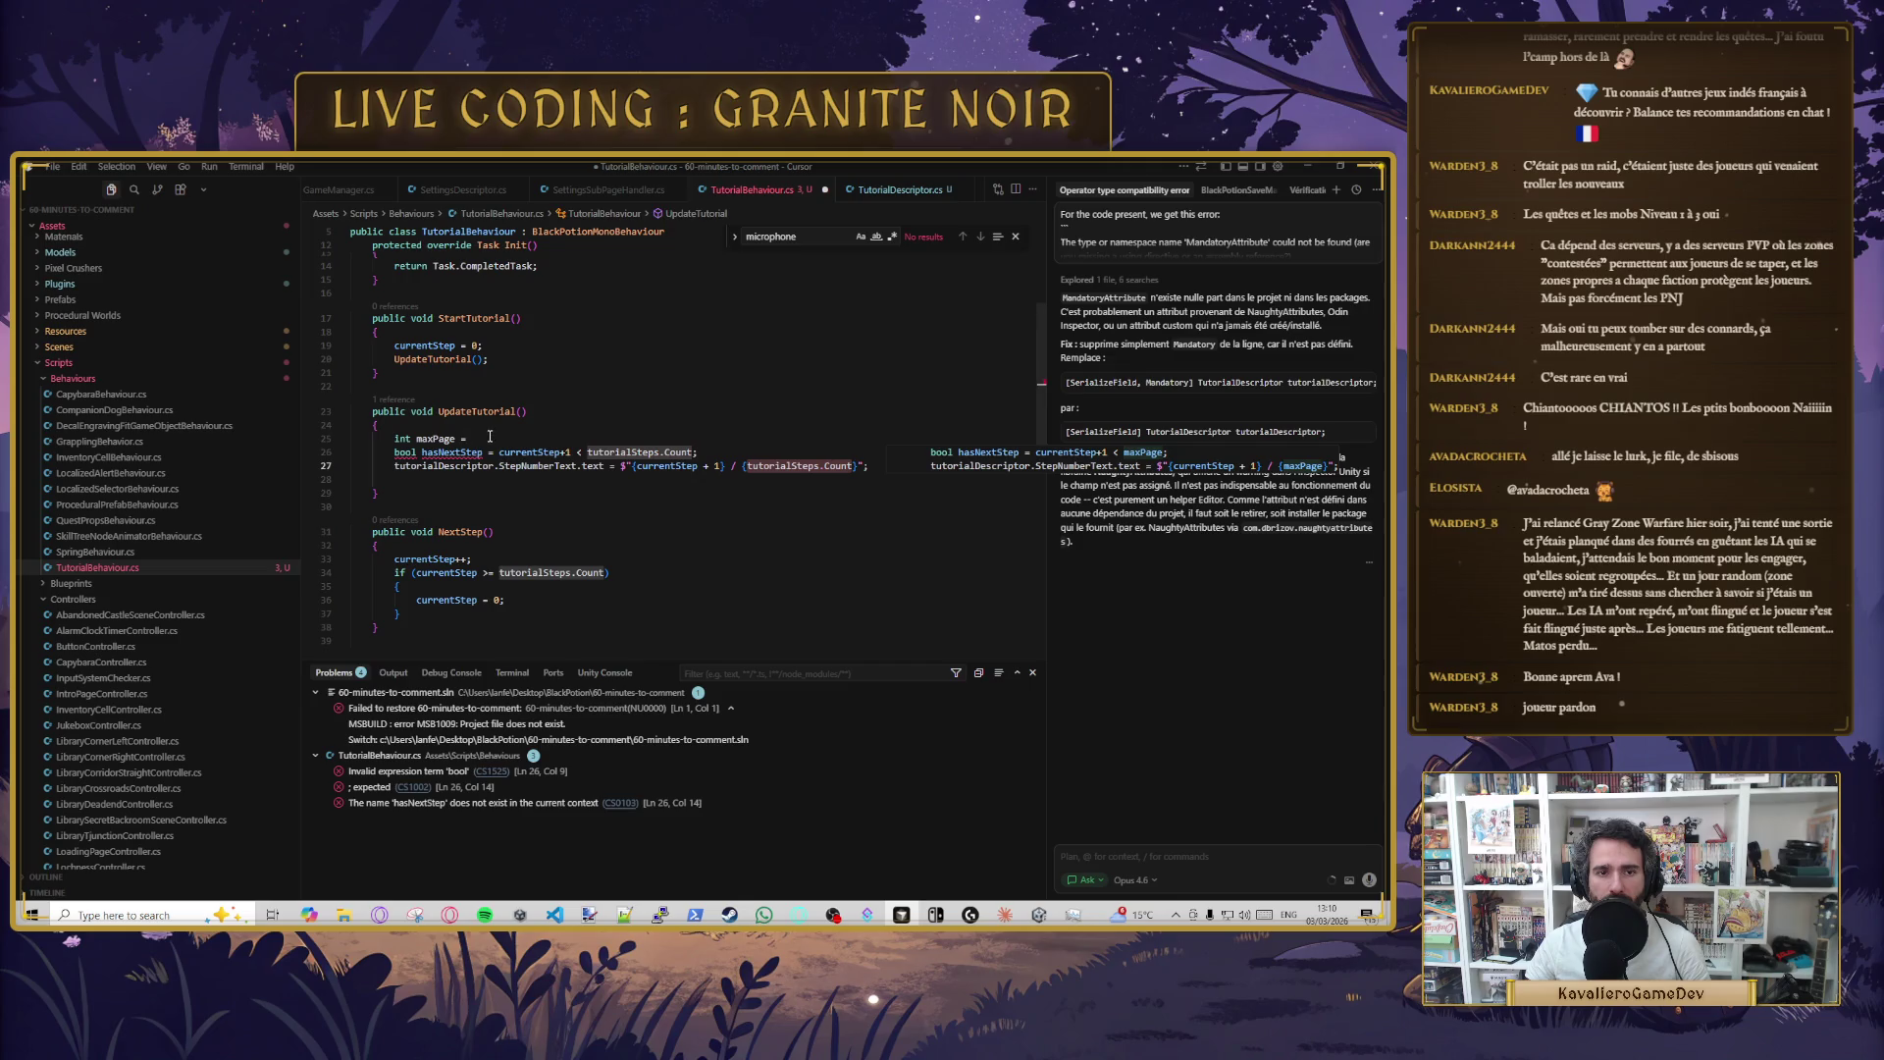
left_click(489, 438)
key("ctrl+v")
type(";")
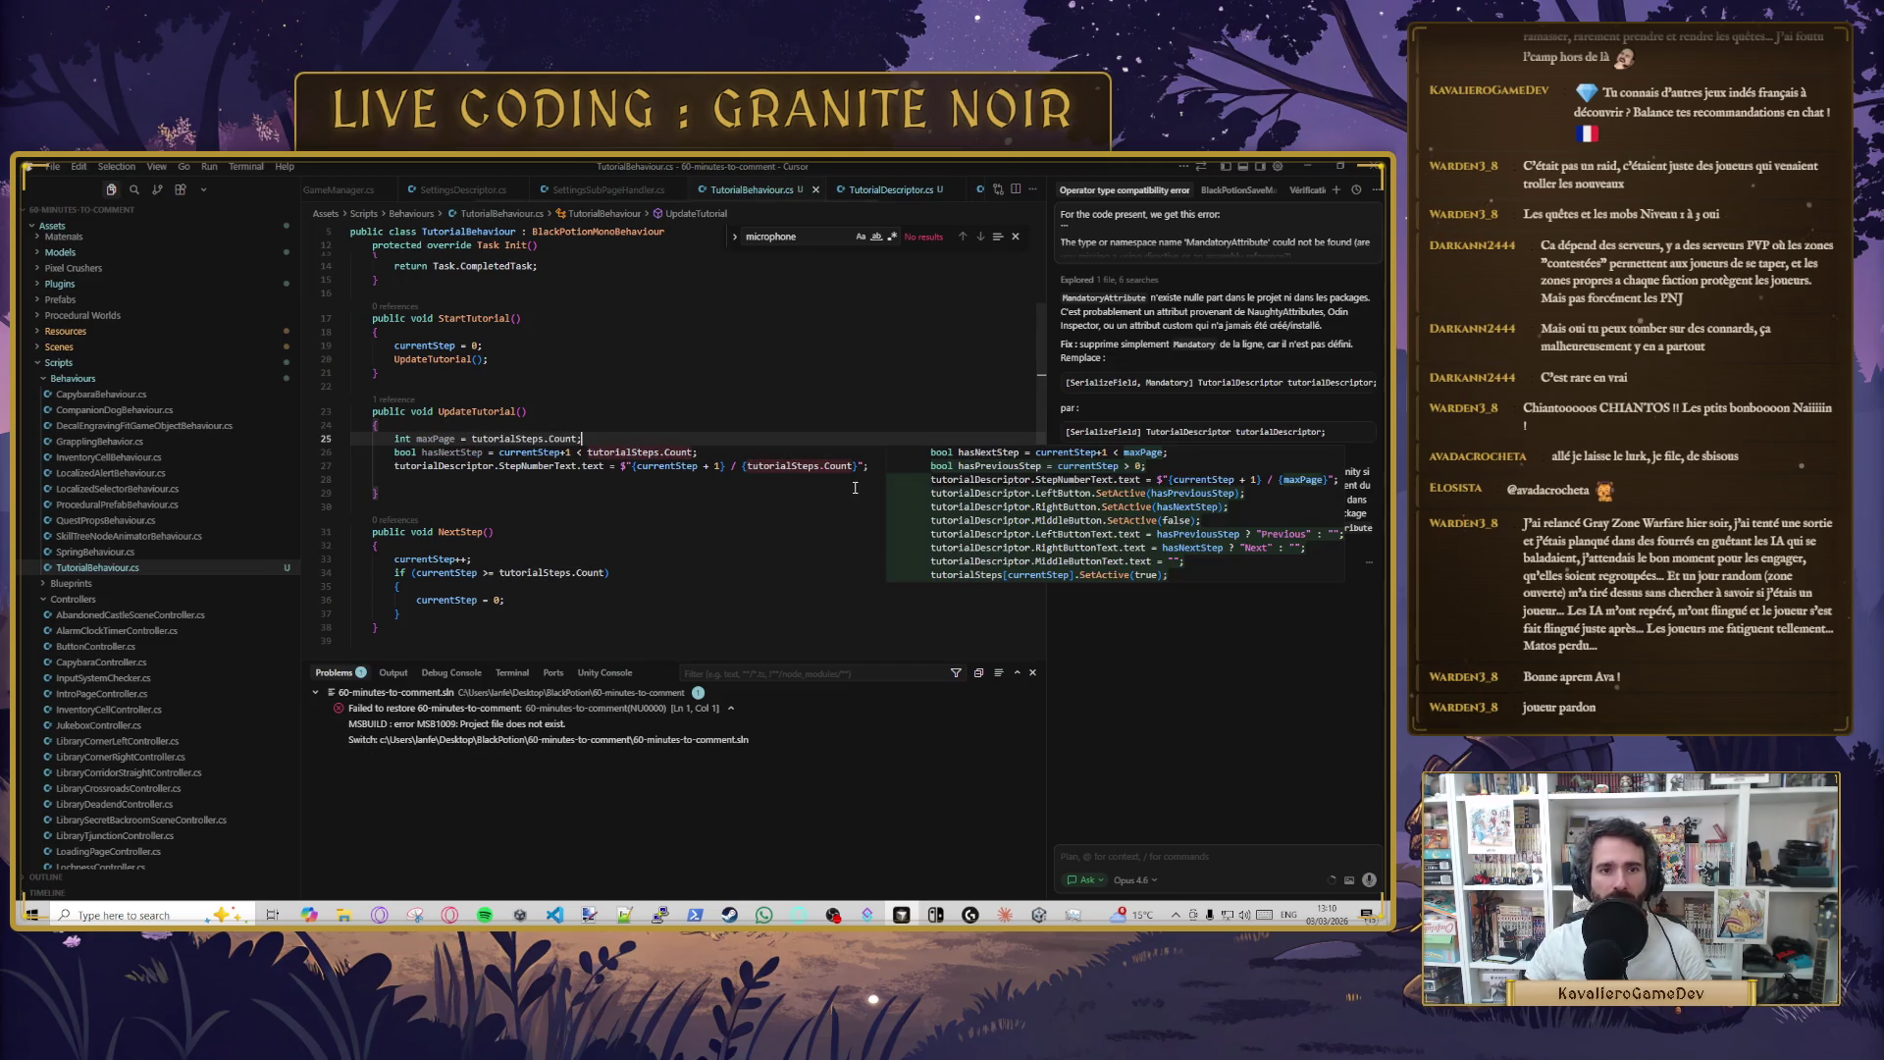
double_click(427, 439)
key("ctrl+c")
left_click_drag(747, 466, 853, 466)
key("ctrl+v")
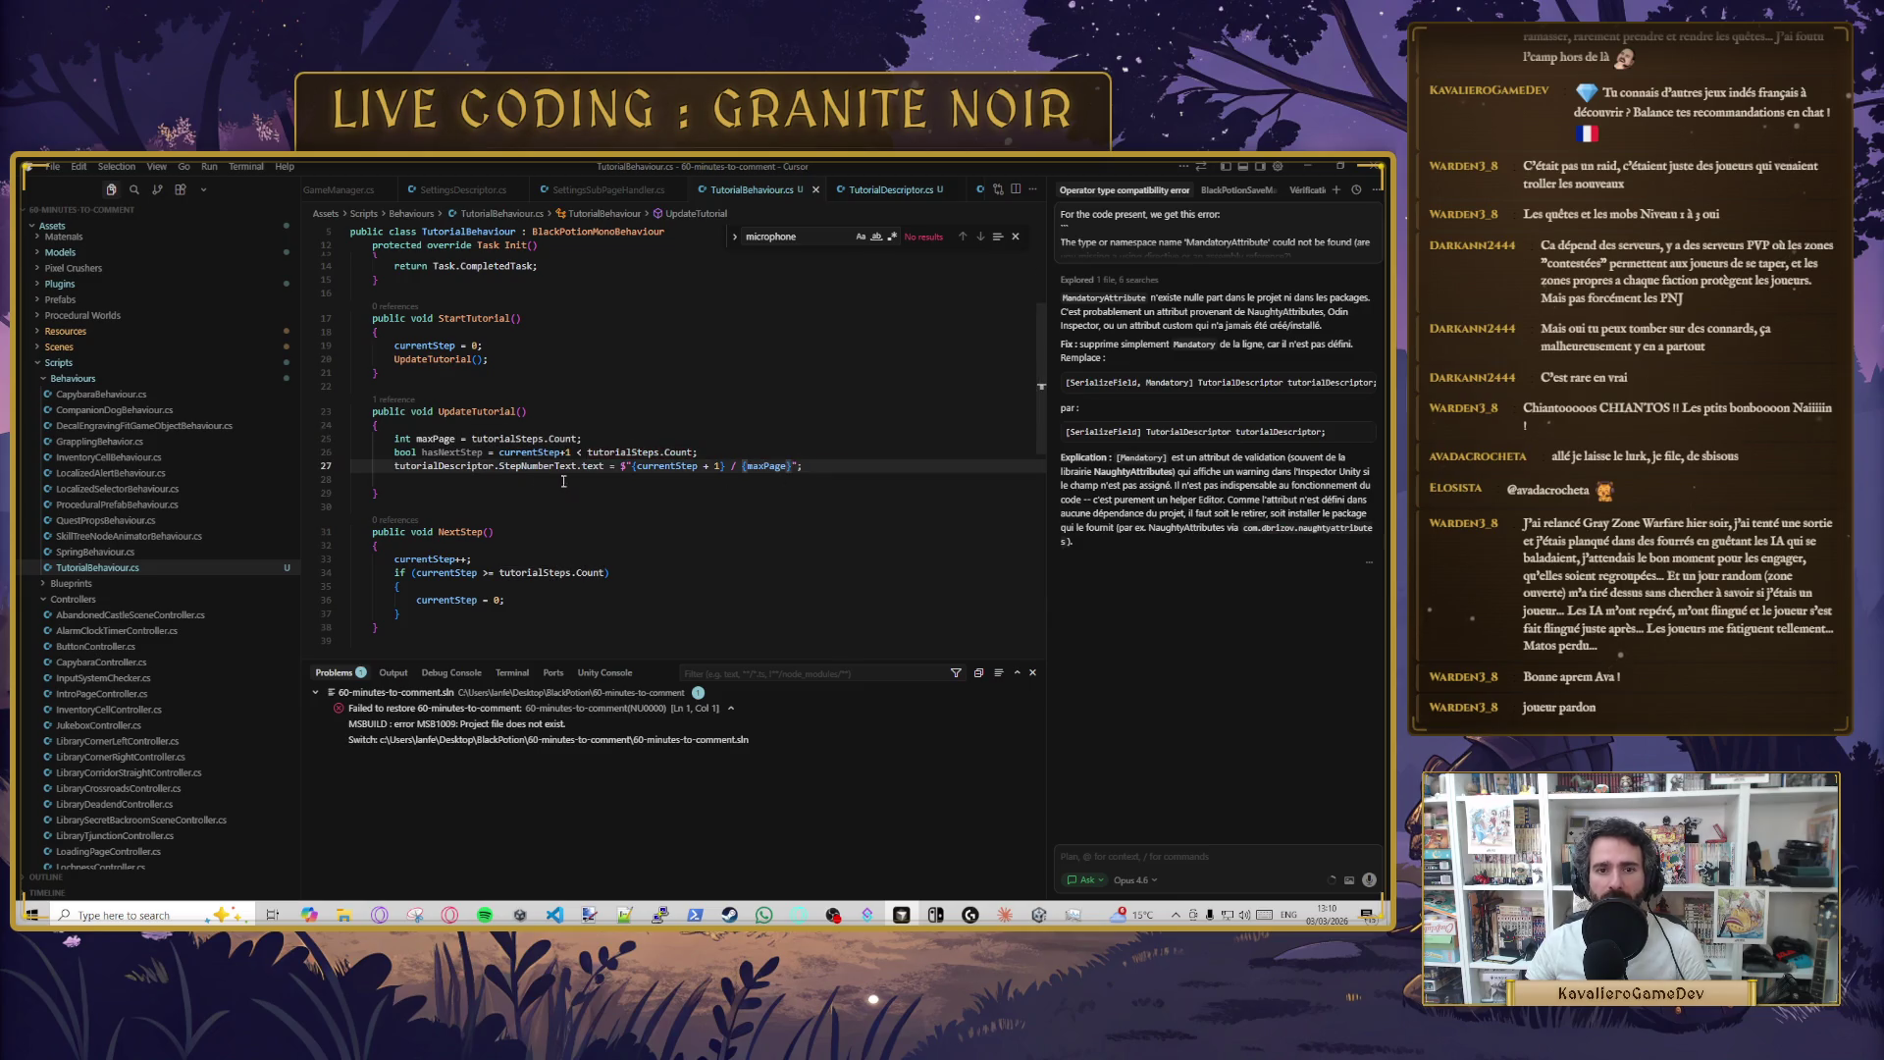
- Add int currentPage = currentStep + 1 above hasNextStep and save the script
left_click(670, 465)
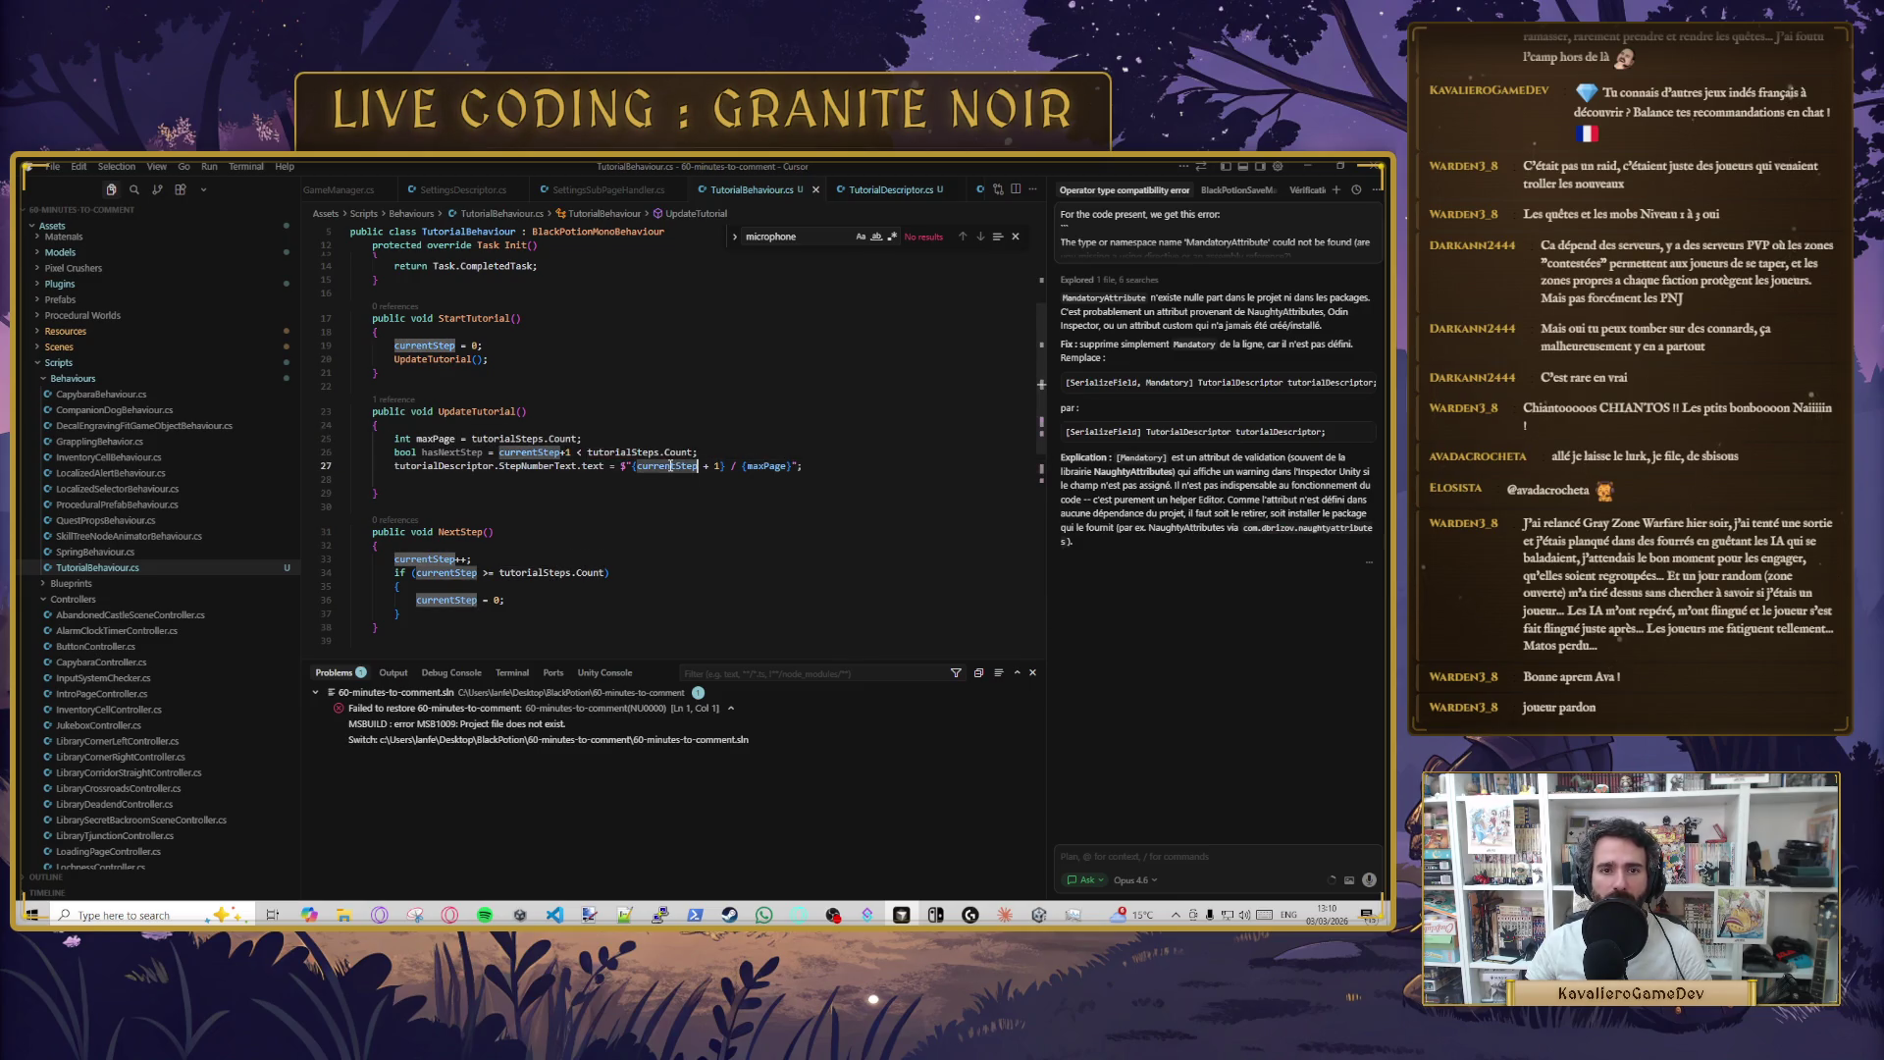
left_click(618, 436)
key("Return")
type("int")
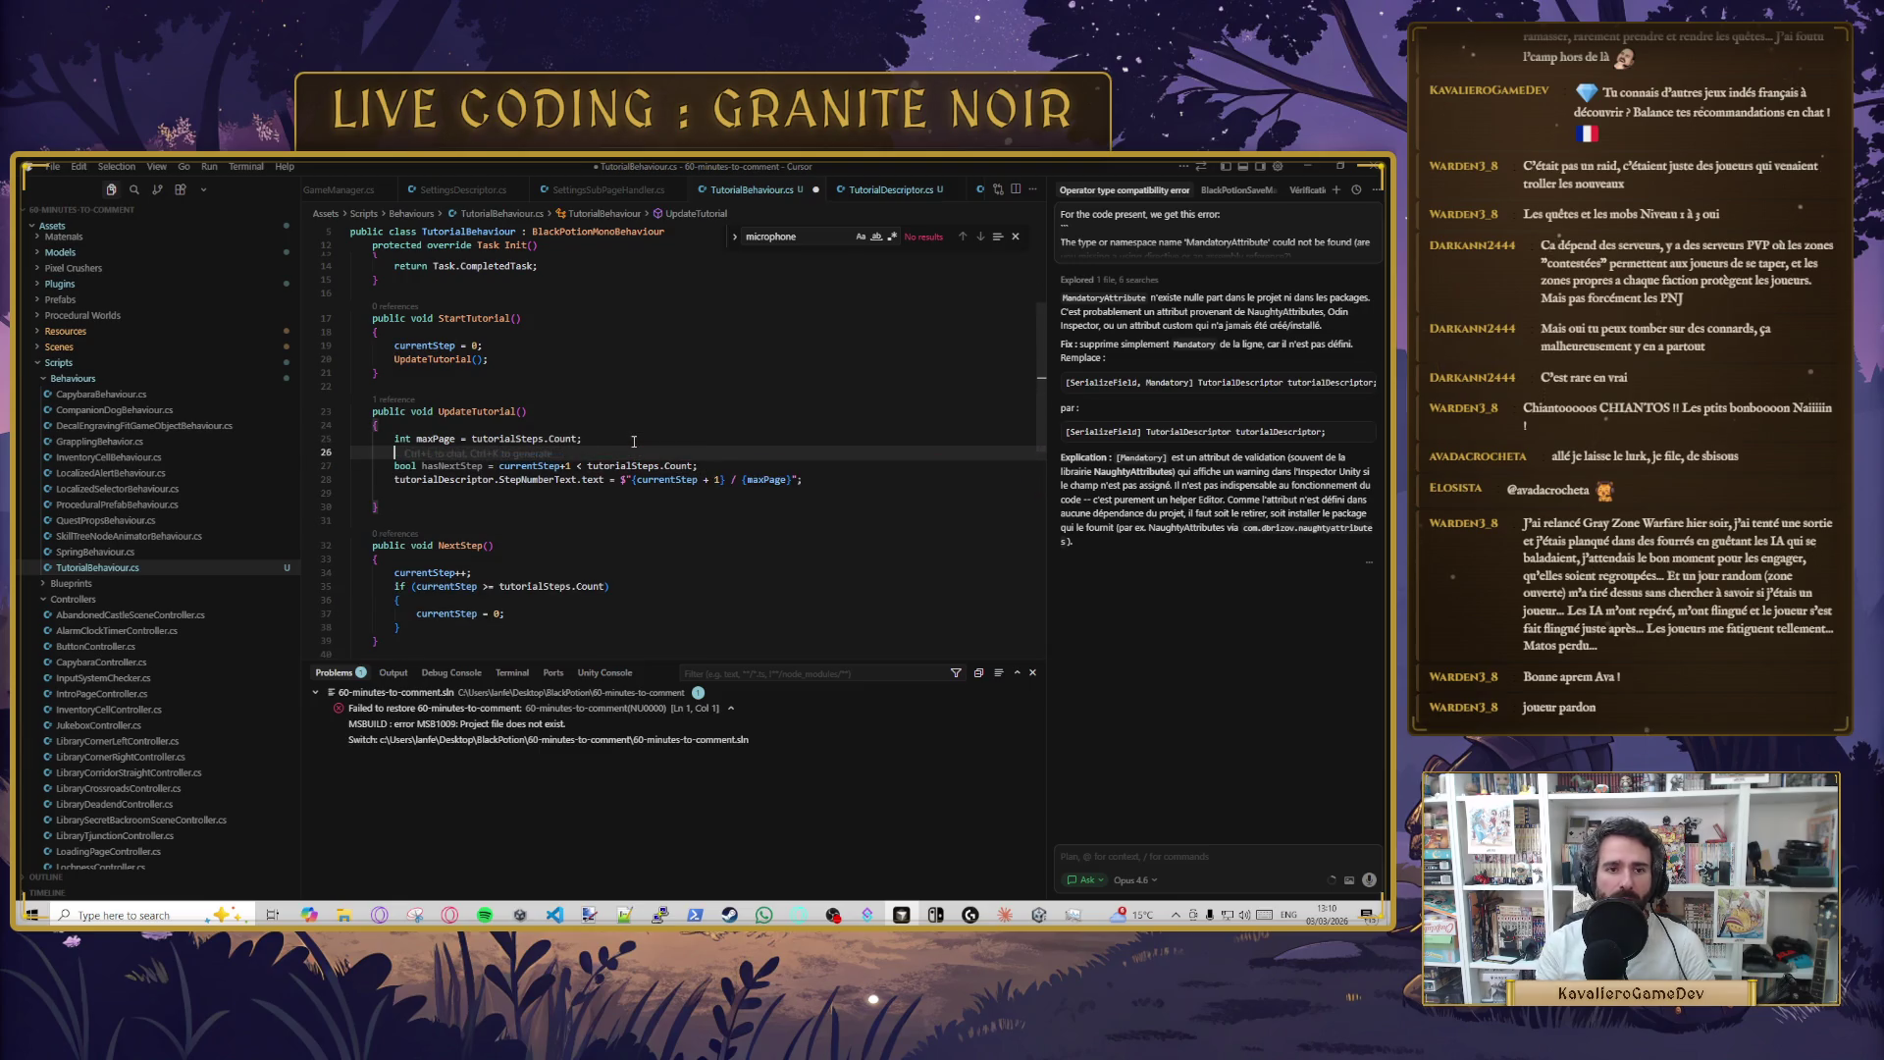
key("Tab")
key("ctrl+s")
type("currentPage = currentStep + 1;")
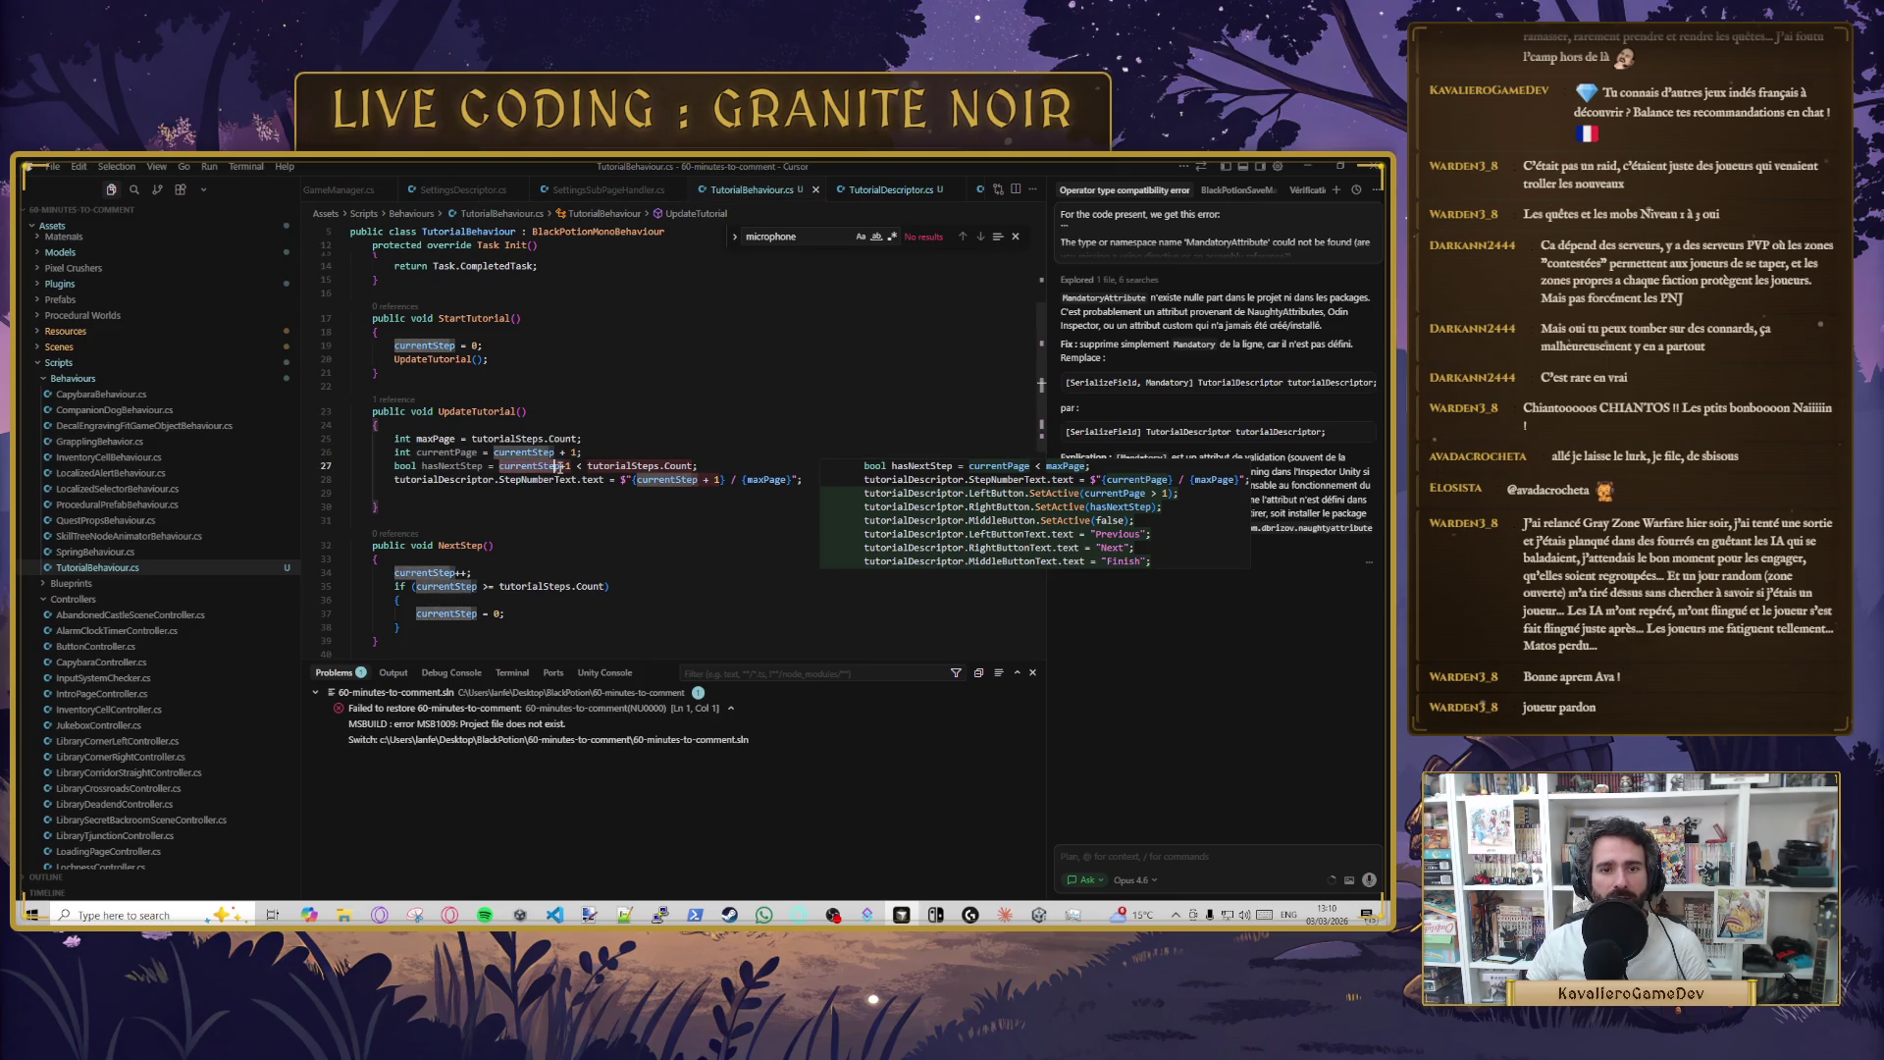
- Make hasNextStep compare currentPage against maxPage
left_click(665, 435)
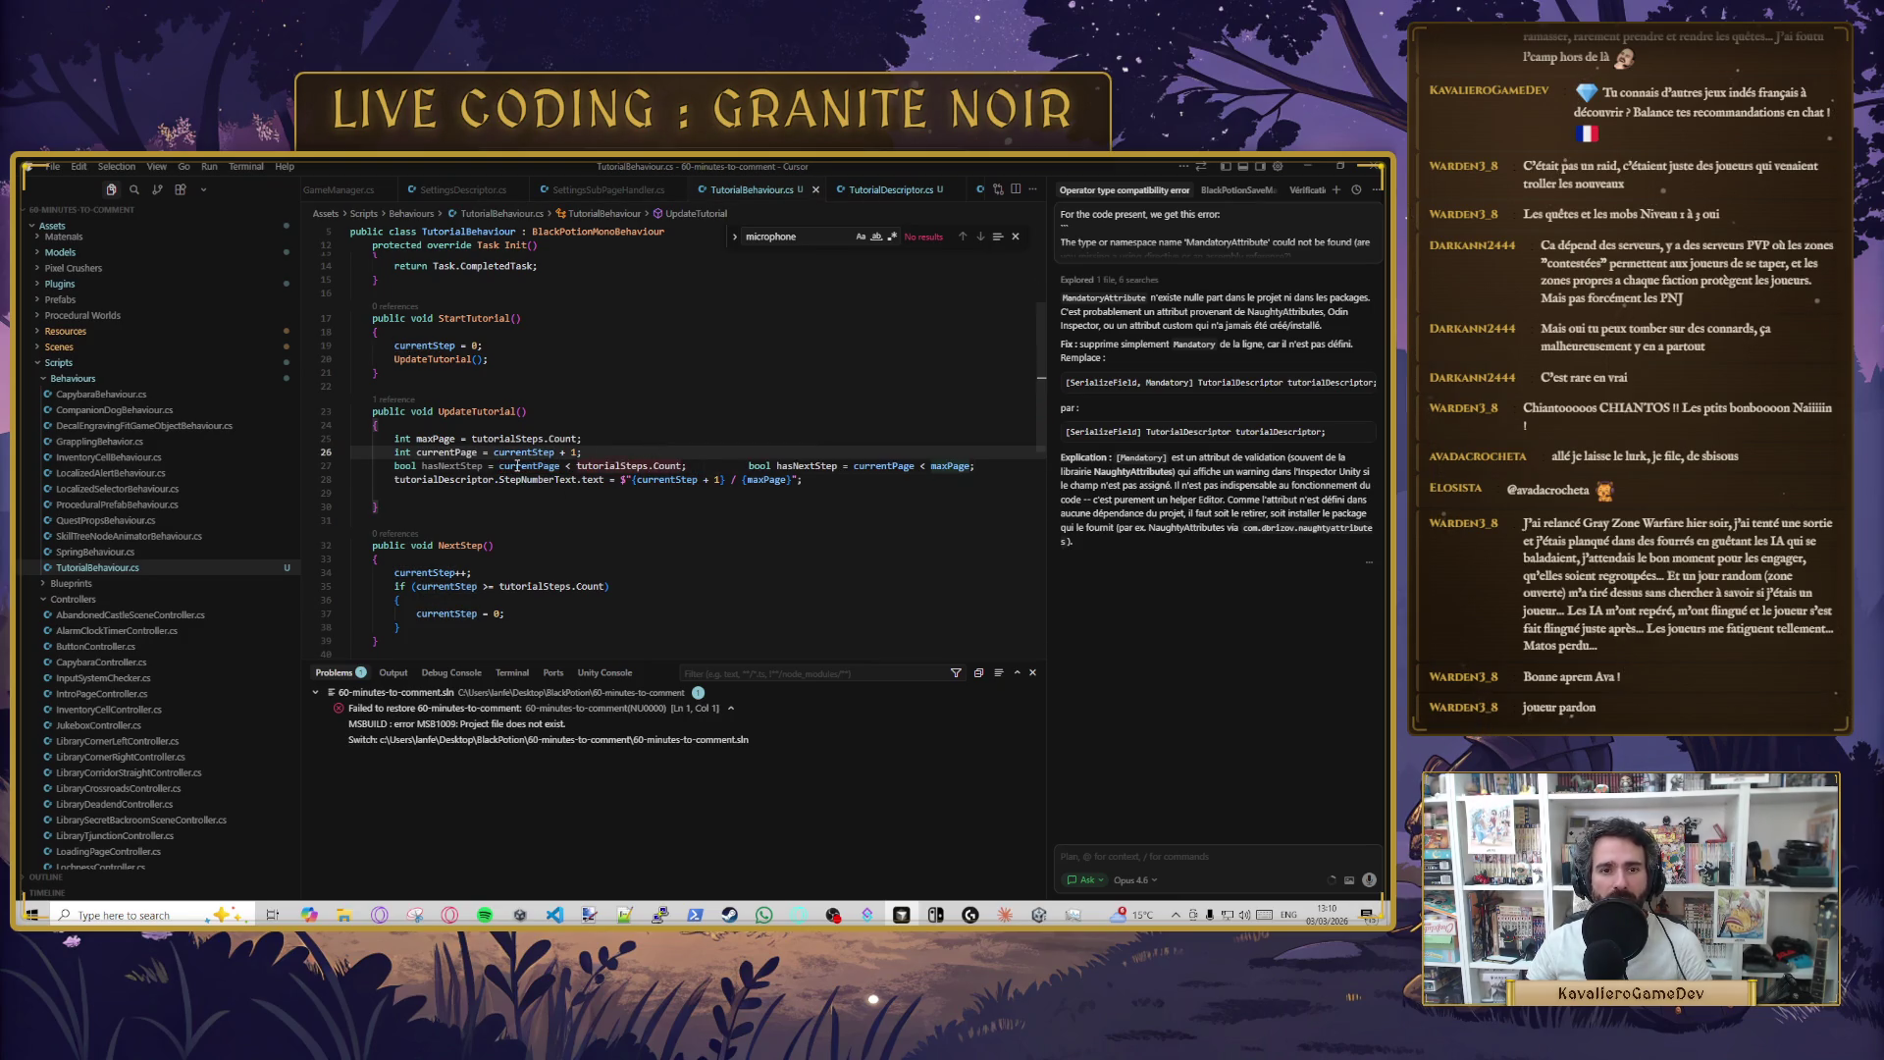
left_click(692, 465)
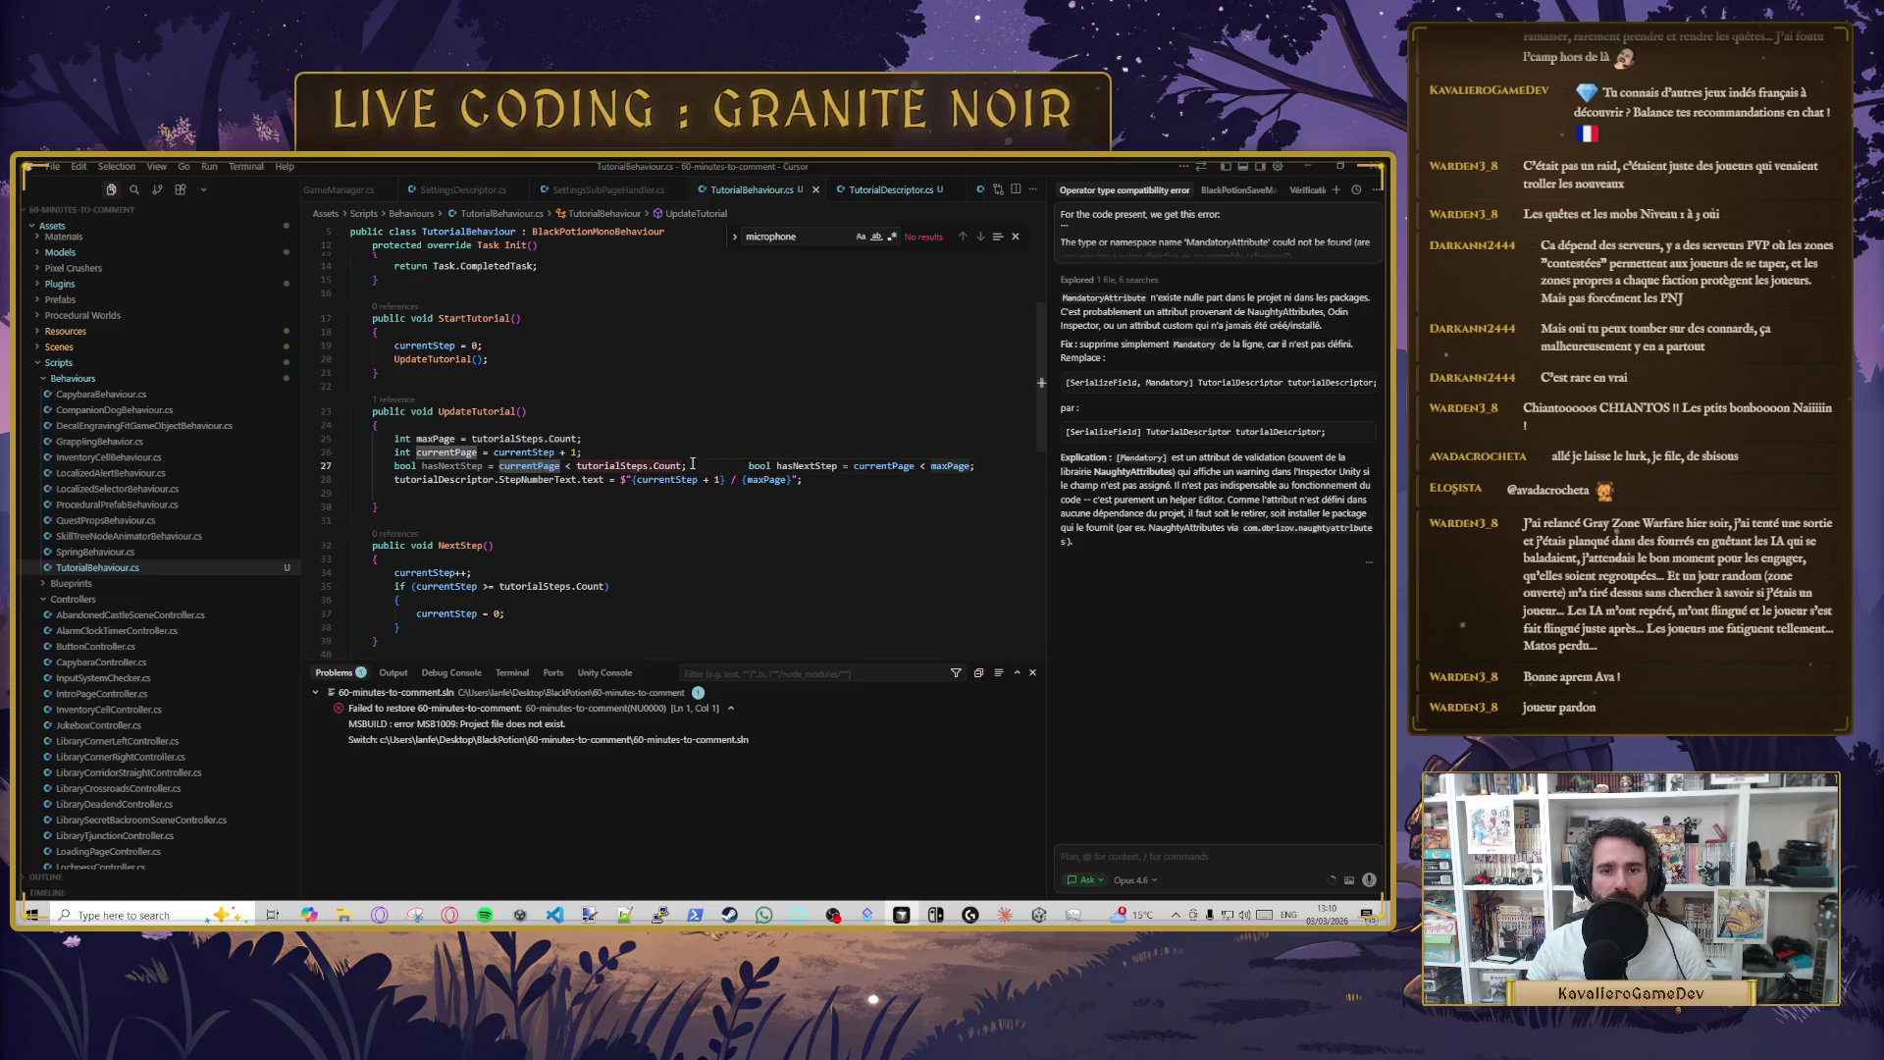
left_click(422, 439)
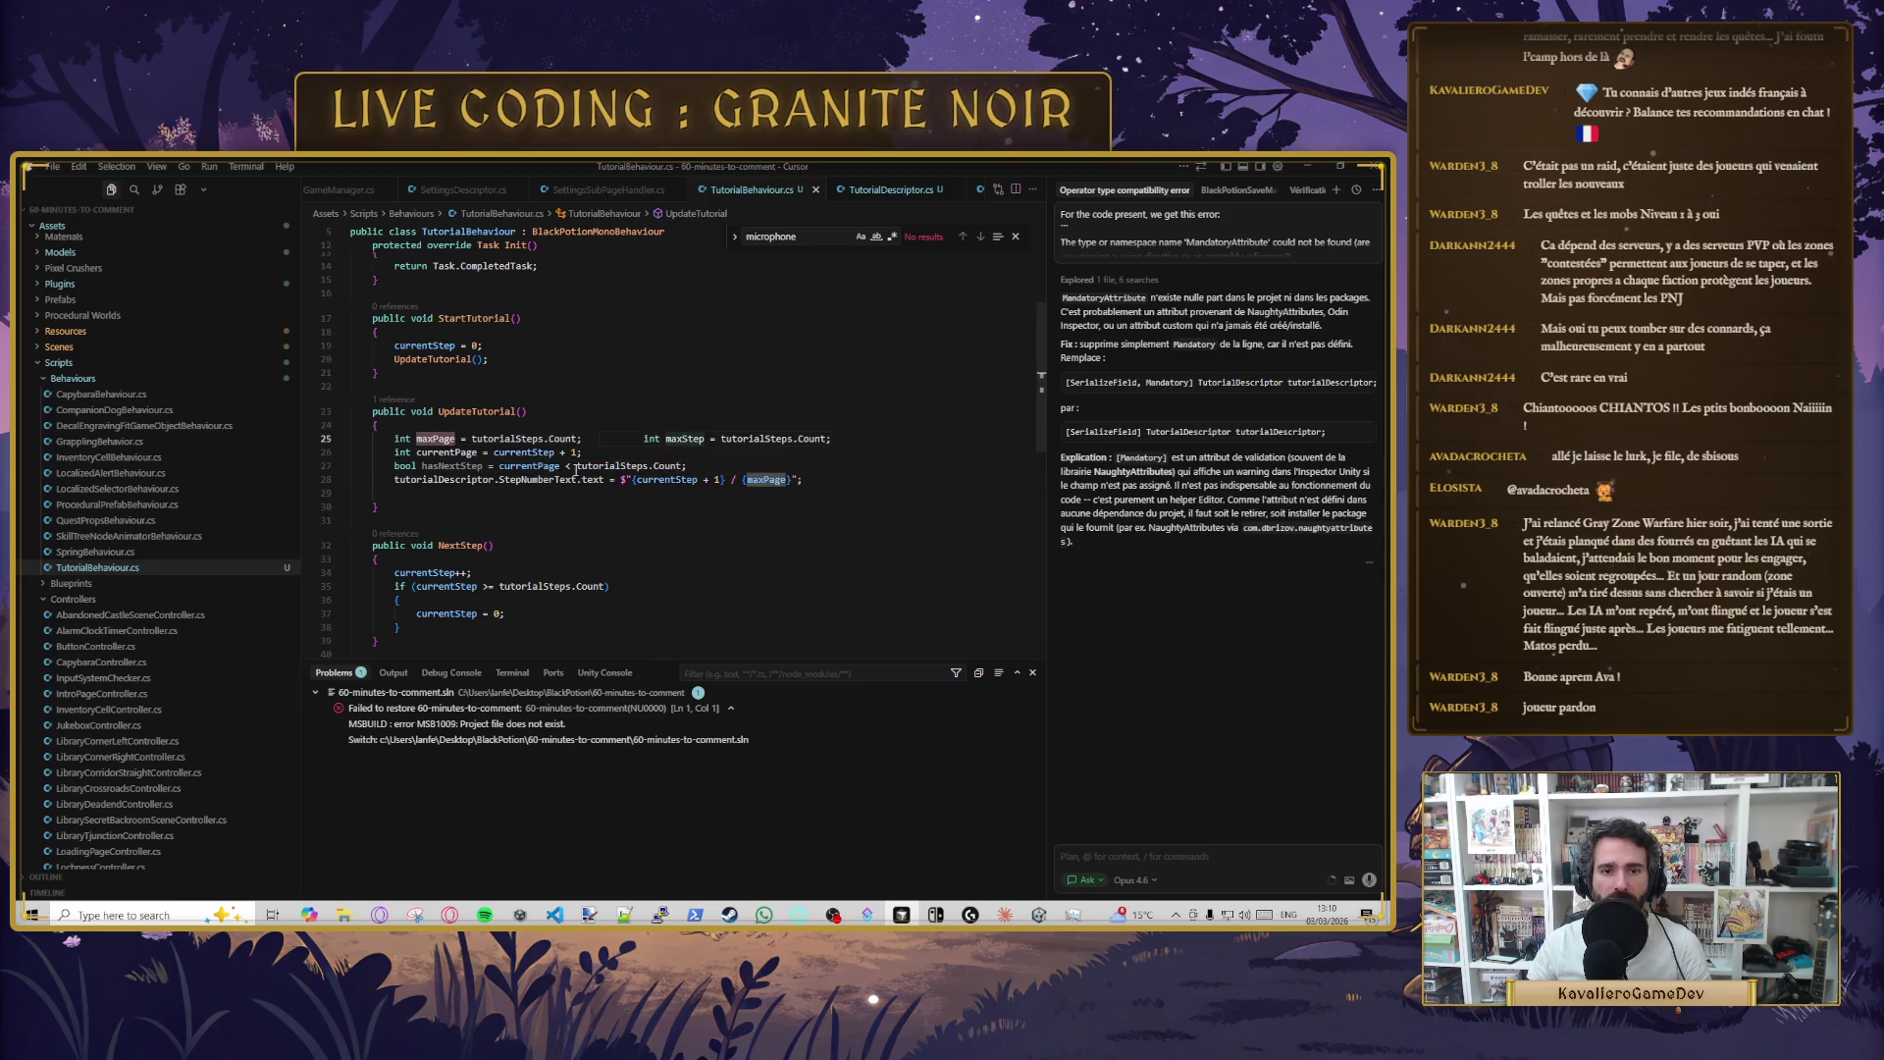
key("Tab")
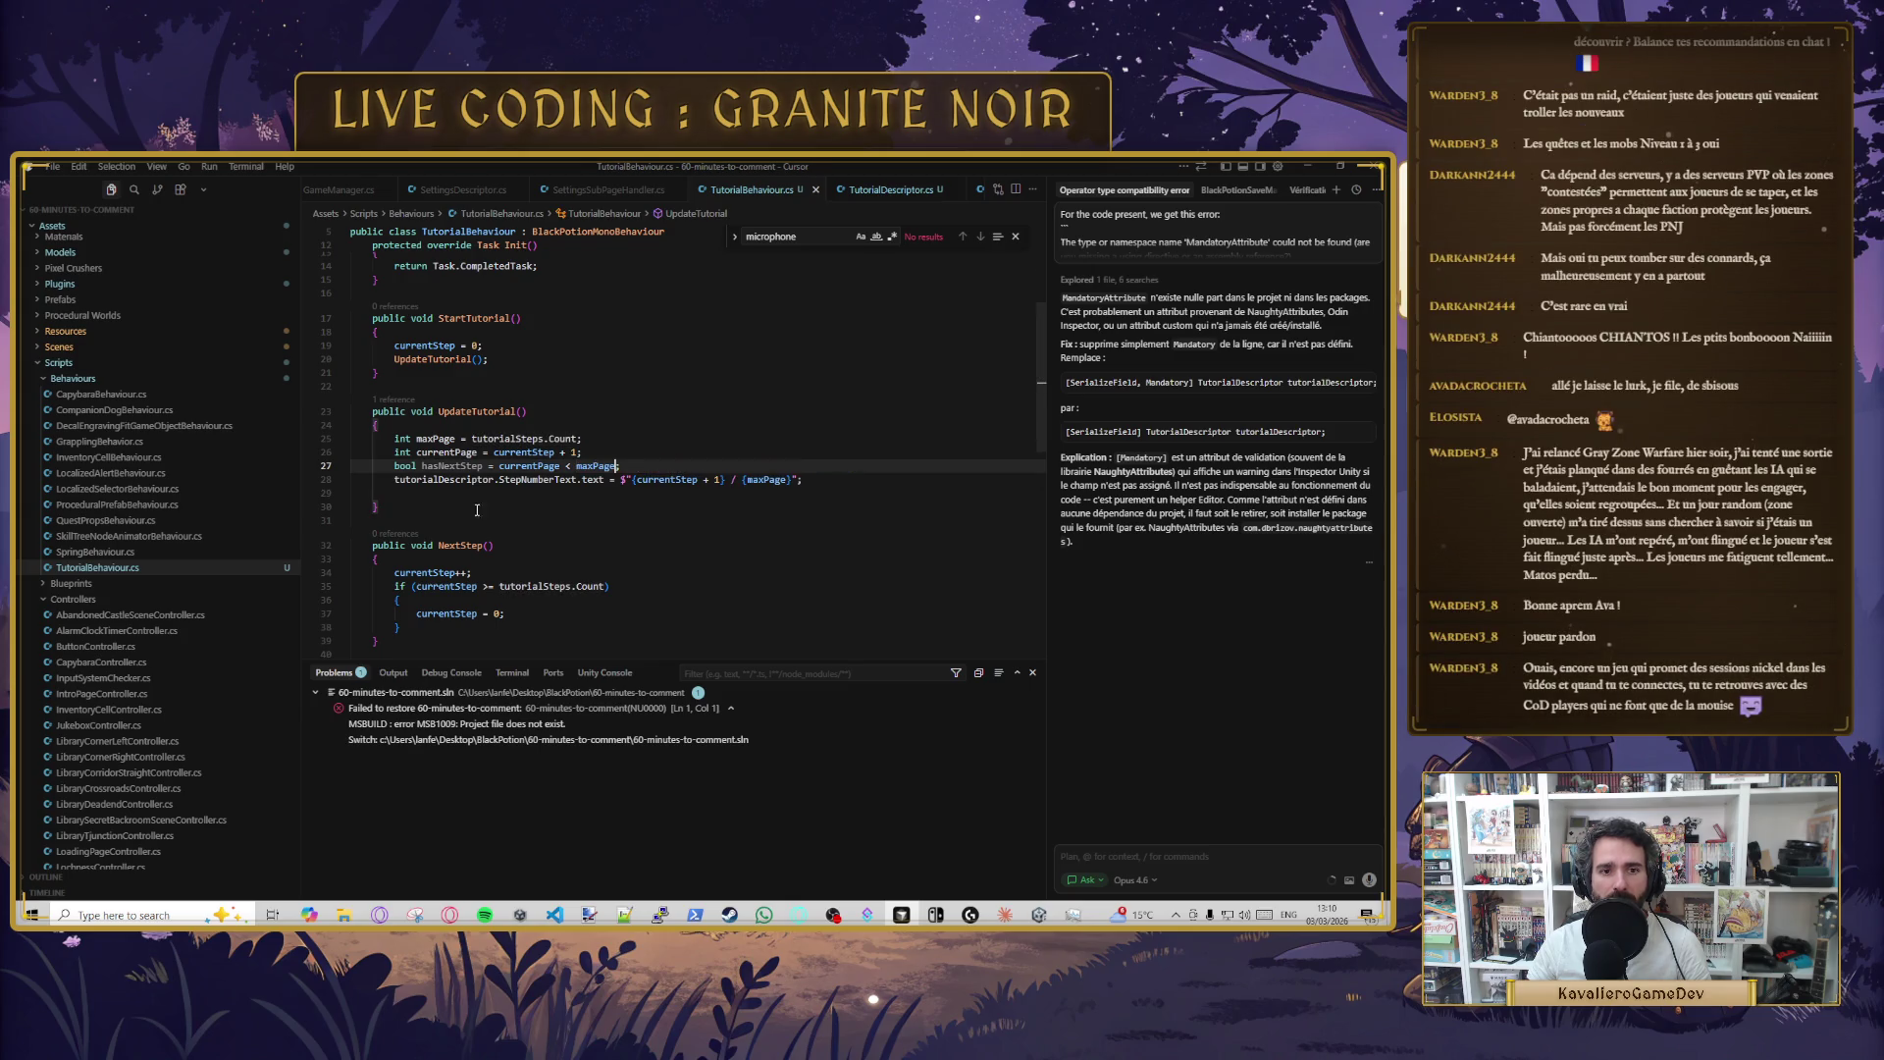
double_click(447, 466)
left_click(524, 452)
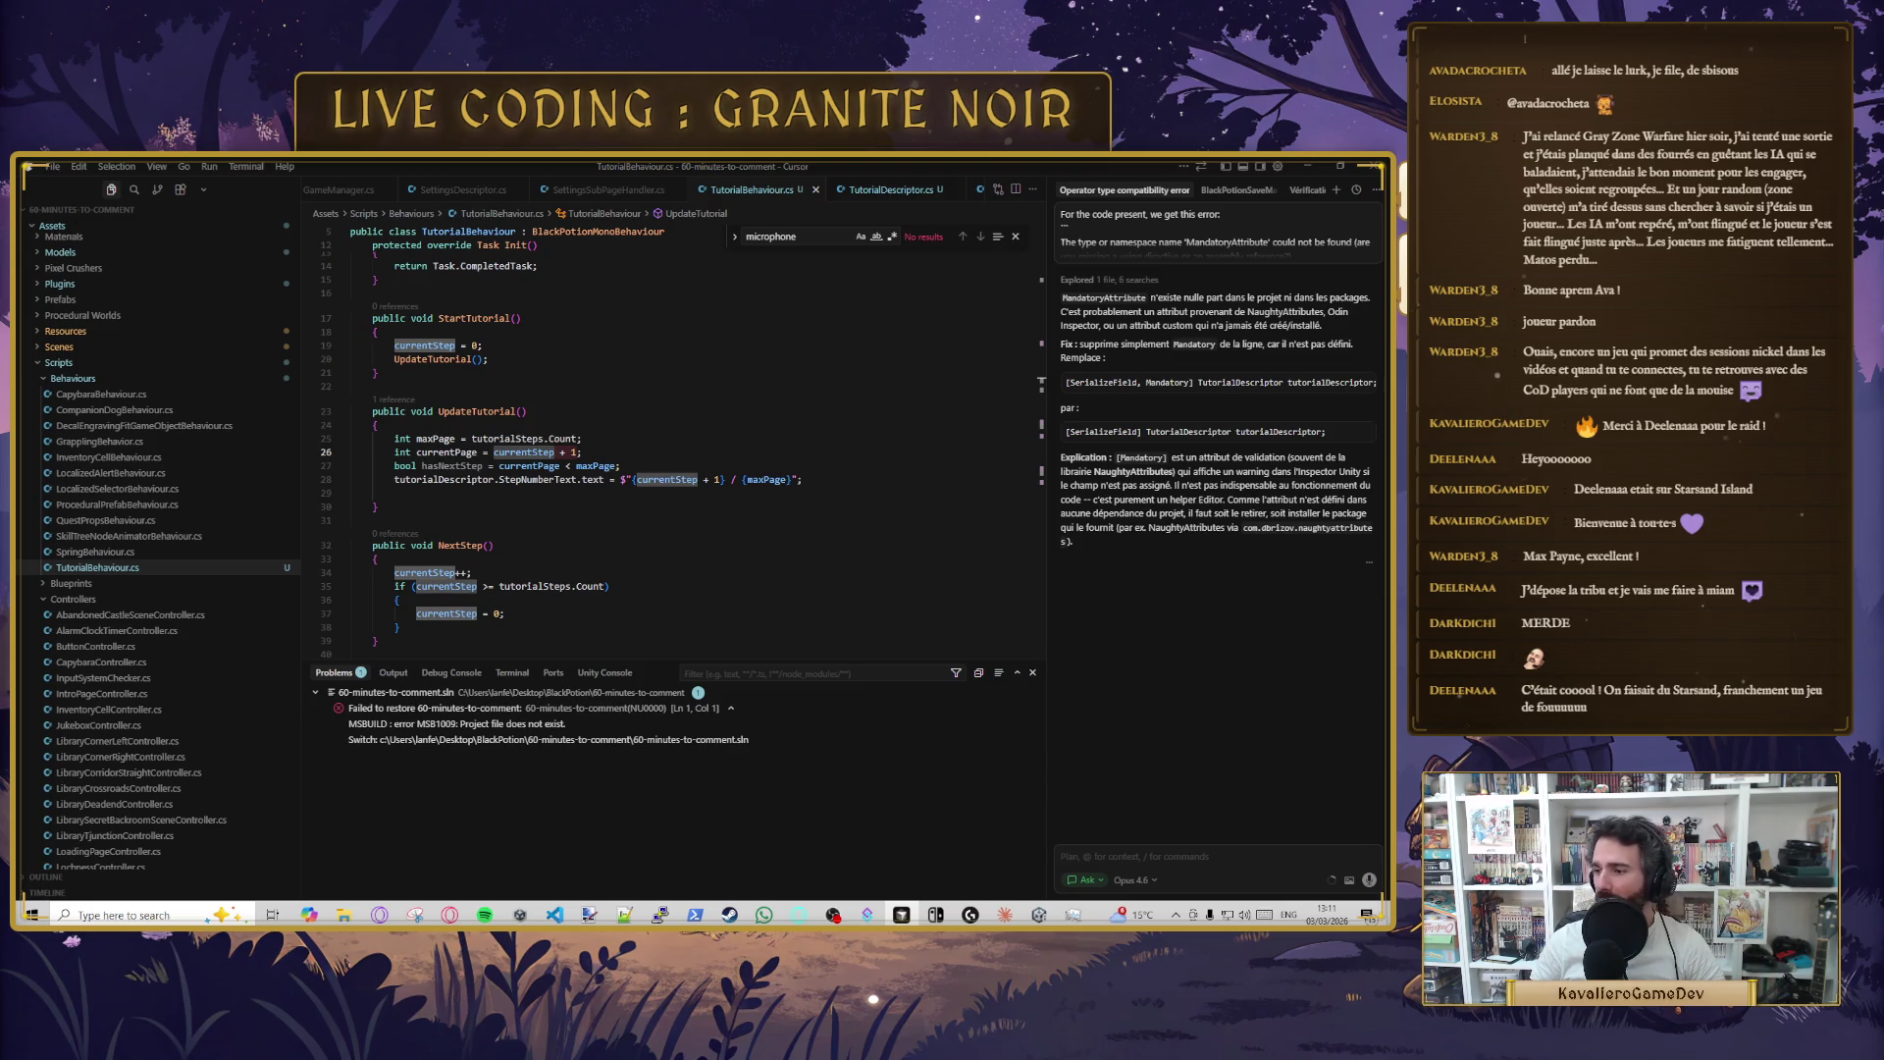
key("alt+Tab")
left_click(742, 236)
- Search Steam for 'starsand' and browse the Starsand Island store page's trailer and editions
type("starsand")
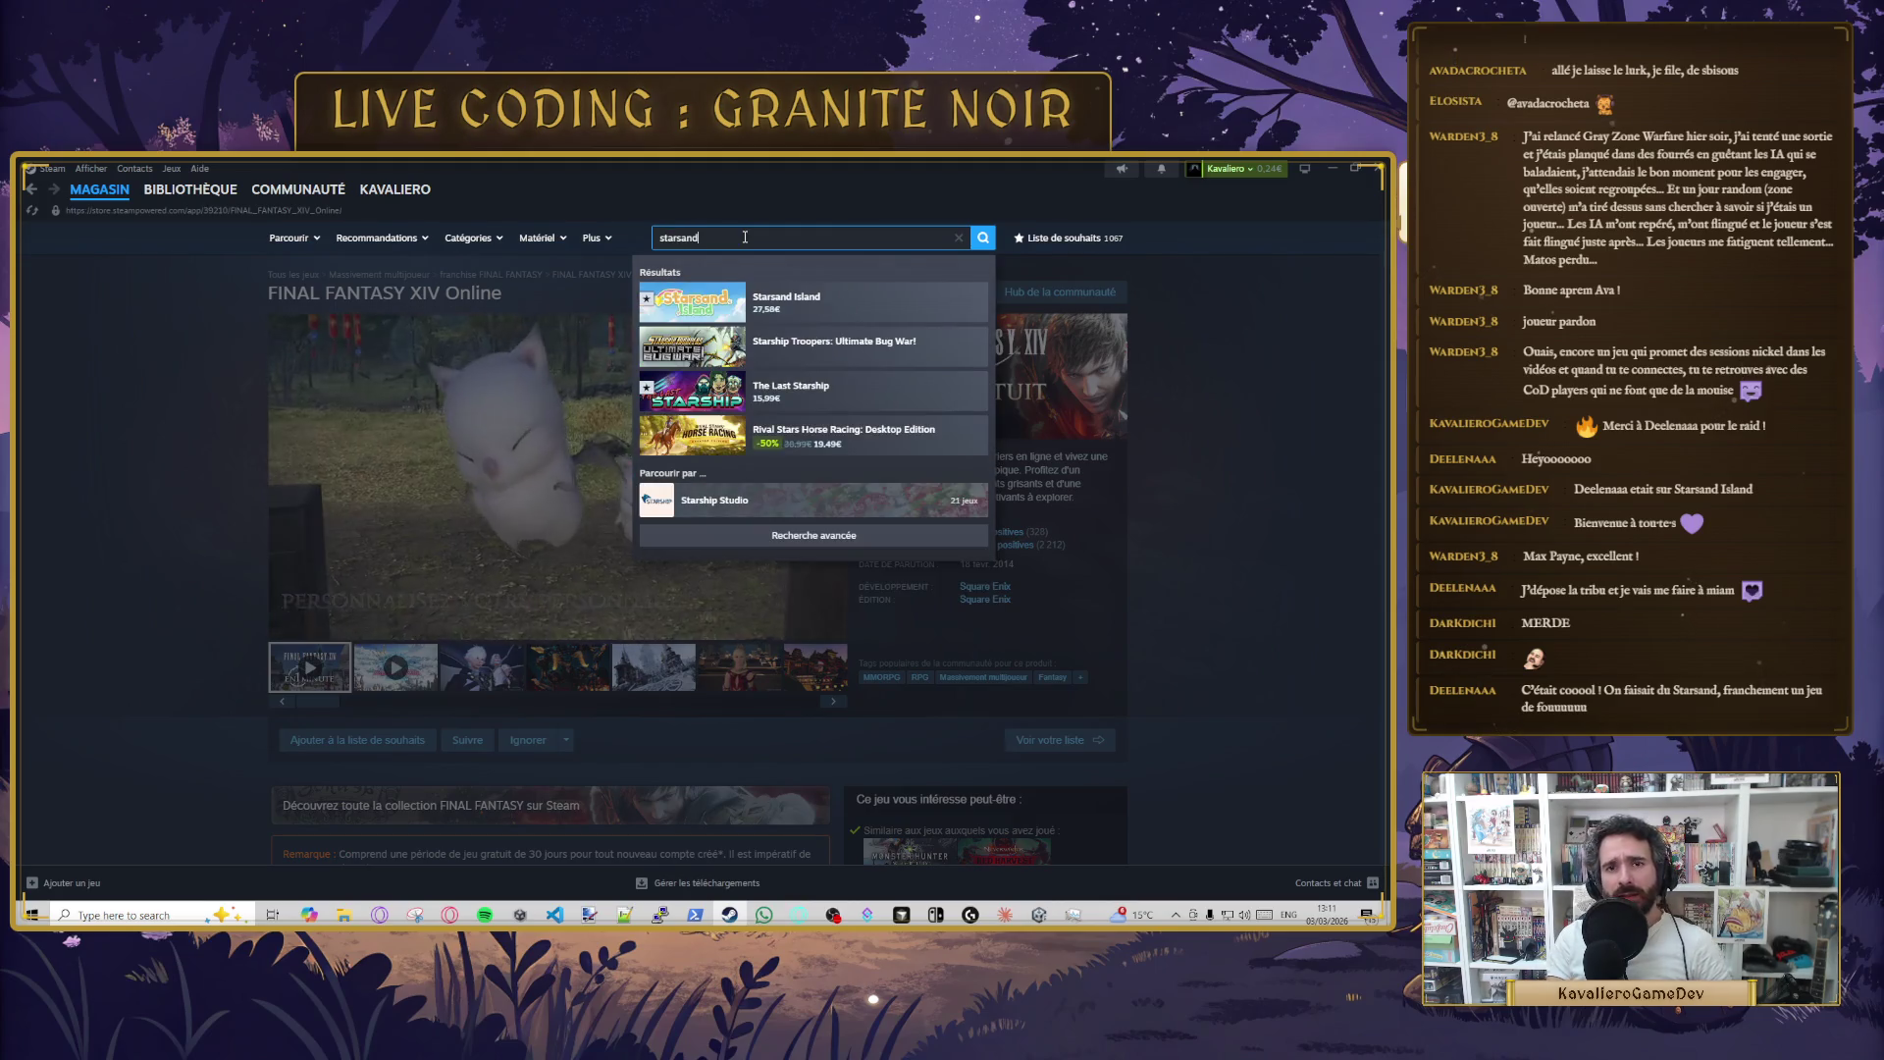
left_click(882, 318)
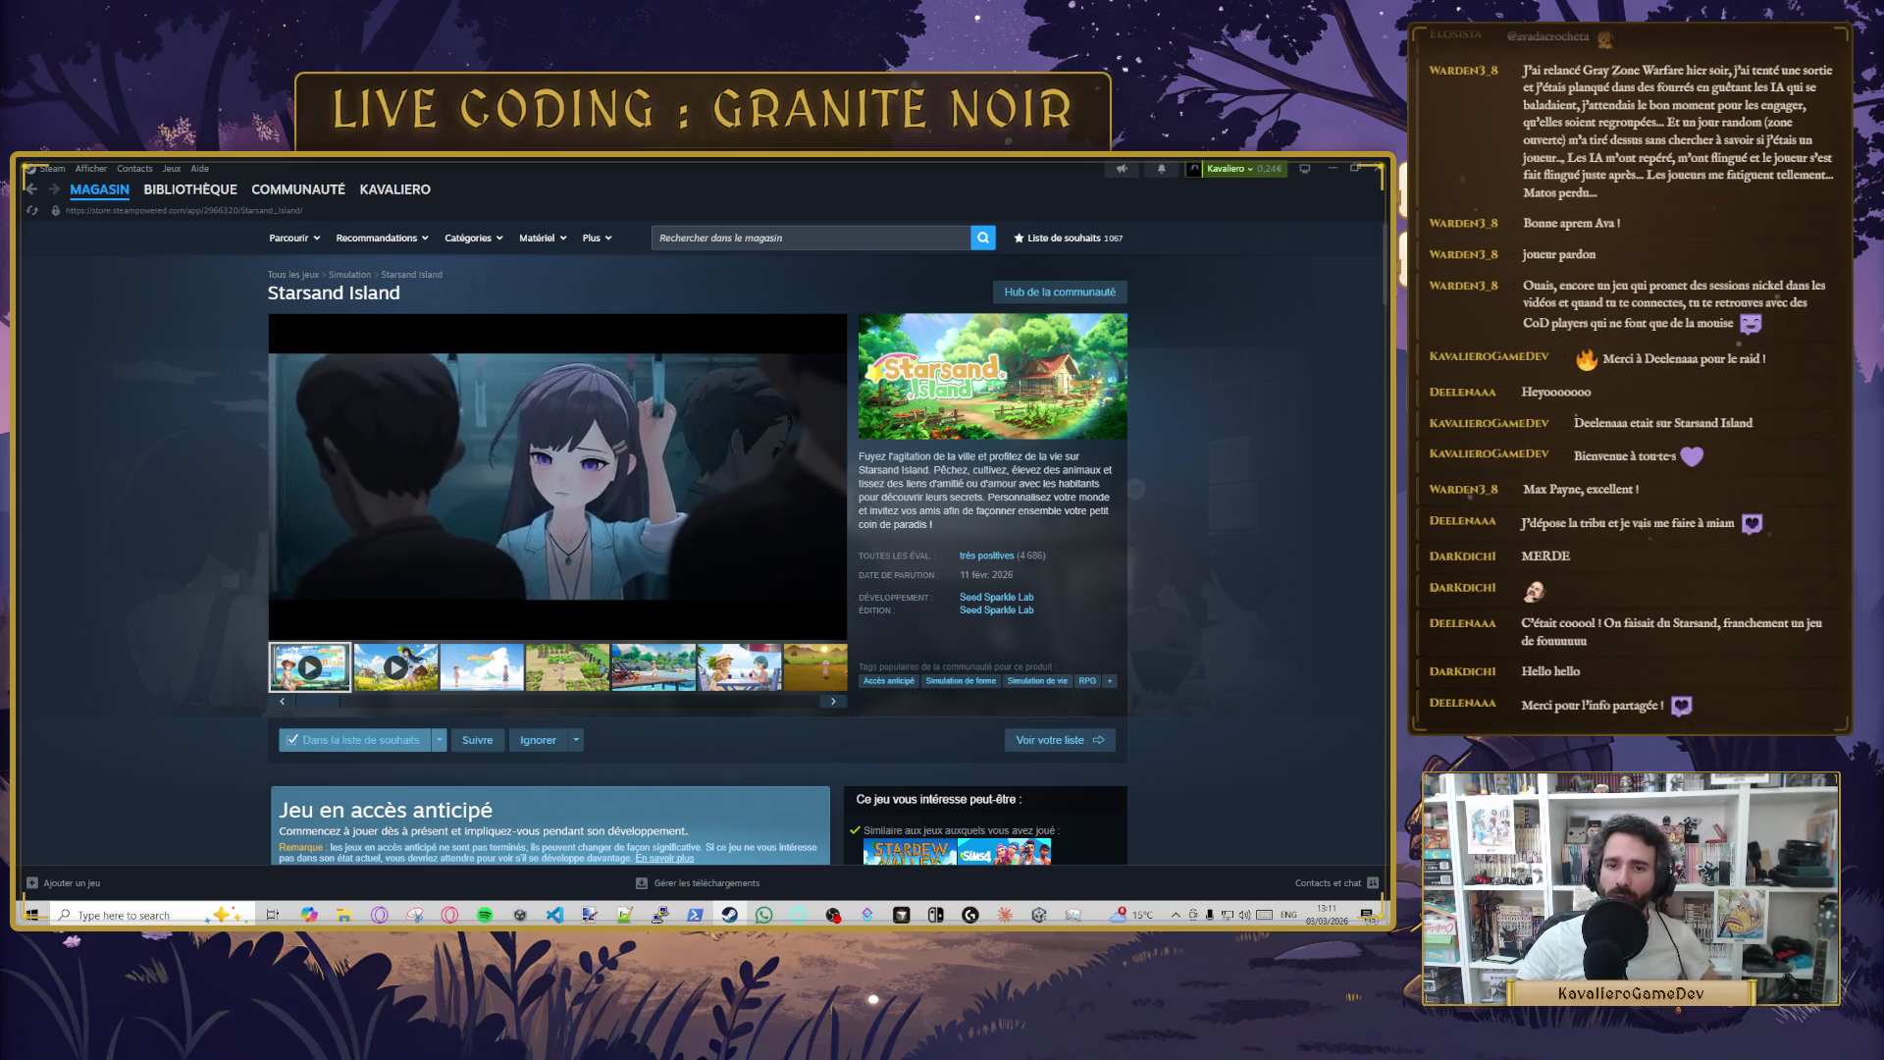
scroll(445, 540, "down", 2)
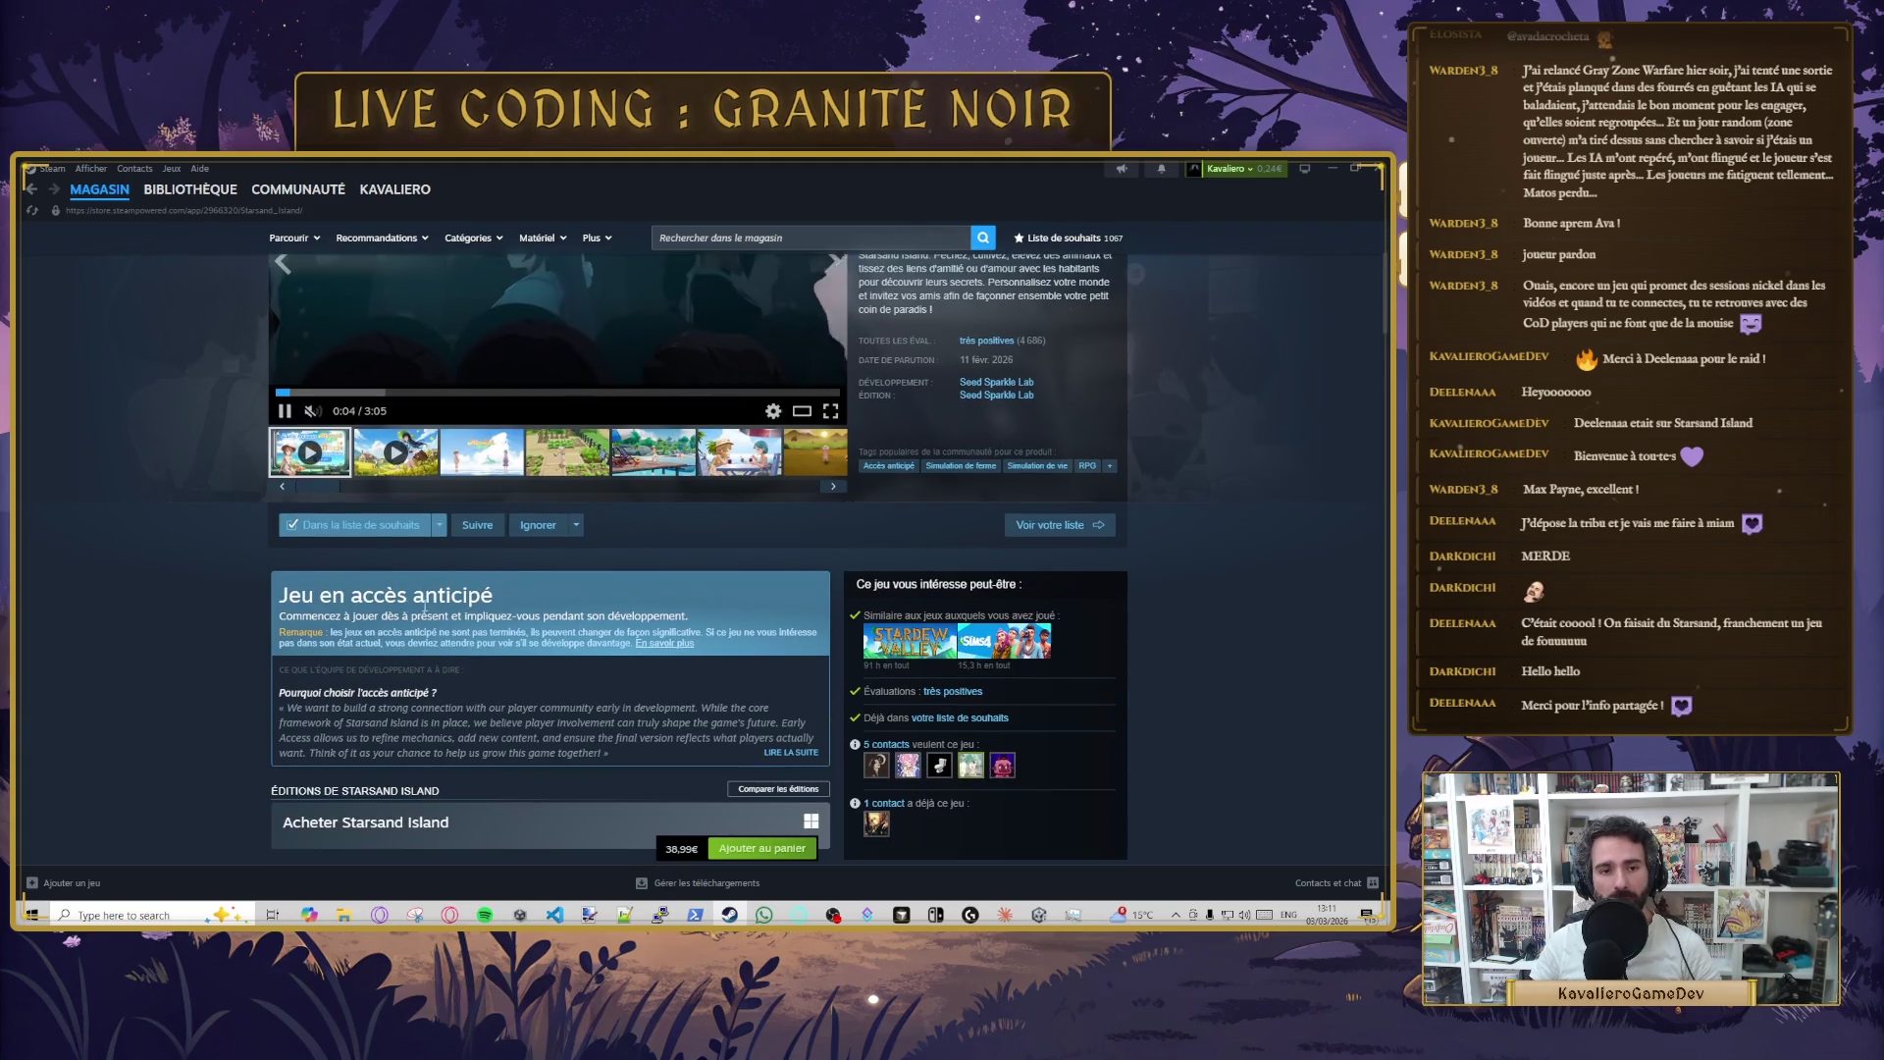
scroll(412, 614, "up", 2)
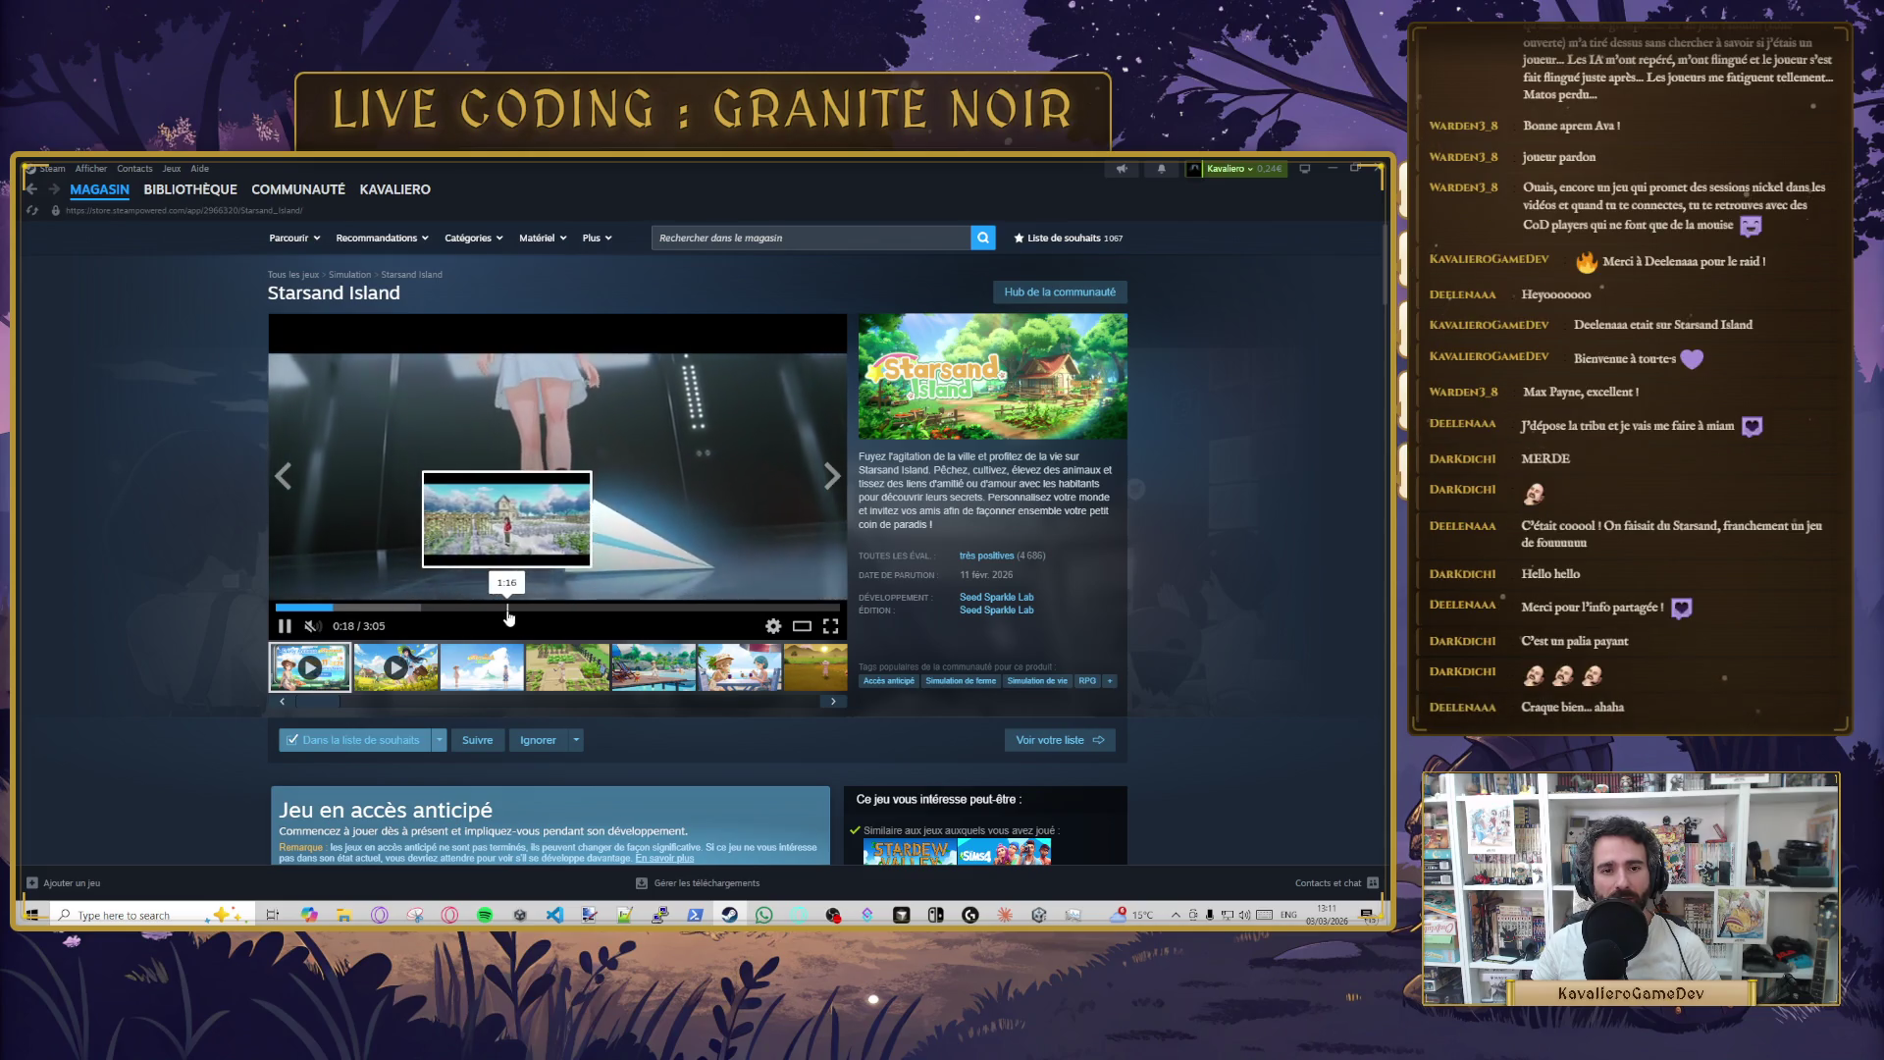
scroll(1144, 648, "down", 5)
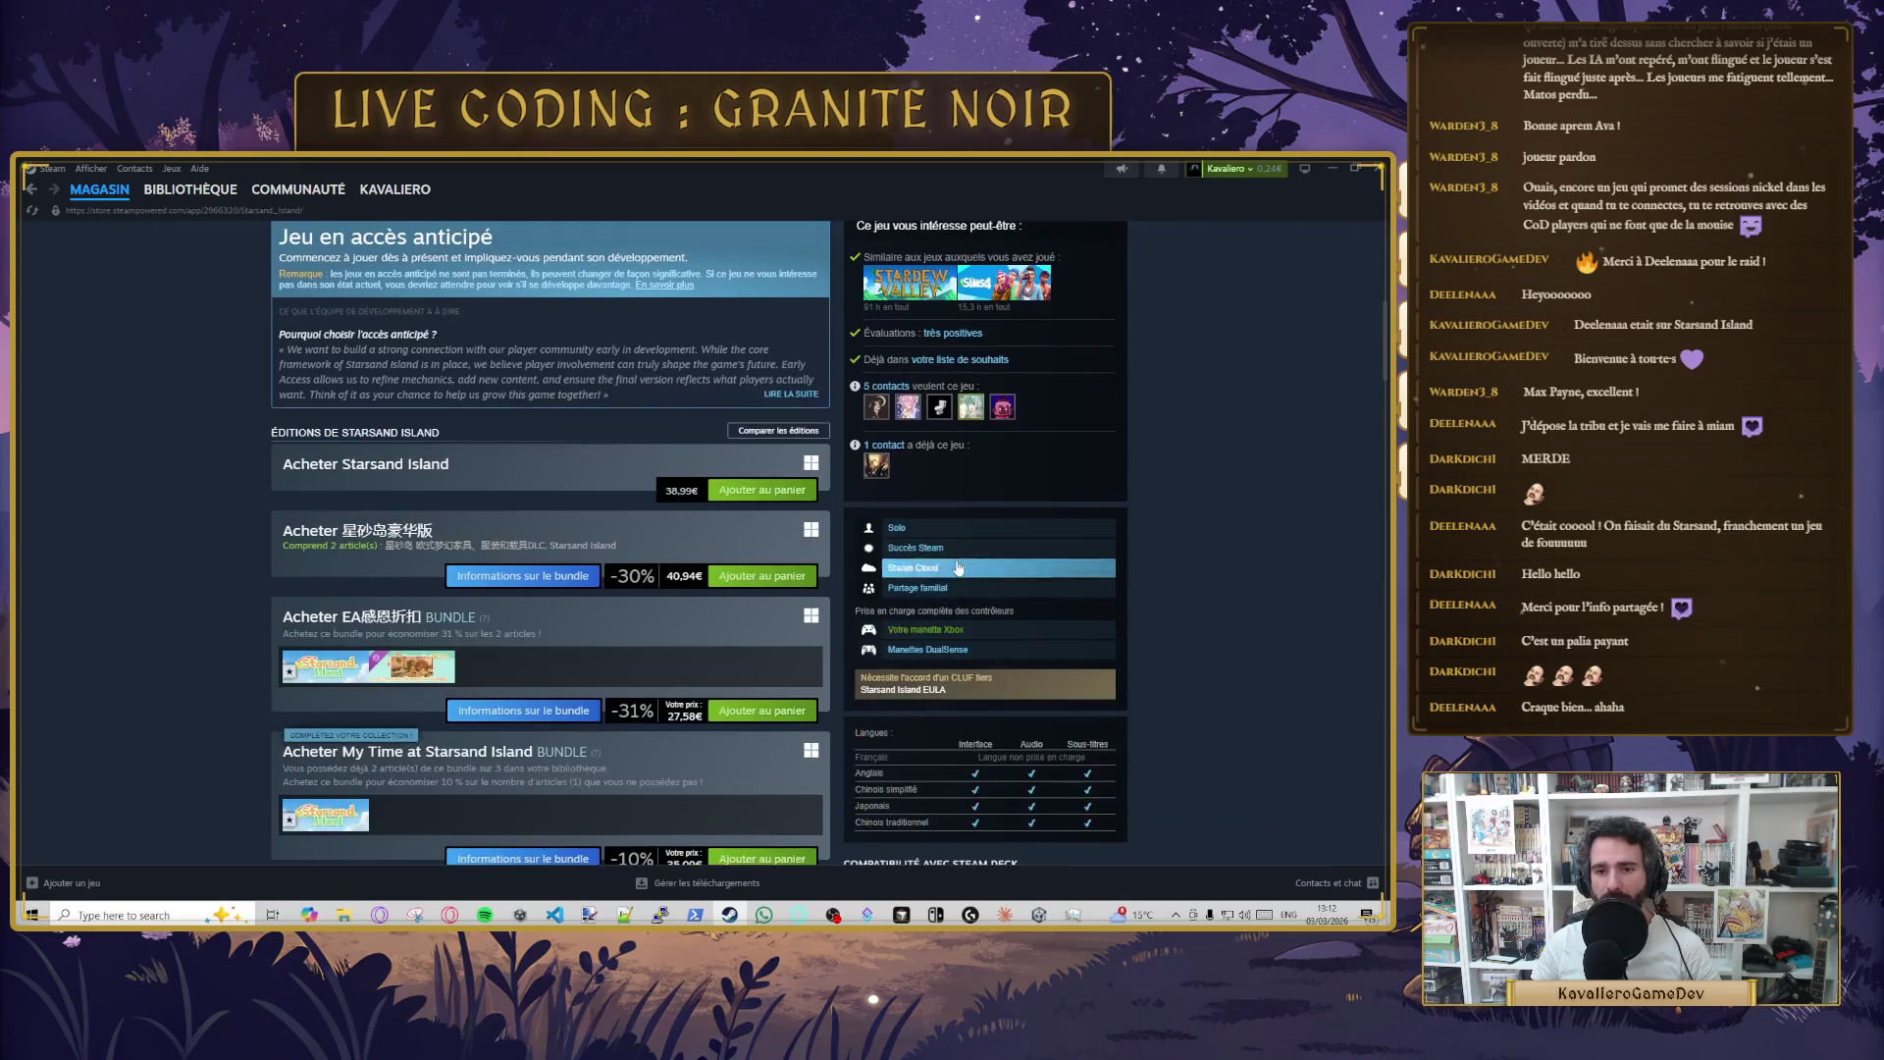
scroll(926, 703, "up", 2)
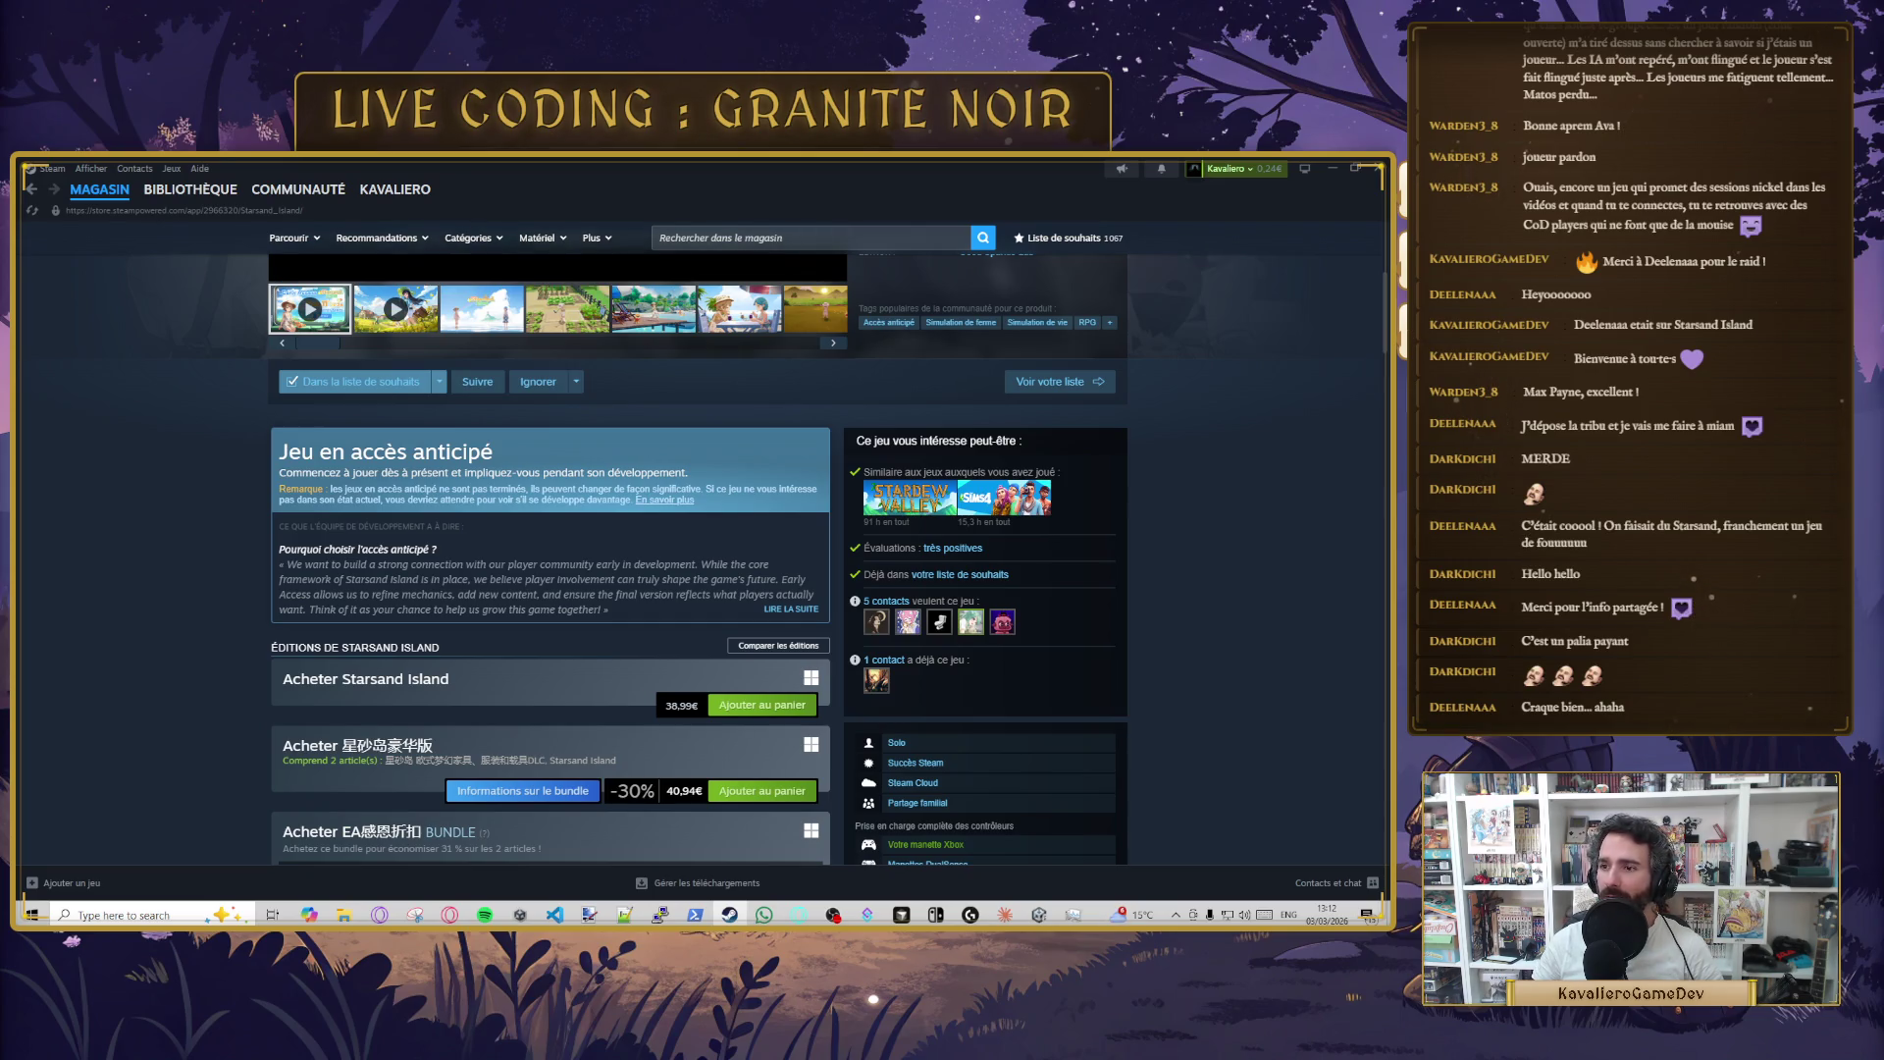
scroll(1050, 564, "up", 3)
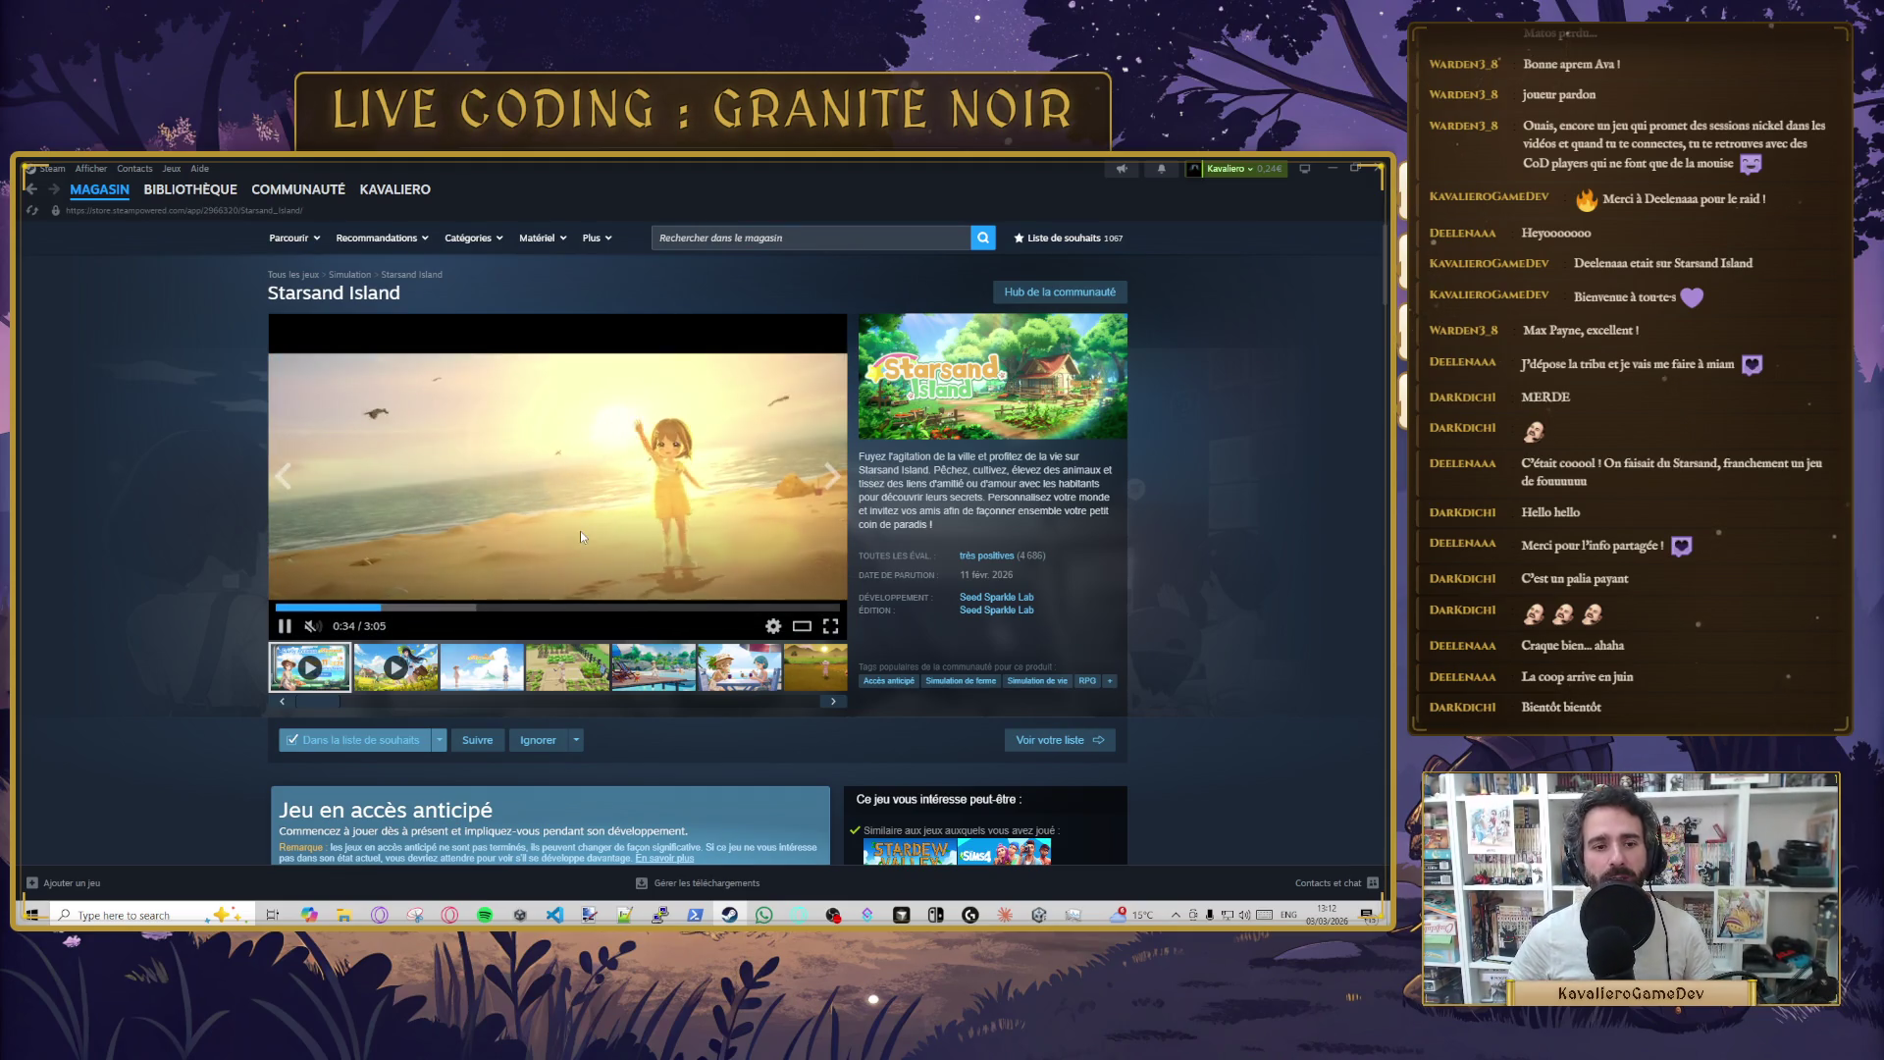
- Browse the Starsand Island farm, seaside café and other screenshots, then bring up the Twitch channel
left_click(594, 670)
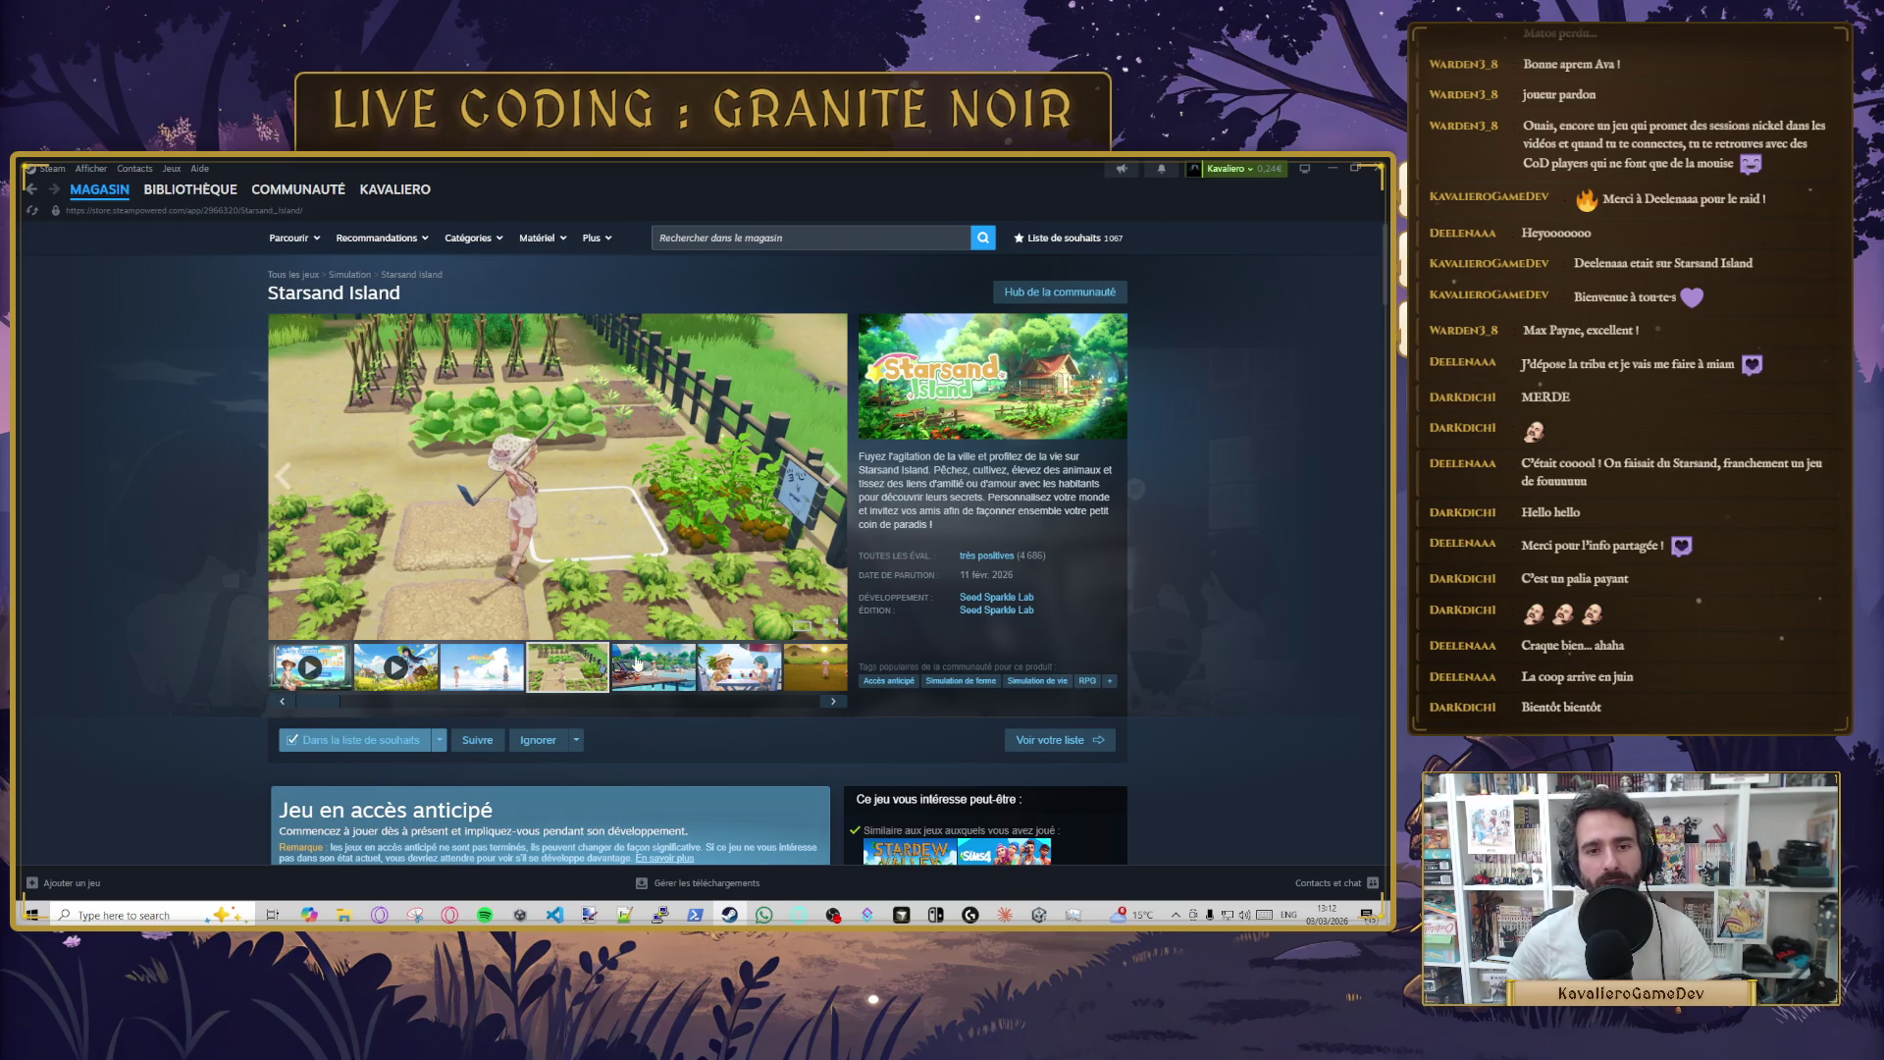
left_click(620, 671)
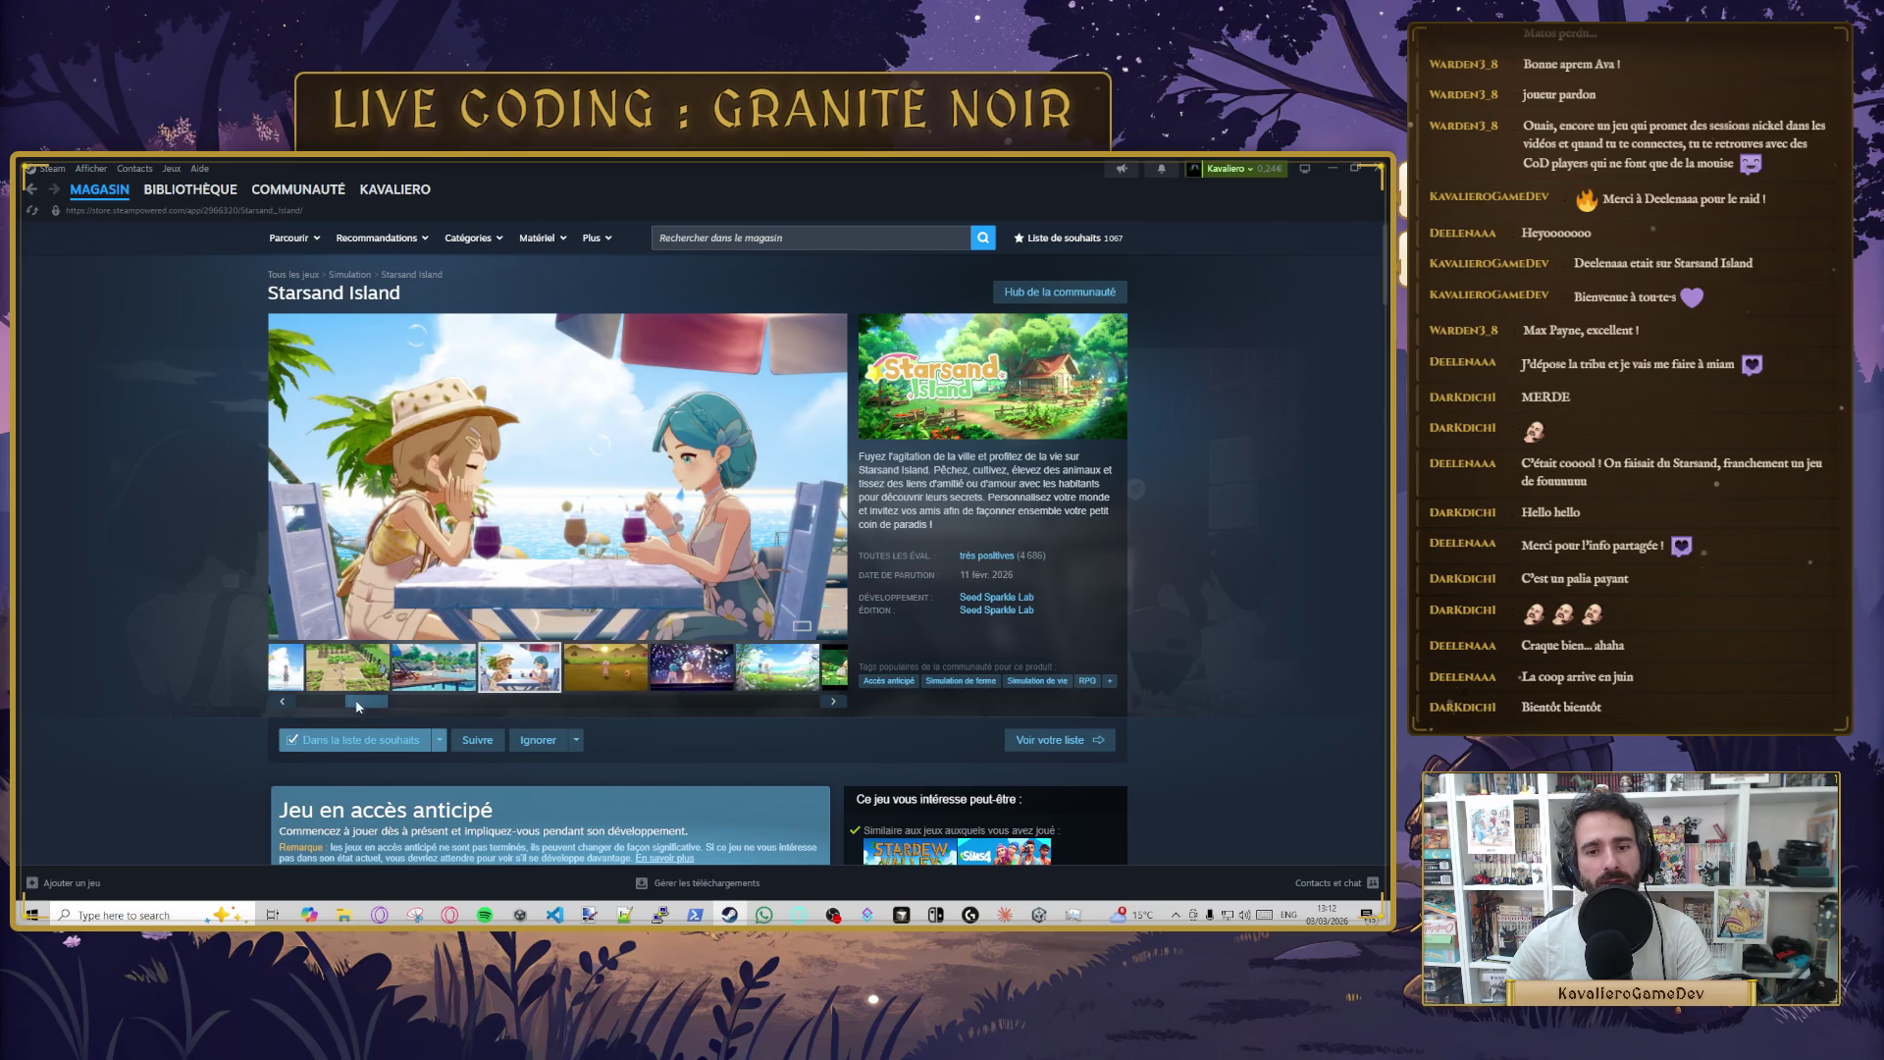
left_click(795, 671)
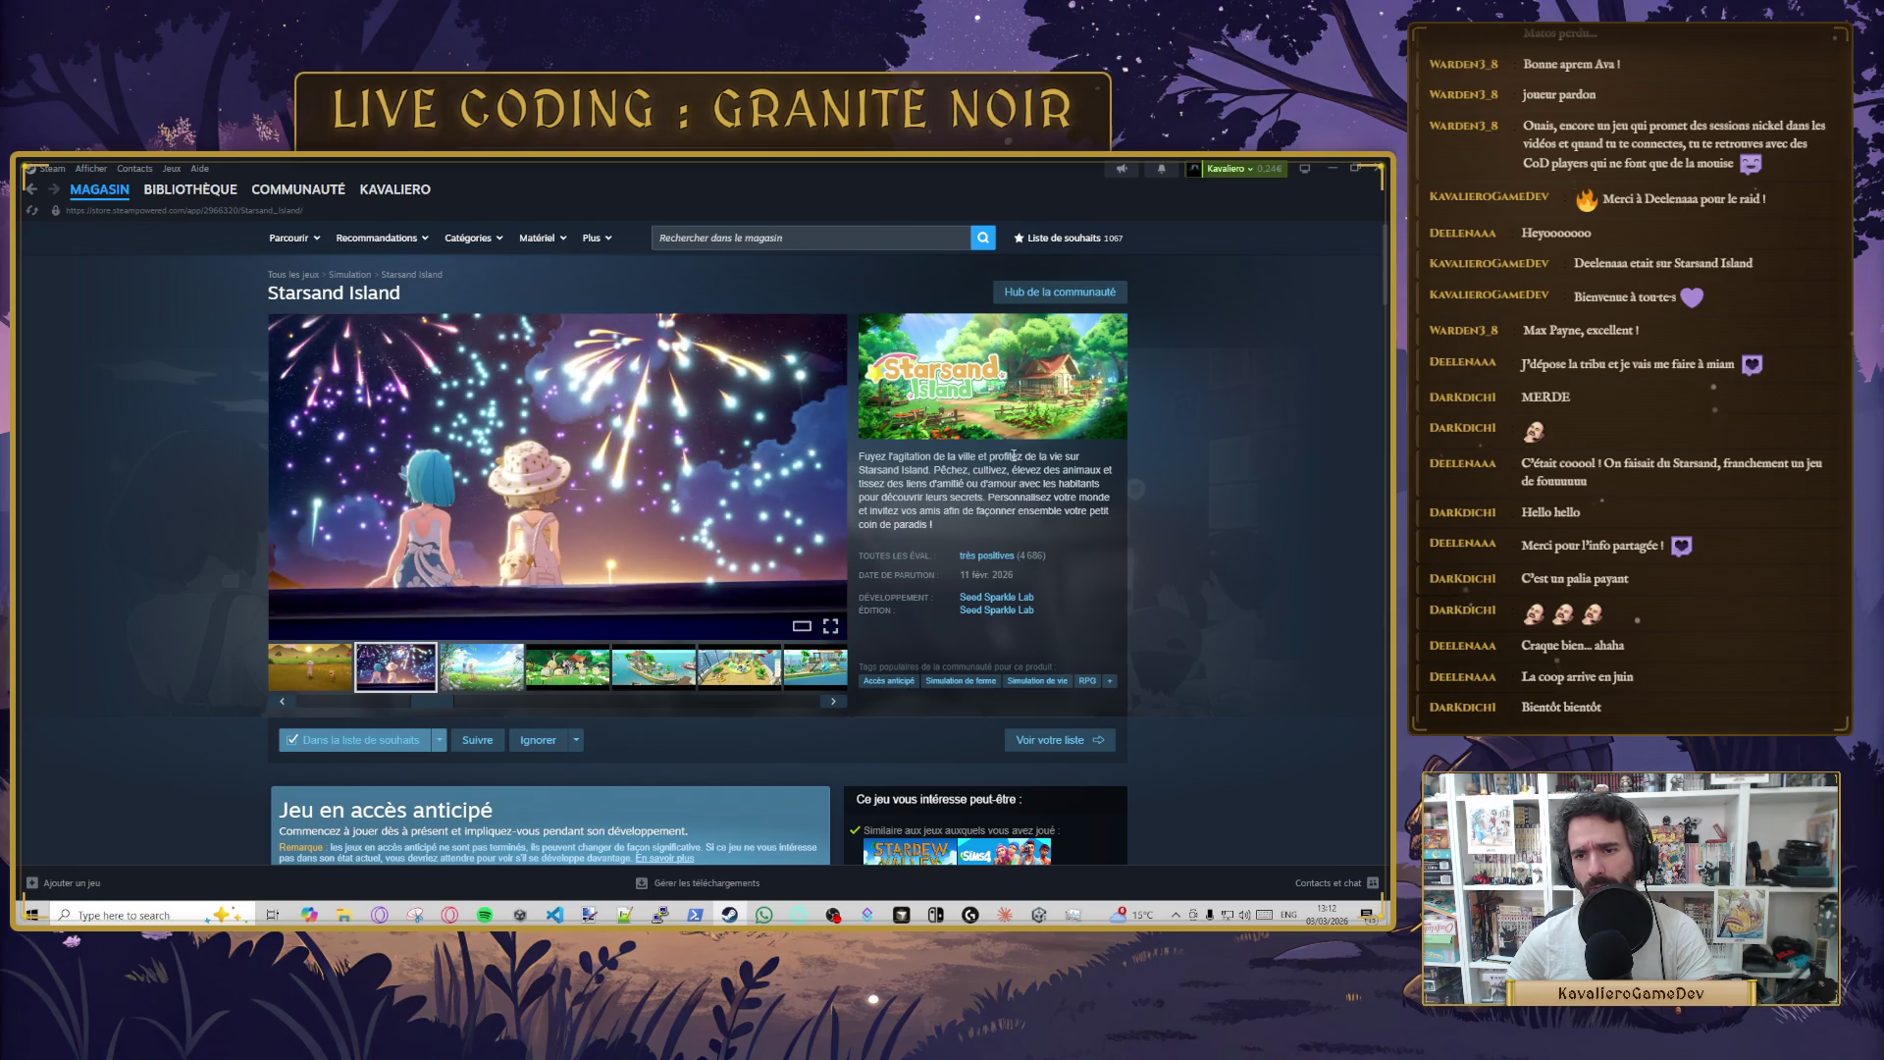
scroll(1050, 482, "down", 5)
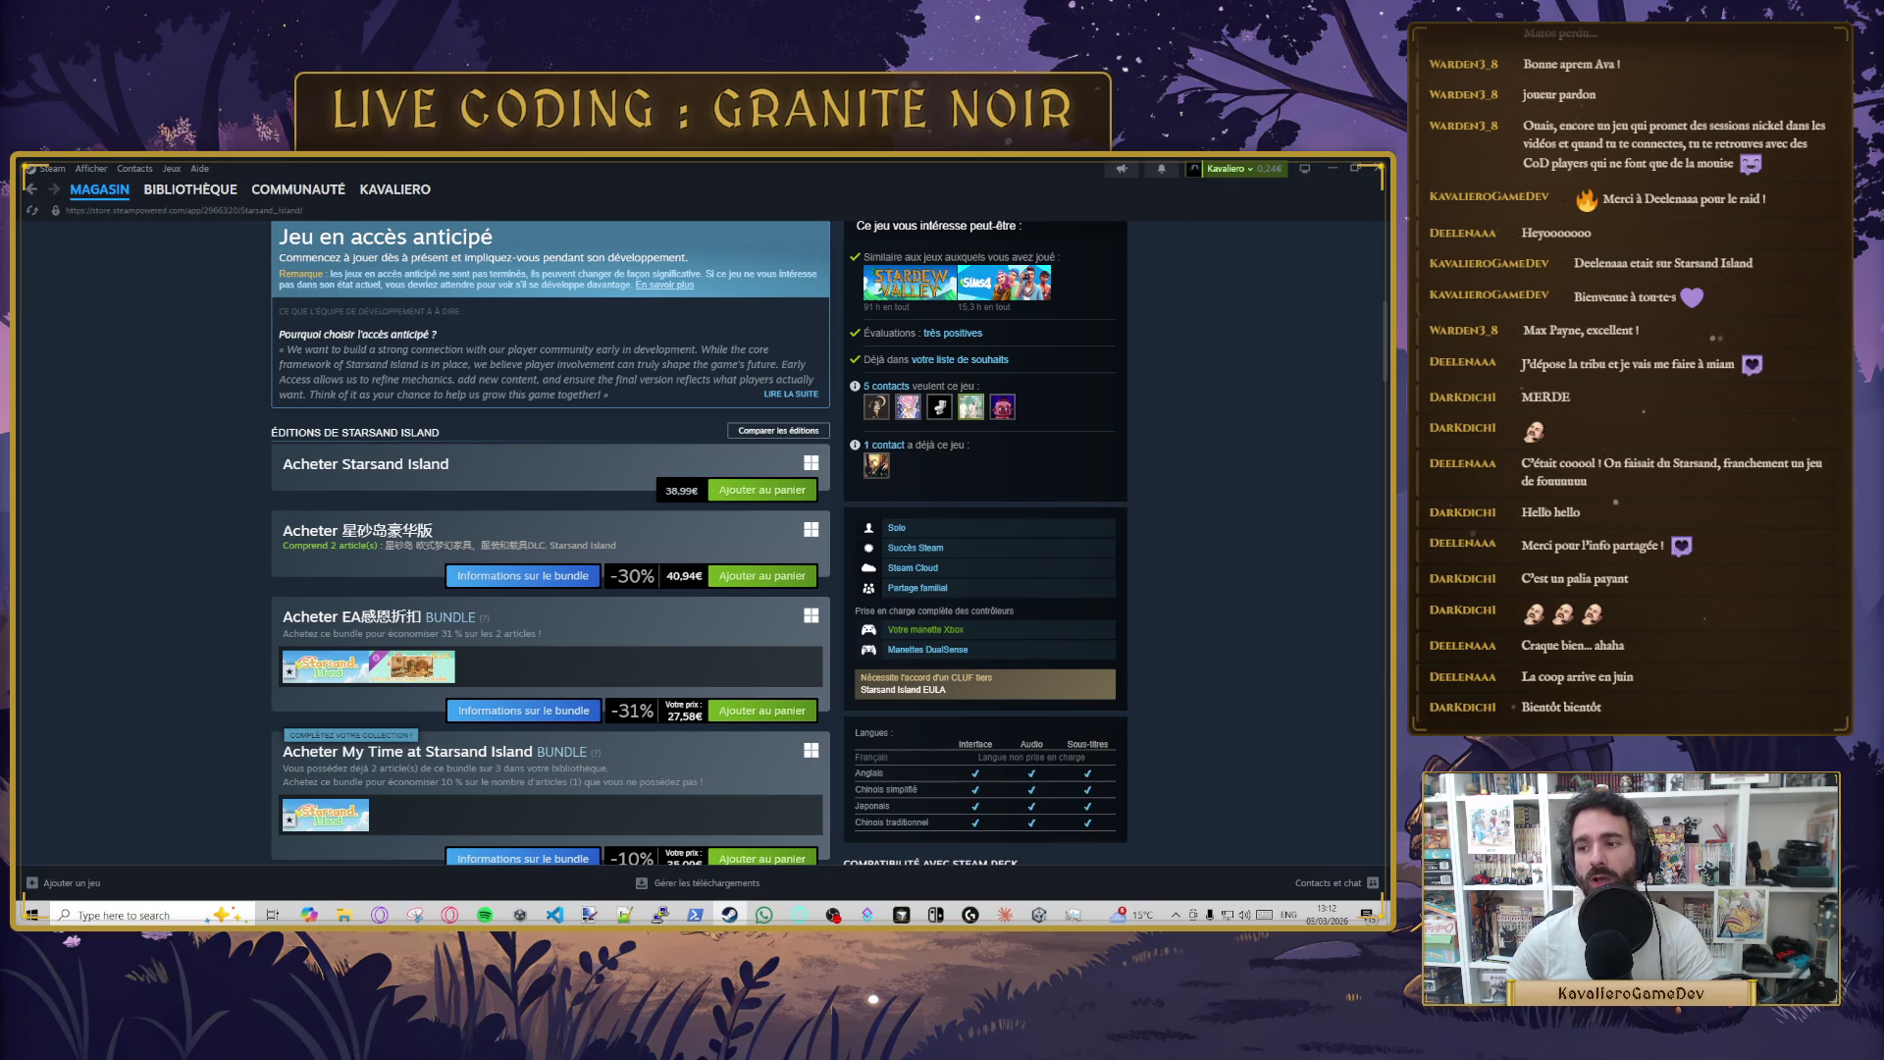
scroll(975, 512, "up", 1)
scroll(520, 505, "up", 4)
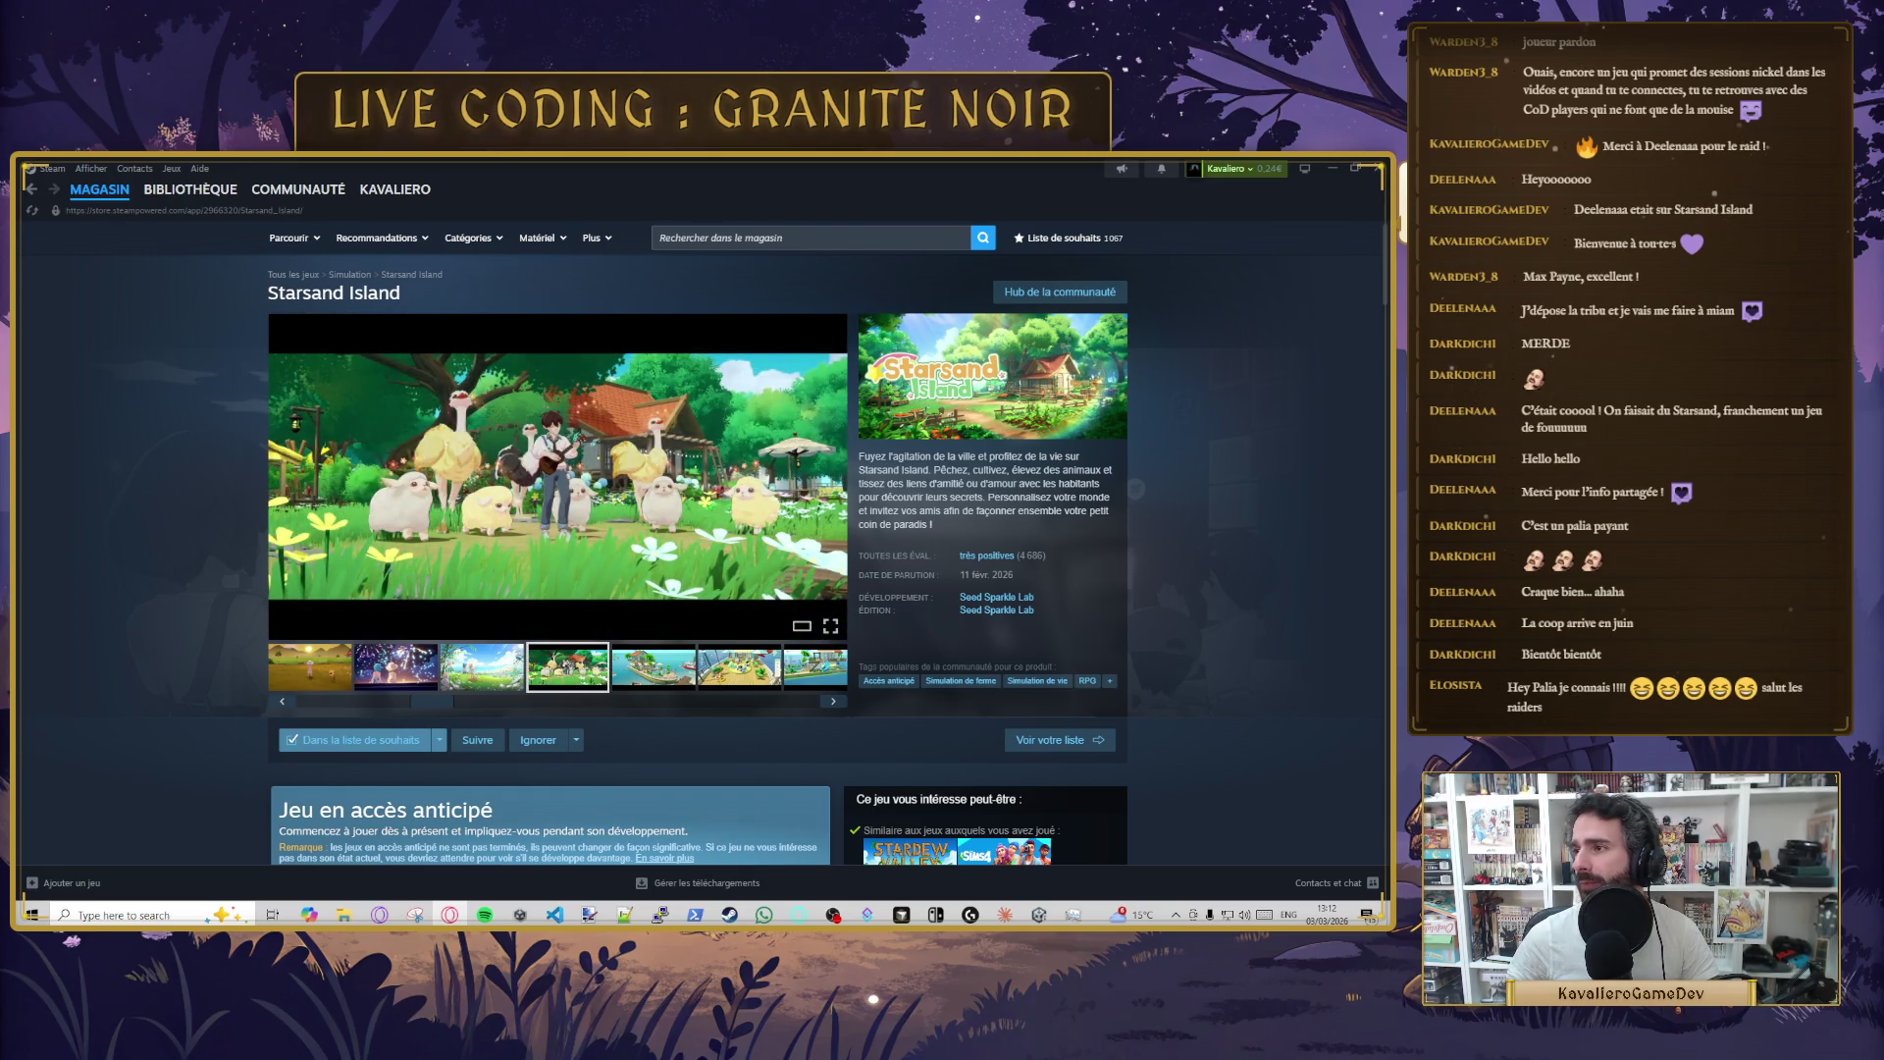
left_click(514, 161)
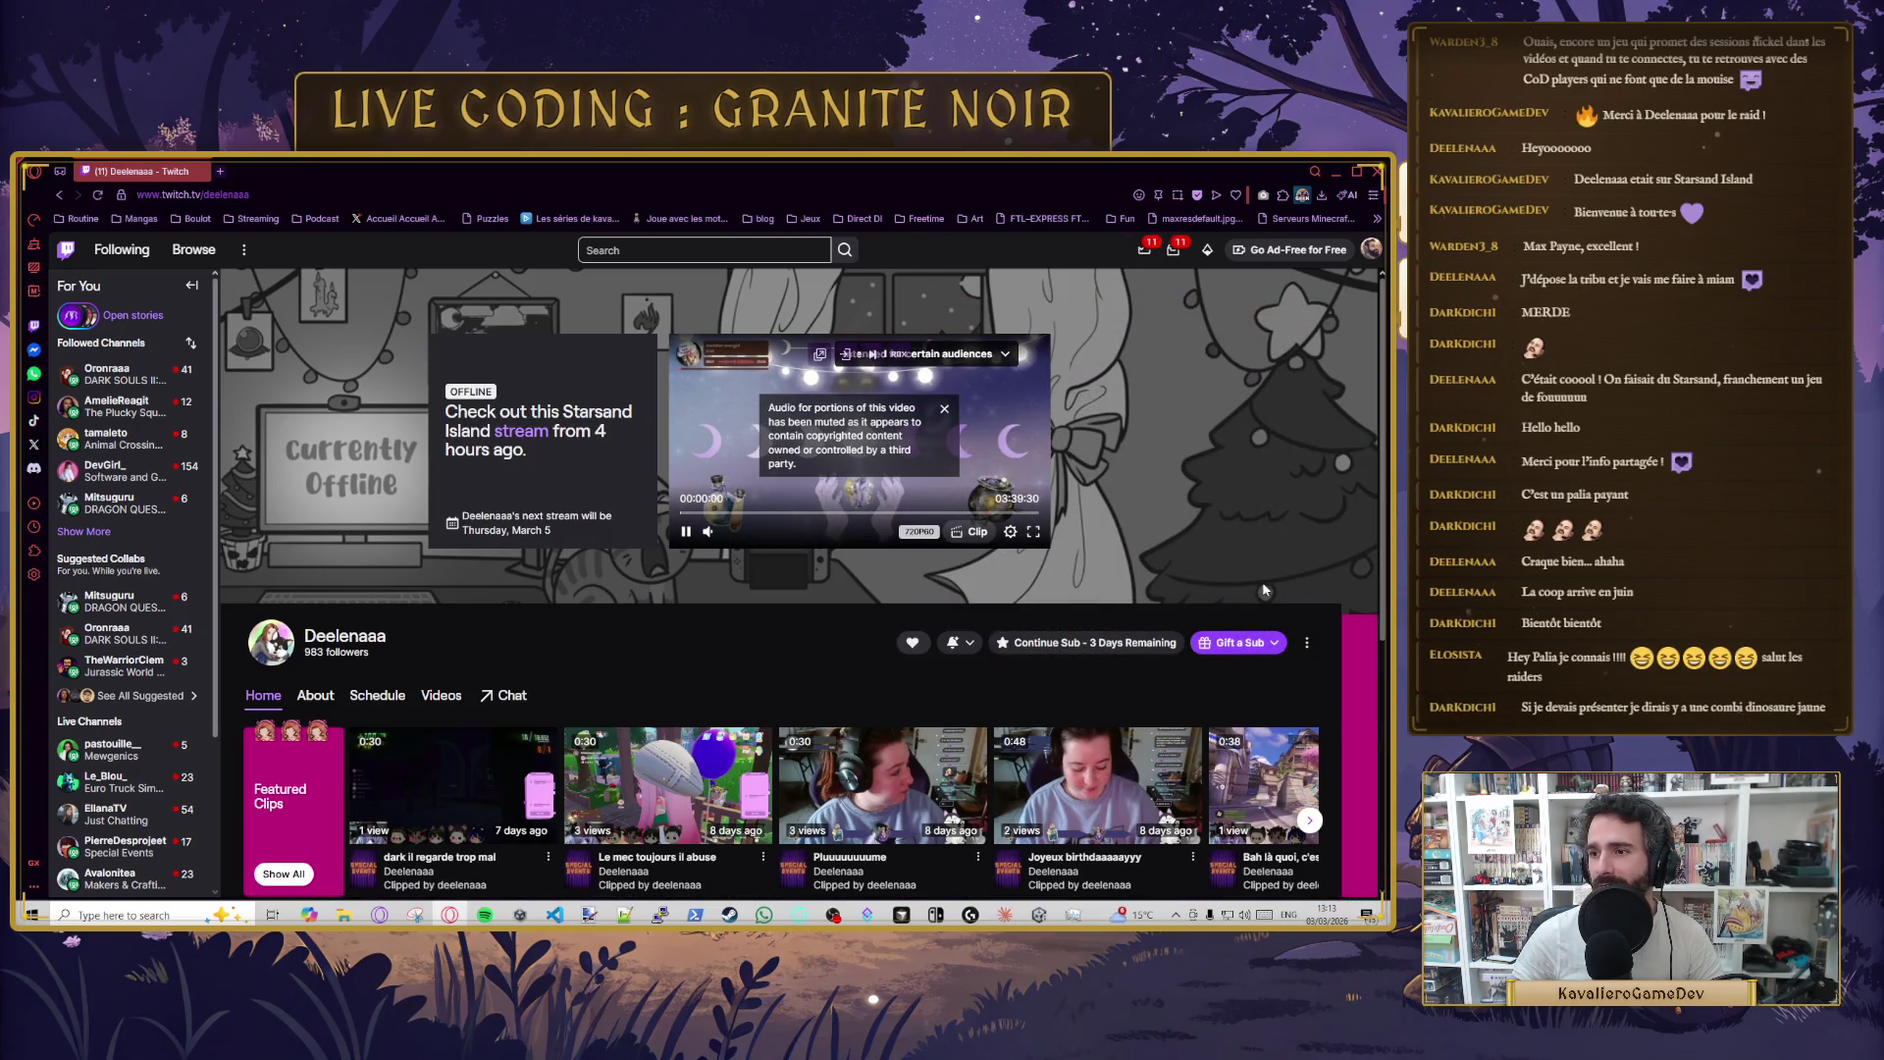
- Read the channel's About section, then go back to Home and scroll to recently streamed categories
left_click(315, 695)
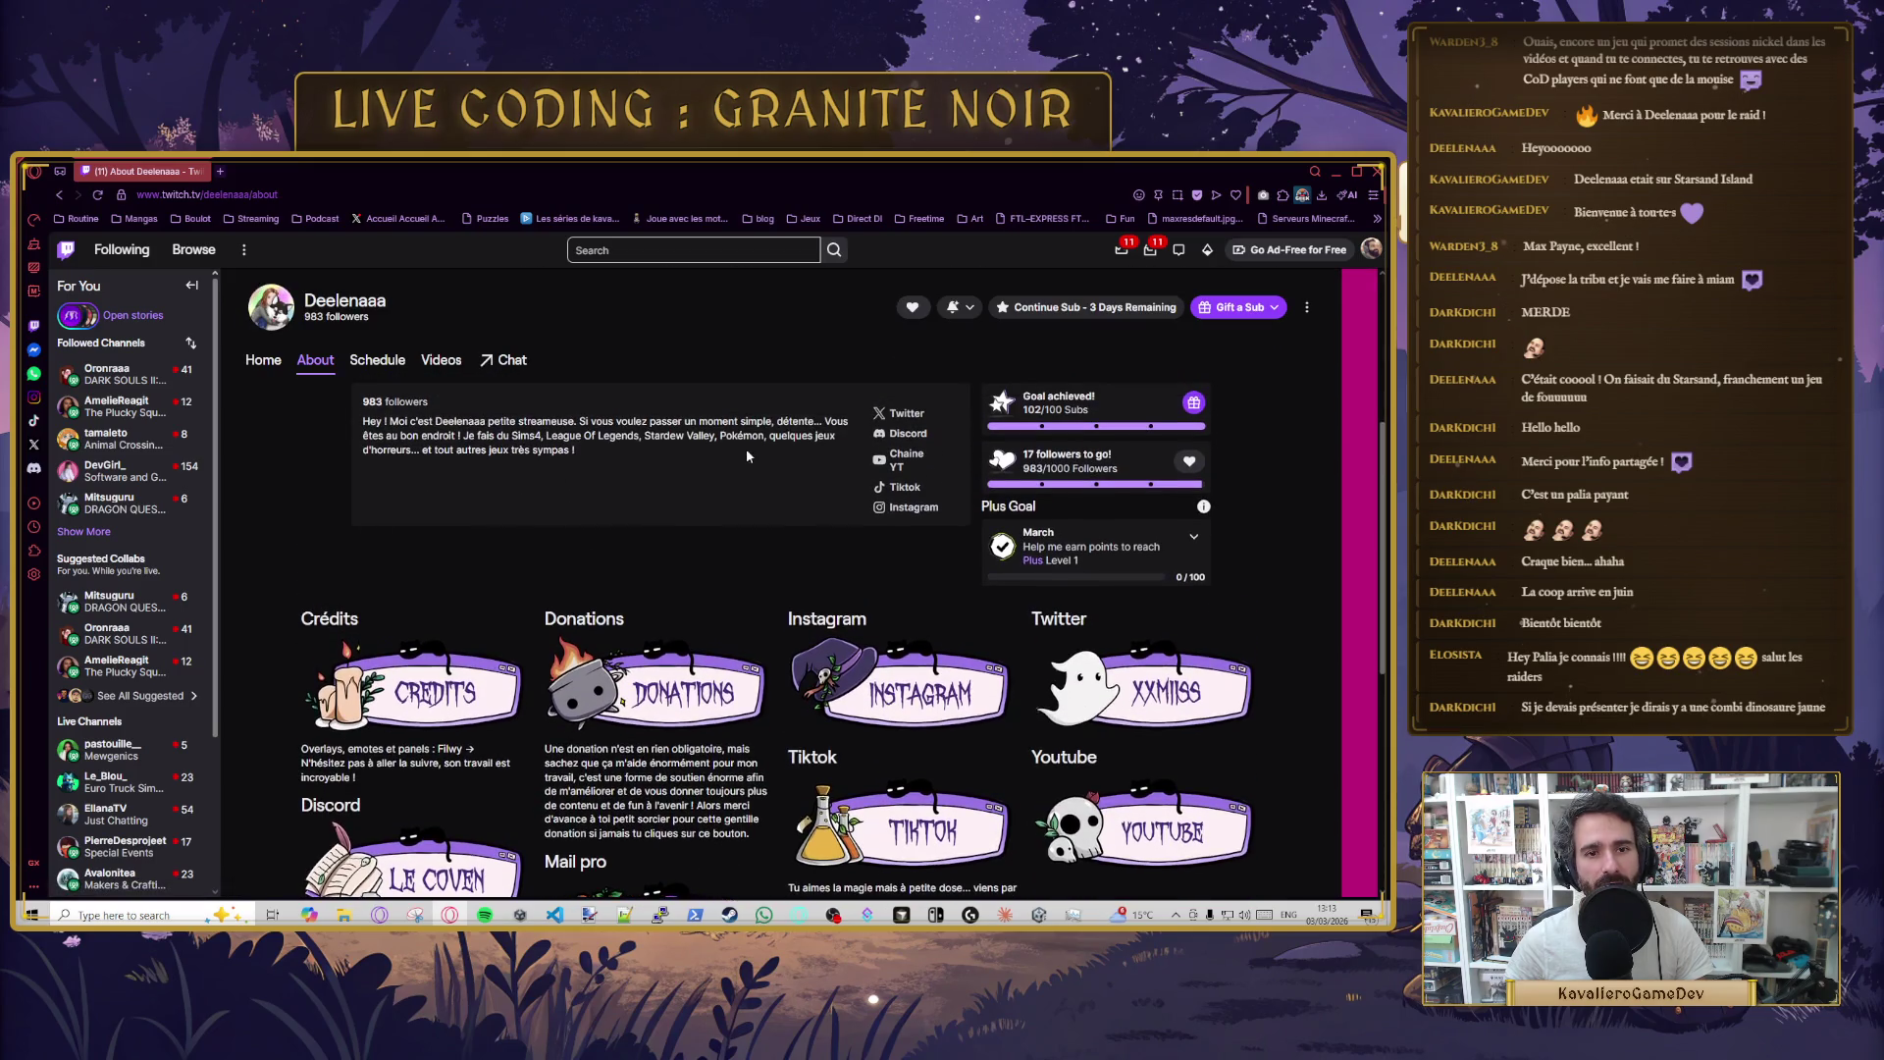
scroll(765, 545, "up", 1)
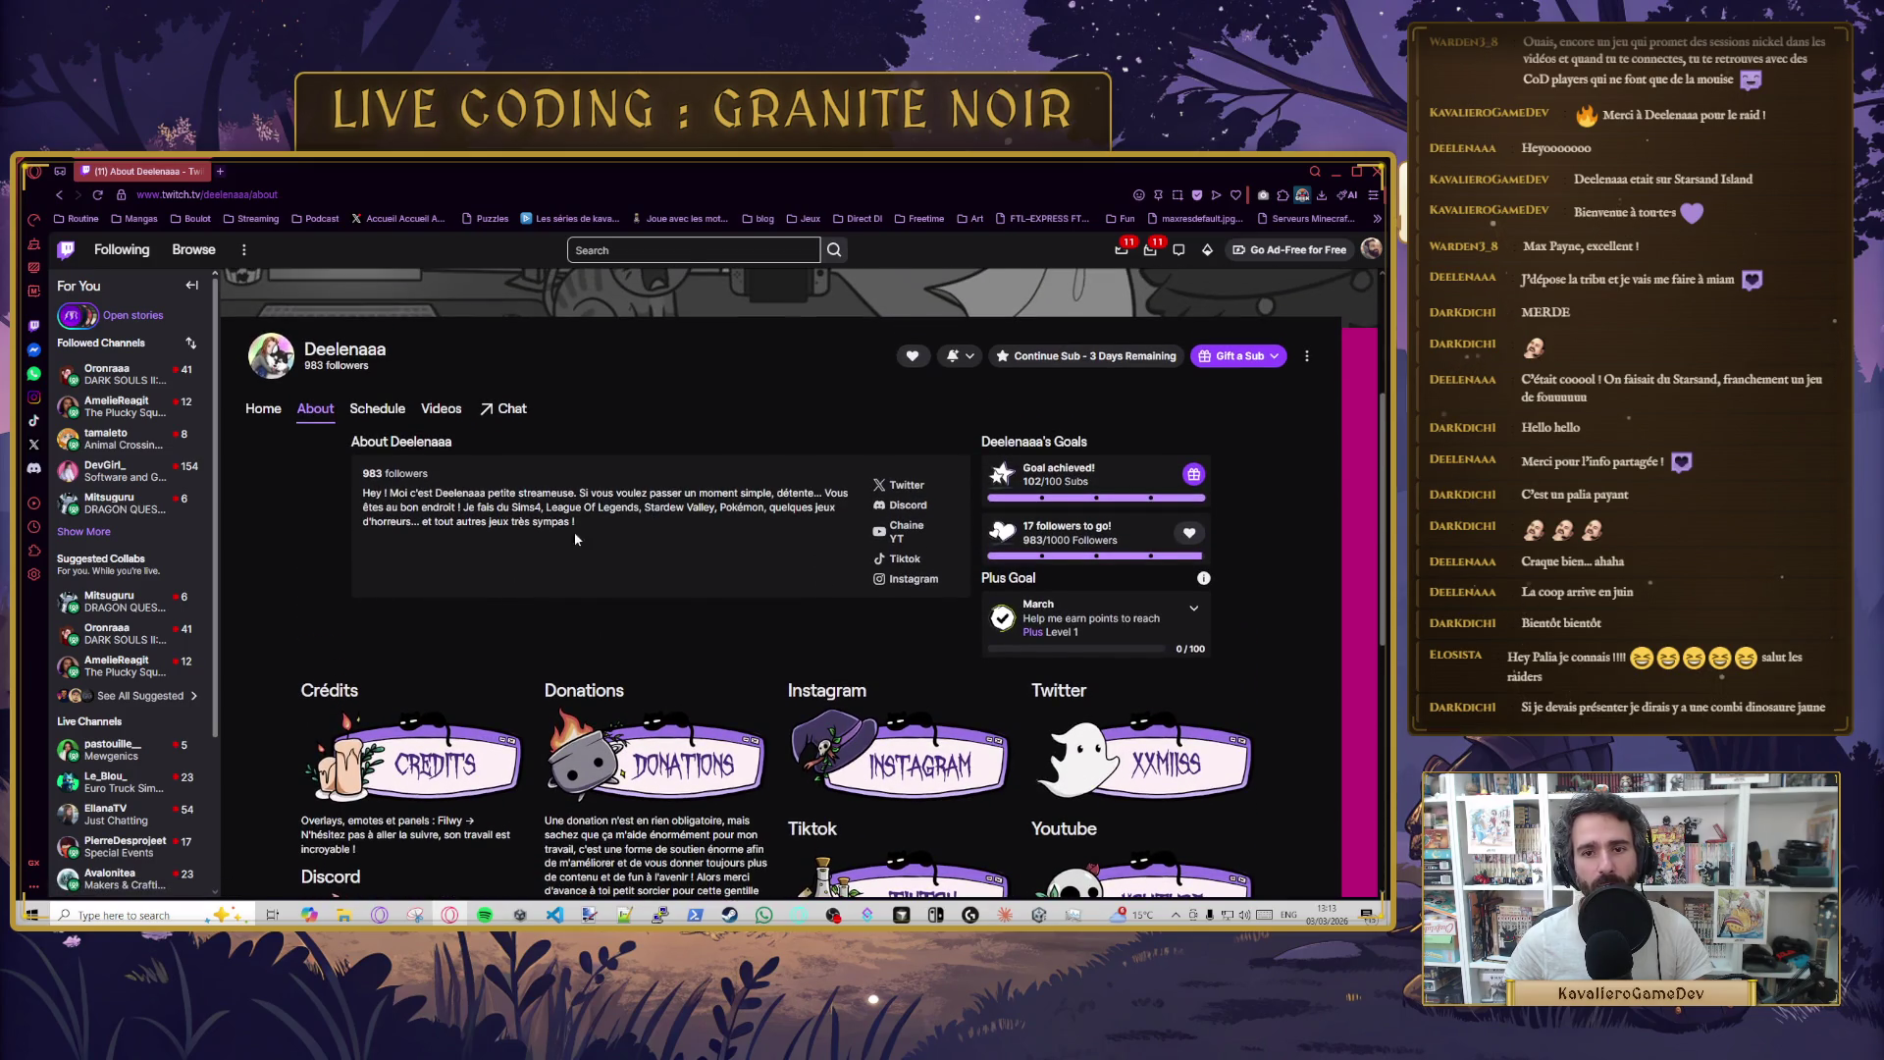
scroll(502, 535, "down", 2)
scroll(422, 487, "up", 3)
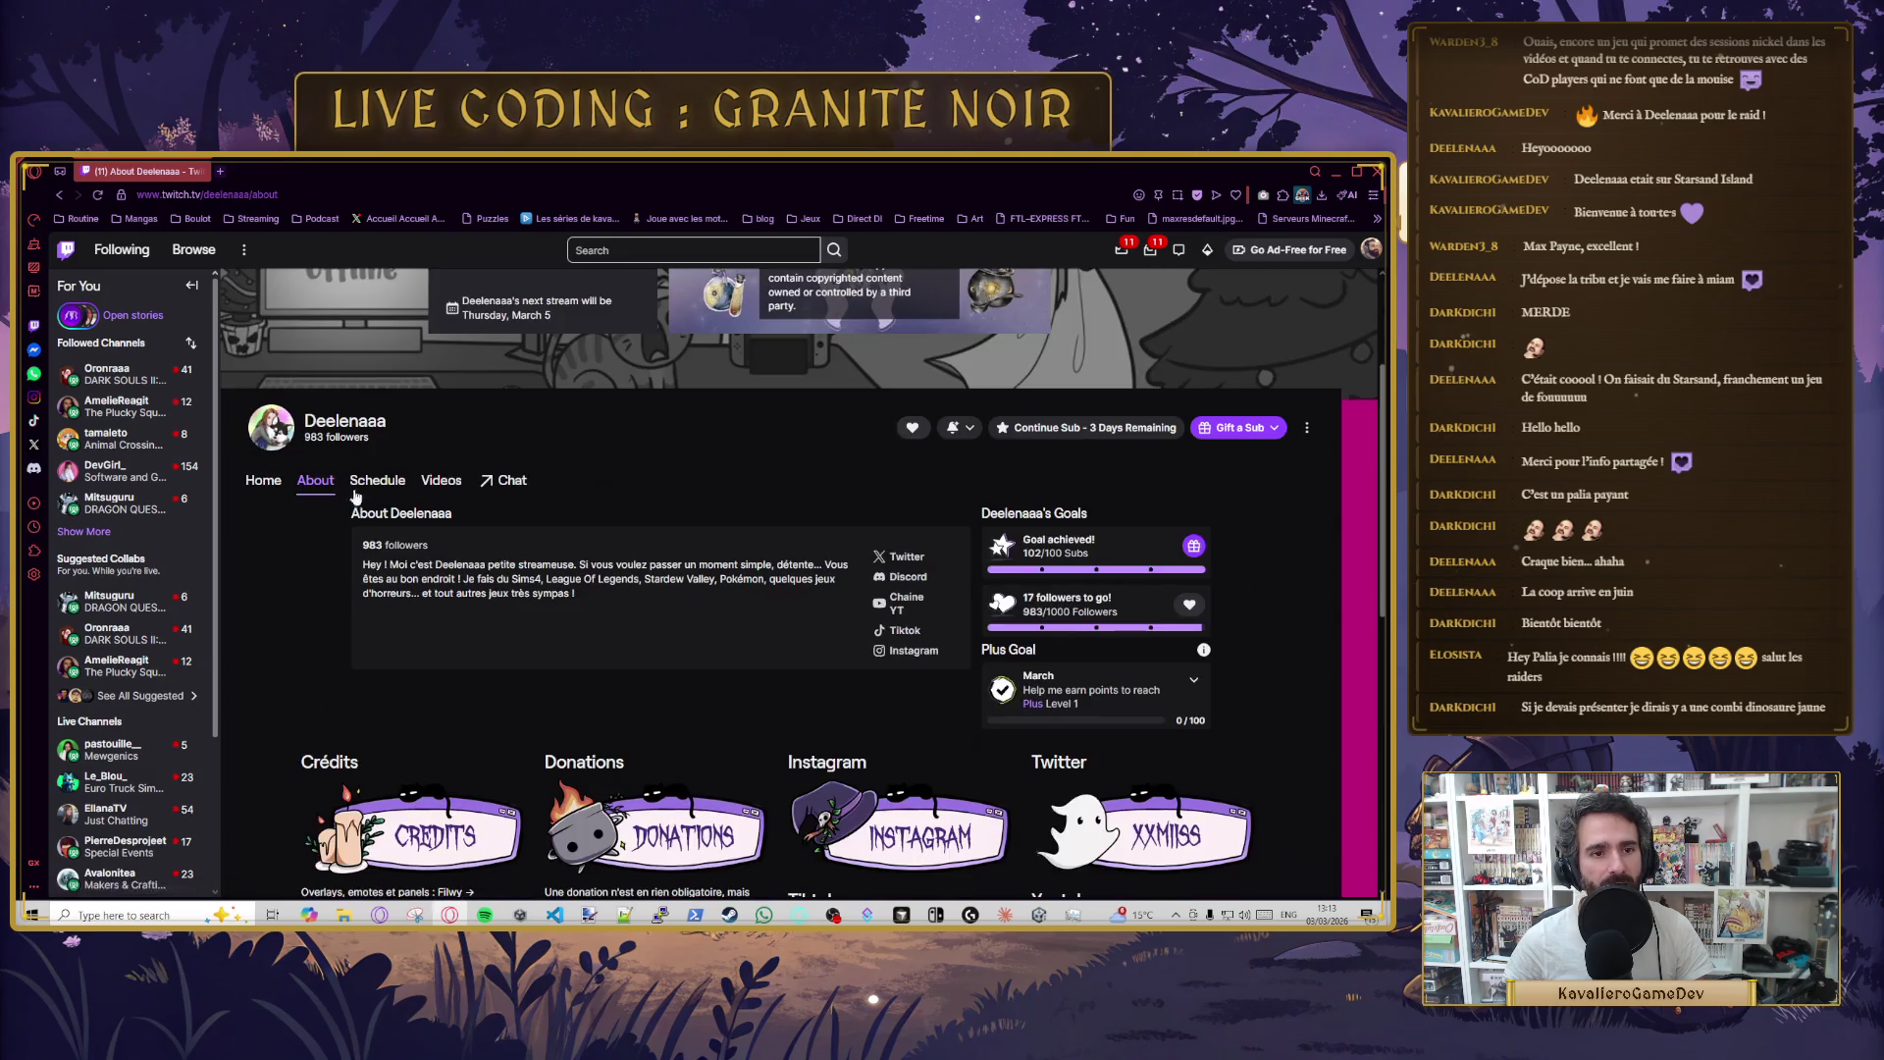
left_click(273, 482)
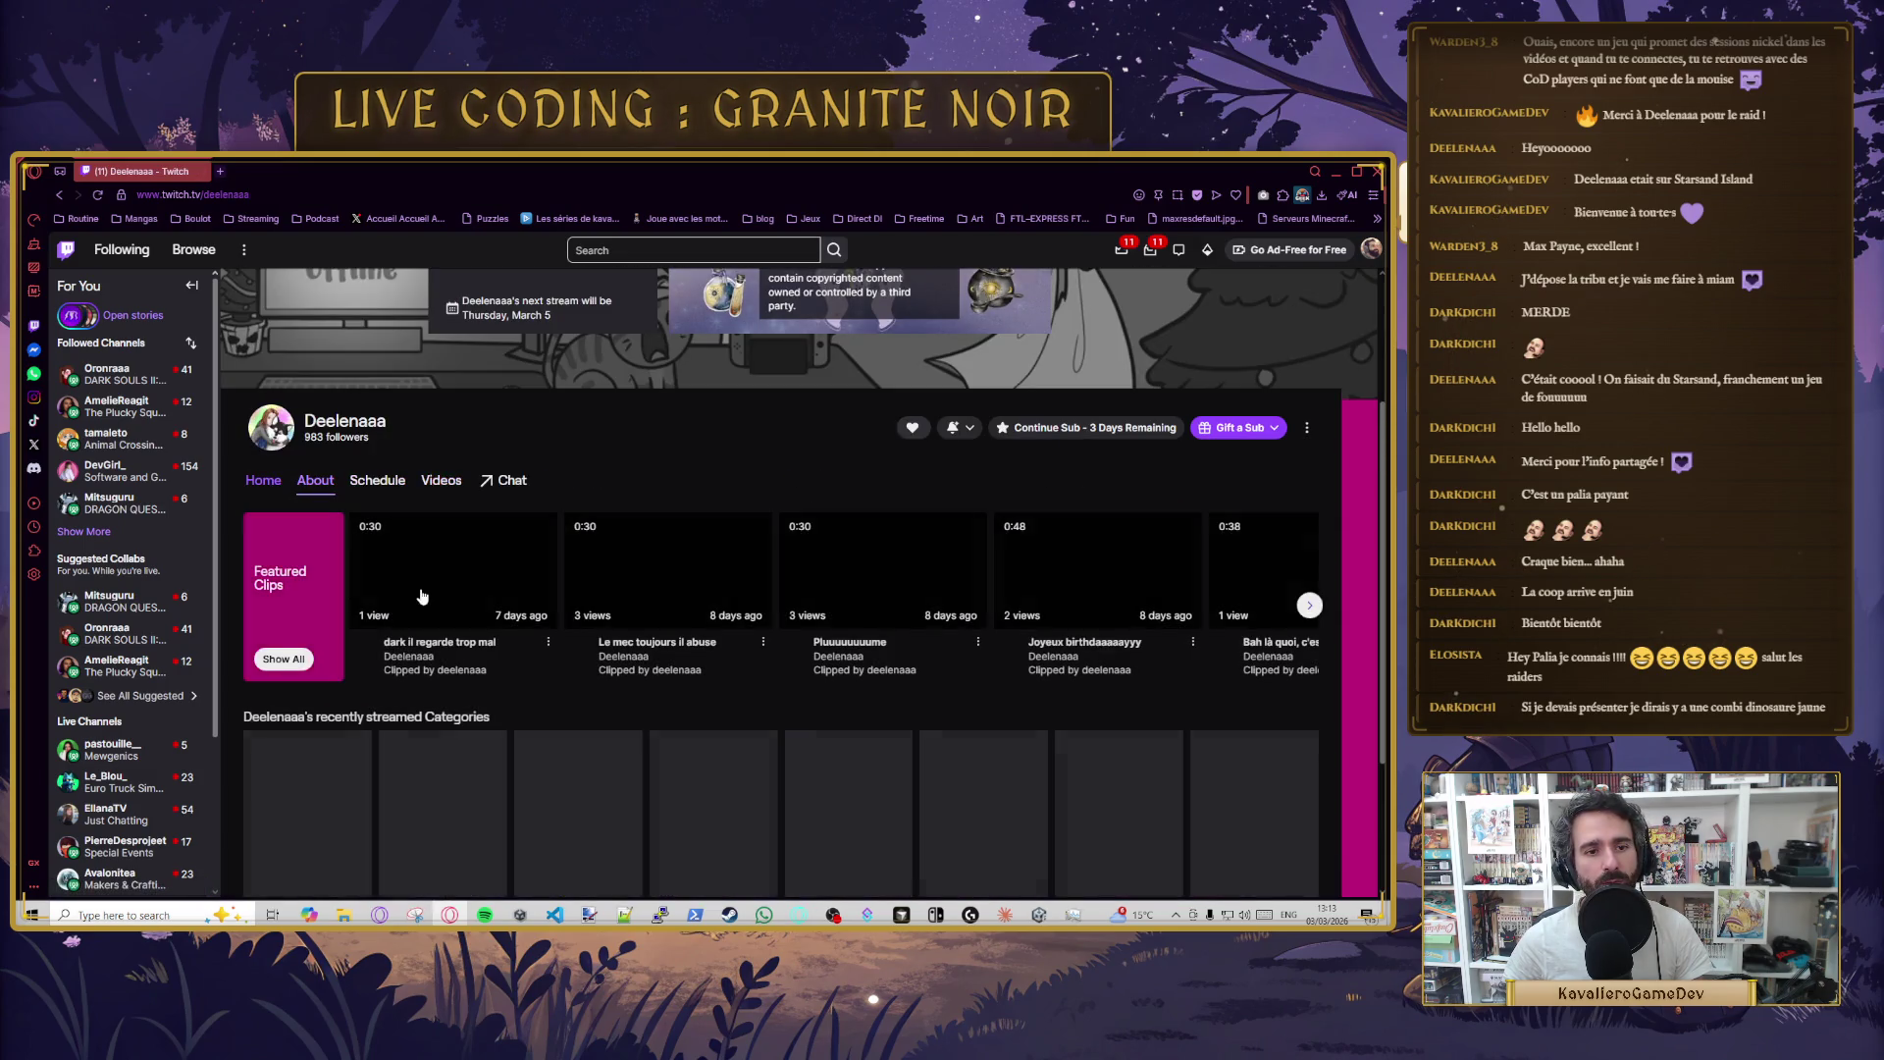
scroll(297, 643, "down", 3)
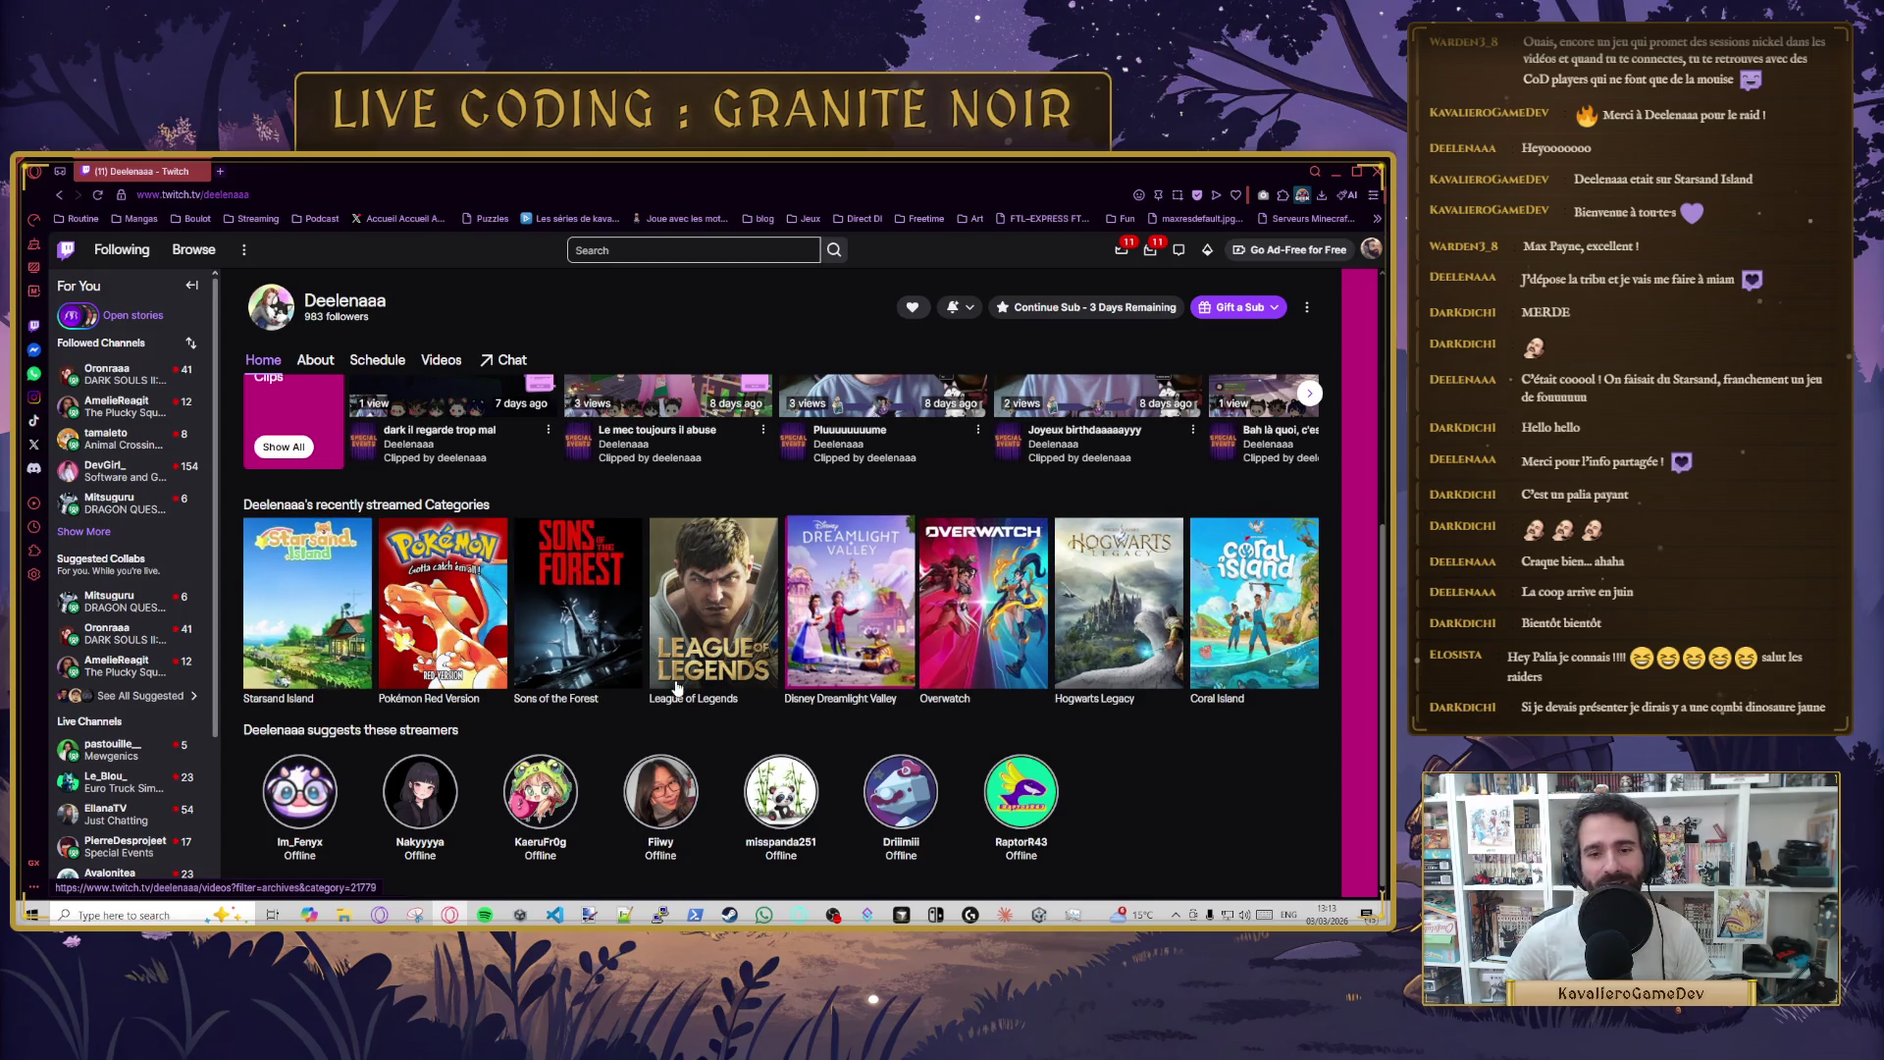
- Scroll the Twitch channel page briefly, then switch back to the Steam Starsand Island page
scroll(826, 751, "up", 3)
scroll(826, 752, "down", 3)
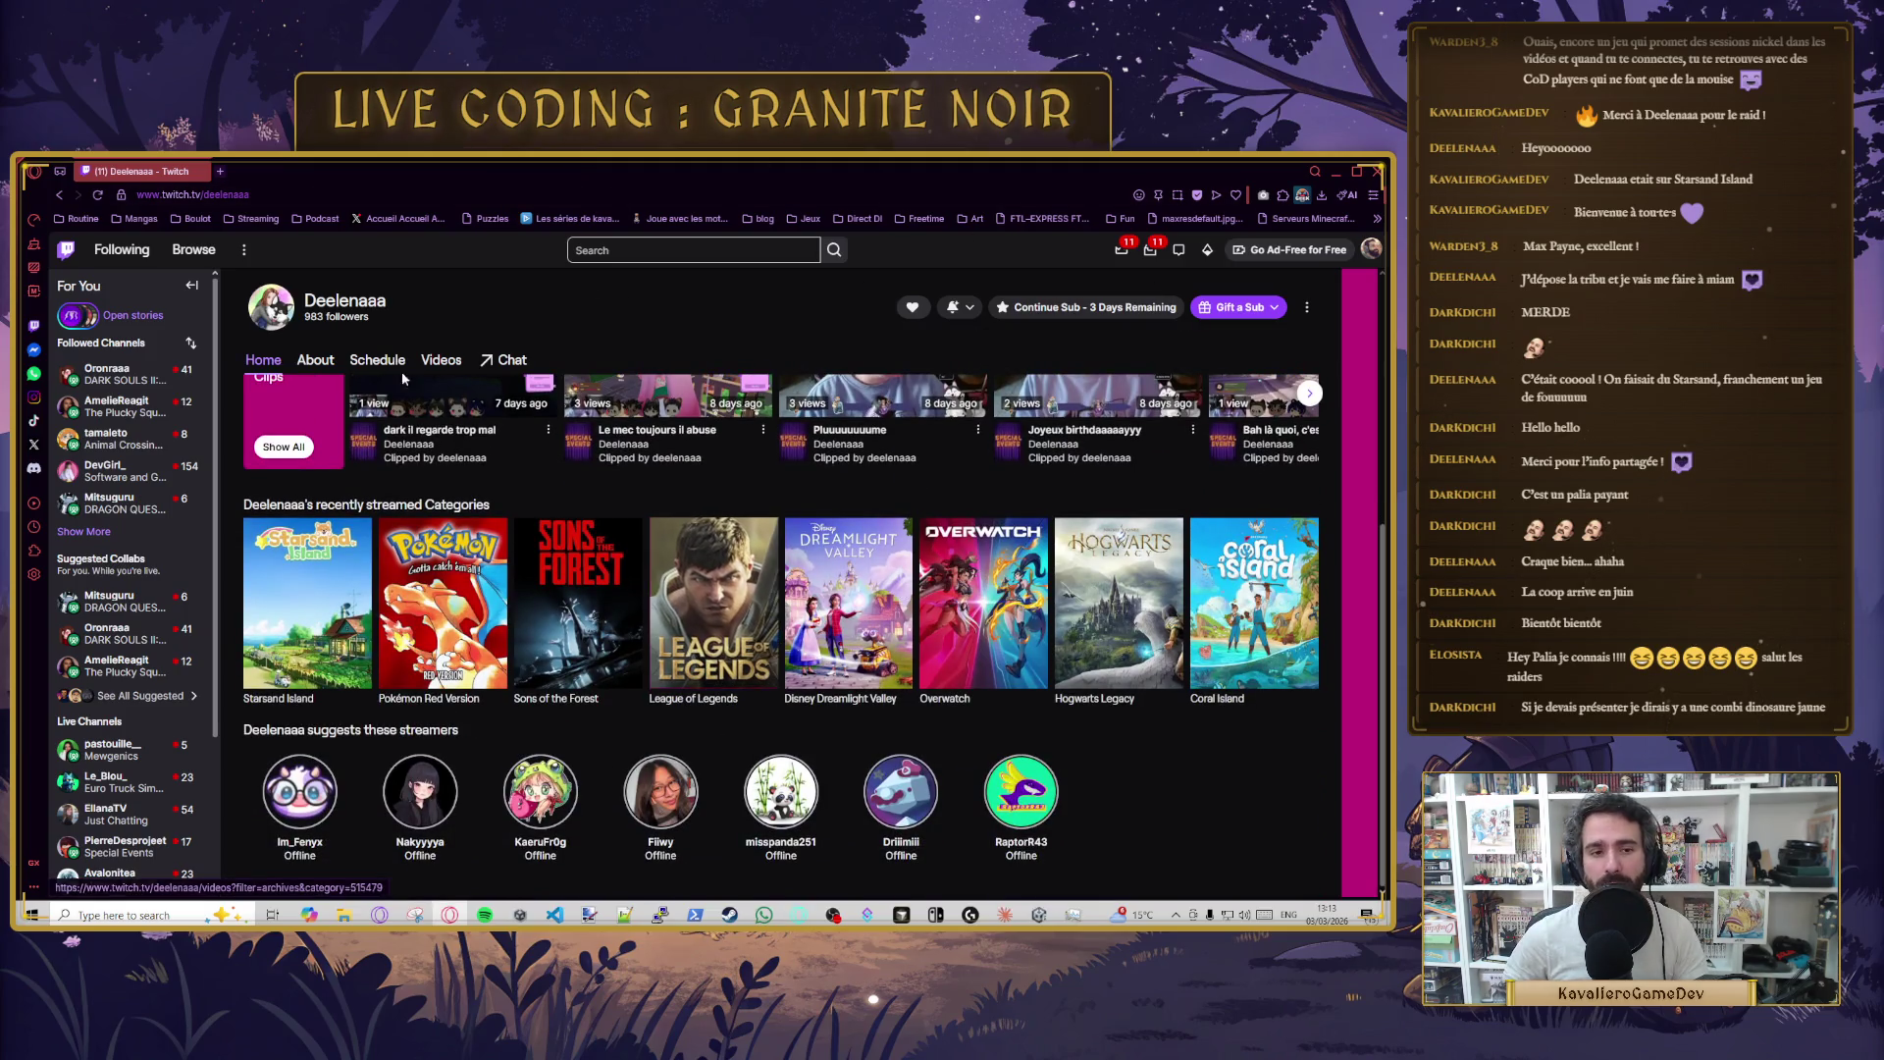
key("alt+Tab")
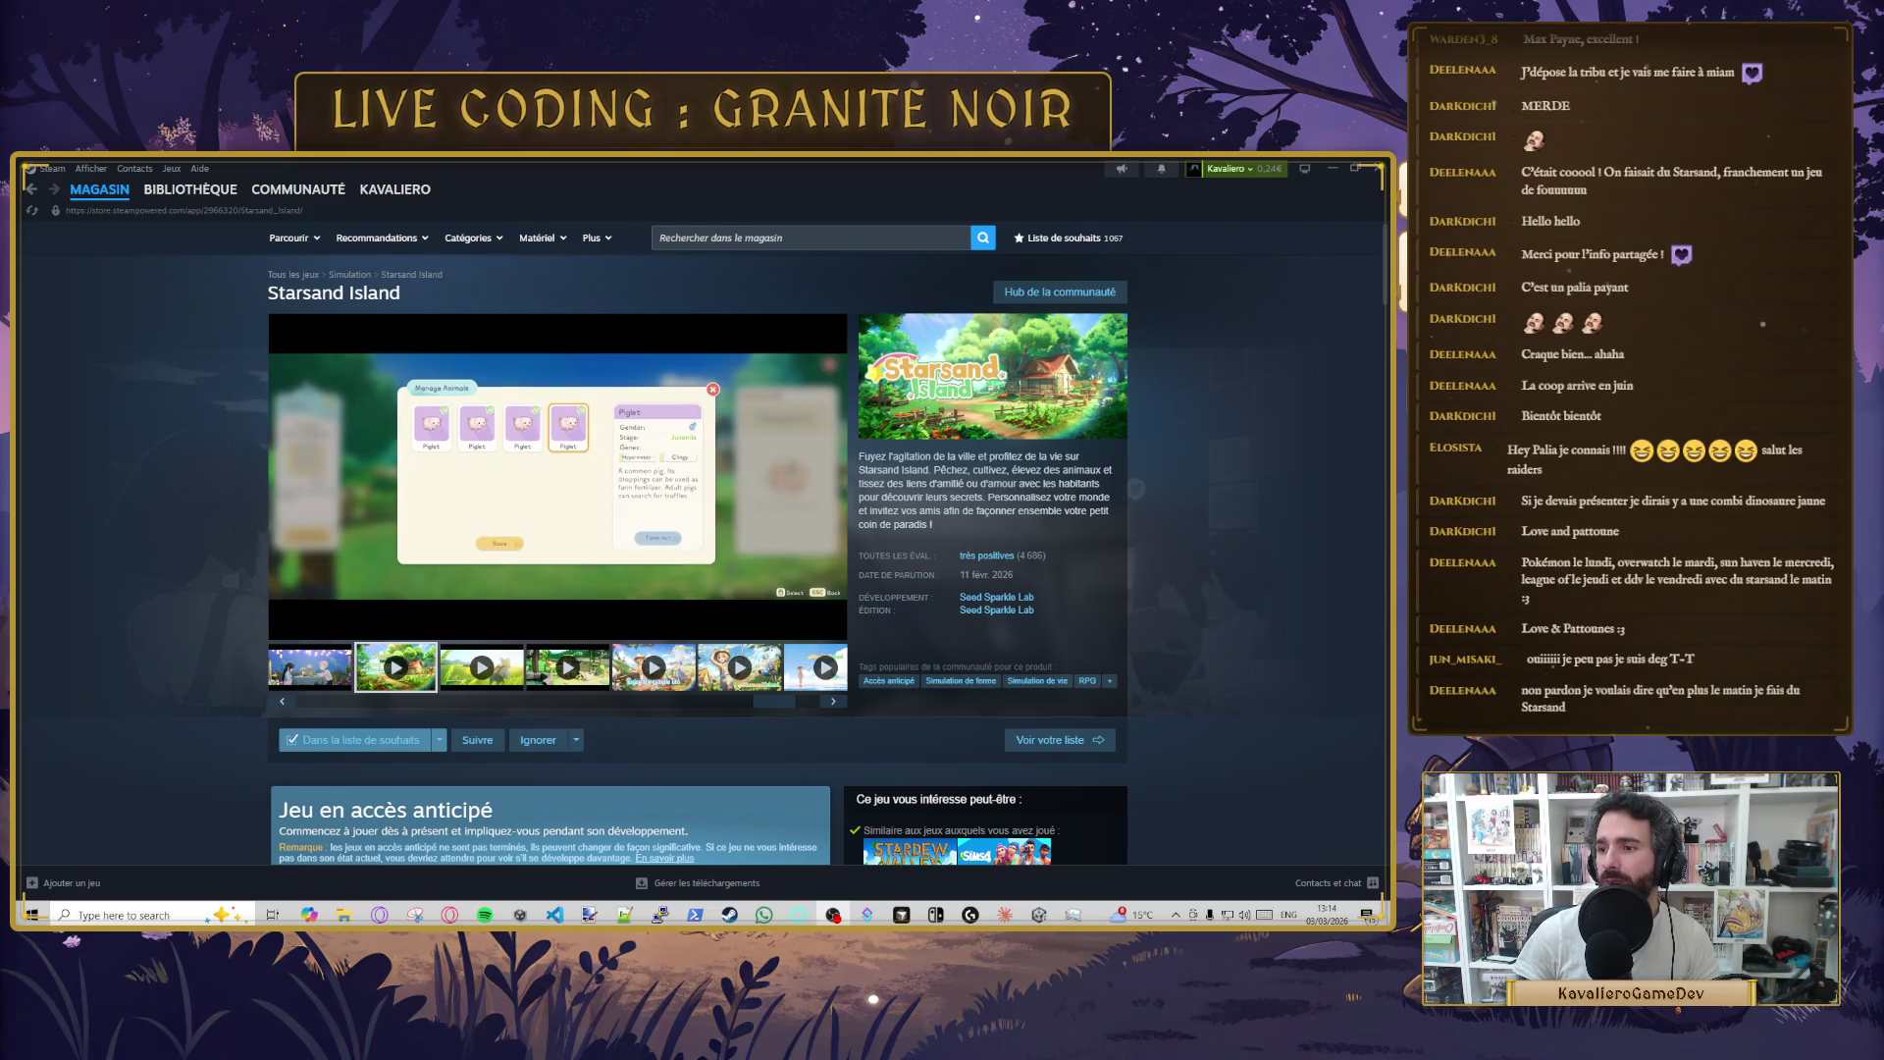
- Minimise the Steam store and move the OBS window aside to reveal TutorialBehaviour.cs in Cursor
left_click(1335, 170)
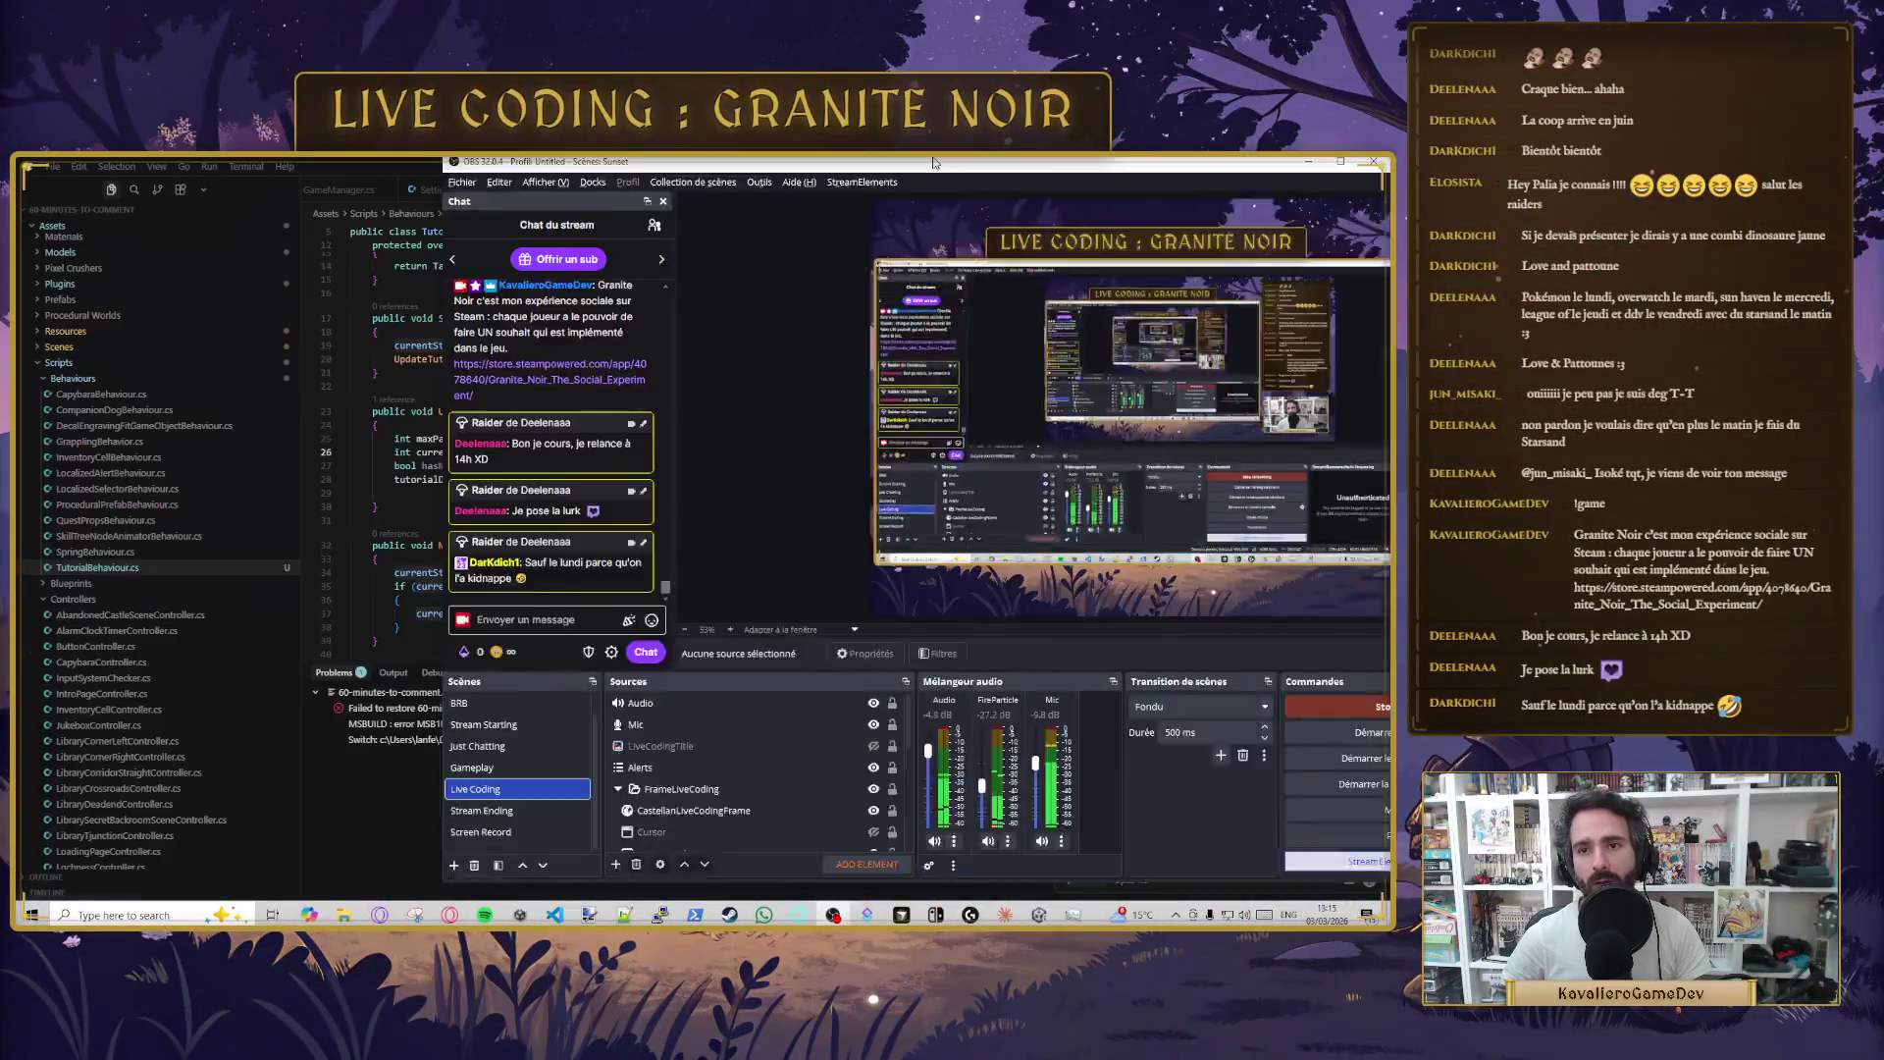
left_click_drag(933, 162, 1392, 197)
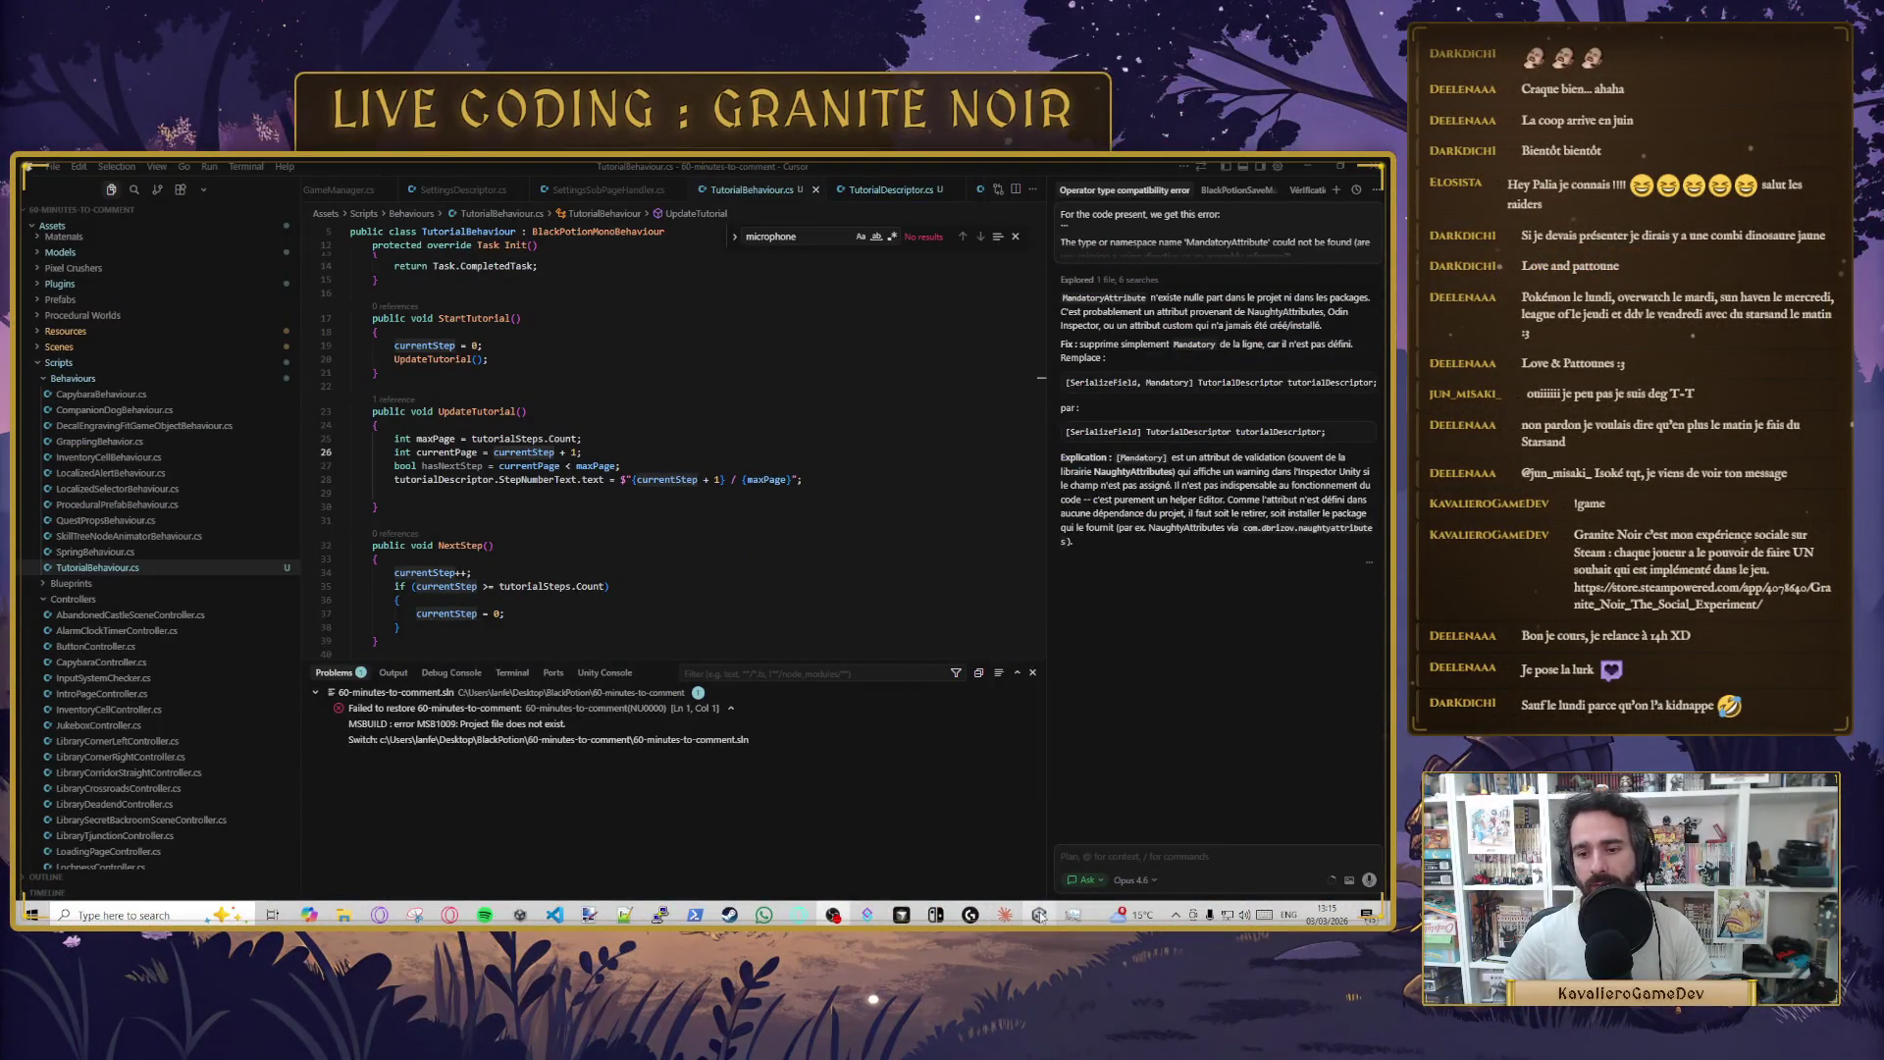
- Bring the Unity editor with the save tutorial panel to the front from the taskbar
left_click(937, 915)
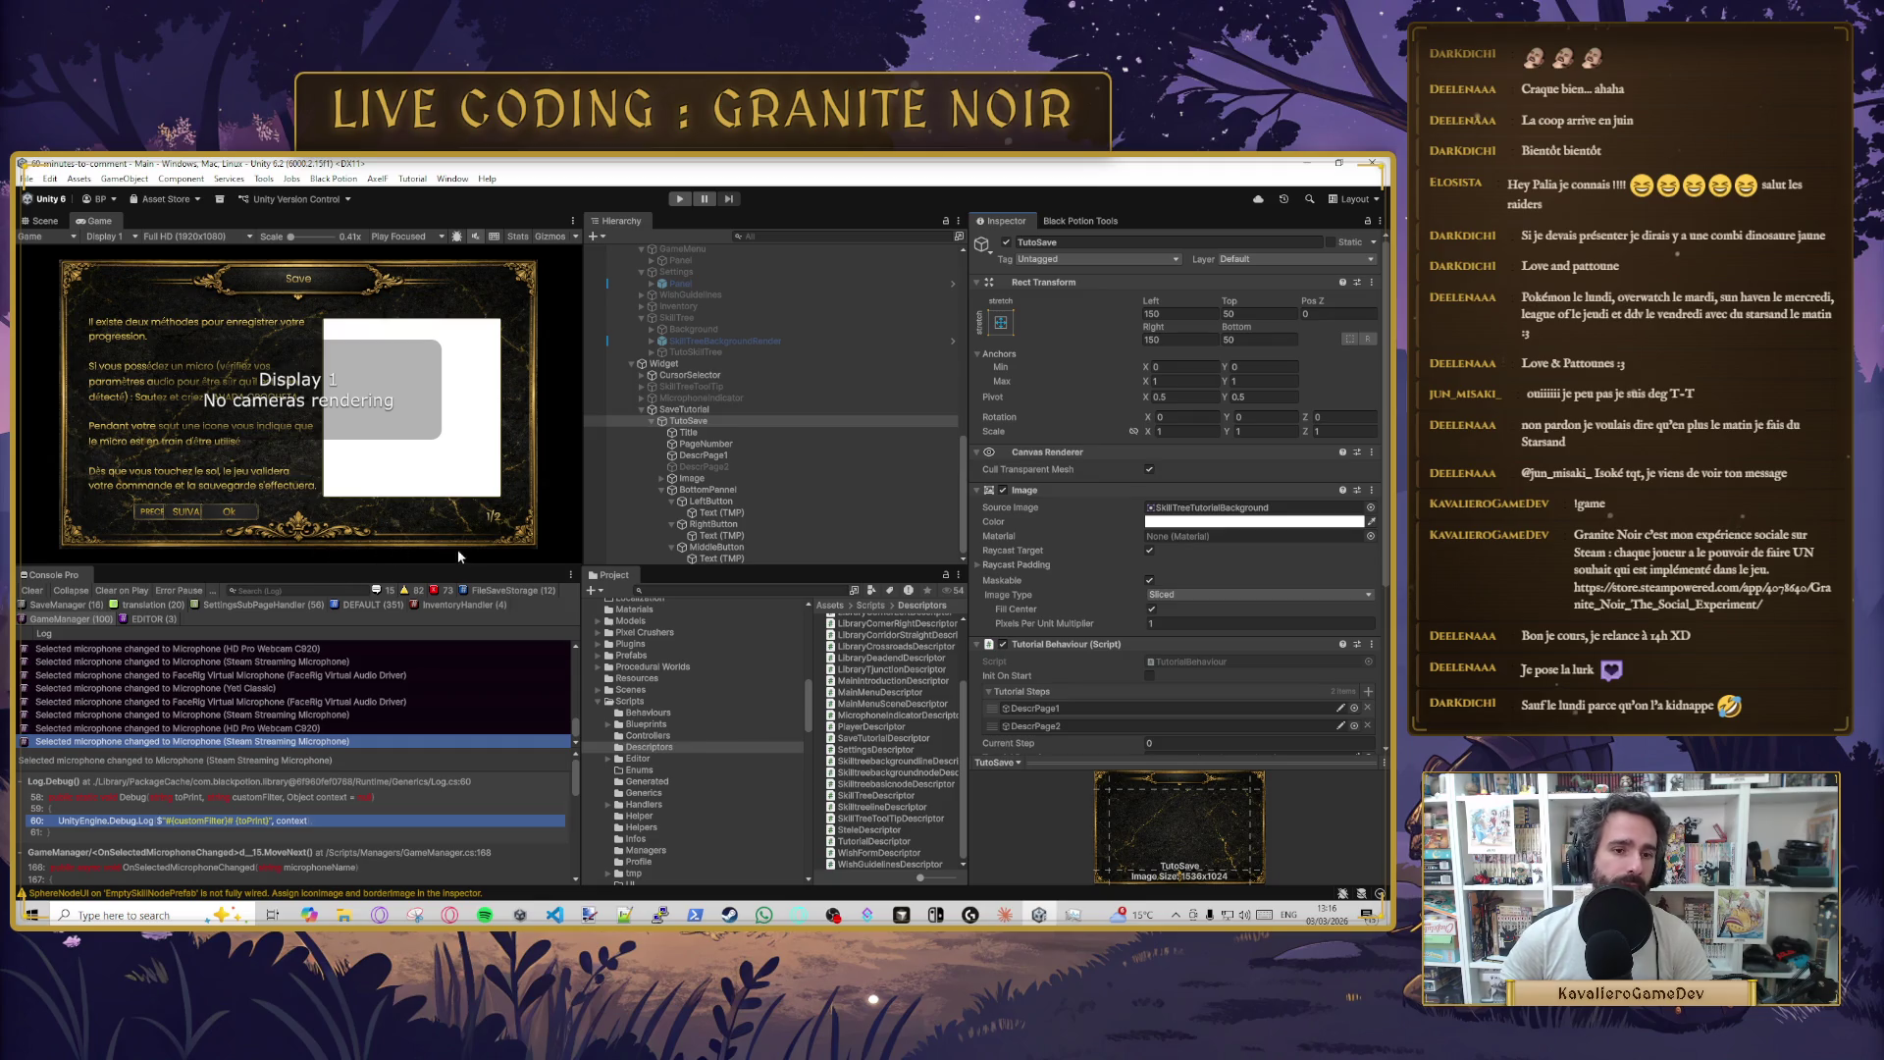
- Bring the Steam window with the Starsand Island store page back to the front
left_click(729, 915)
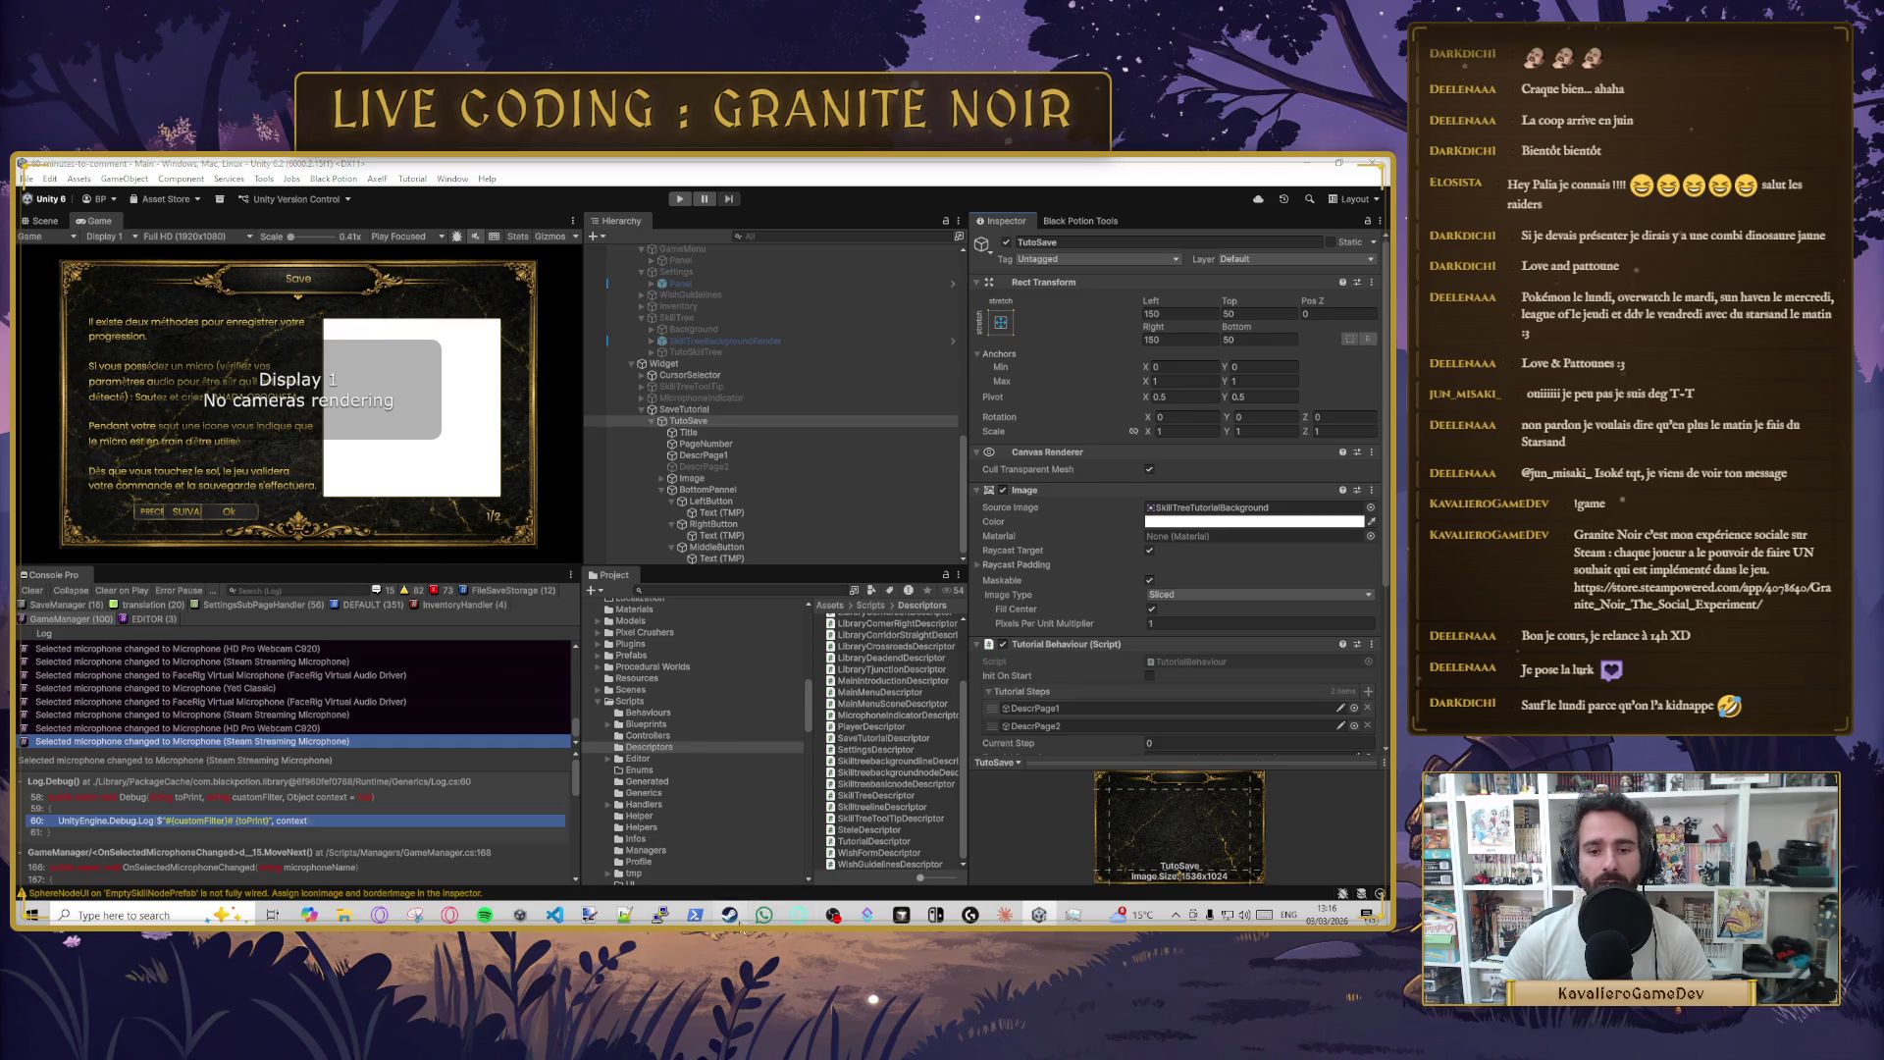
left_click(738, 238)
type("granite")
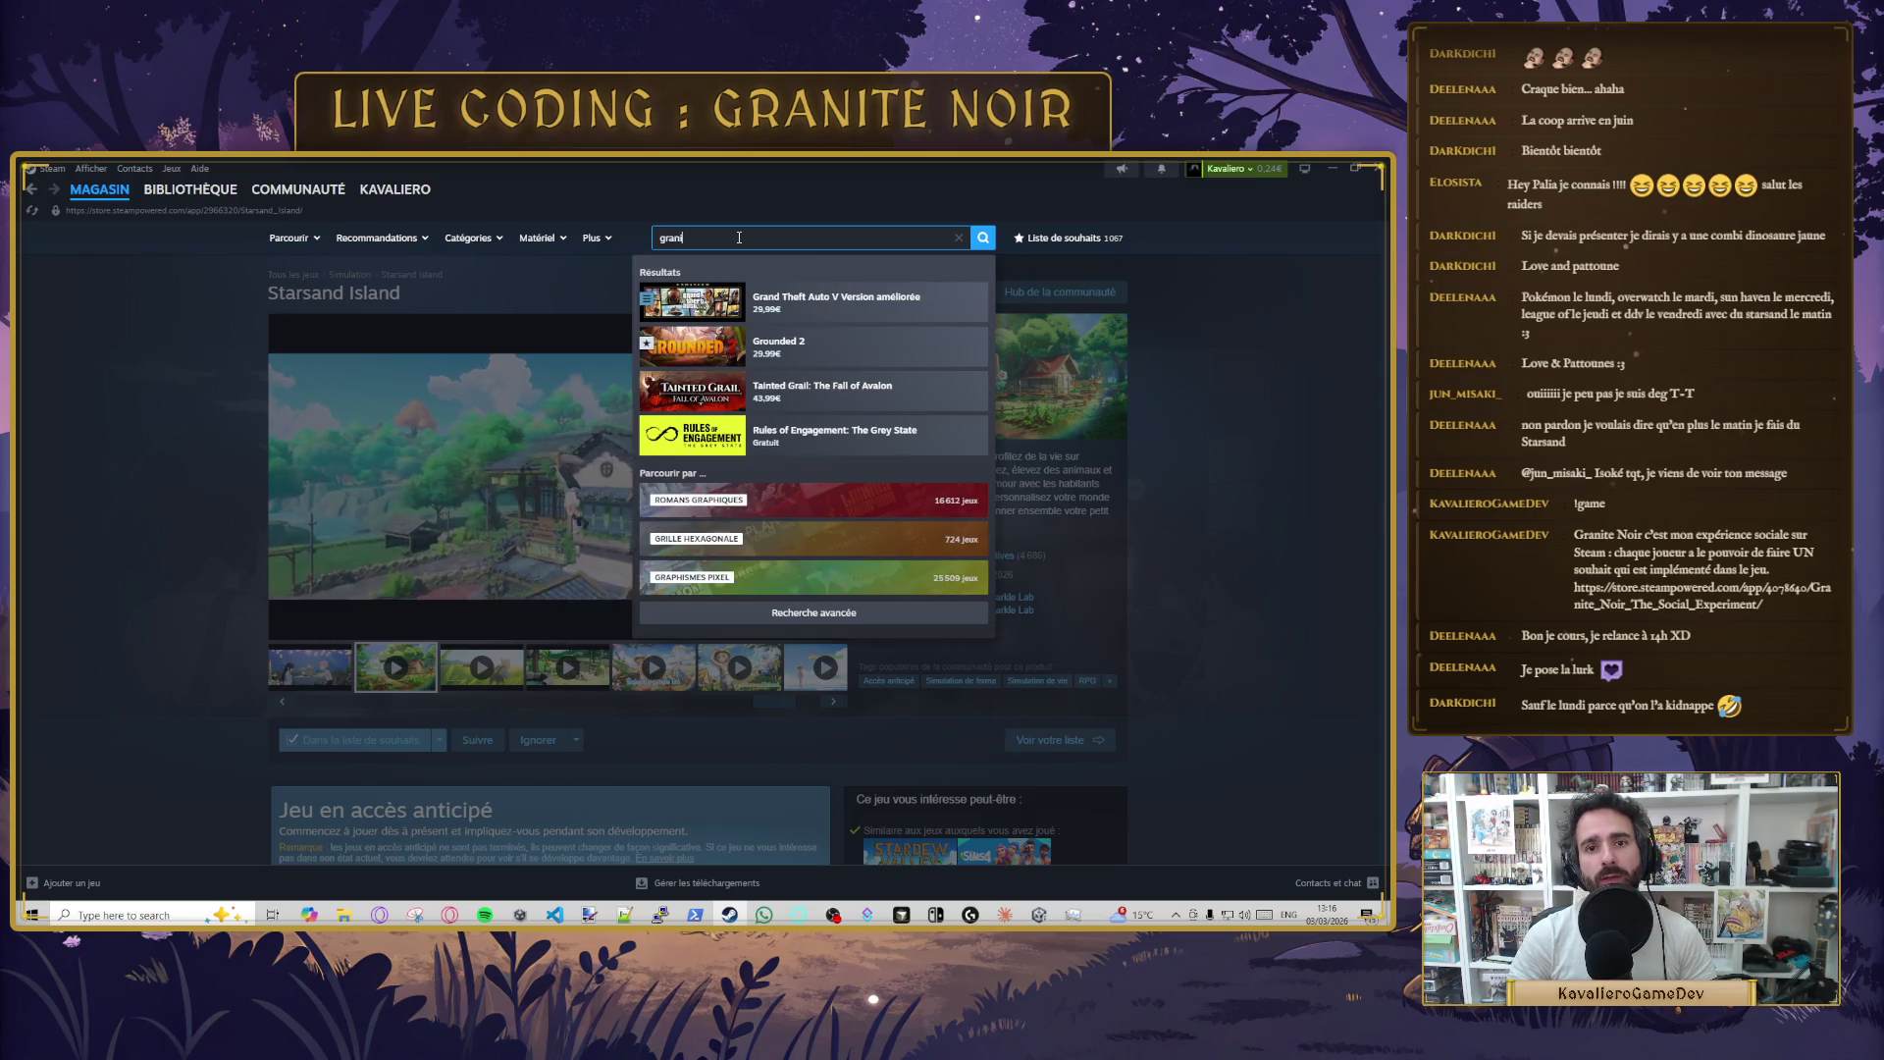
left_click(844, 351)
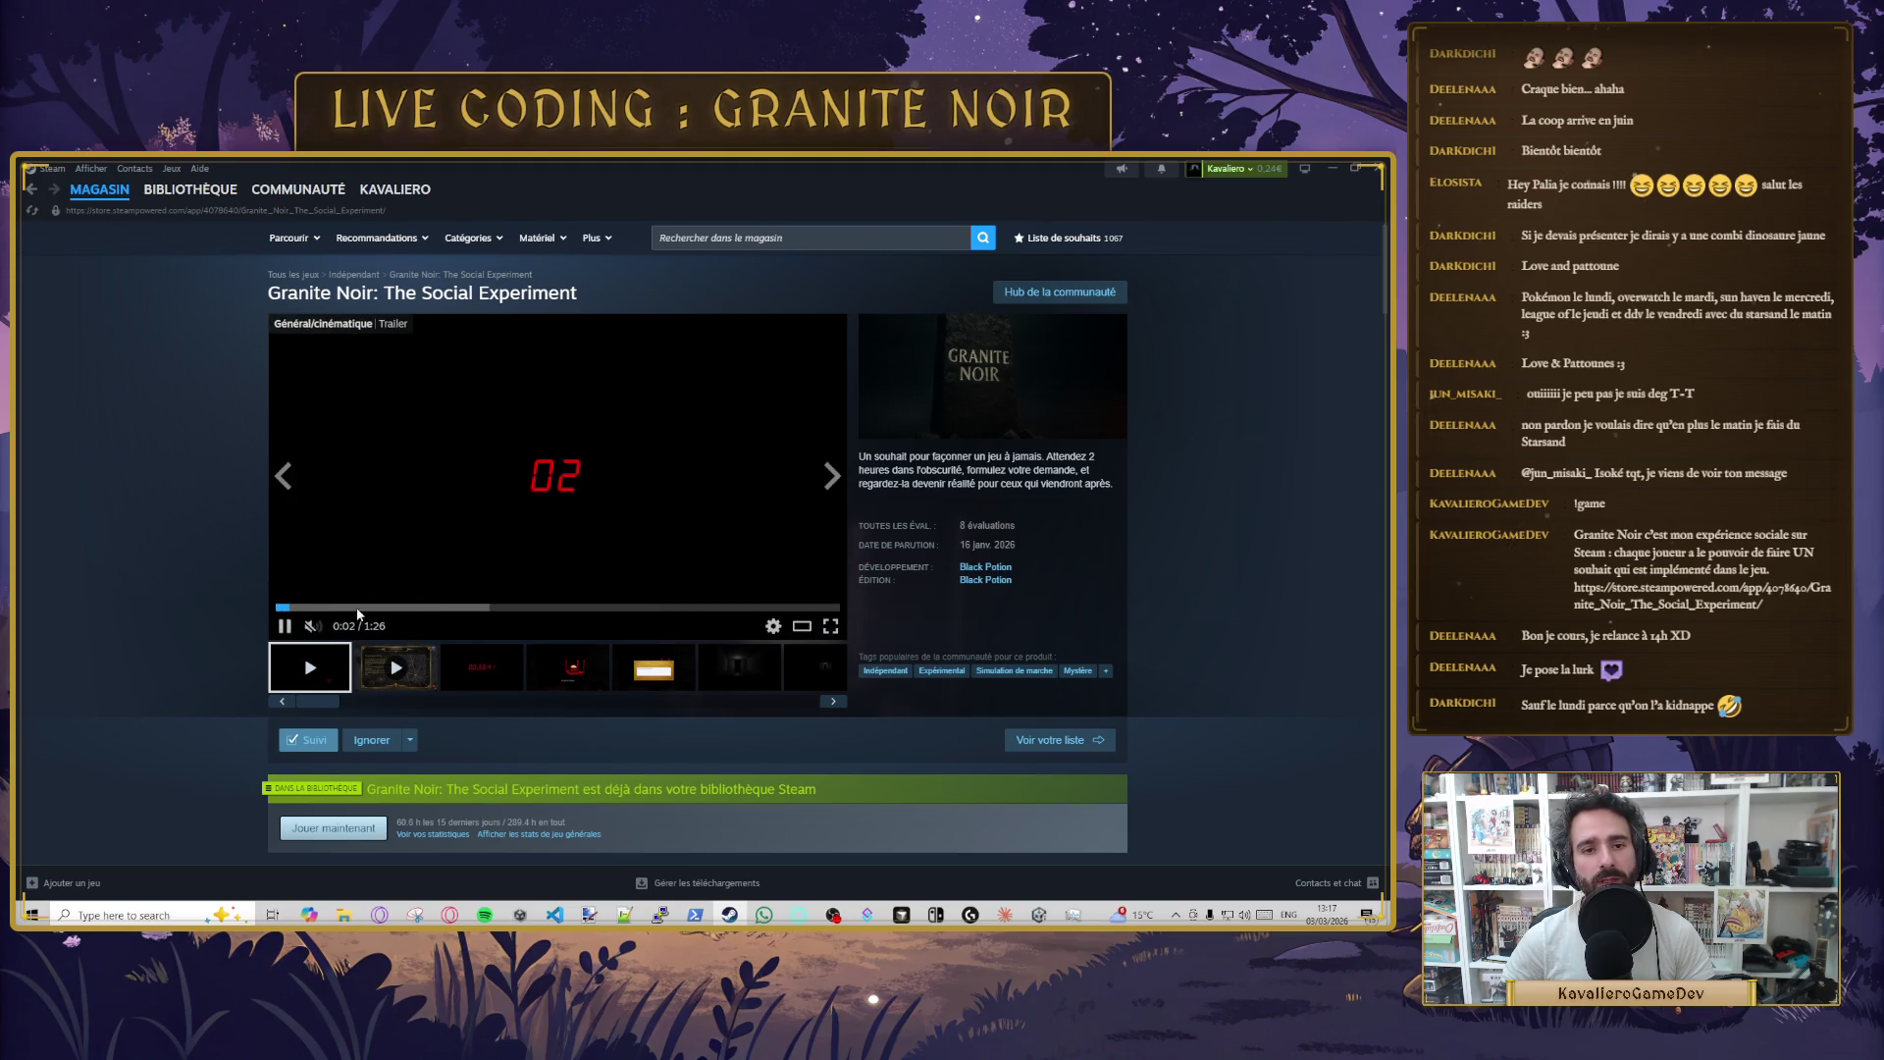
mouse_move(373, 608)
left_mouse_down()
mouse_move(618, 610)
mouse_move(561, 610)
left_mouse_up()
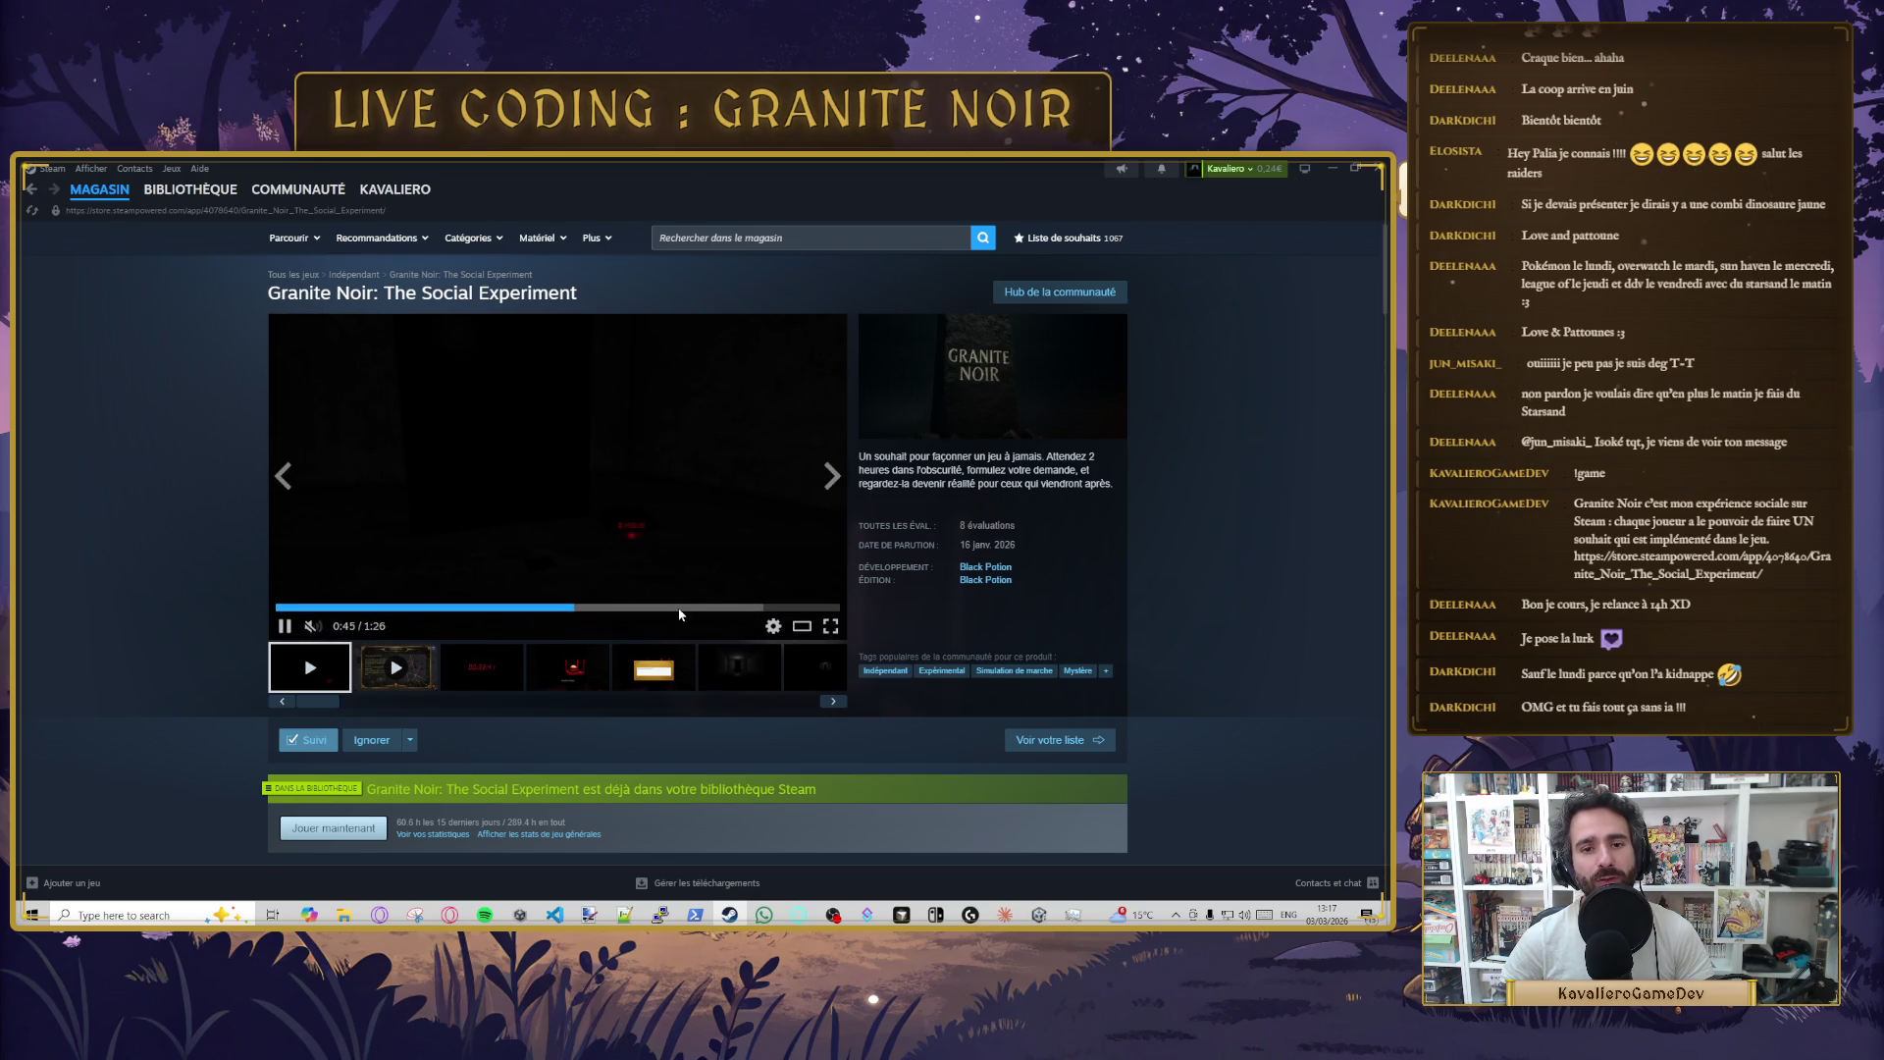
left_click(285, 626)
left_click(417, 672)
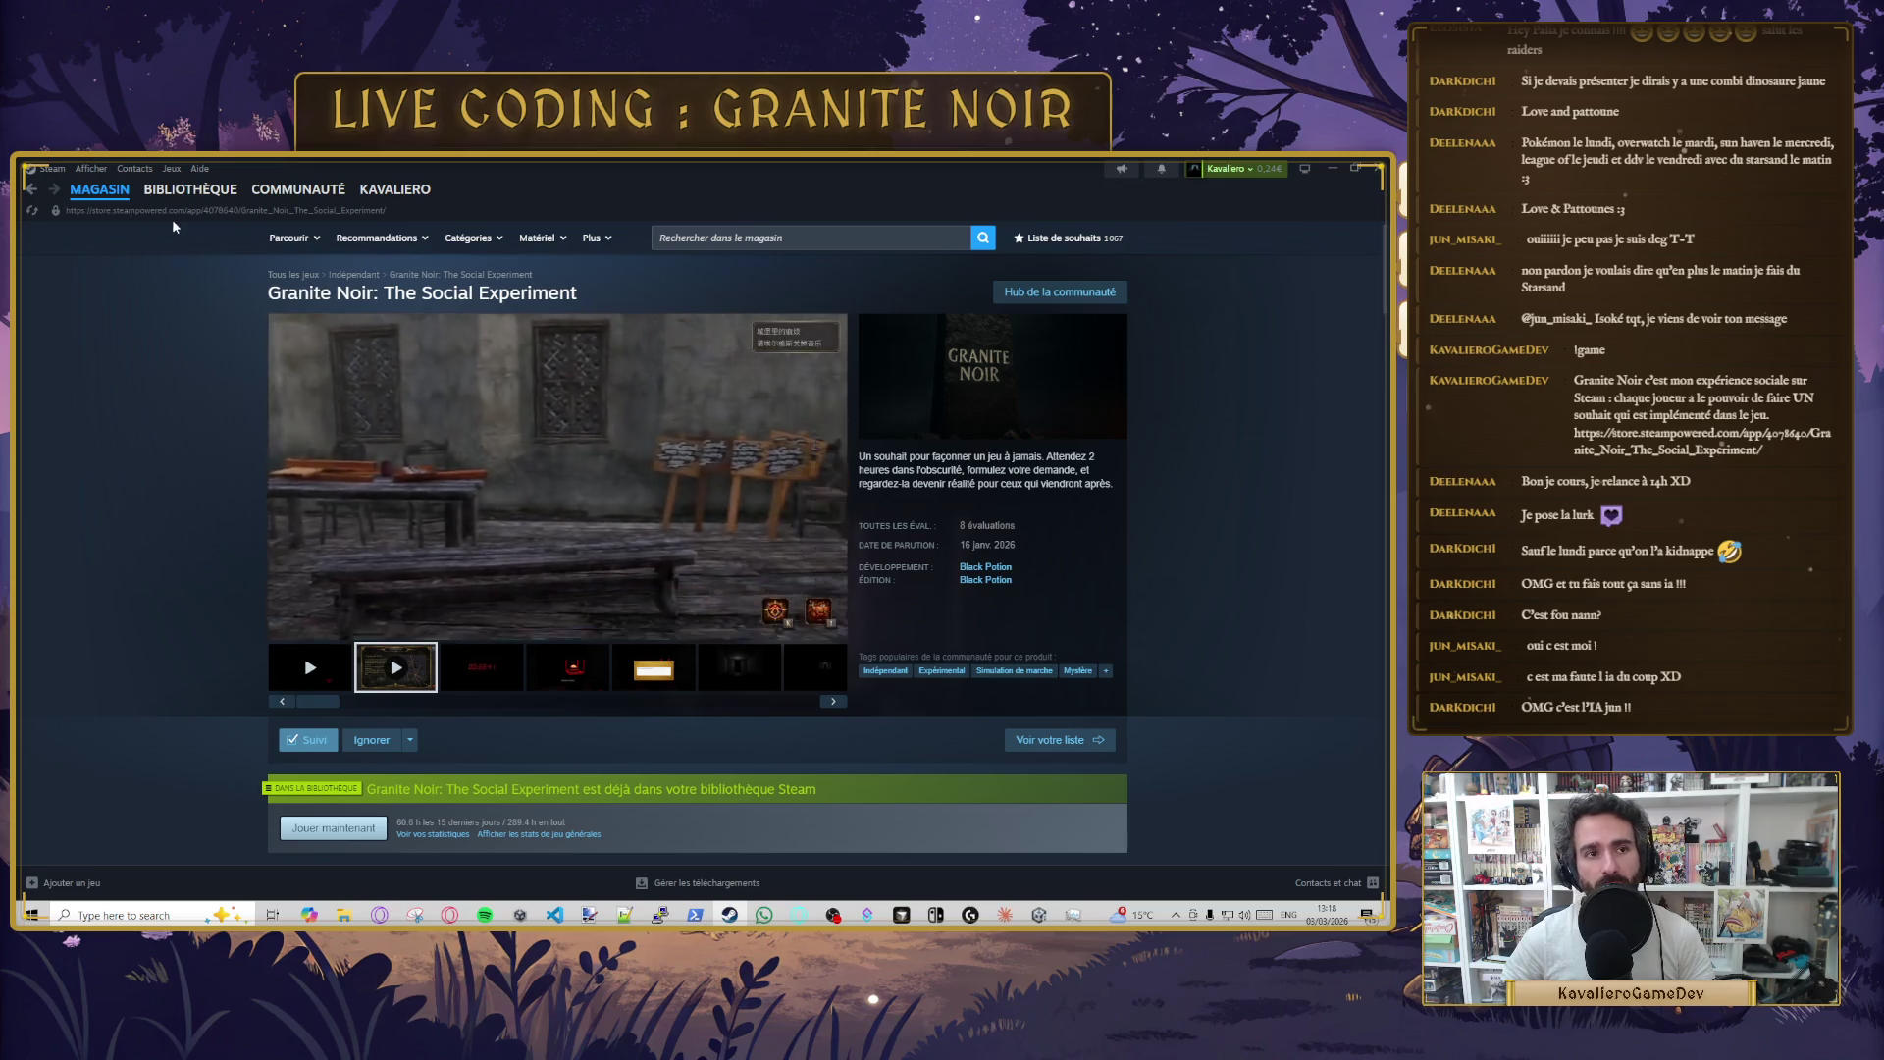
left_click(1332, 167)
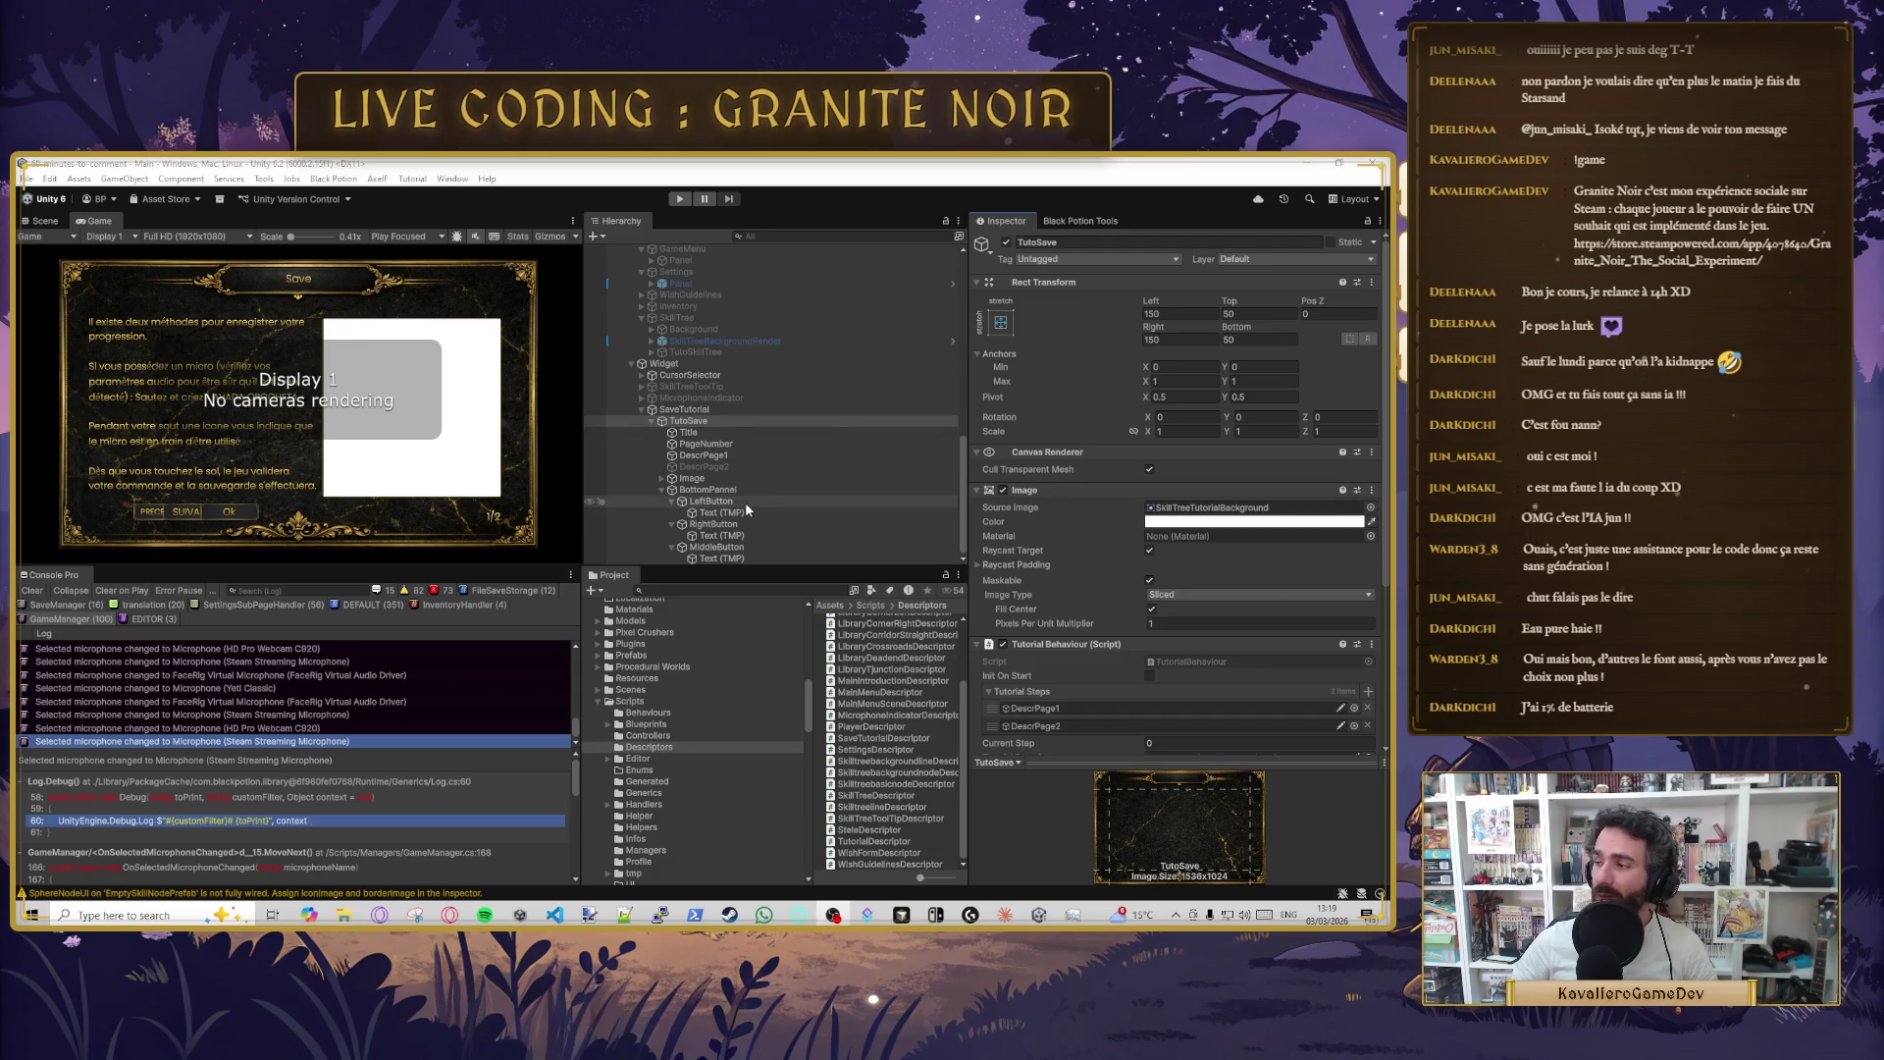
- Inspect DescrPage1's TextMeshPro description text, then return to TutorialBehaviour.cs at the hasNextStep line
left_click(707, 444)
left_click(721, 456)
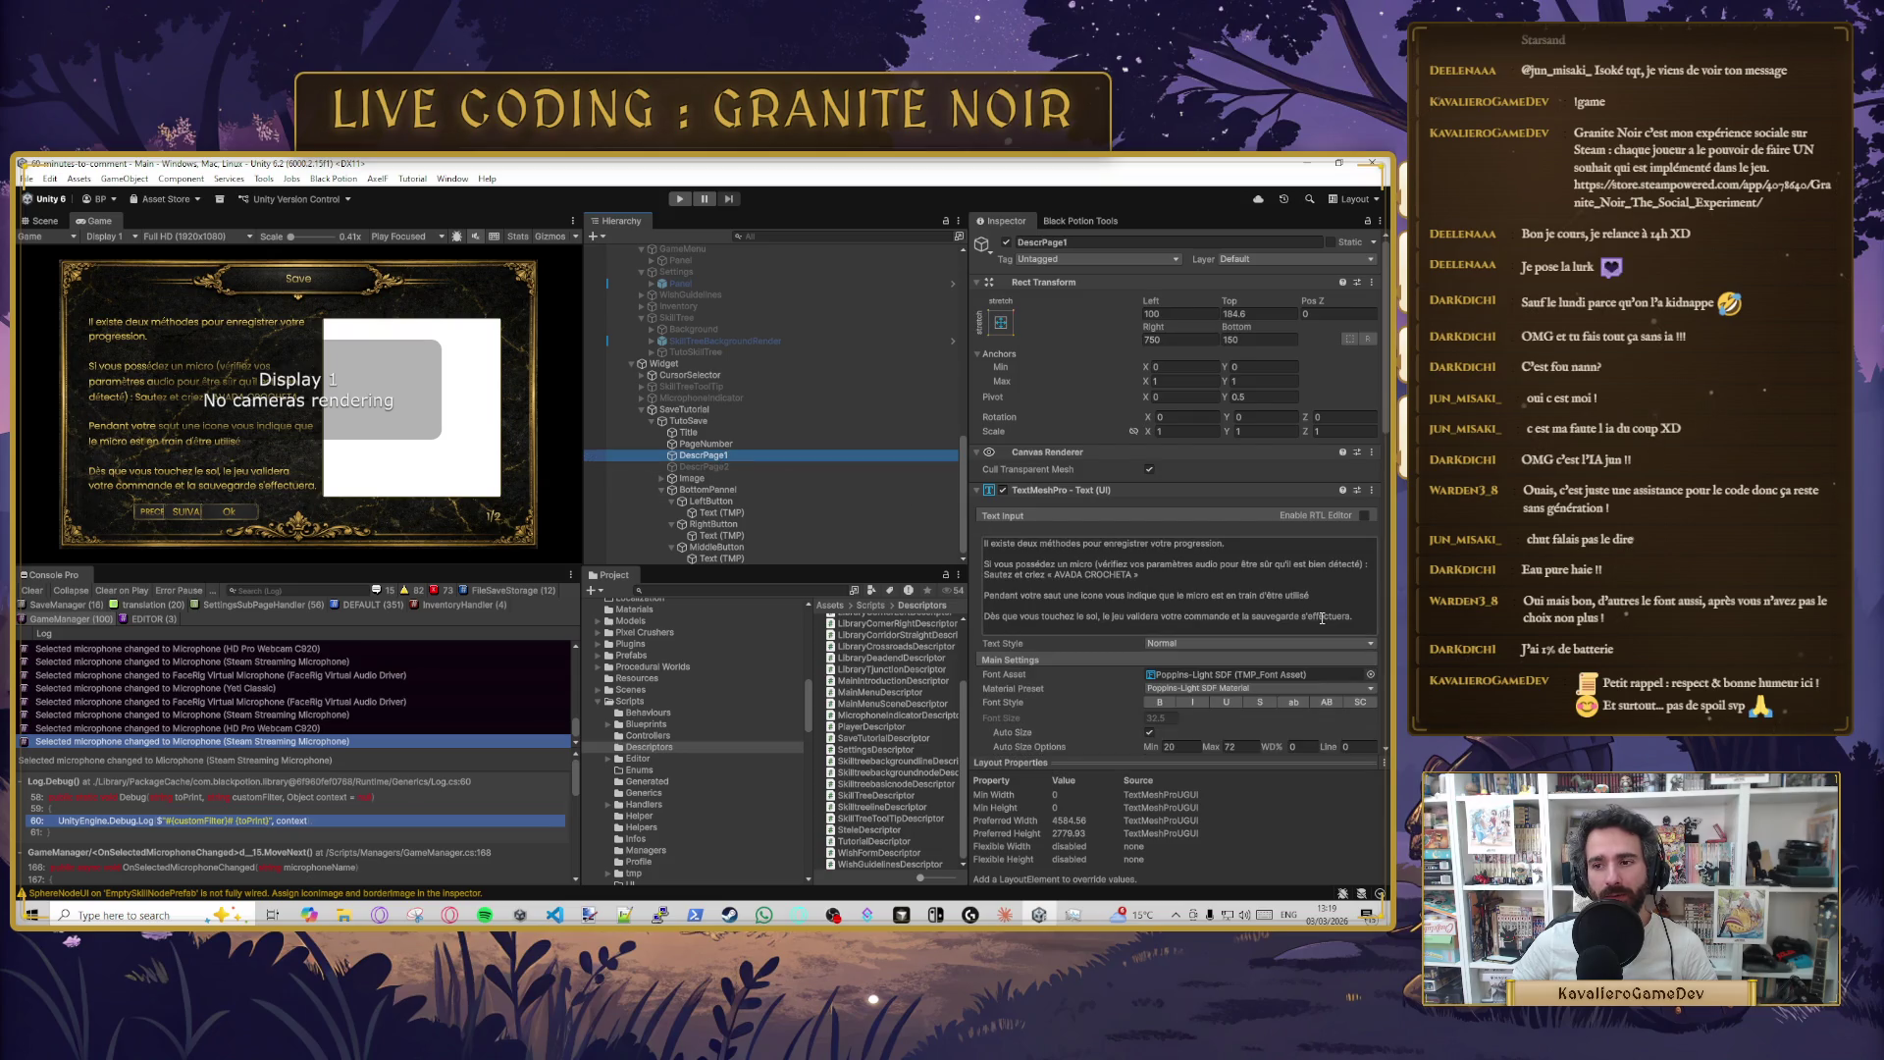
left_click(1321, 618)
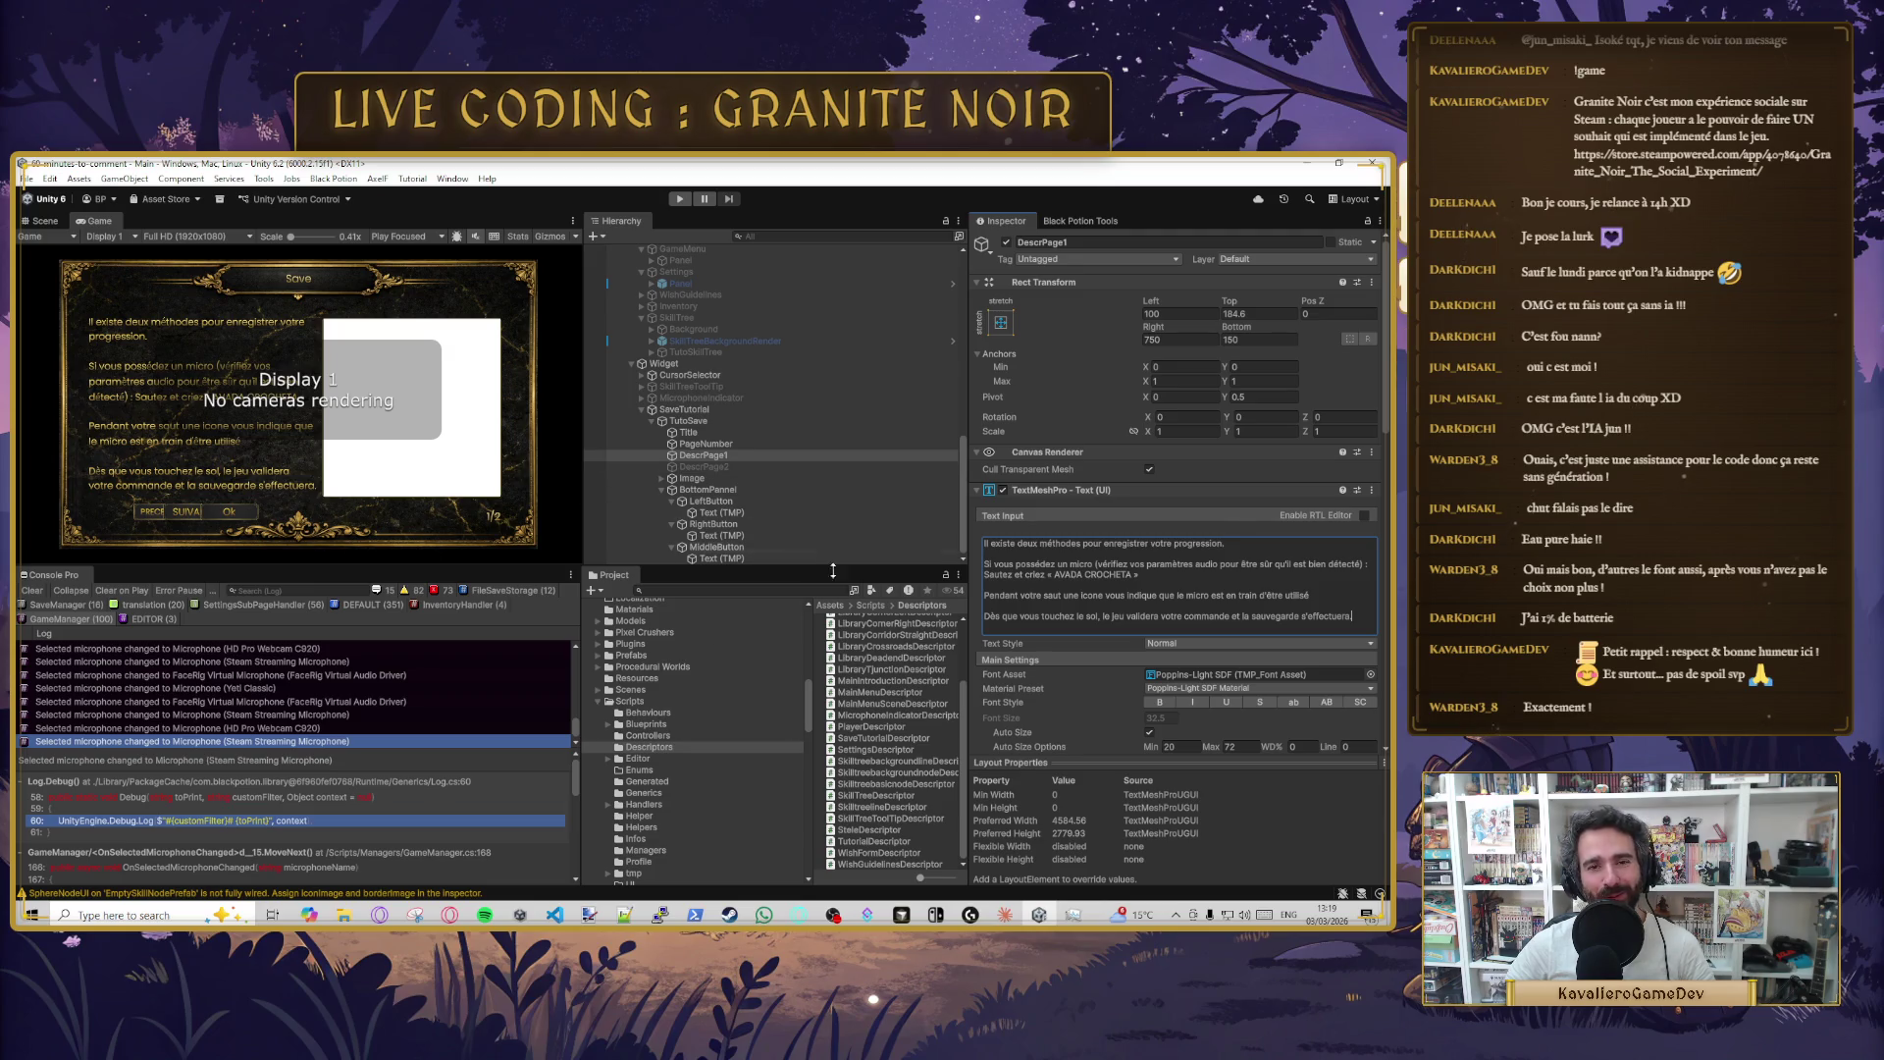
left_click(901, 915)
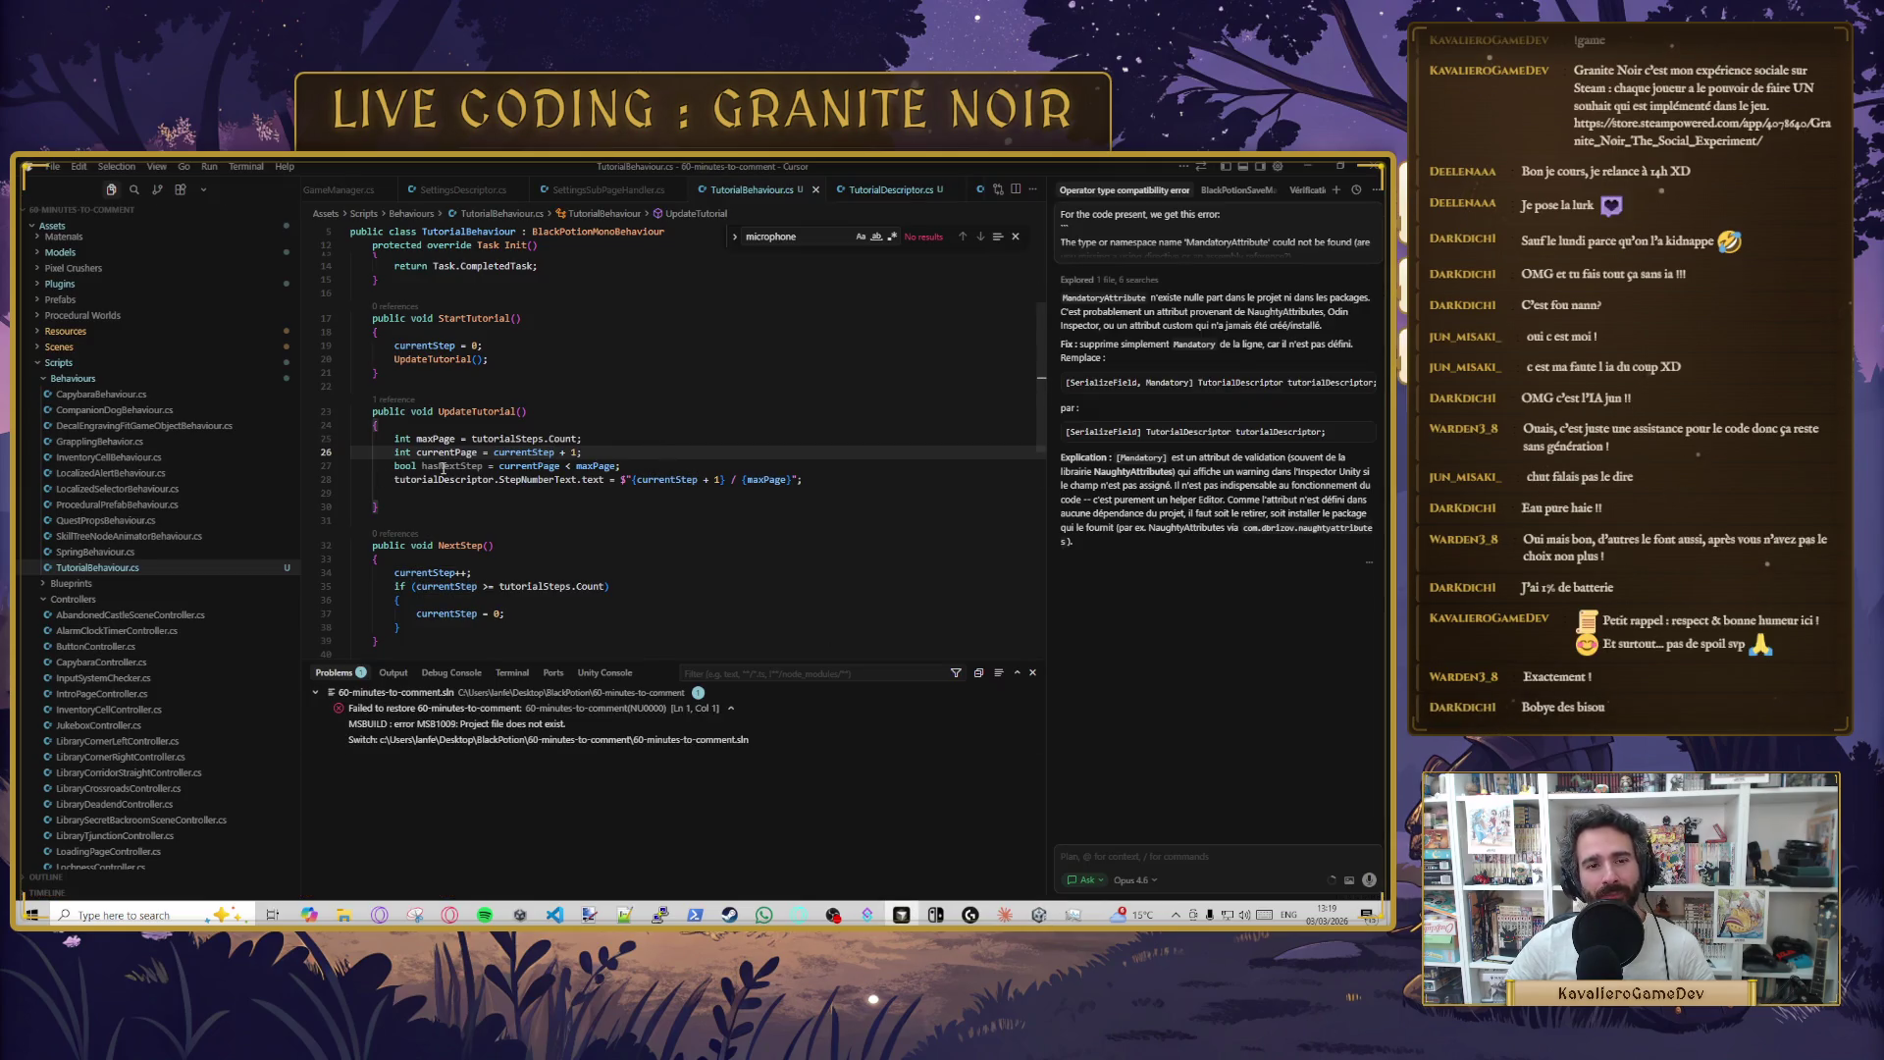
left_click(648, 465)
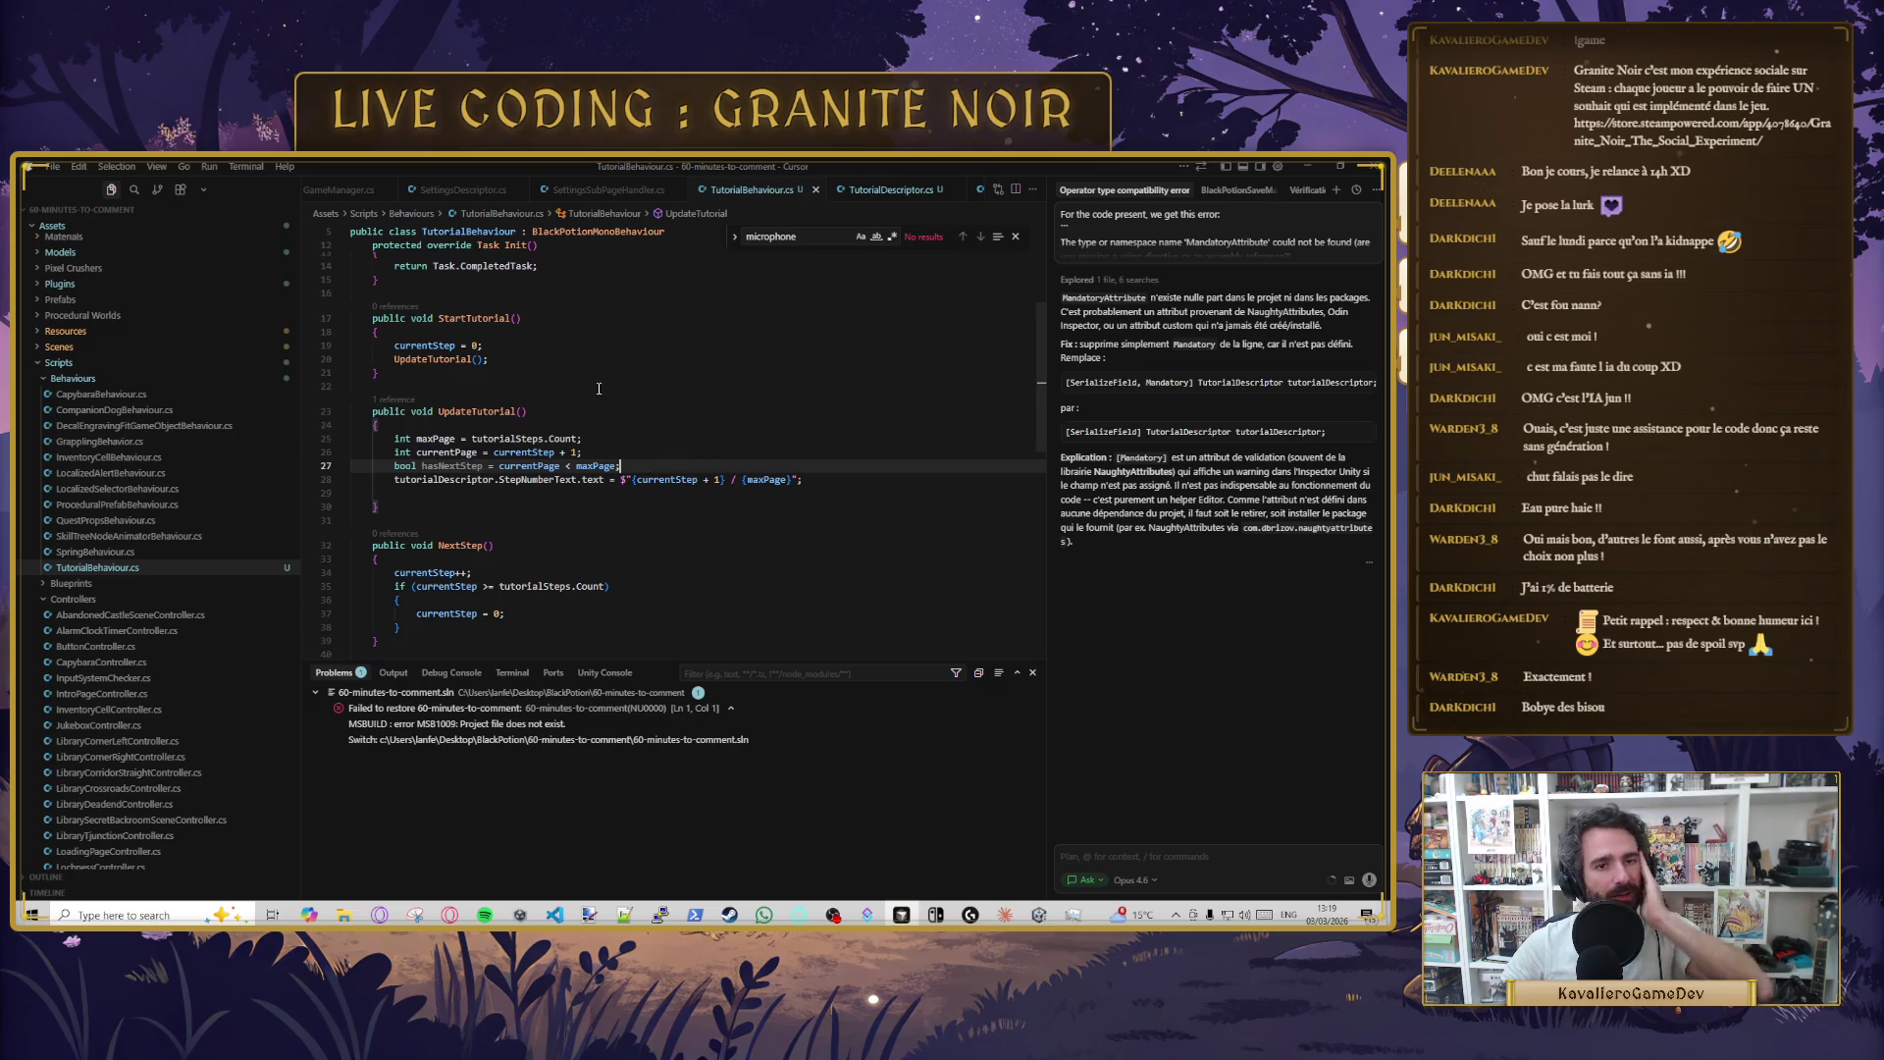
- Add Cursor's suggested line after the hasNextStep check in UpdateTutorial and save the script
left_click(451, 452)
left_click(437, 438)
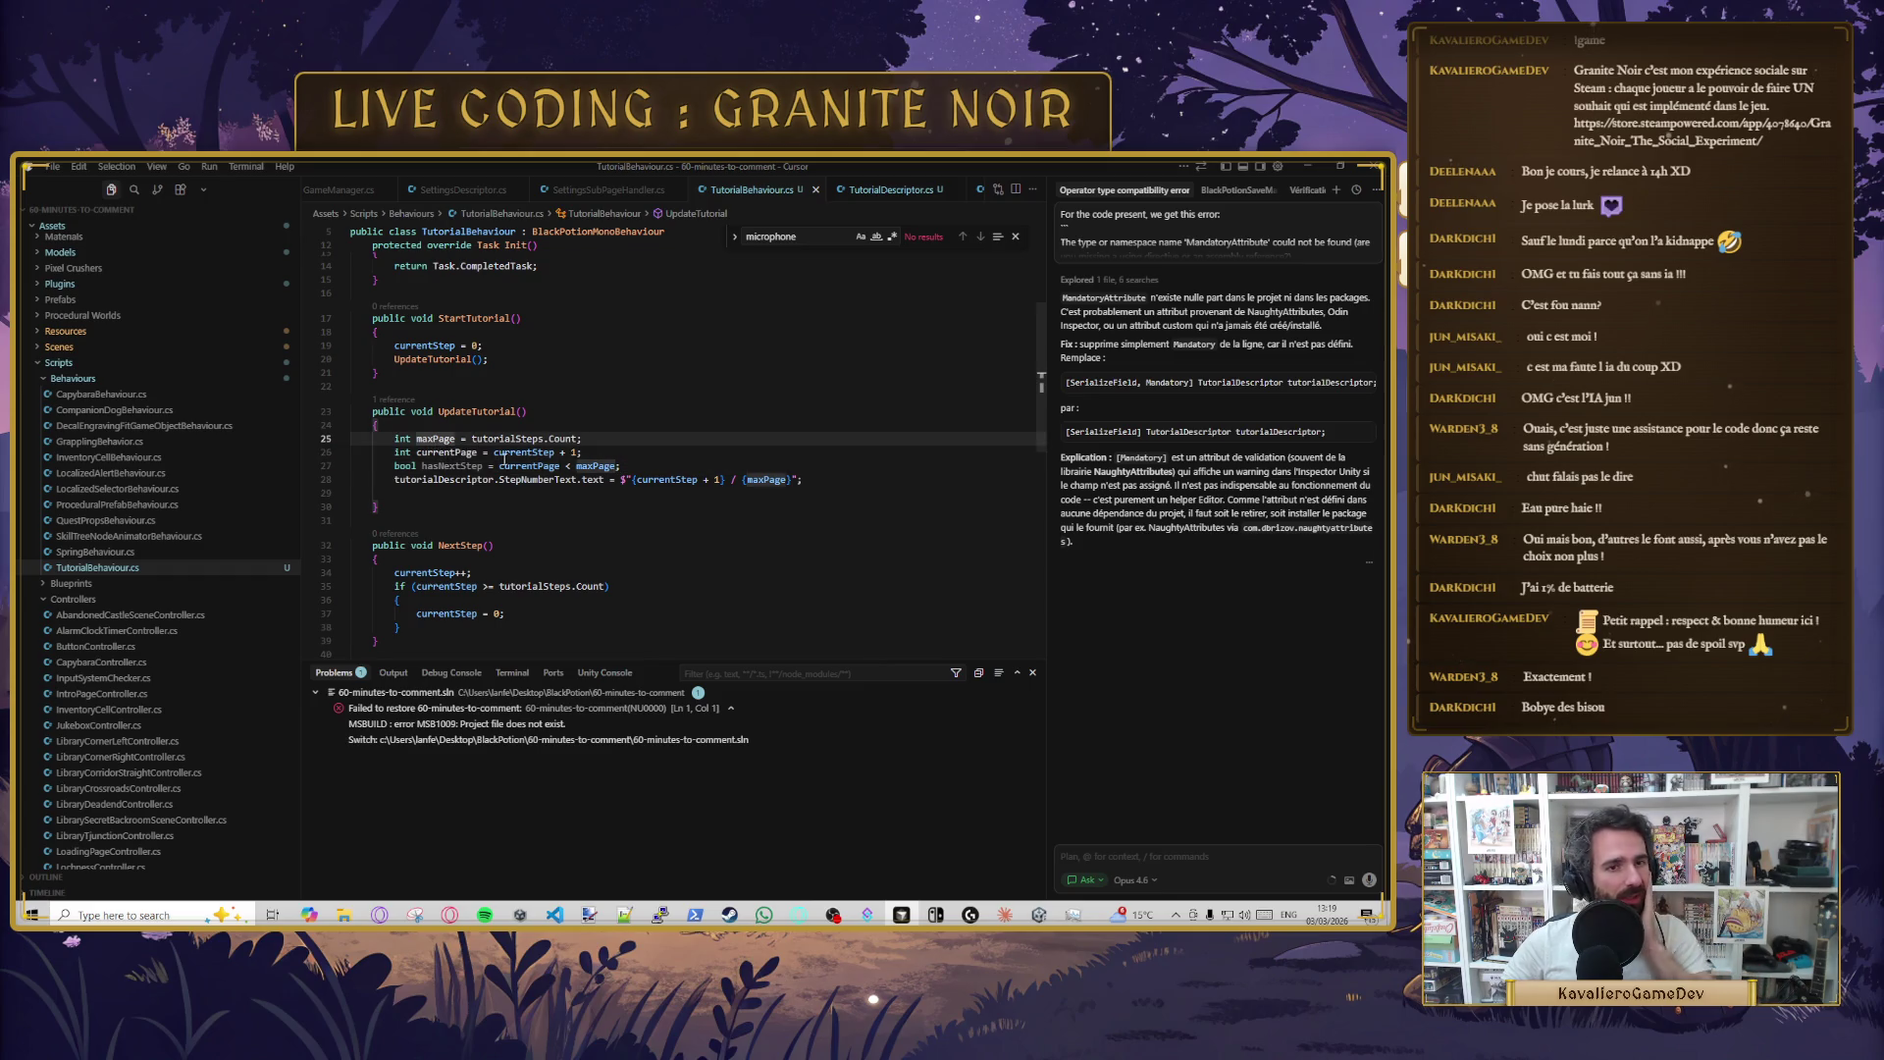
left_click(472, 466)
left_click(605, 466)
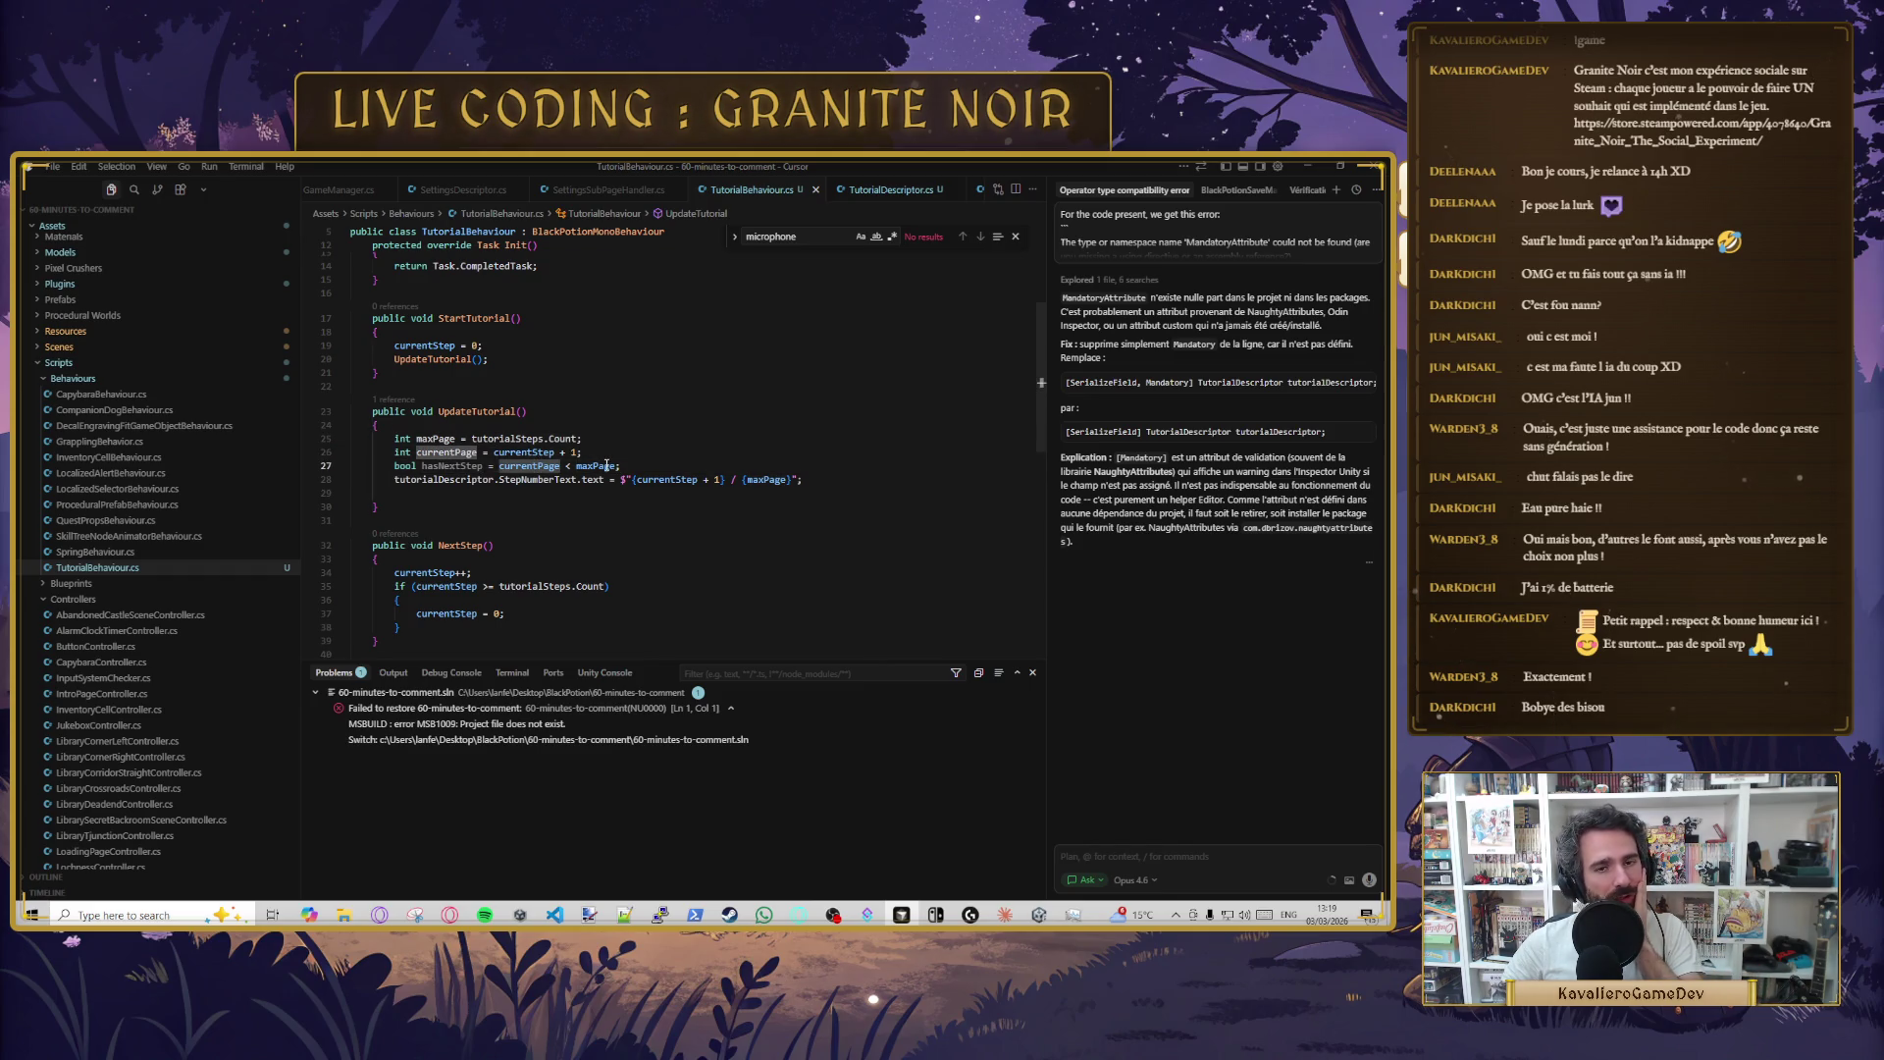
left_click(638, 464)
double_click(483, 465)
key("Escape")
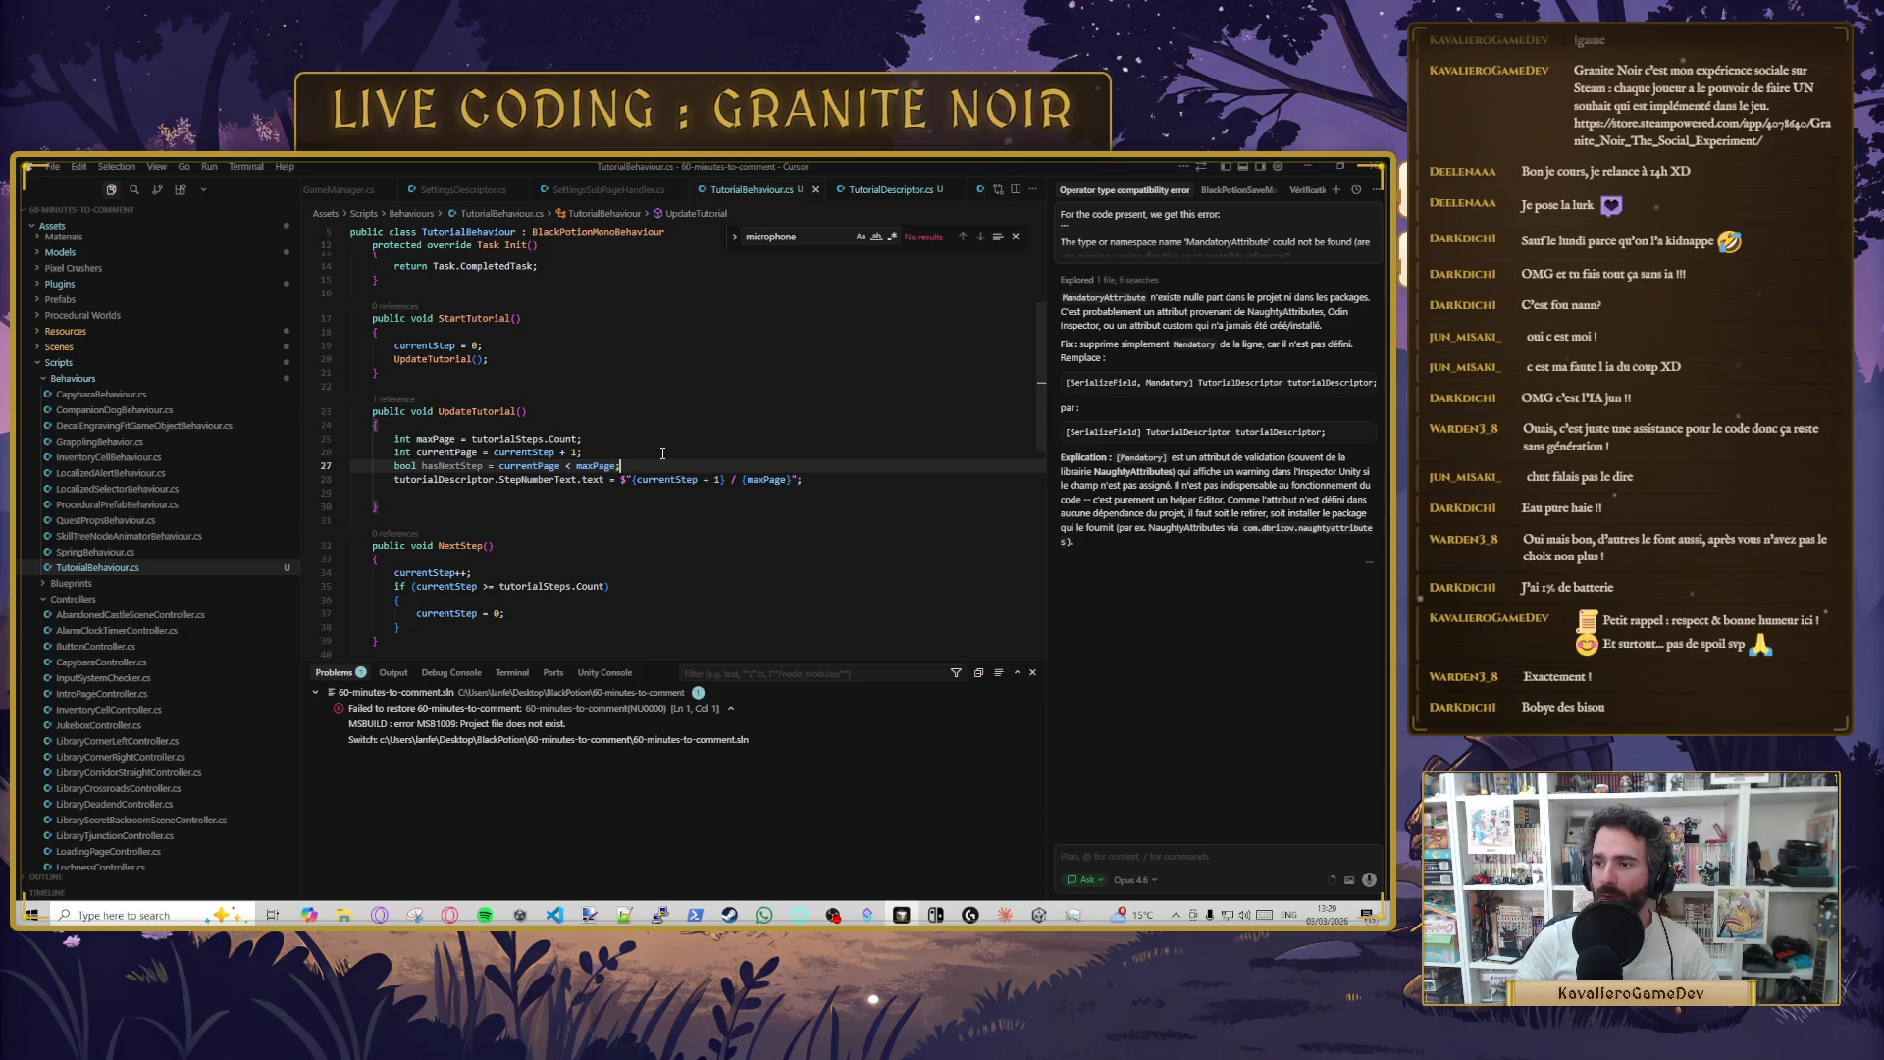
key("Return")
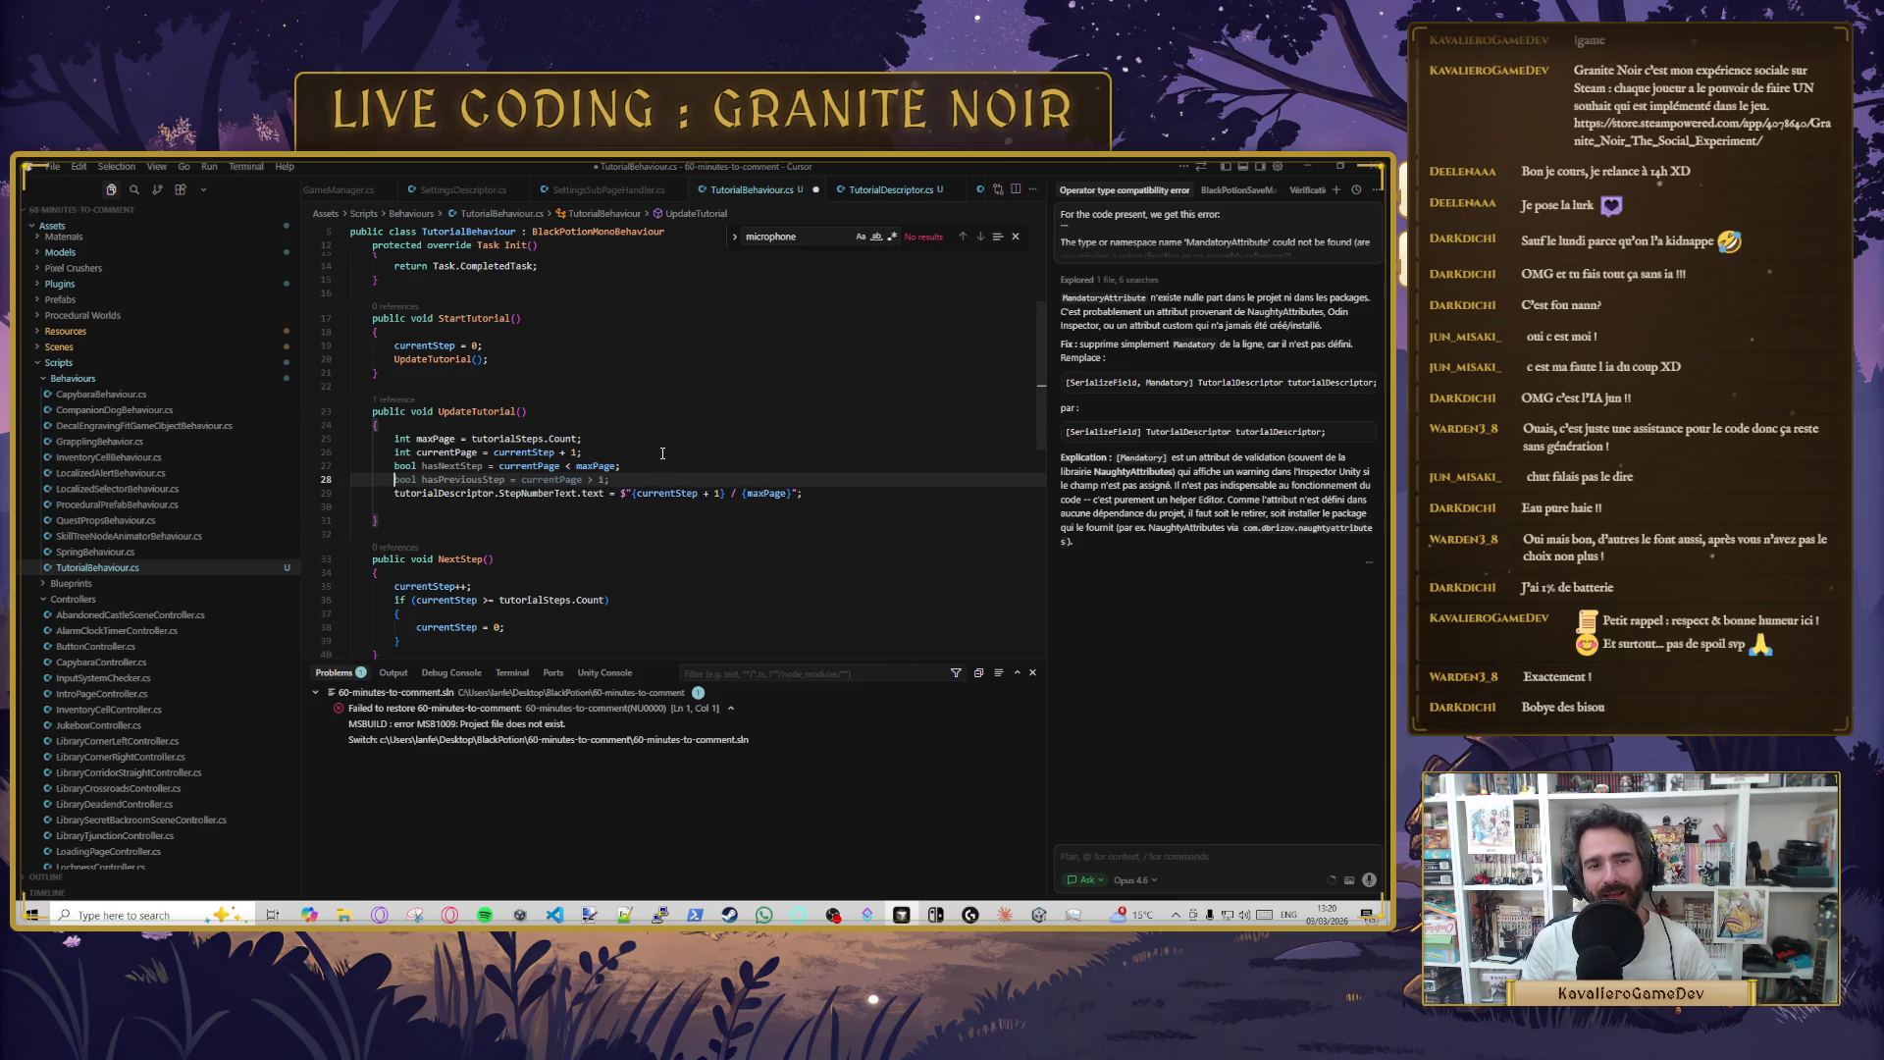
key("Tab")
key("ctrl+s")
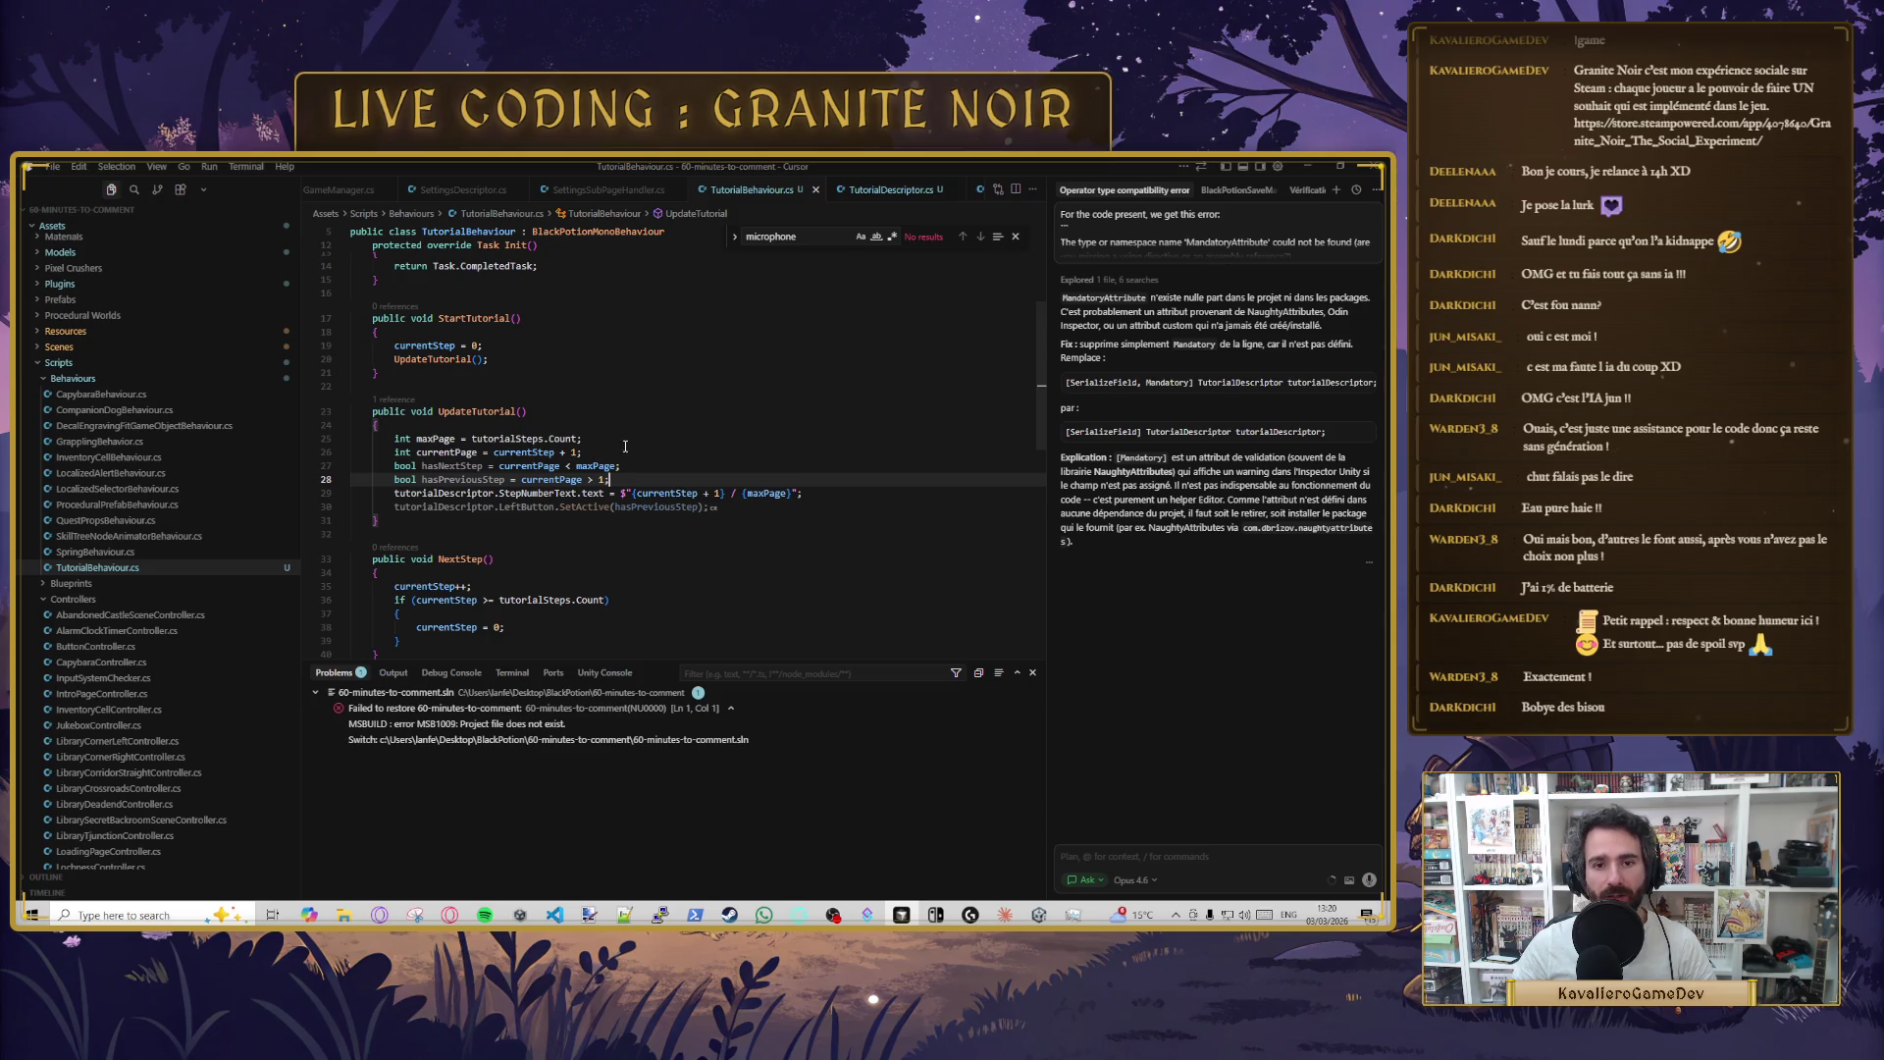
- Accept the suggested Previous/Next button lines and open a blank line above StepNumberText
key("Tab")
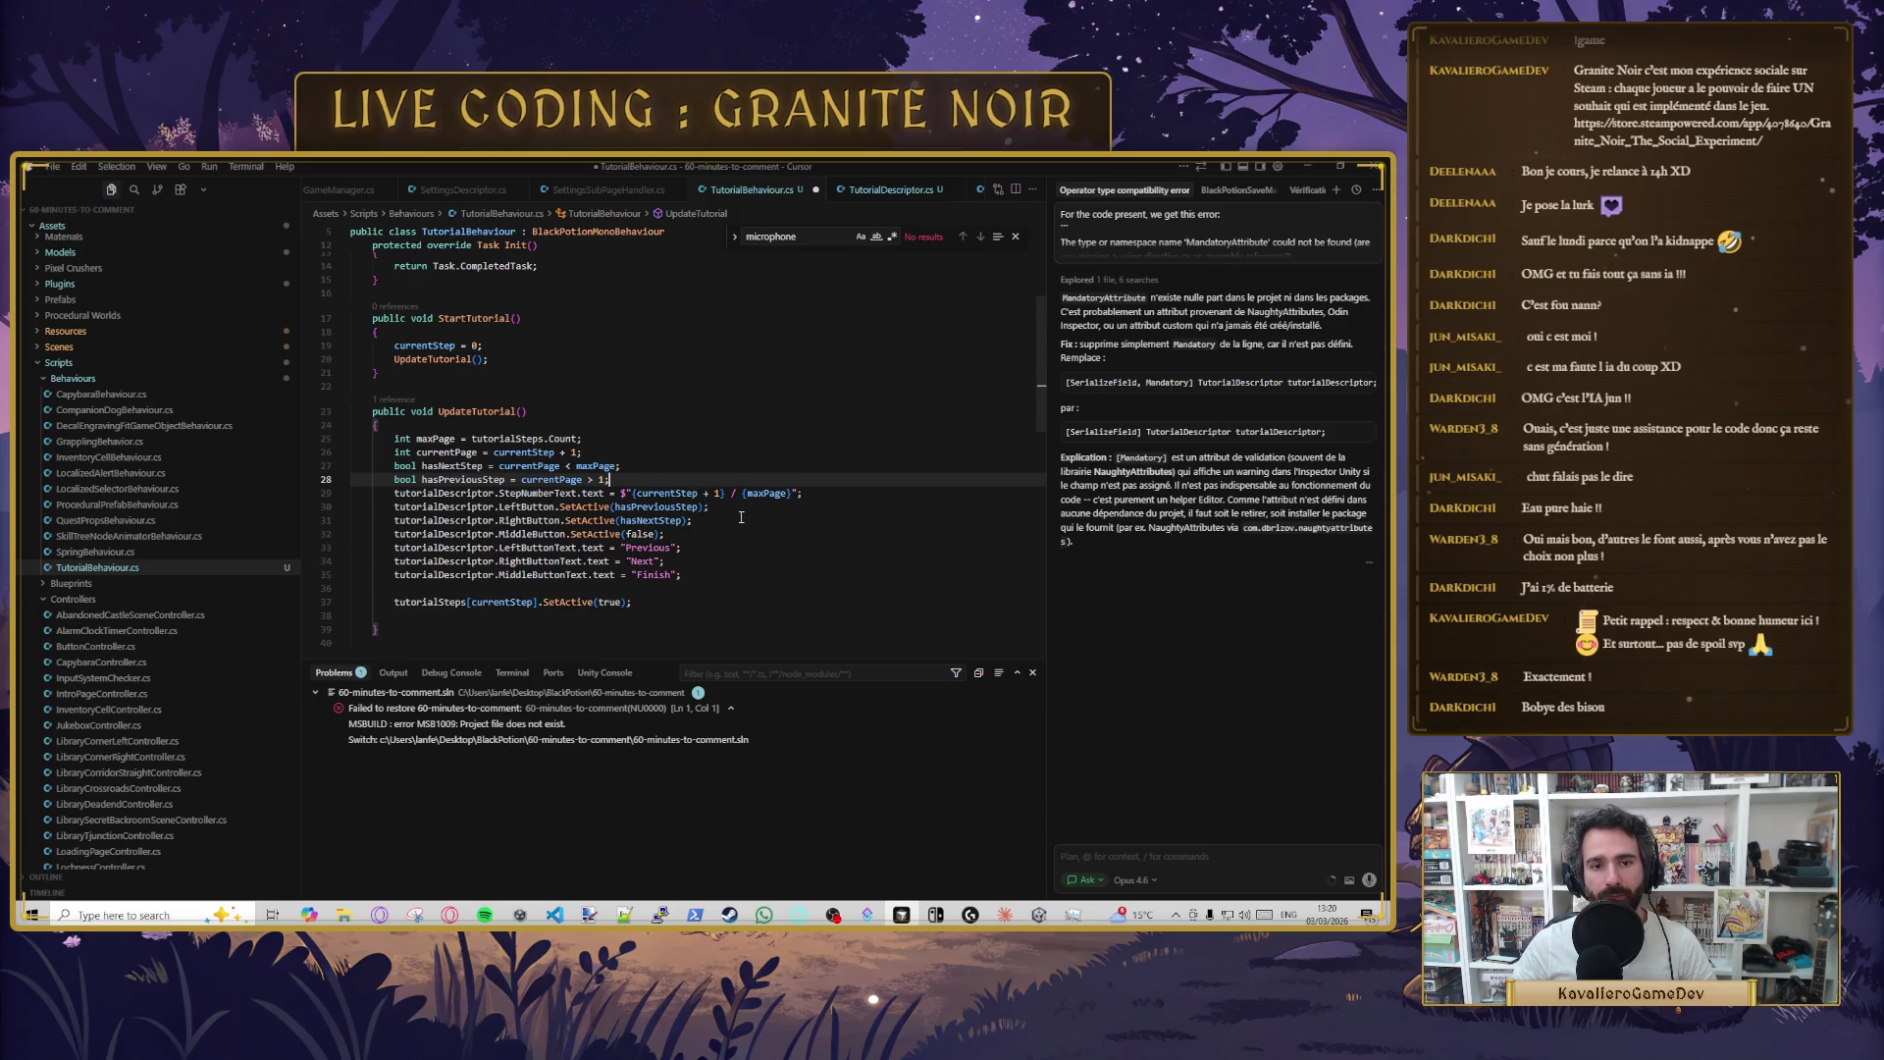
key("Tab")
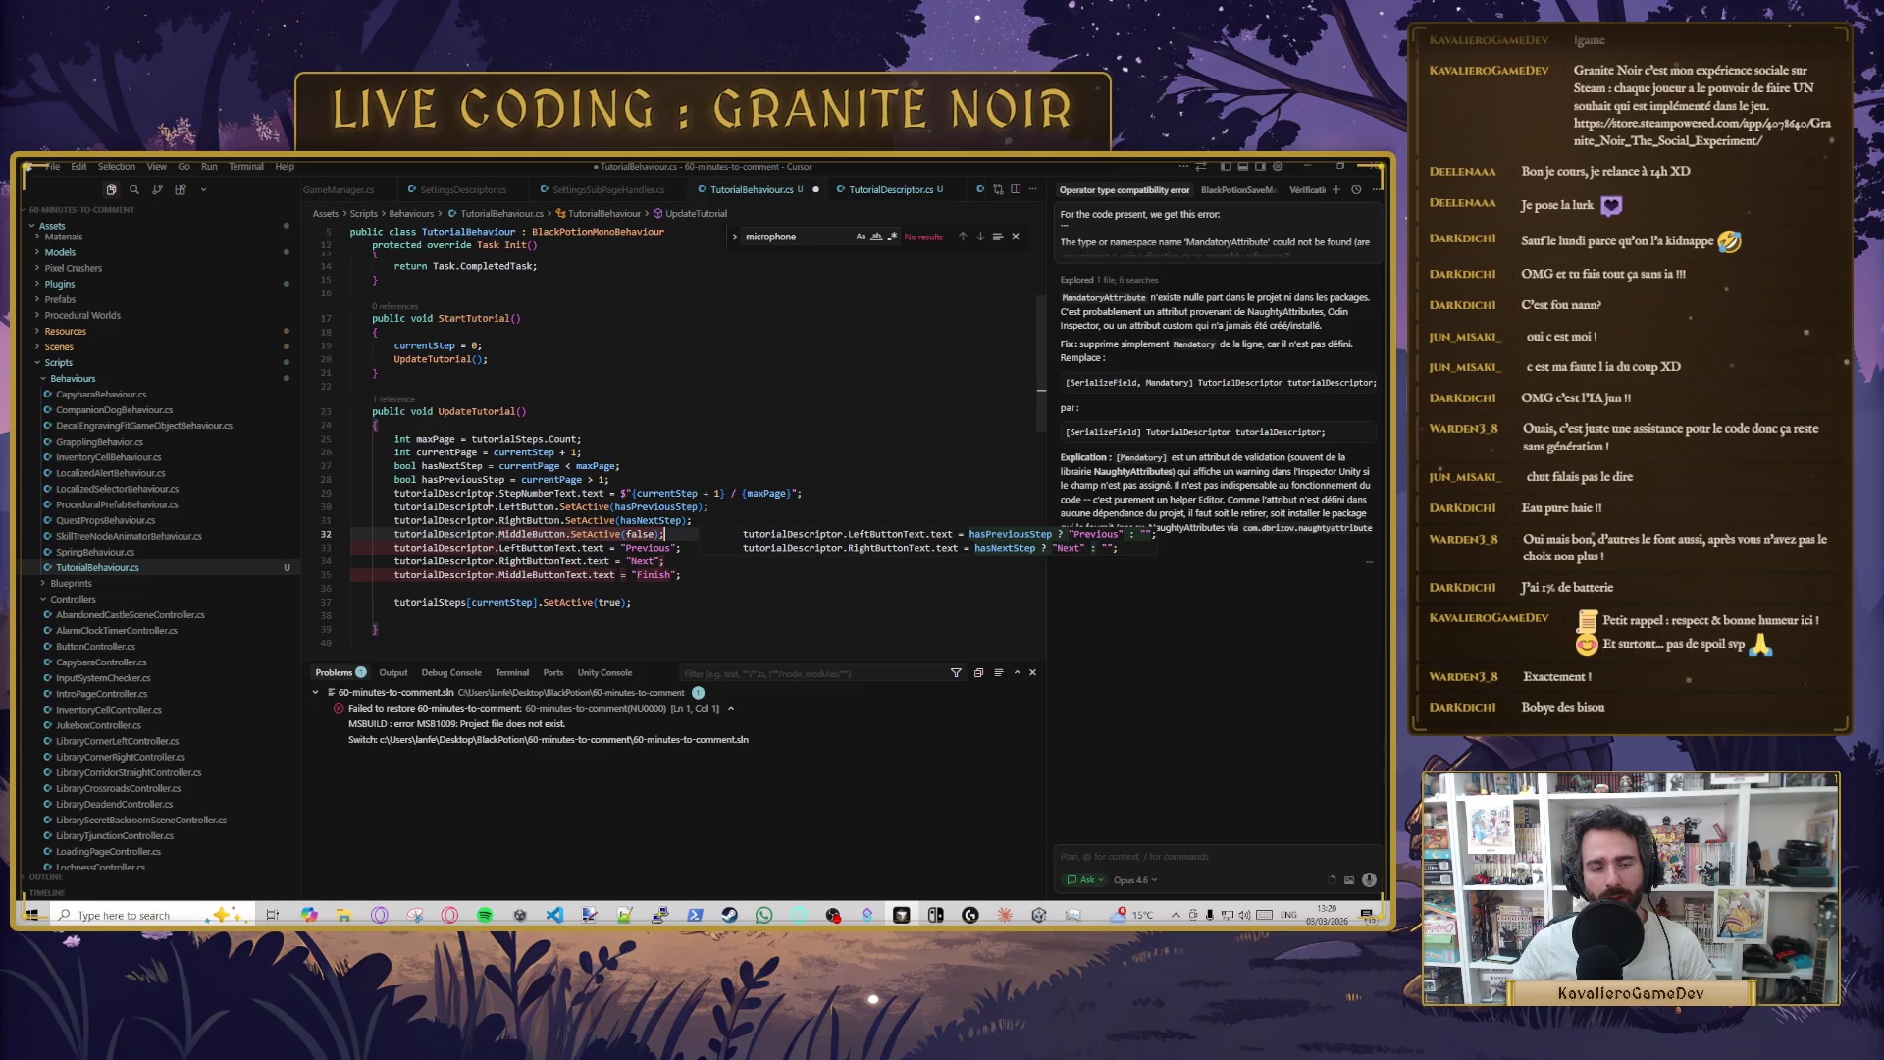
left_click(555, 507)
double_click(645, 507)
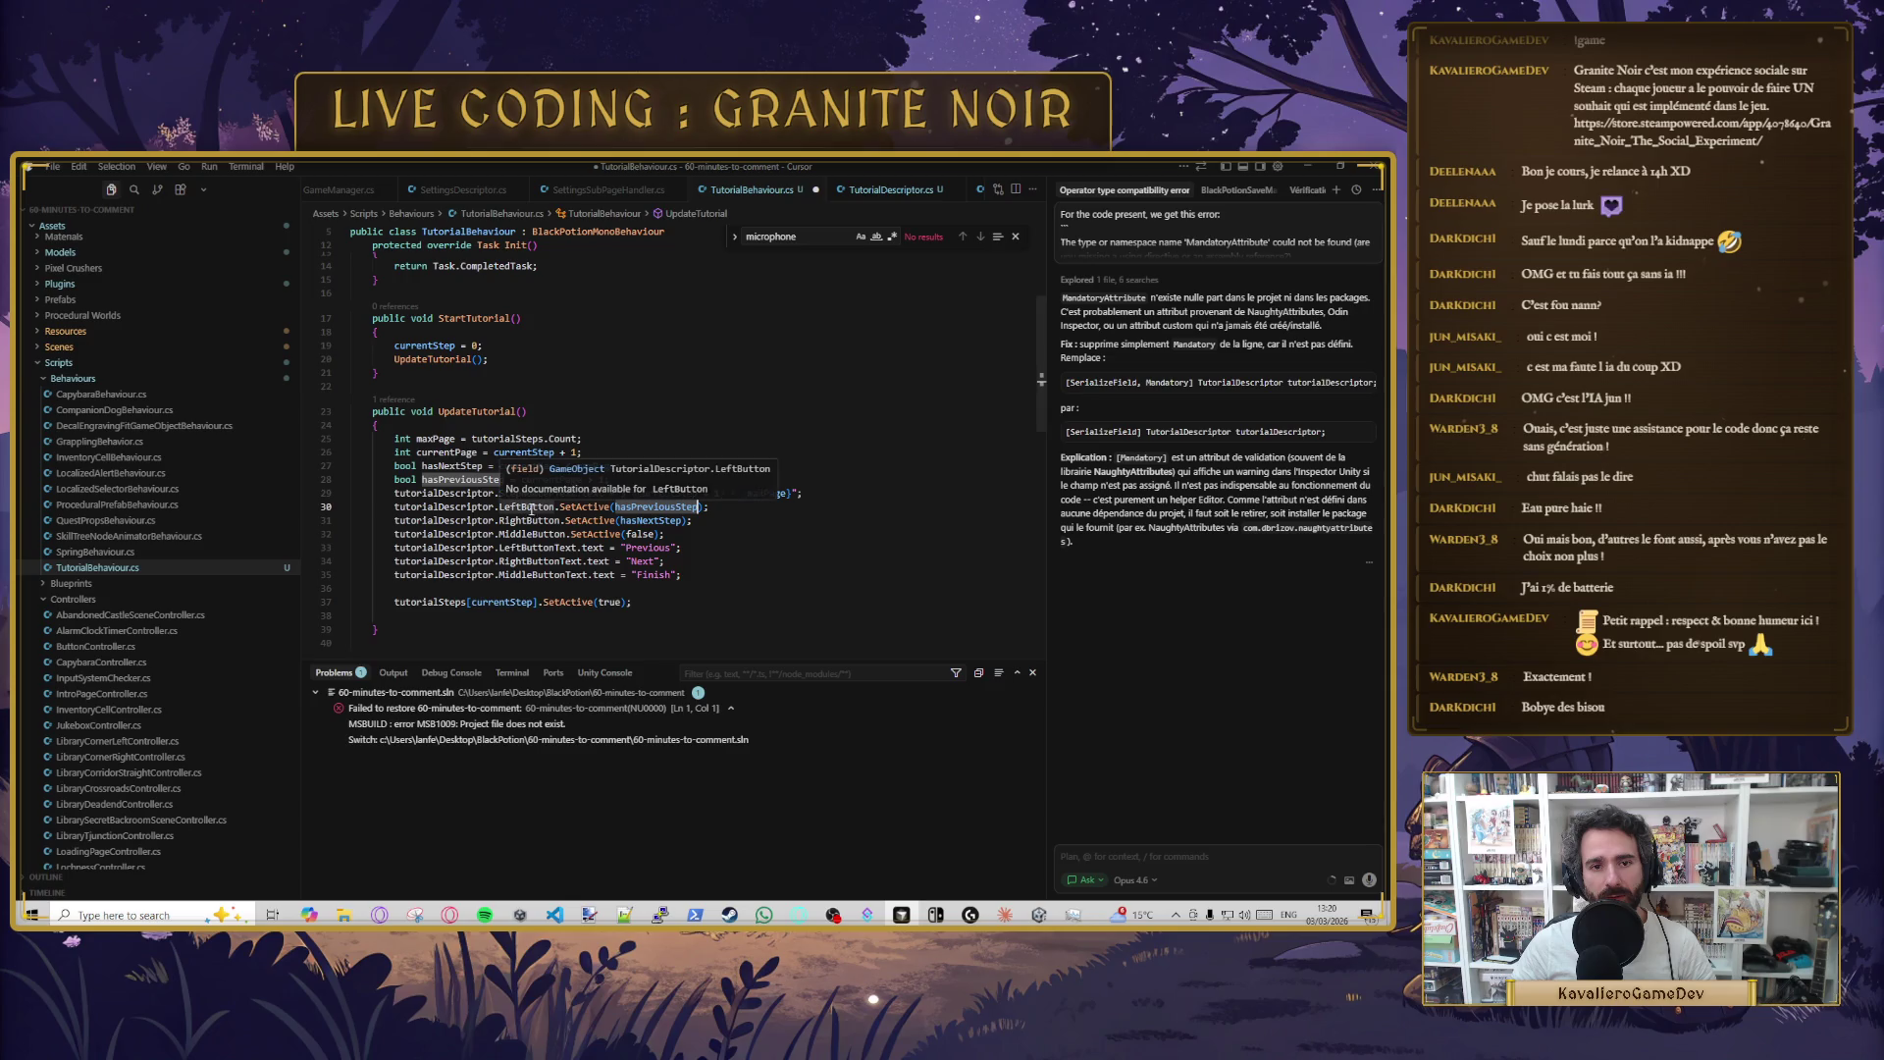
double_click(650, 520)
left_click(740, 520)
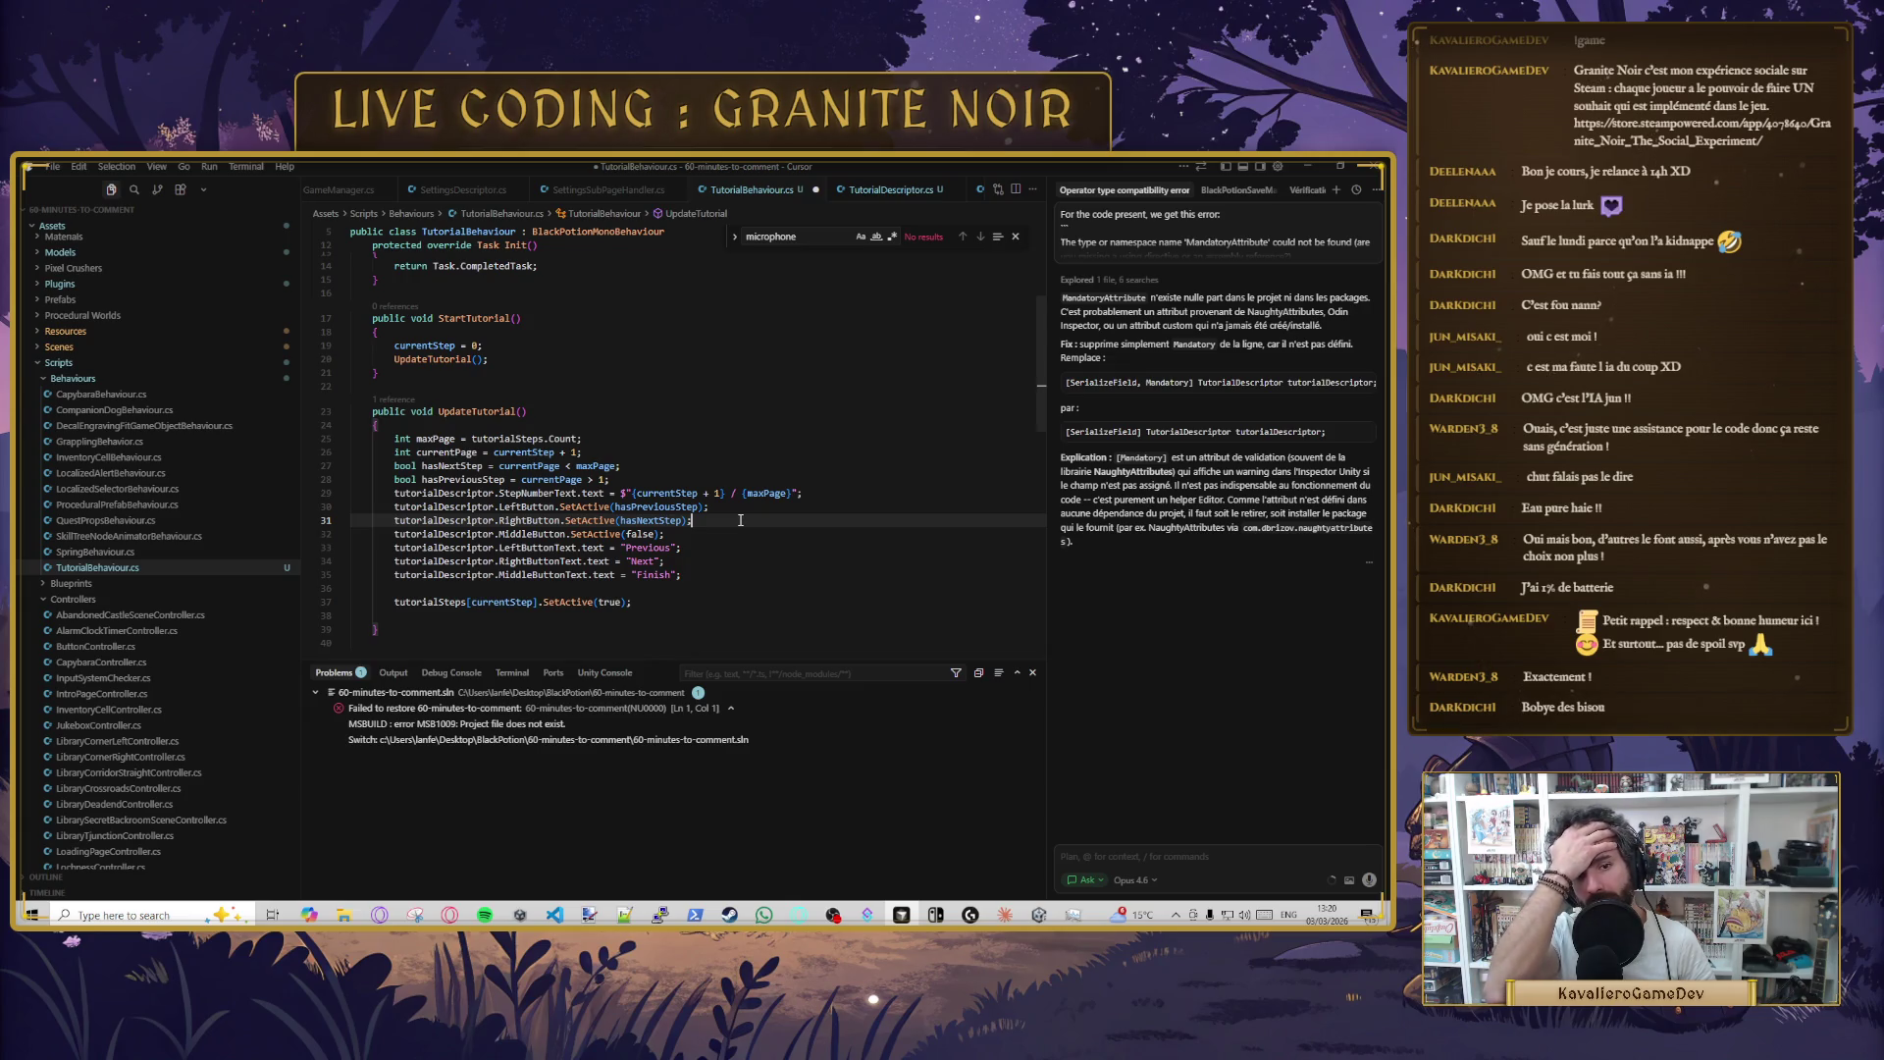
key("Up")
key("Up")
key("Up")
key("Return")
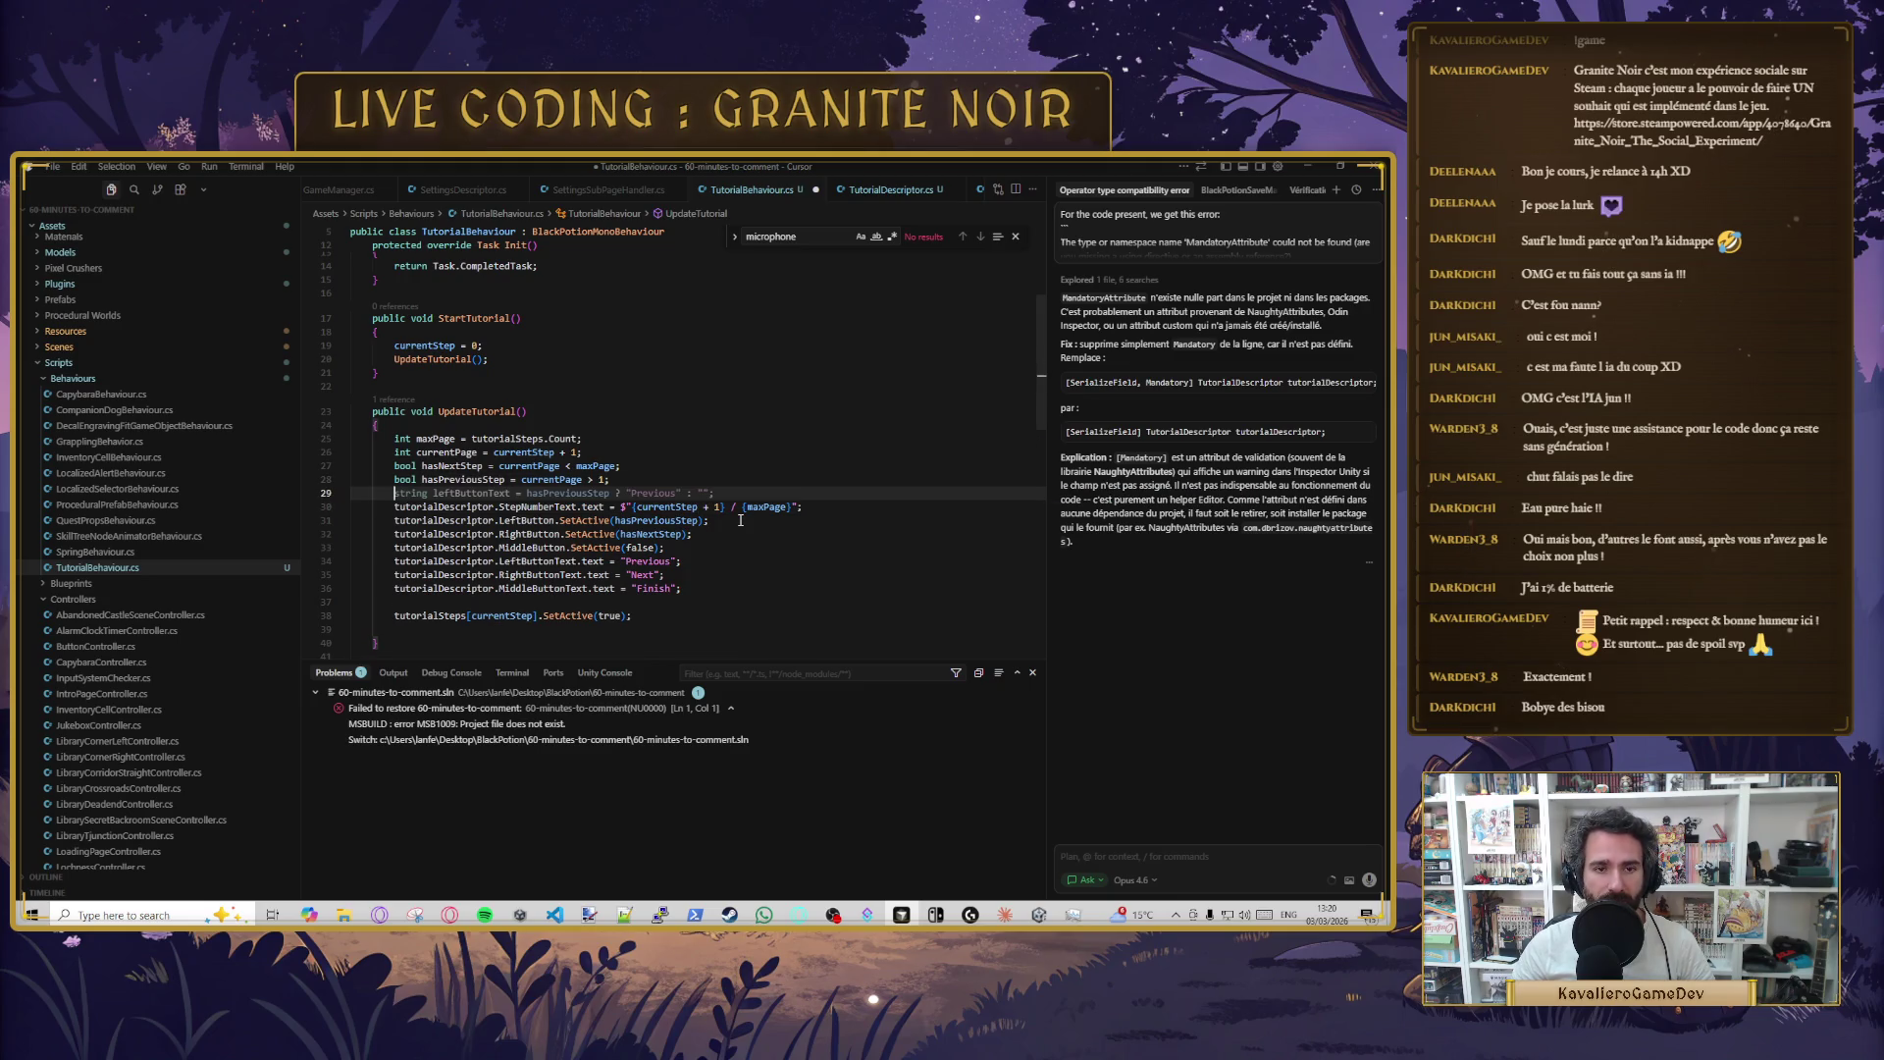
- Declare 'bool hasOnlyOneButton = currentPage == 1 || currentPage == maxPage;' and save
type("bool ha")
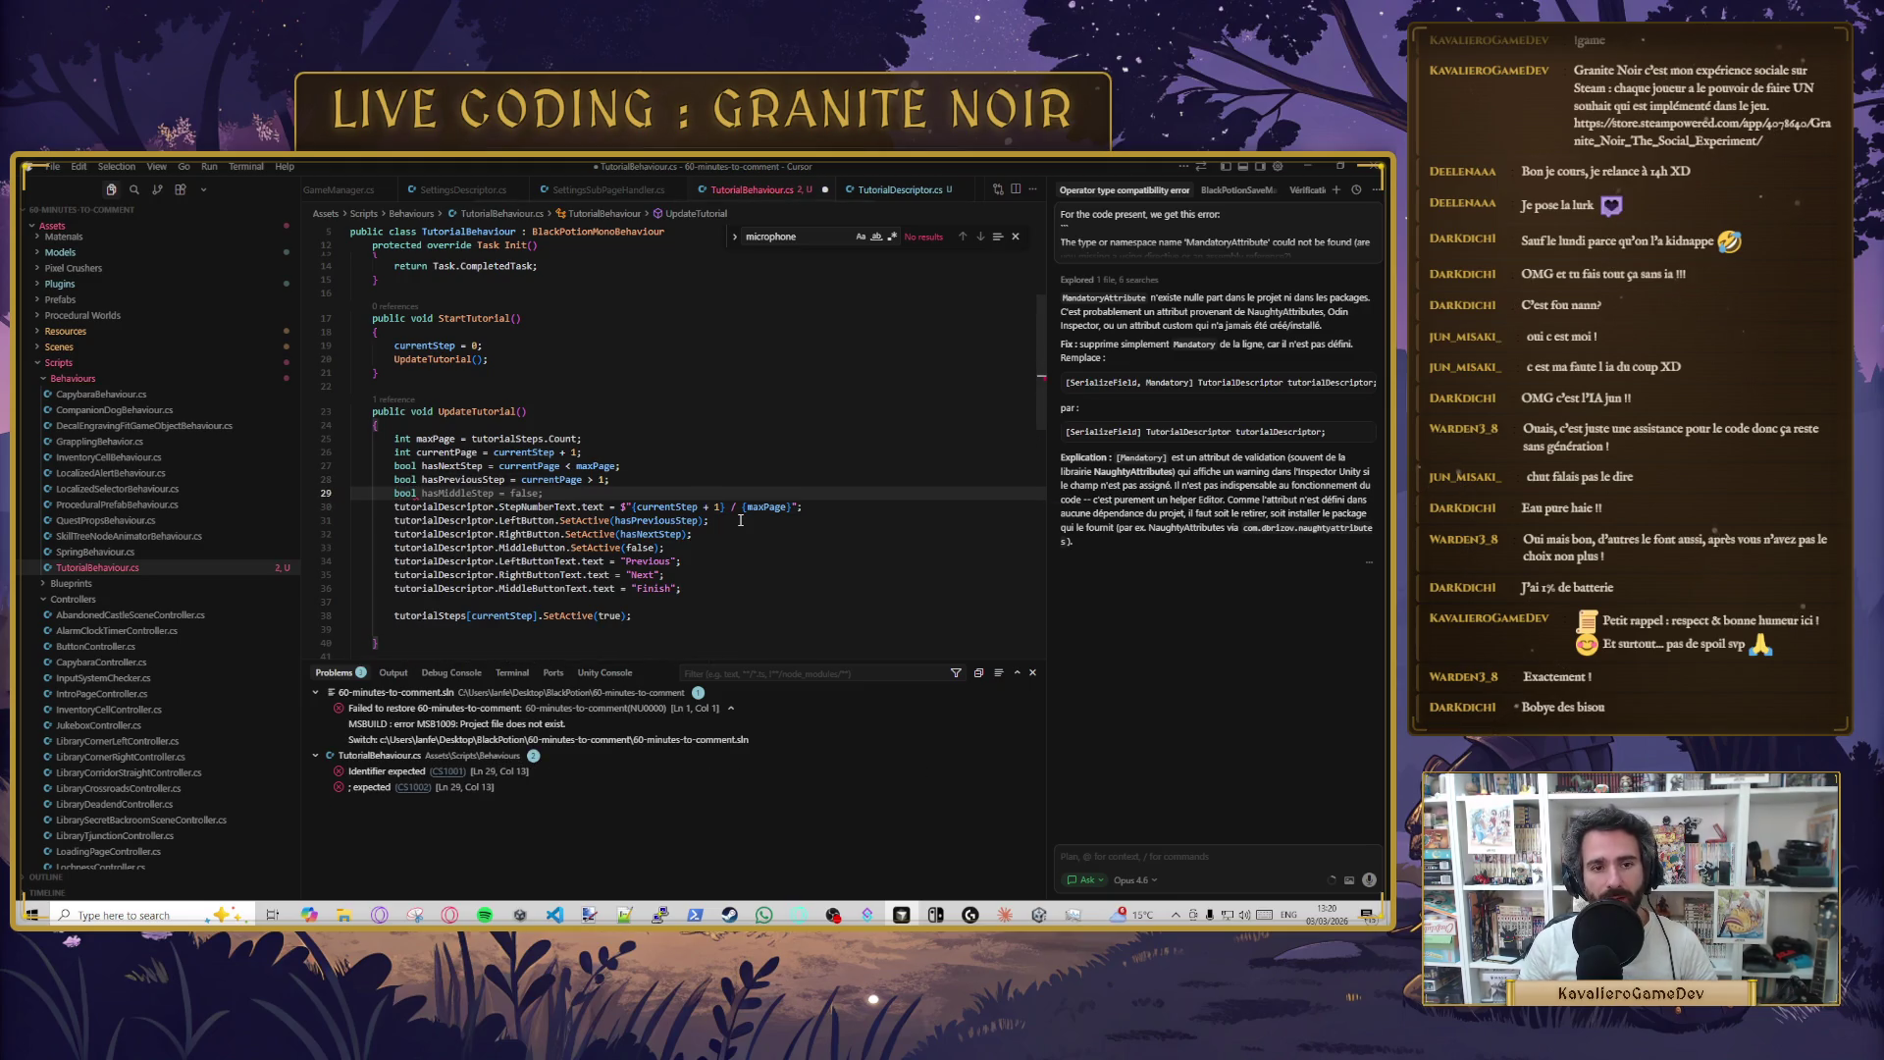
type("sOnlu")
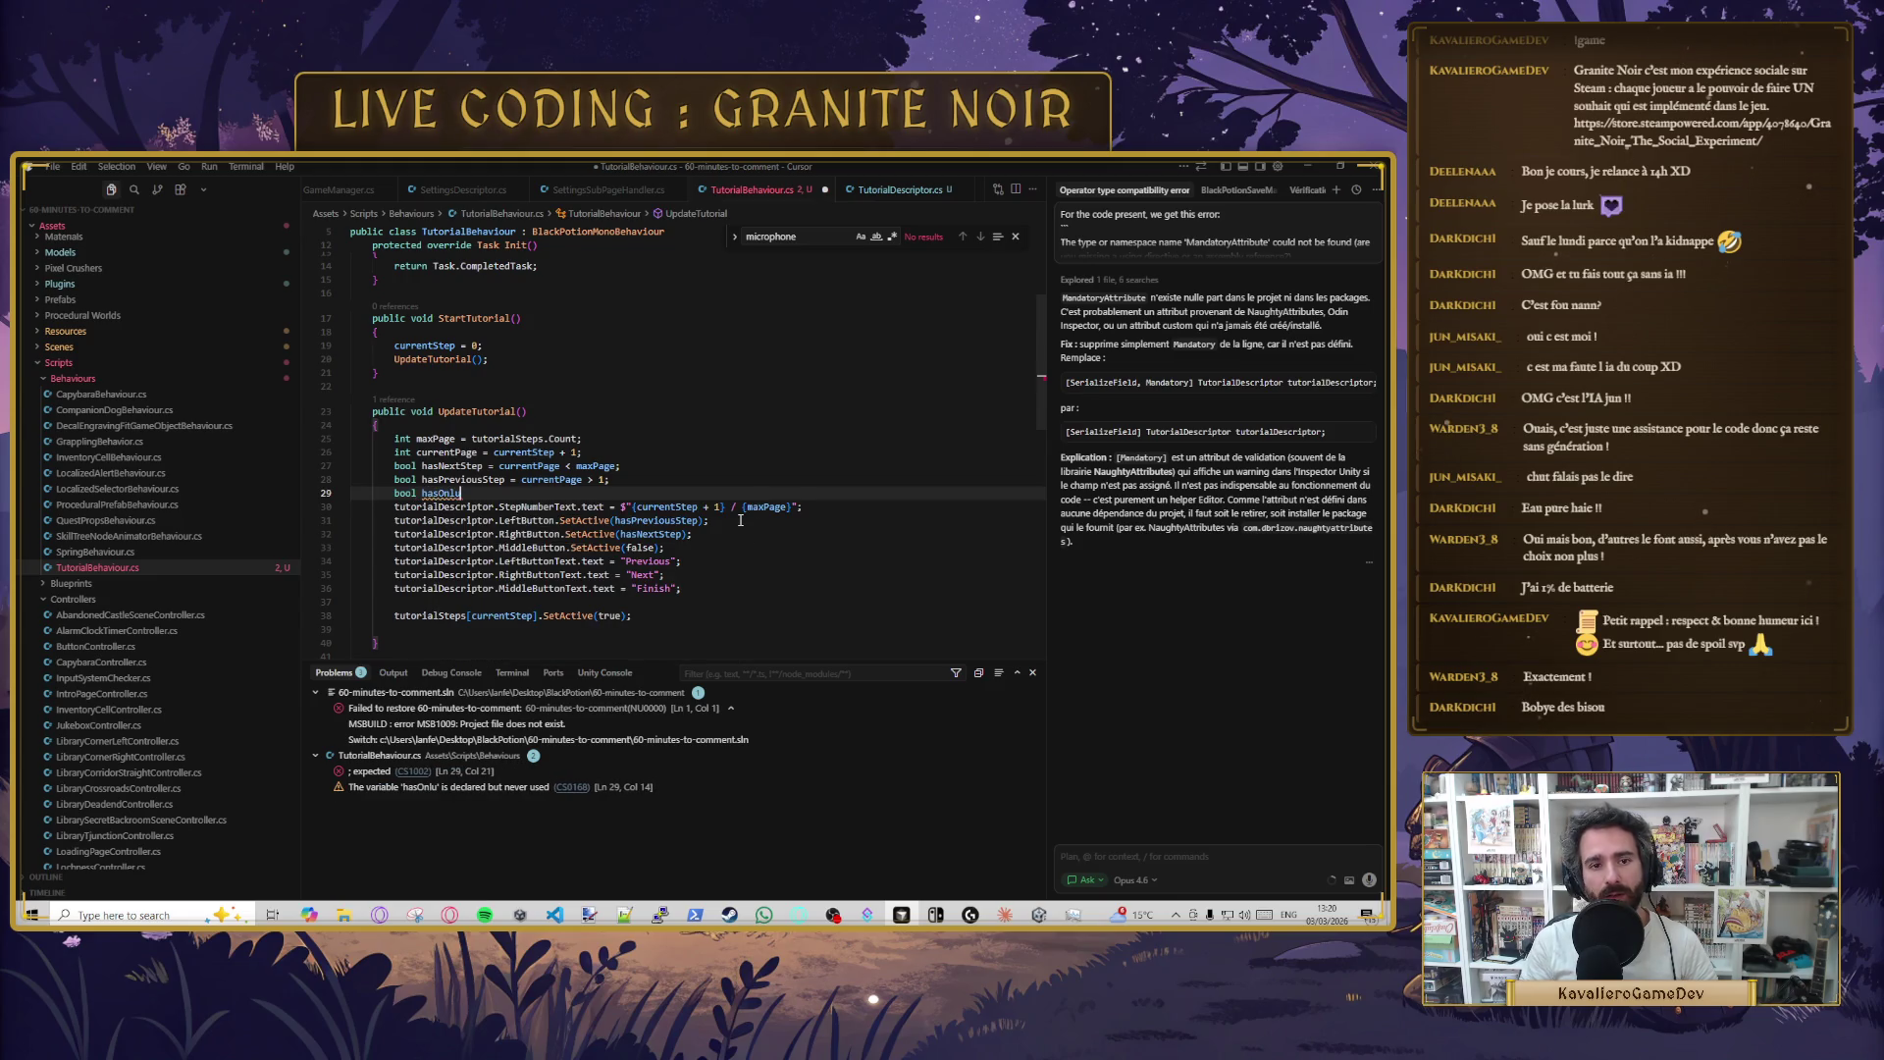
key("BackSpace")
type("yOneB")
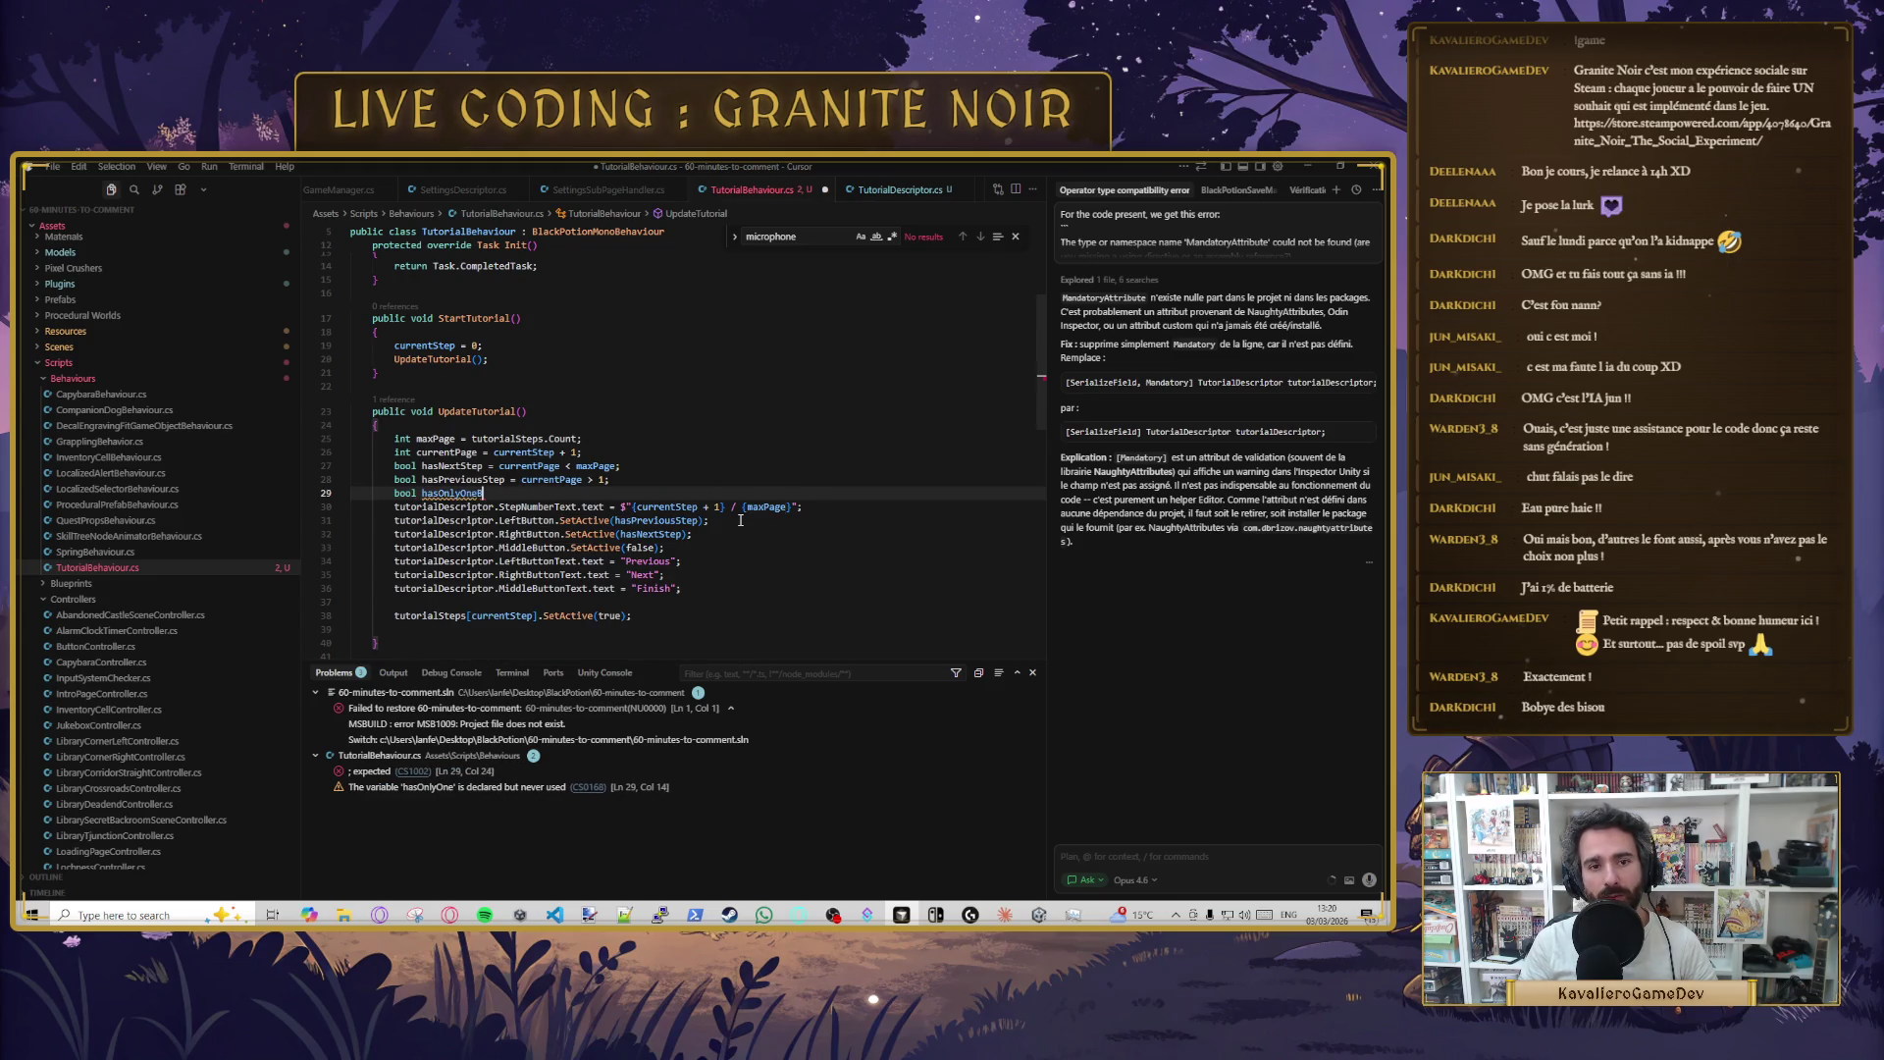
type("utton =")
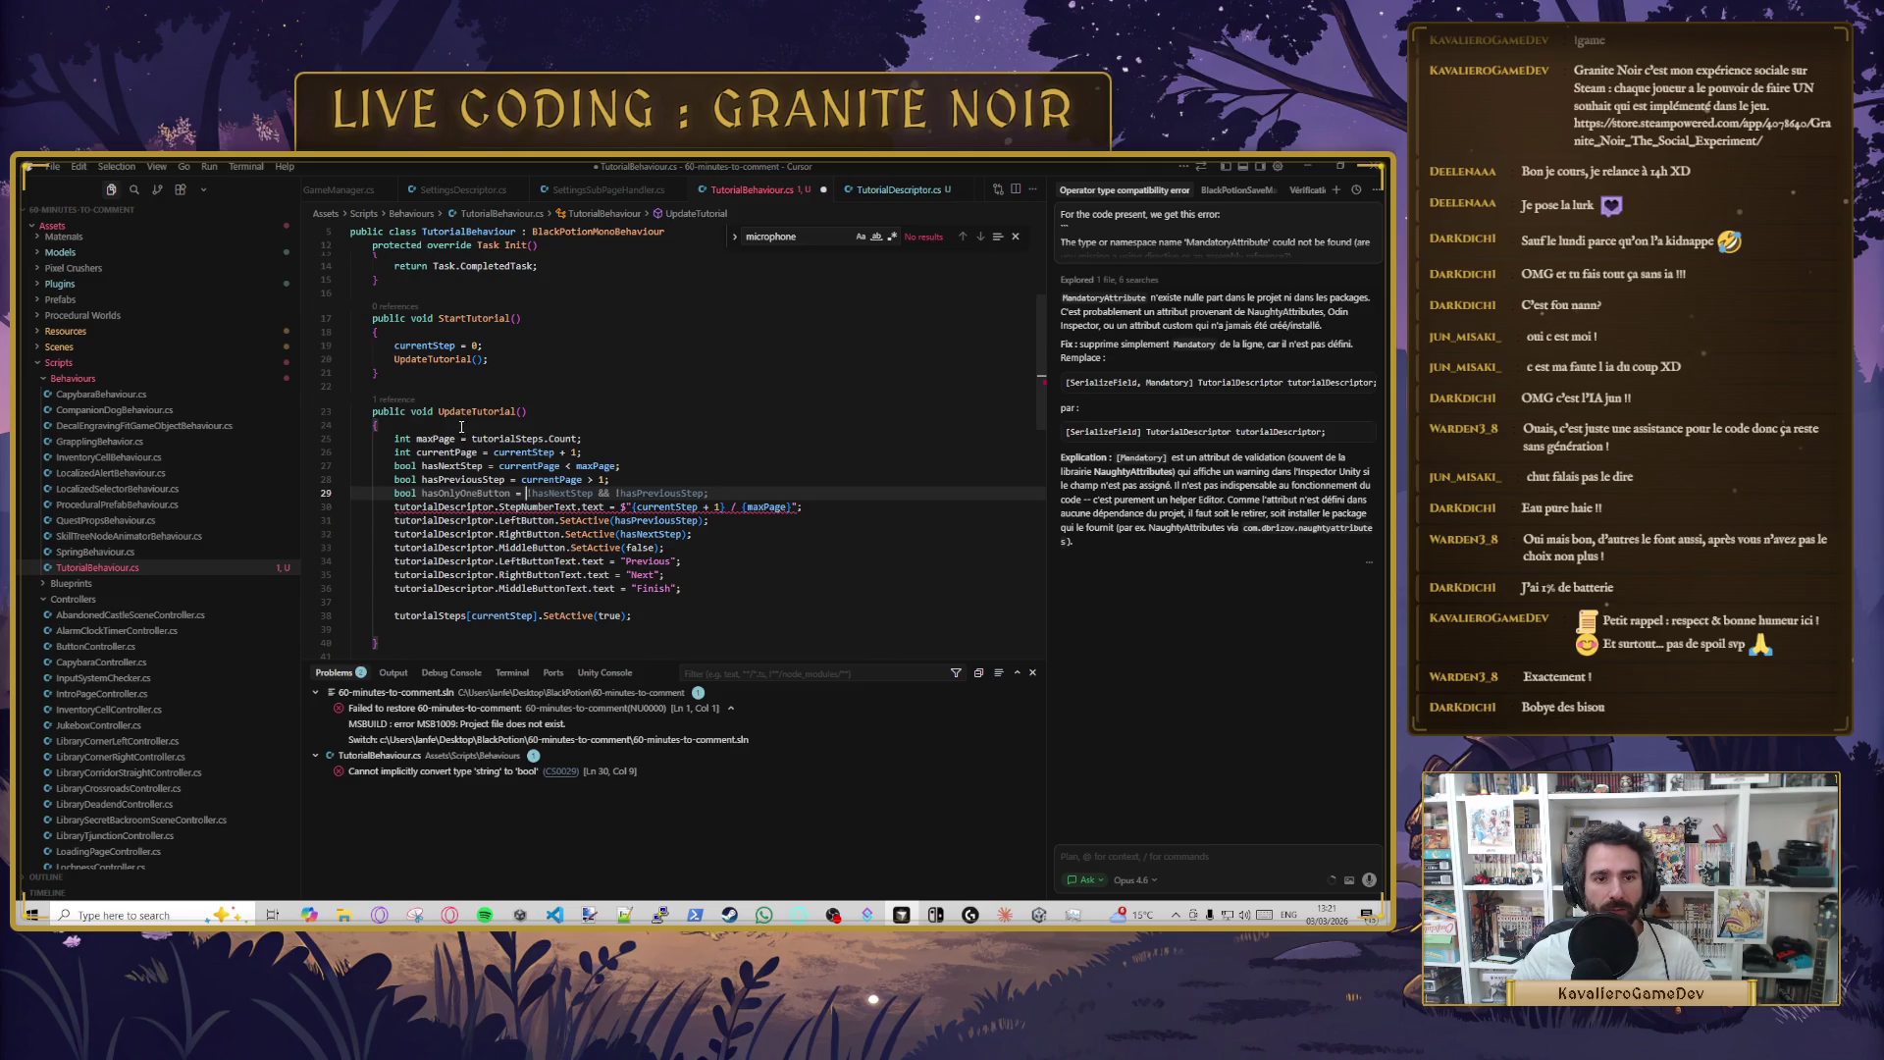
left_click(527, 492)
key("shift+End")
key("BackSpace")
type("currentPage")
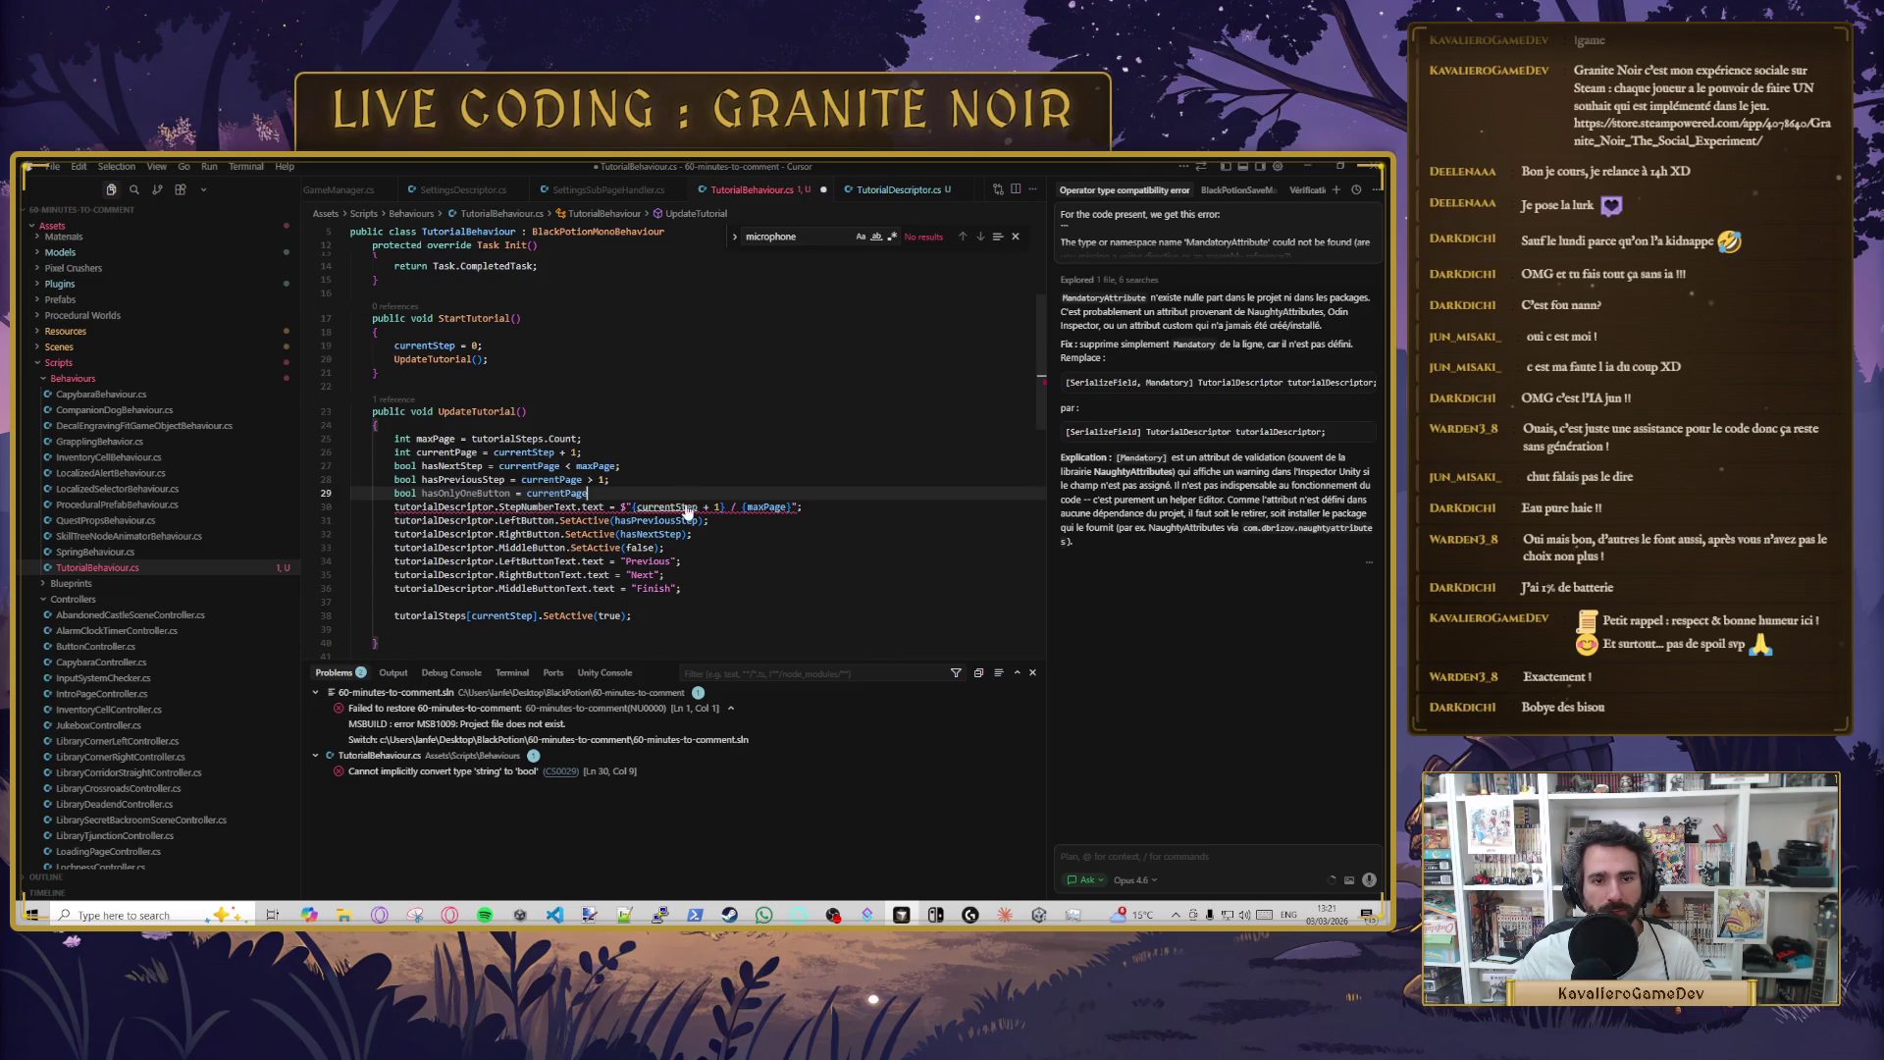
type(" == 1 ||")
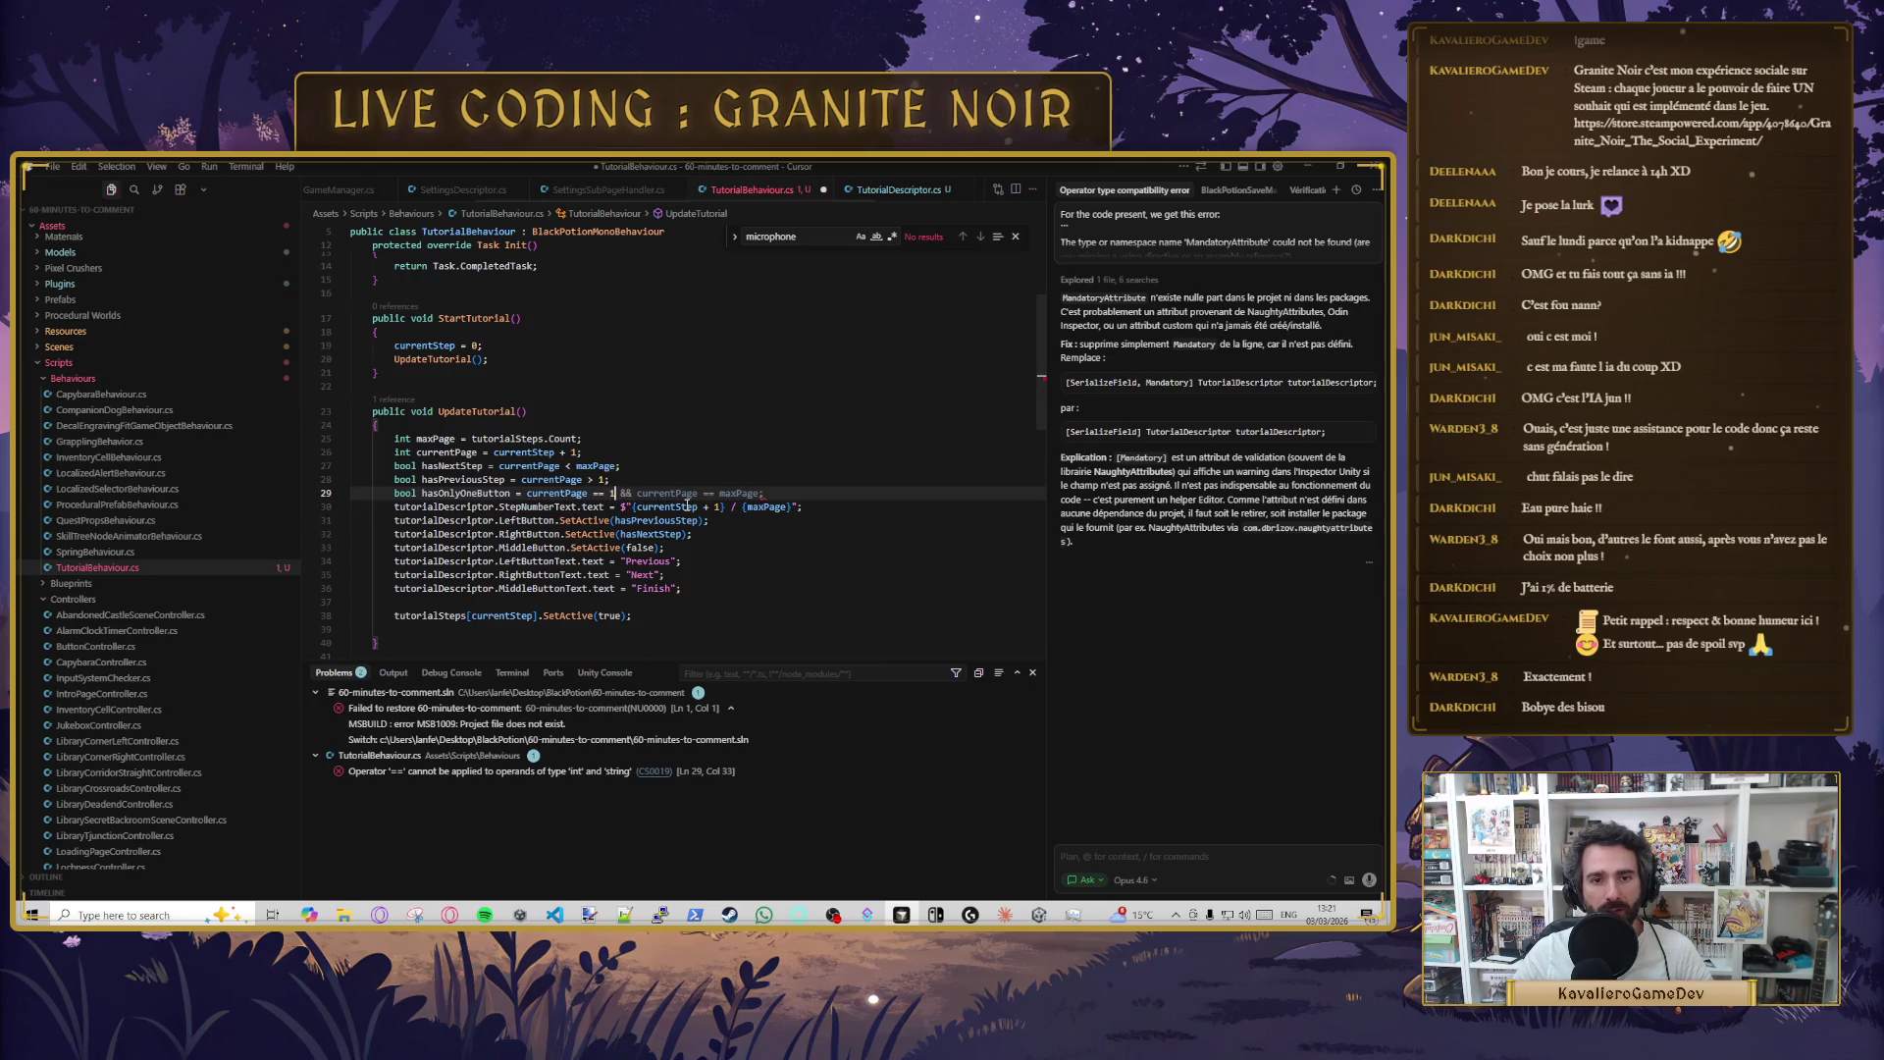
key("BackSpace")
key("BackSpace")
key("BackSpace")
type("&& ")
type("||")
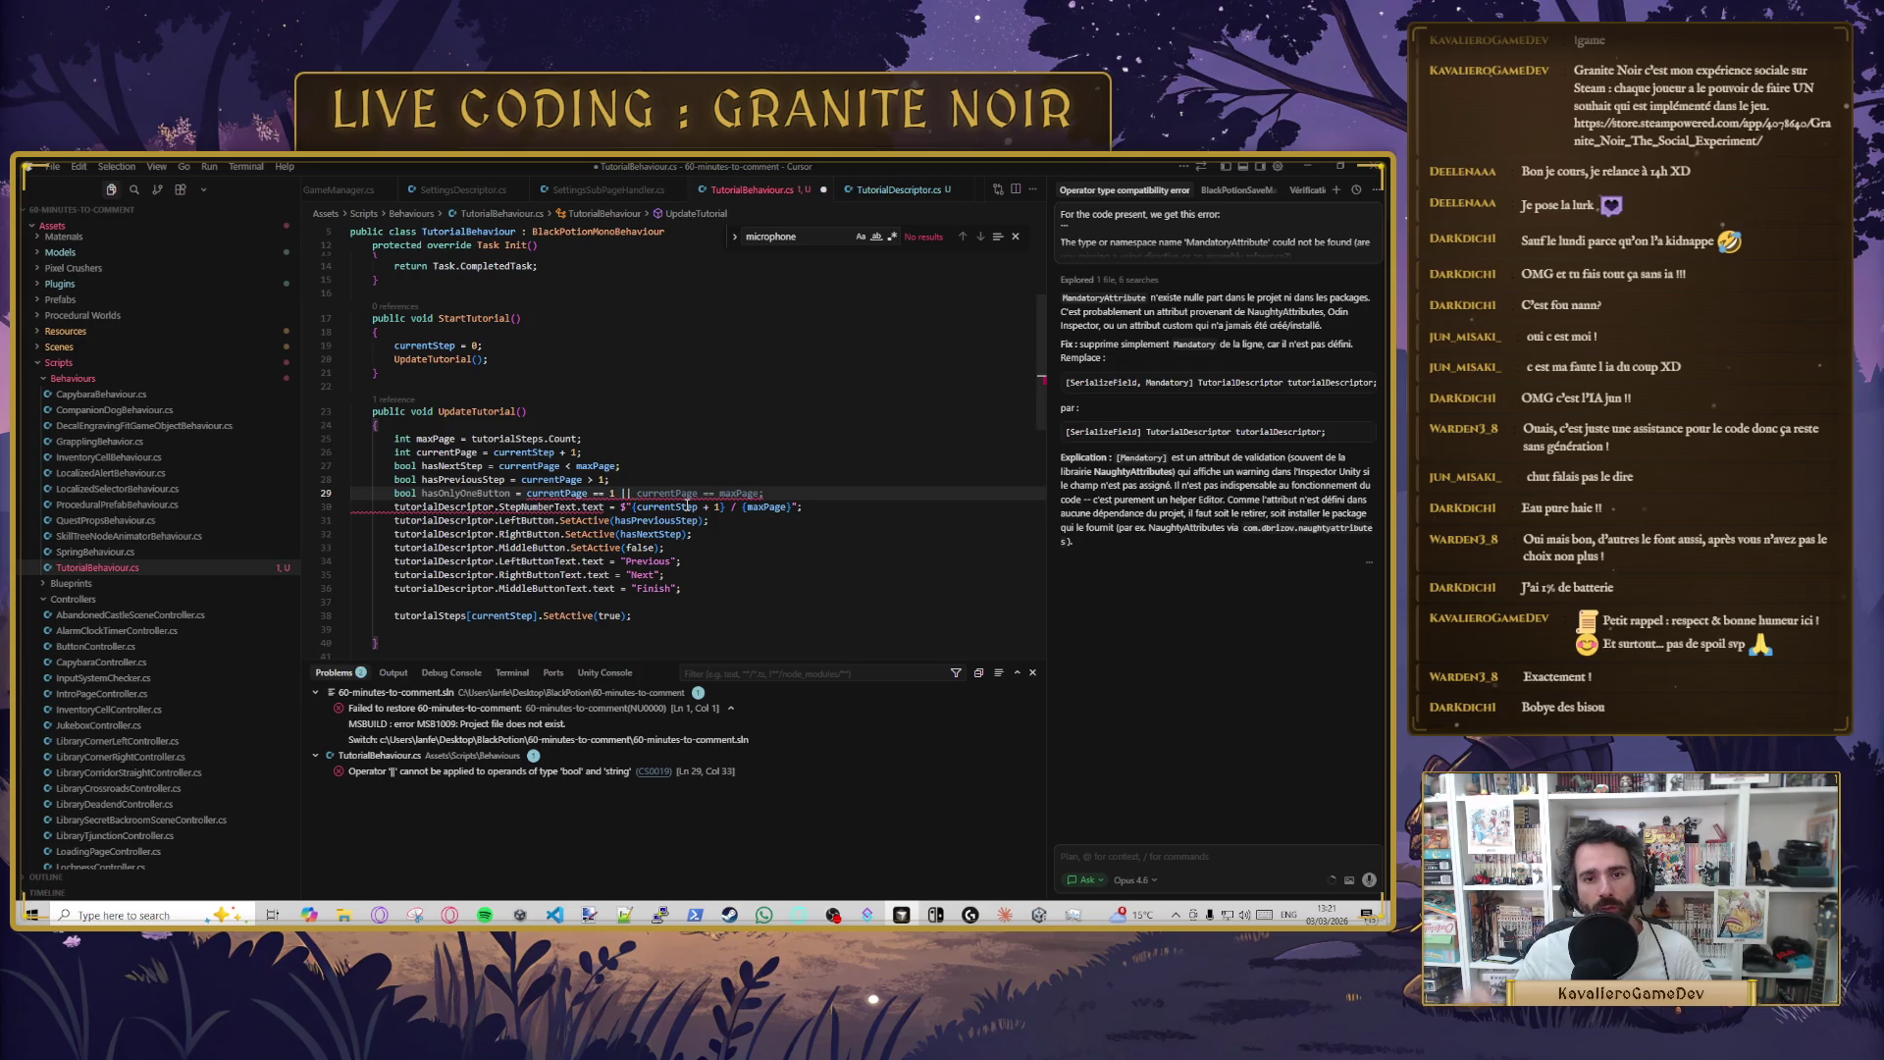
key("Tab")
key("ctrl+s")
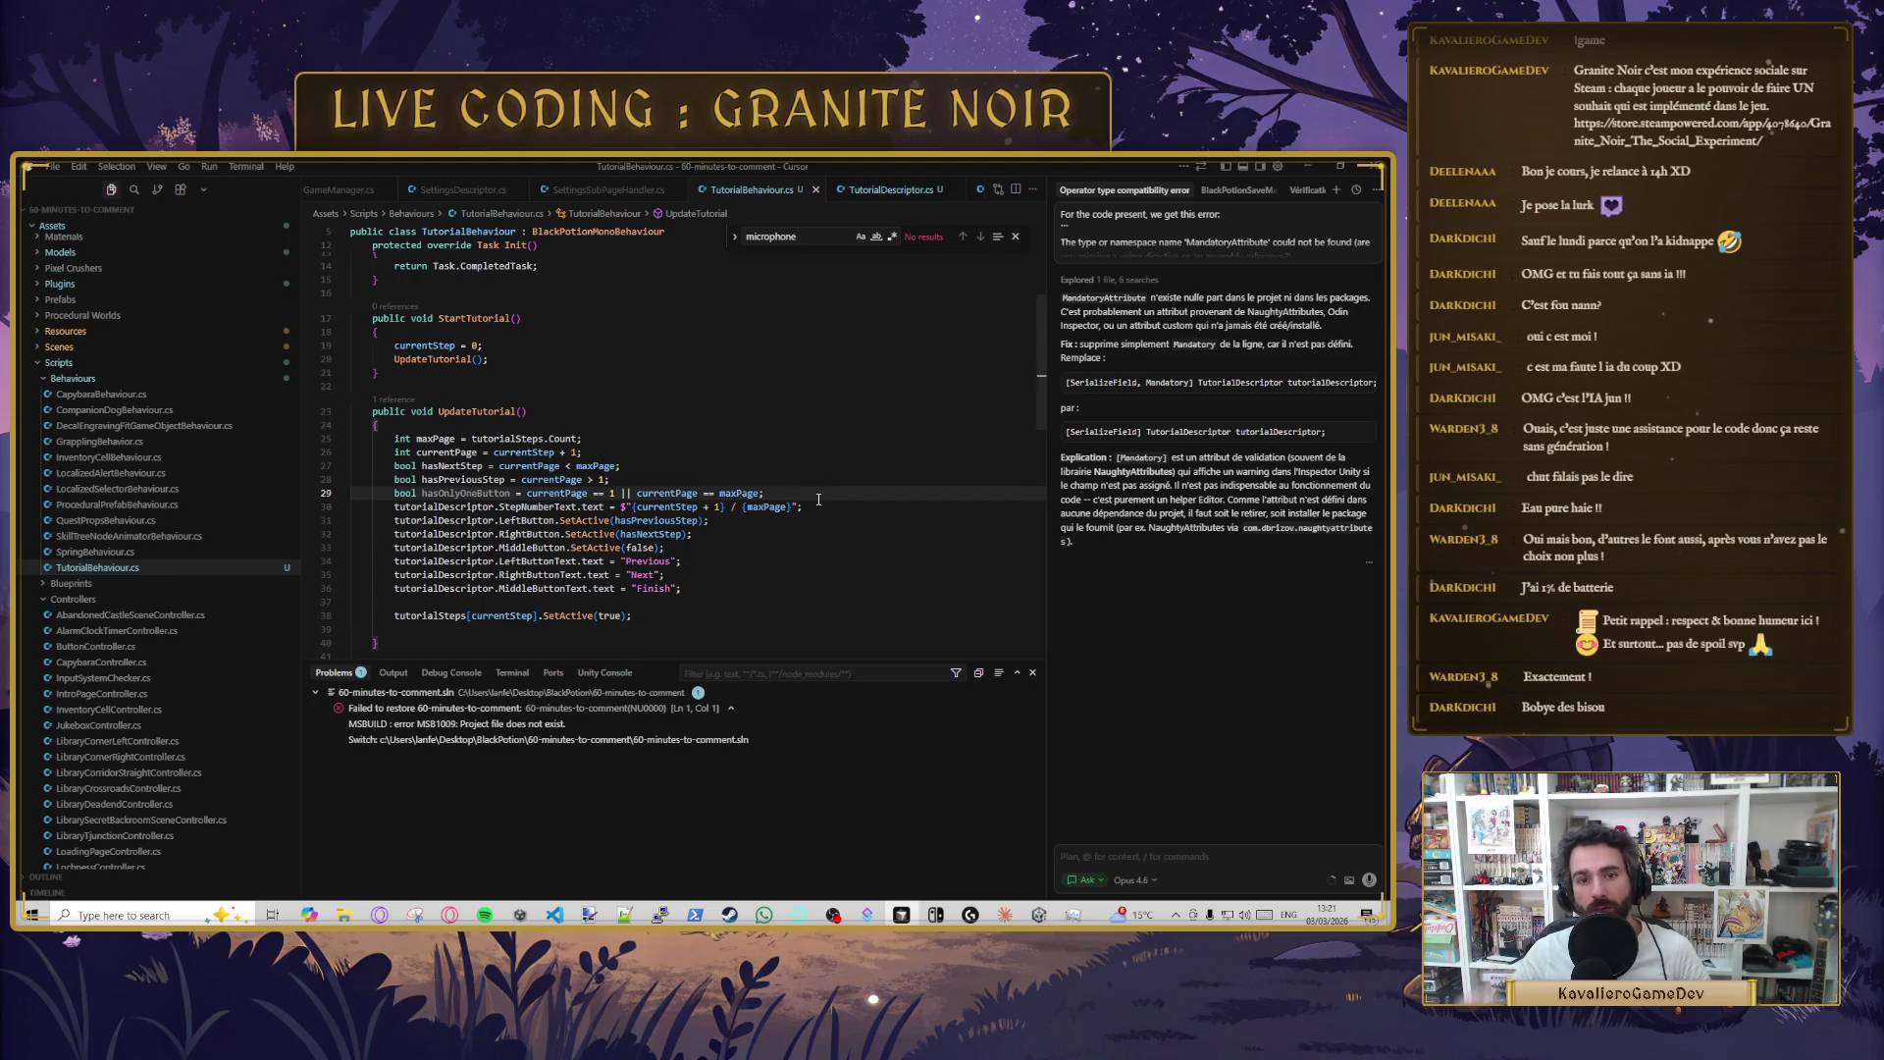
- Delete the '|| currentPage == maxPage' part so hasOnlyOneButton is just currentPage == 1
mouse_move(663, 492)
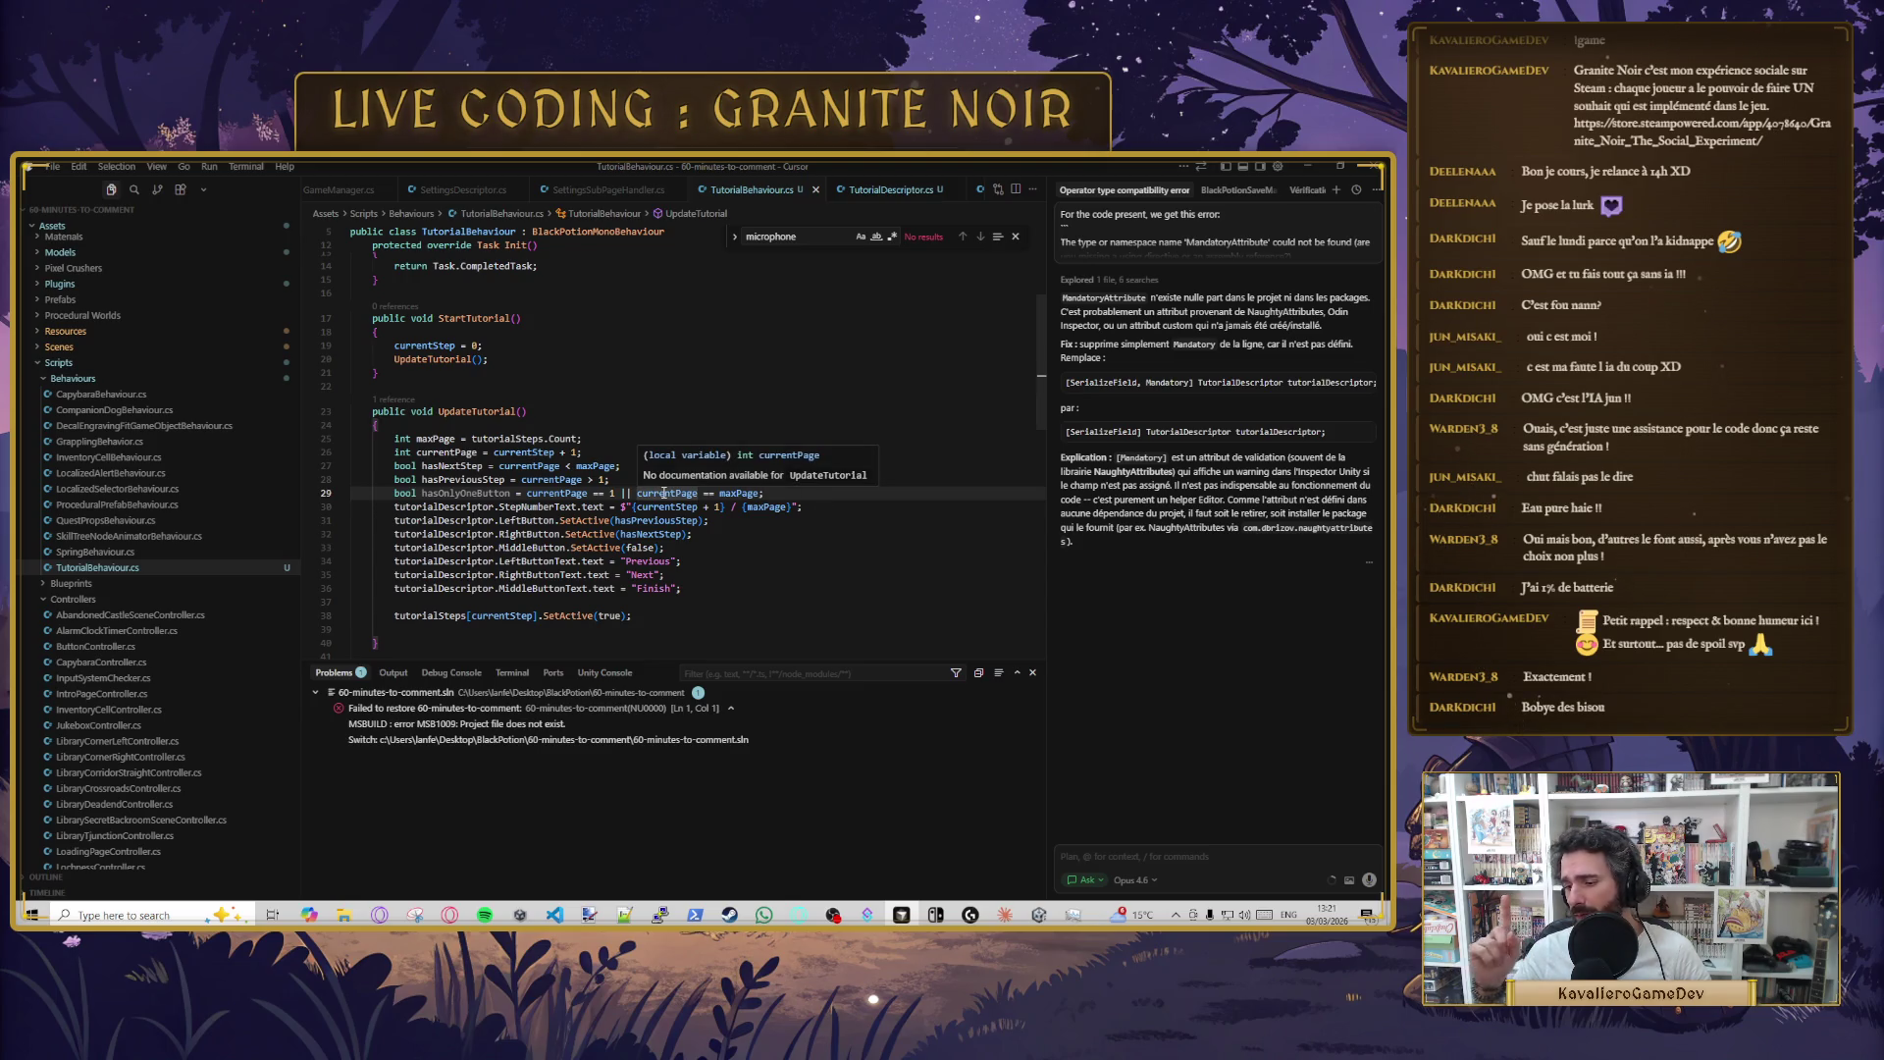
left_click_drag(636, 493, 764, 493)
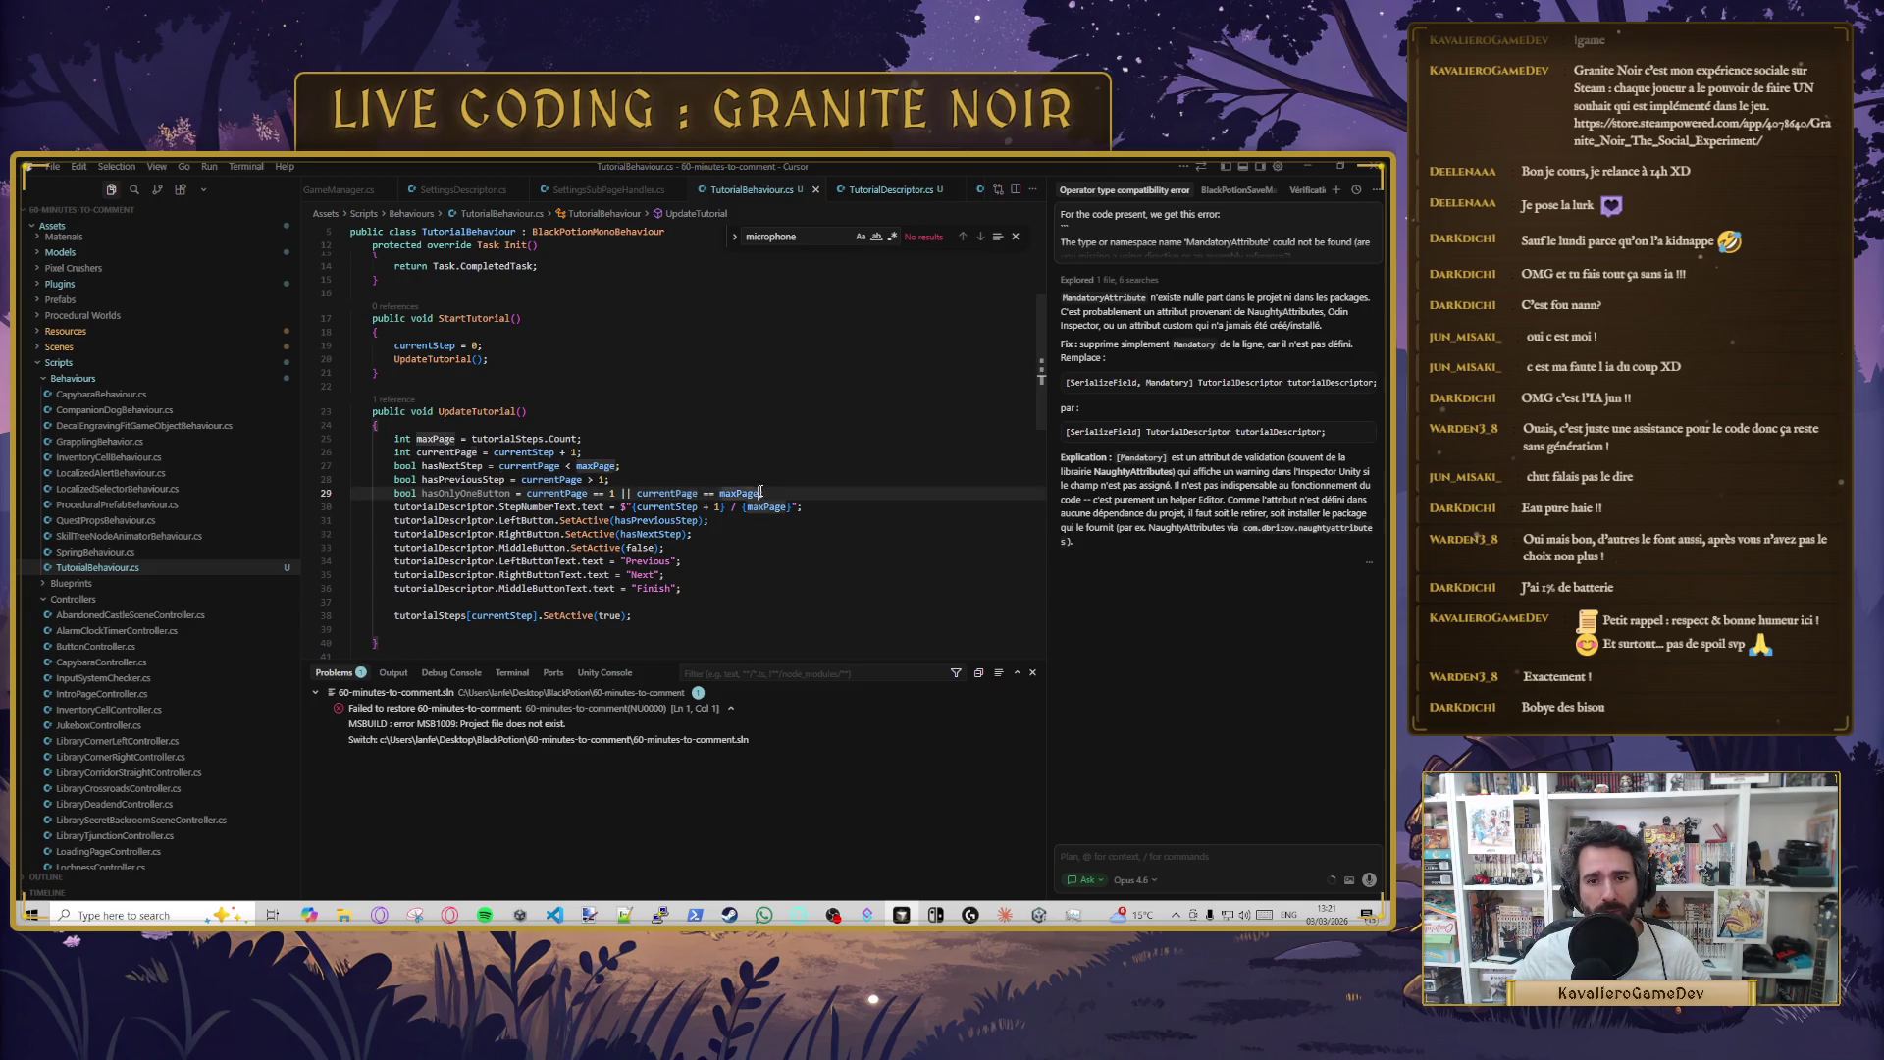
left_click_drag(618, 494, 761, 493)
key("BackSpace")
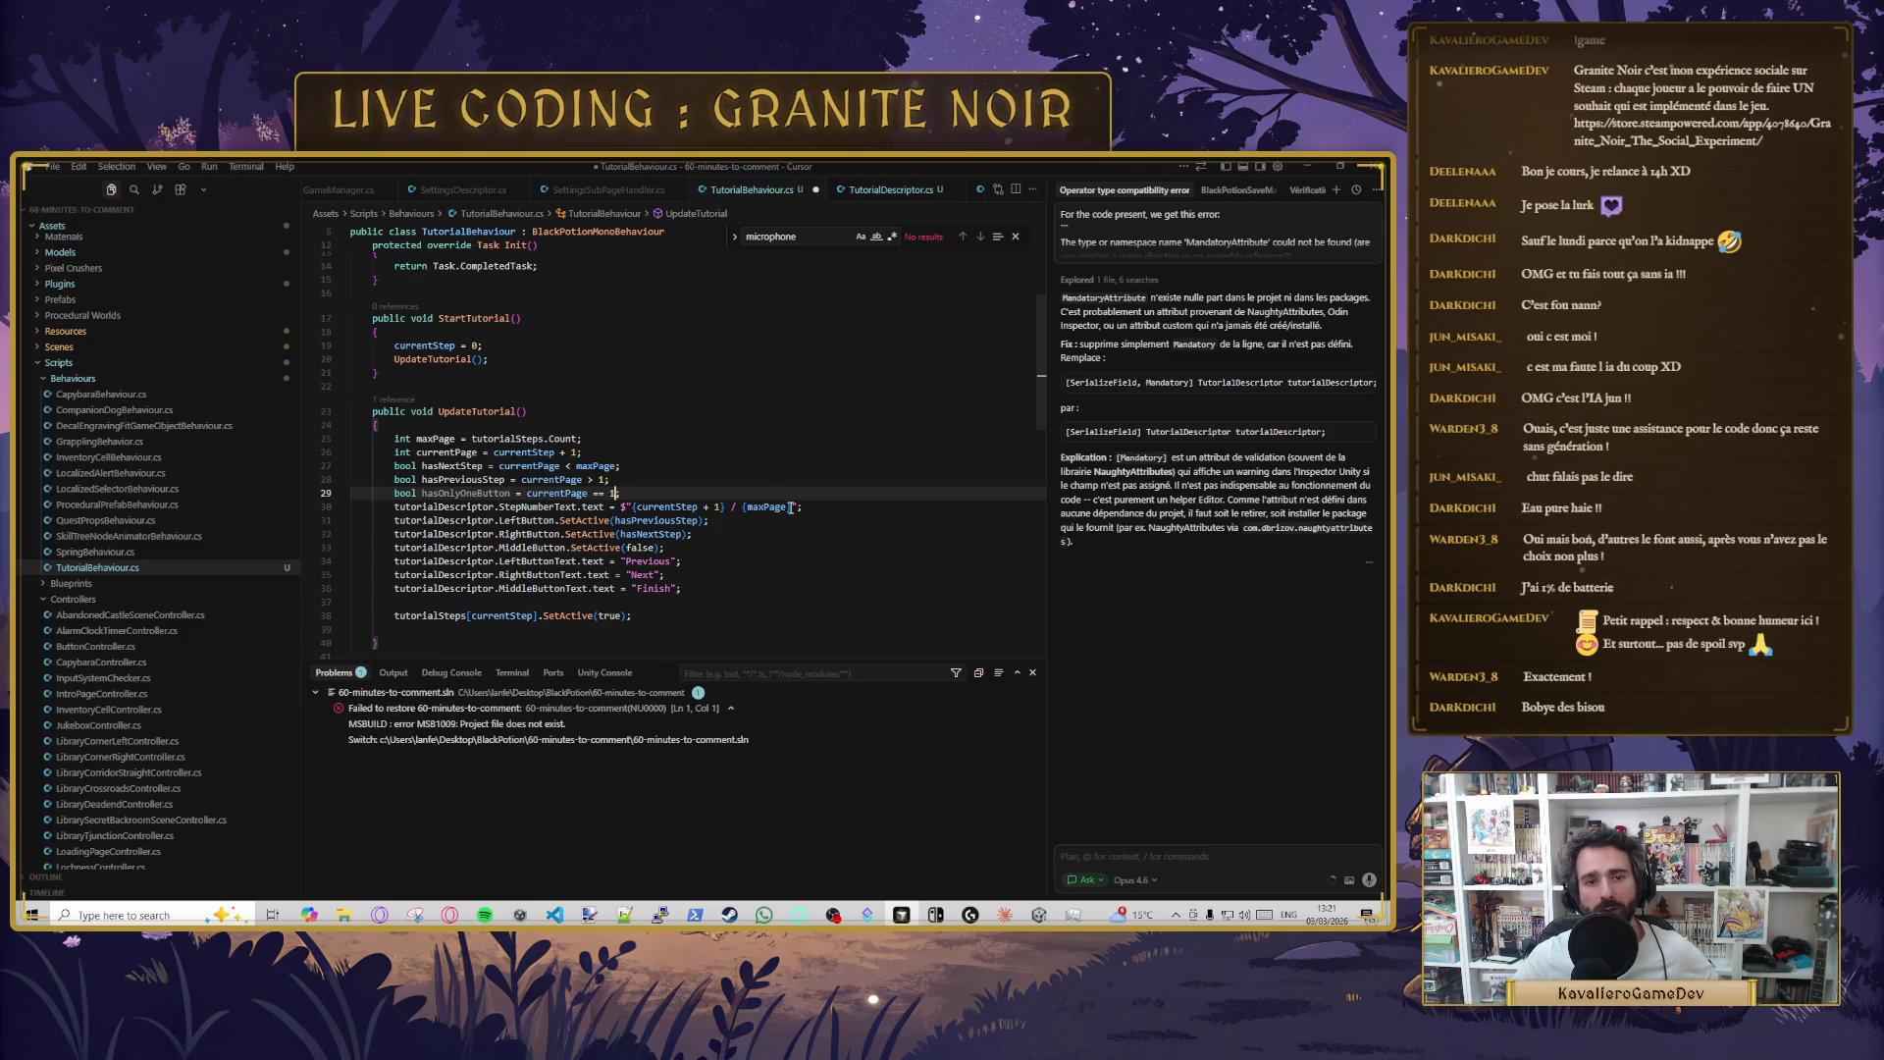
- Add an indented, braced if (hasOnlyOneButton) block below the step counter line
left_click(835, 507)
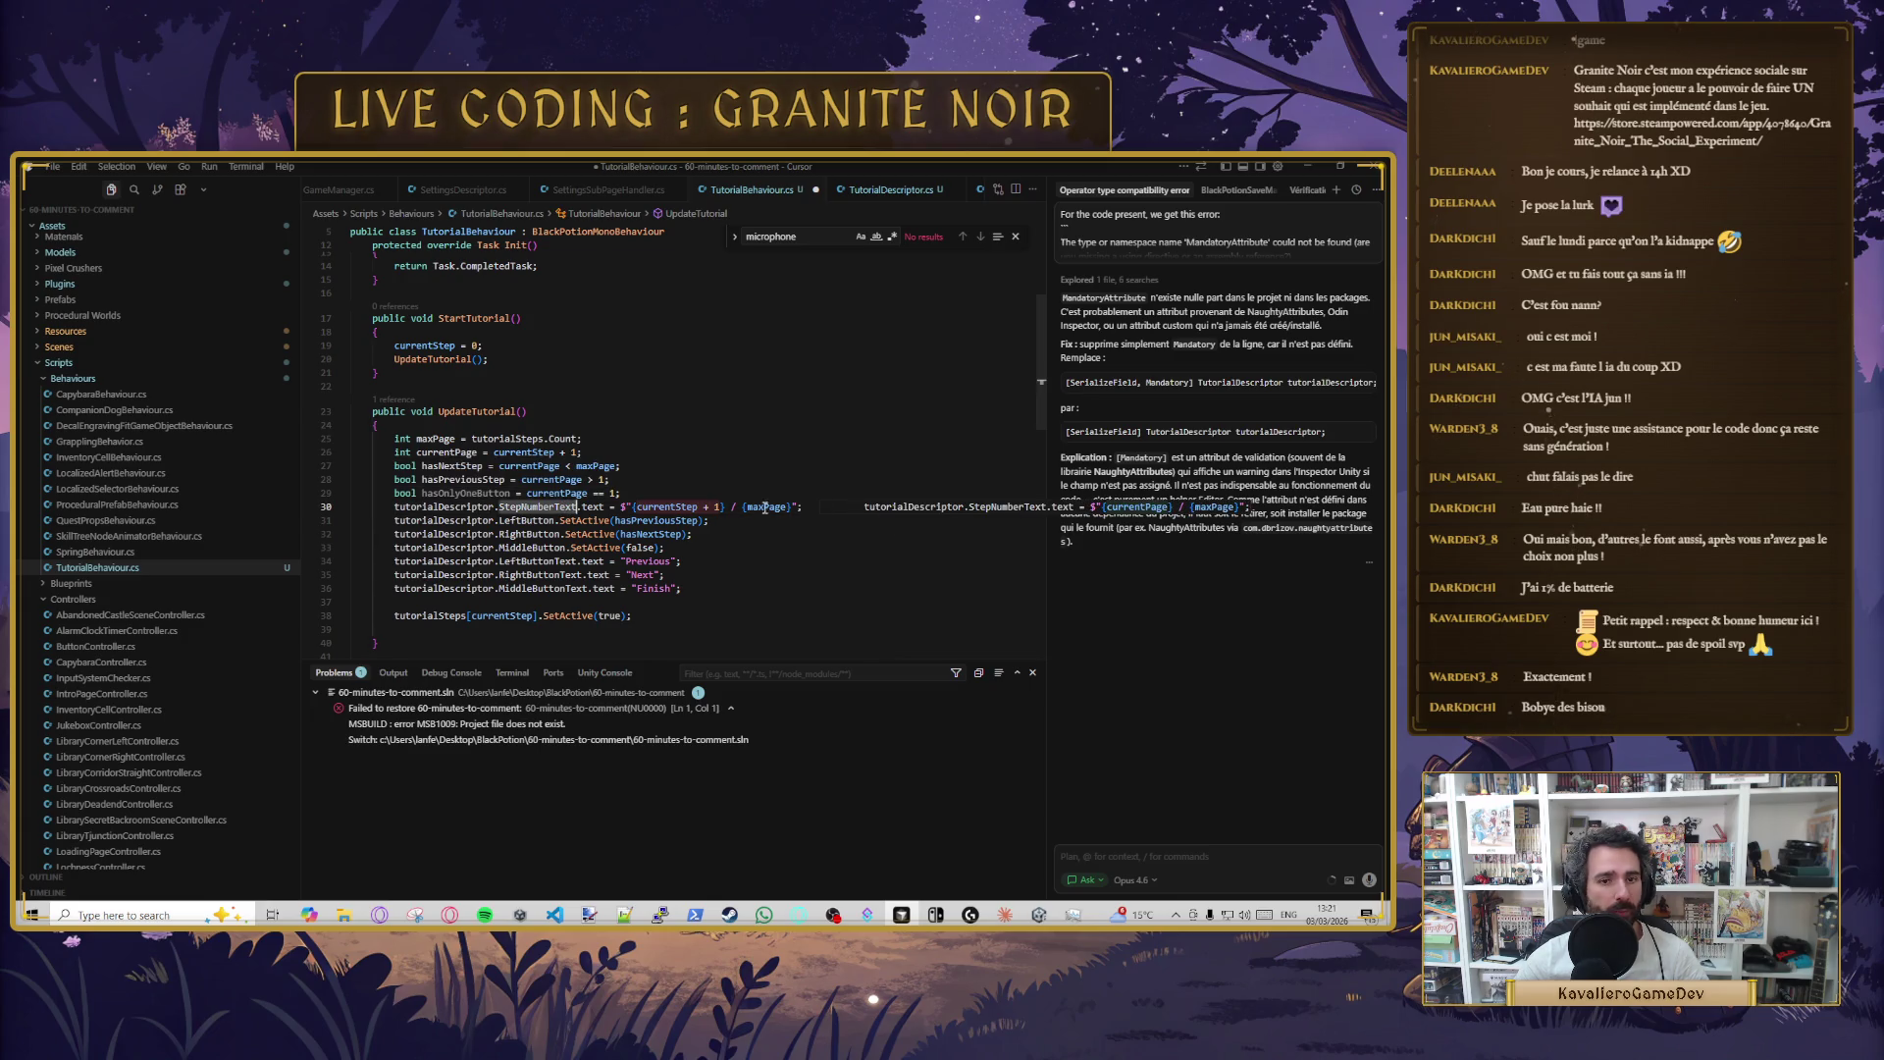
mouse_move(853, 527)
key("Return")
key("Return")
type("if (hasOnlyOneButton")
key("Tab")
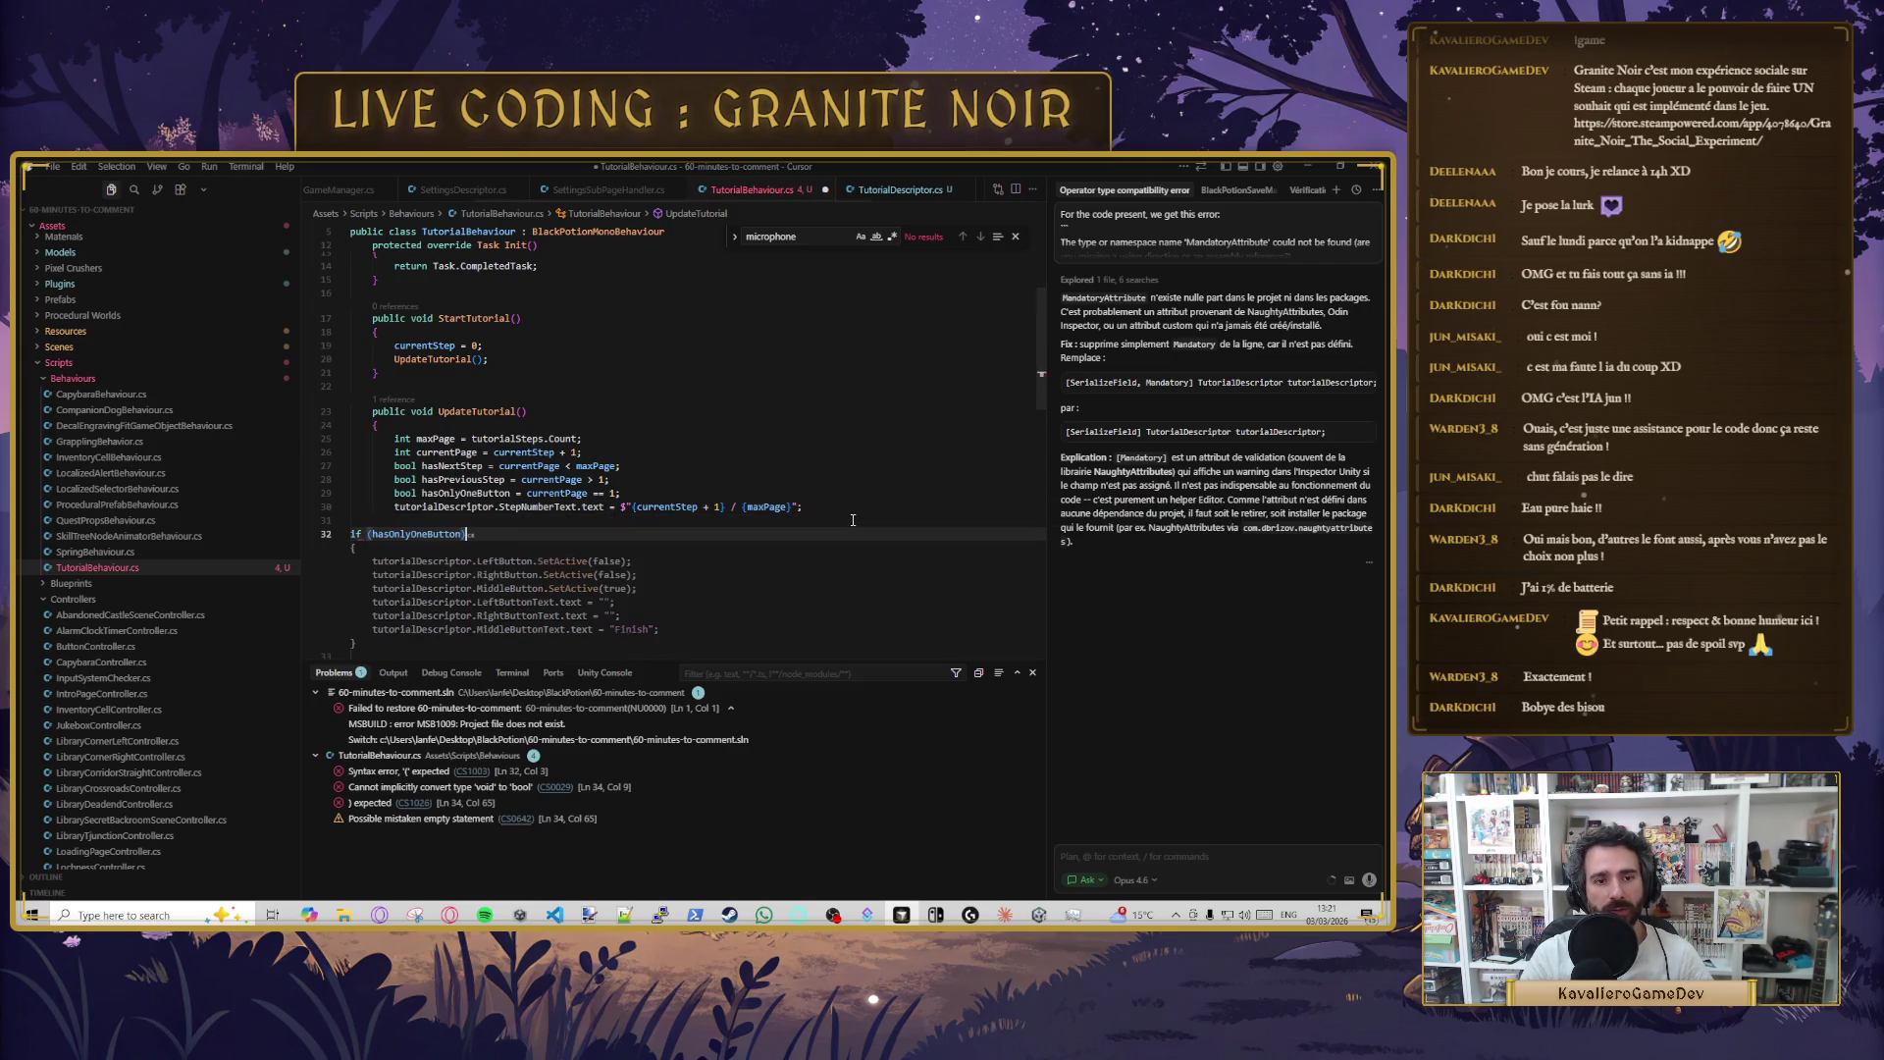
key("Return")
type("{")
key("Escape")
key("shift+Up")
key("shift+Up")
key("shift+Up")
key("Tab")
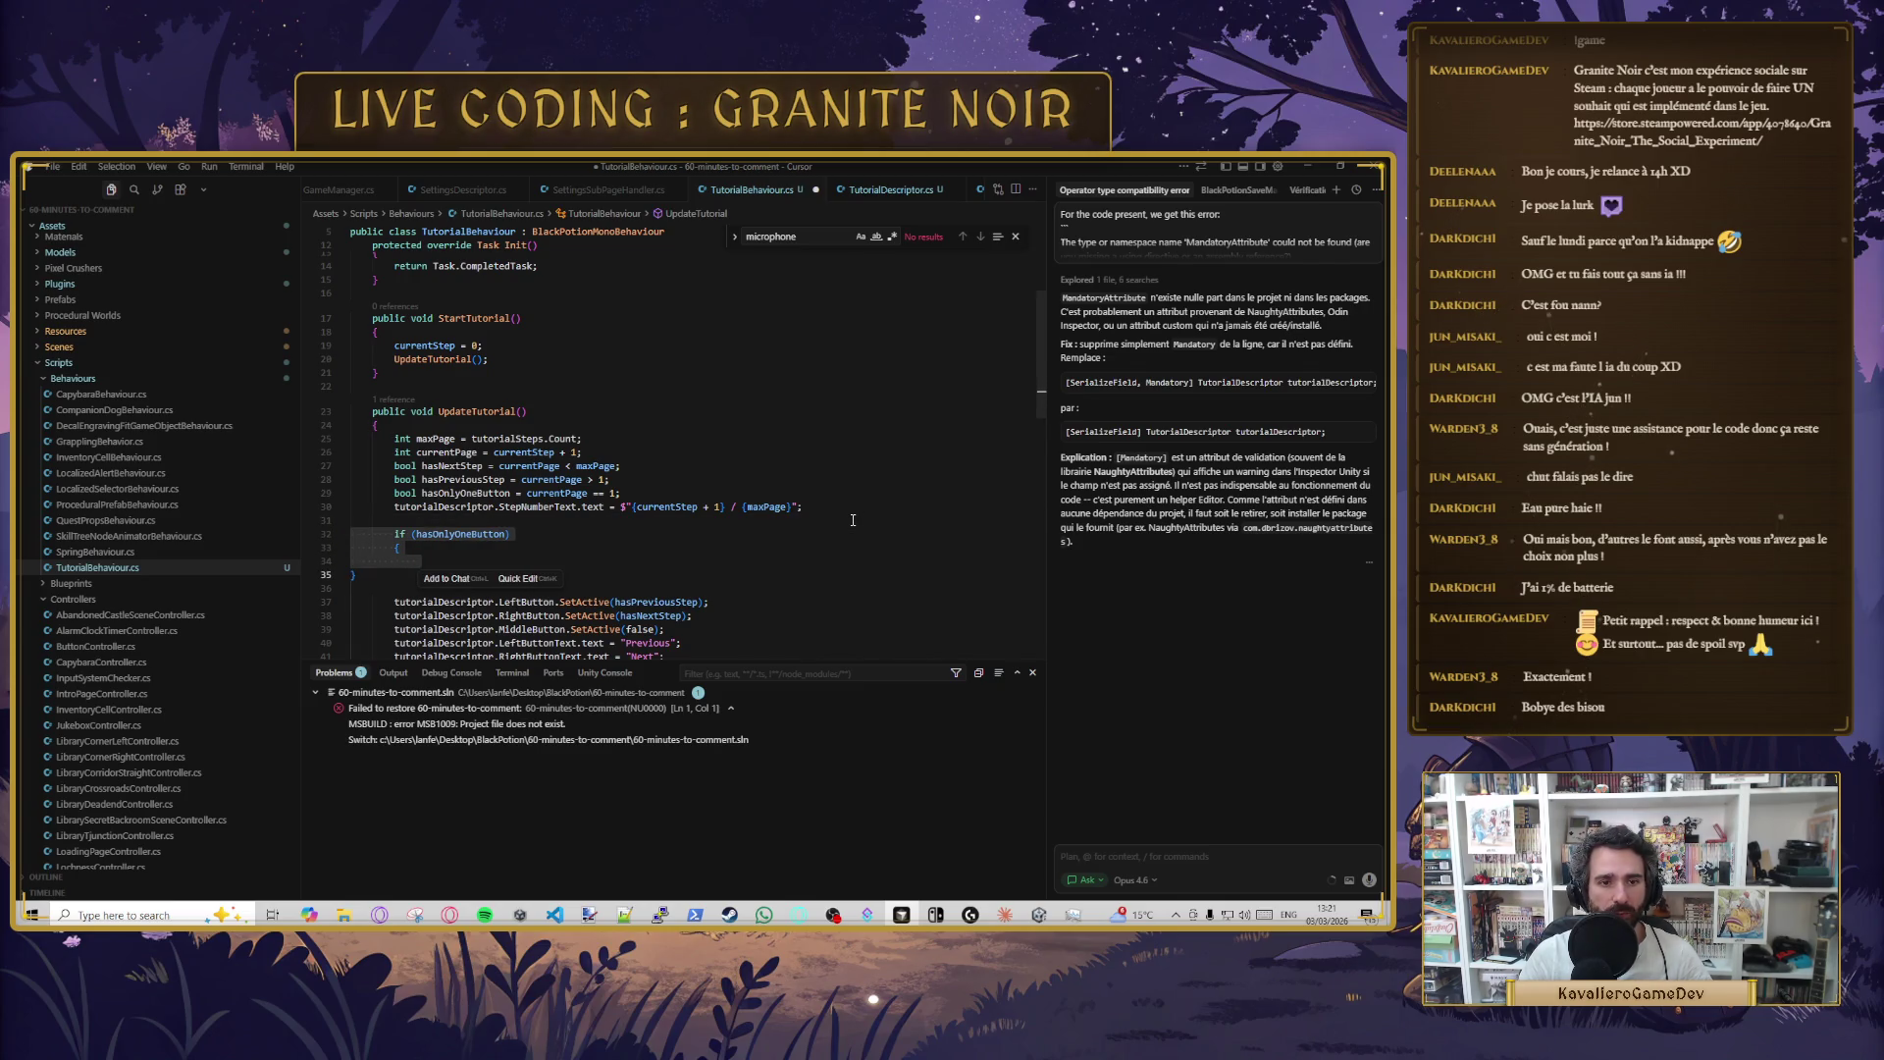
key("Down")
key("Tab")
key("Tab")
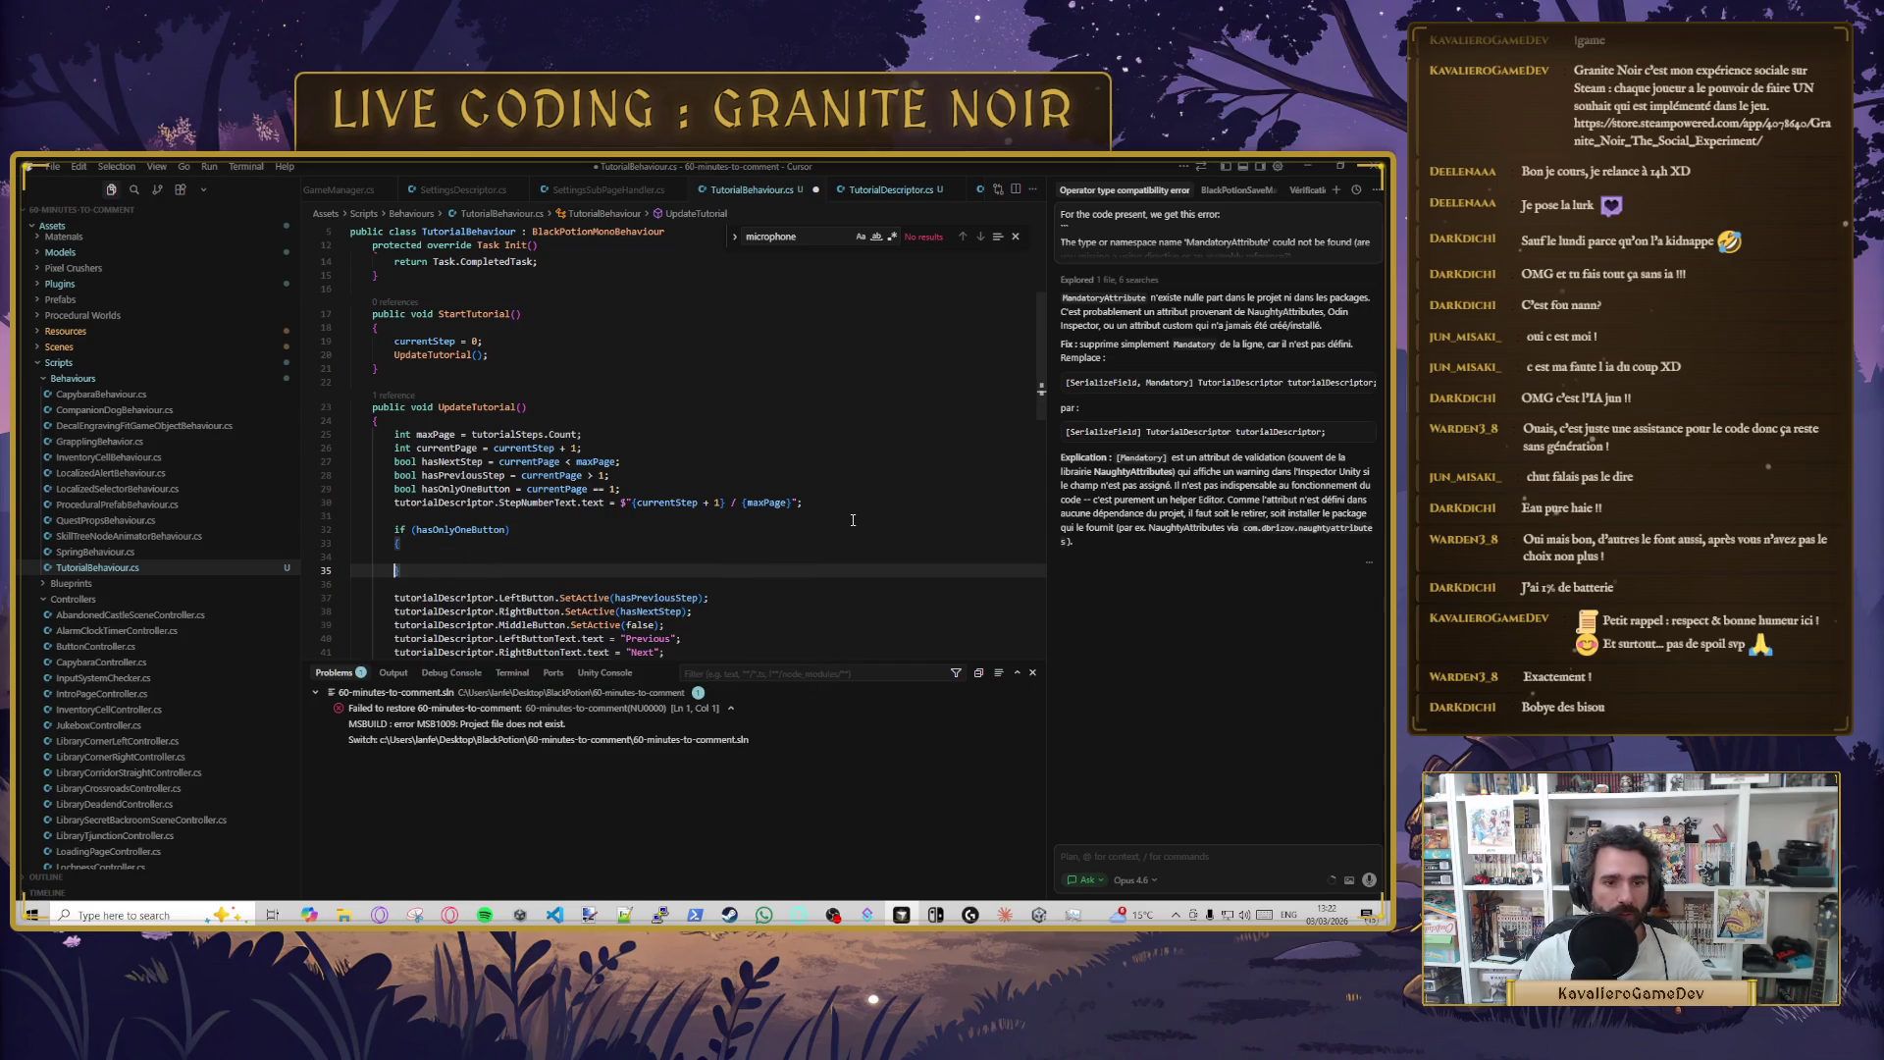
key("Up")
scroll(664, 517, "down", 2)
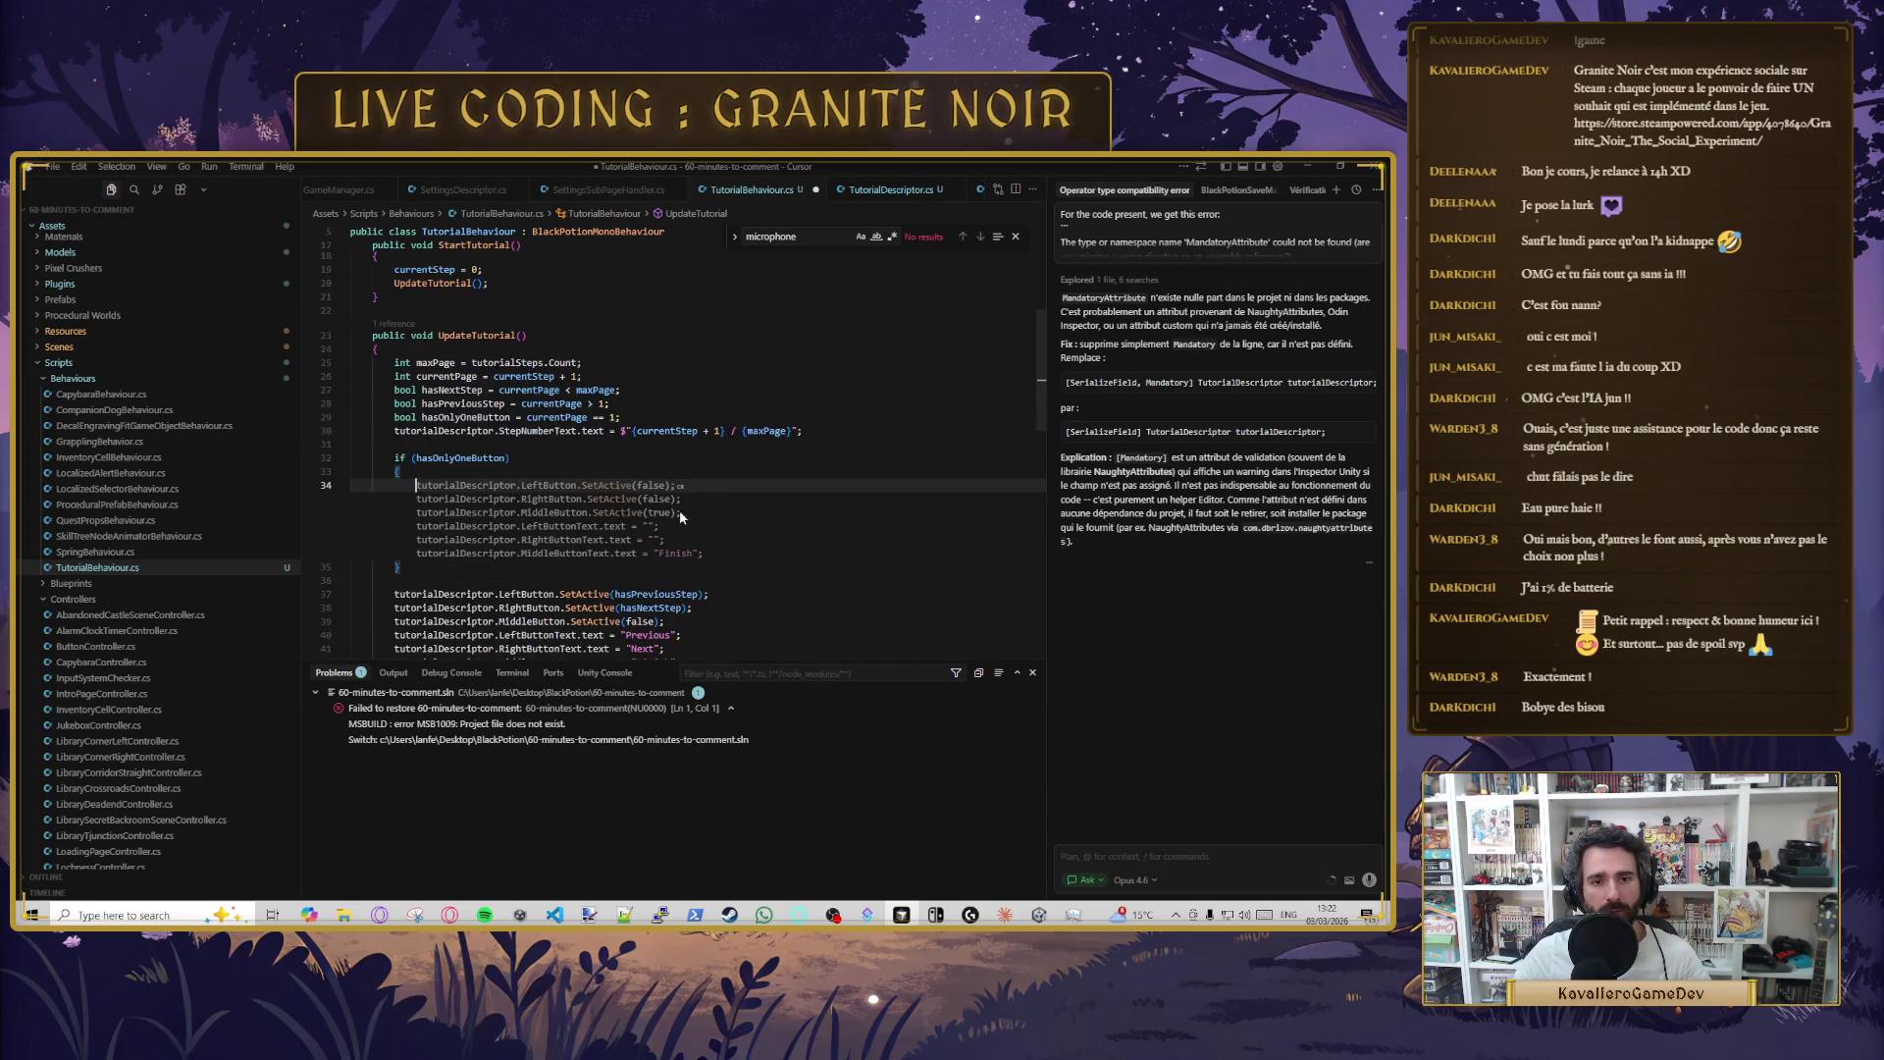
- Fill the block with the button settings and set MiddleButtonText to hasNextStep ? "Next" : "Finish"
key("Tab")
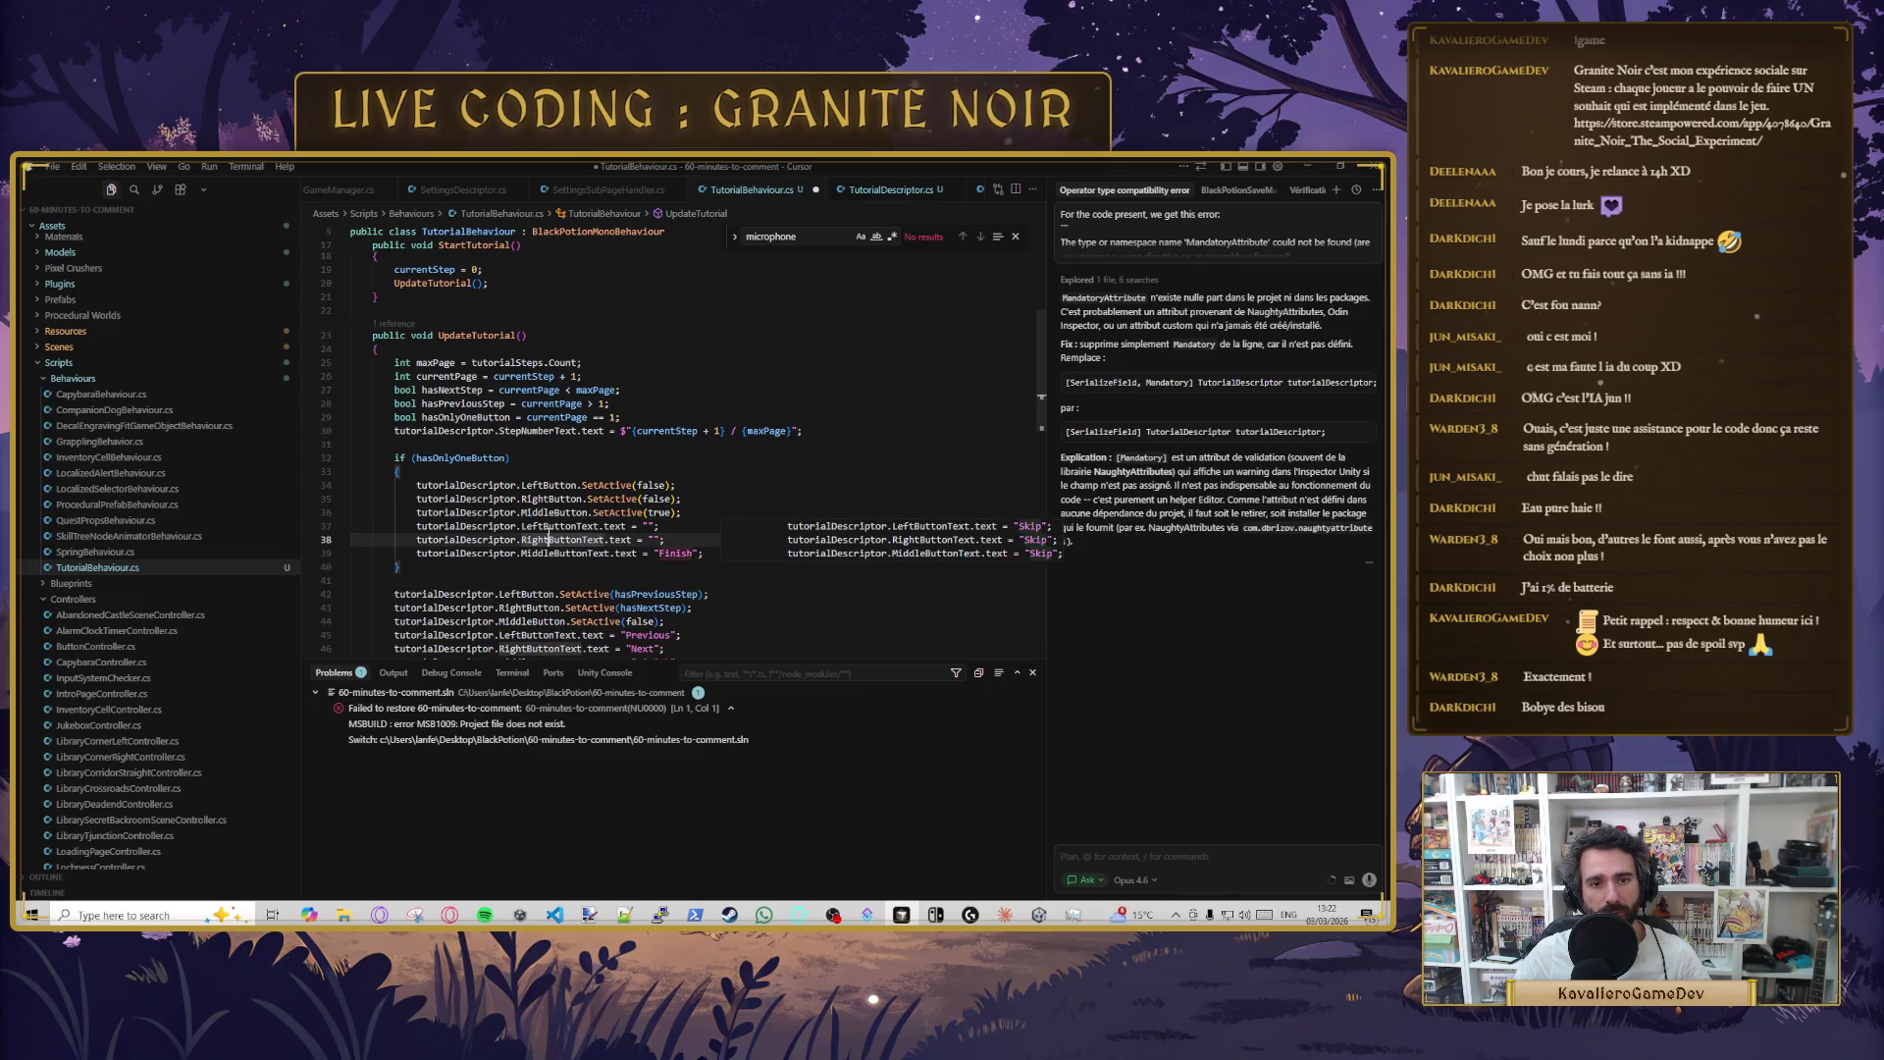
double_click(576, 552)
left_click(691, 553)
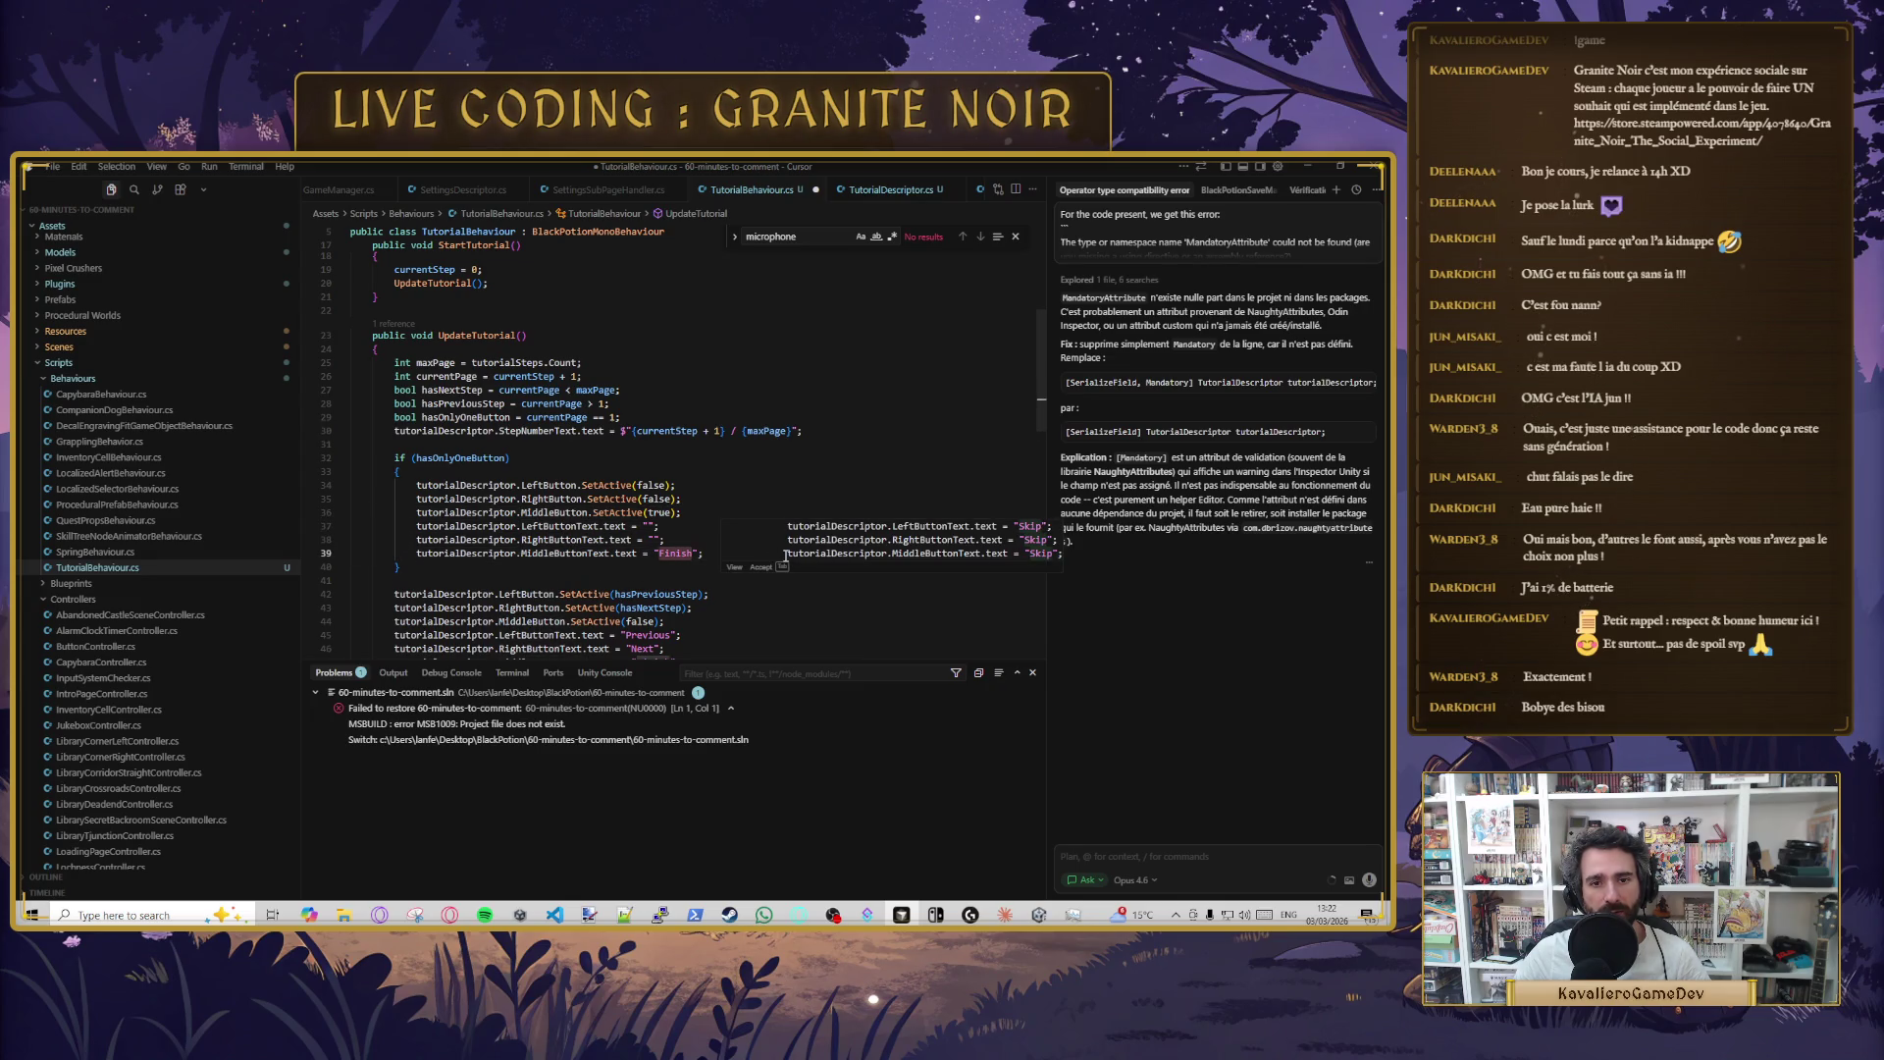
key("BackSpace")
key("BackSpace")
key("BackSpace")
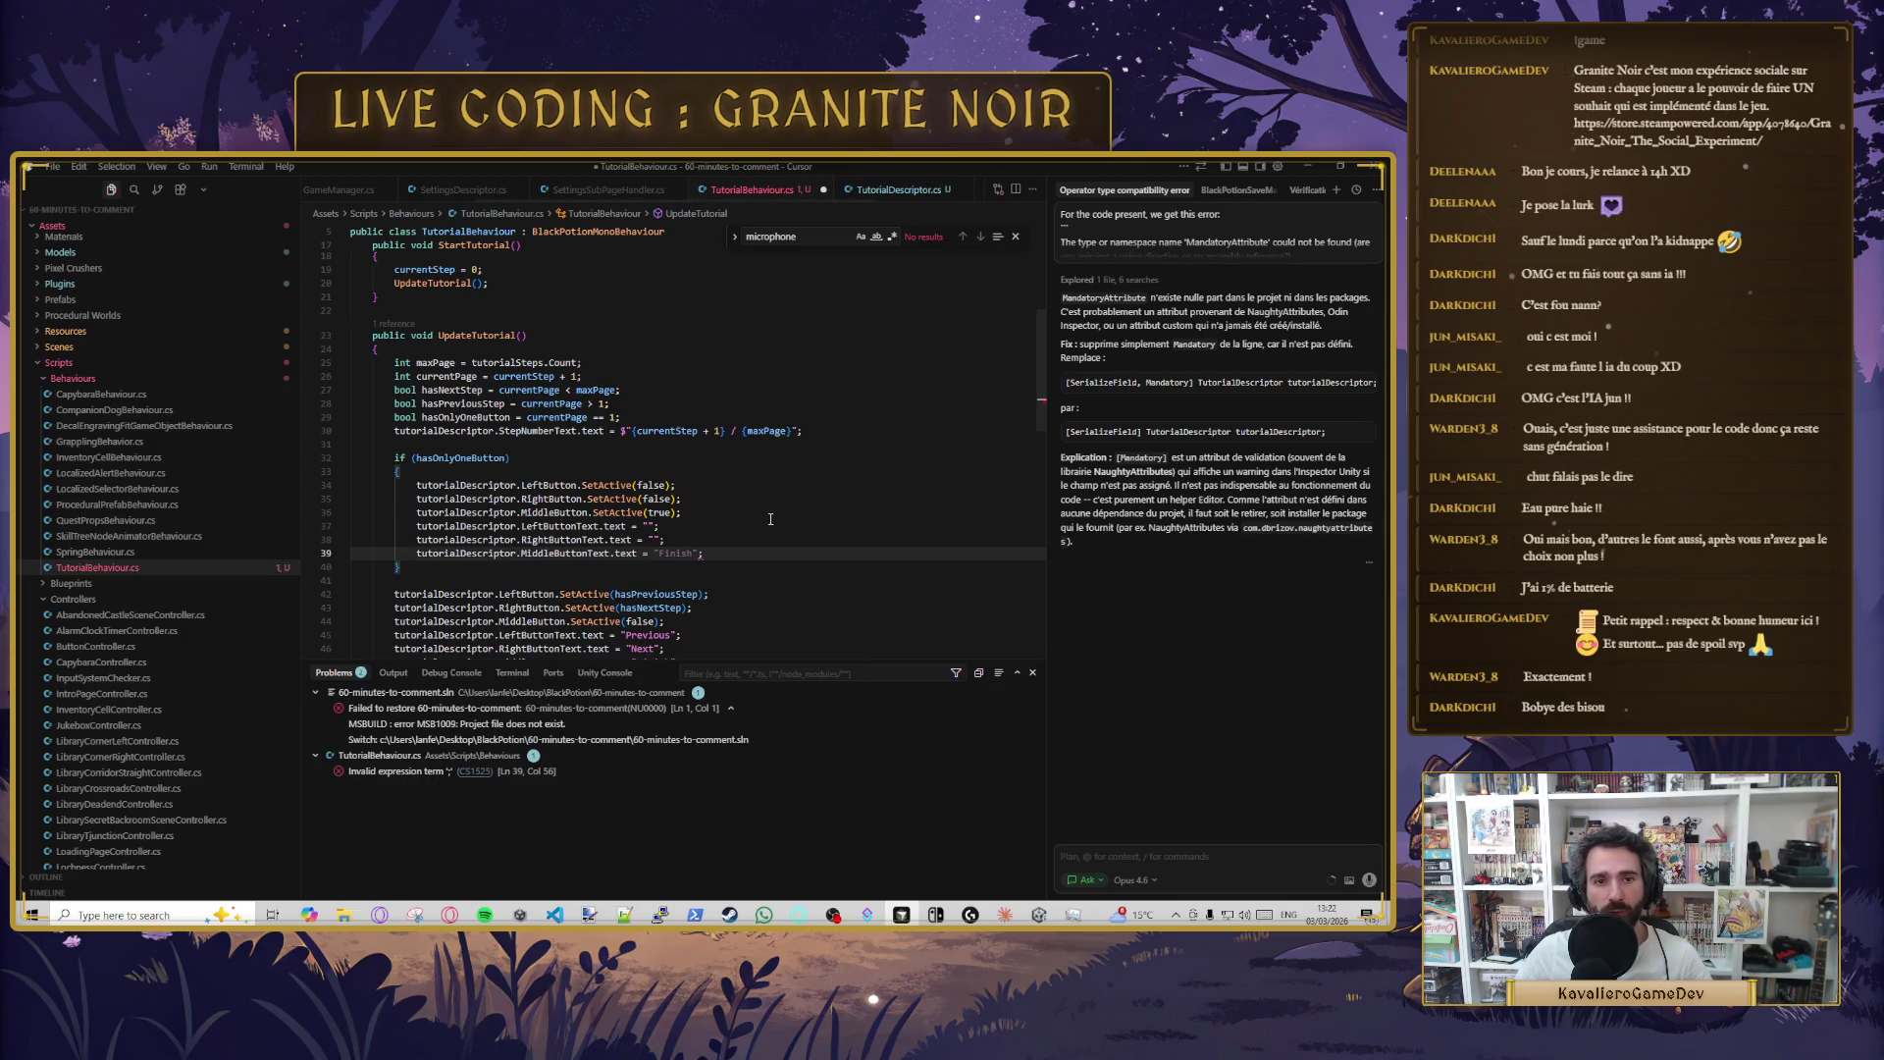
key("Tab")
left_click(483, 389)
left_click(651, 554)
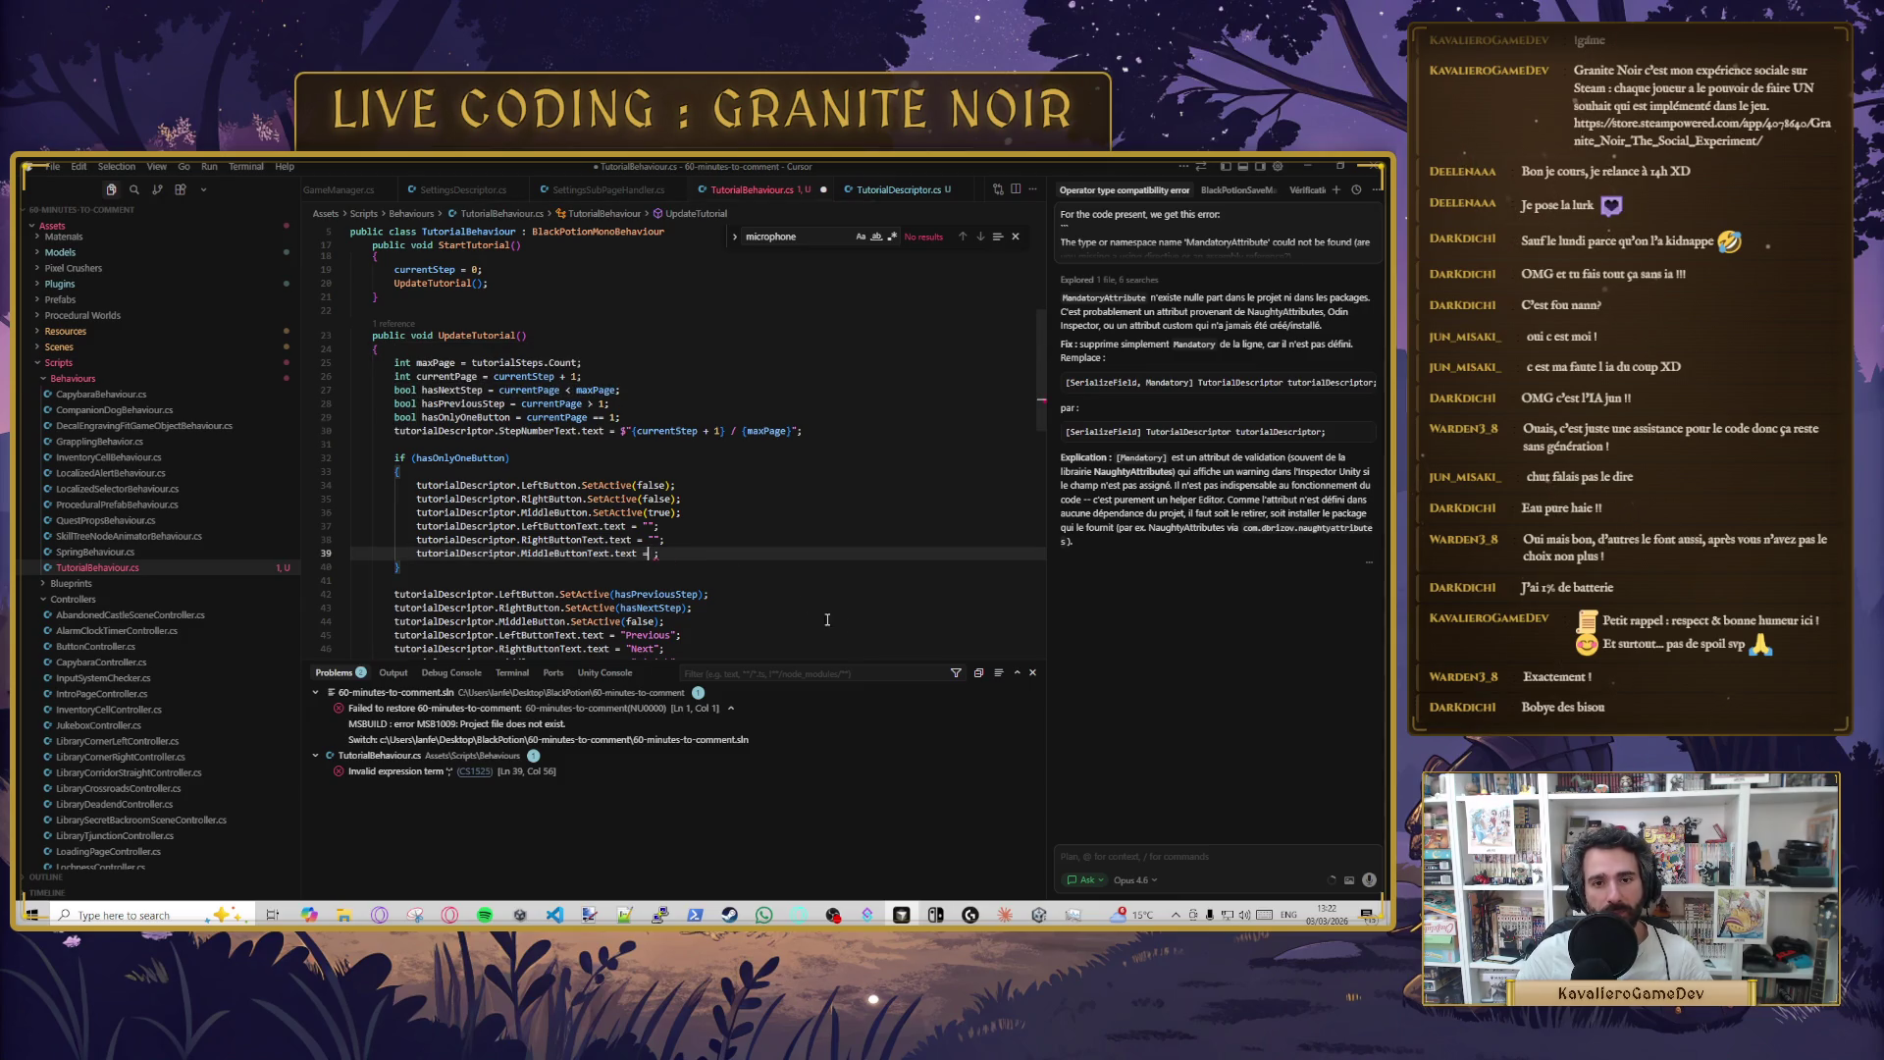
type("hasNextStep ?")
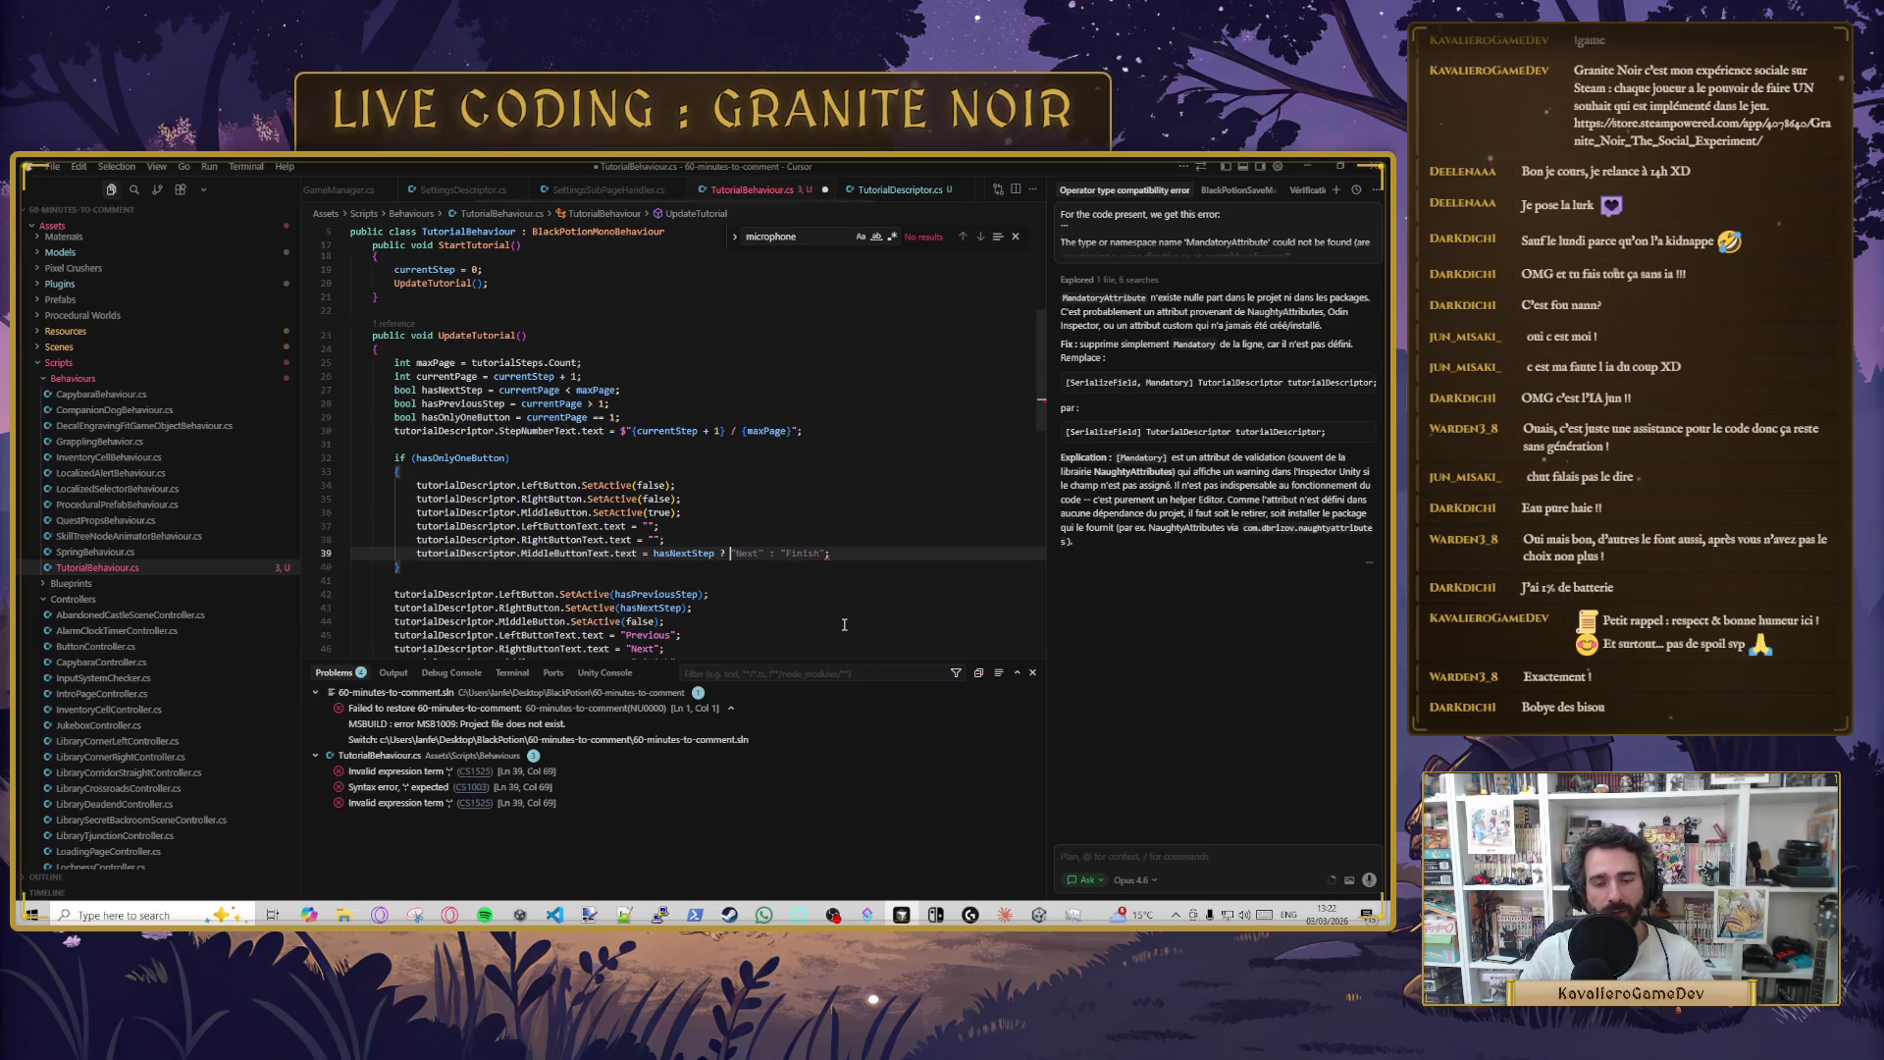
key("Tab")
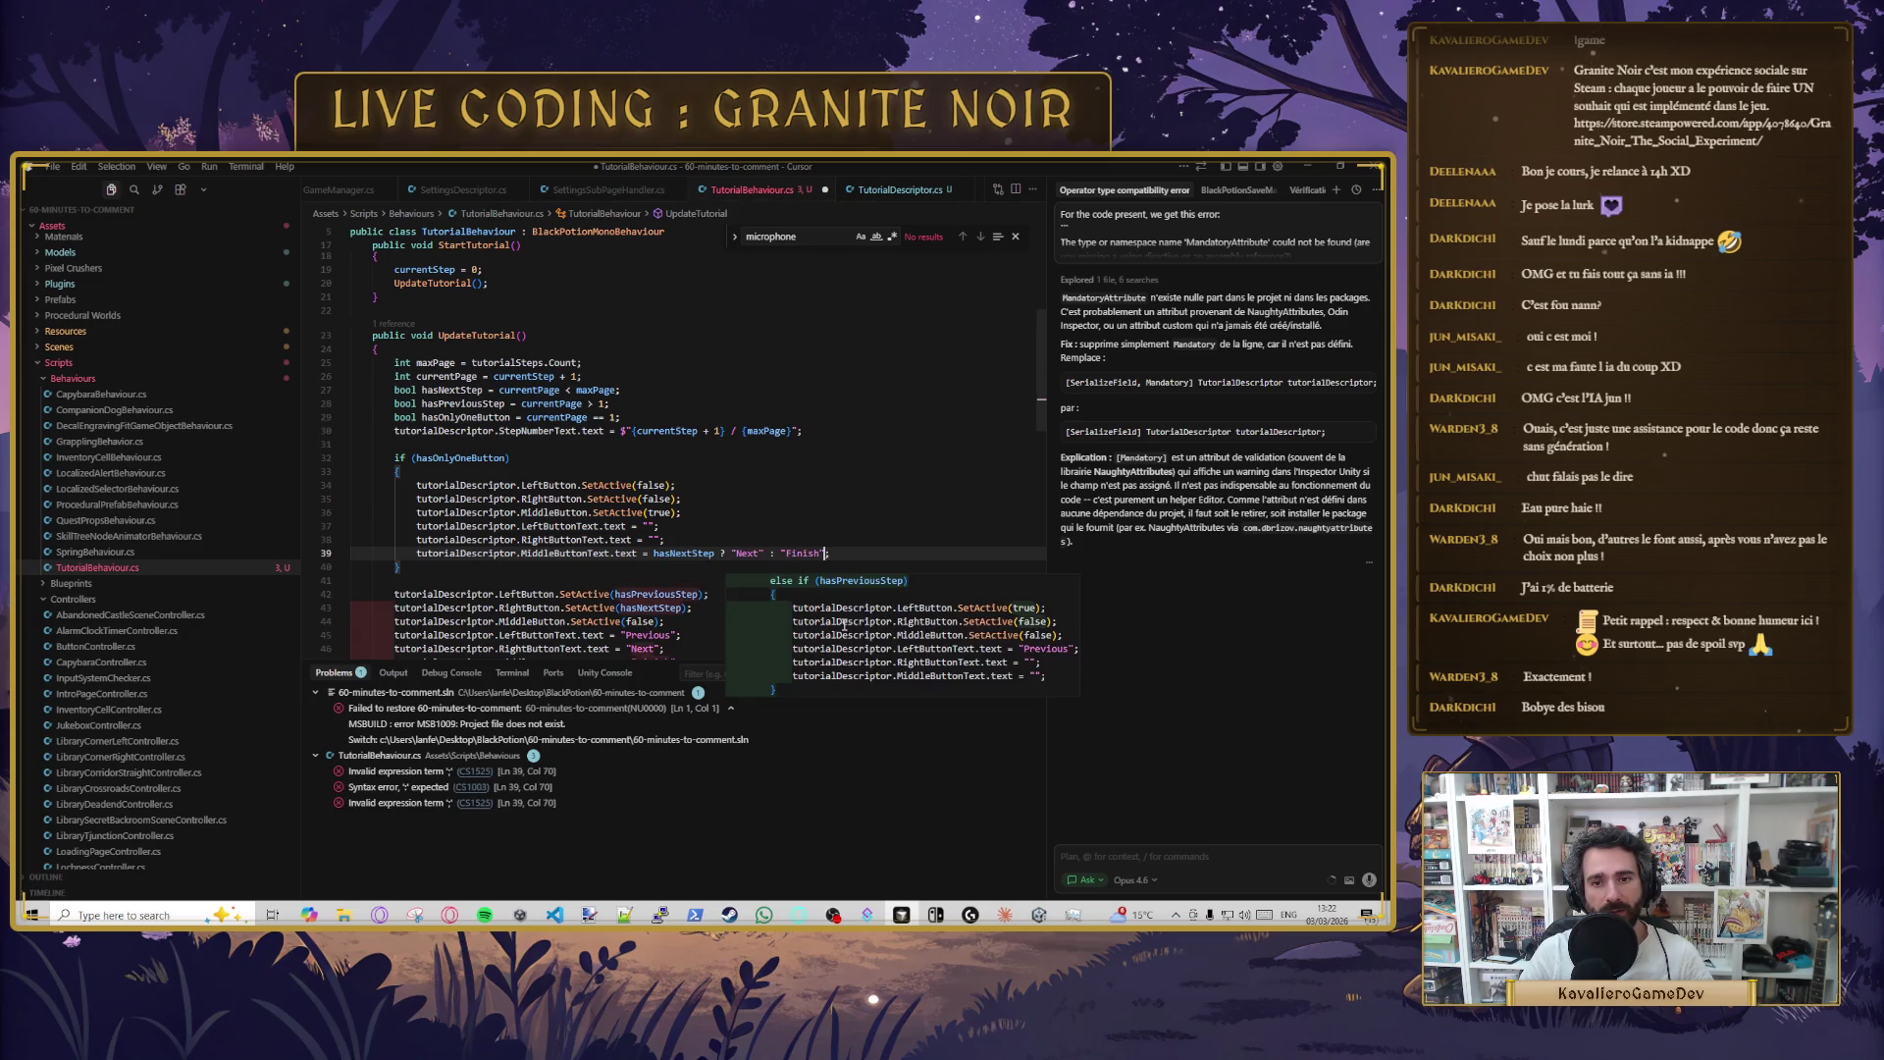
- Add an empty else { } branch aligned after the if (hasOnlyOneButton) block
key("Down")
key("Down")
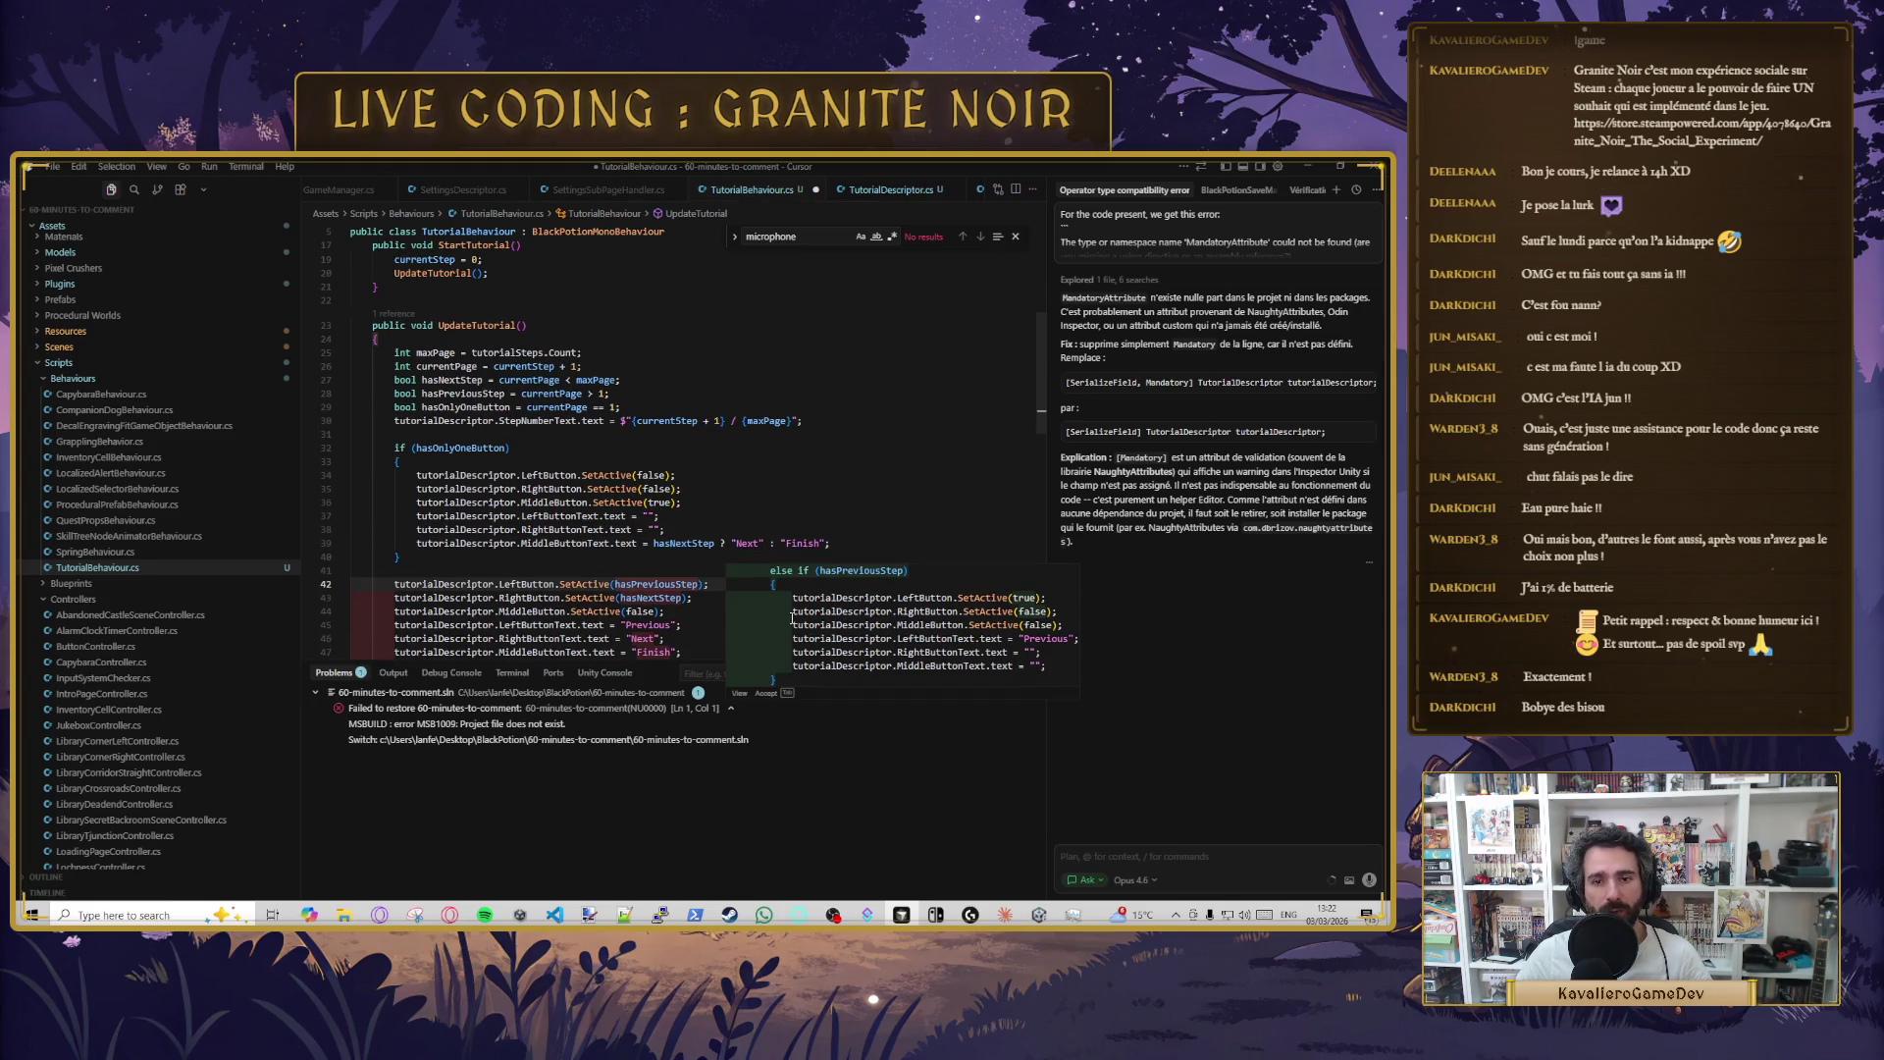
left_click(663, 526)
scroll(549, 510, "down", 2)
key("Down")
key("Down")
key("Down")
type("else {")
key("Return")
key("Up")
key("ctrl+Left")
key("Return")
key("BackSpace")
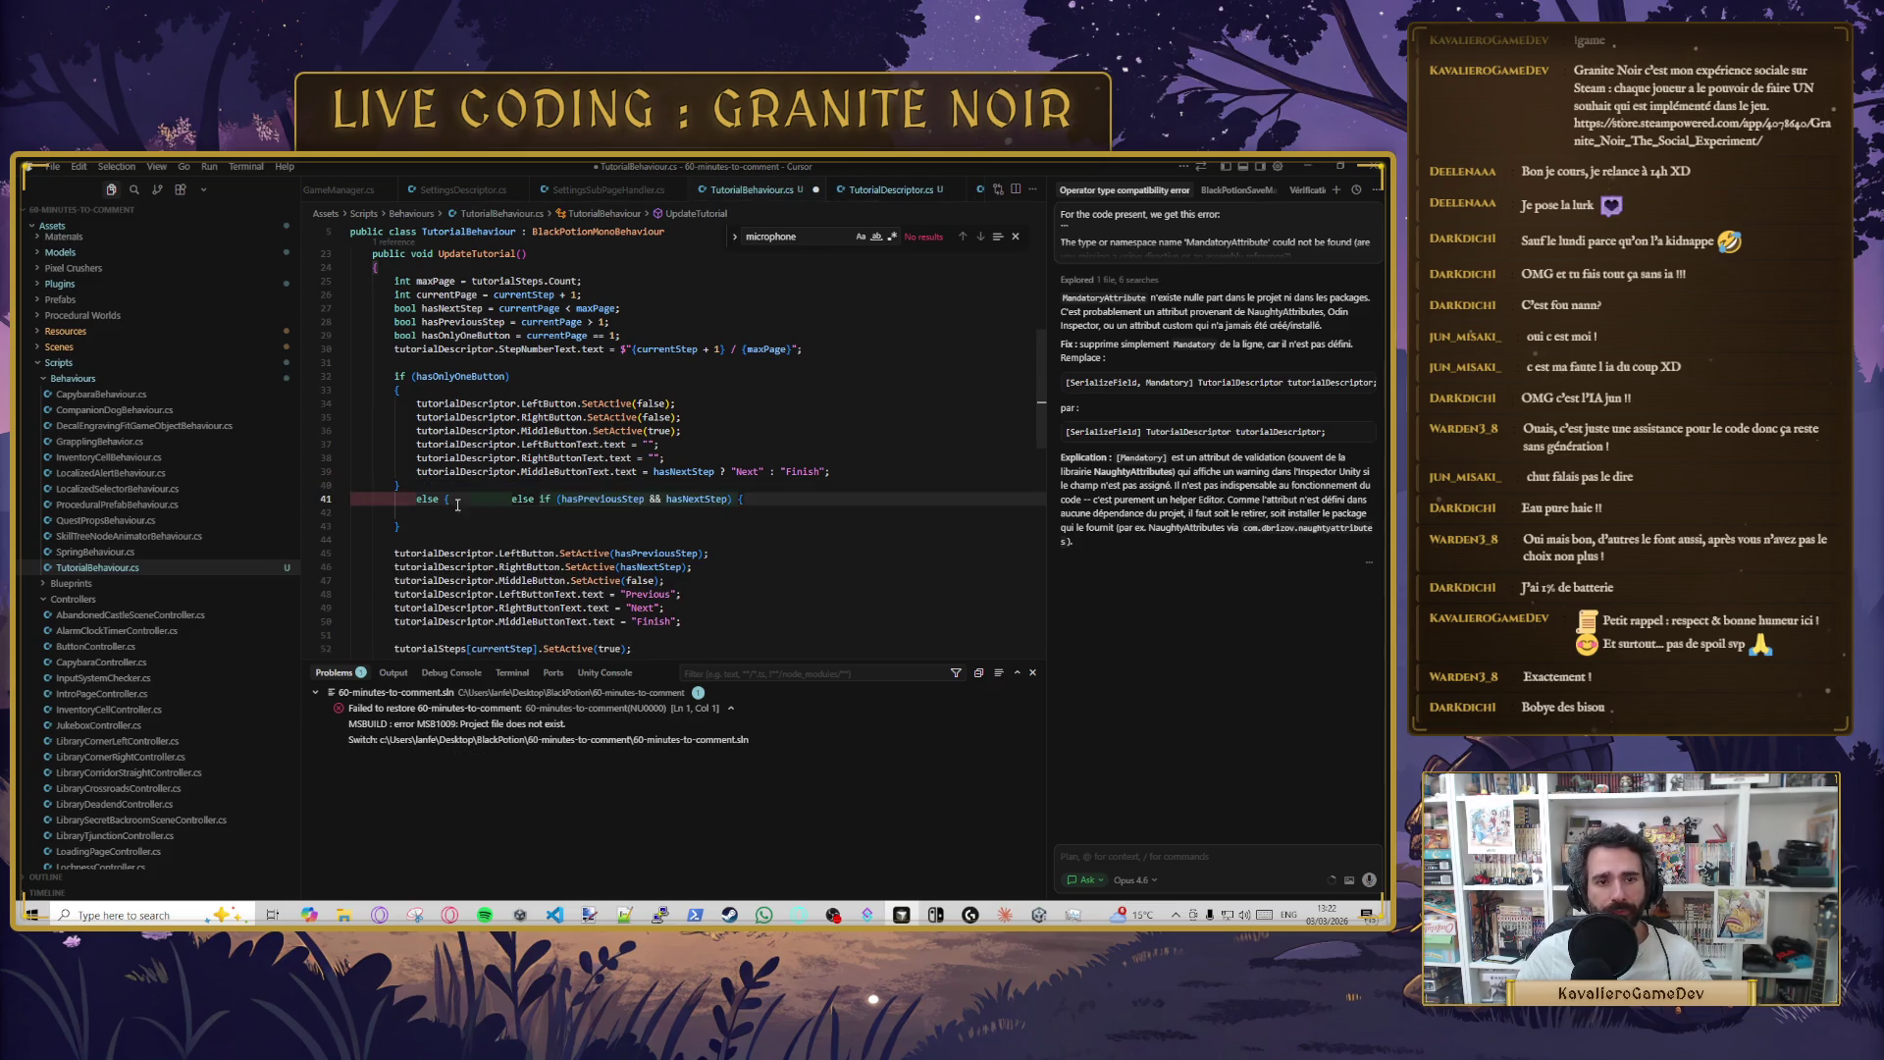
- Clear the old button lines and accept Cursor's six-line else body toggling Left/Right buttons
mouse_move(683, 621)
left_mouse_down()
mouse_move(491, 565)
mouse_move(683, 621)
mouse_move(330, 548)
left_mouse_up()
key("ctrl+x")
left_click(383, 514)
key("ctrl+v")
left_click_drag(677, 581, 363, 513)
key("Delete")
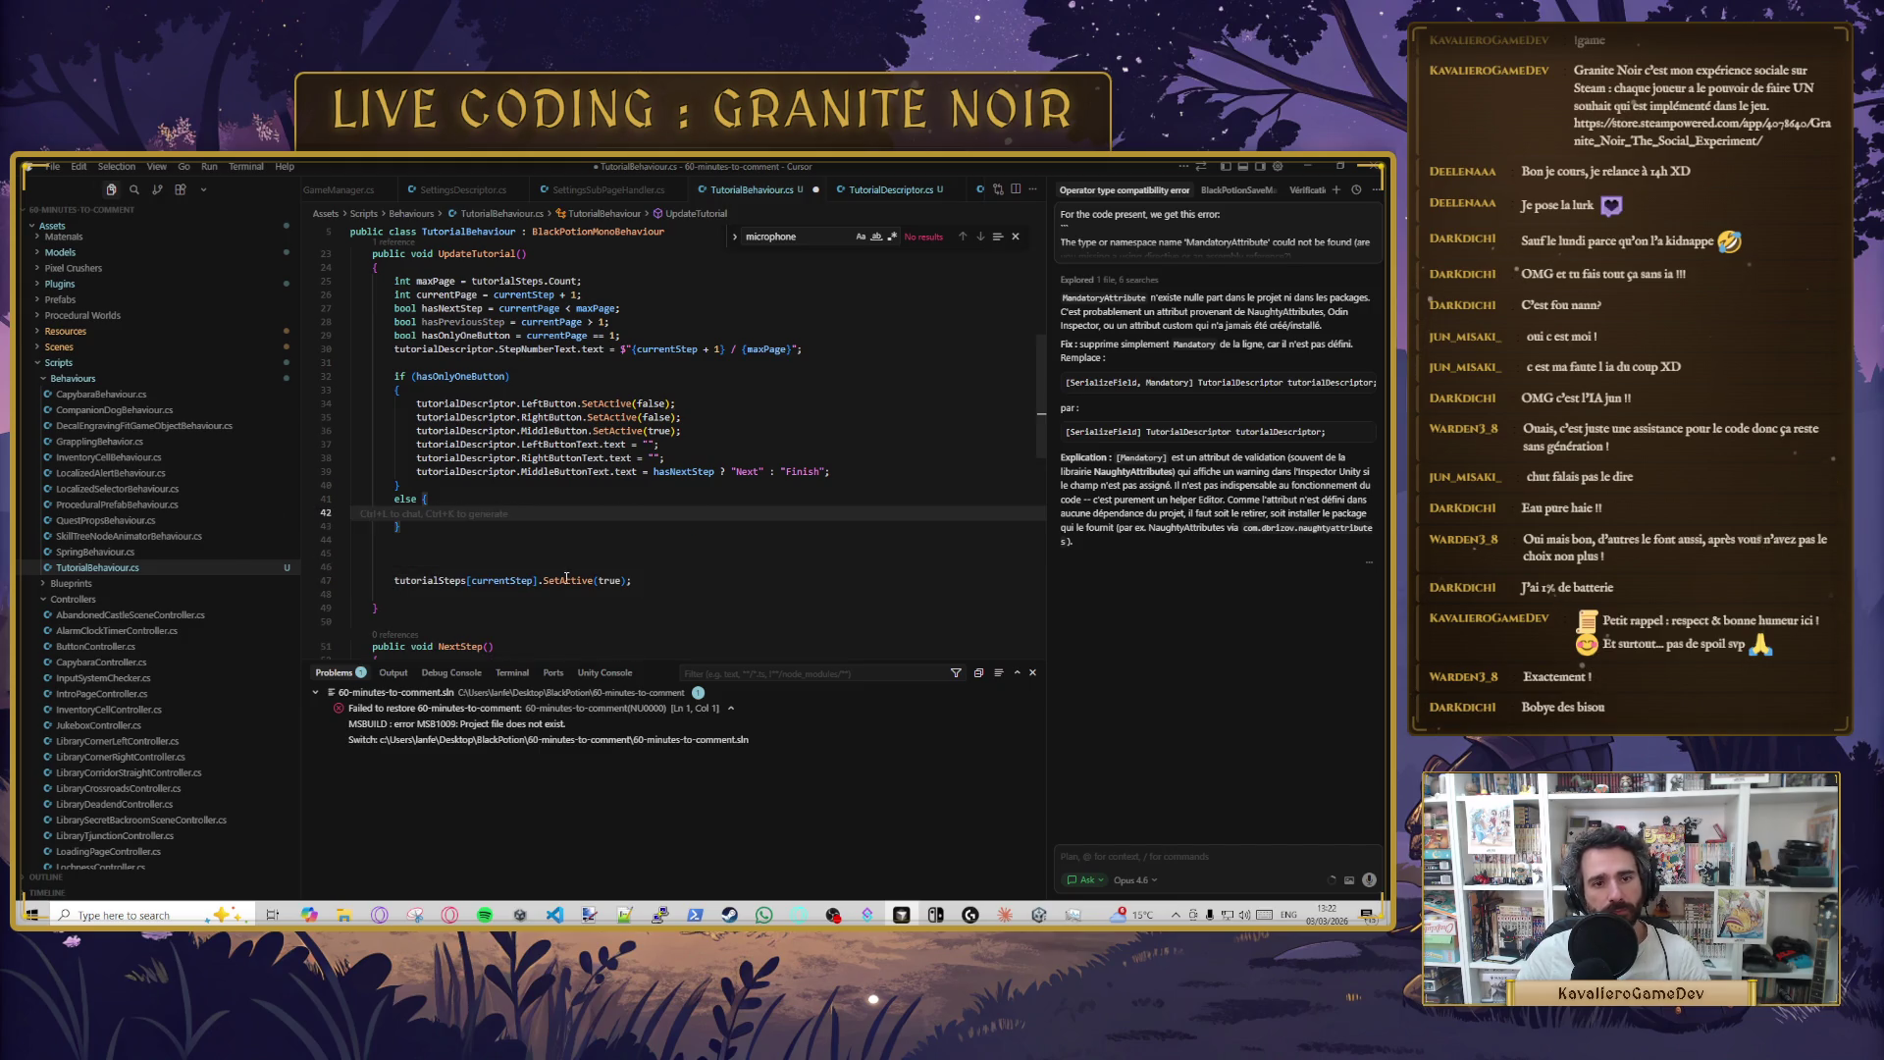
left_click(663, 581)
left_click(528, 517)
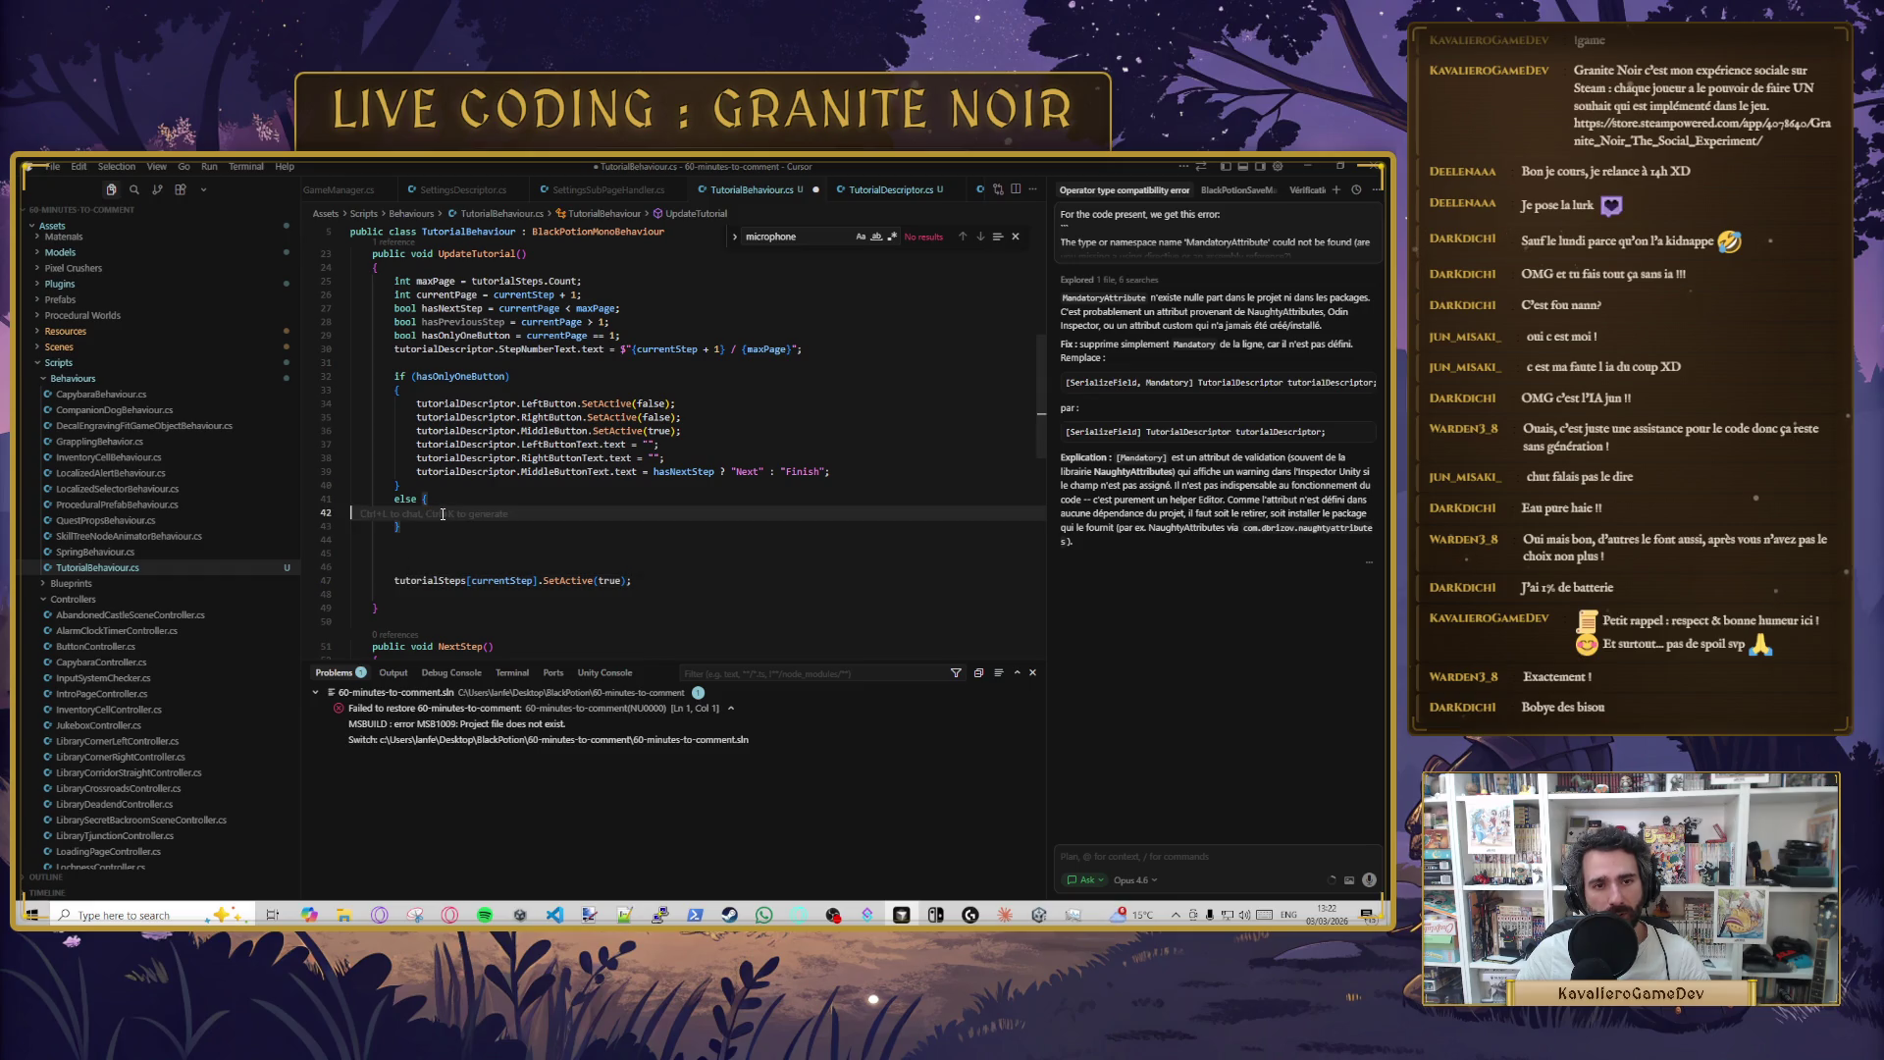
key("Tab")
- Check the hasPreviousStep and hasNextStep arguments used in the else branch's SetActive calls
left_click(677, 512)
double_click(677, 513)
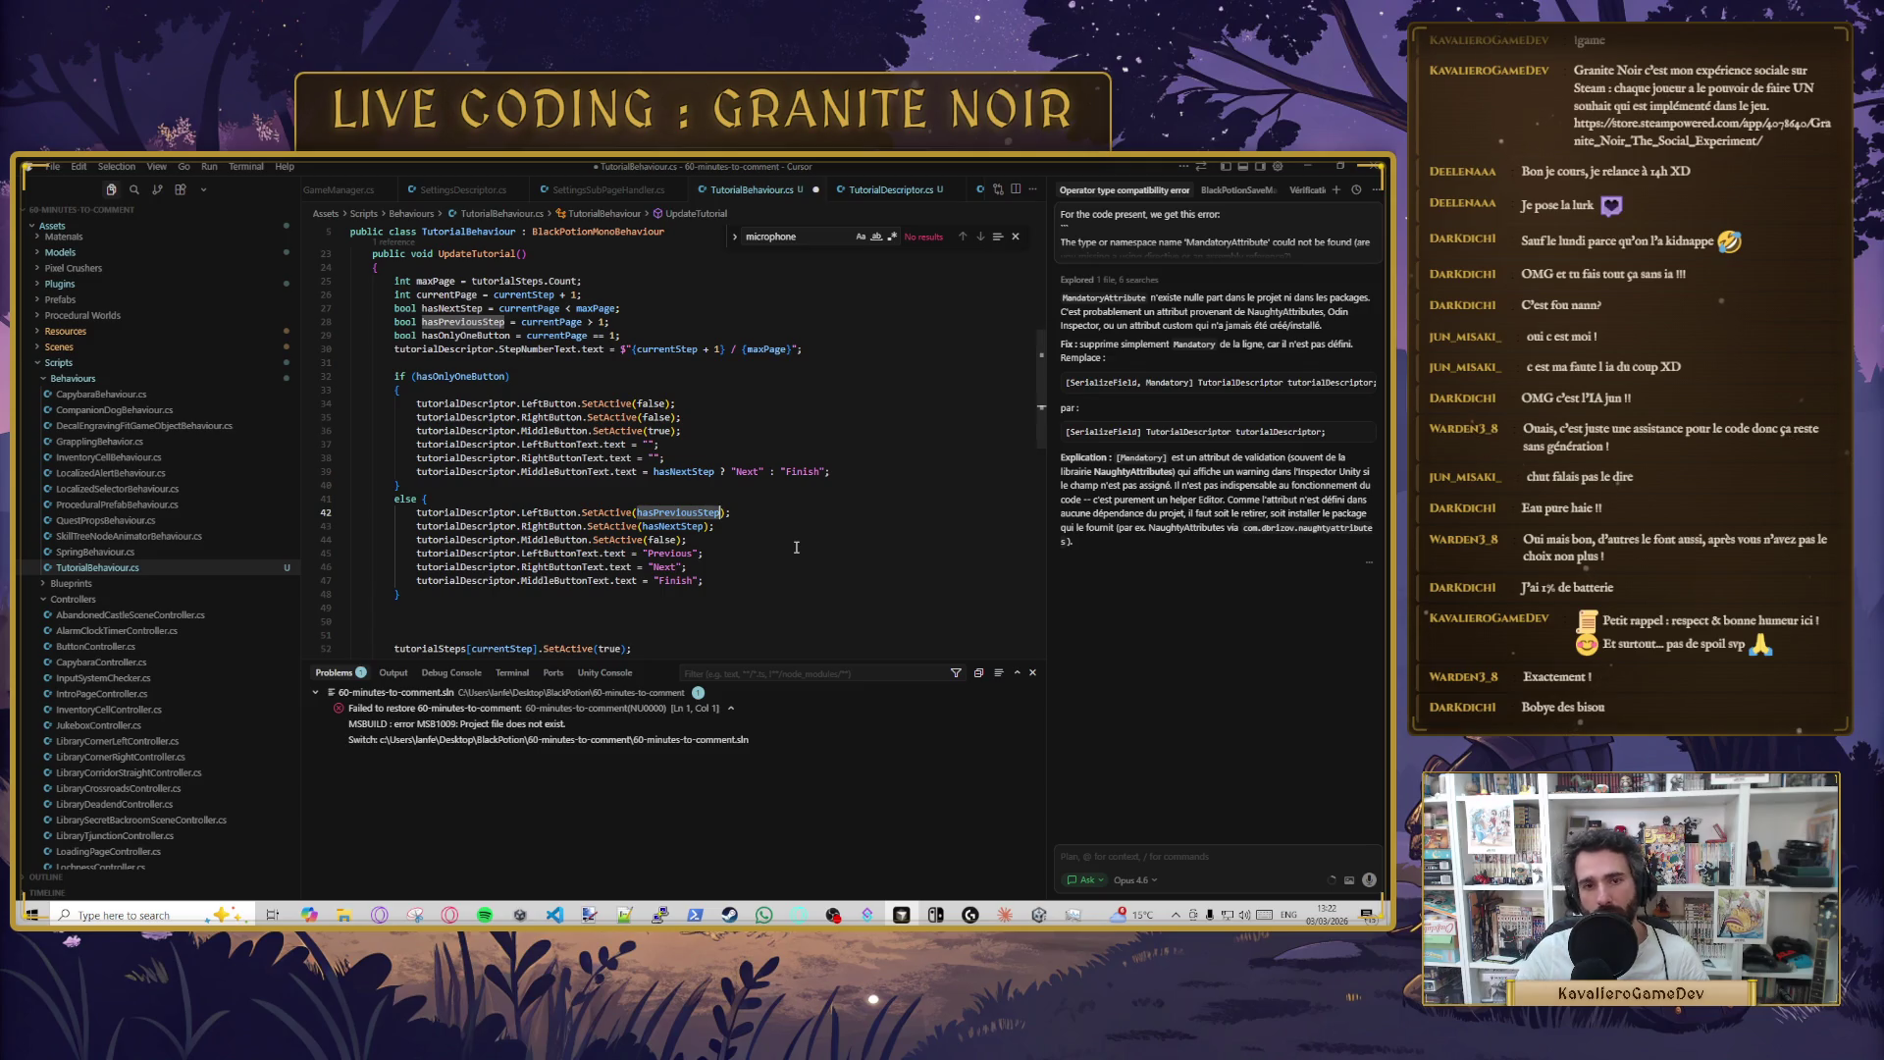
left_click(668, 527)
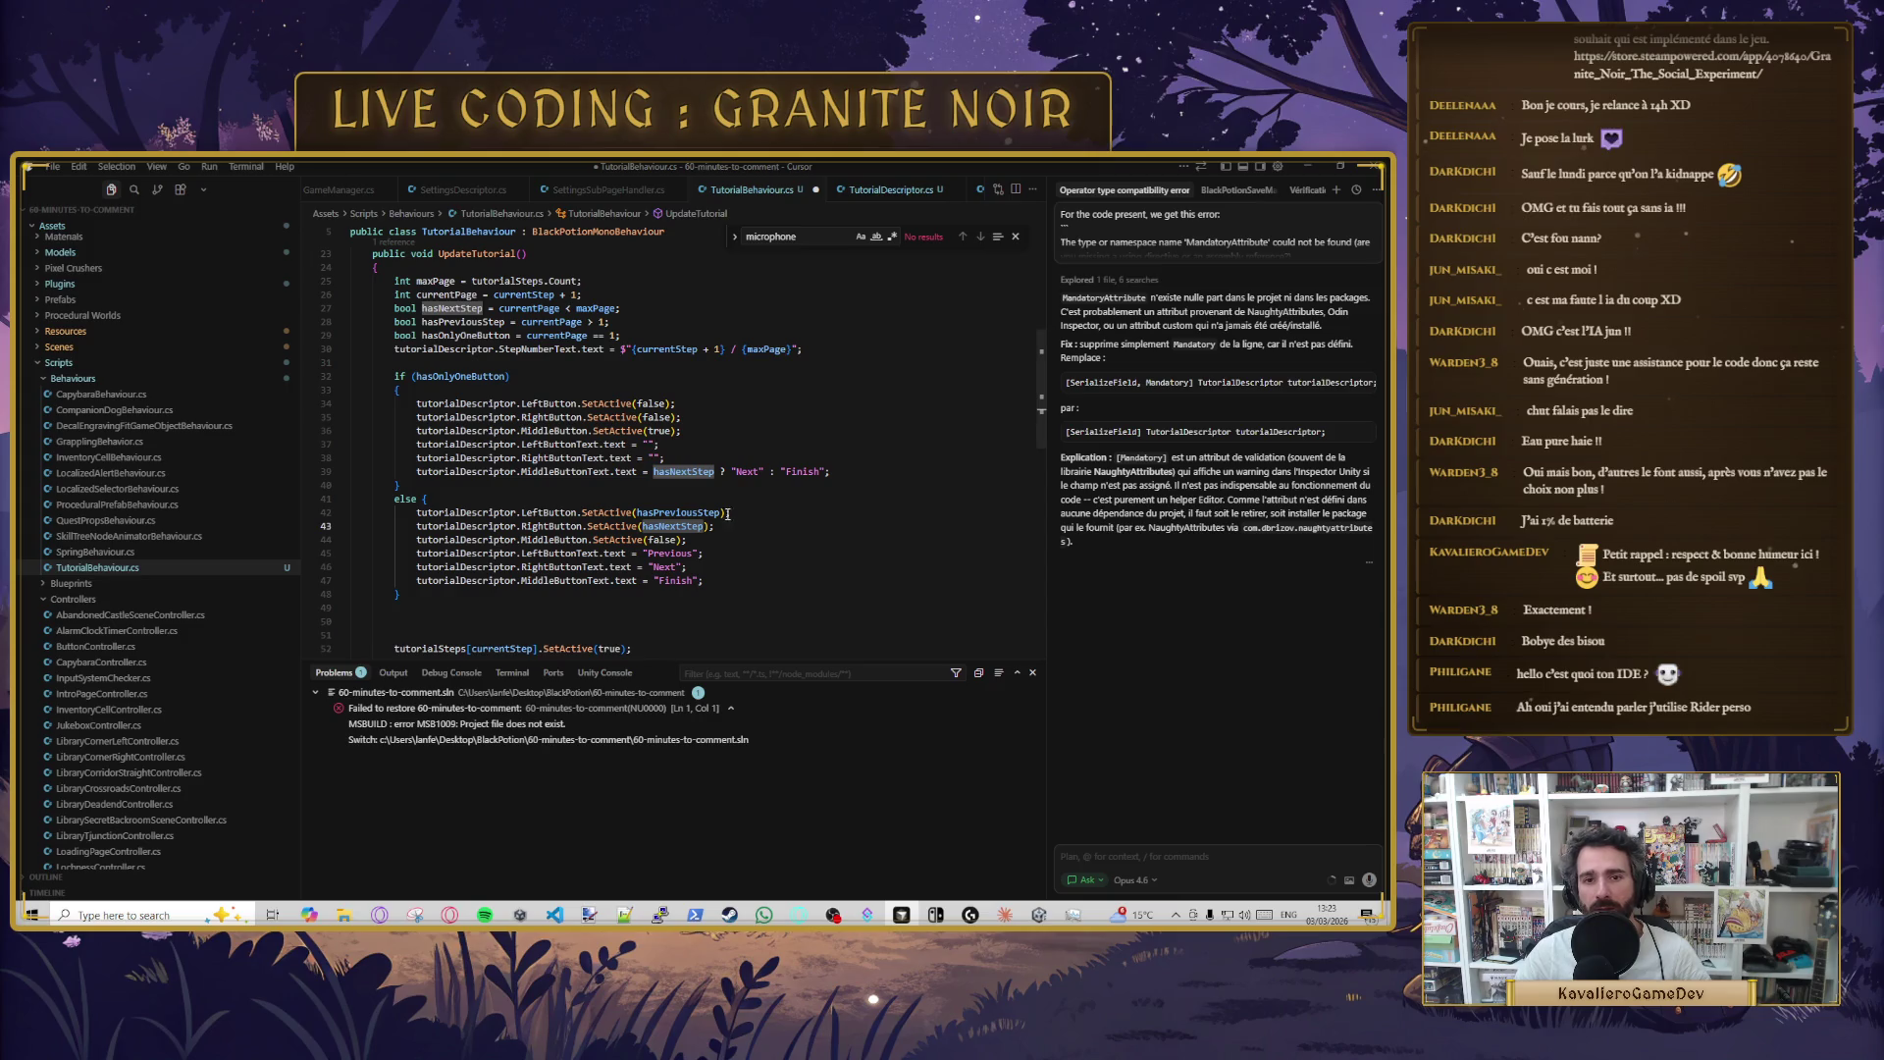
left_click(610, 471)
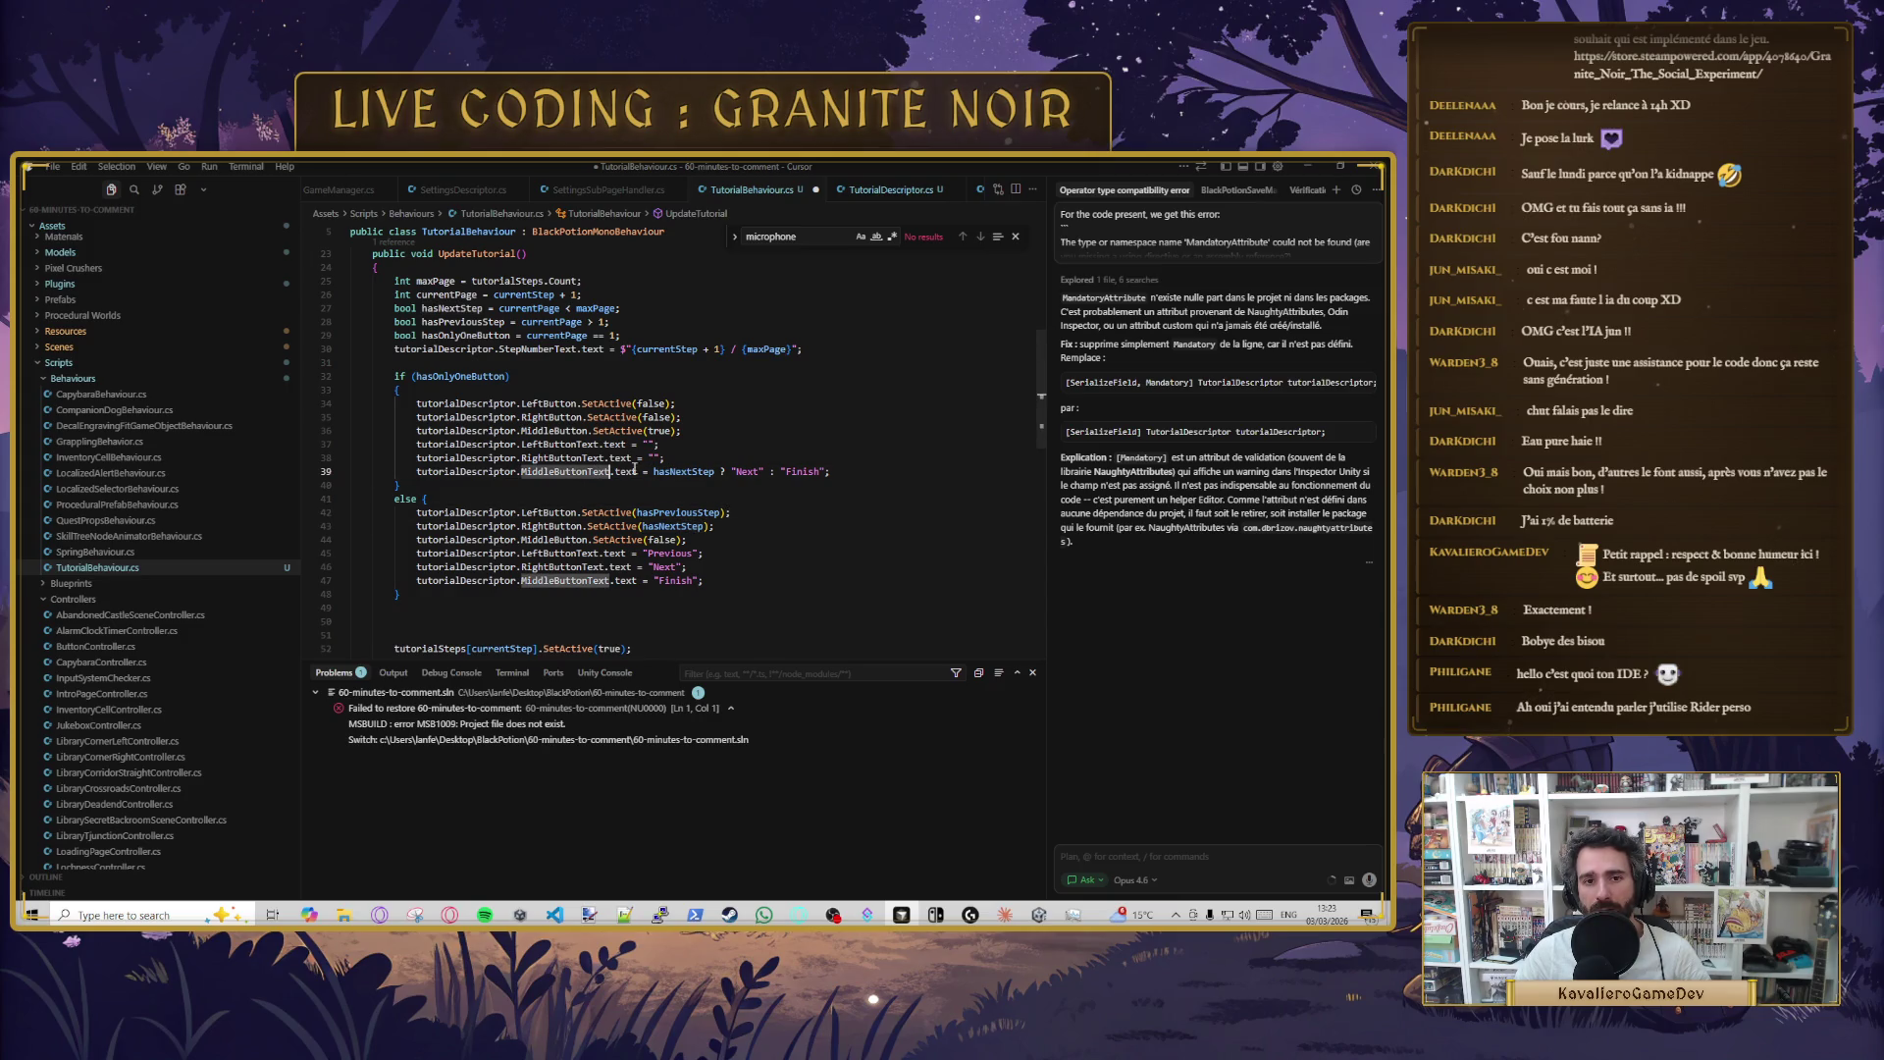
double_click(431, 377)
left_click(705, 526)
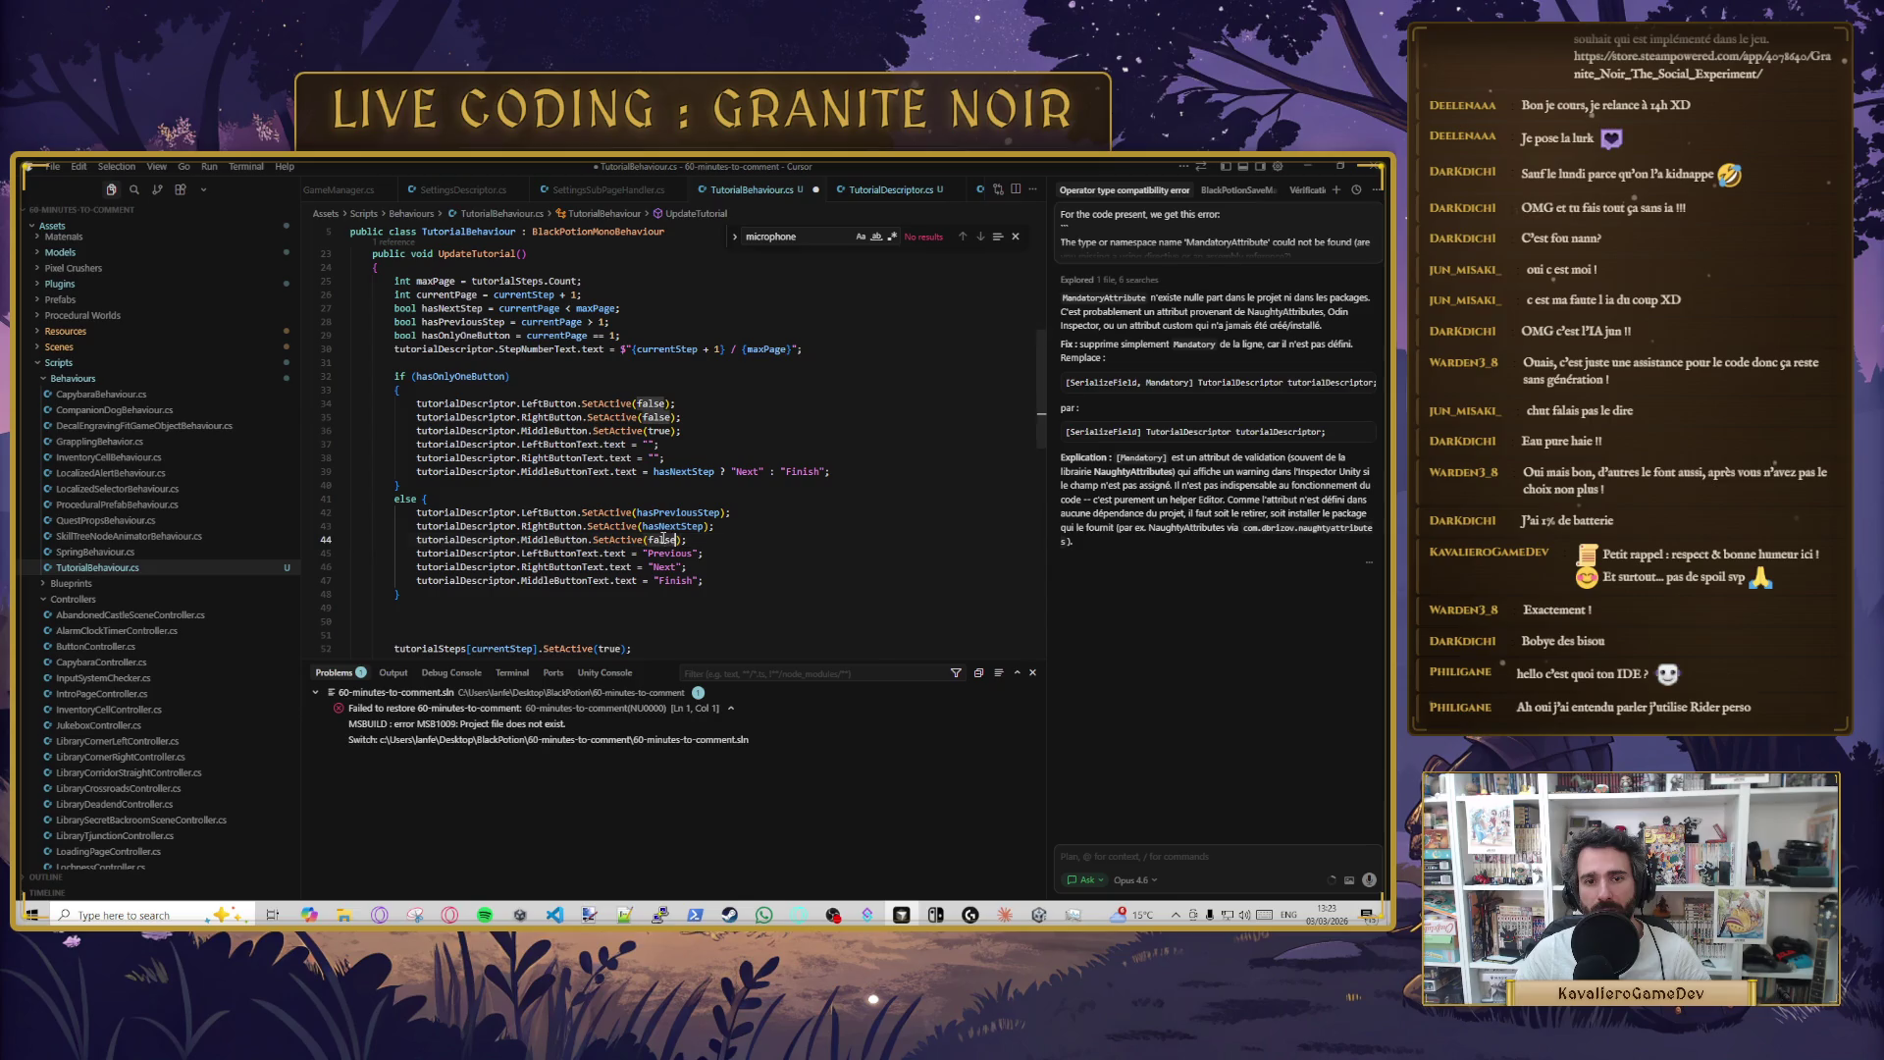
- Replace hasNextStep and hasPreviousStep with true in the else branch's SetActive calls and save
key("ctrl+BackSpace")
type("true")
key("ctrl+s")
key("Left")
key("Left")
key("Left")
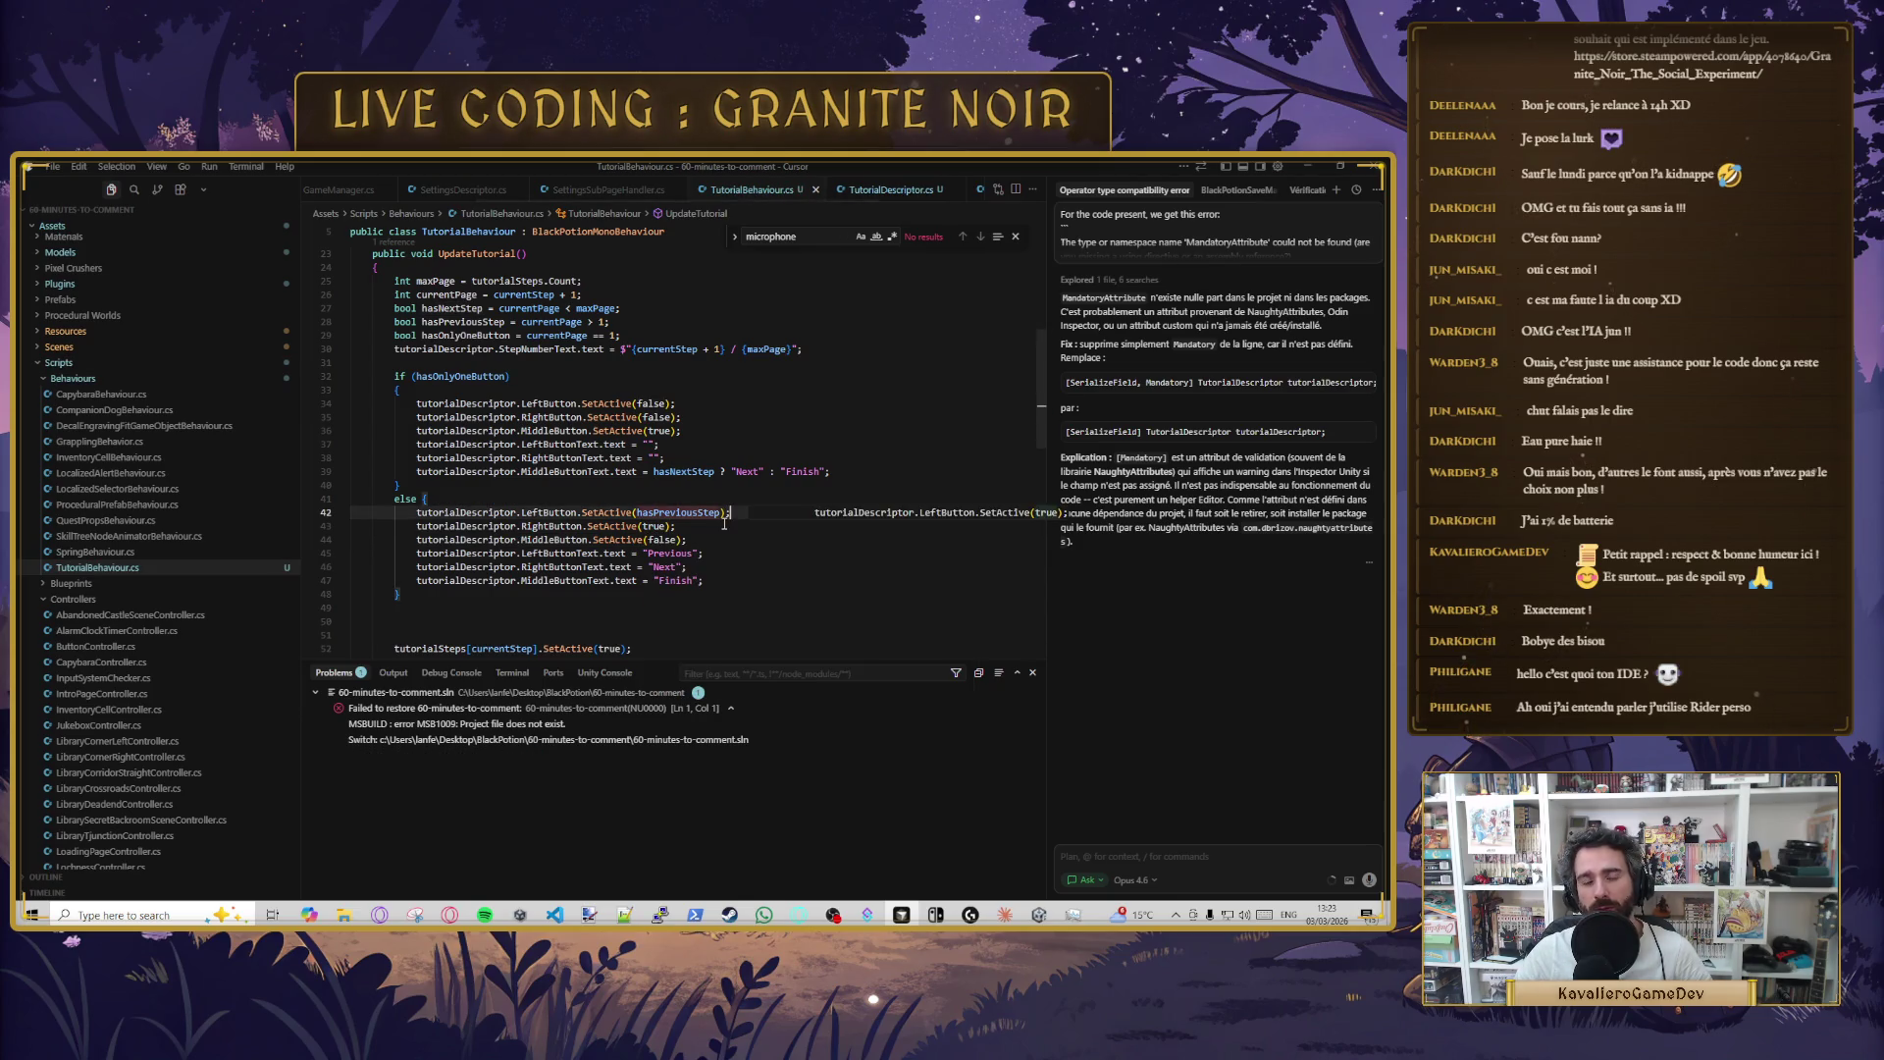
double_click(651, 510)
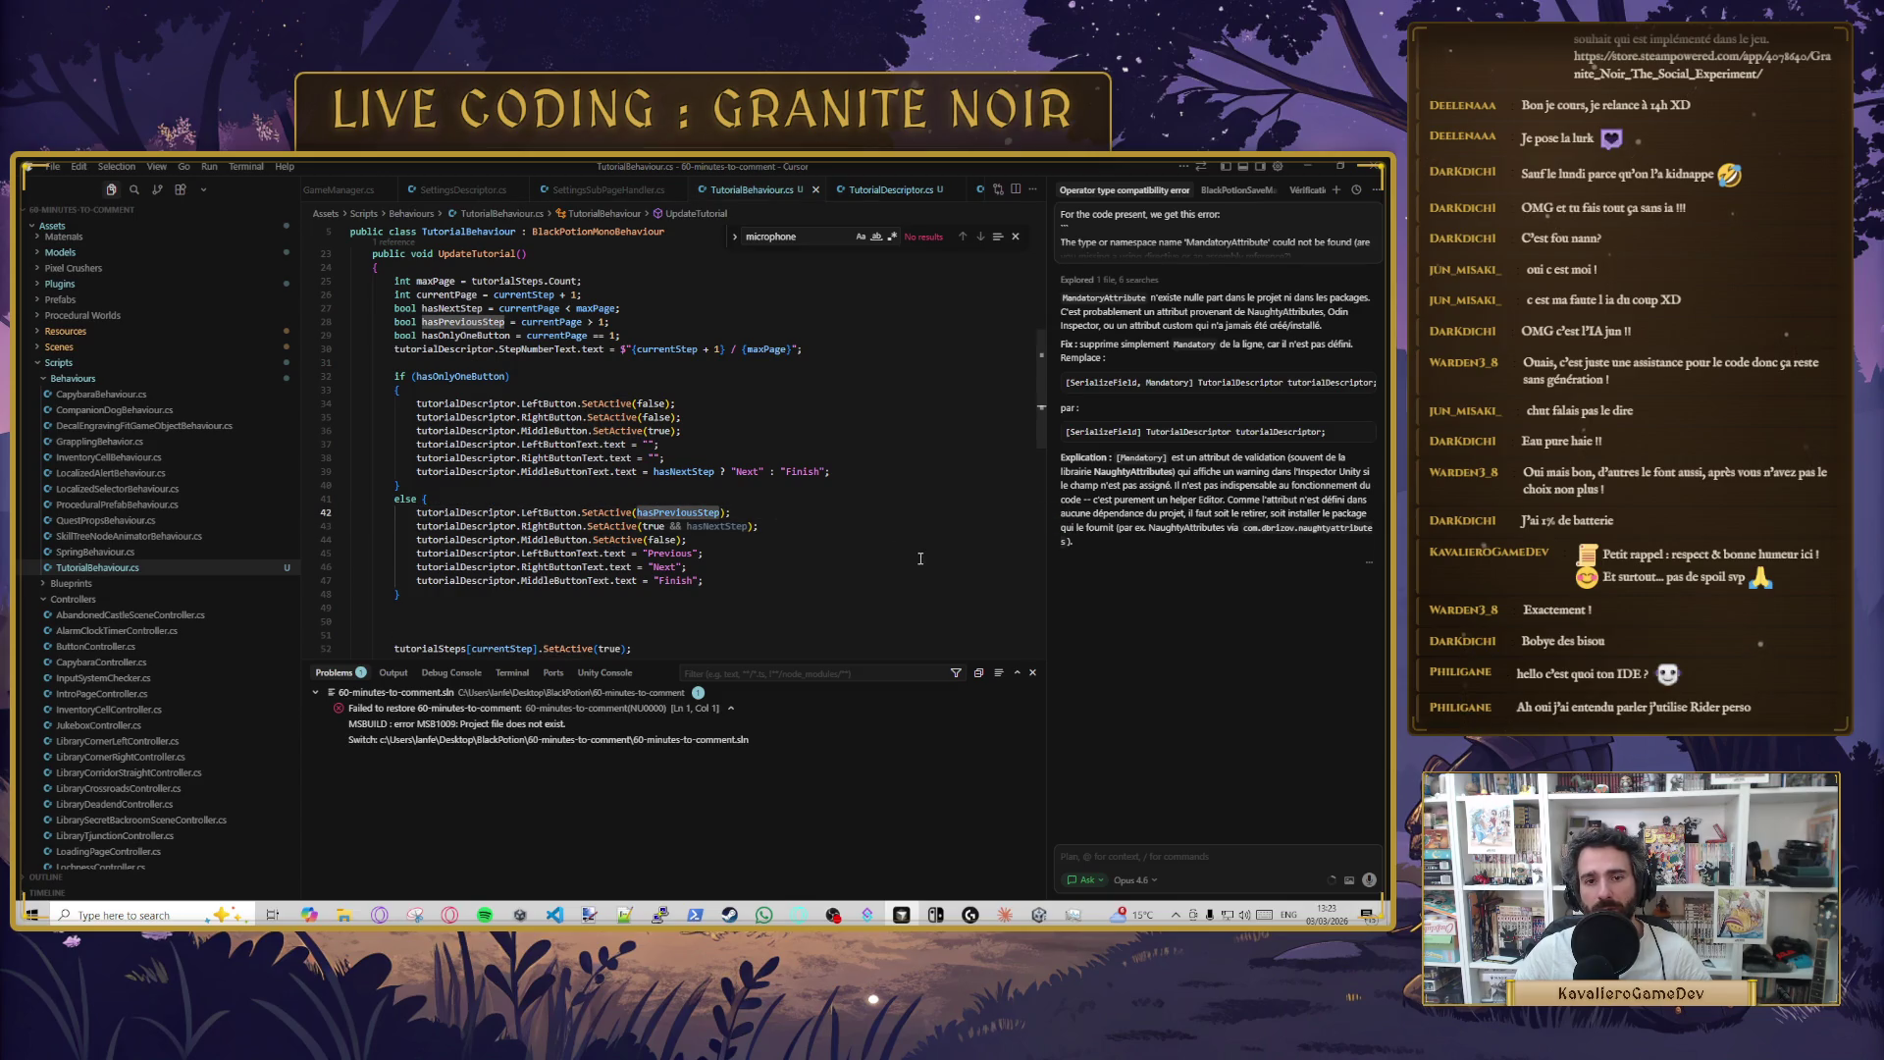
type("true")
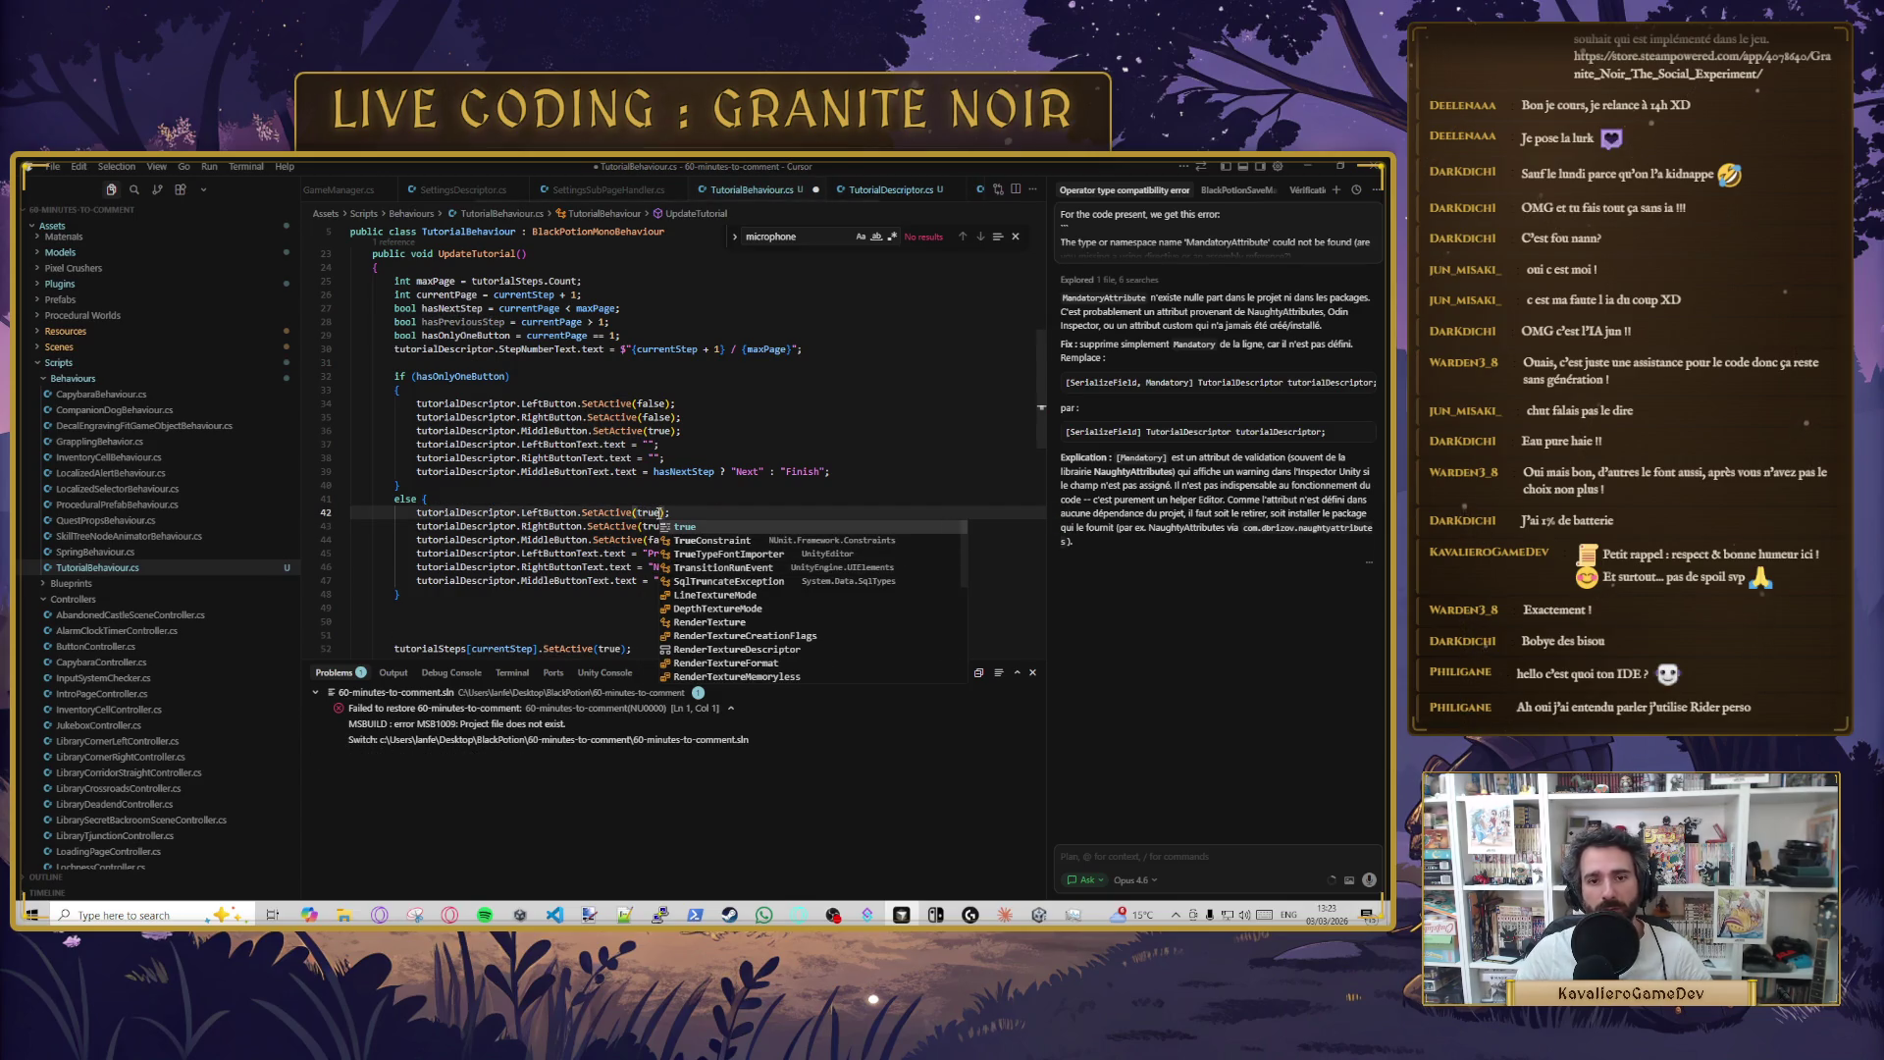
left_click(772, 527)
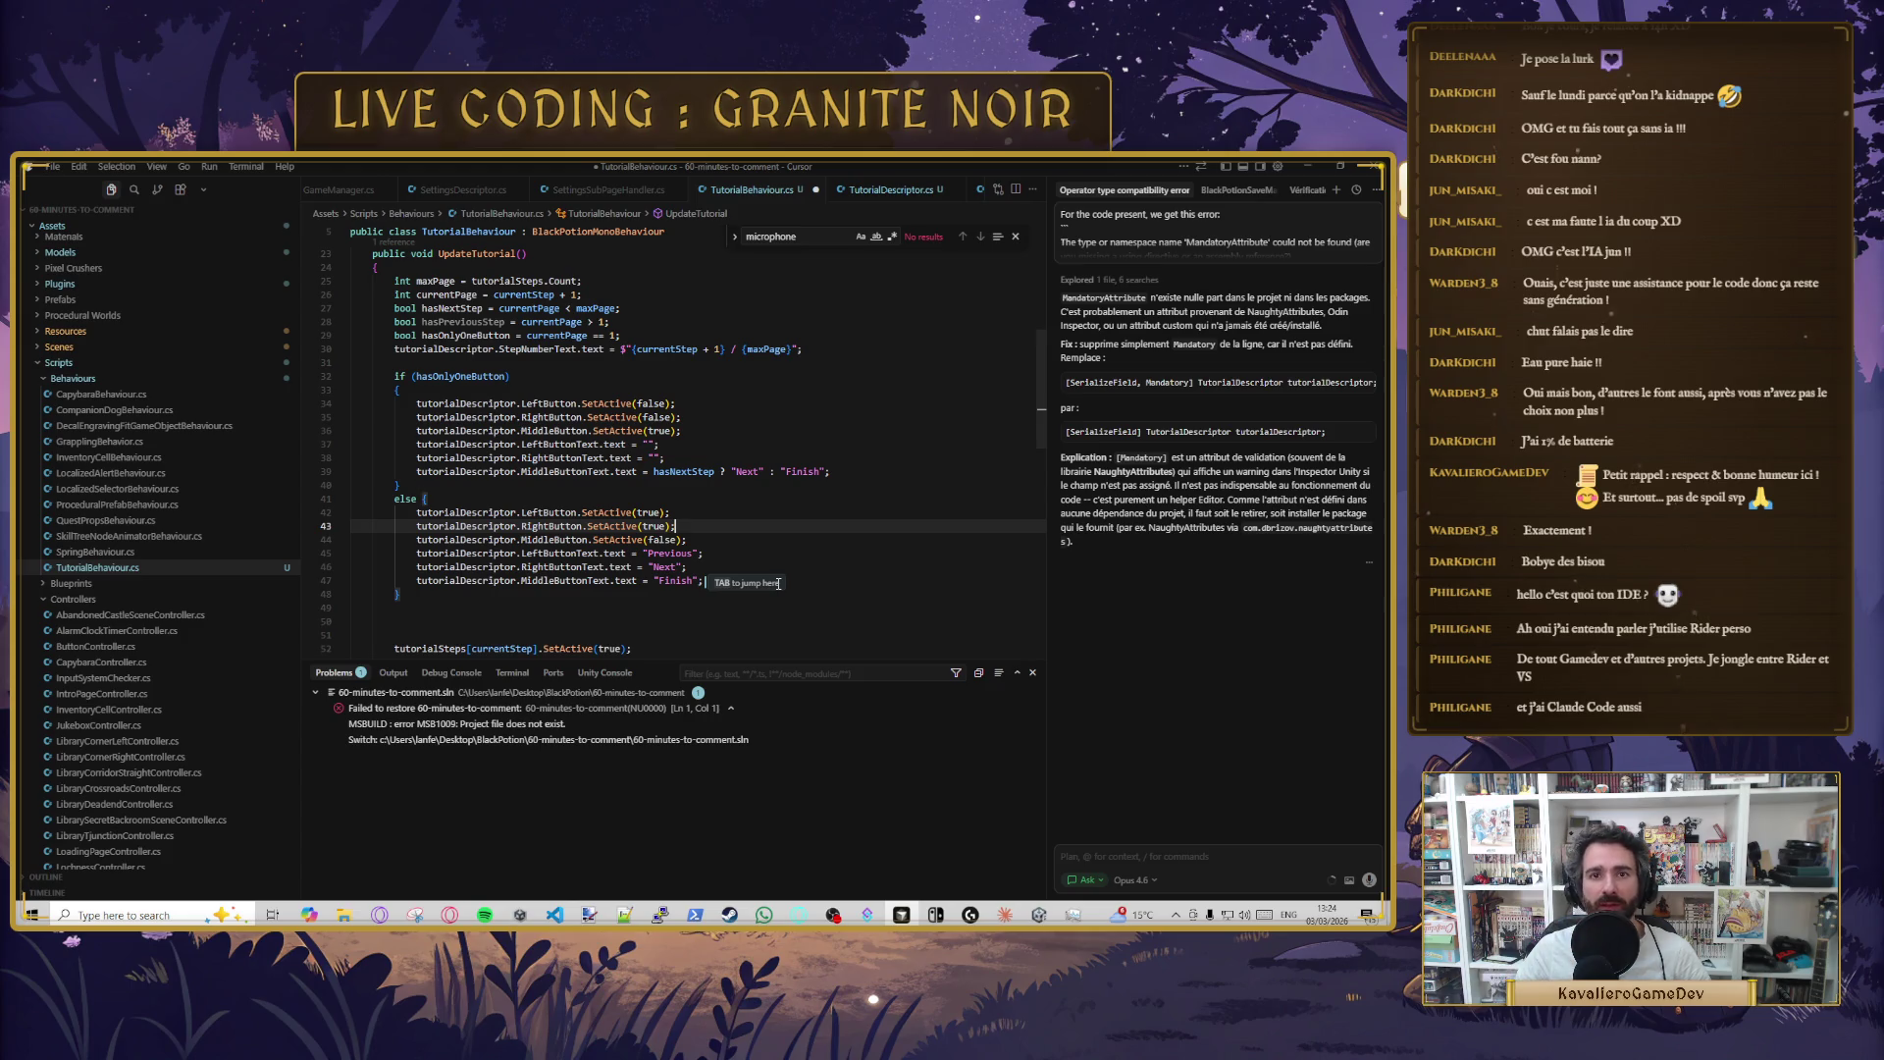
- Select the word Previous in the label line, then switch to the aider.chat browser window
left_click(814, 512)
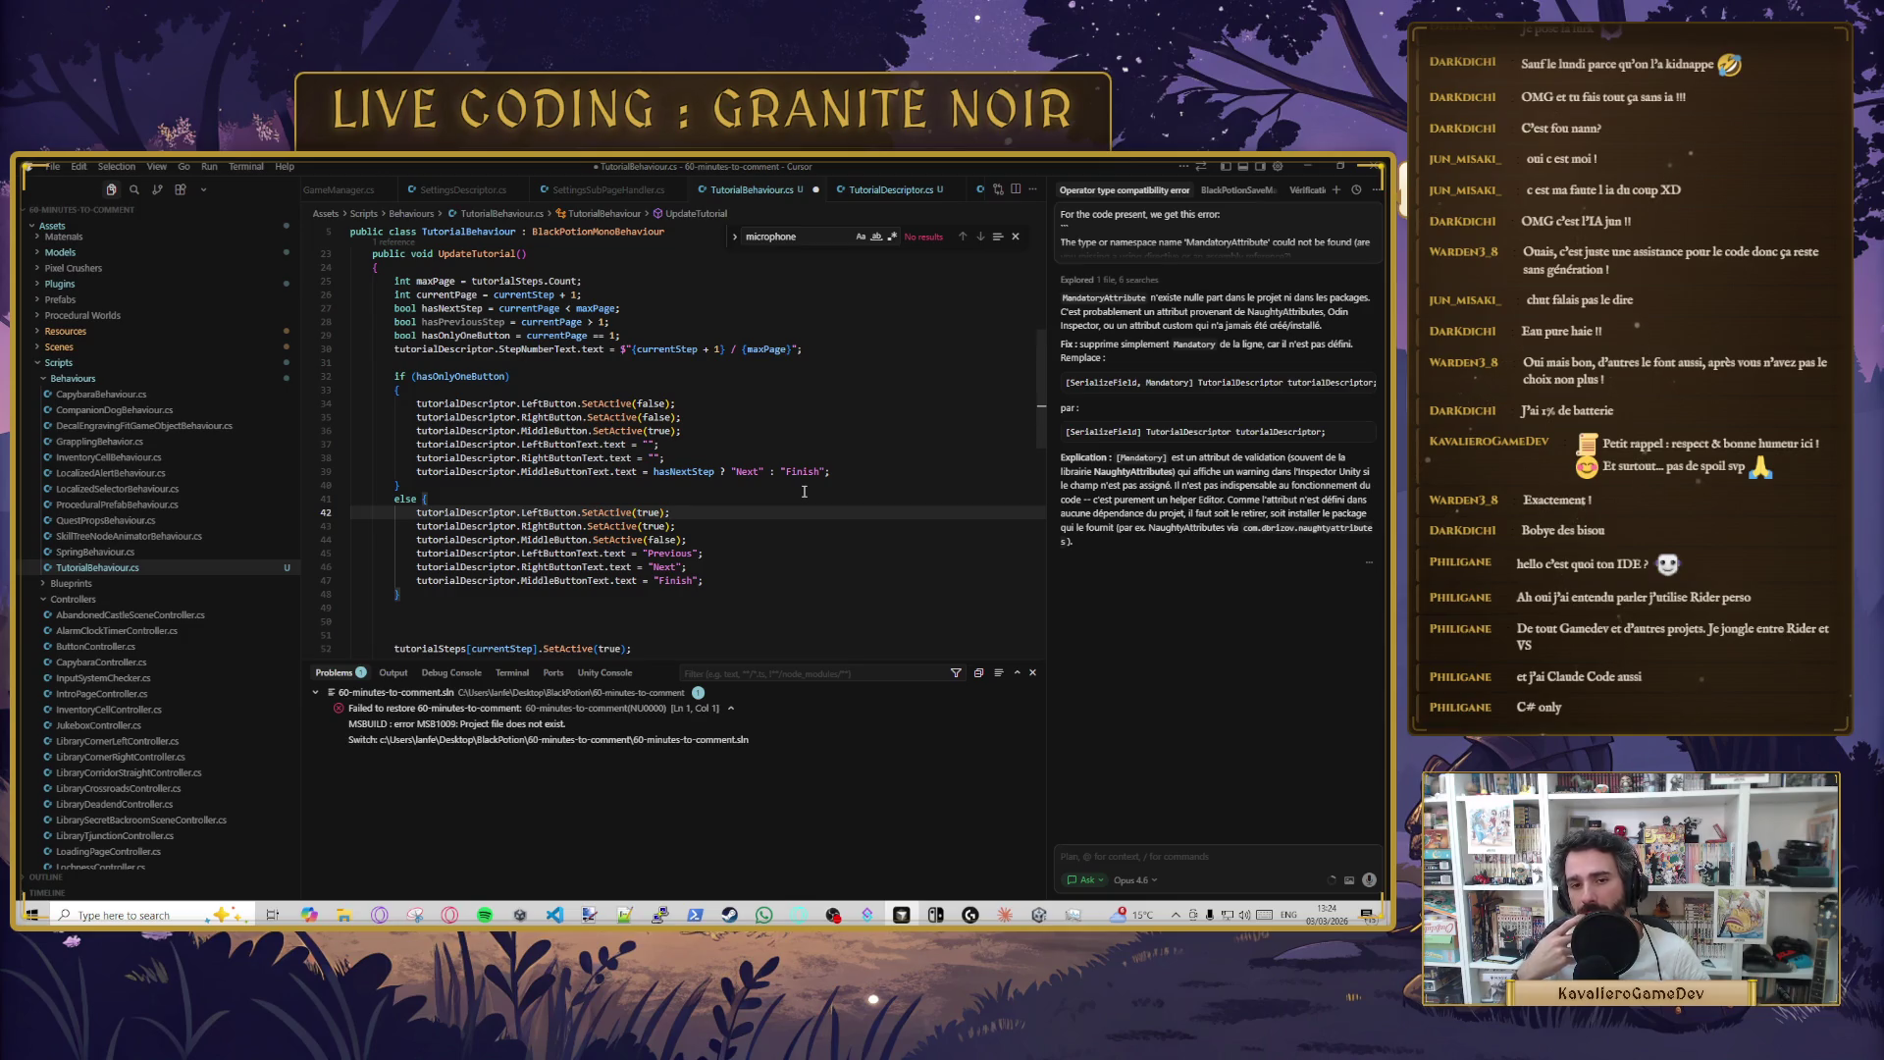
left_click(731, 540)
left_click(737, 550)
key("Left")
key("Left")
key("ctrl+shift+Left")
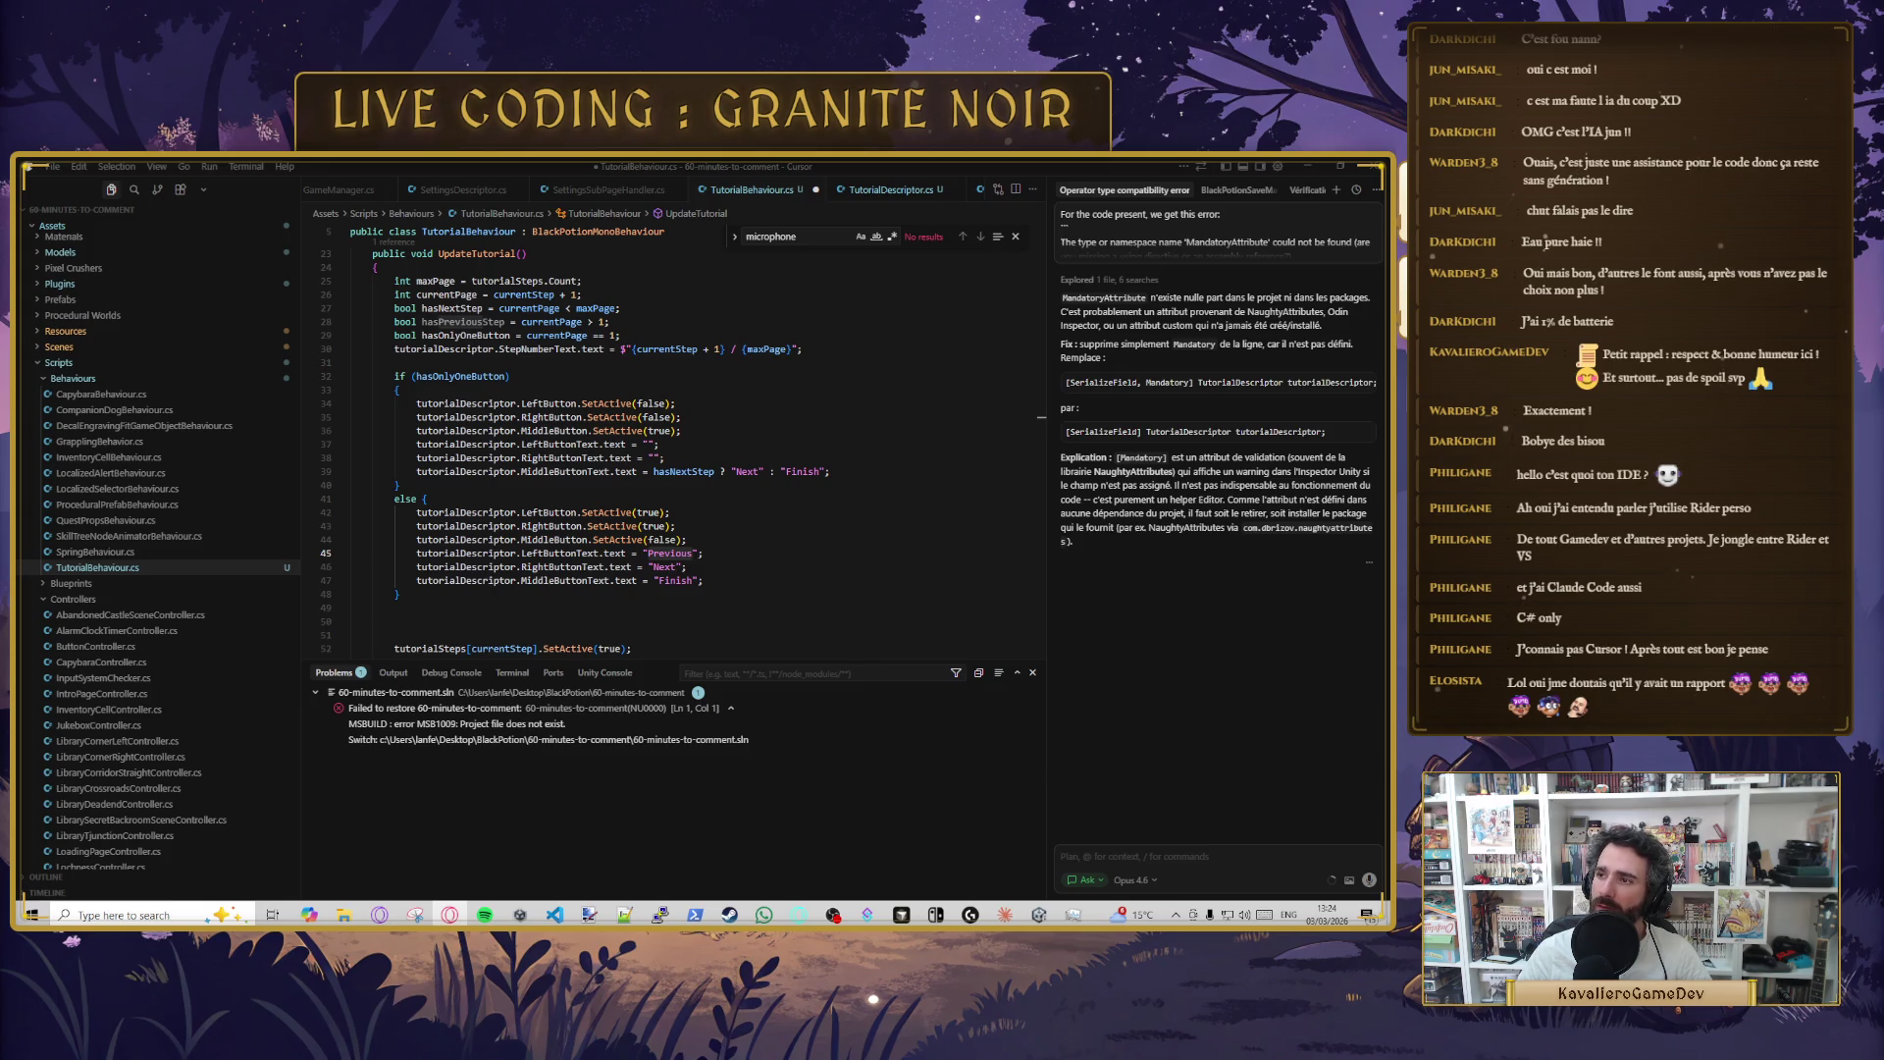
key("alt+Tab")
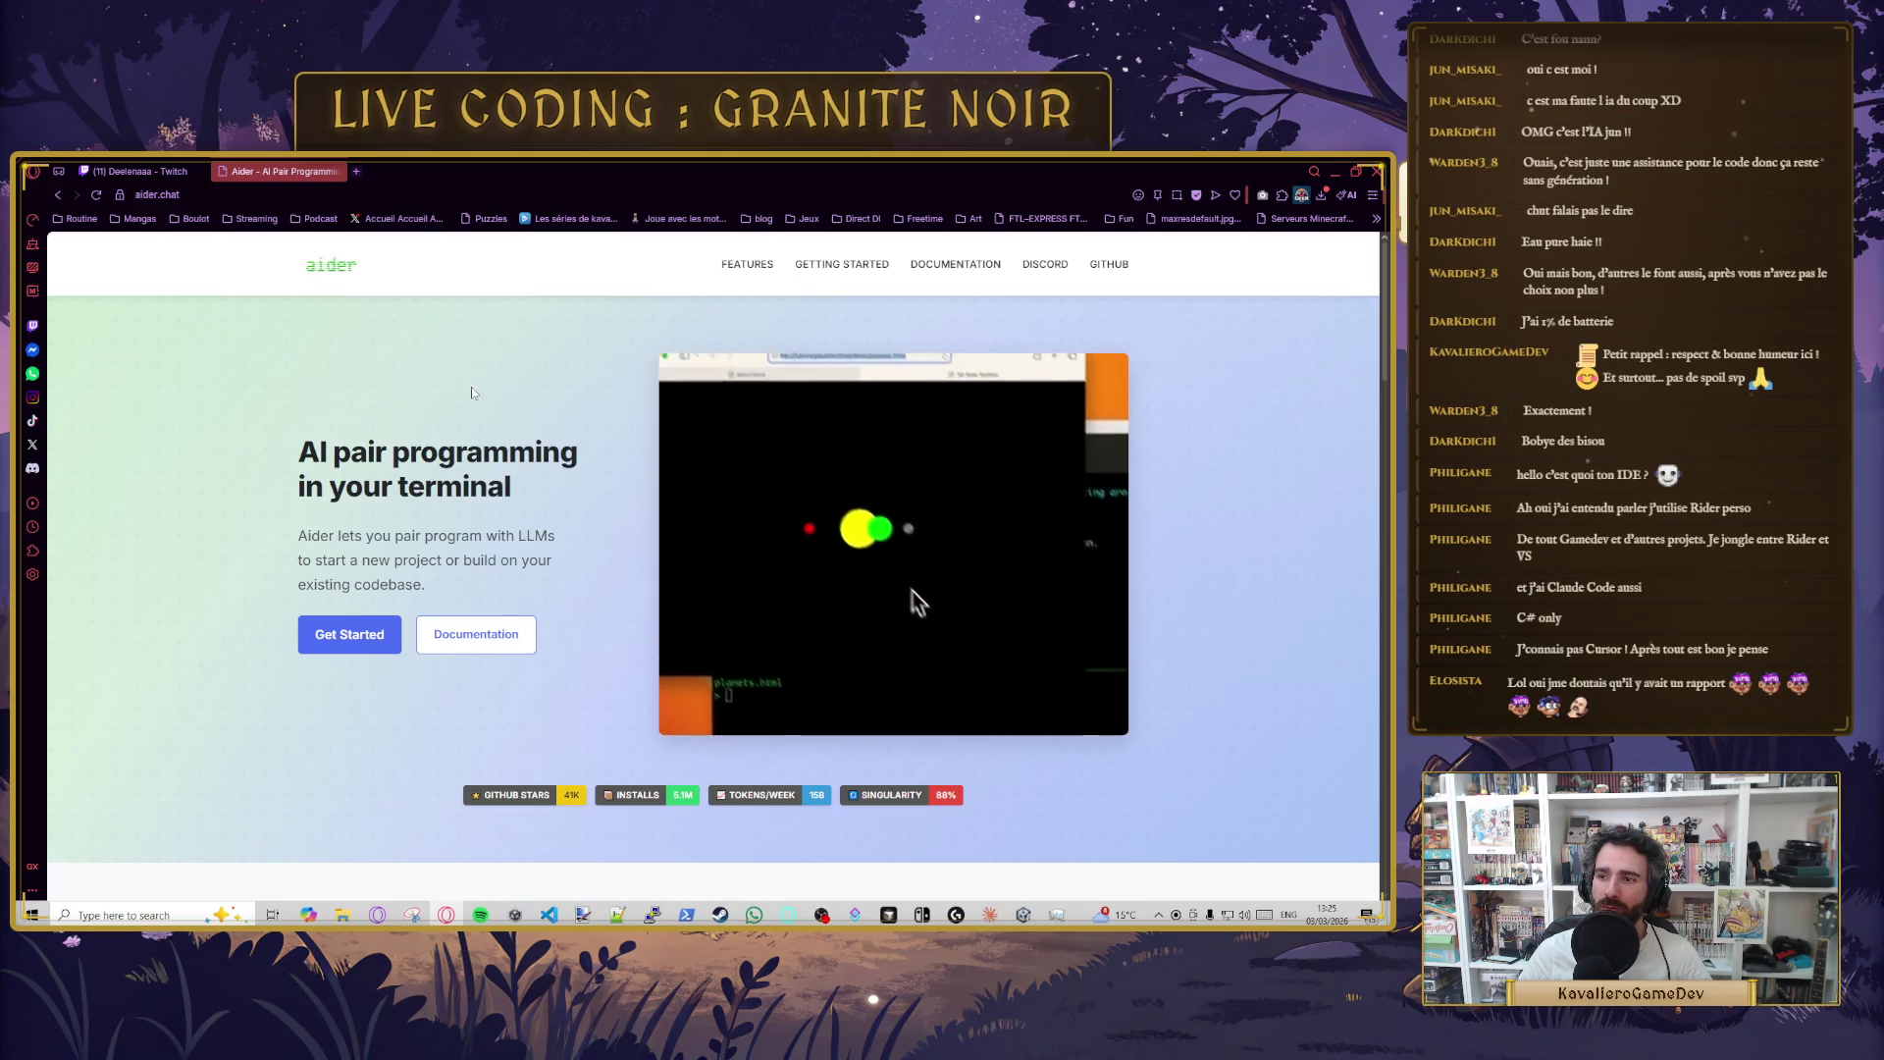
- Scroll aider.chat down to Features and open the 'Aider in your IDE' documentation page
mouse_move(1105, 636)
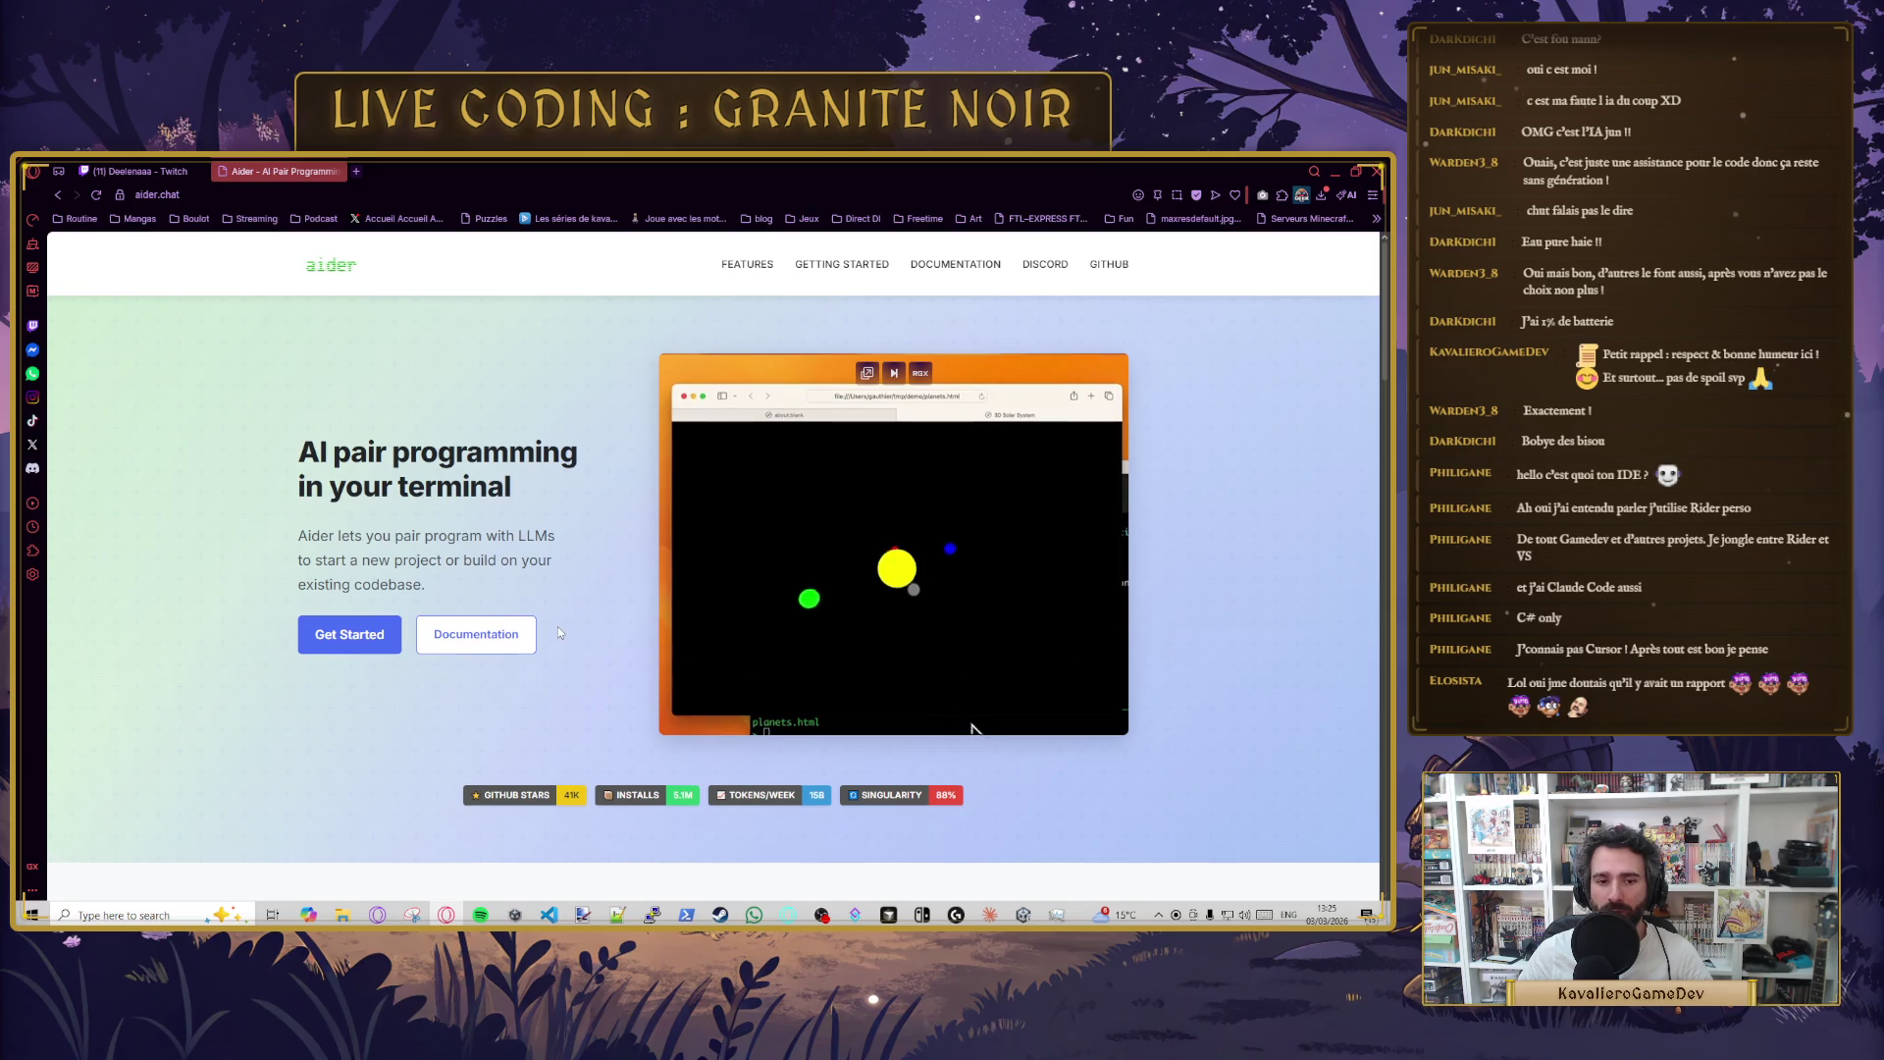
scroll(485, 563, "down", 3)
scroll(413, 442, "up", 3)
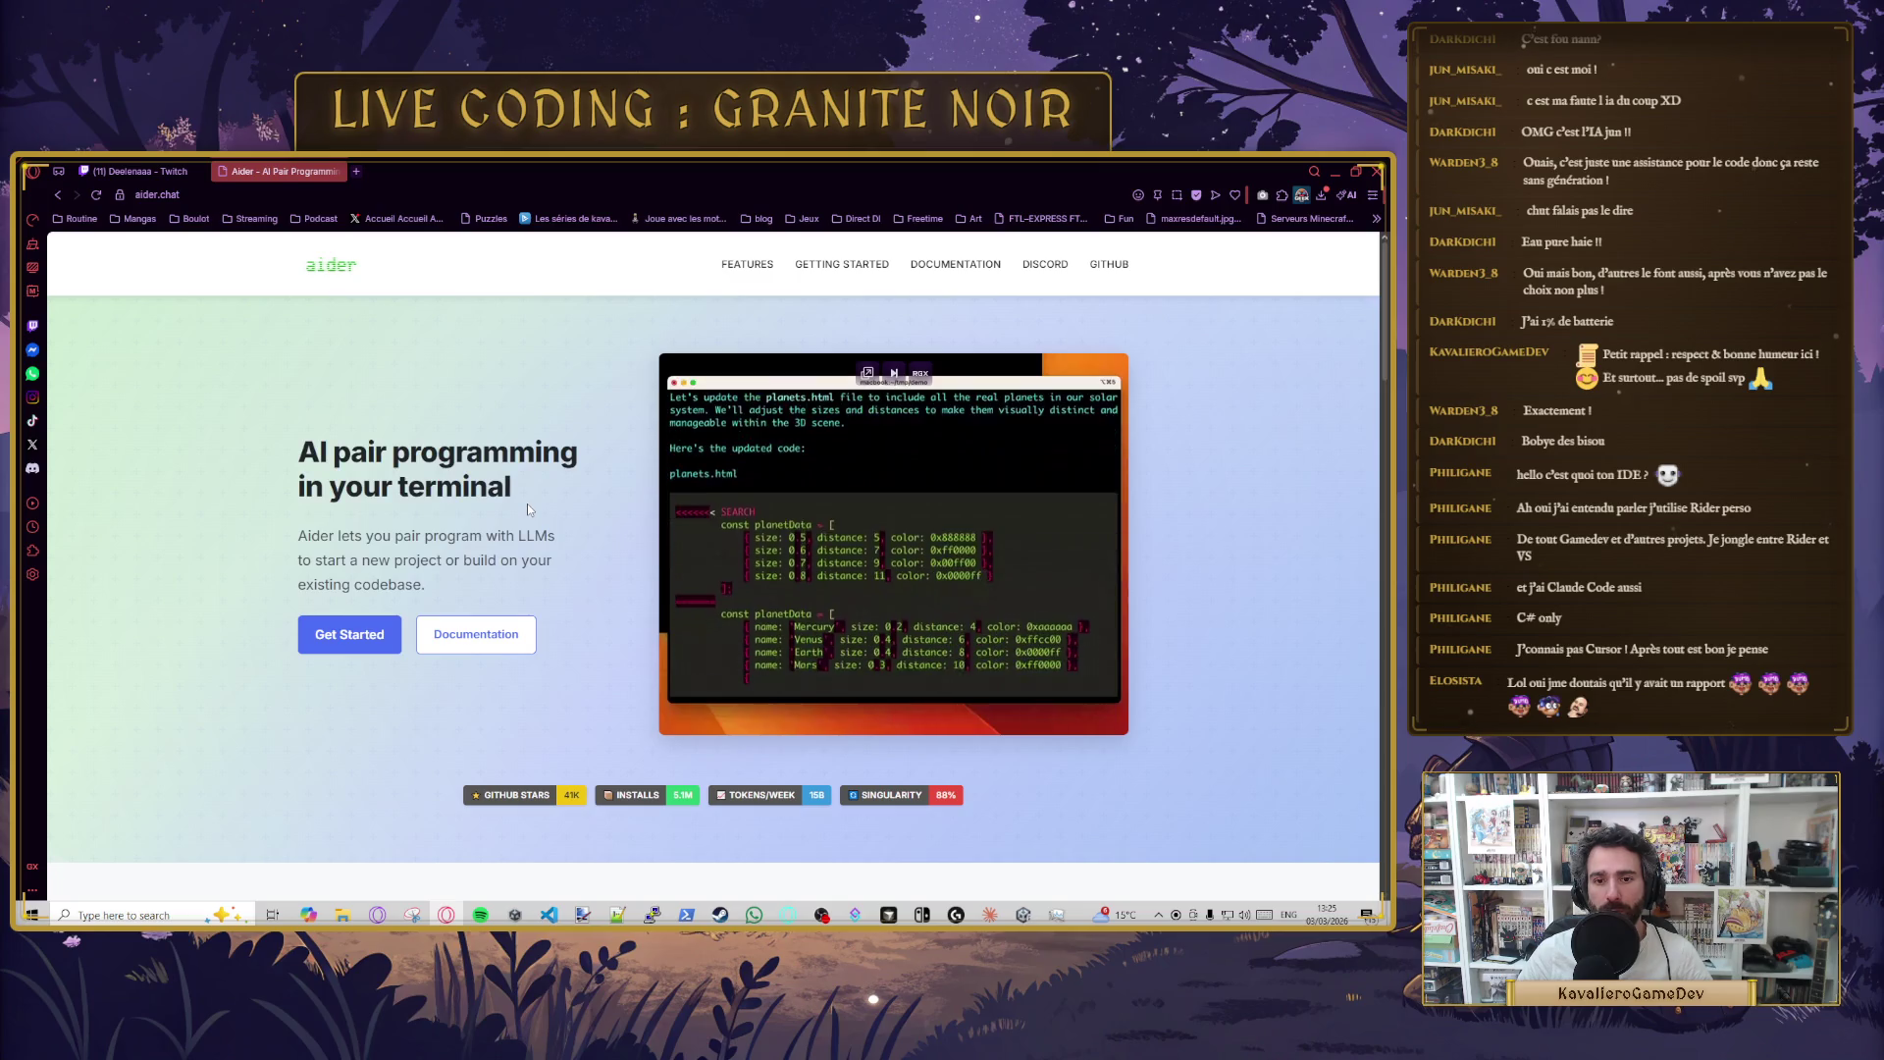
scroll(469, 643, "down", 1)
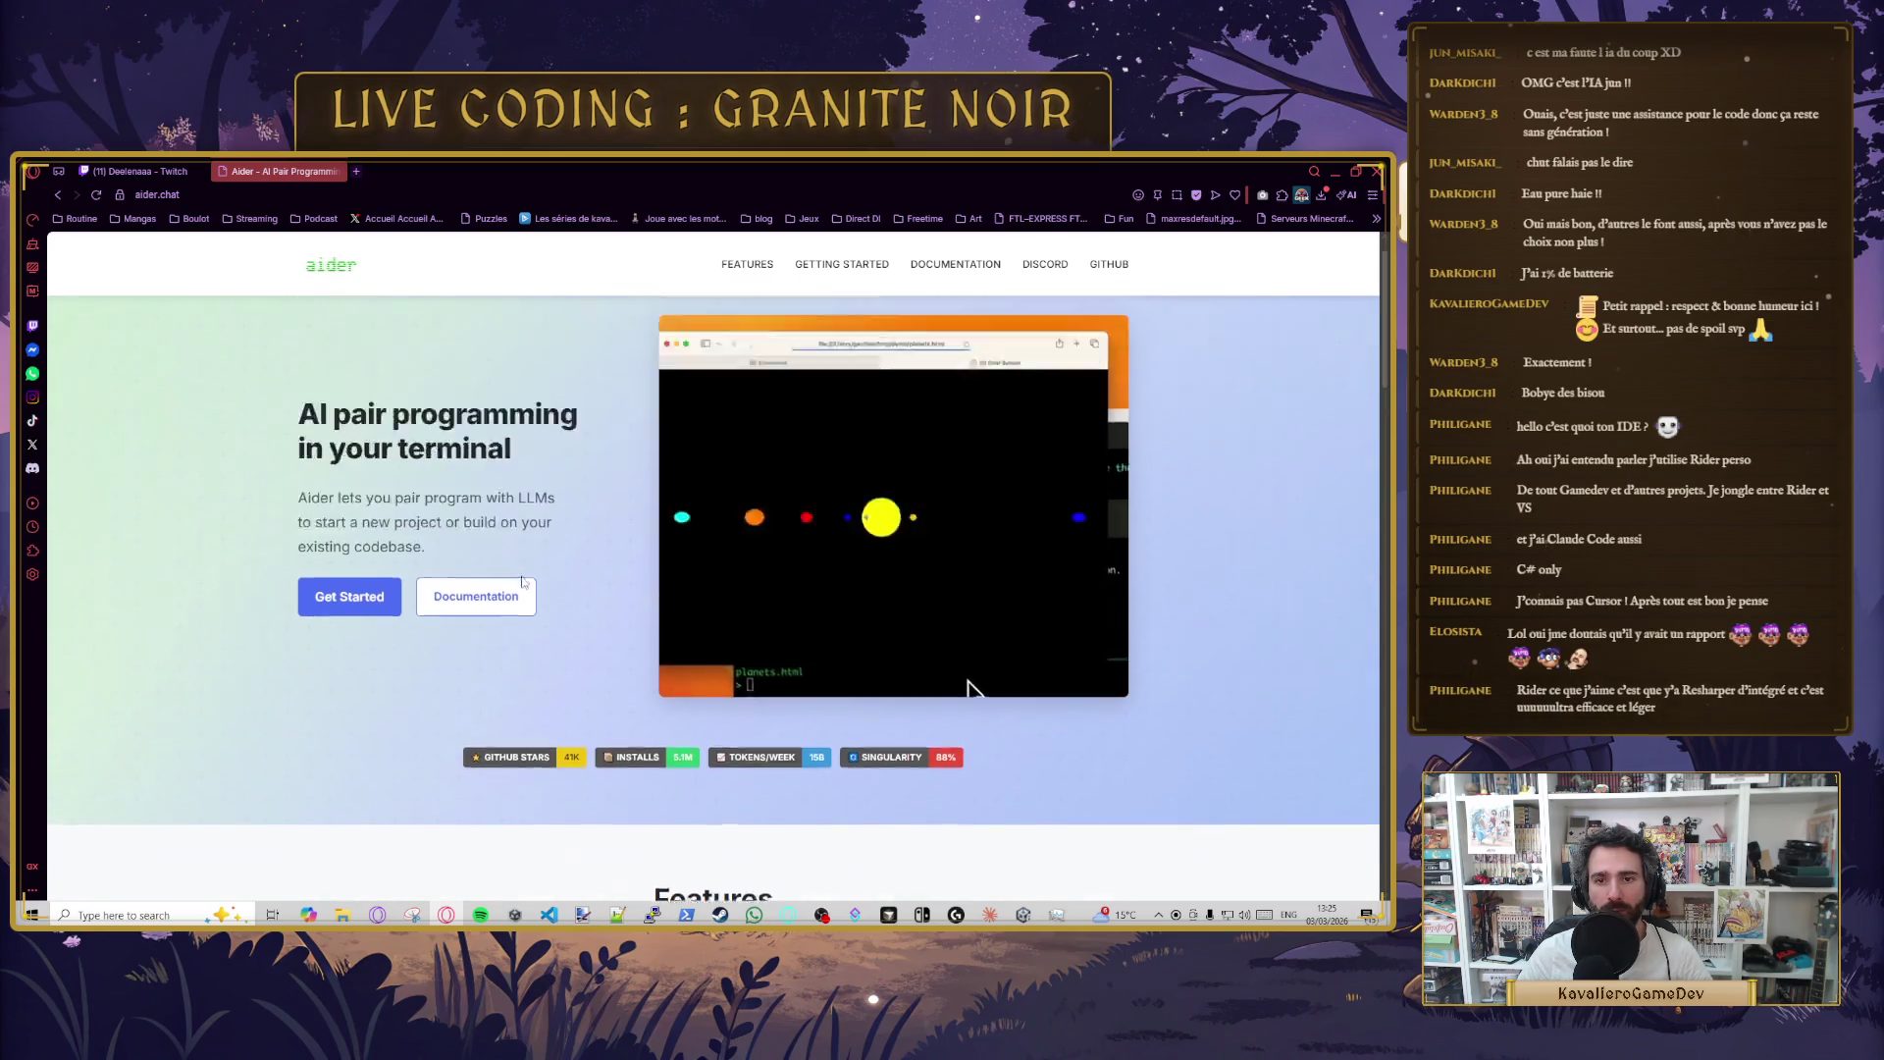
scroll(536, 569, "down", 8)
scroll(543, 572, "up", 1)
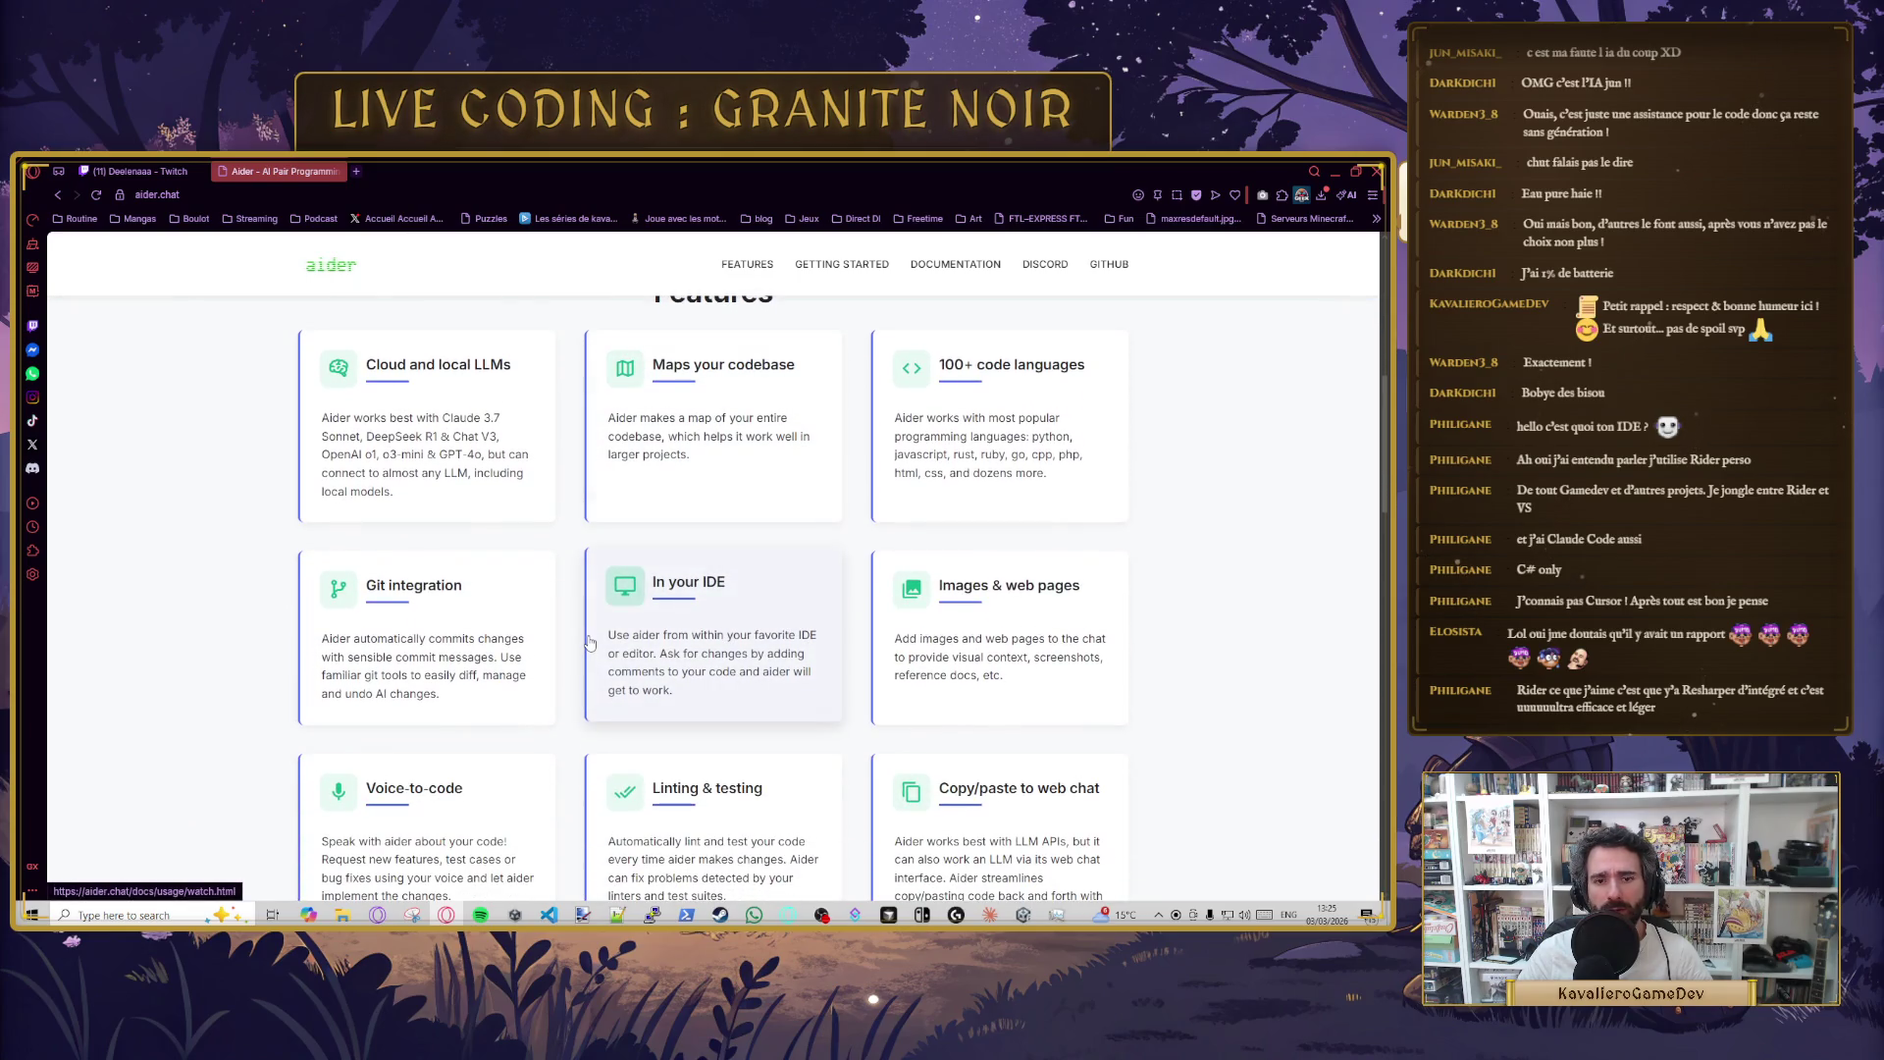
scroll(587, 646, "down", 1)
left_click(718, 473)
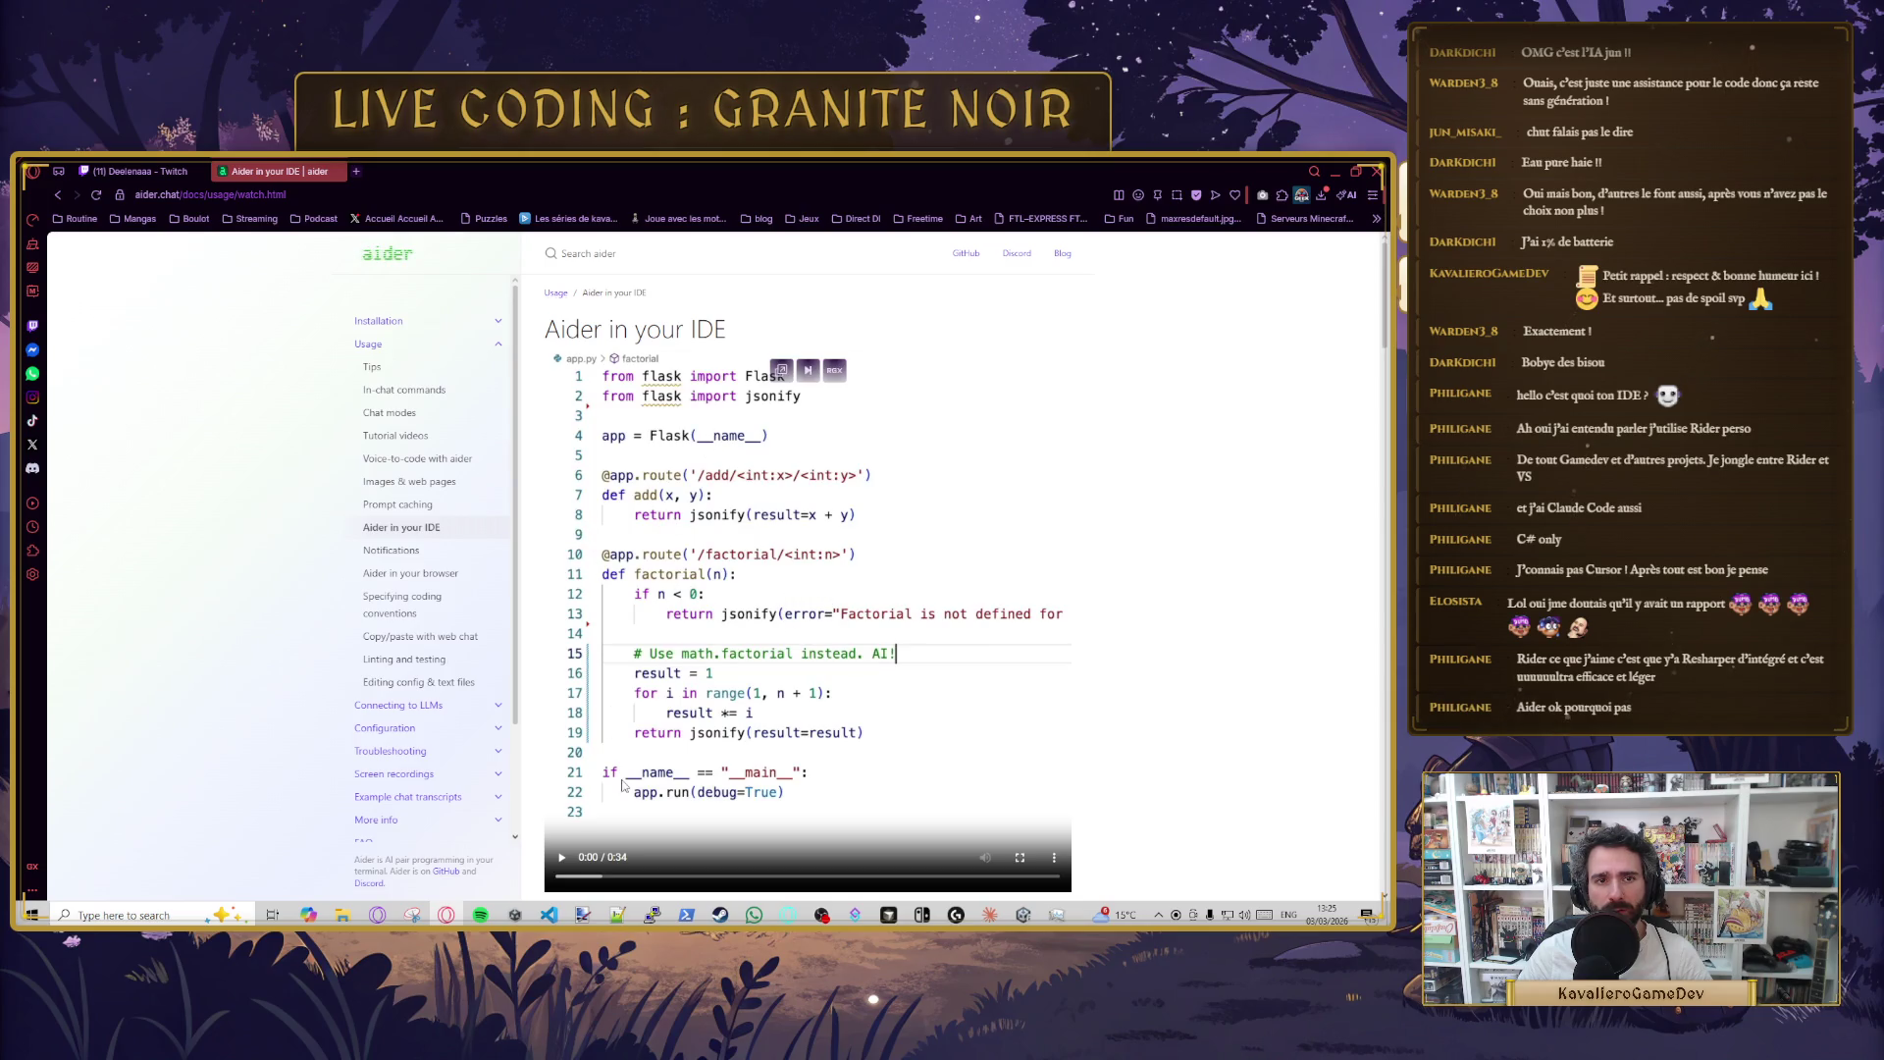
- Play the page's demo video, close the tab, and return to Cursor
left_click(564, 862)
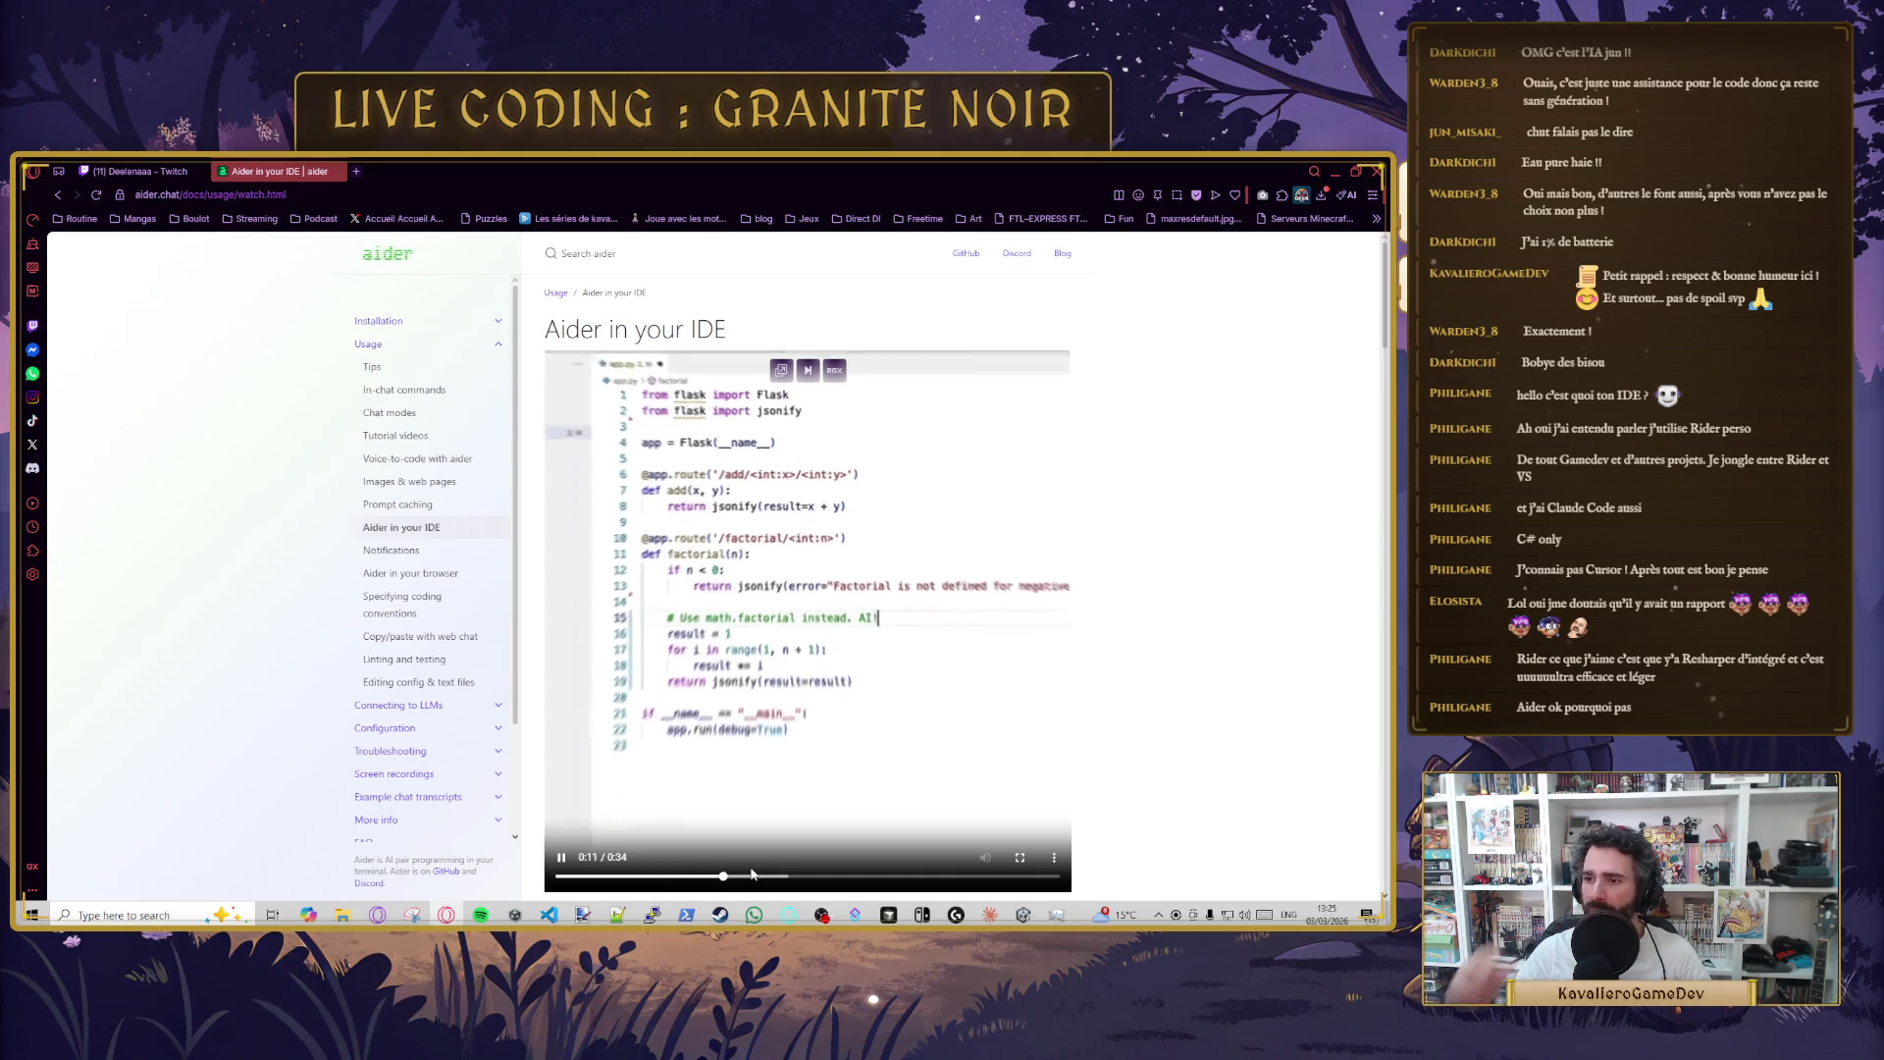
left_click(339, 172)
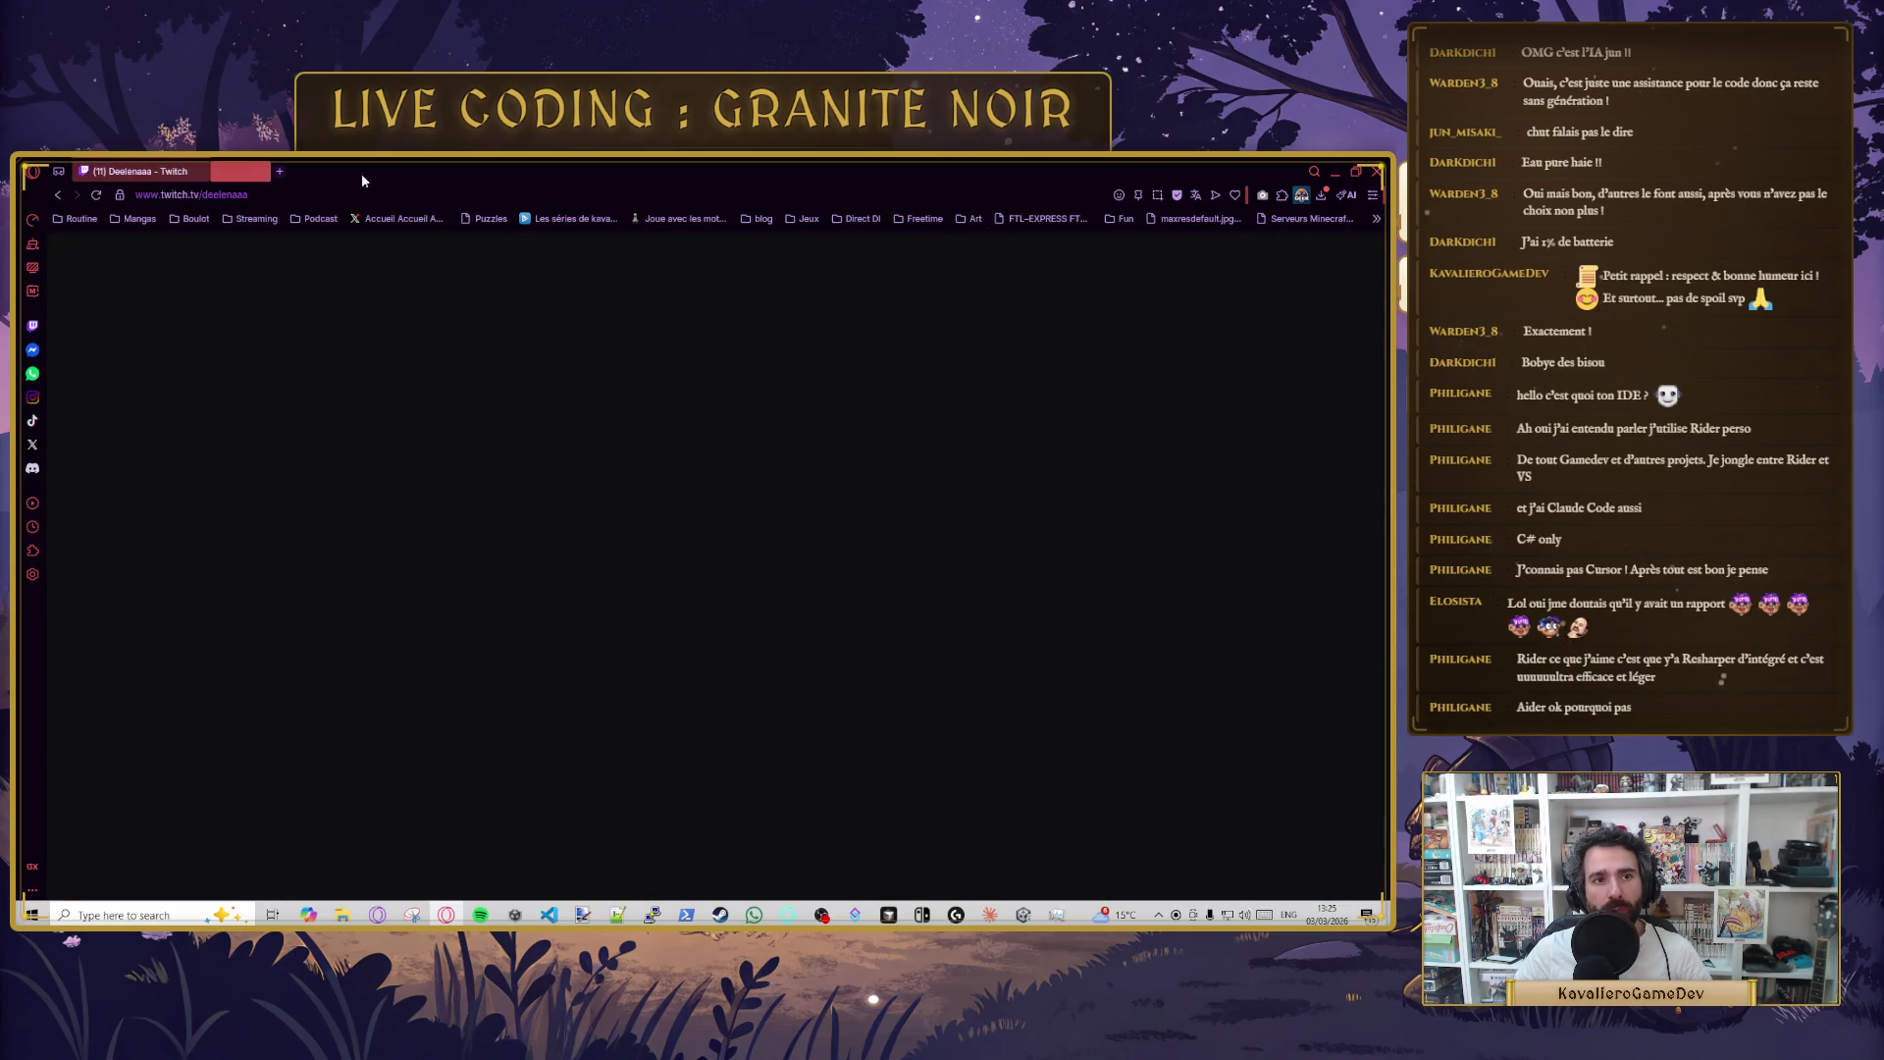
key("alt+Tab")
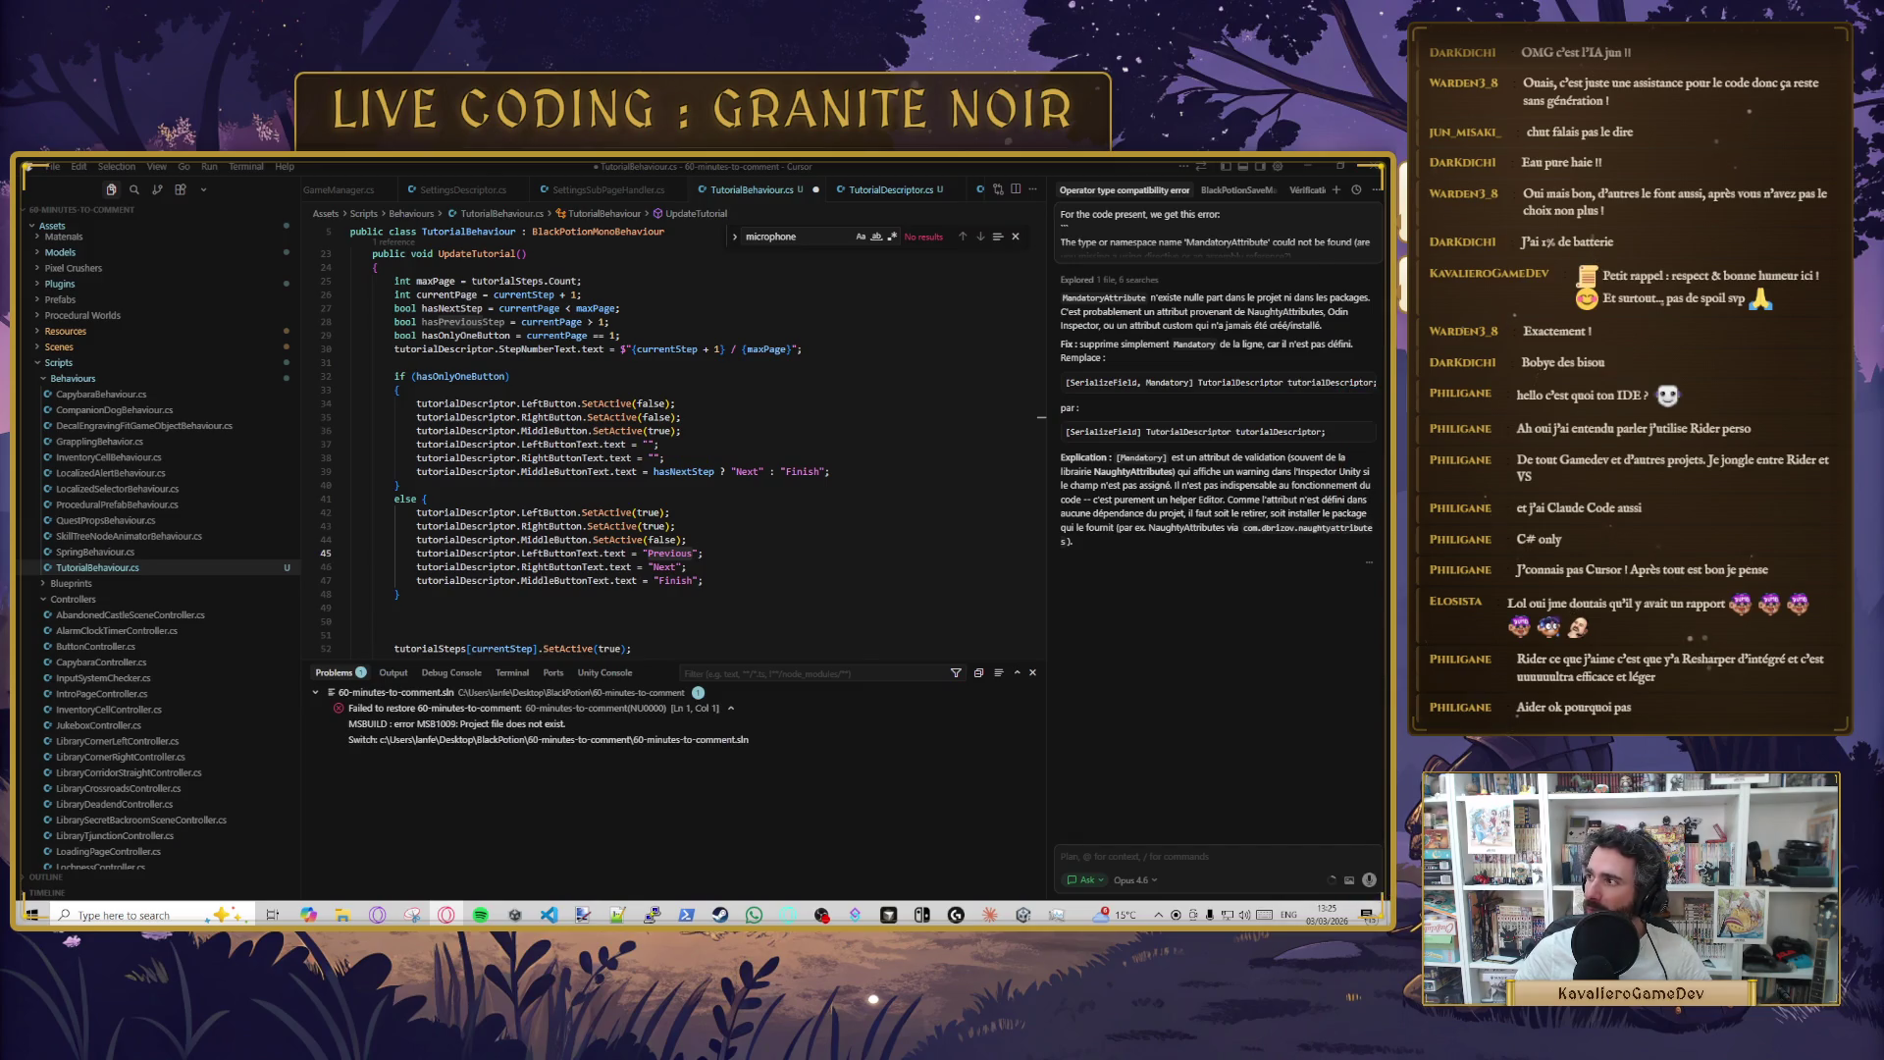
- Delete the blank lines between UpdateTutorial's else block and the tutorialSteps SetActive call
left_click(730, 569)
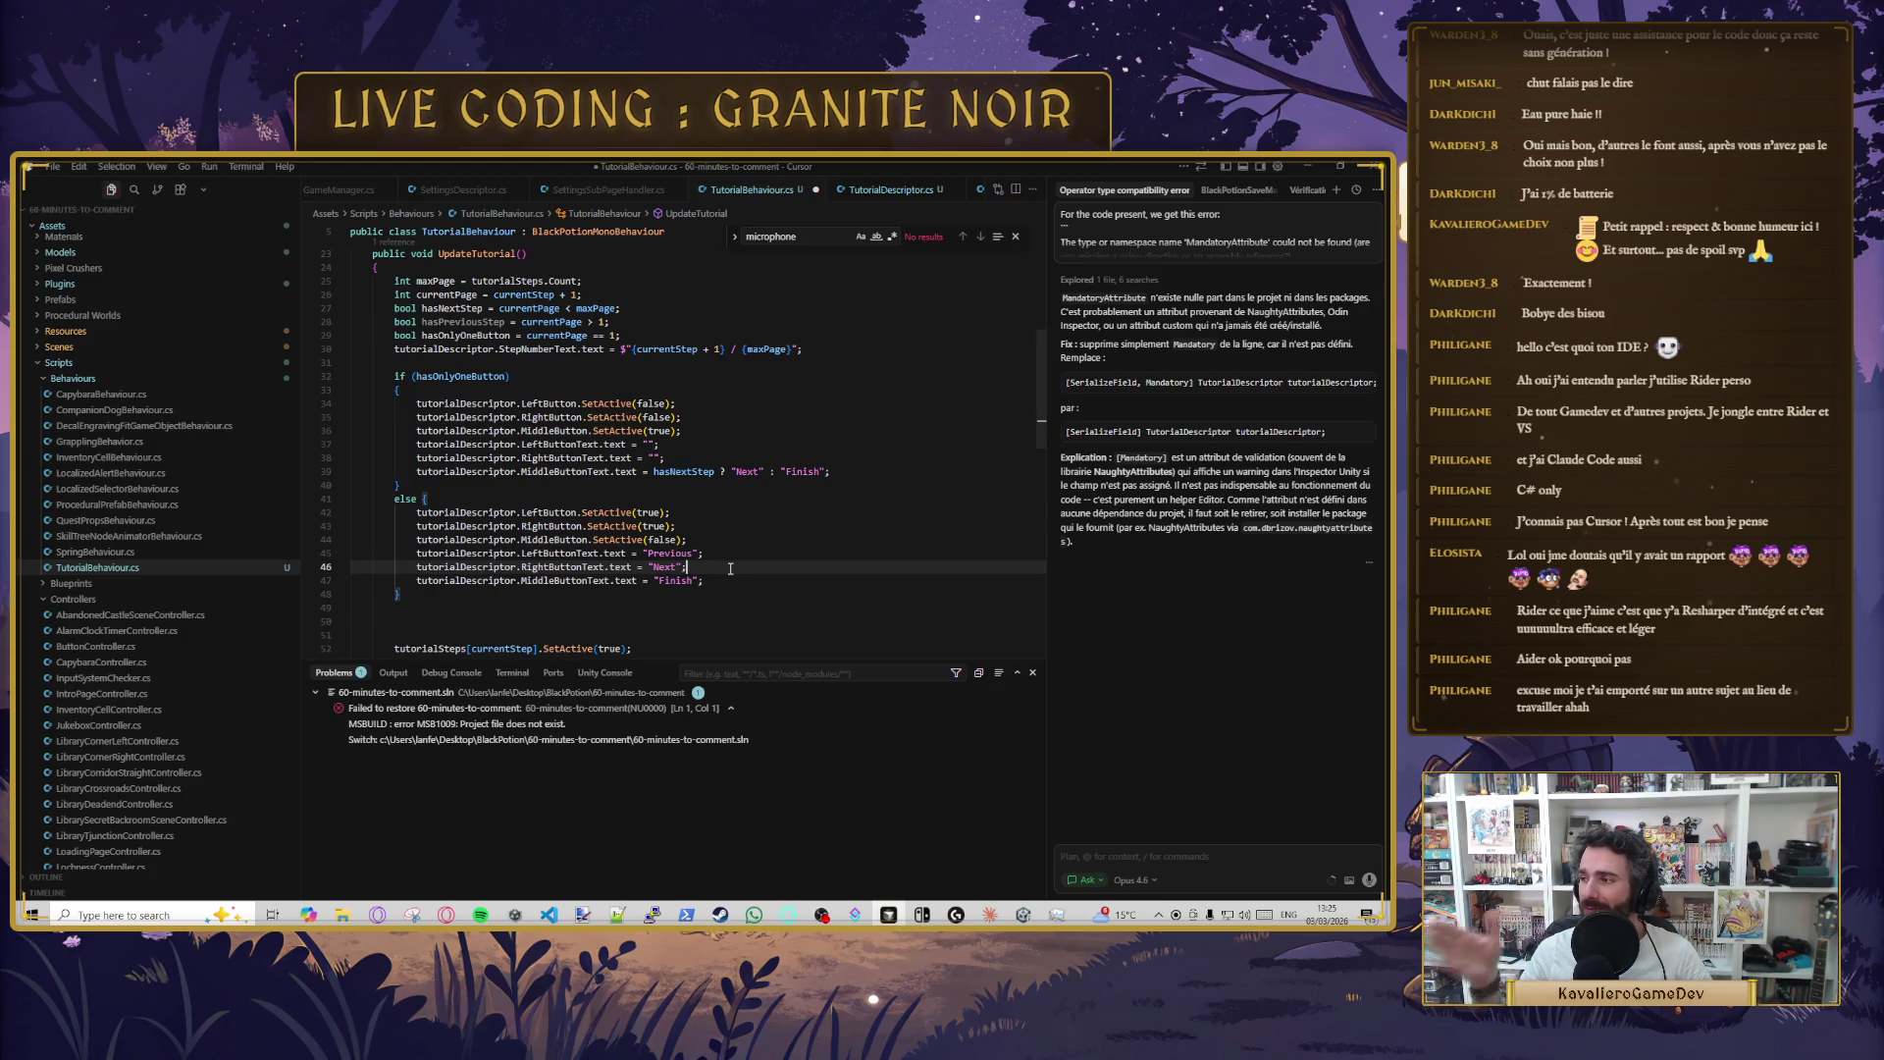
left_click(710, 552)
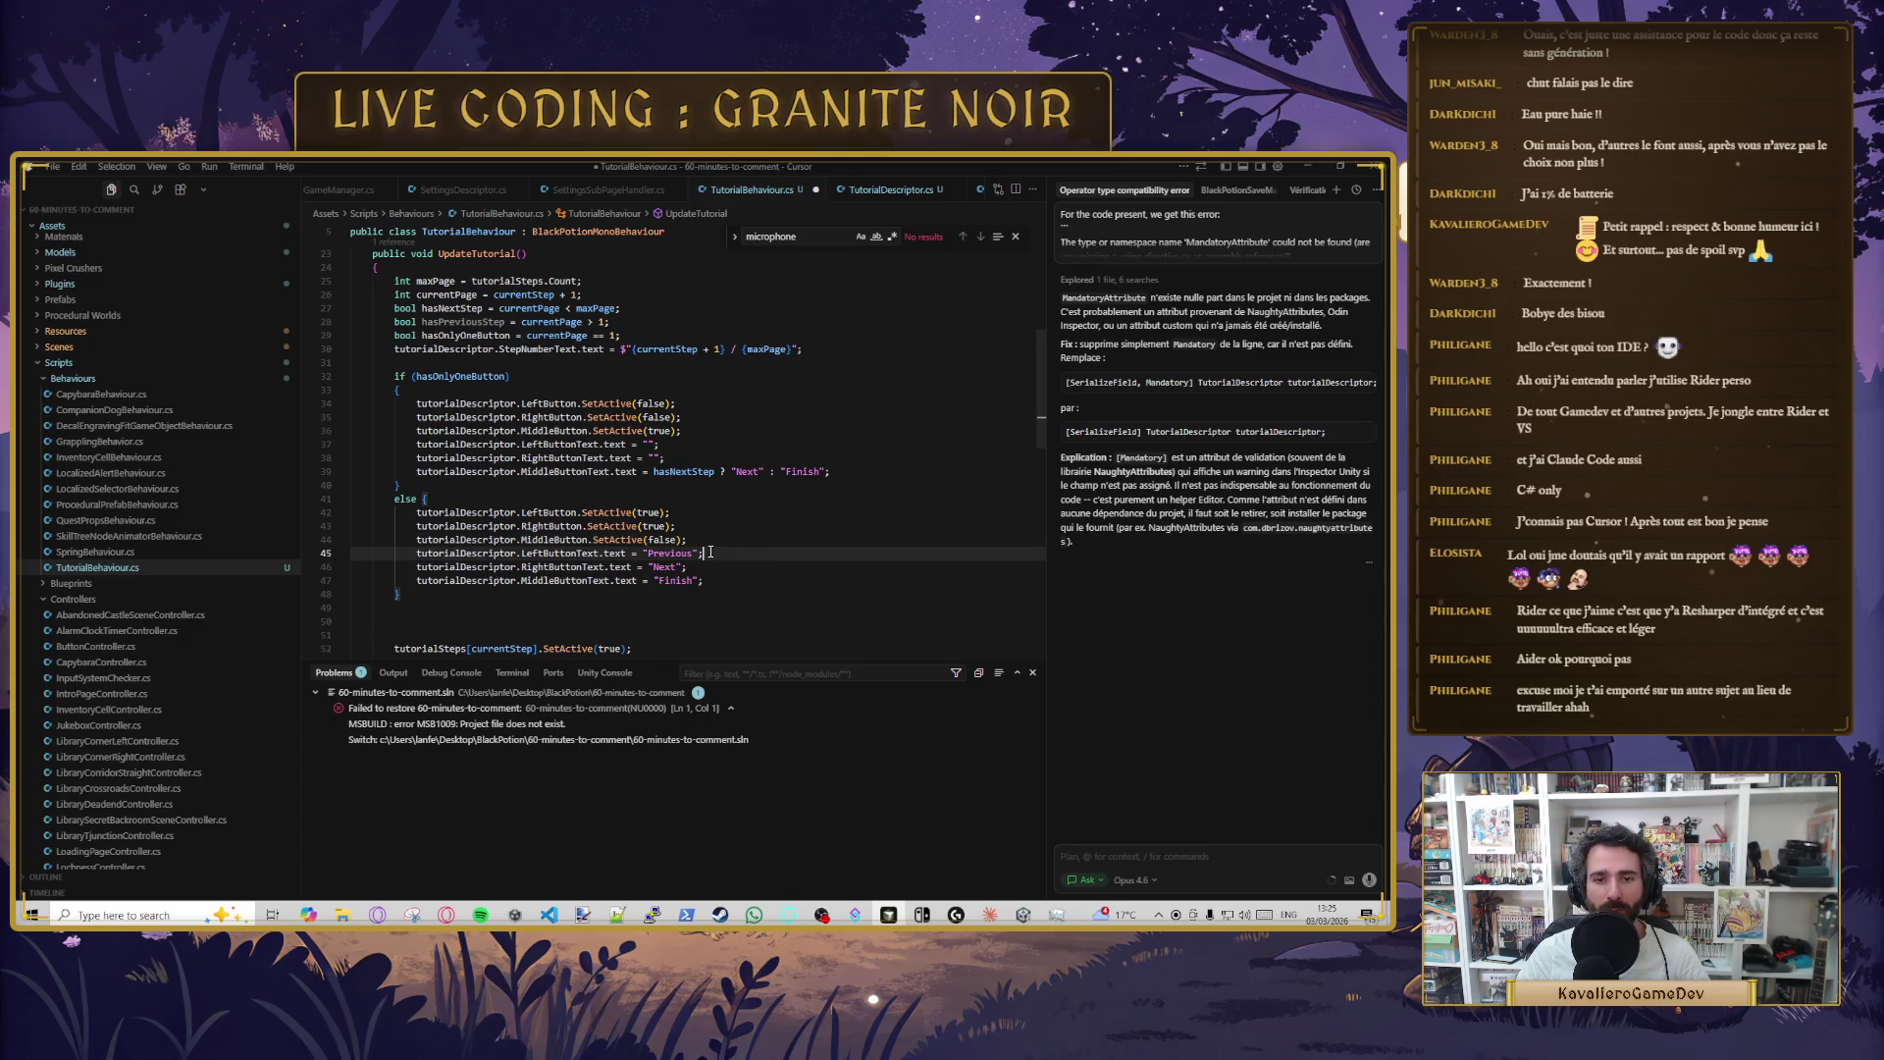
key("Down")
key("Down")
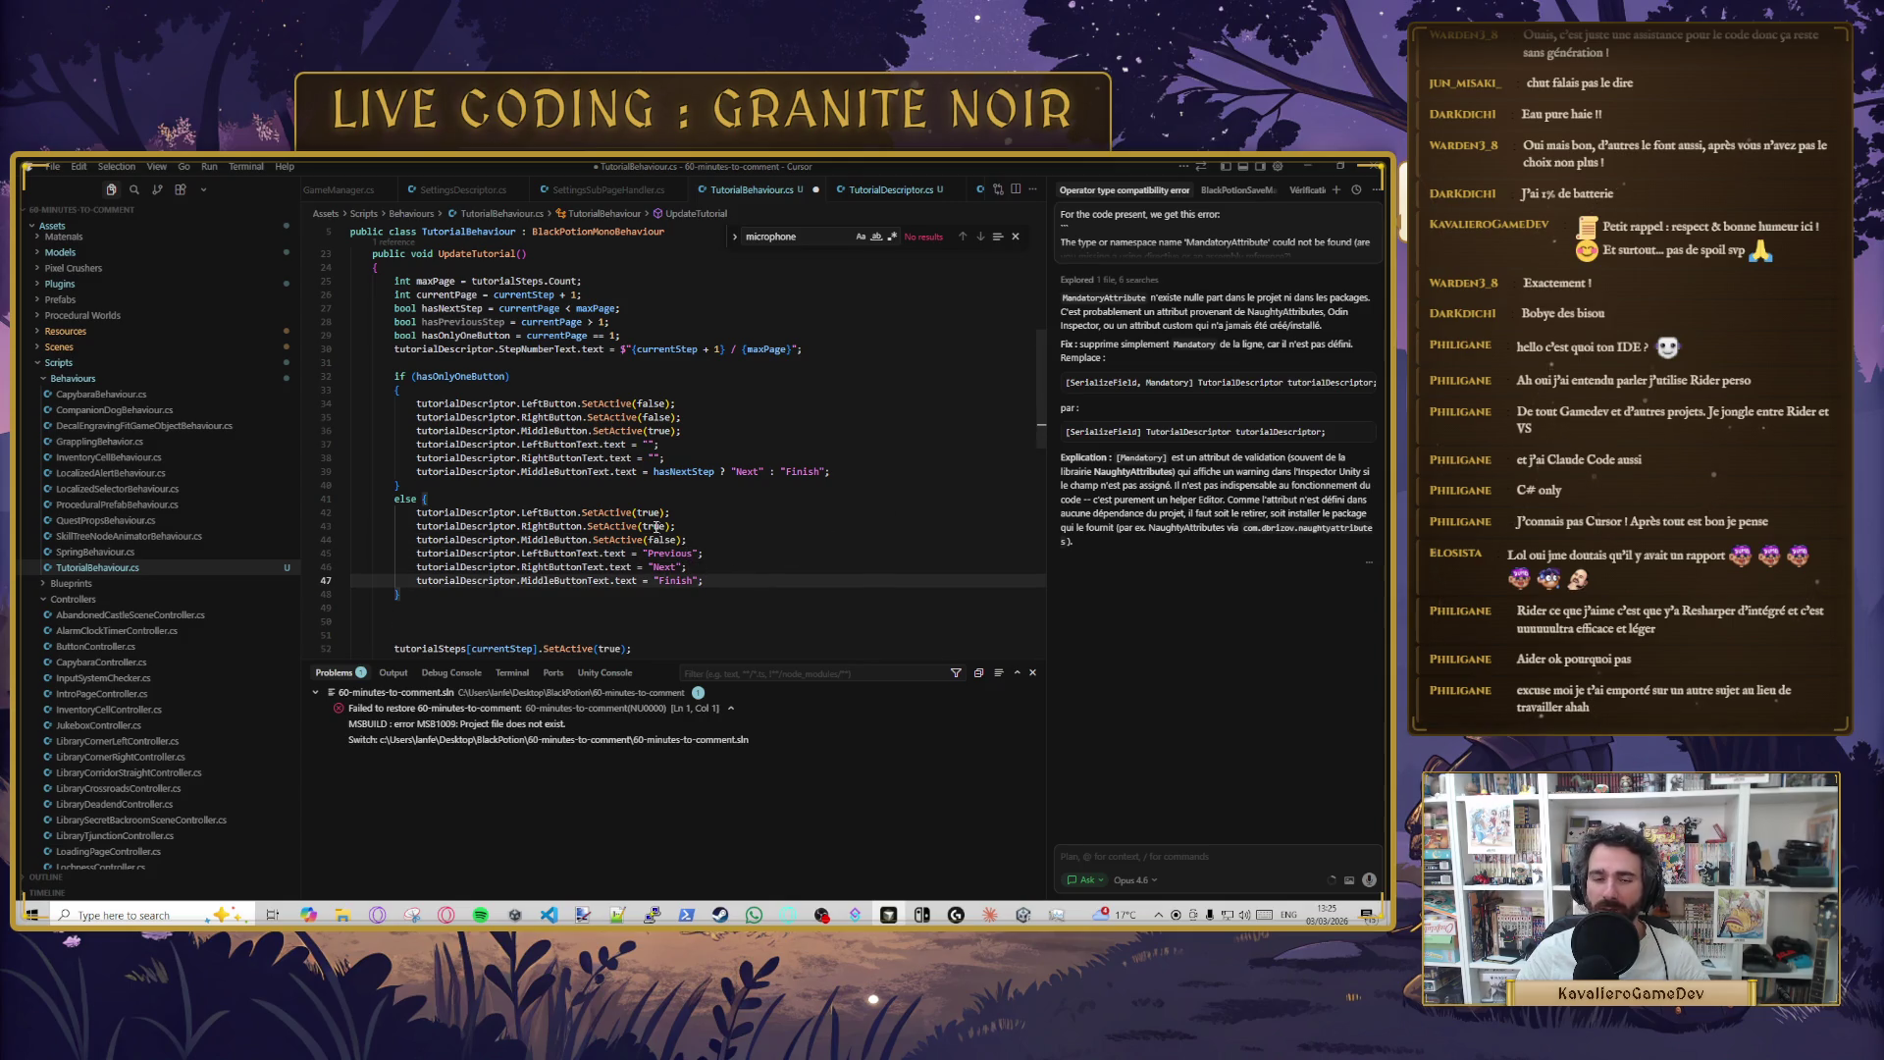
left_click(671, 540)
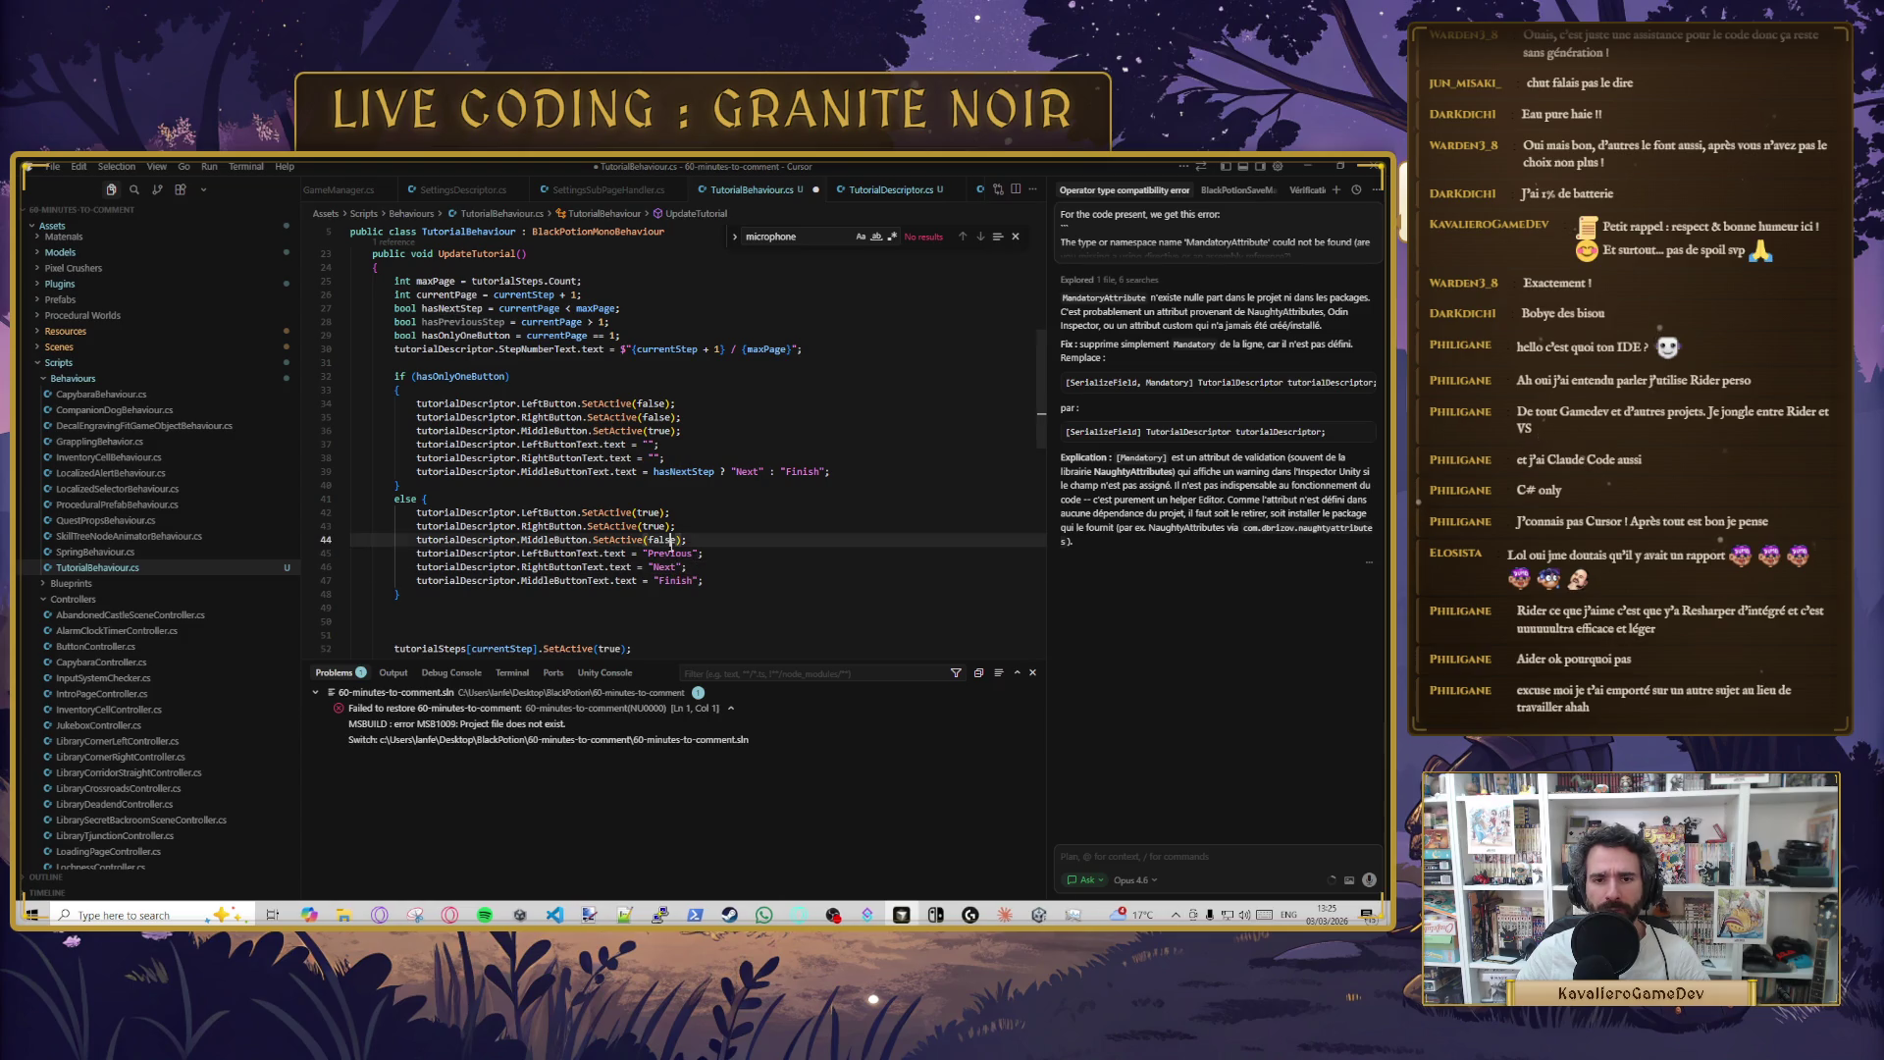
left_click(730, 533)
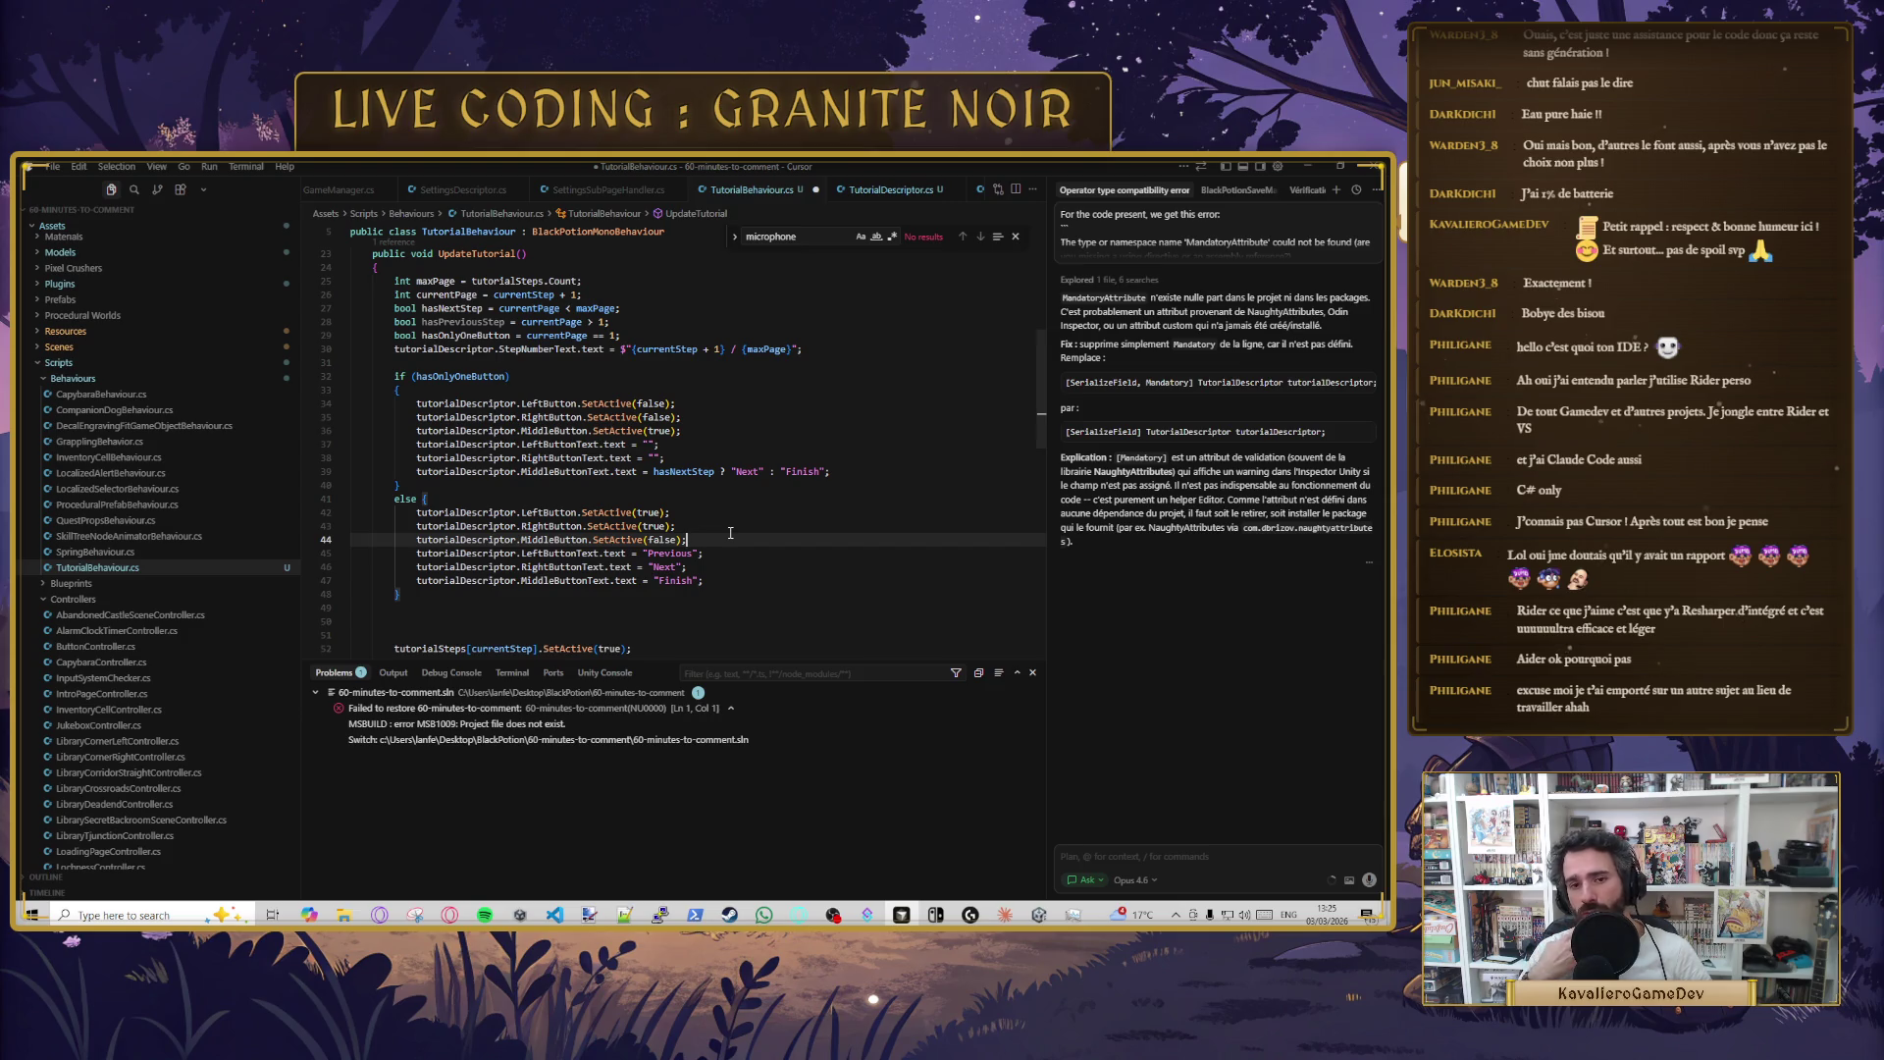
double_click(655, 553)
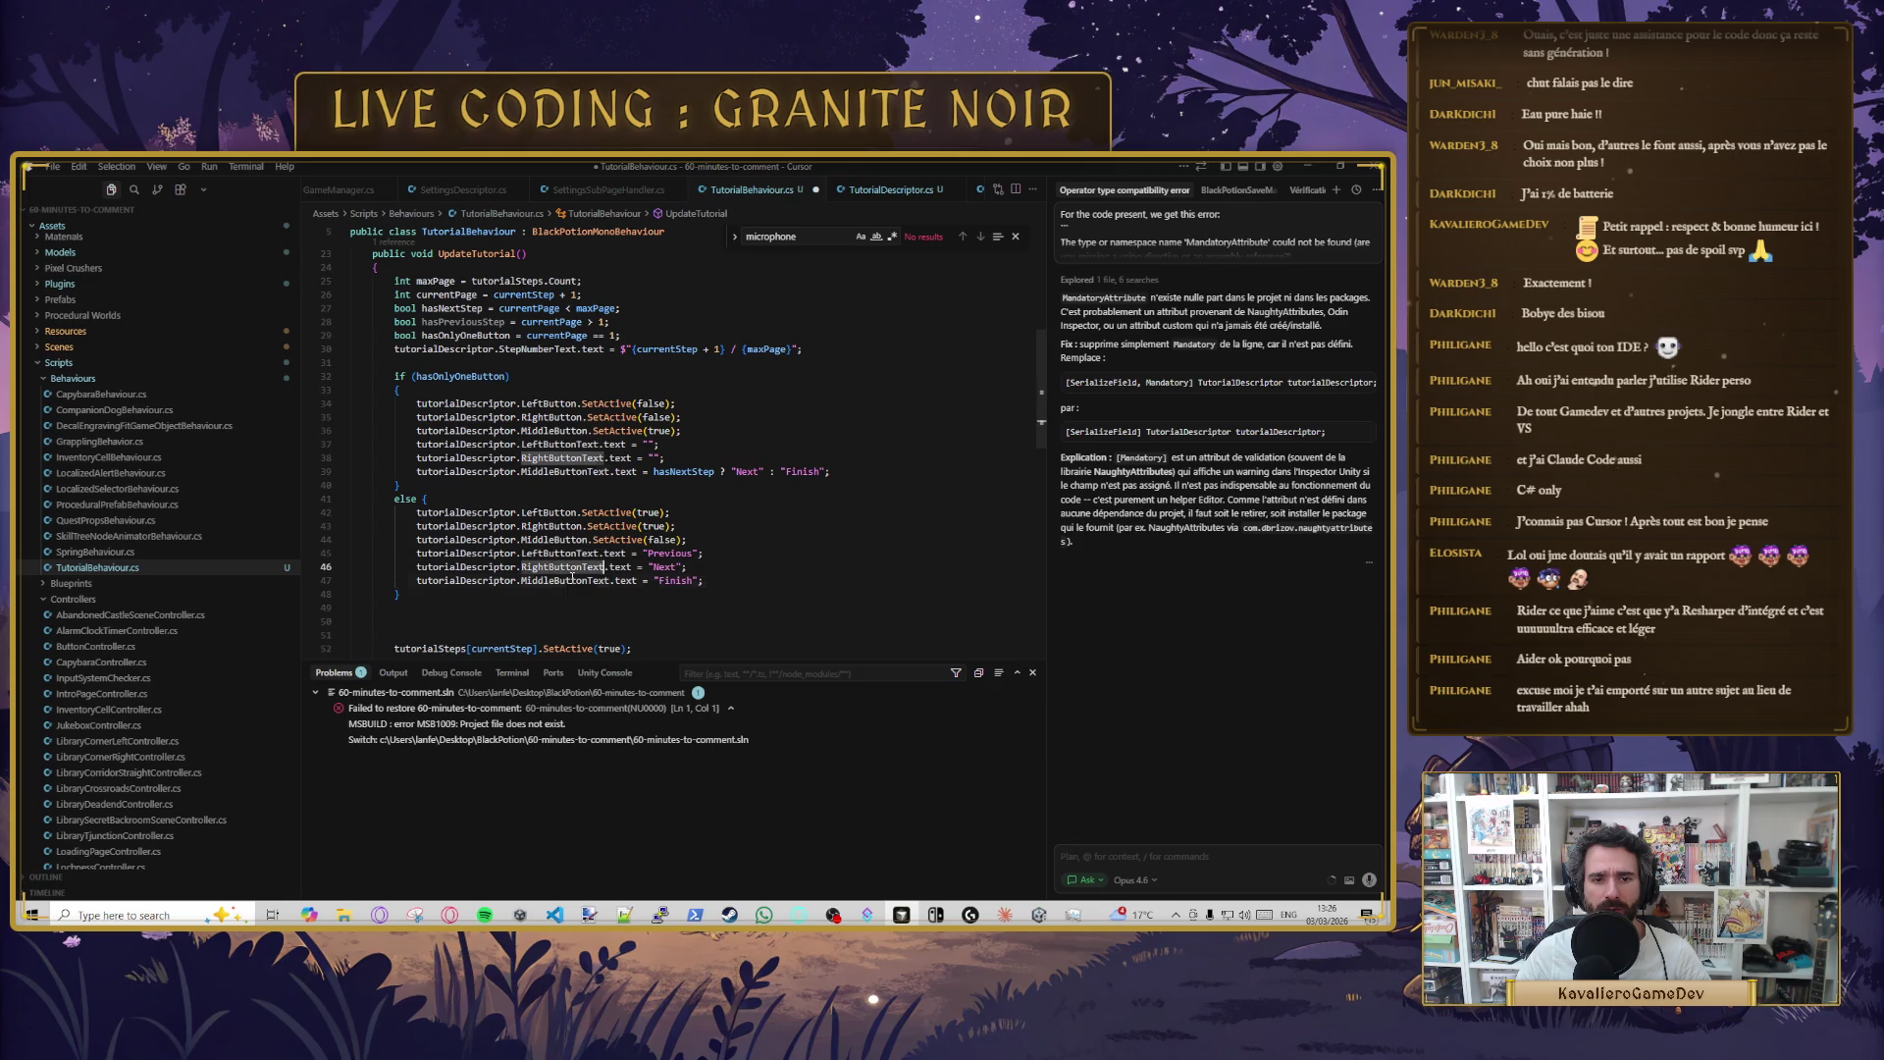
left_click(533, 609)
key("Delete")
key("Delete")
scroll(471, 588, "down", 1)
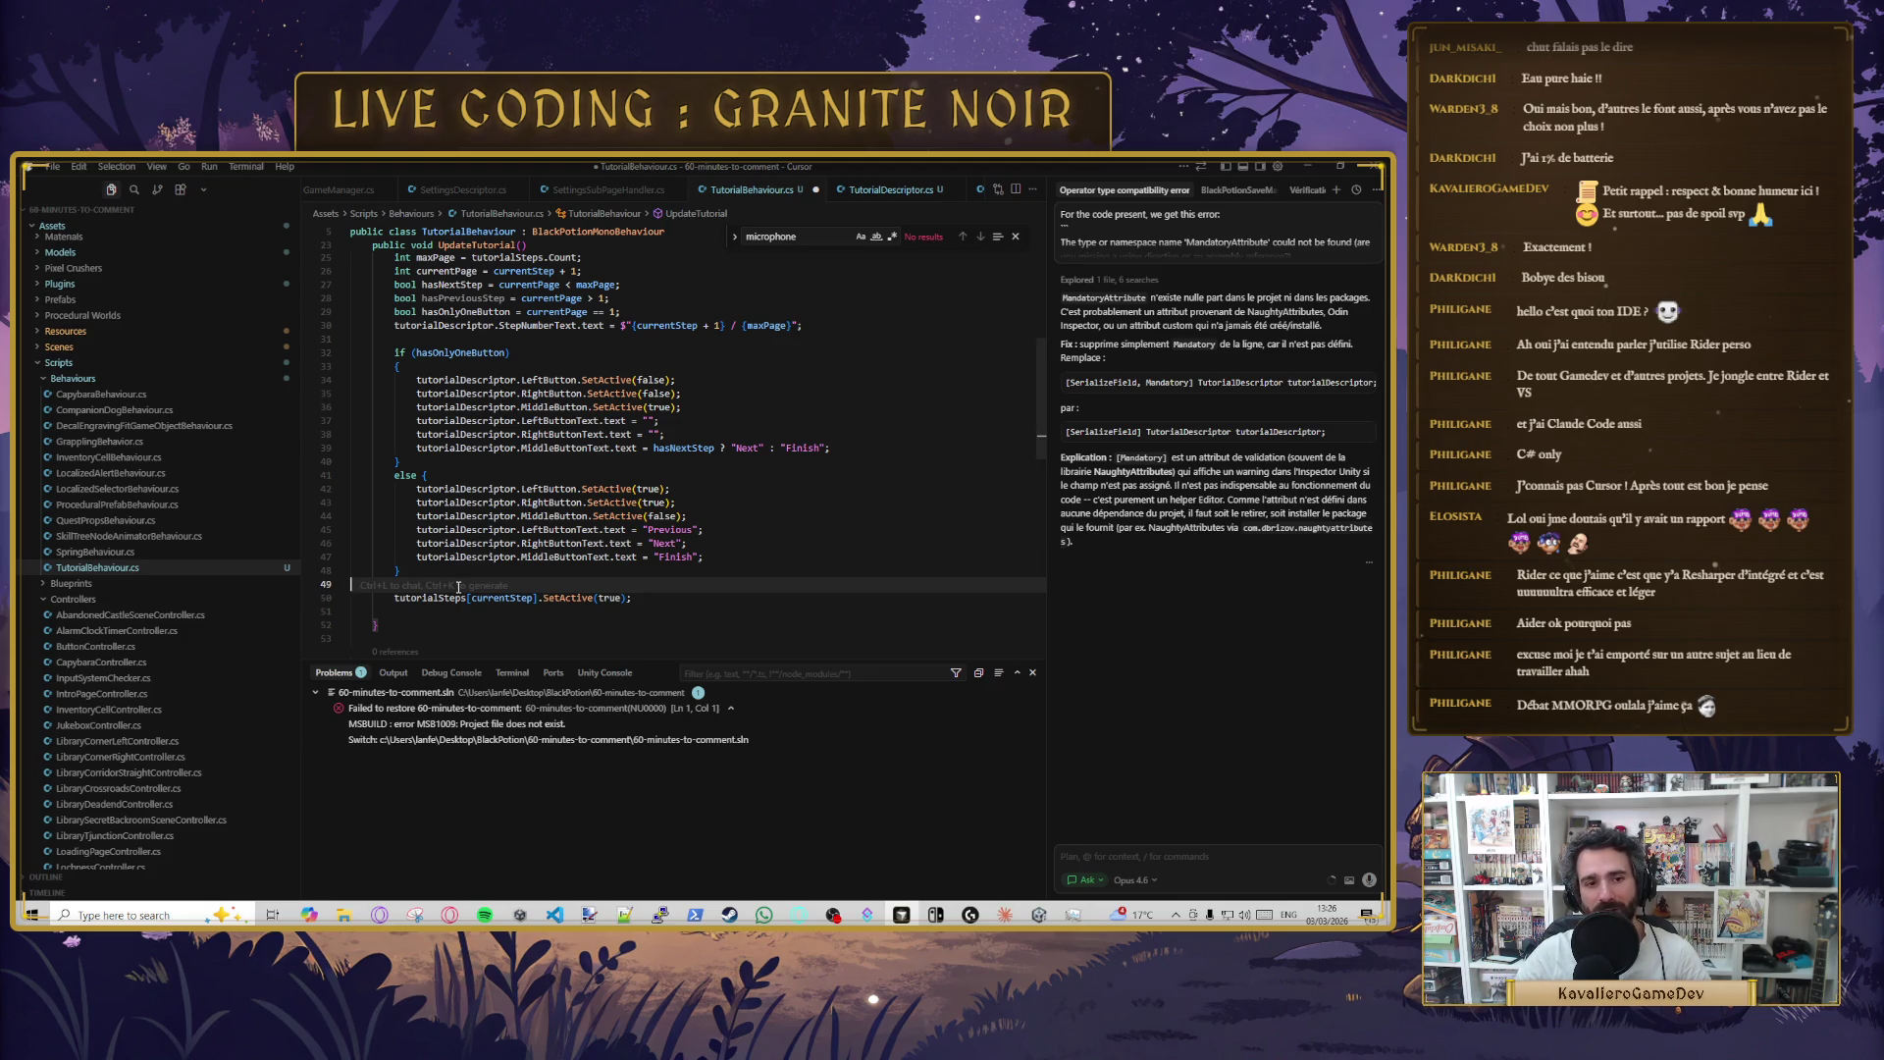
- Set MiddleButtonText on line 47 to an empty string ""
left_click(716, 556)
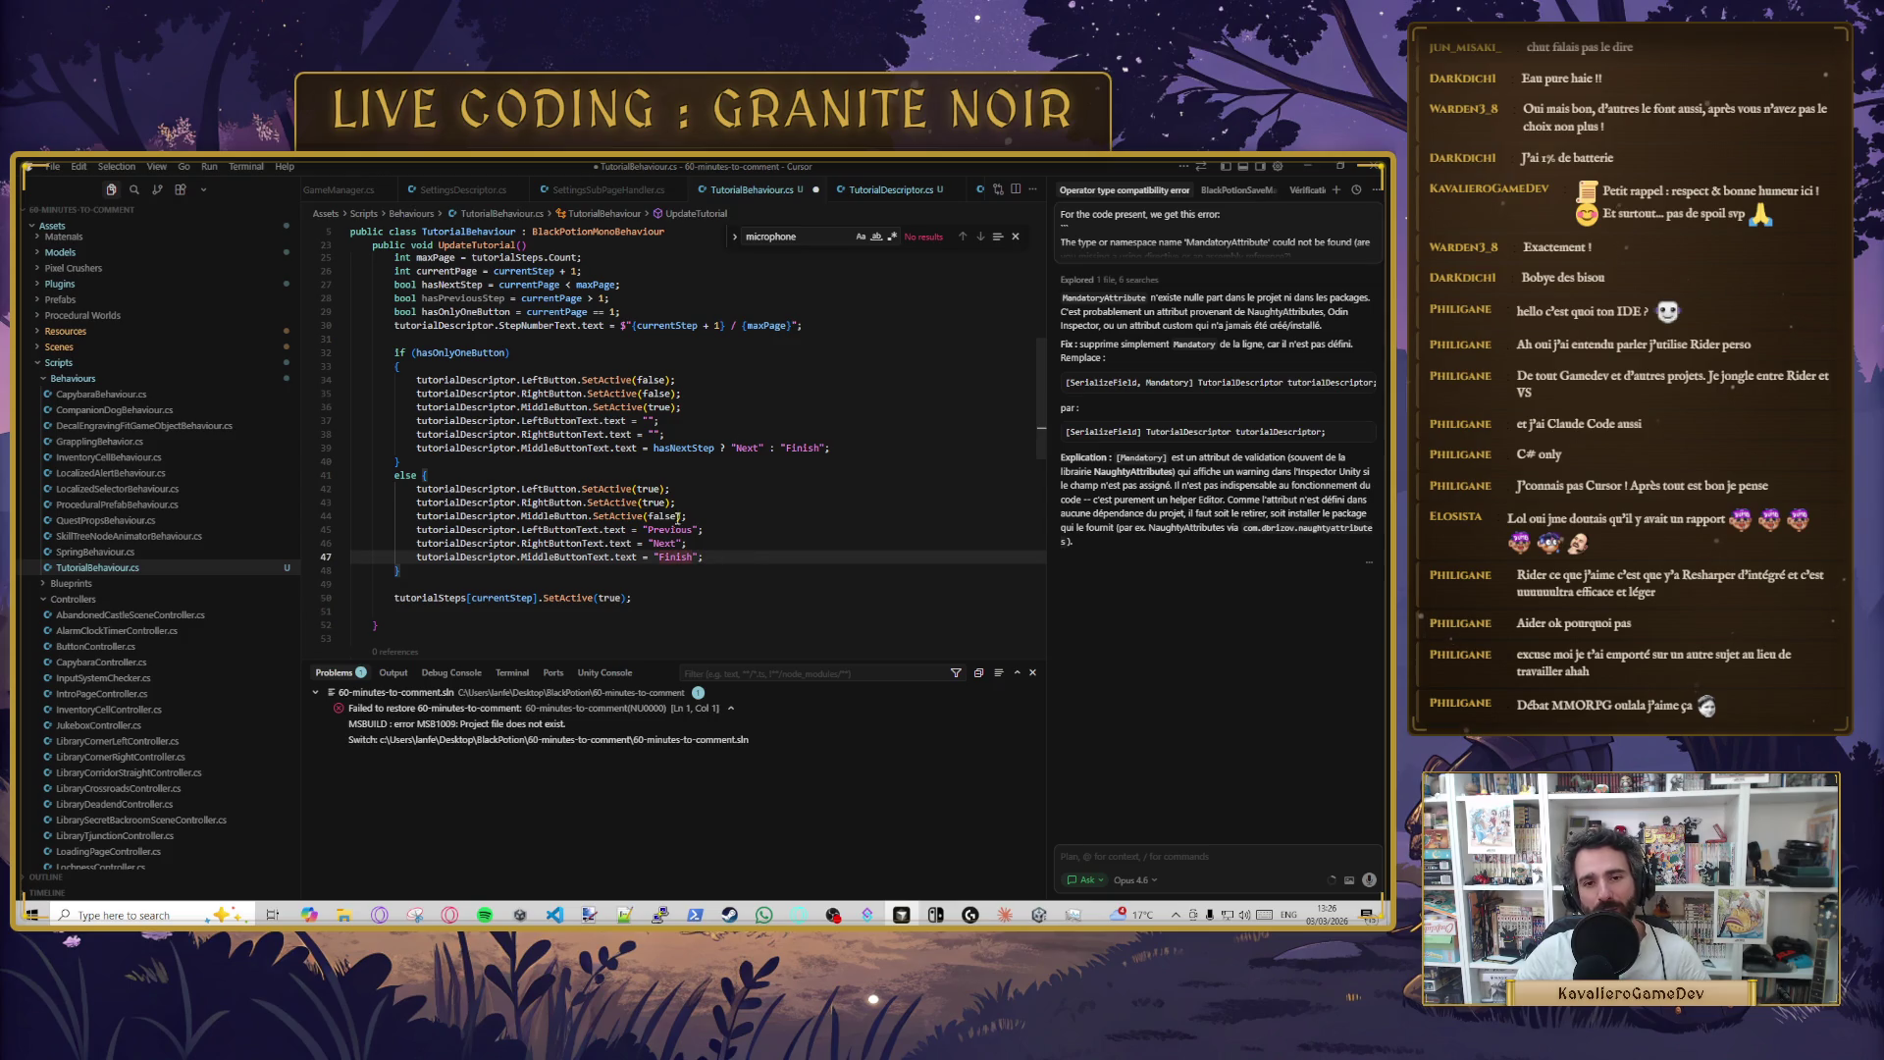
type("hasNextStep ? \"Next\" :")
left_click(692, 547)
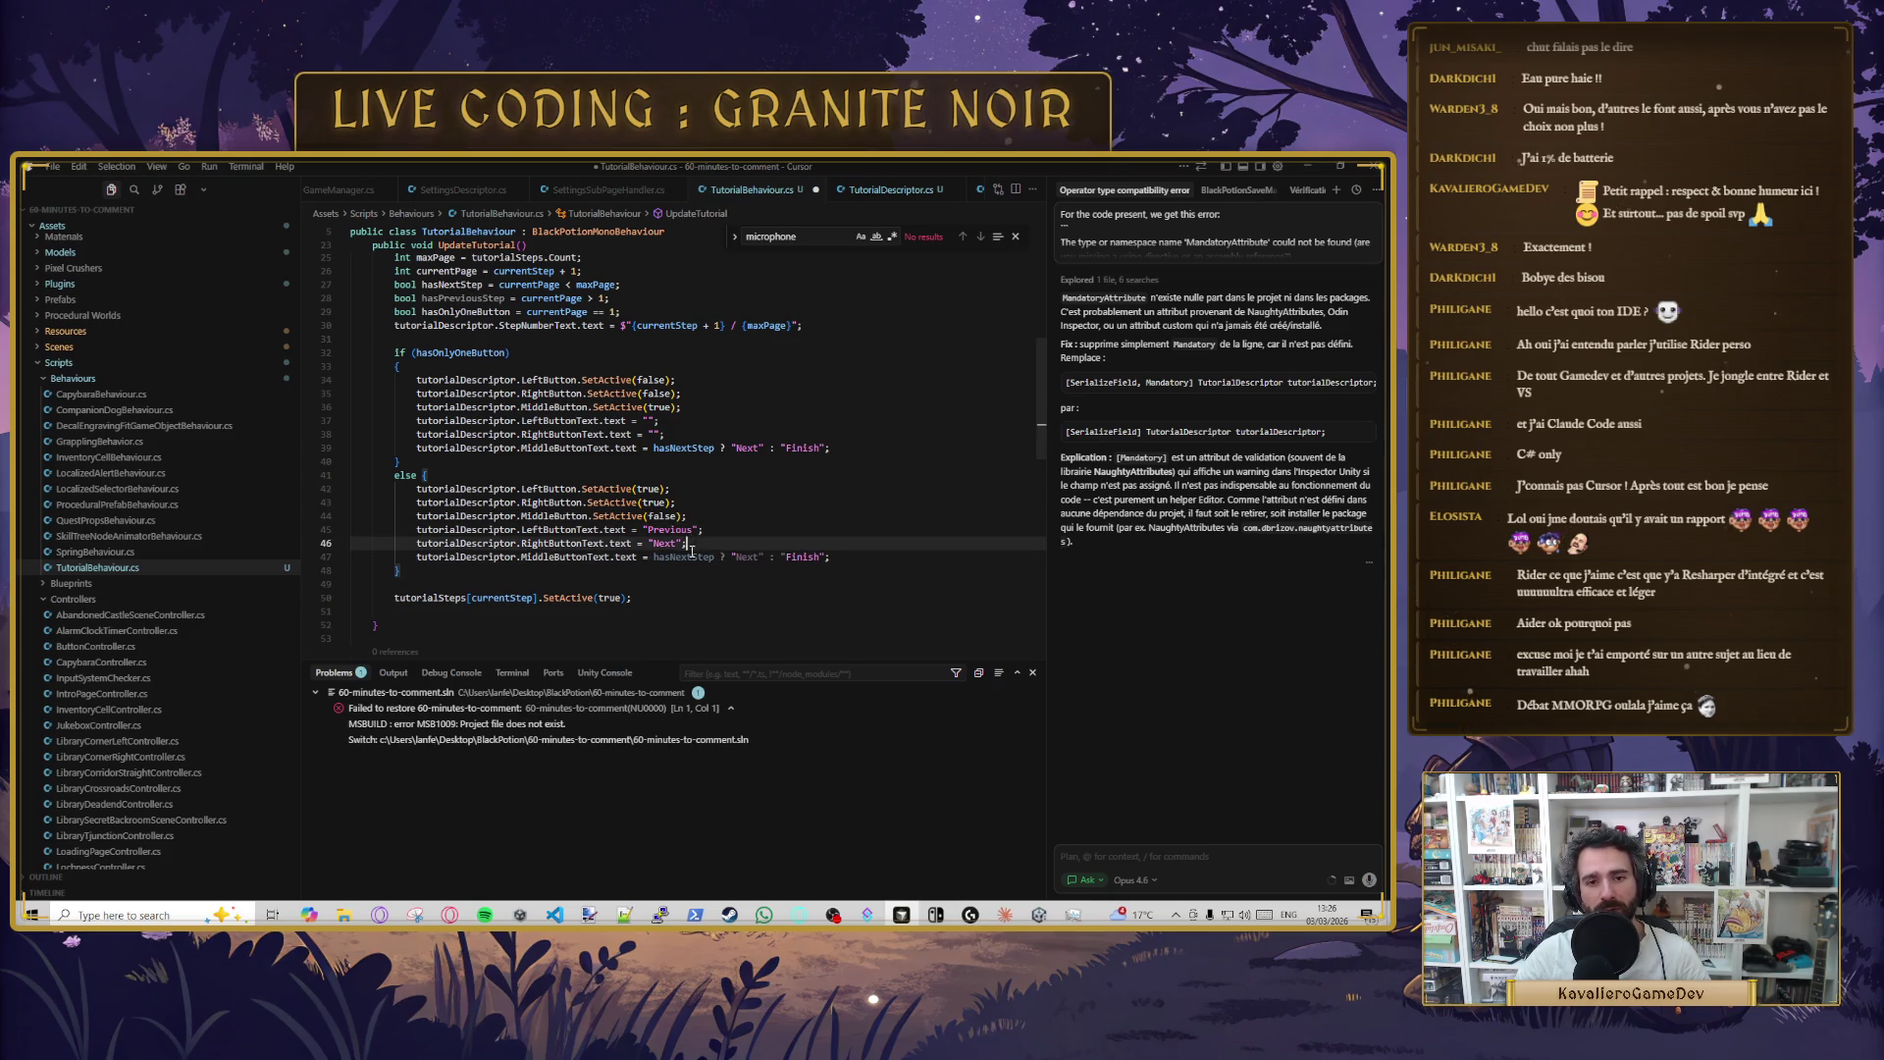
key("Tab")
left_click(737, 557)
double_click(591, 556)
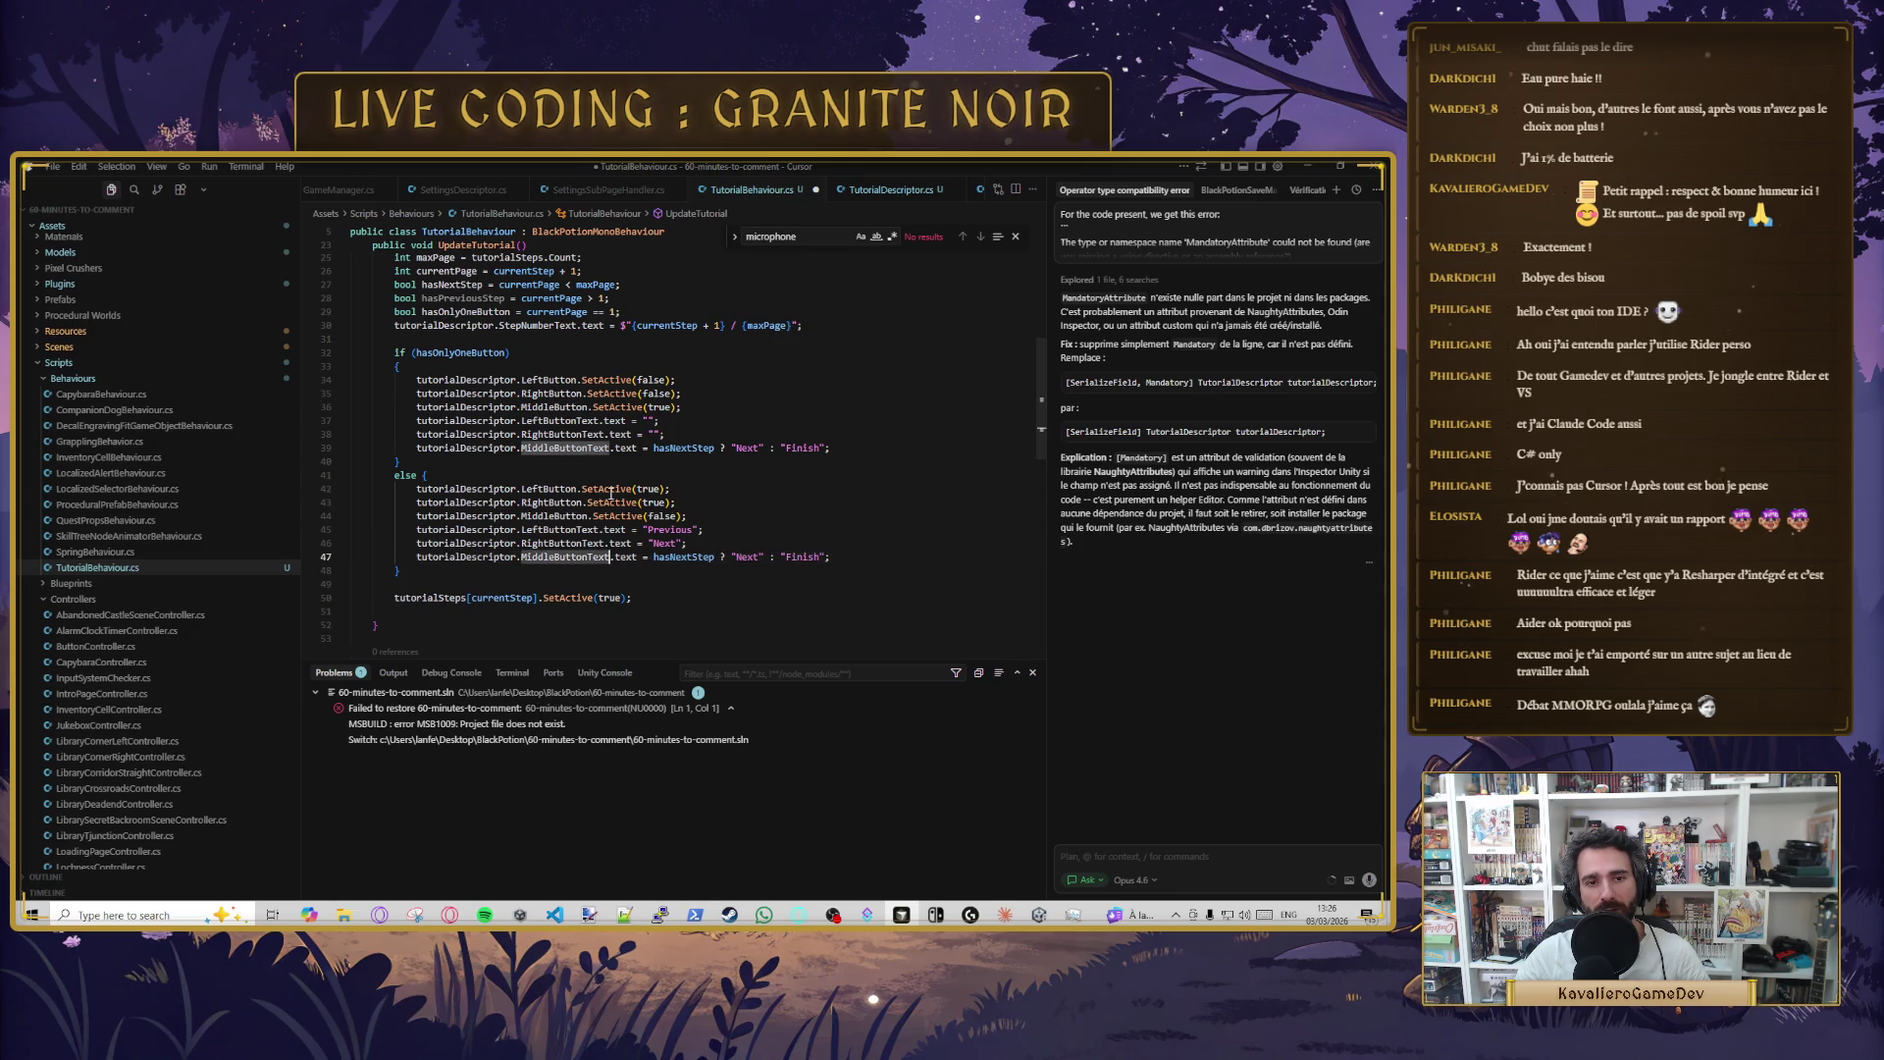
left_click(735, 552)
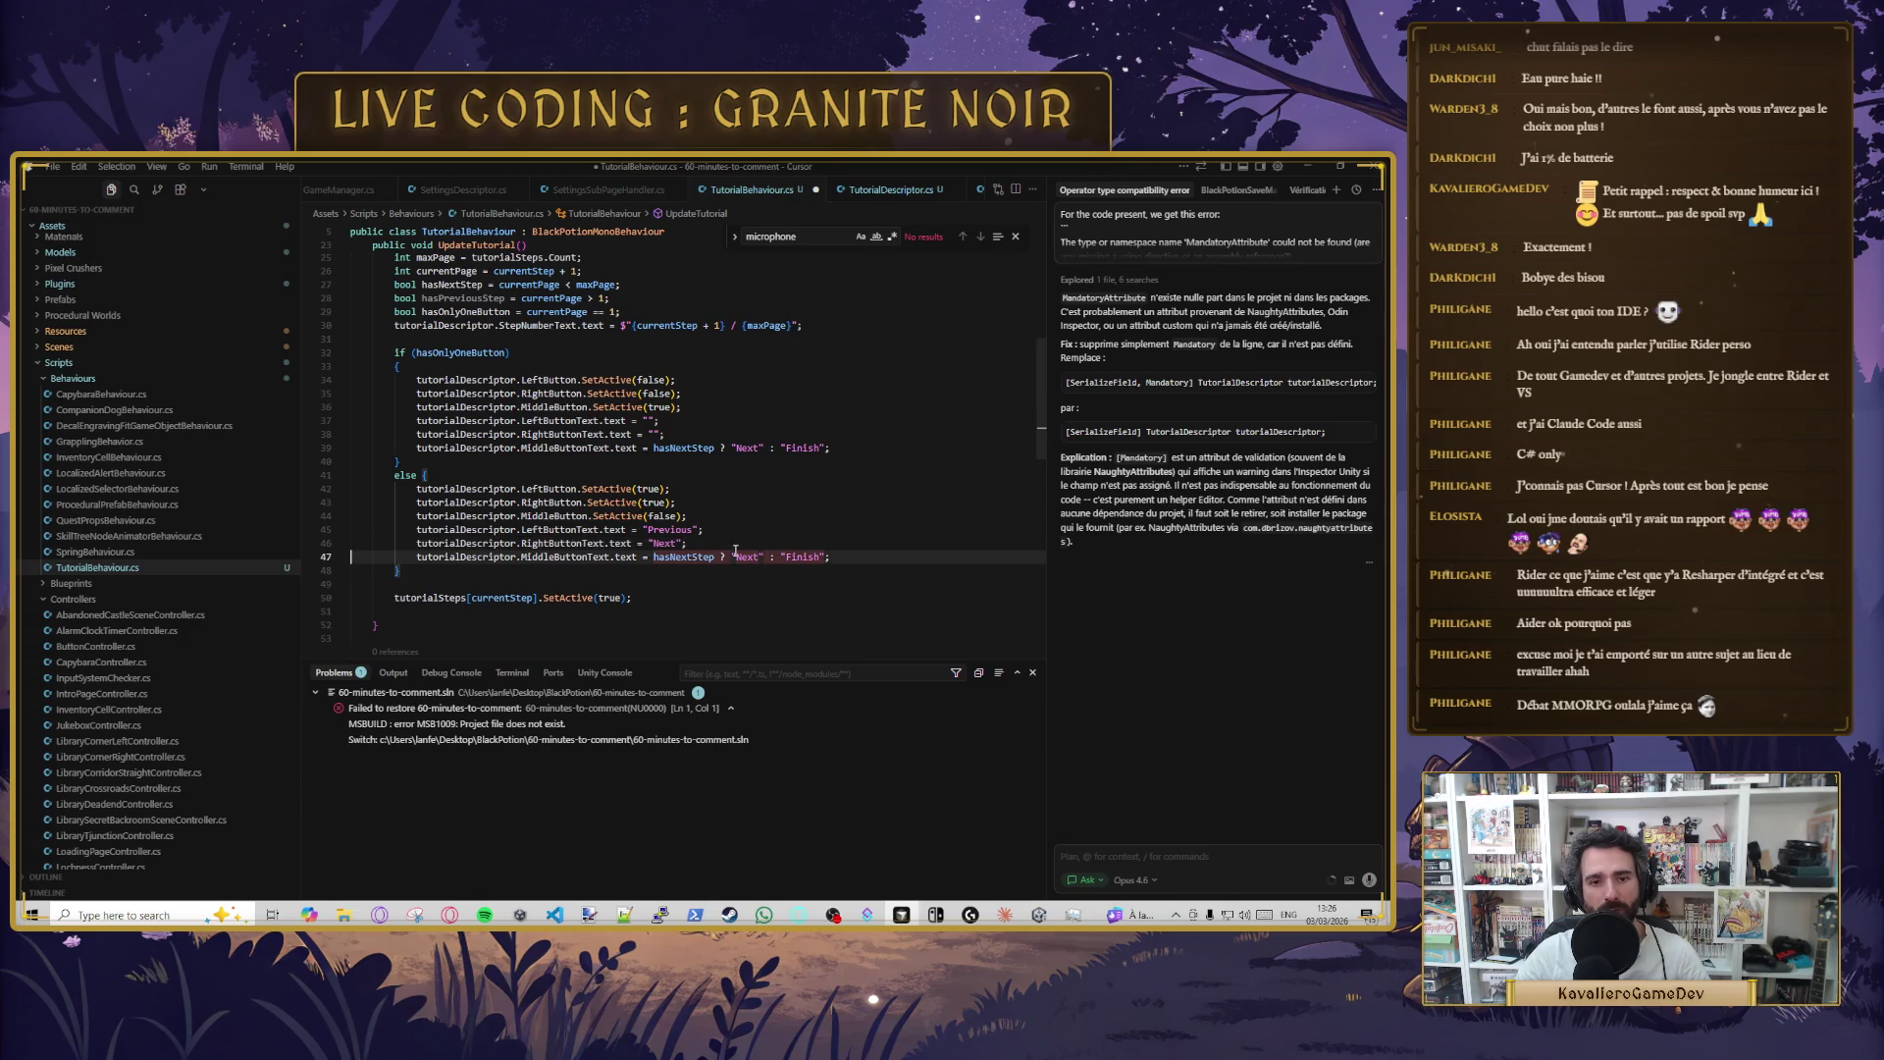
left_click_drag(654, 556, 826, 556)
key("BackSpace")
type("\"\"")
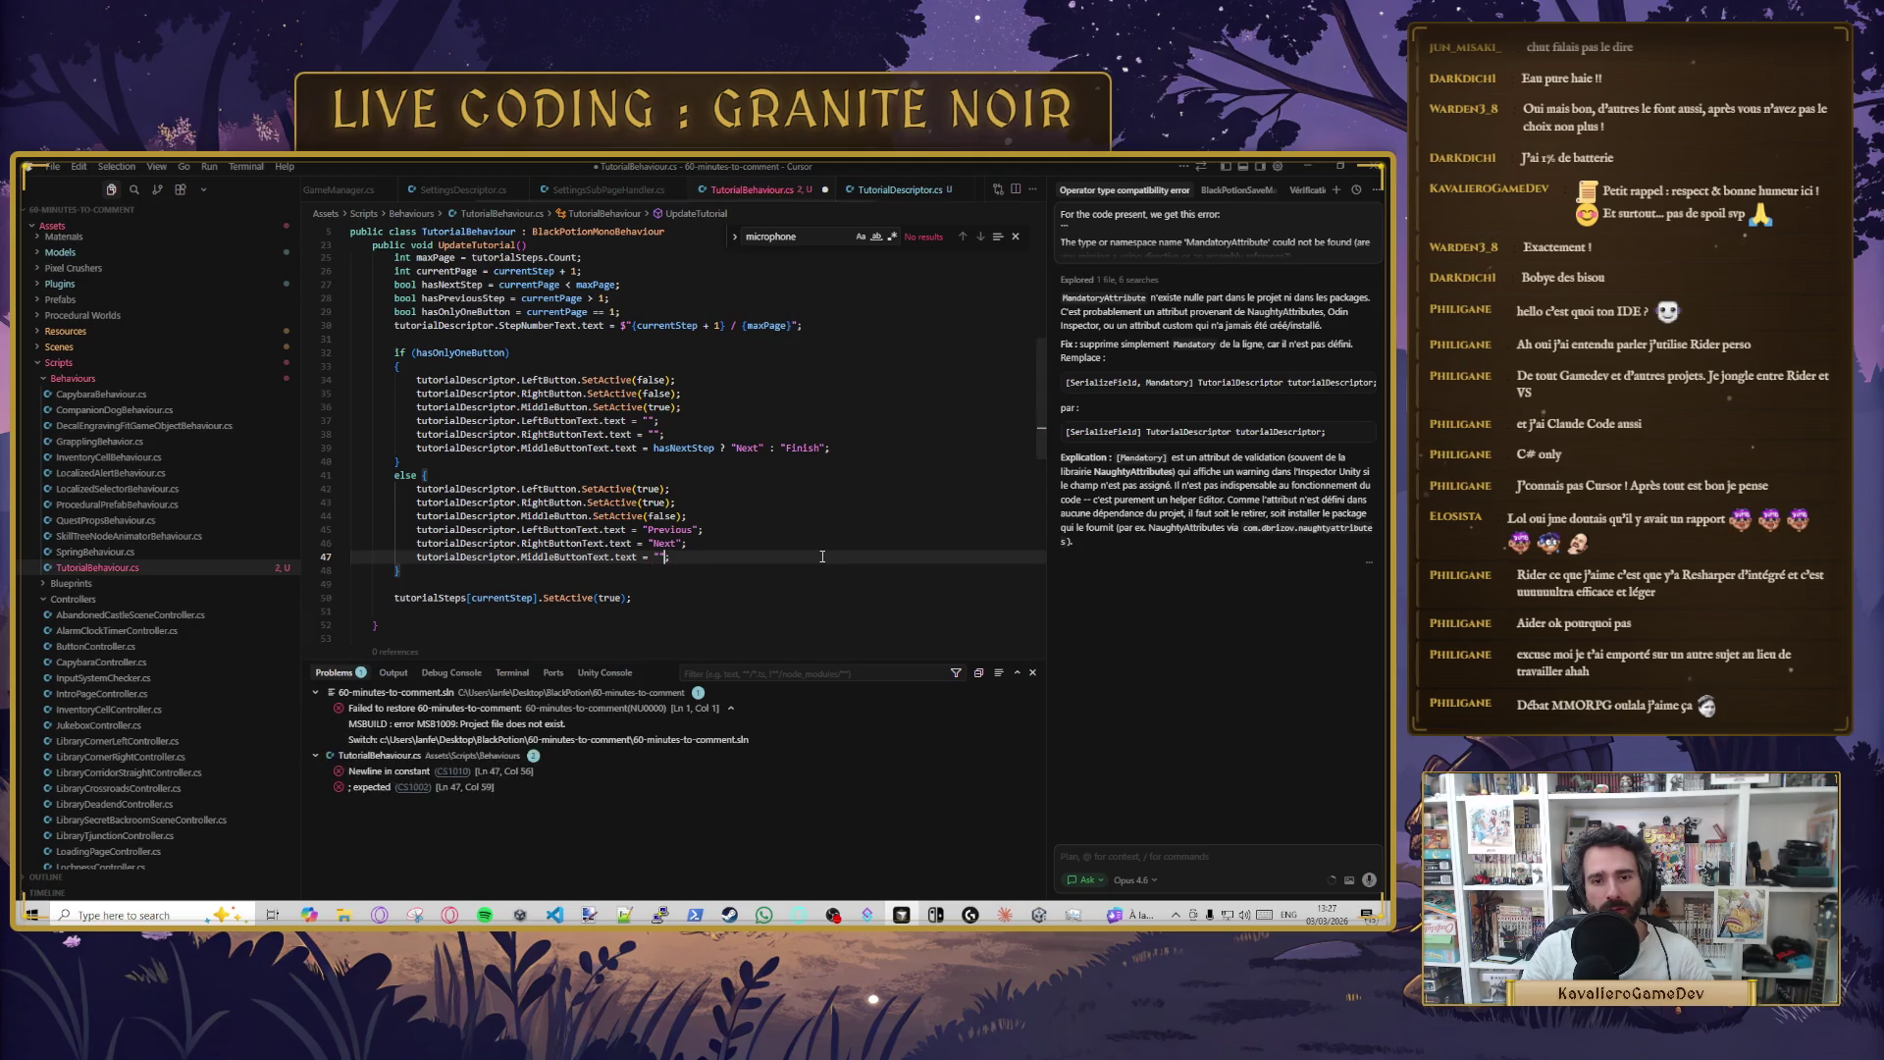
- Set RightButtonText on line 46 to hasNextStep ? "Next" : "Finish" and save the script
left_click(643, 542)
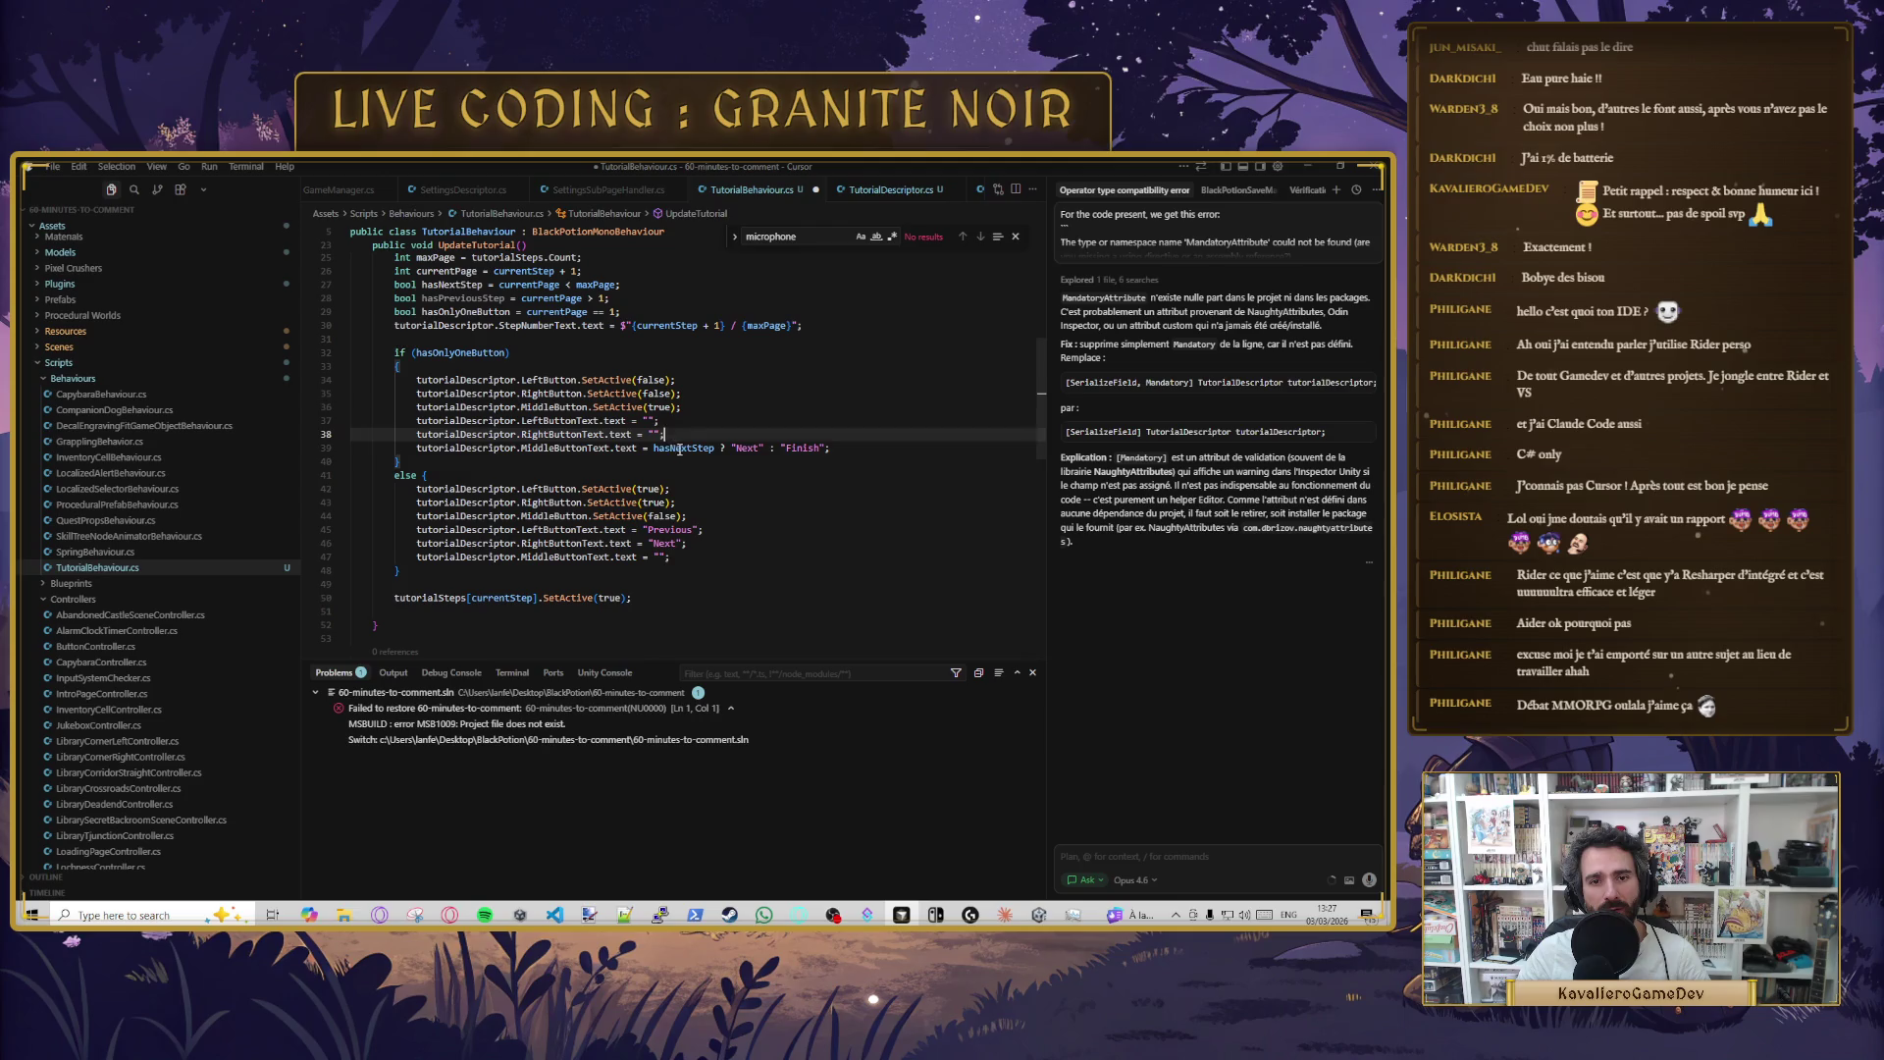
type("hasNextStep")
key("Tab")
key("ctrl+s")
key("Tab")
key("Tab")
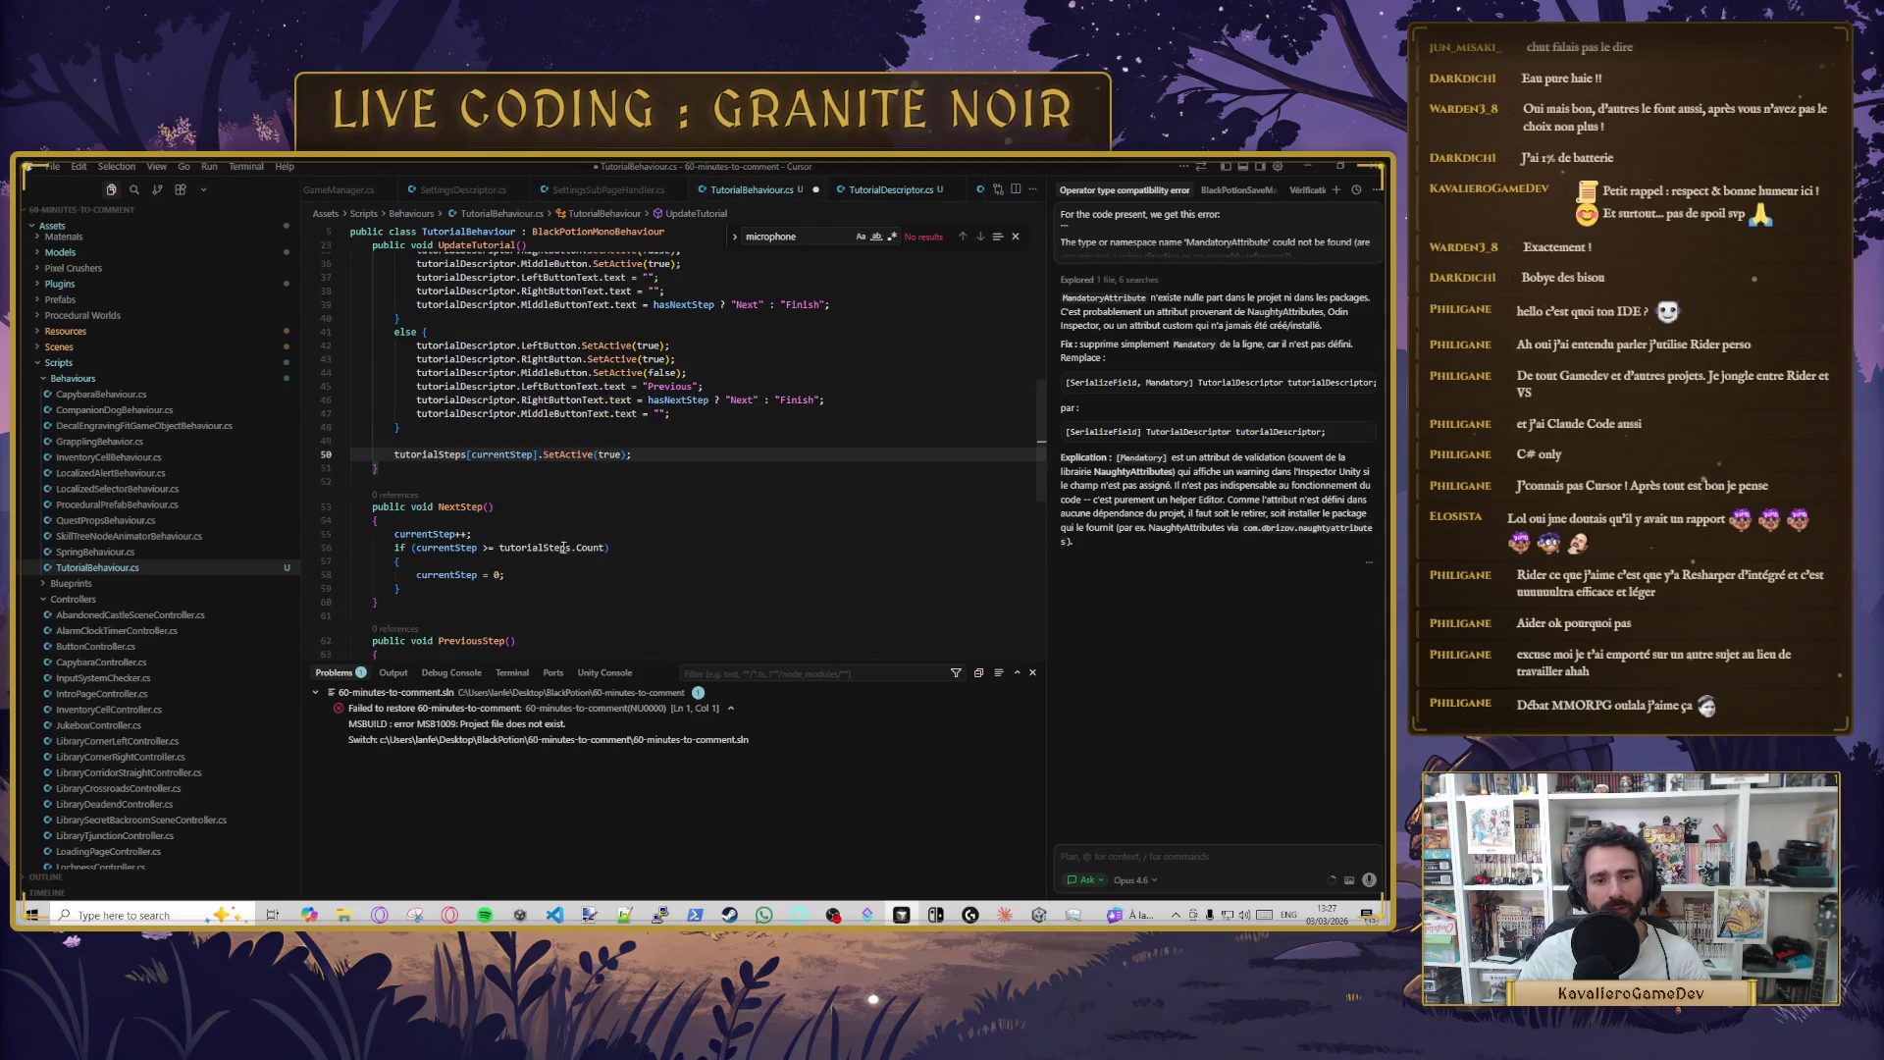
- Save the script and accept Cursor's suggested bounds check in NextStep
key("ctrl+s")
scroll(551, 538, "up", 6)
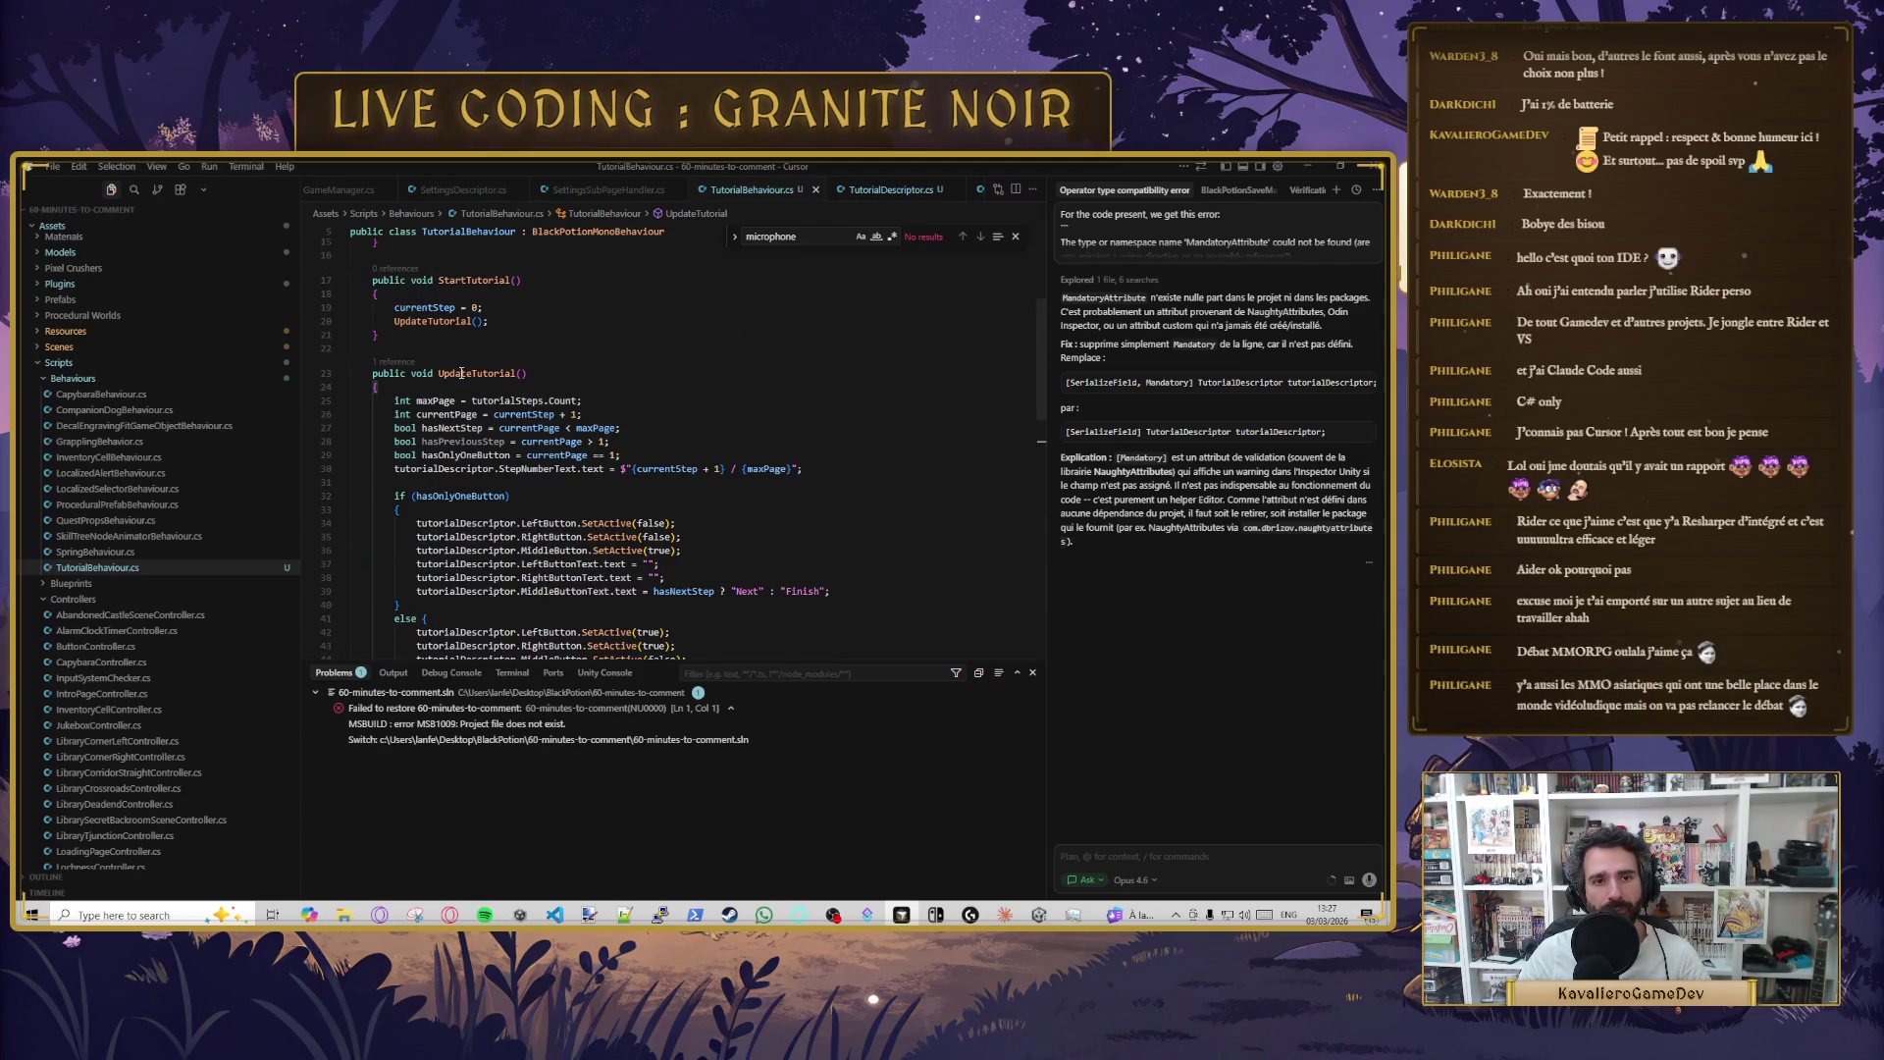
scroll(511, 491, "down", 8)
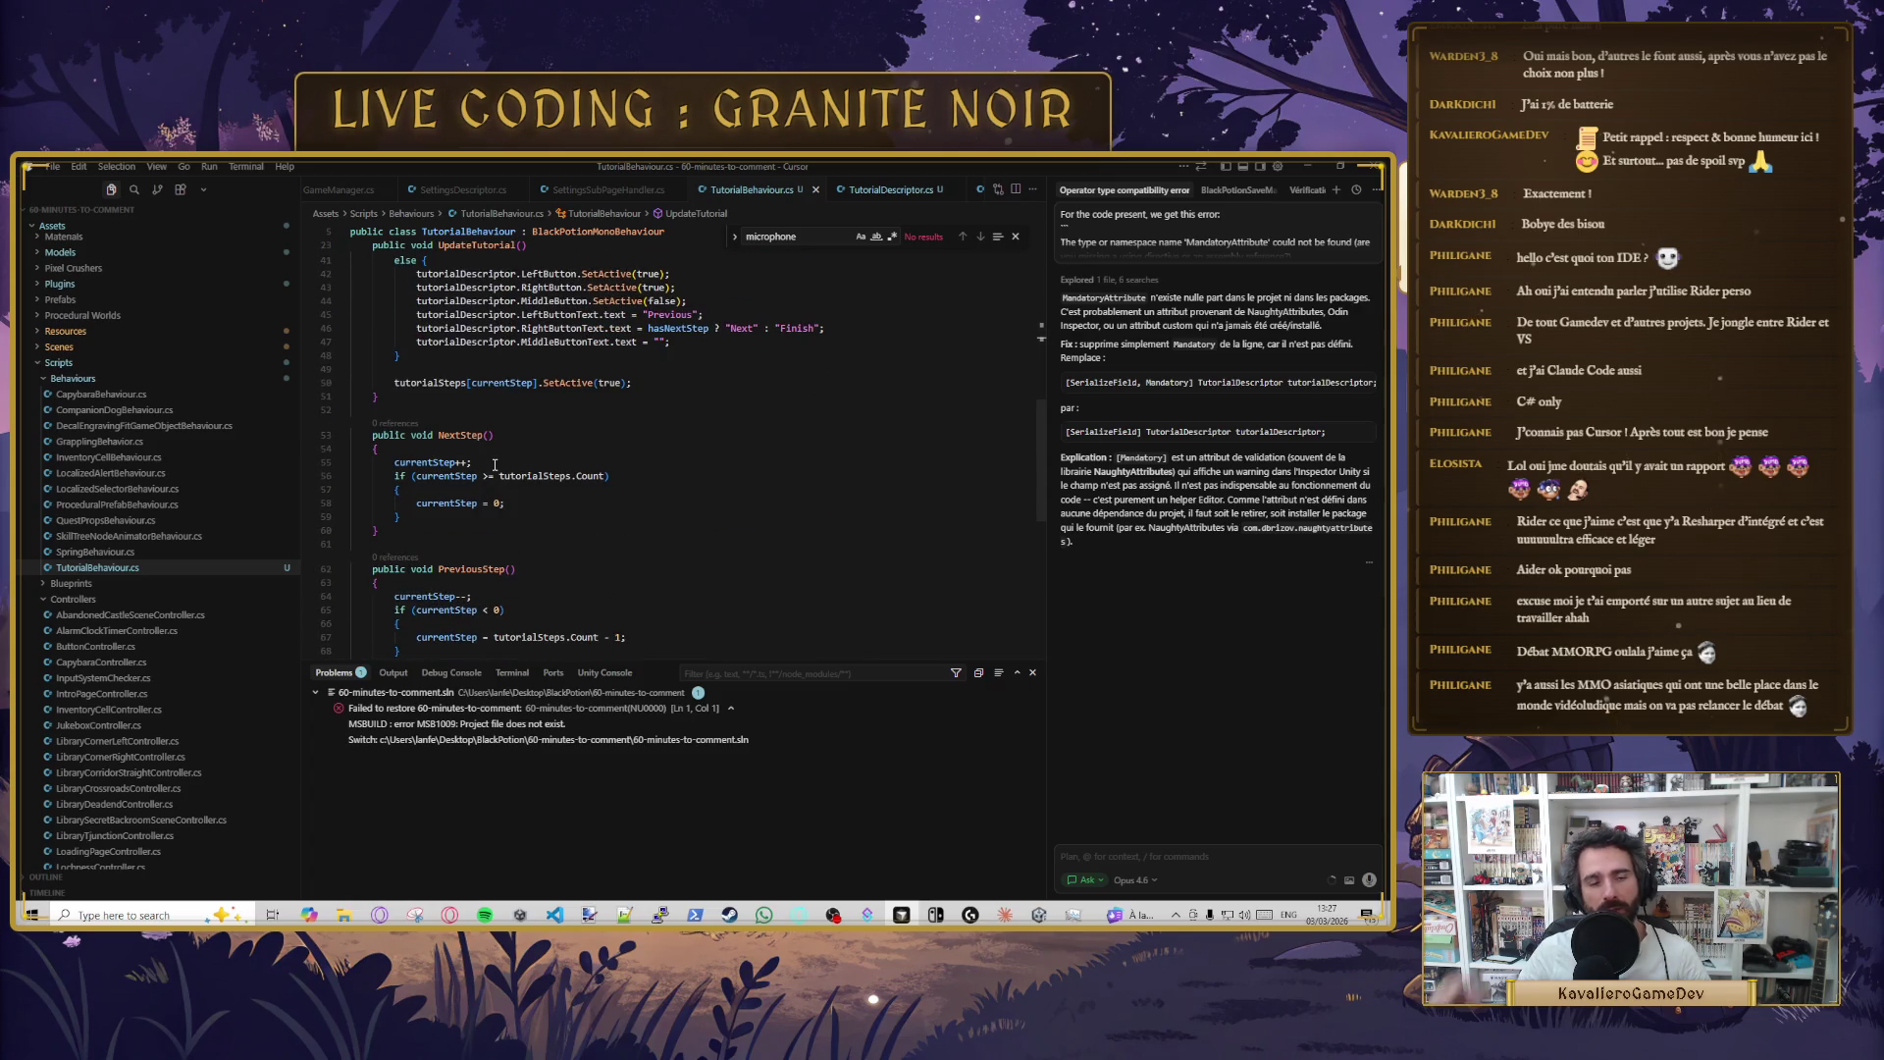
left_click(430, 541)
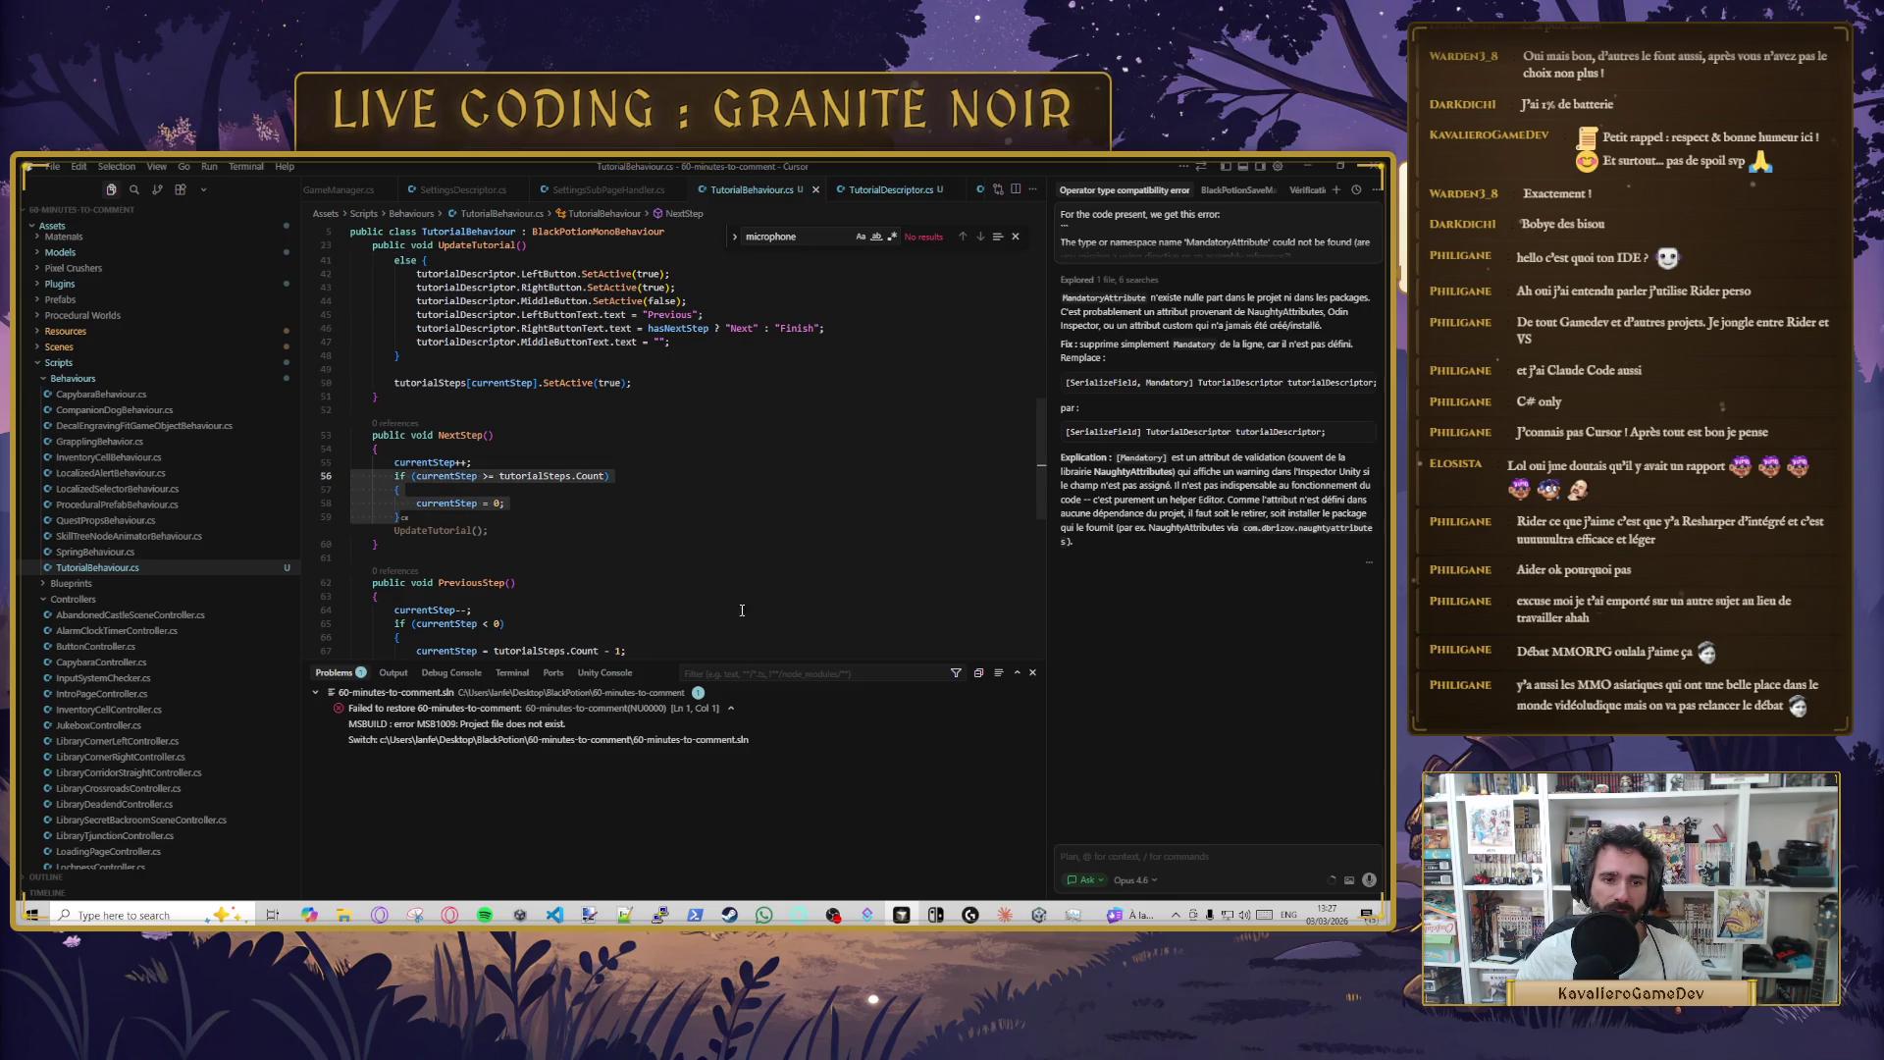
key("Tab")
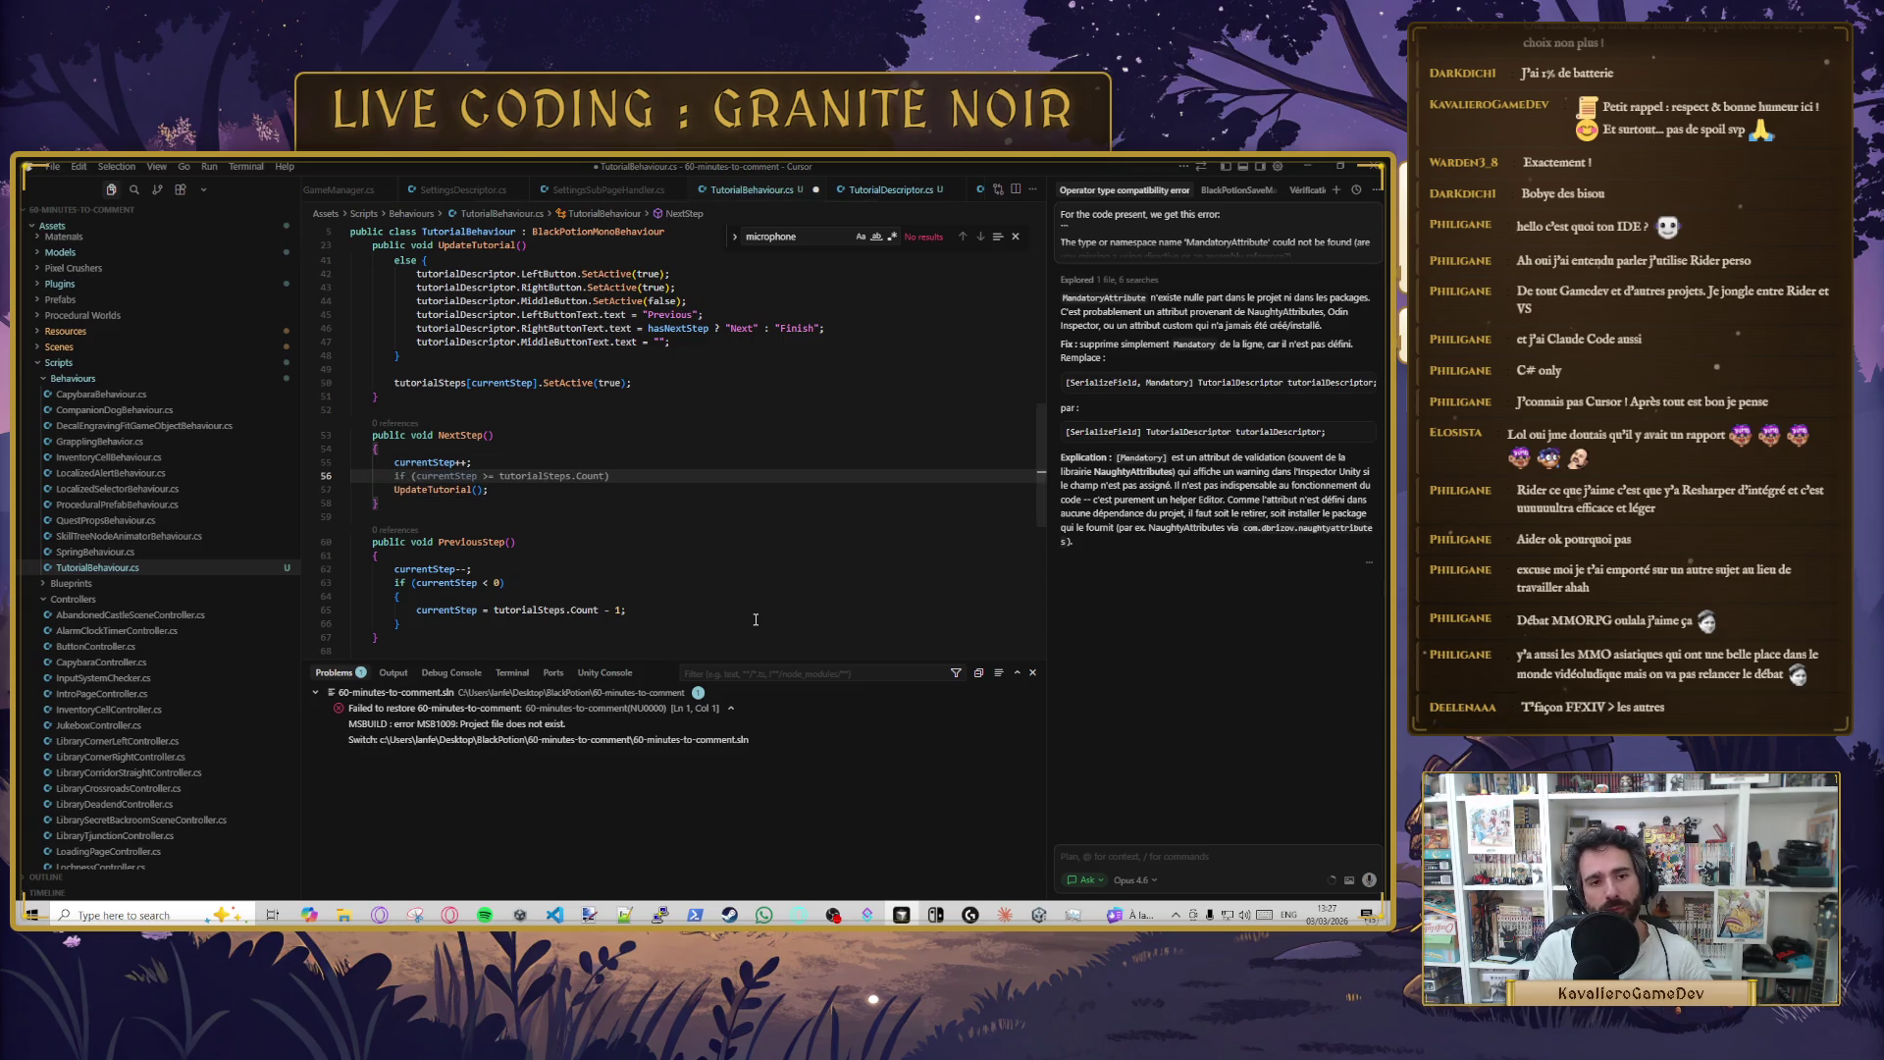
key("Tab")
key("Tab")
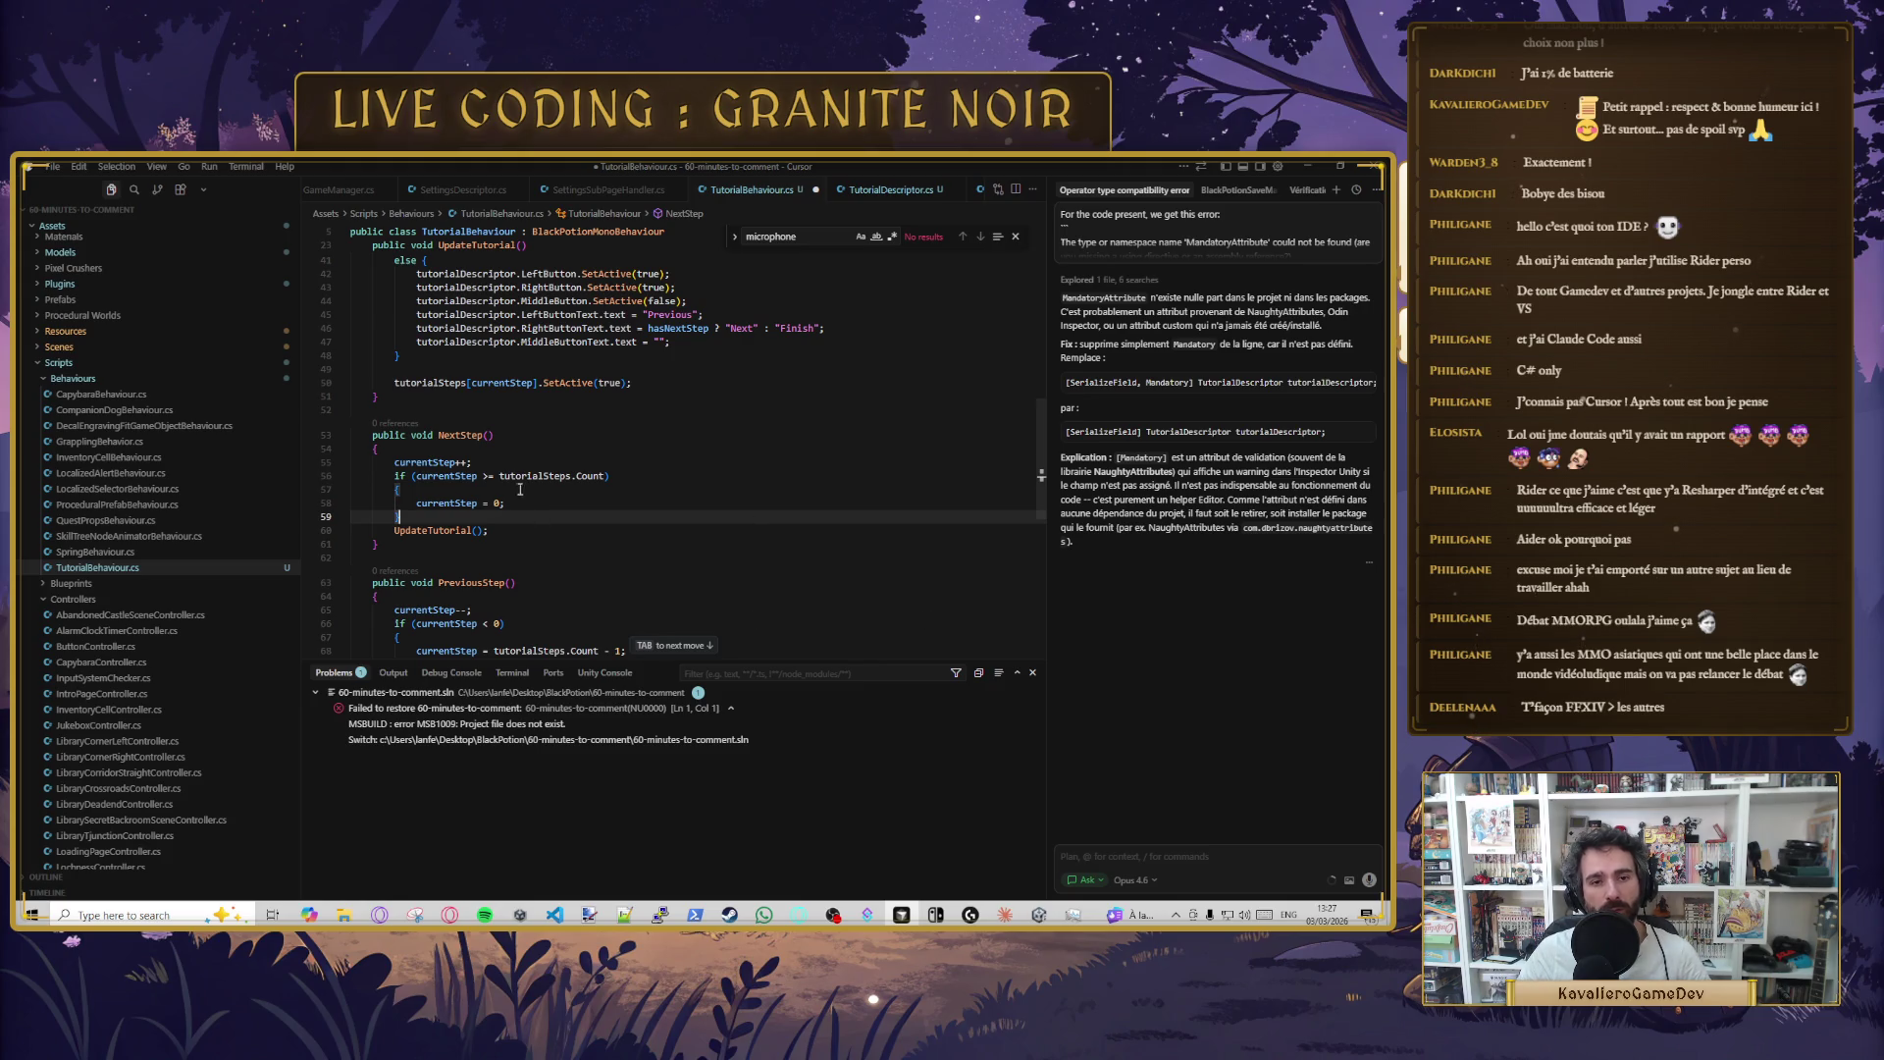
- Change NextStep's clamp from currentStep = 0 to tutorialSteps.Count-1, keeping UpdateTutorial() after it
left_click(599, 477)
left_click(476, 477)
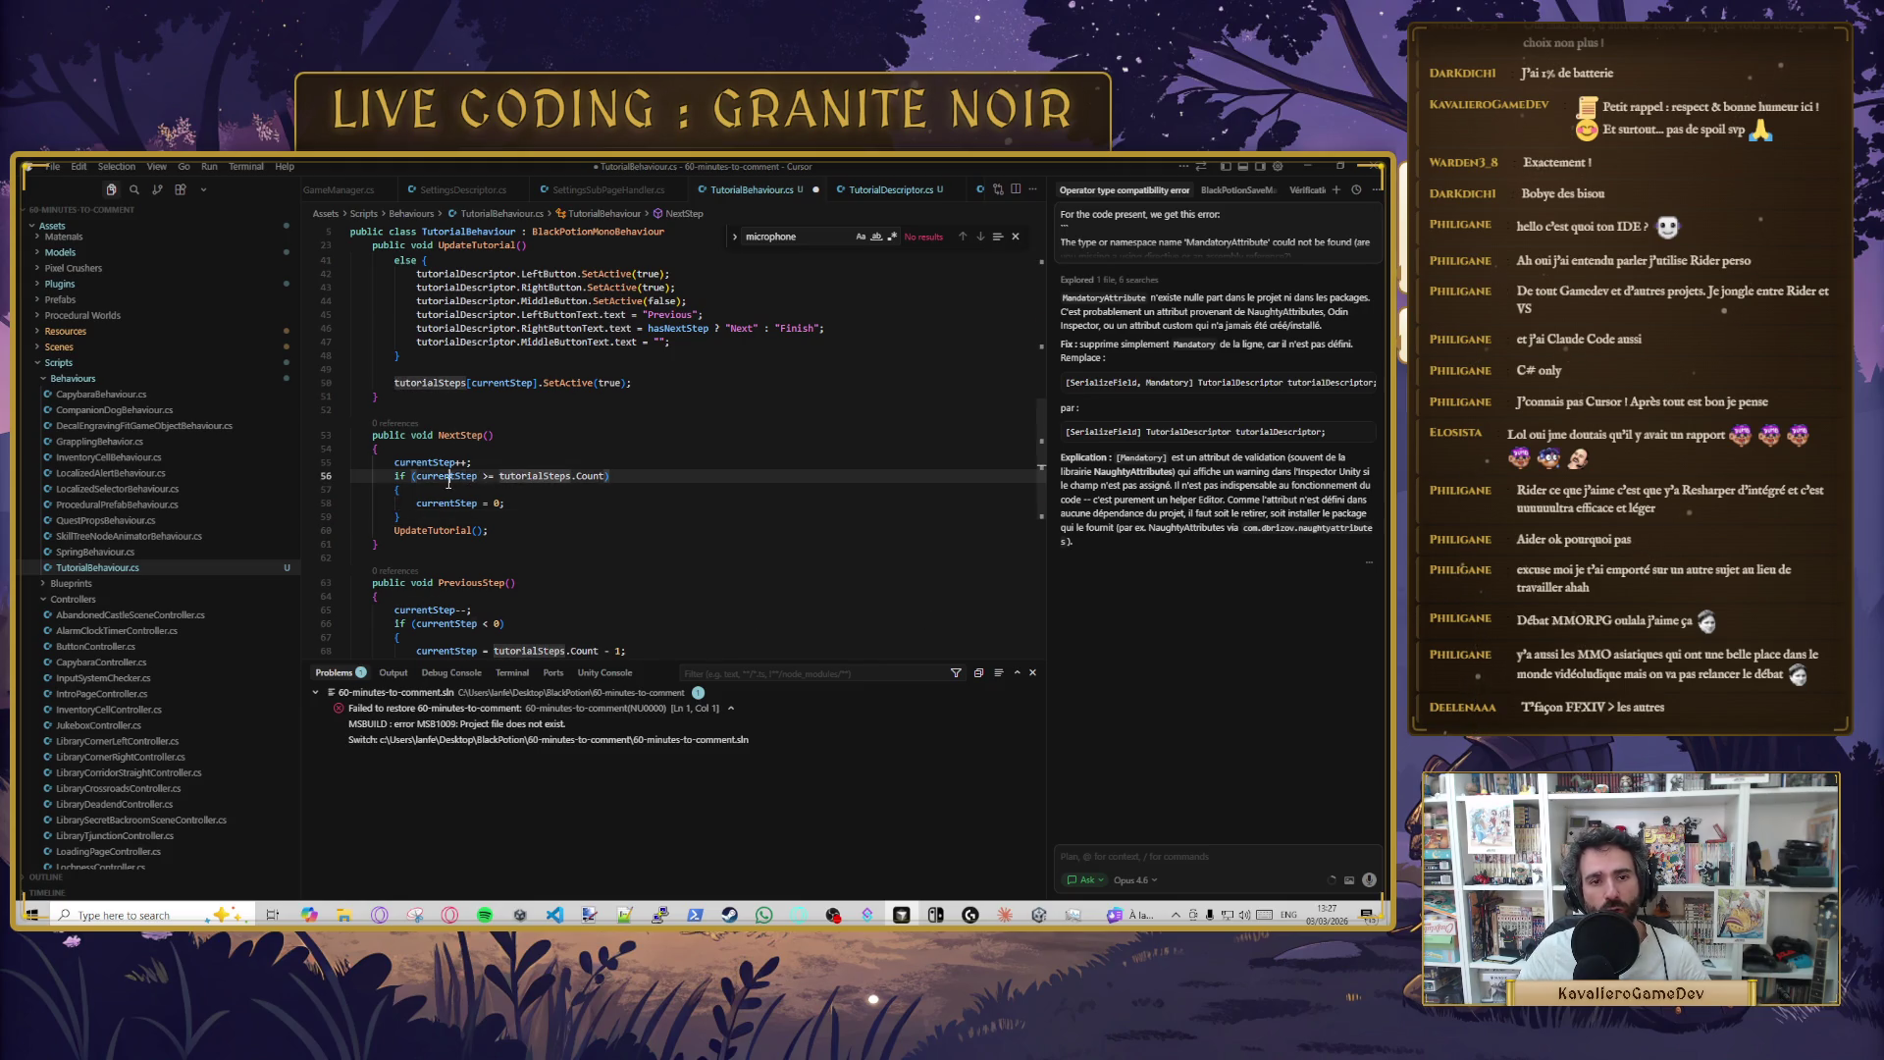
left_click(503, 477)
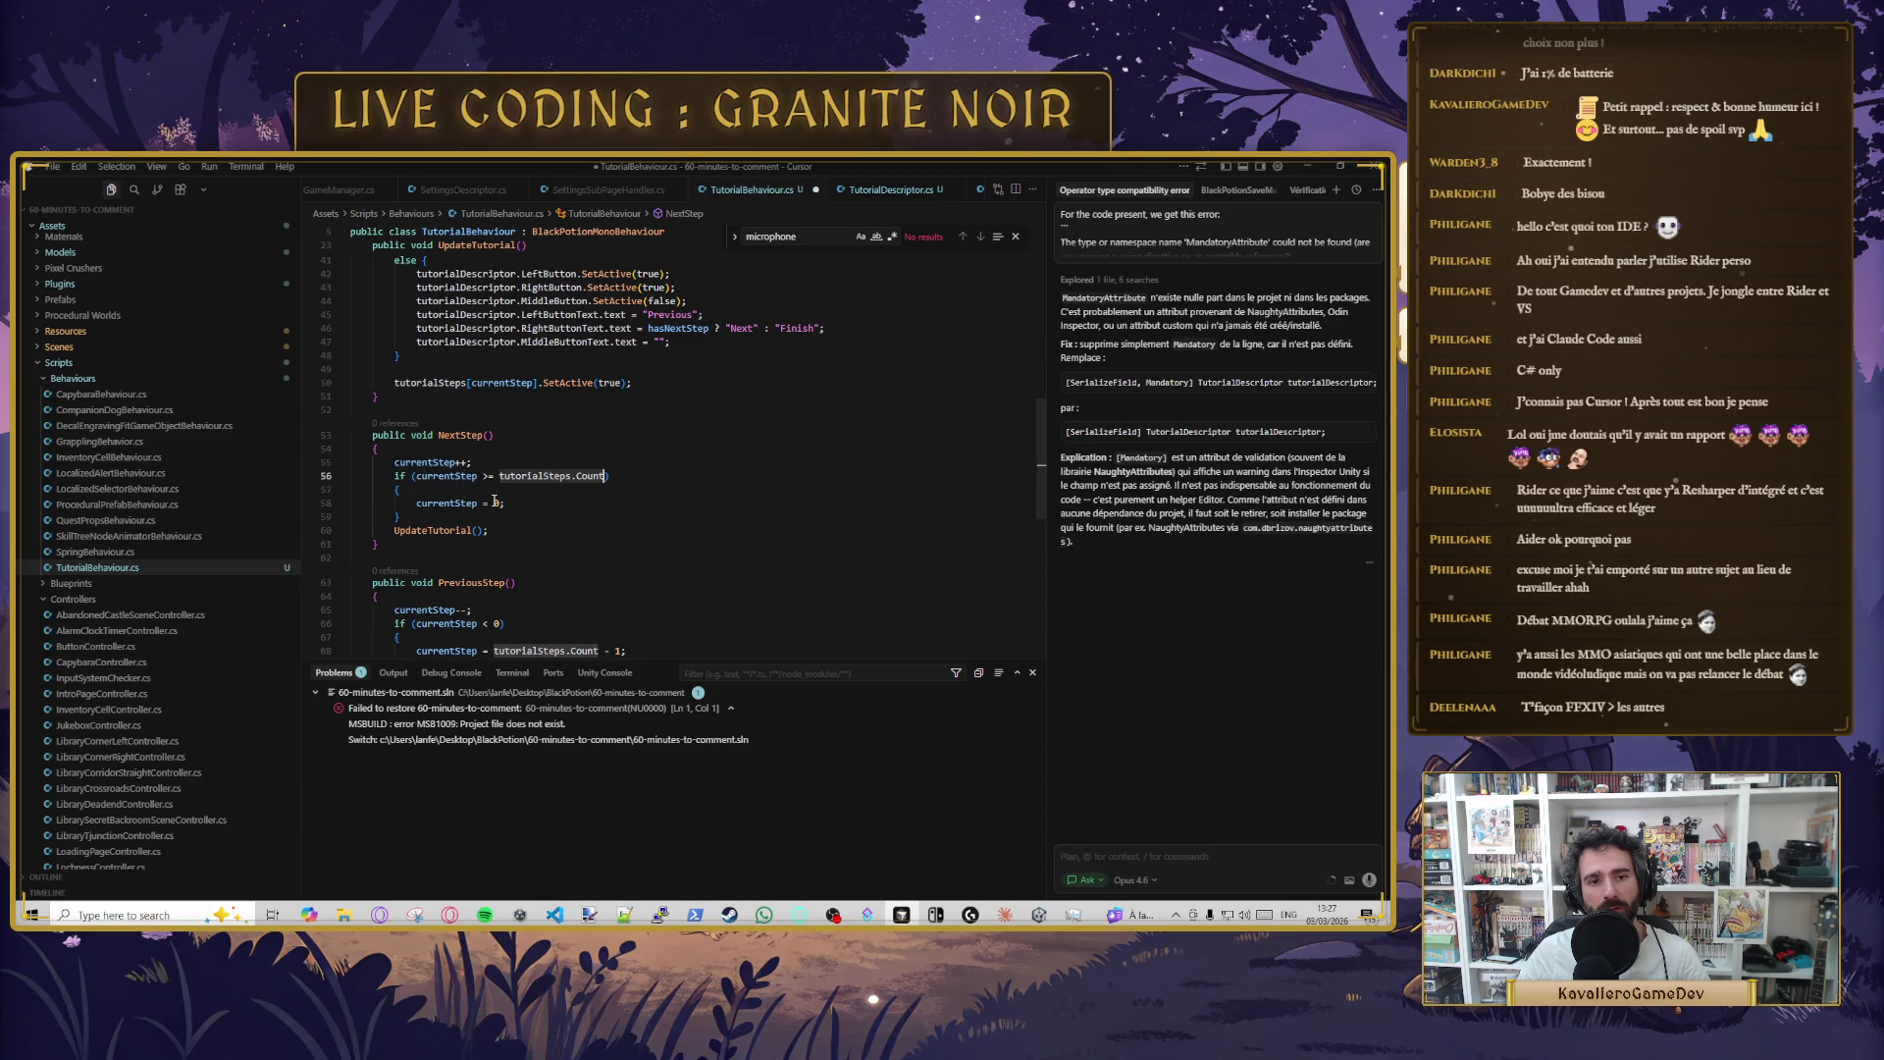
double_click(495, 501)
type("tutorialSteps.Count")
type("-1")
left_click(610, 529)
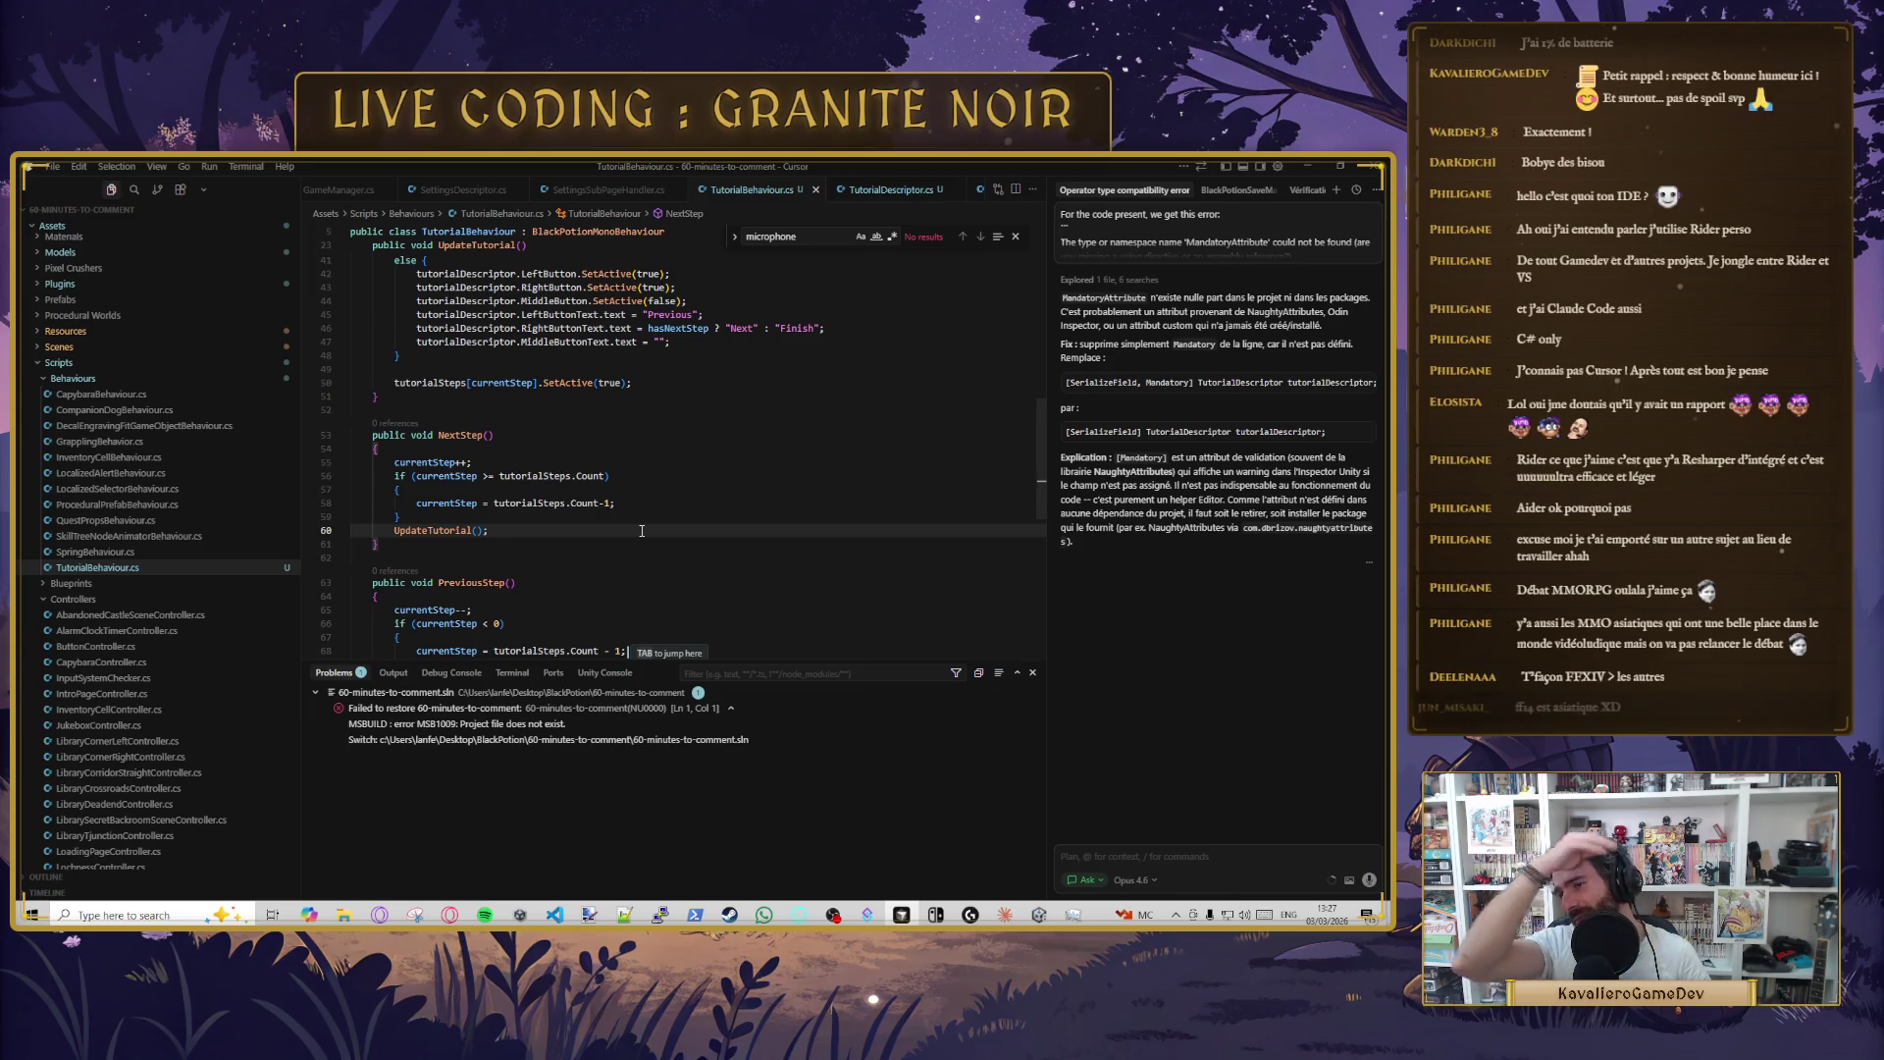
key("alt+Tab")
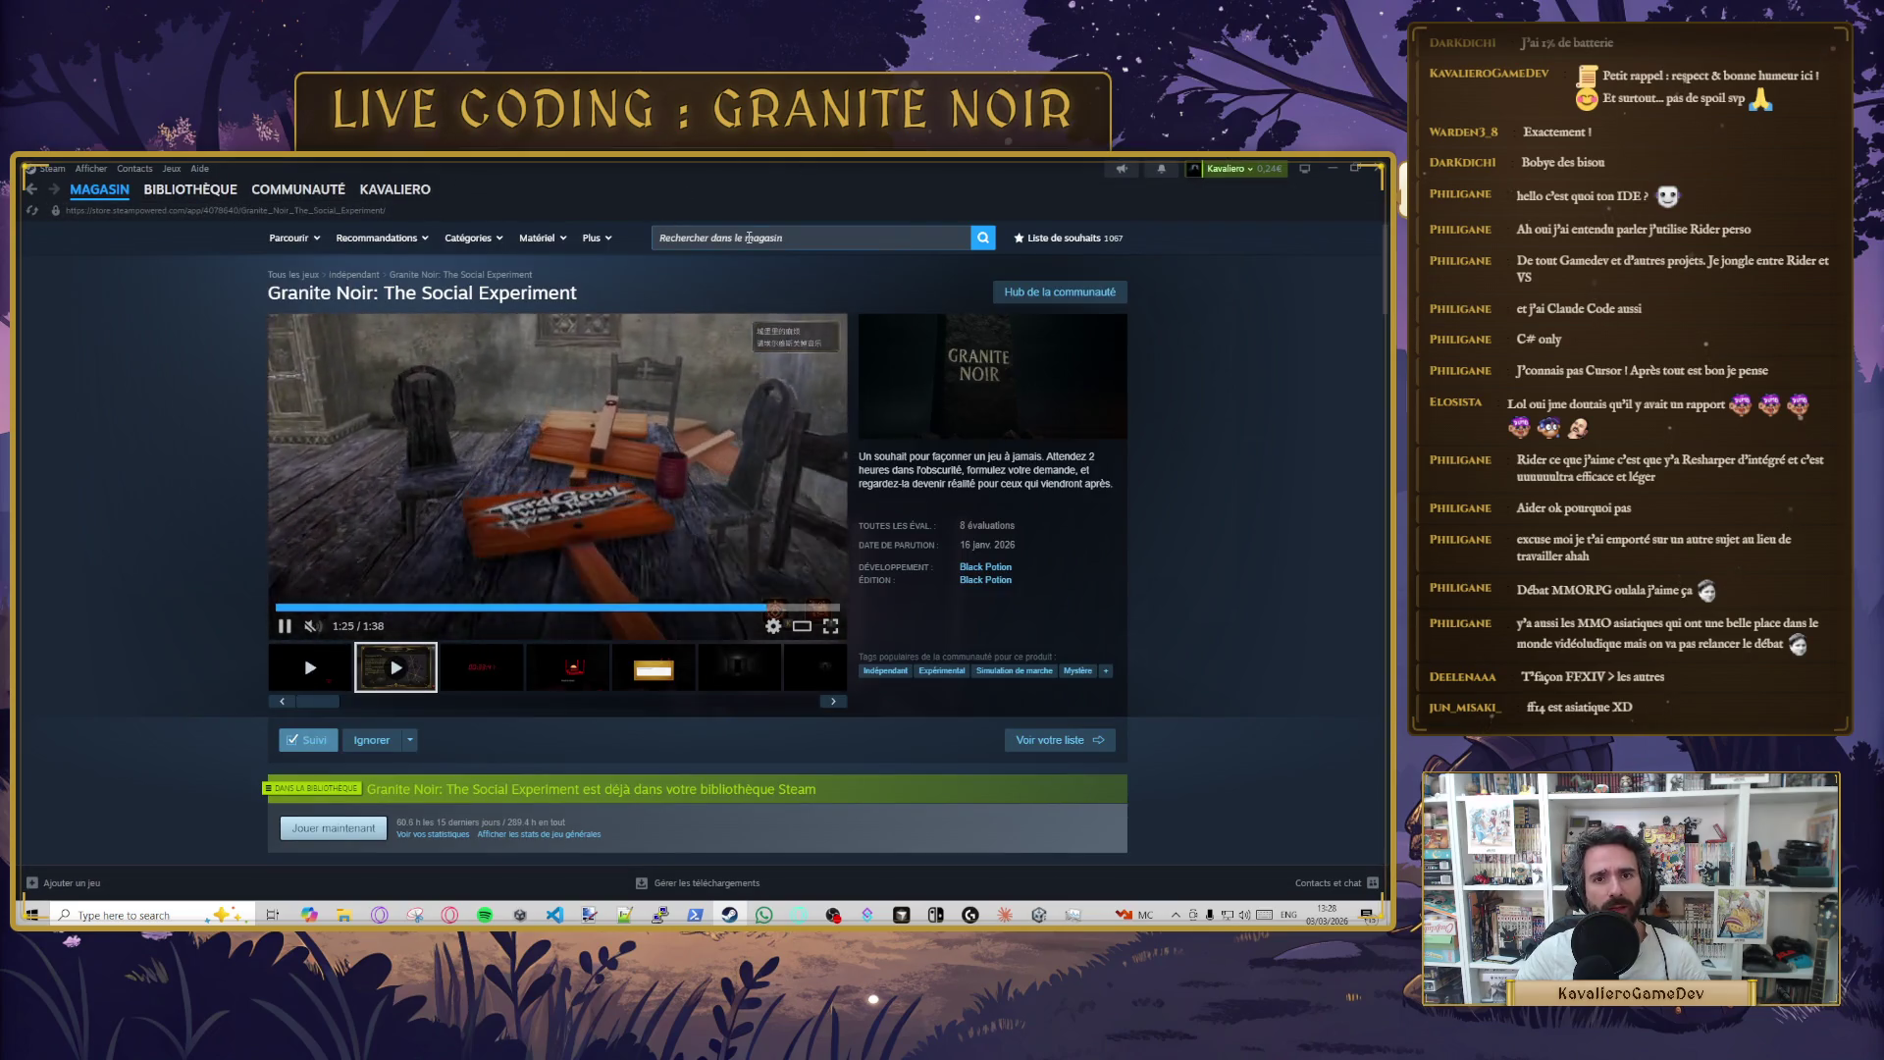
- In the Steam store, expand the Catégories menu to list every genre and theme
key("alt+Tab")
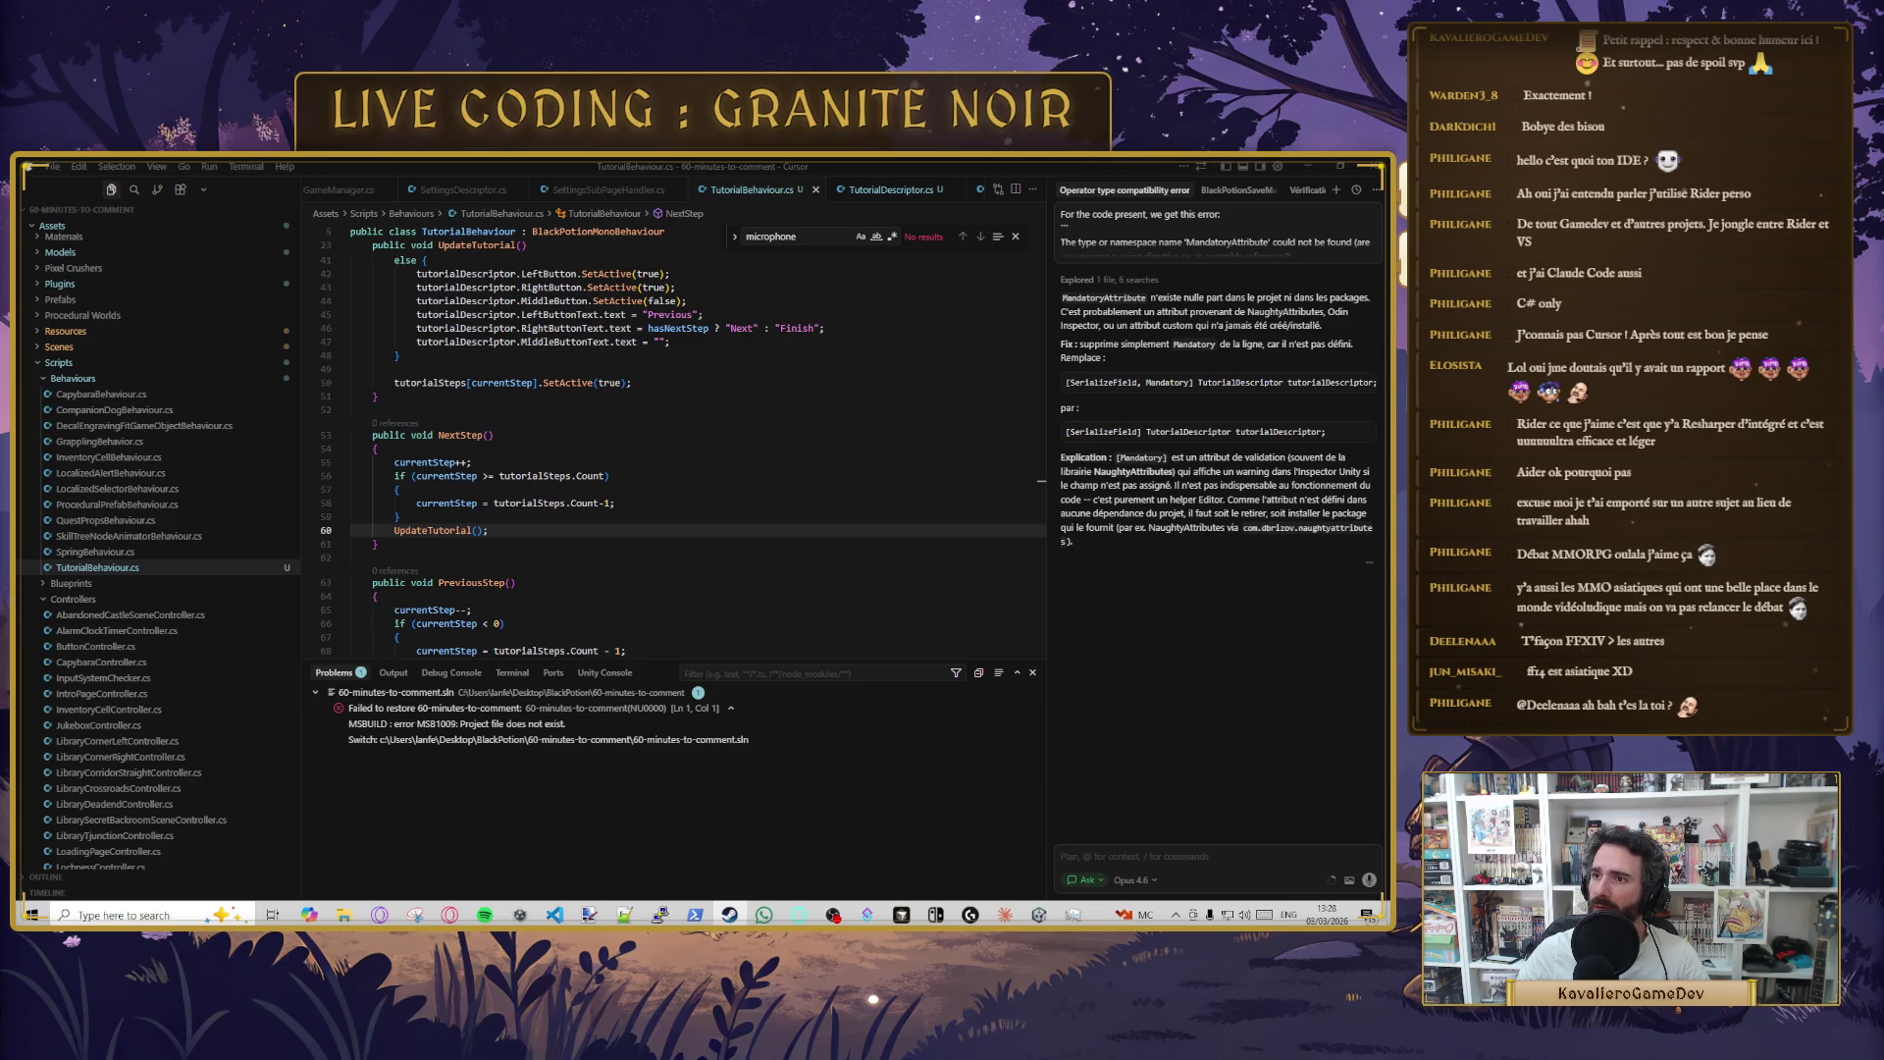
key("alt+Tab")
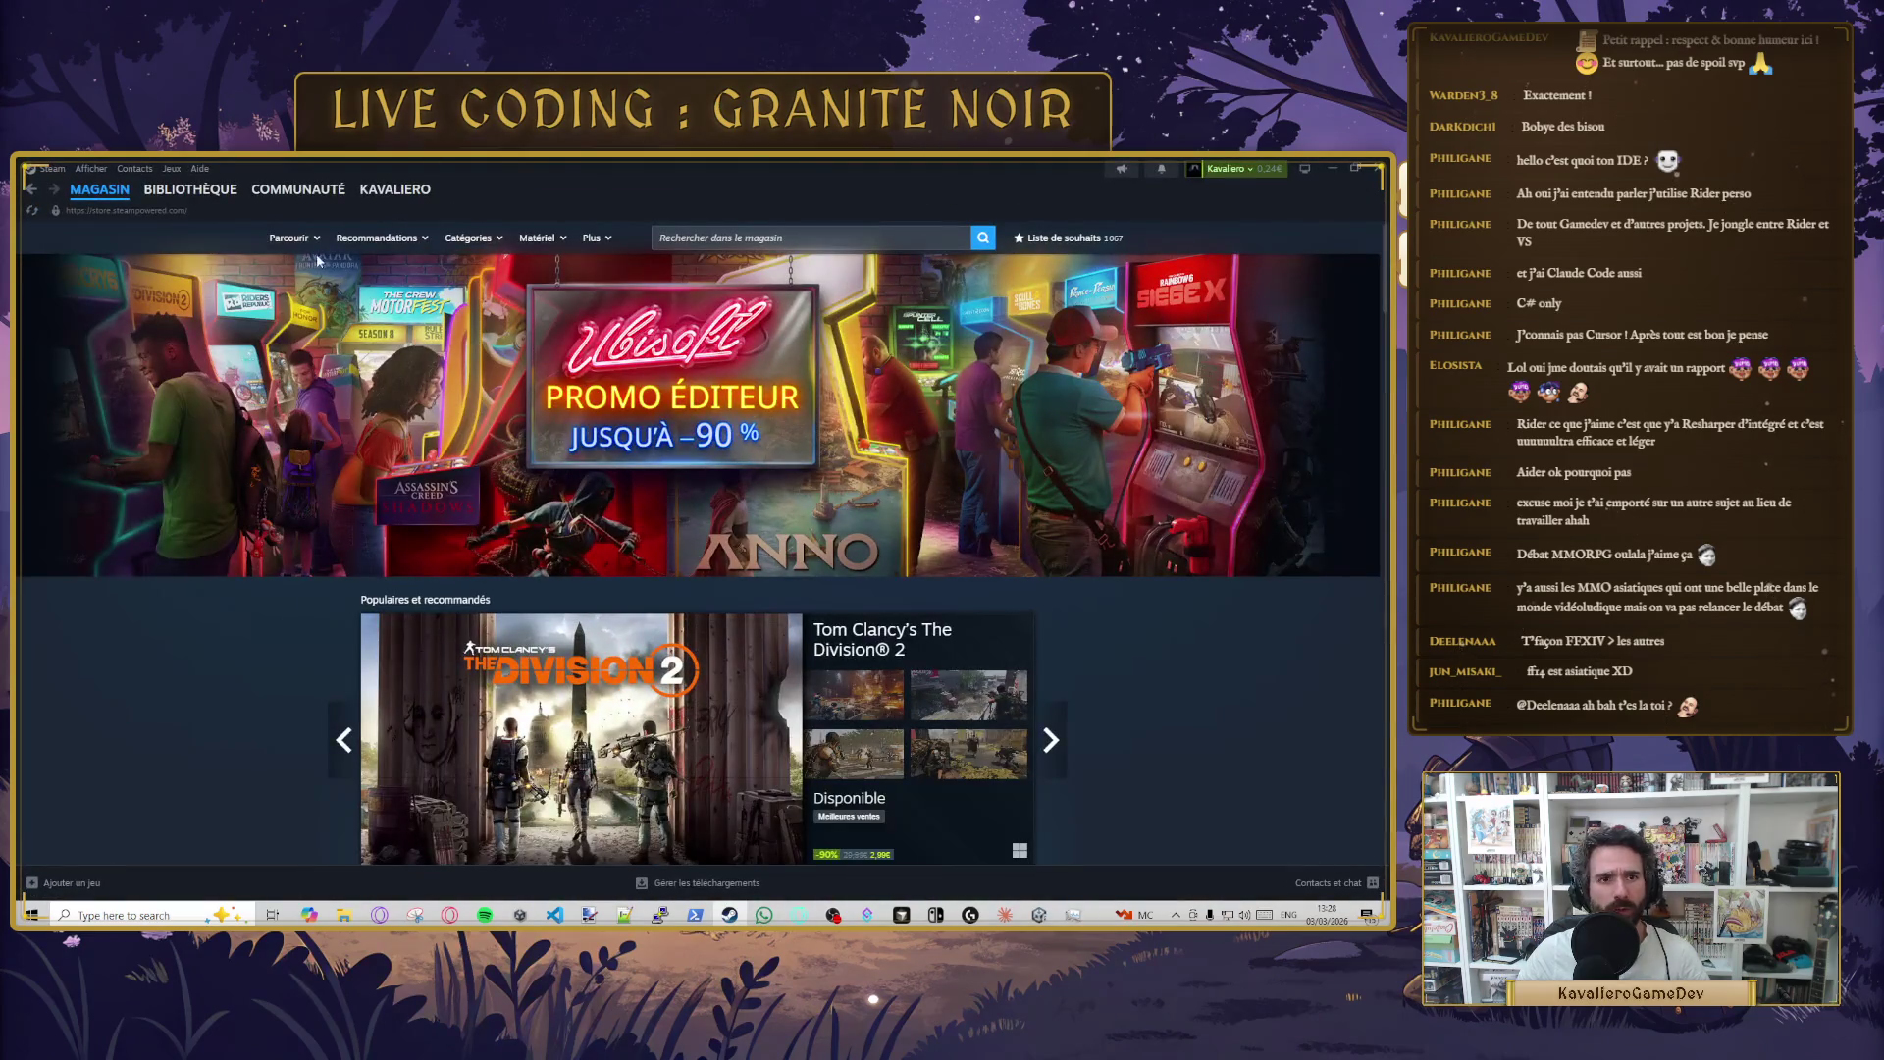
mouse_move(480, 247)
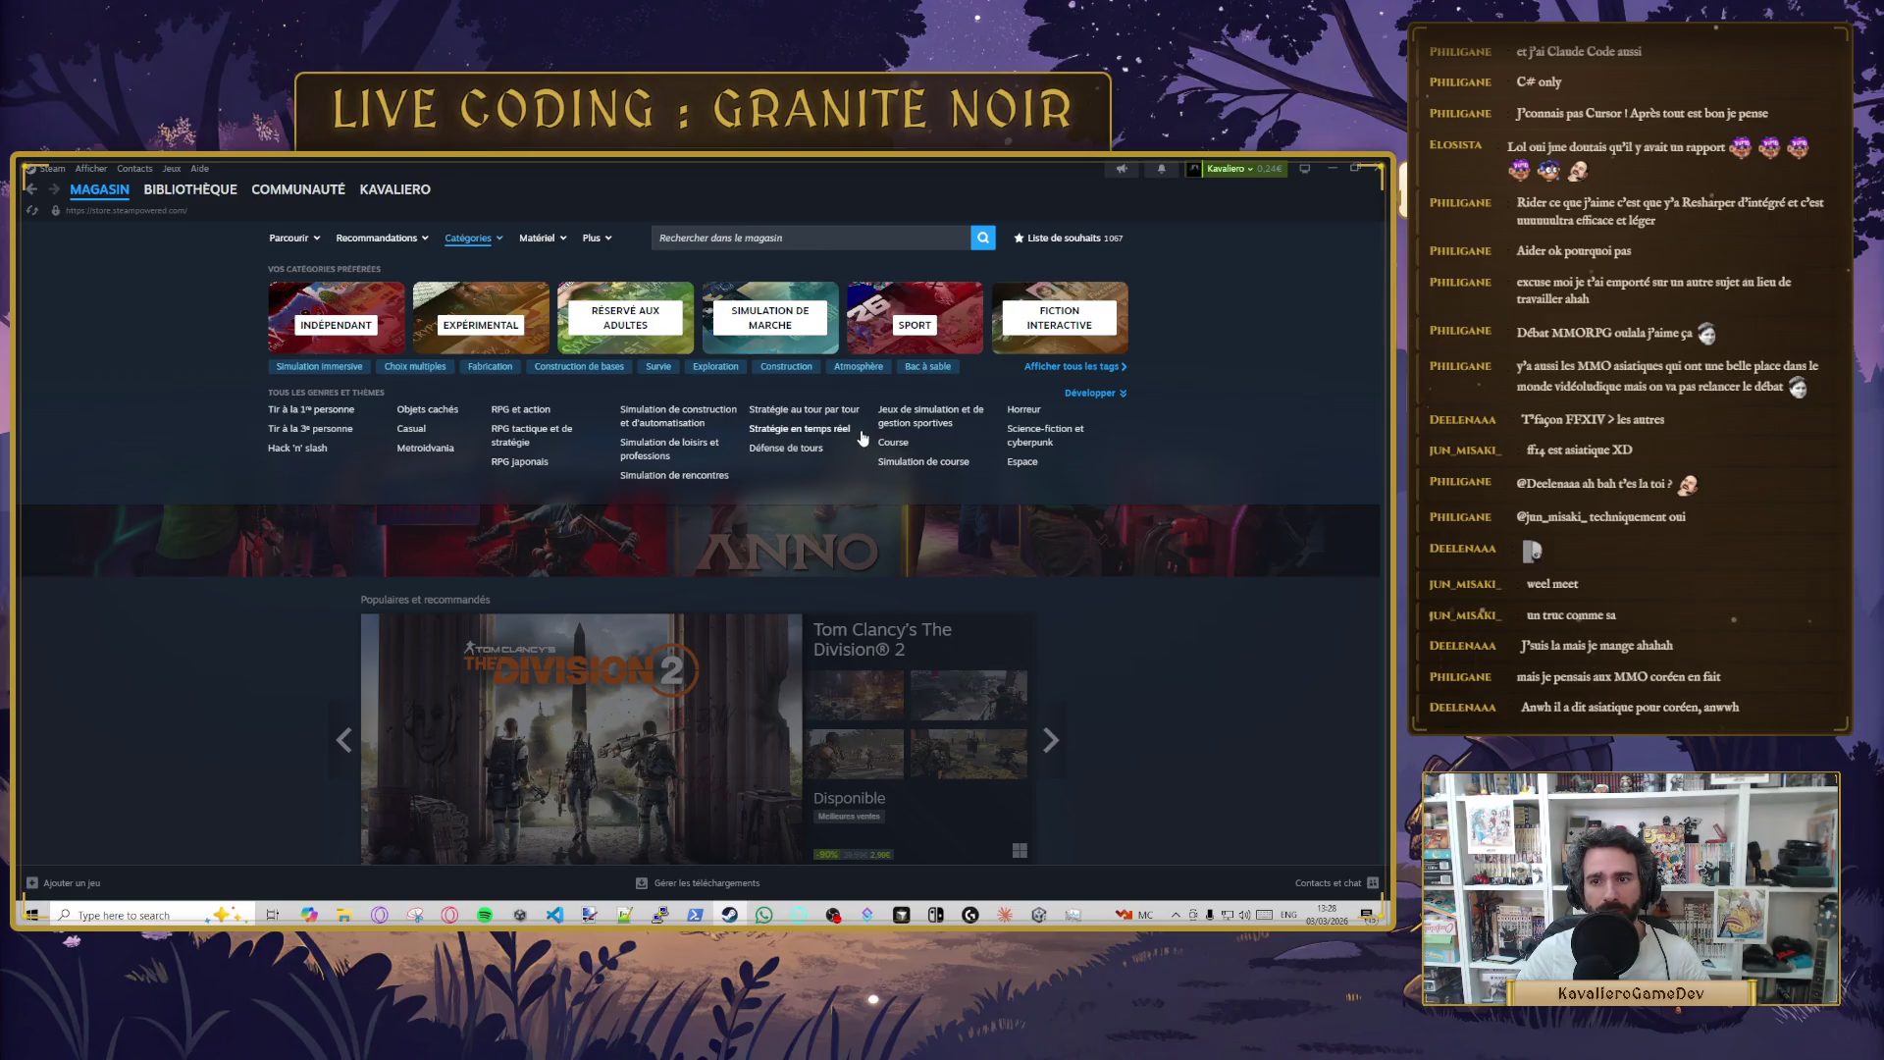
left_click(1102, 397)
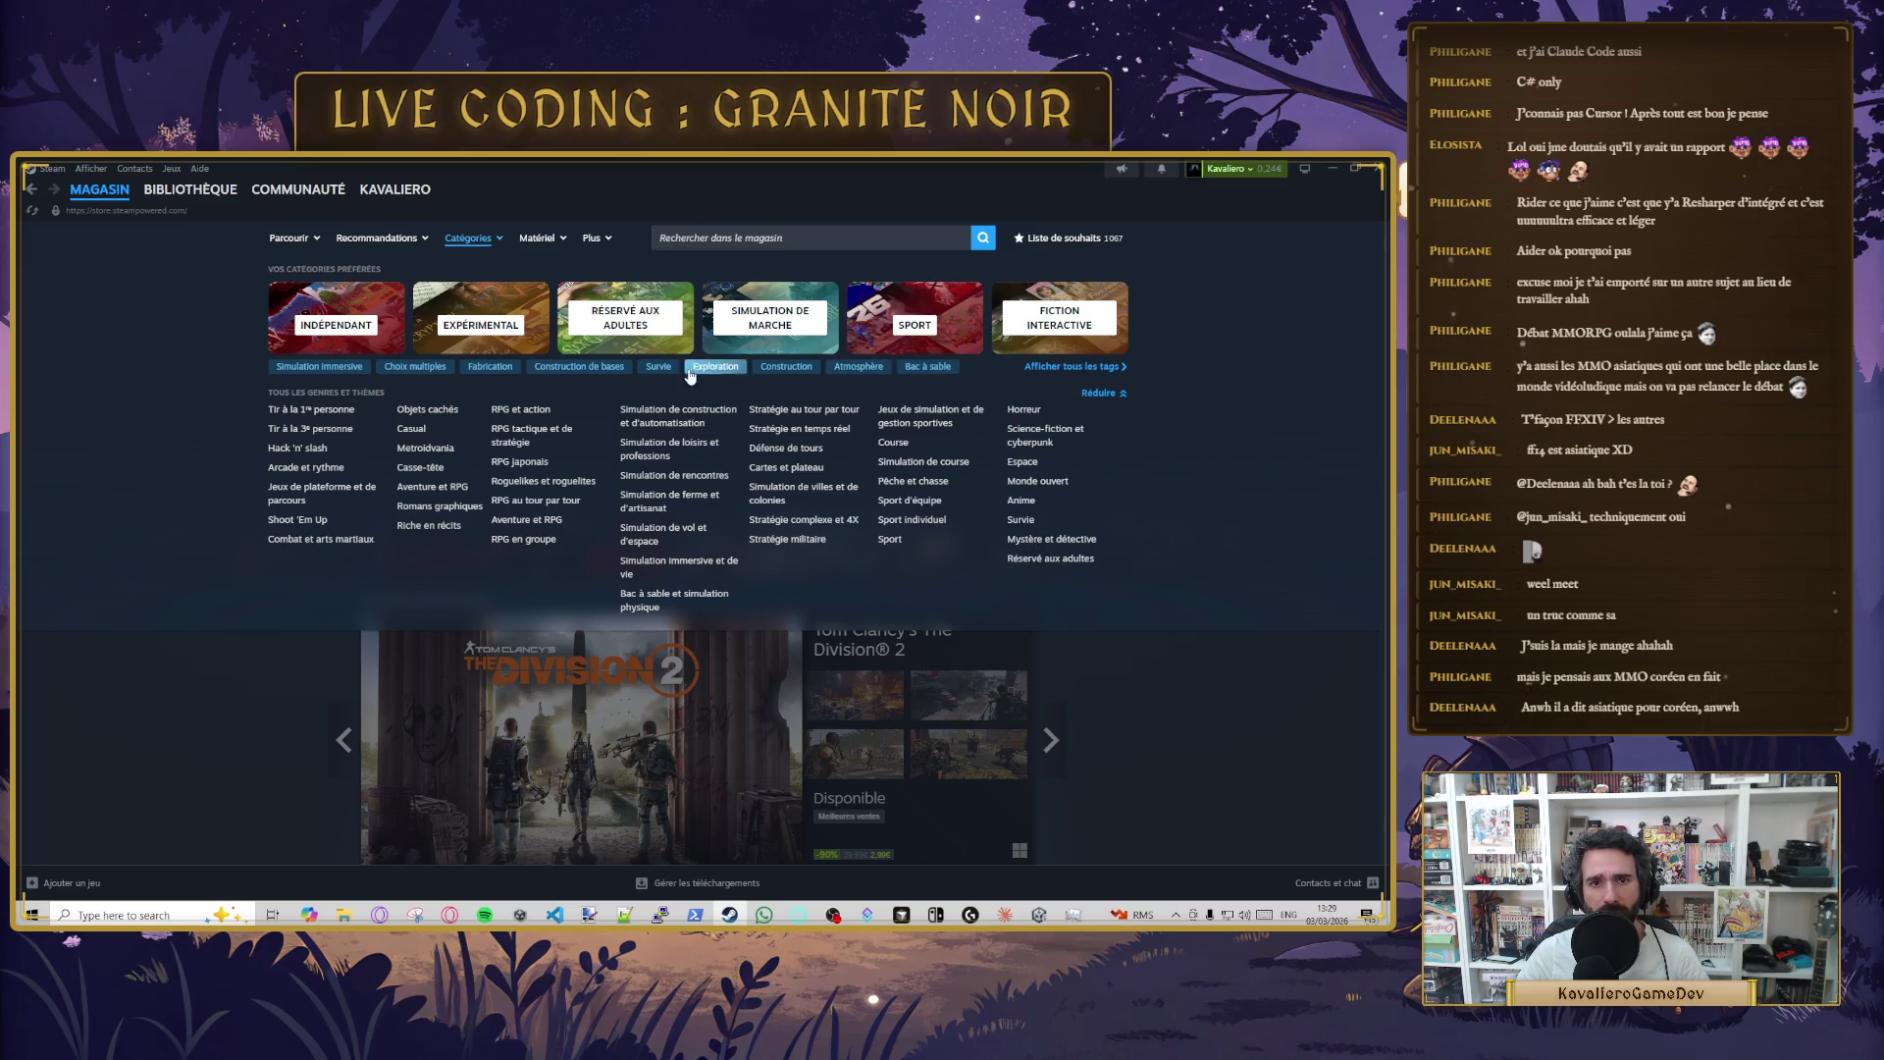
- View all popular tags, pick Free-to-play, then open the MMORPG tag listing
left_click(1055, 370)
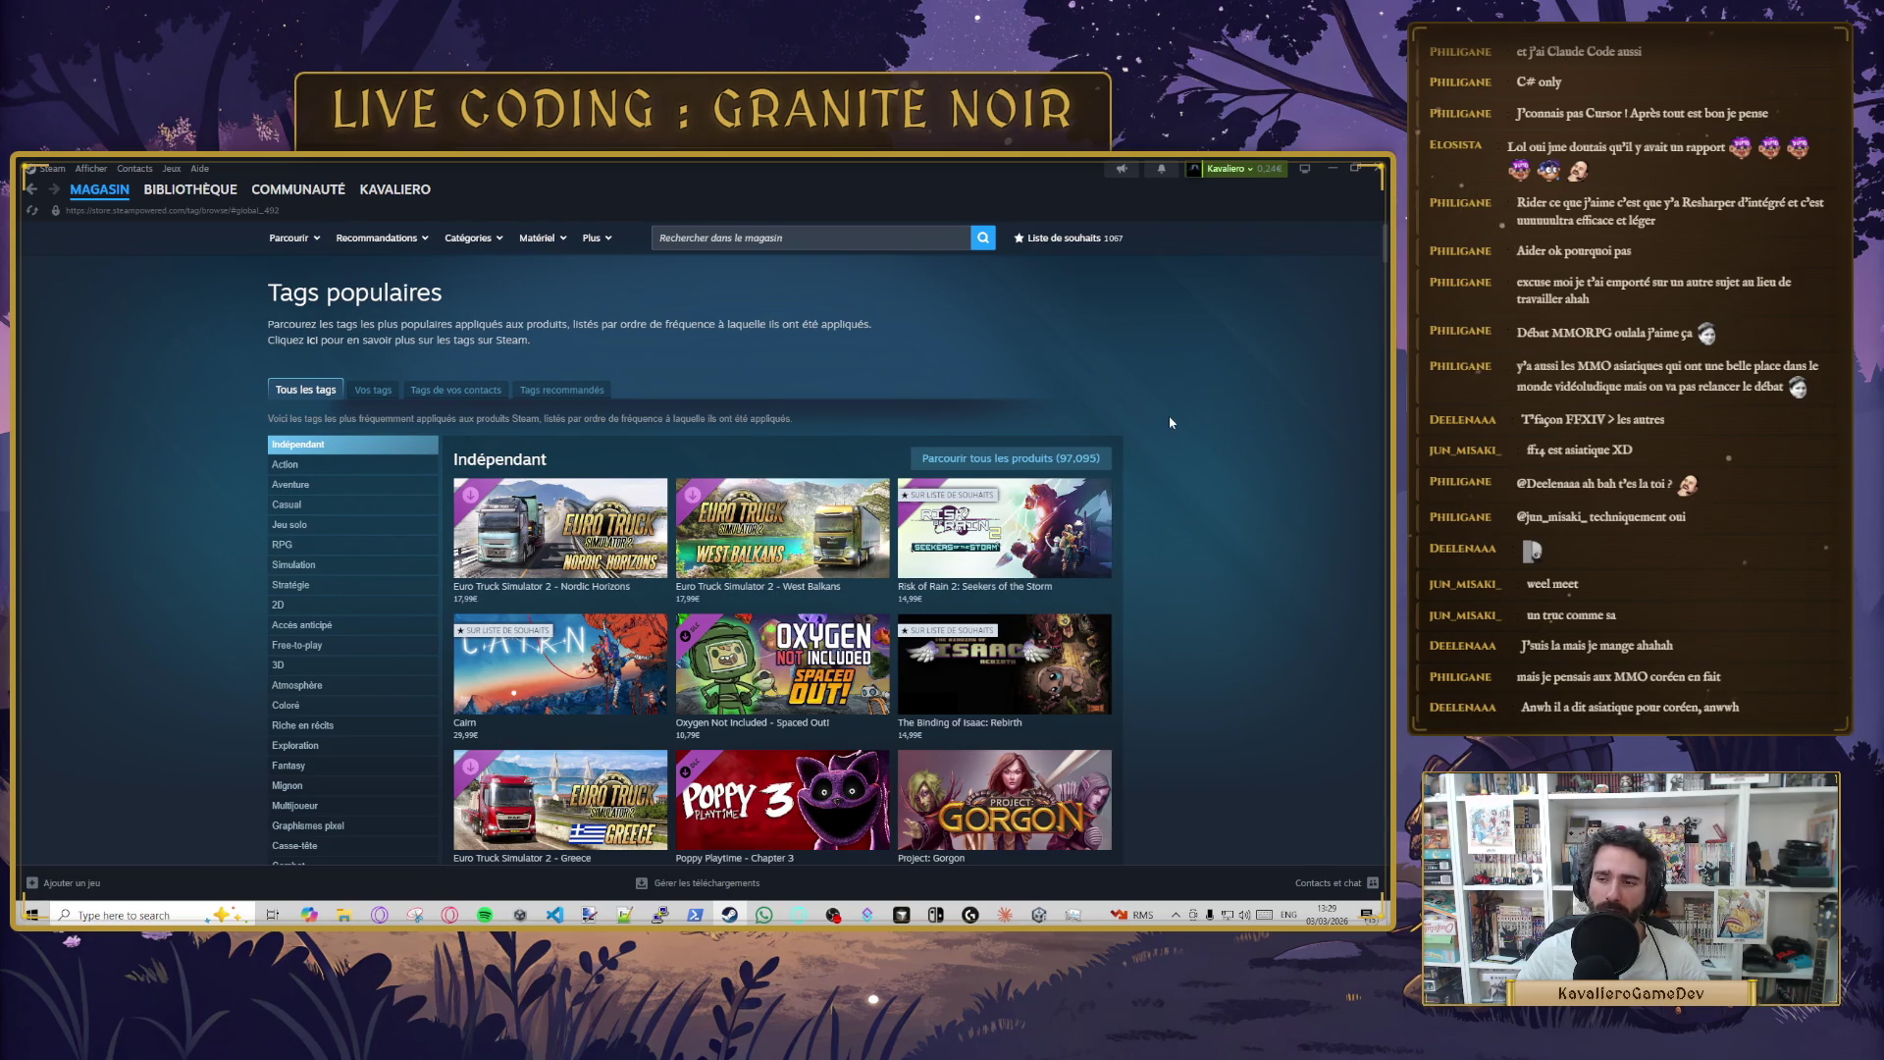
scroll(438, 535, "down", 3)
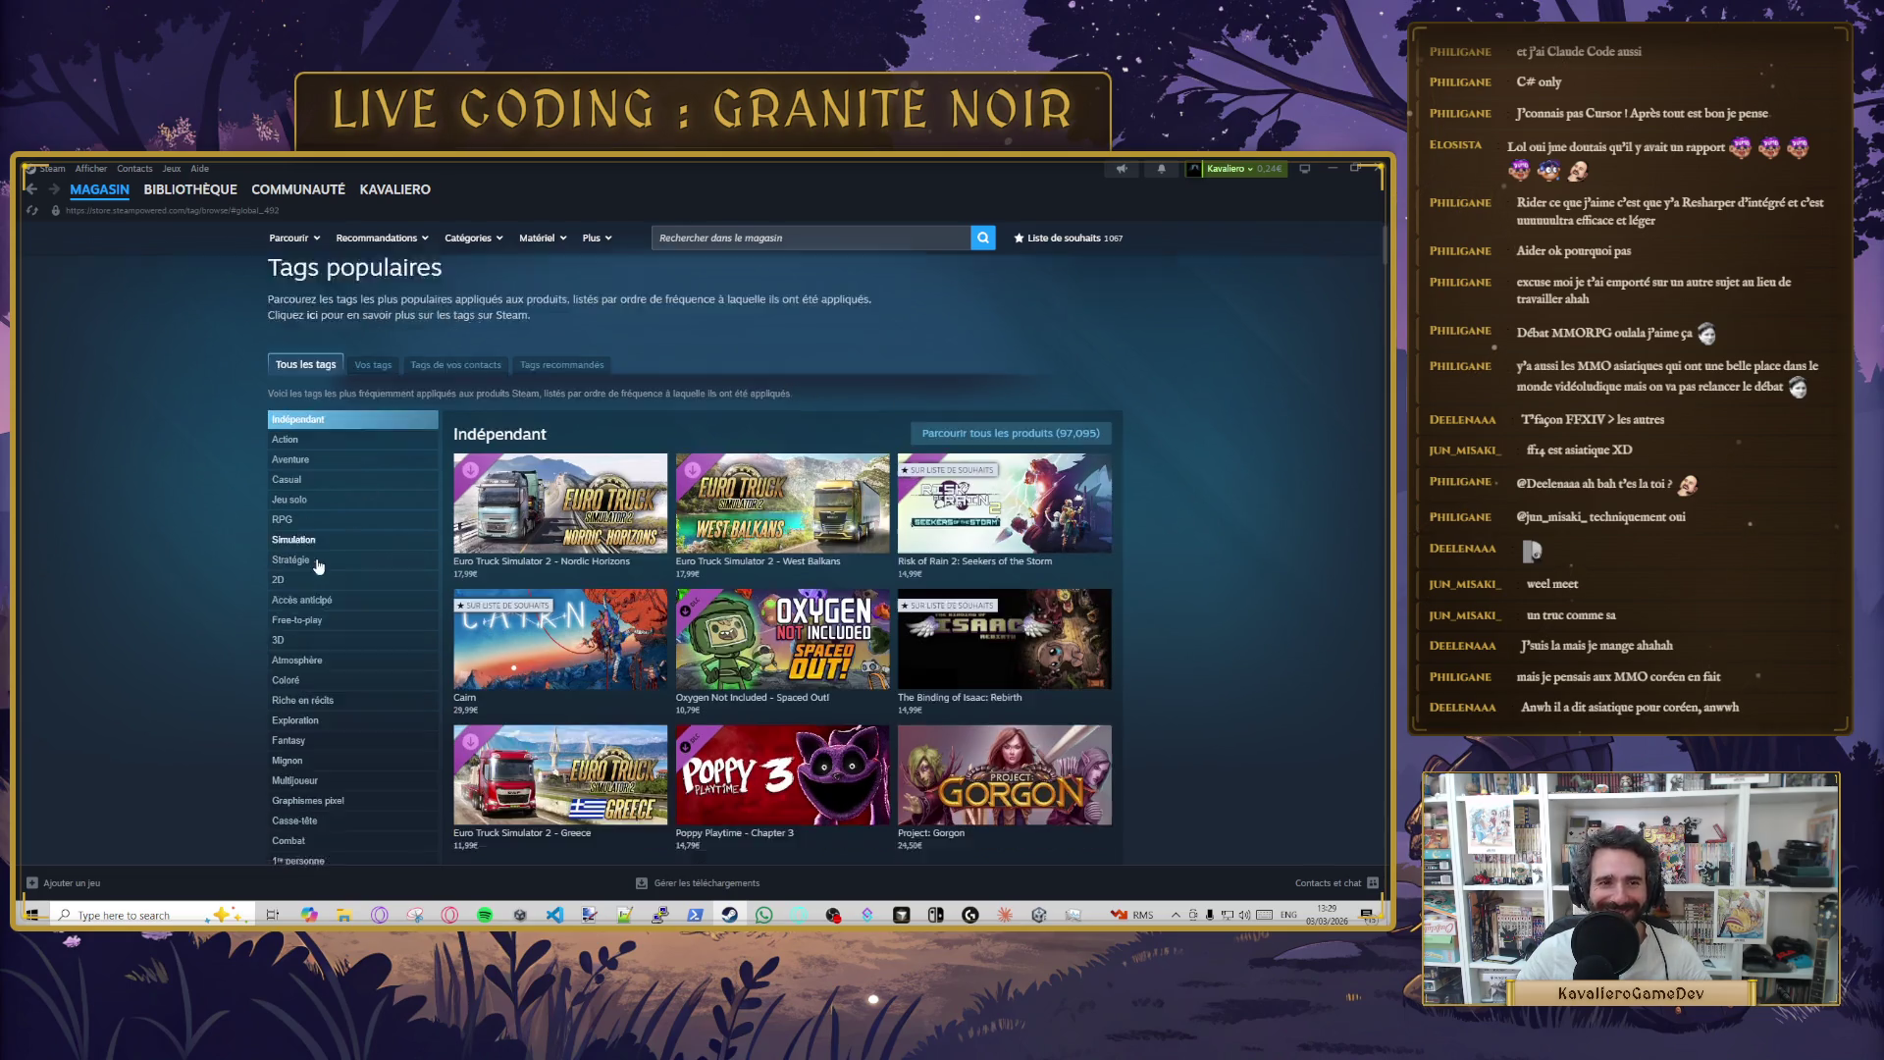
left_click(399, 514)
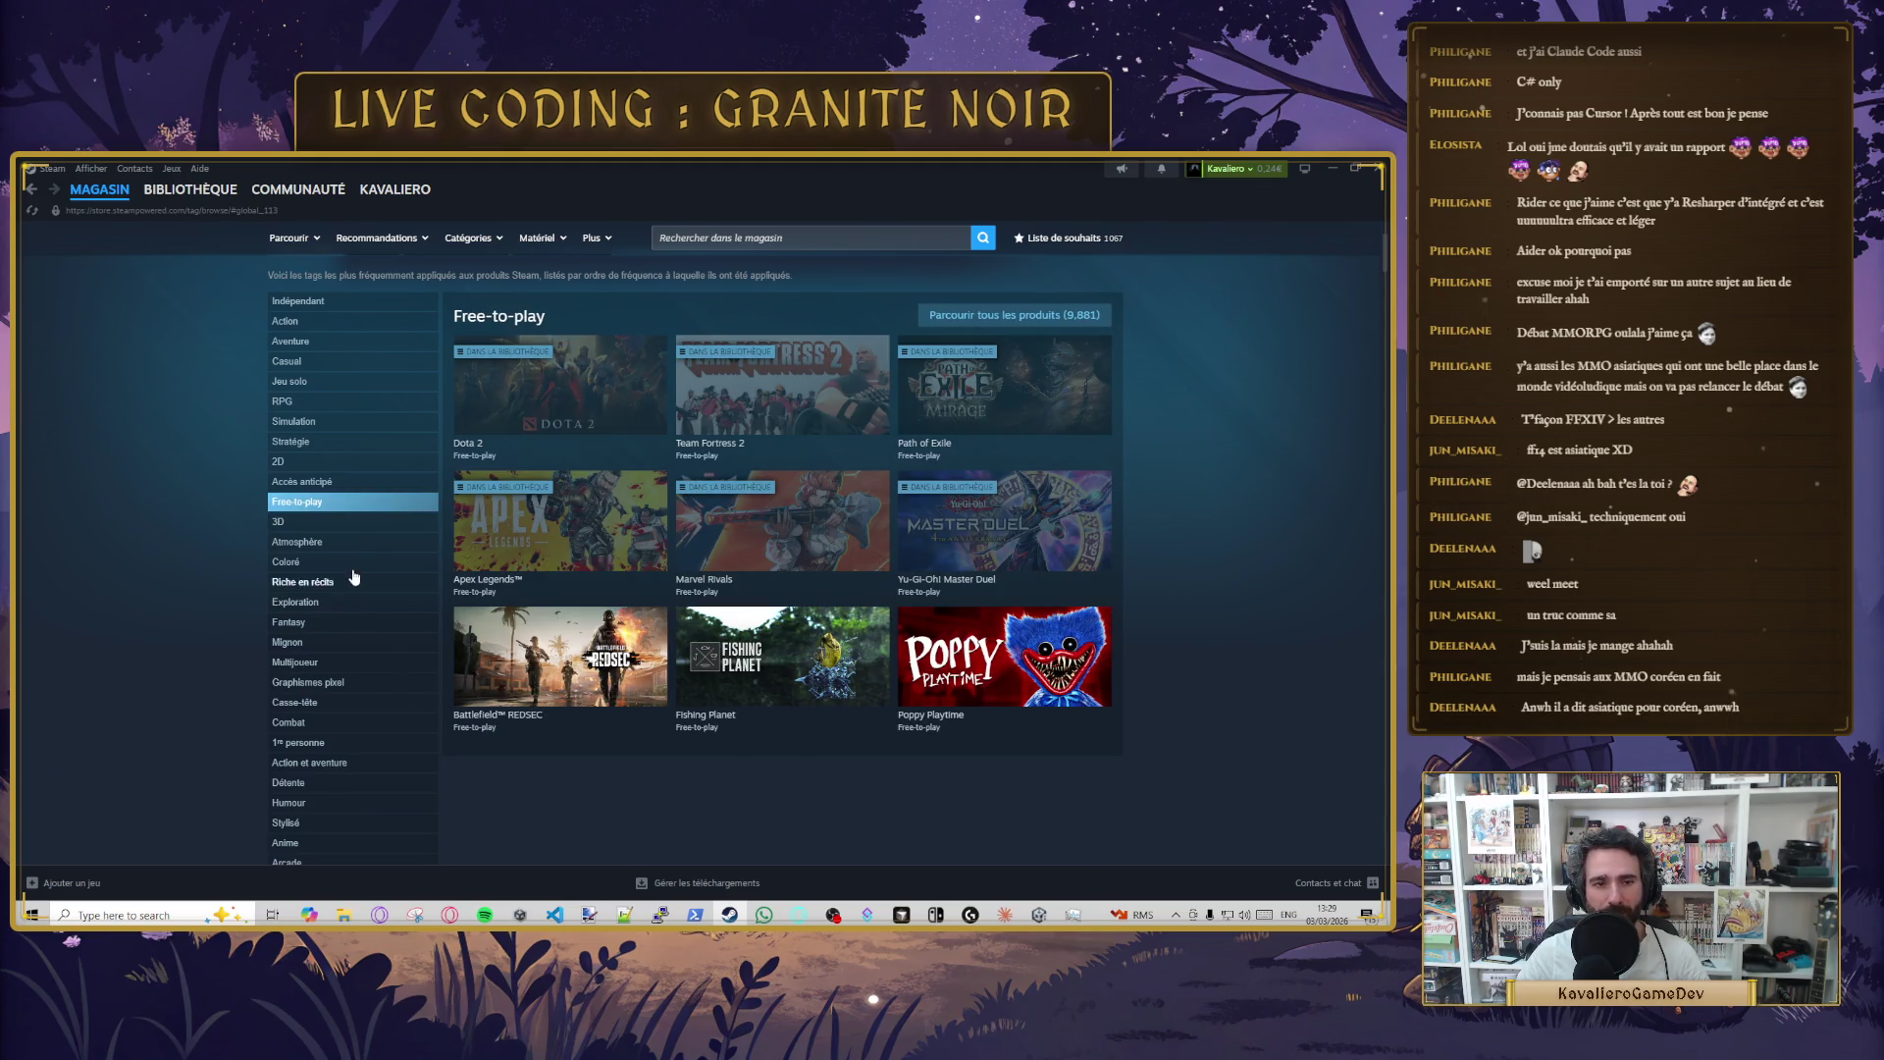
scroll(383, 719, "down", 5)
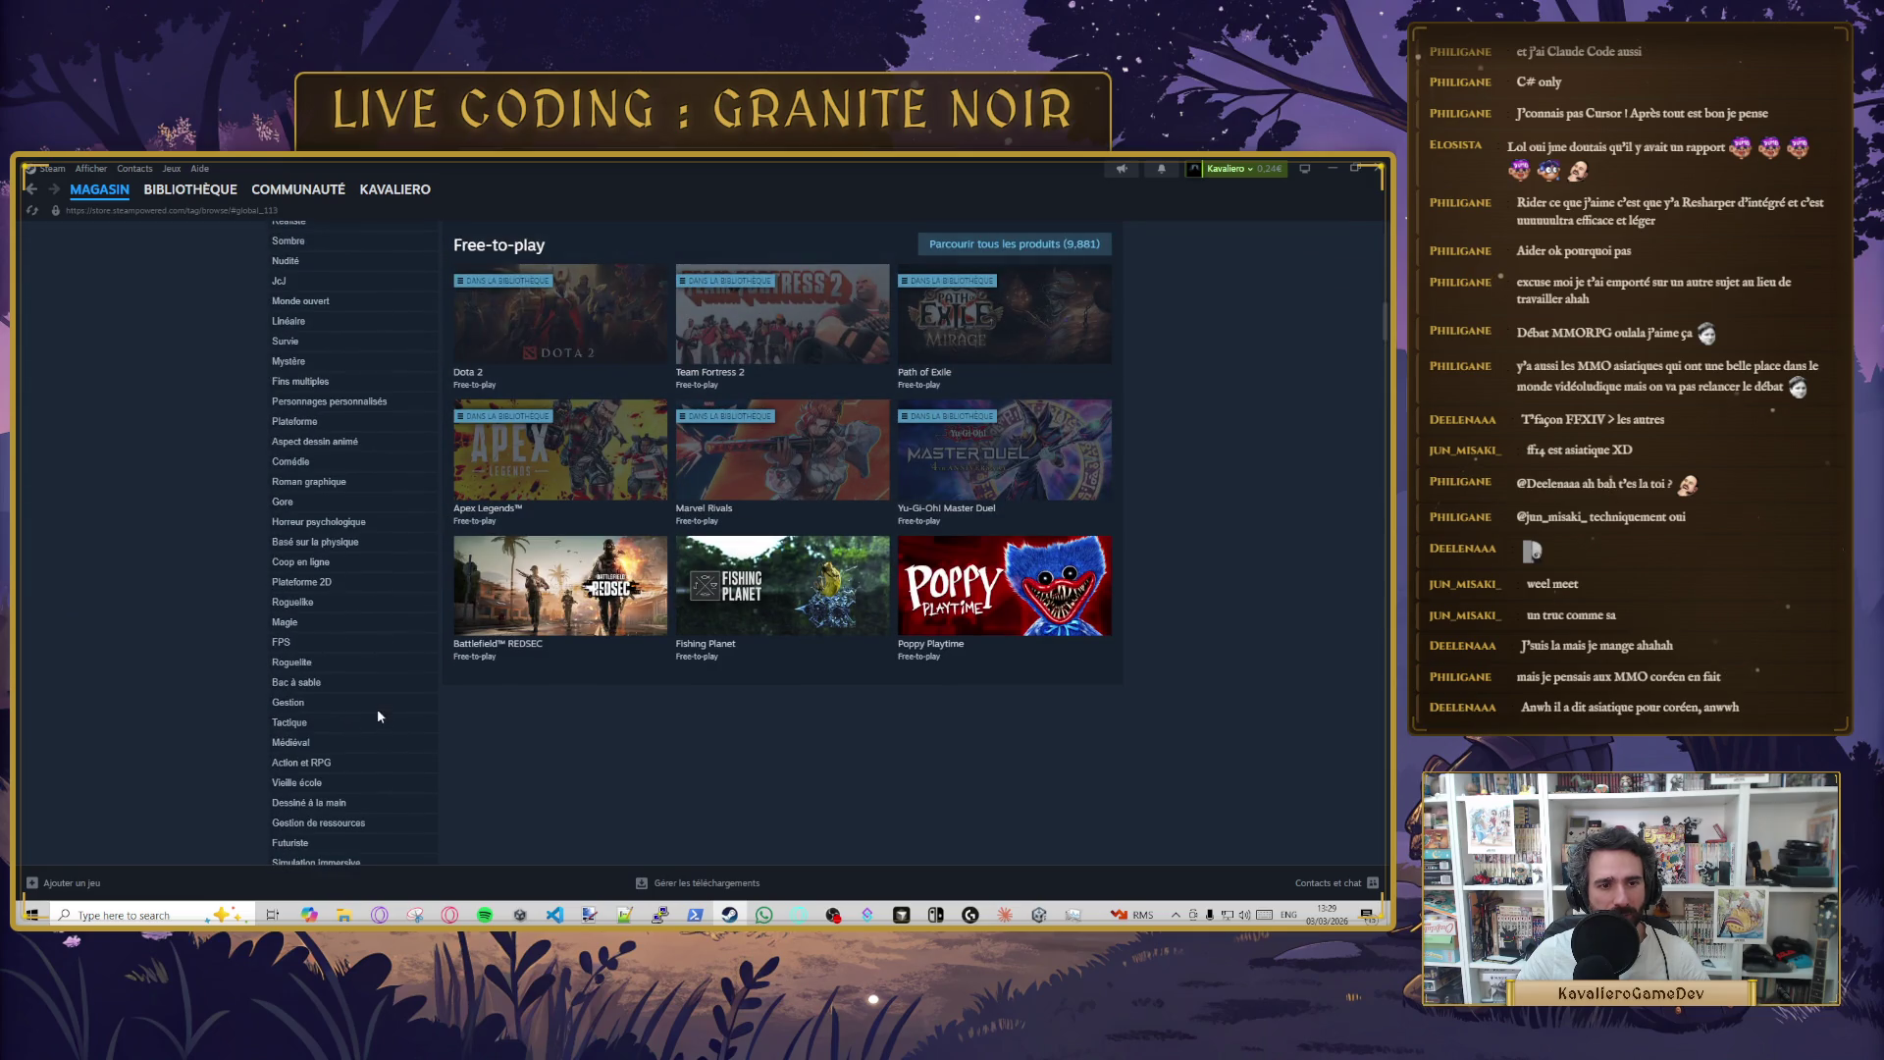
scroll(348, 692, "down", 5)
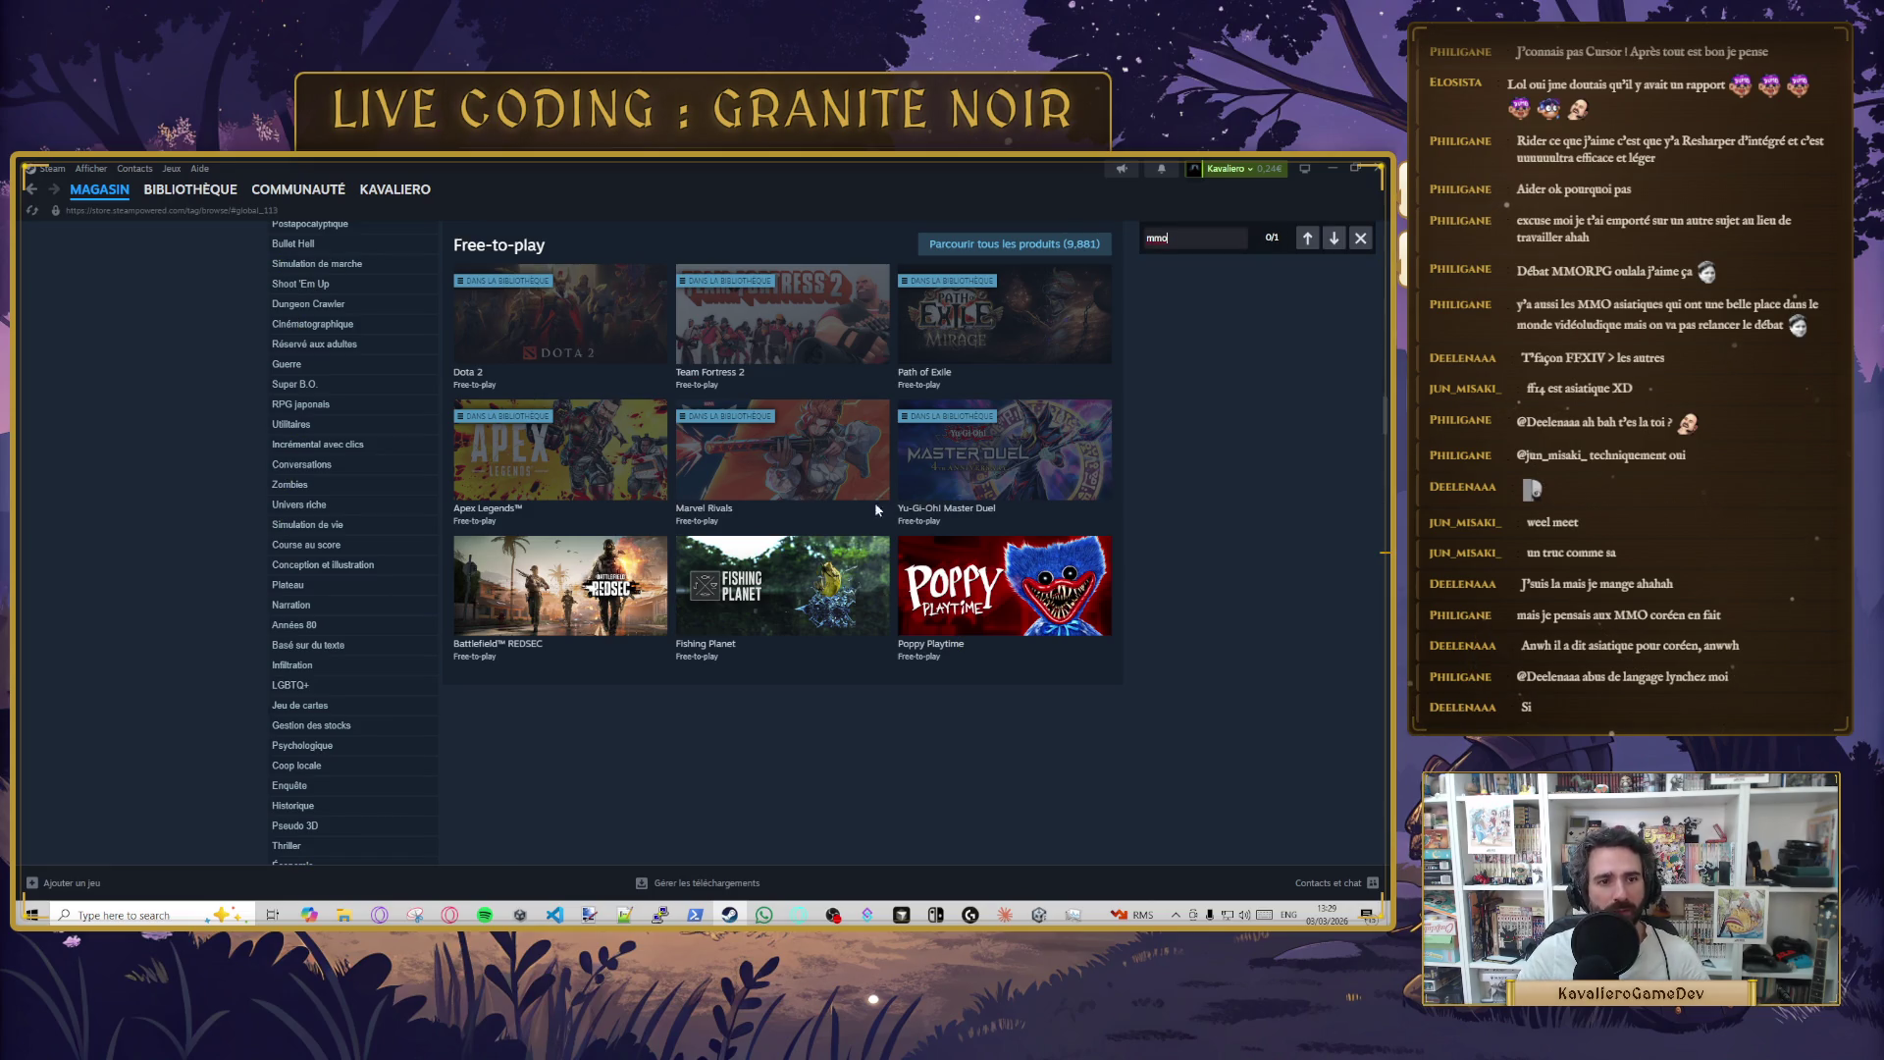
left_click(1332, 239)
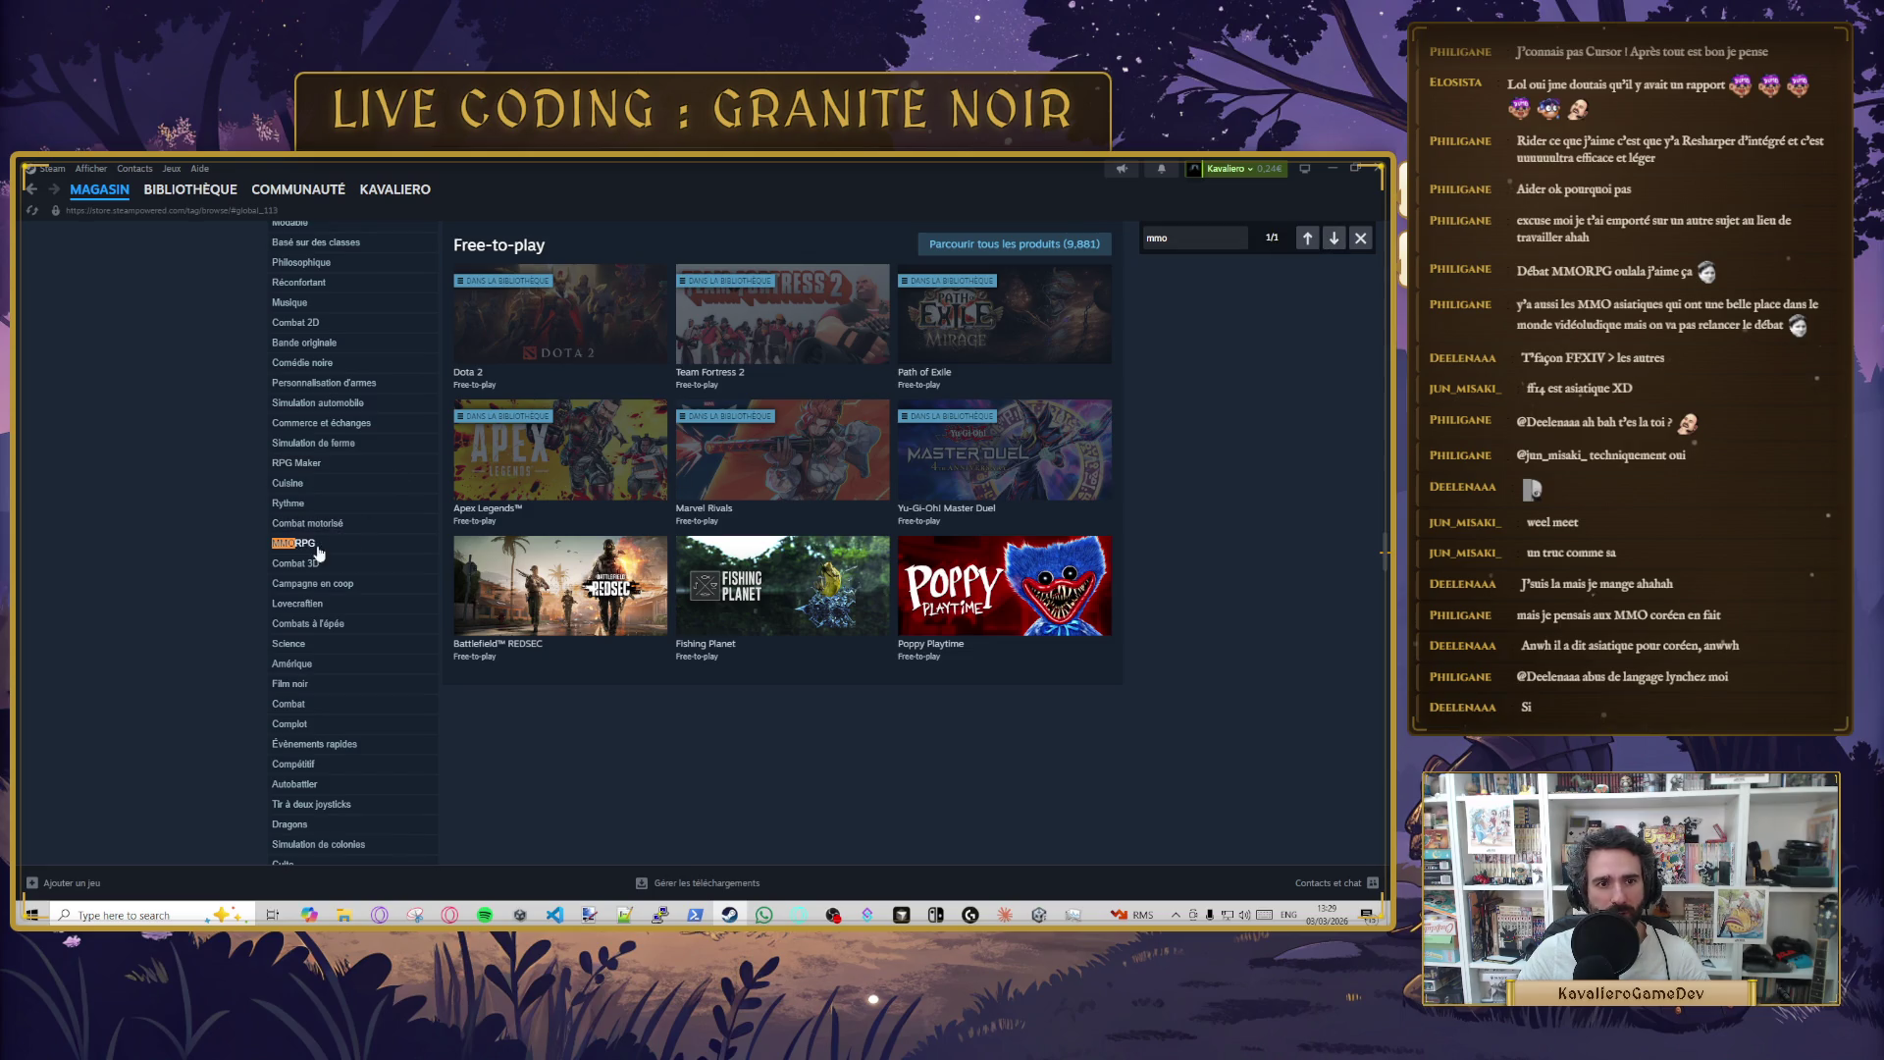
left_click(304, 544)
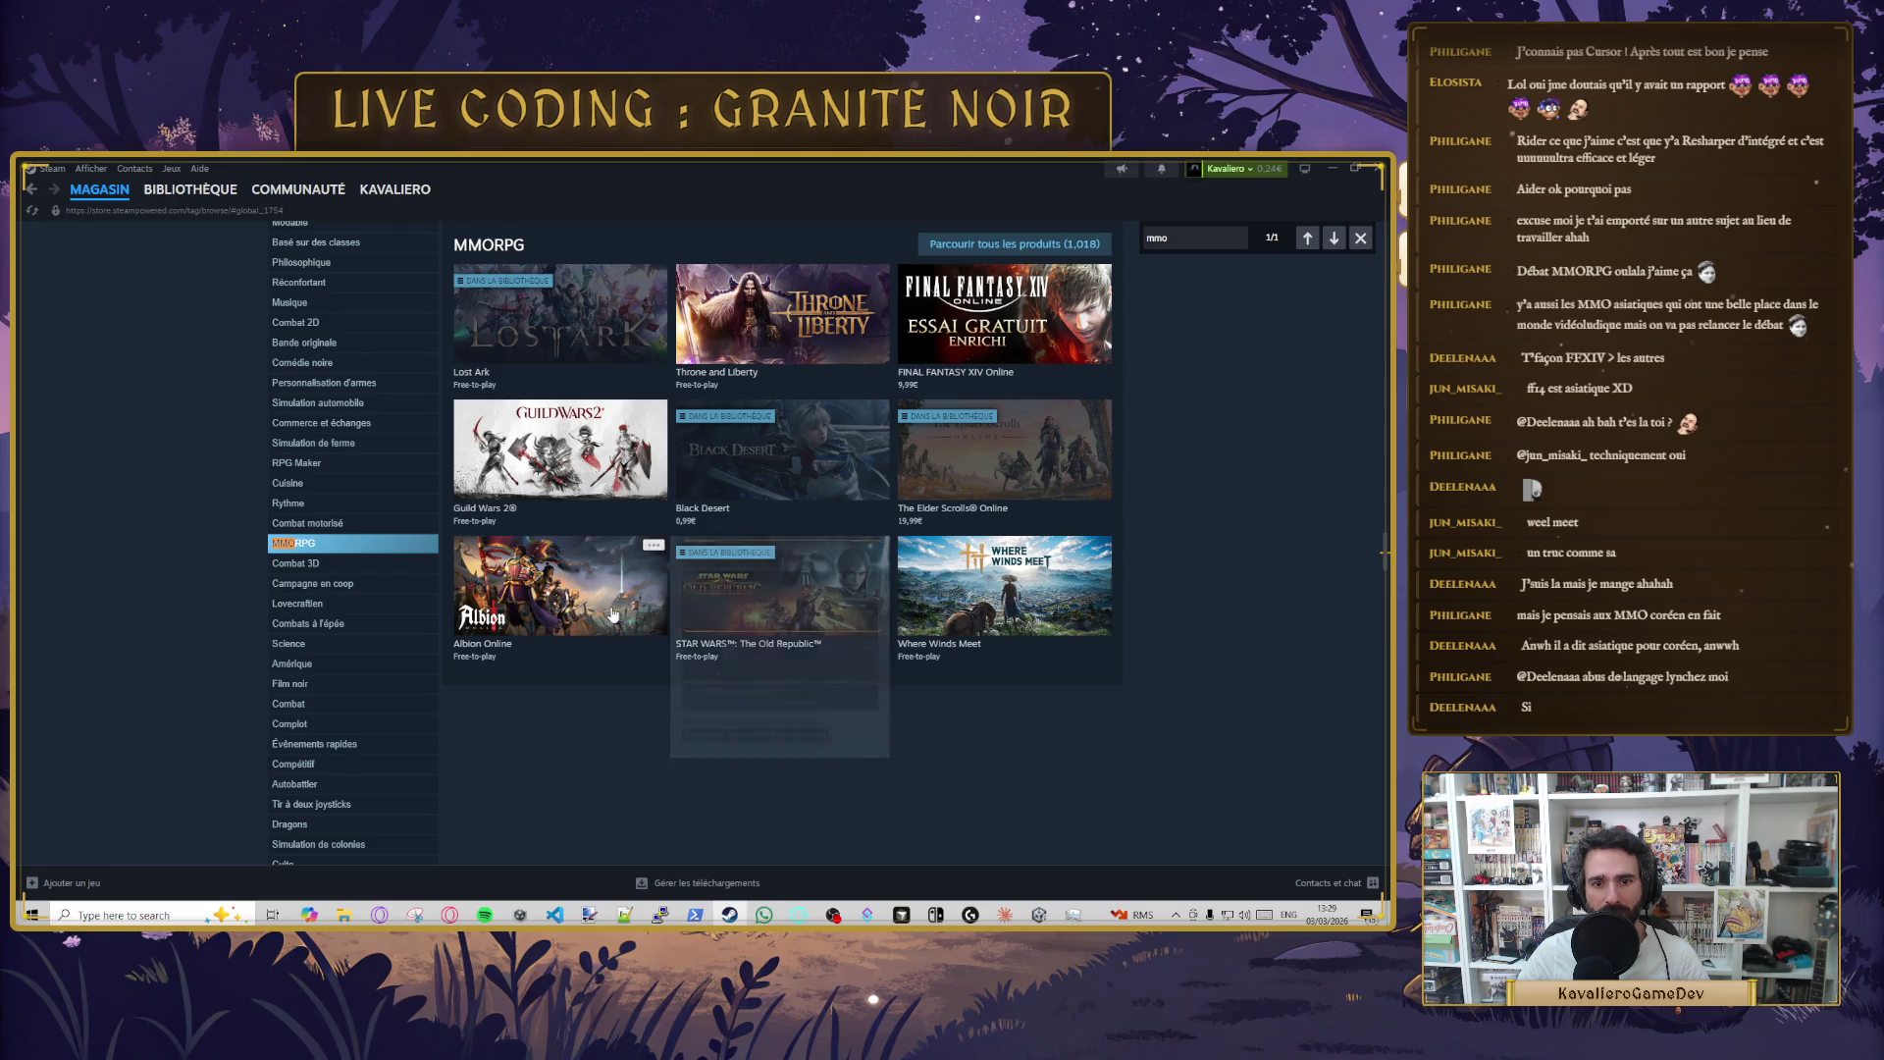
- Open the Where Winds Meet store page and add the free-to-play game to the library
scroll(1079, 589, "up", 8)
scroll(1360, 572, "up", 5)
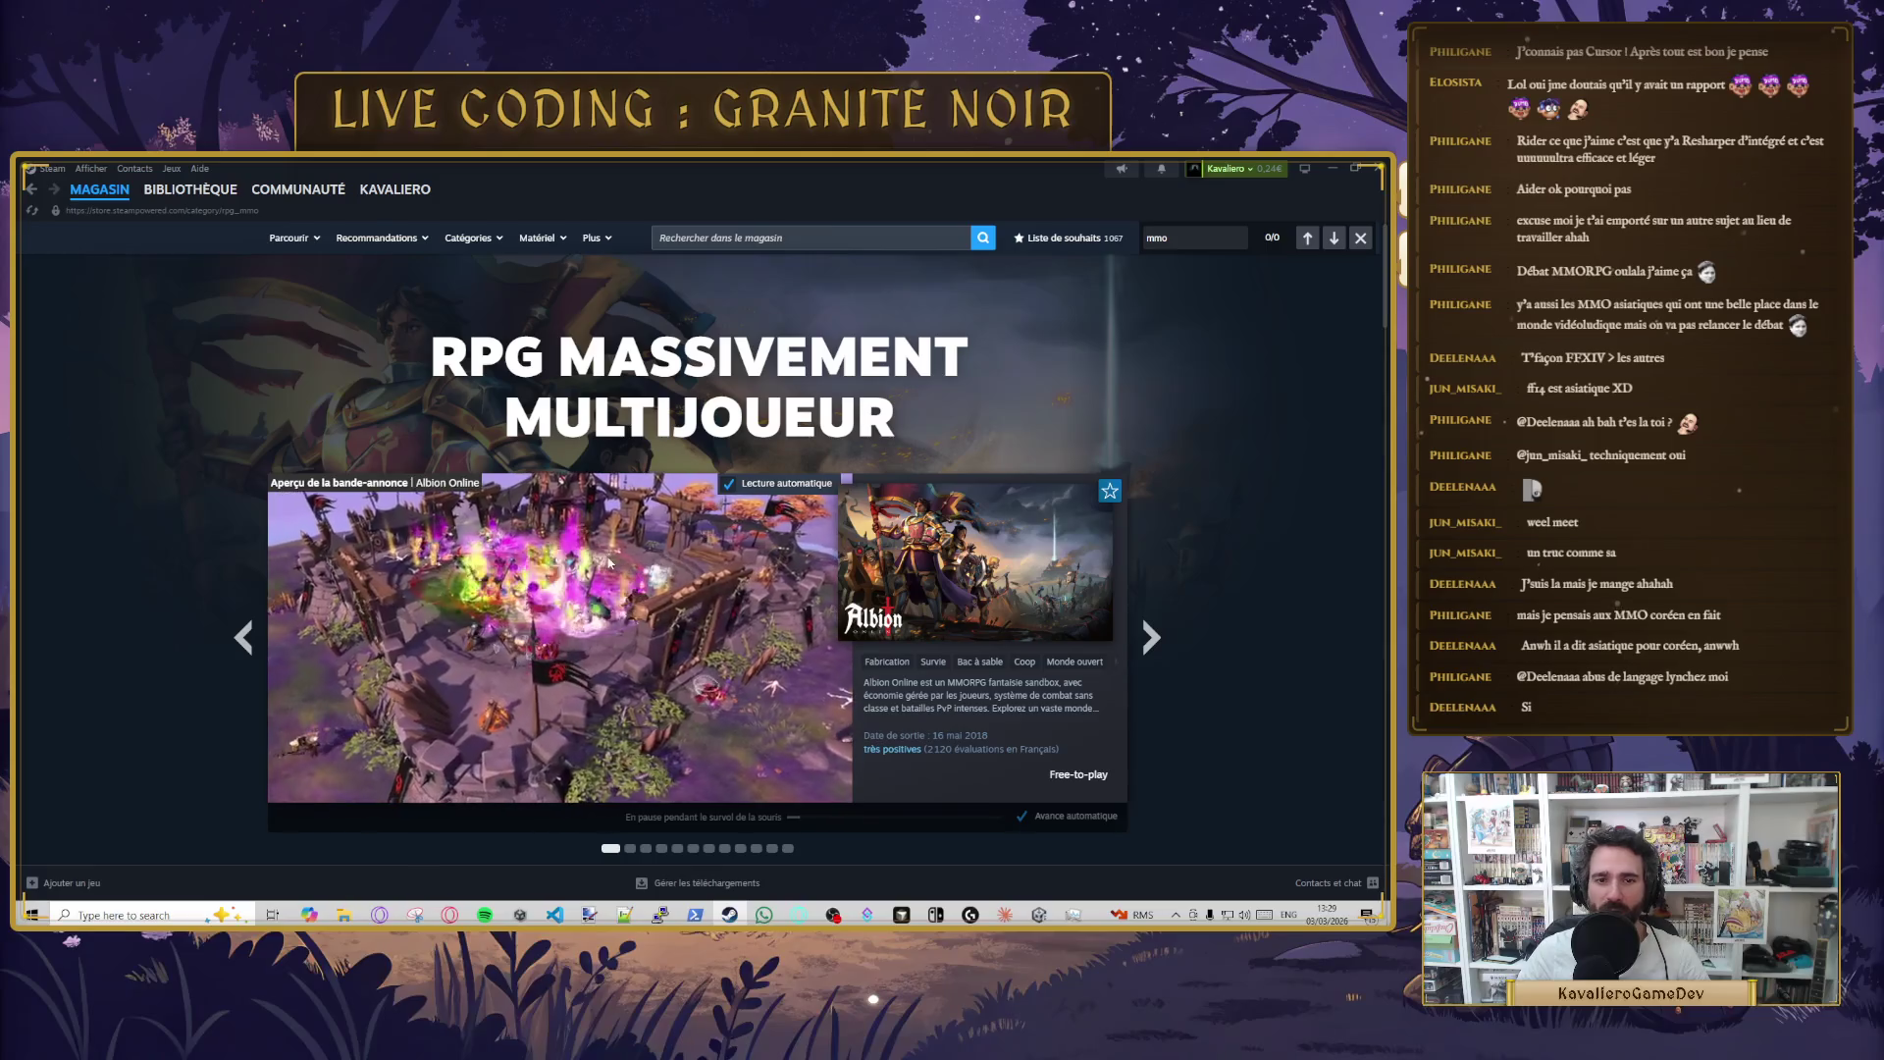
scroll(687, 568, "down", 5)
scroll(757, 573, "down", 15)
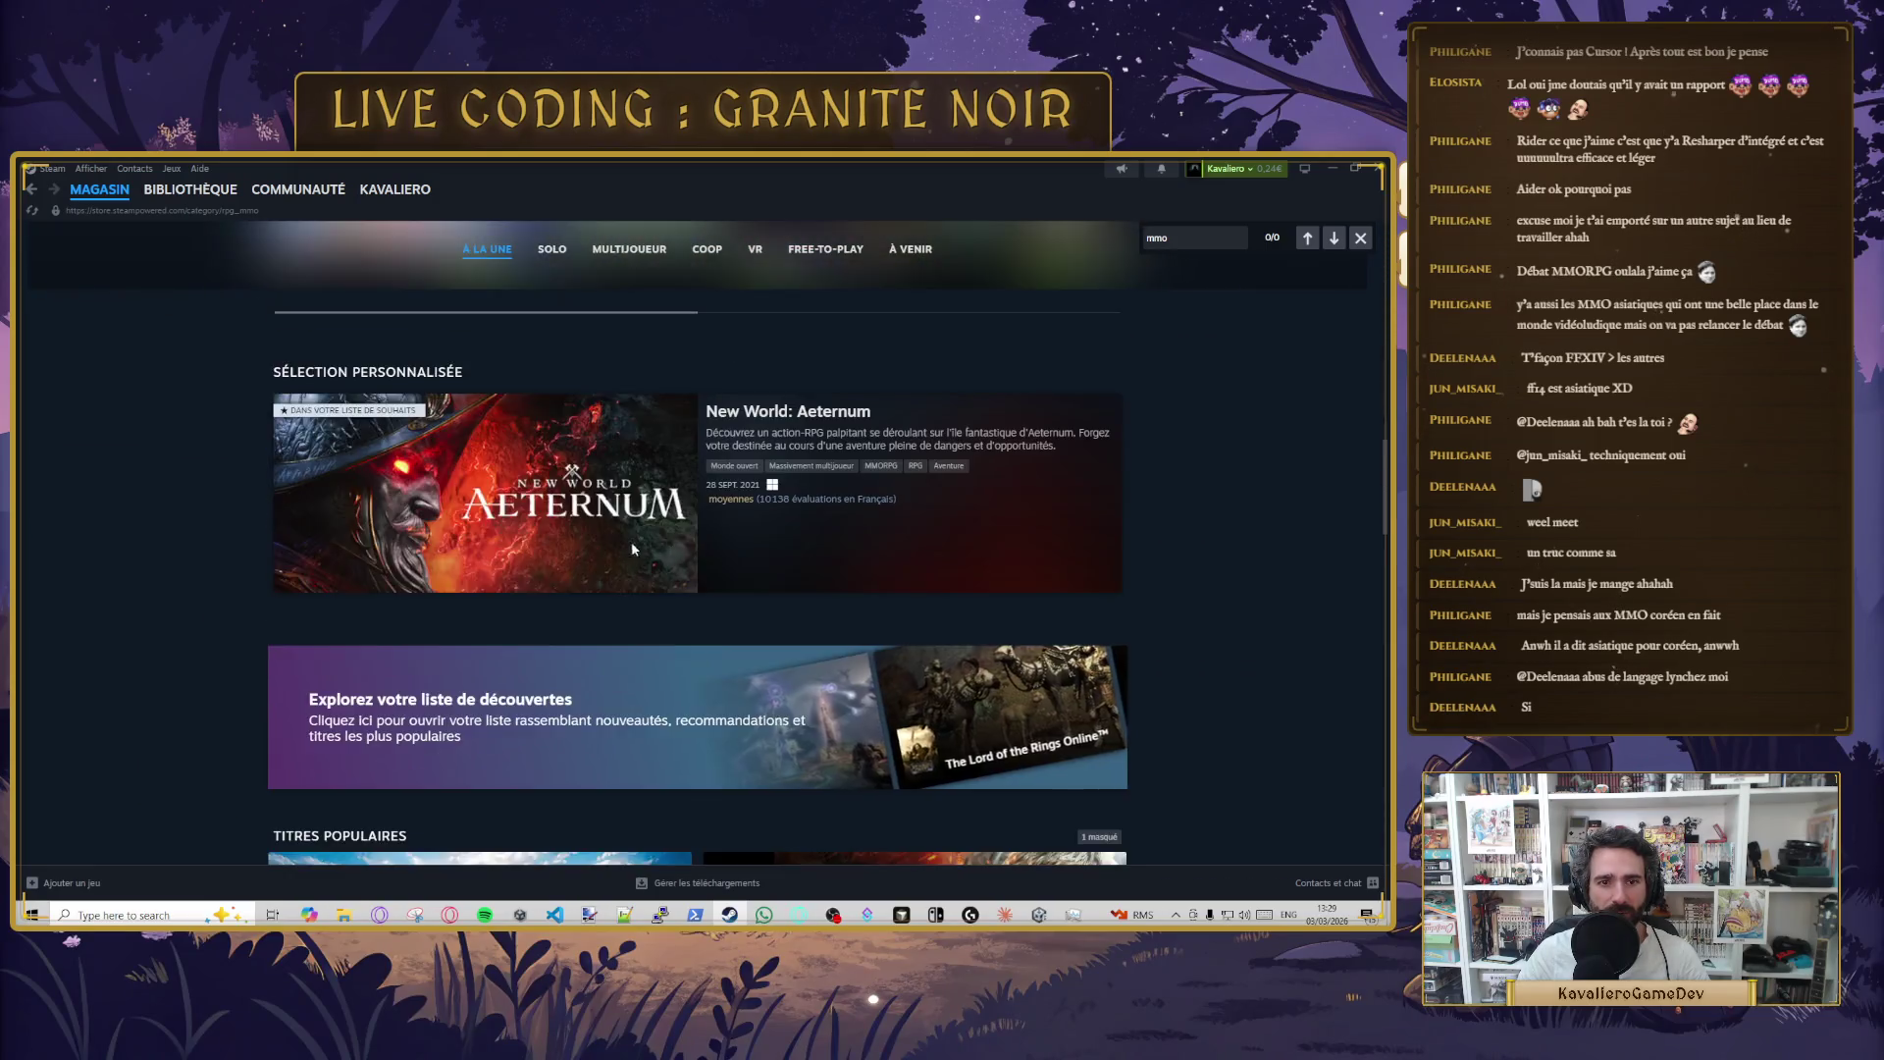
scroll(530, 535, "up", 10)
scroll(491, 589, "down", 2)
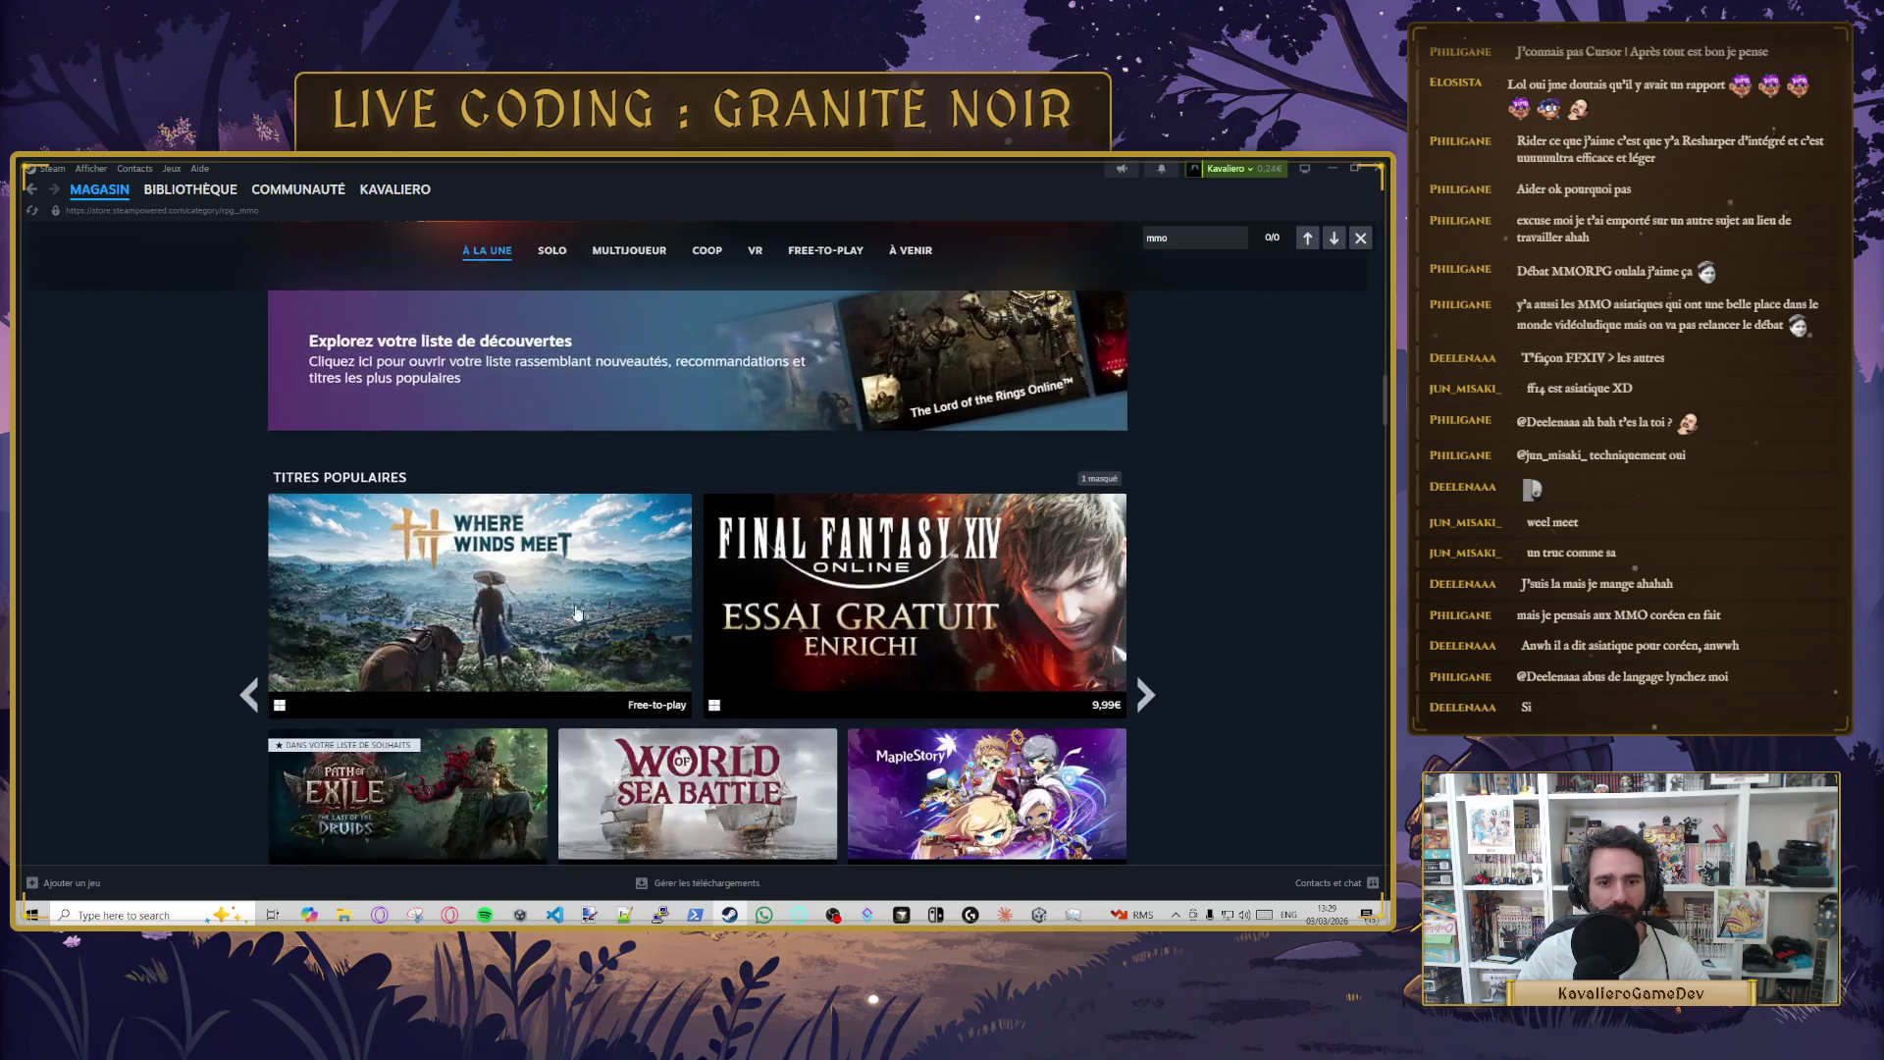
left_click(492, 612)
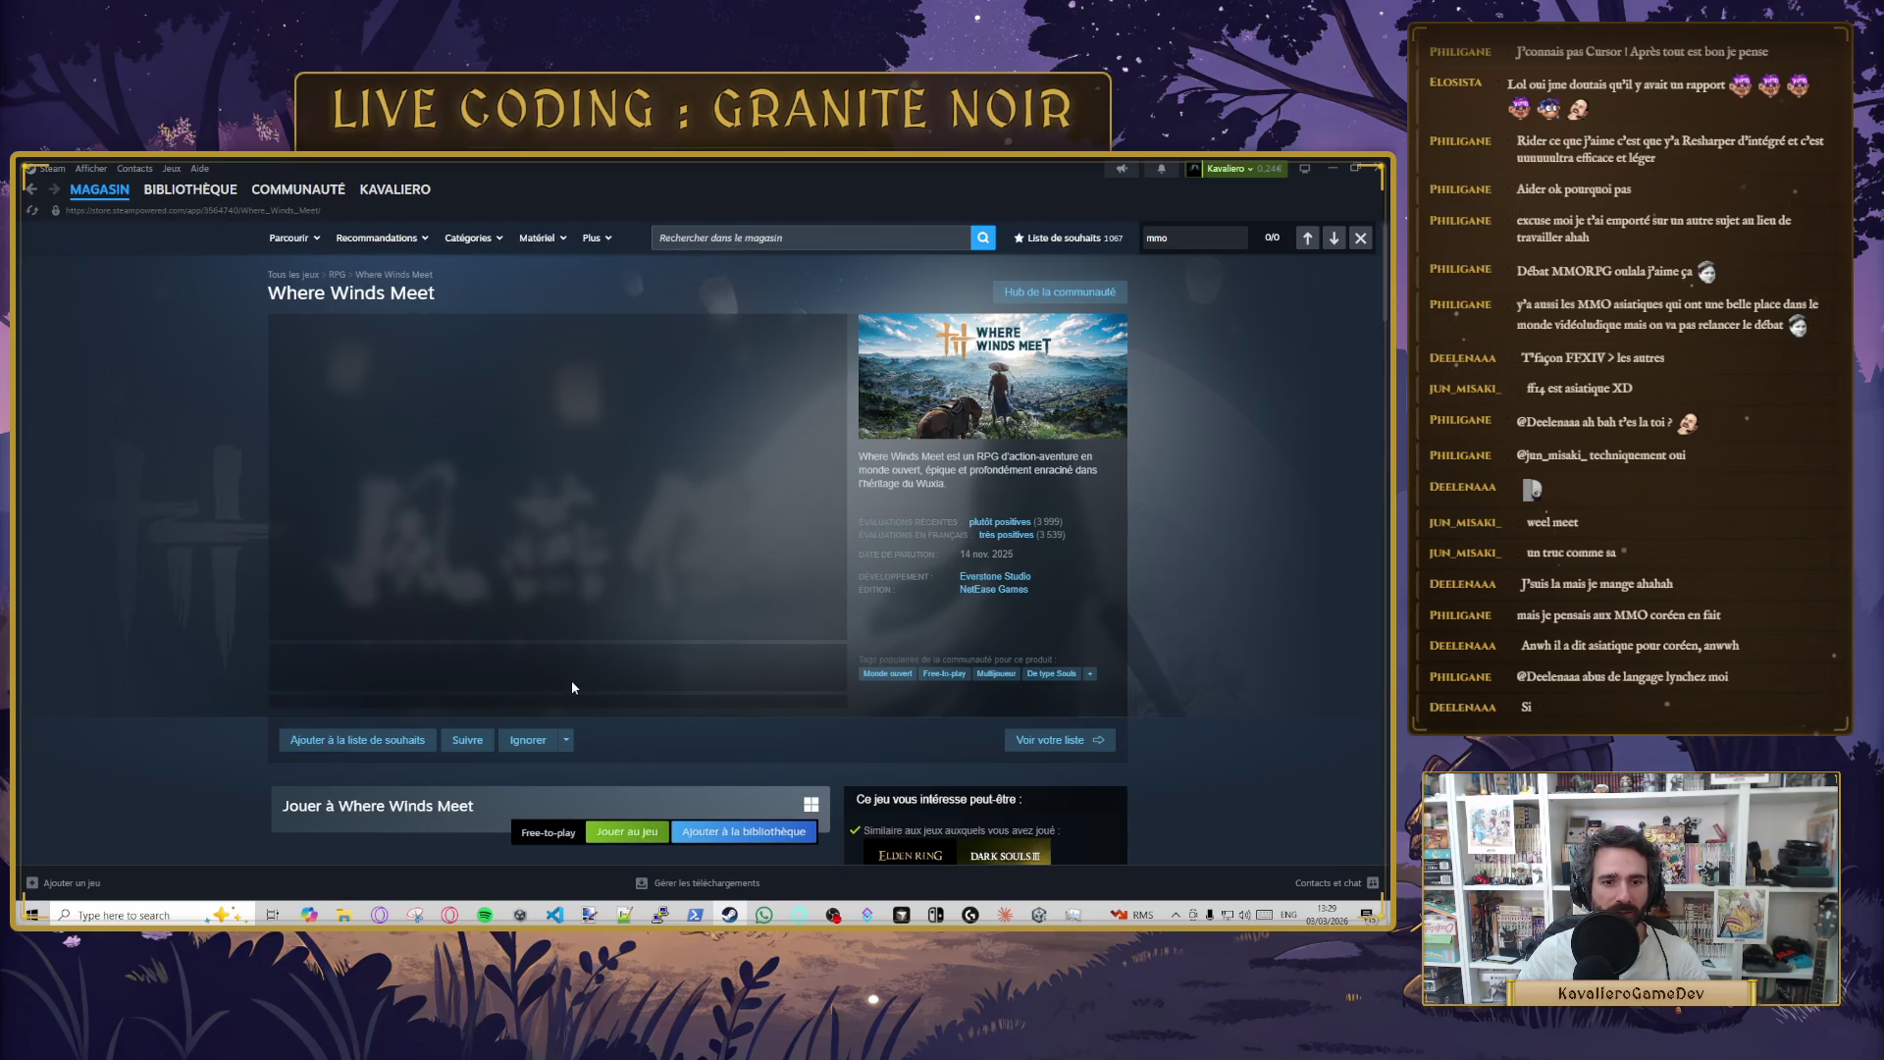
scroll(746, 756, "down", 4)
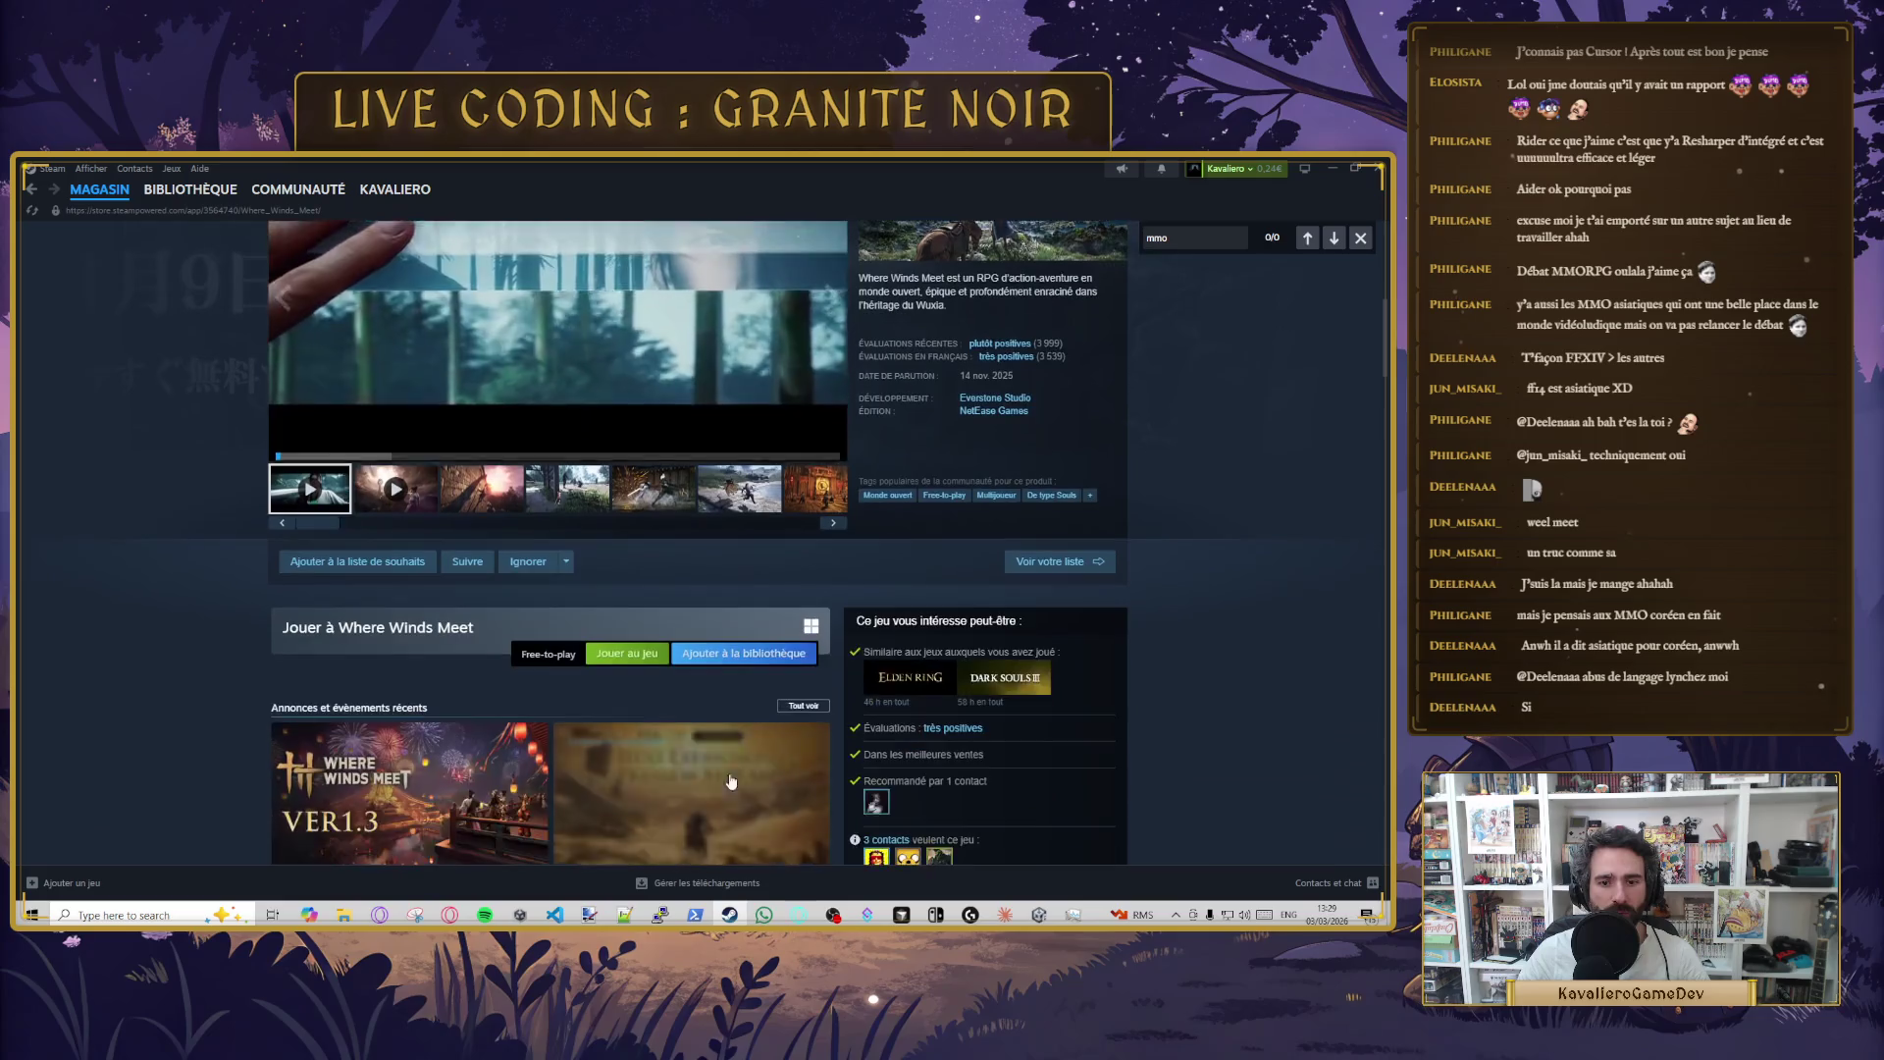
left_click(744, 653)
left_click(992, 574)
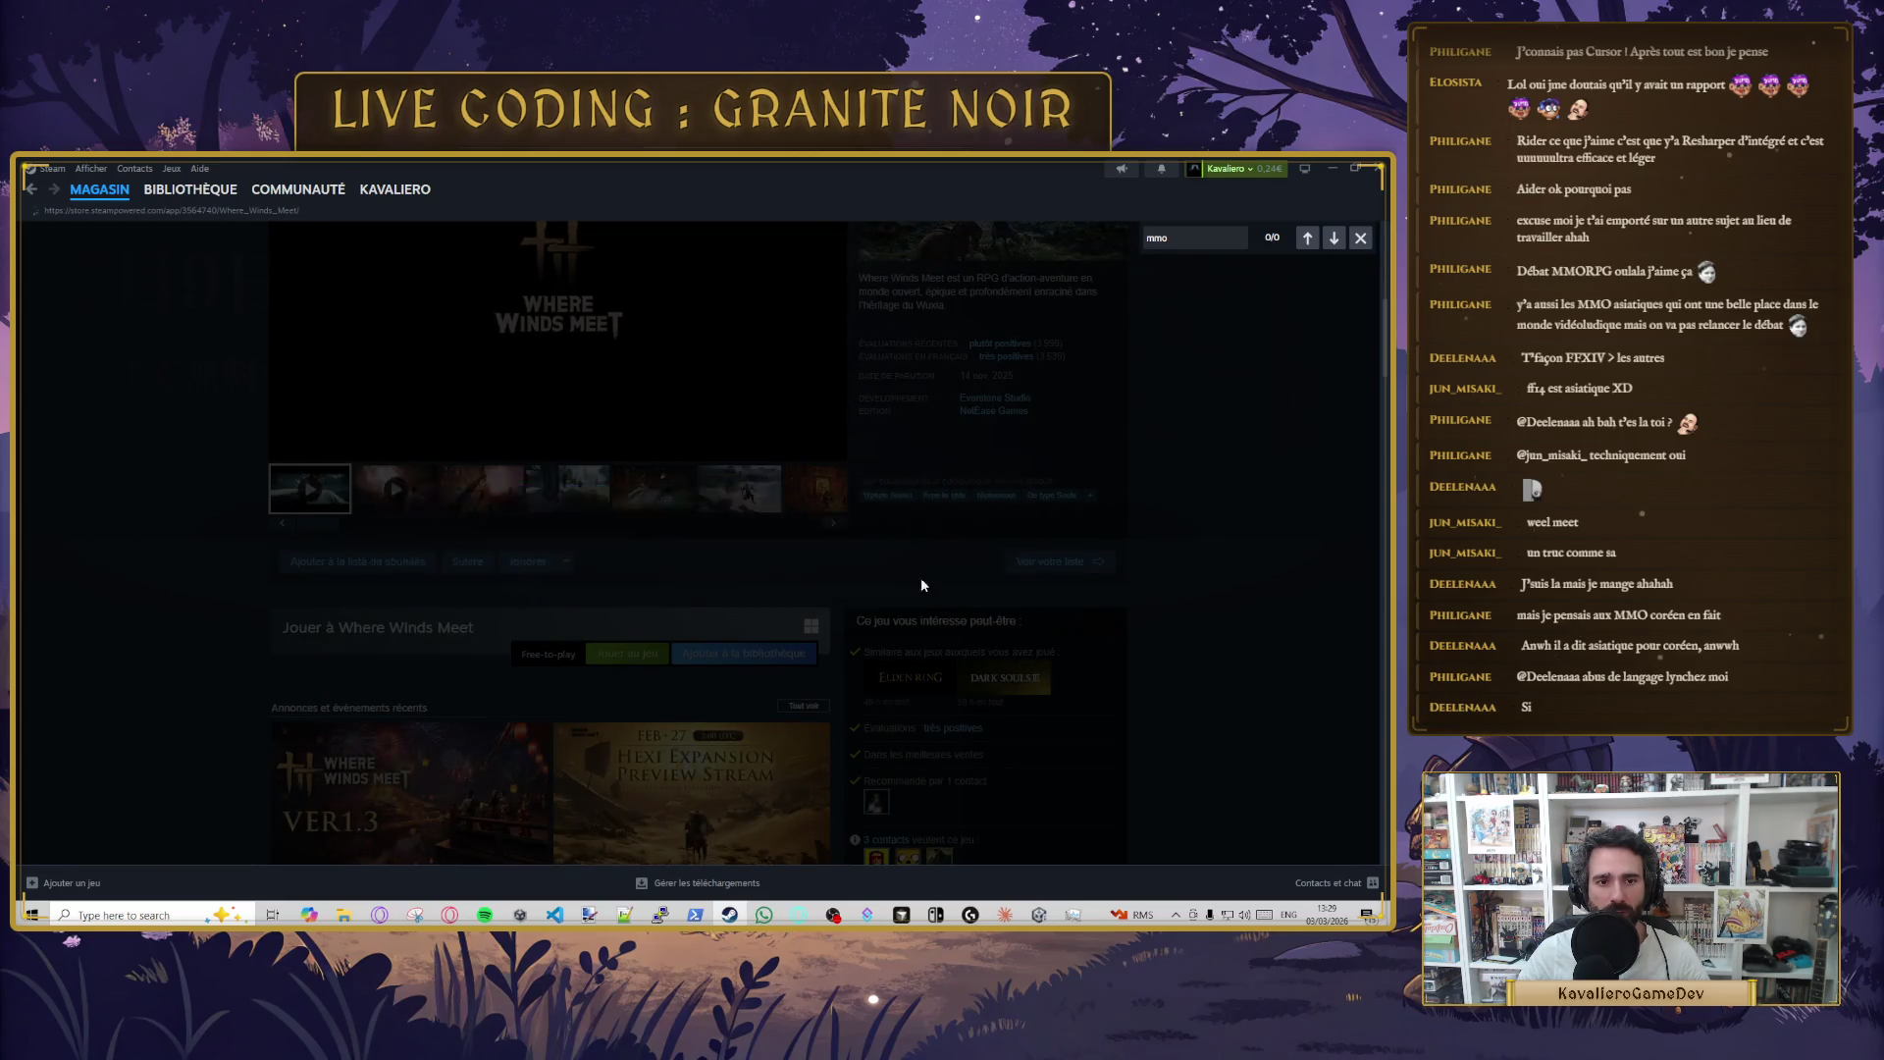
- Browse further, then go back to the Where Winds Meet store page showing it's owned
scroll(1169, 610, "down", 4)
scroll(1197, 642, "up", 1)
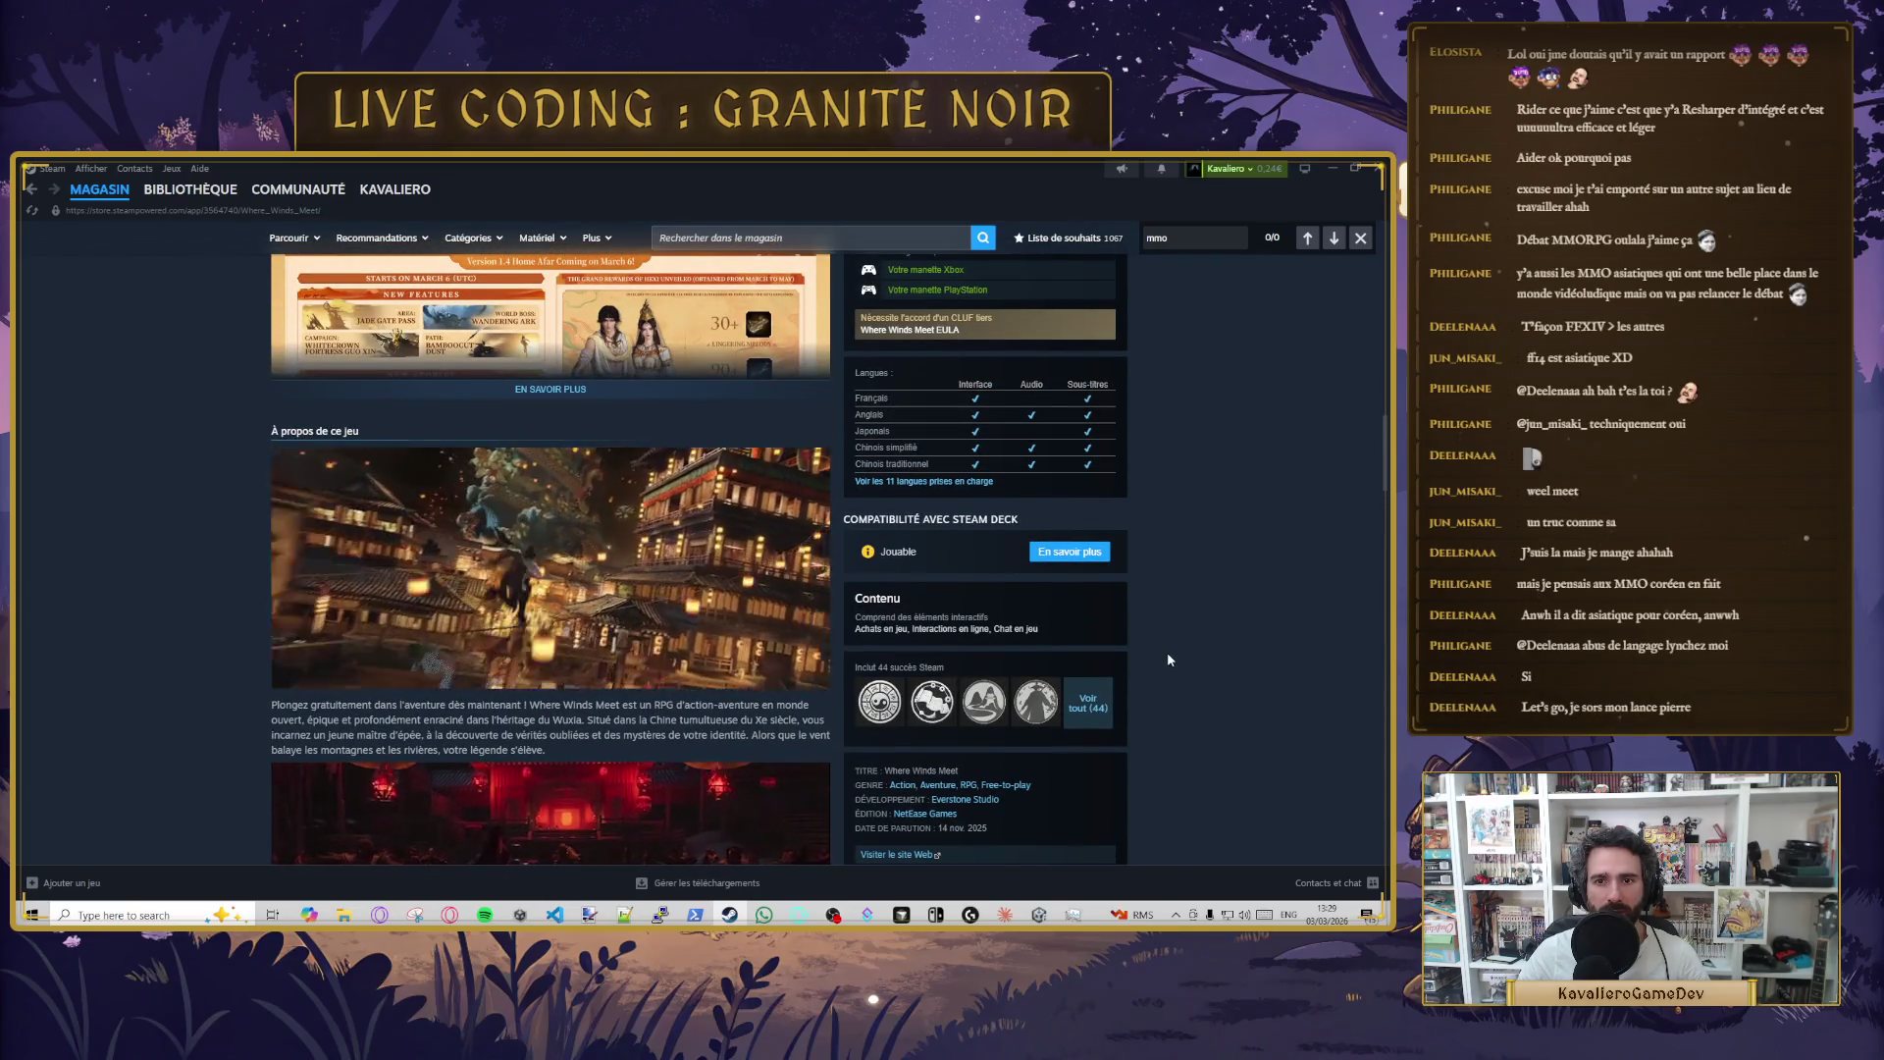
scroll(1168, 648, "up", 4)
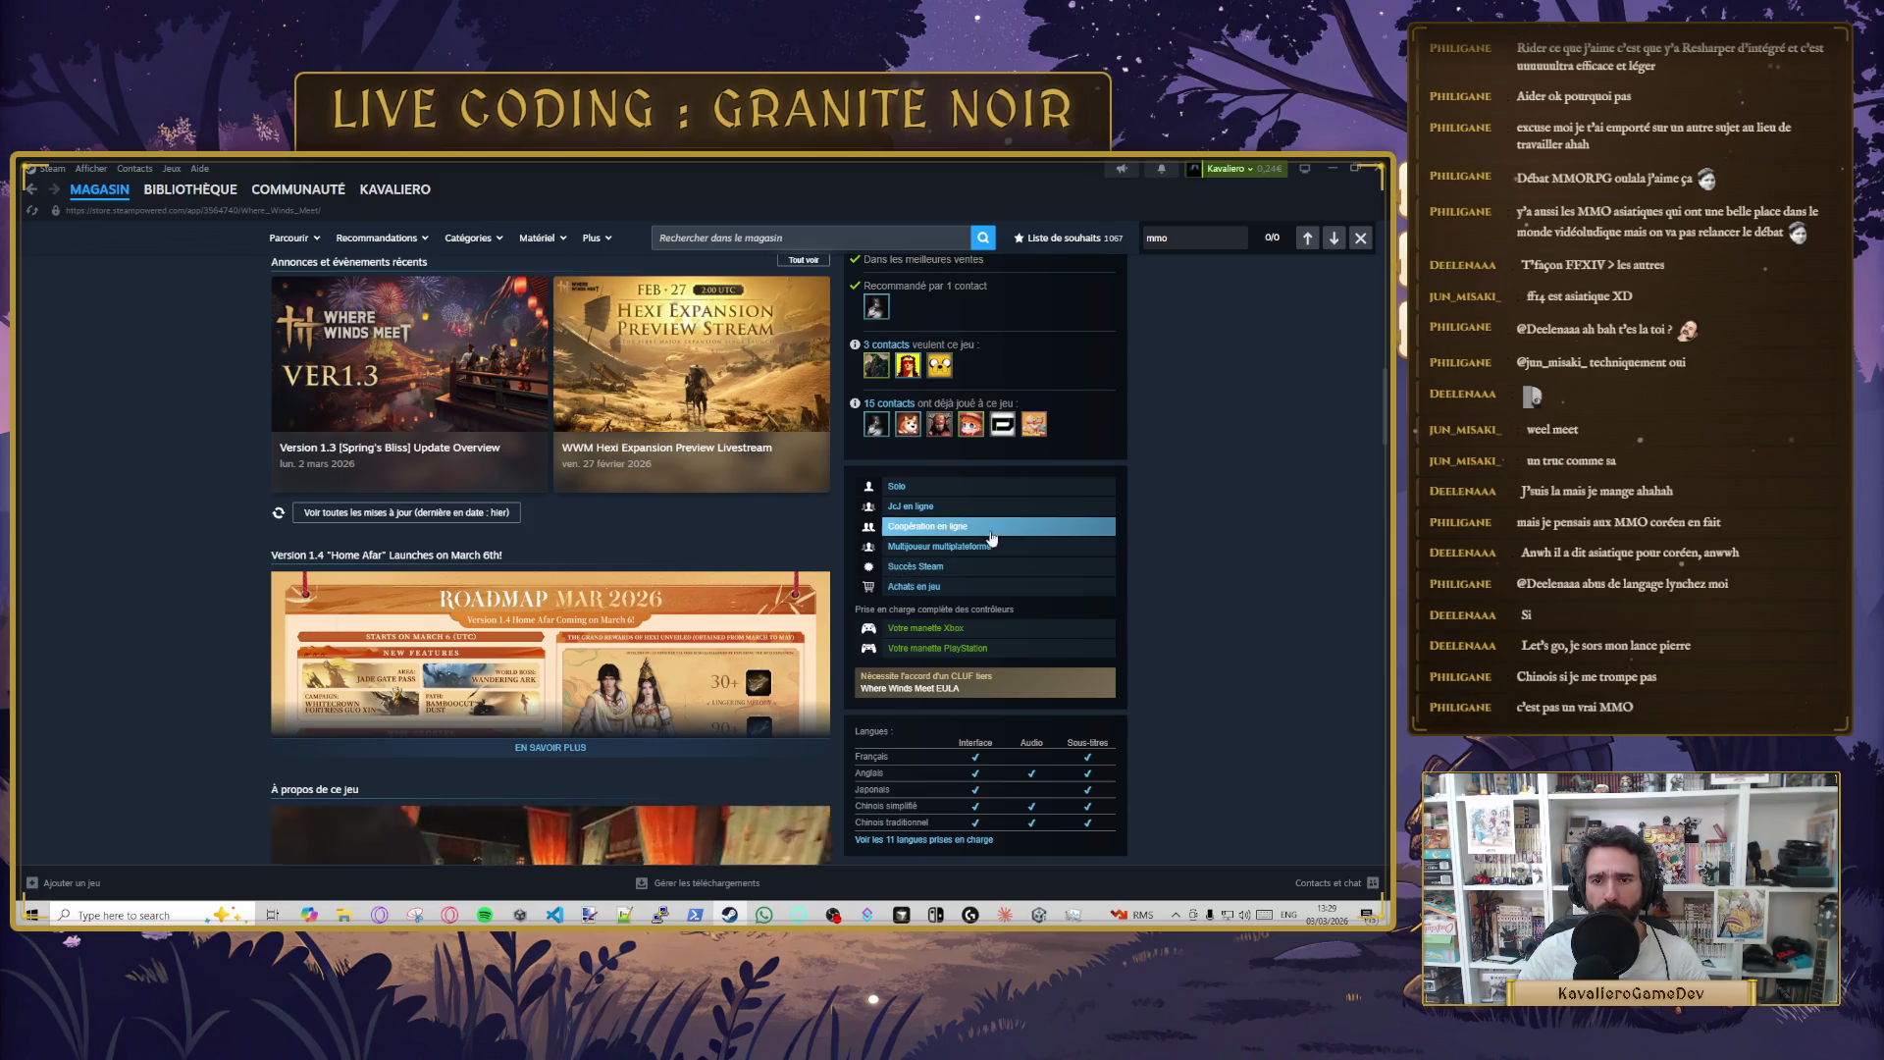
scroll(933, 697, "down", 1)
scroll(894, 685, "down", 1)
scroll(932, 517, "up", 5)
scroll(1014, 559, "up", 5)
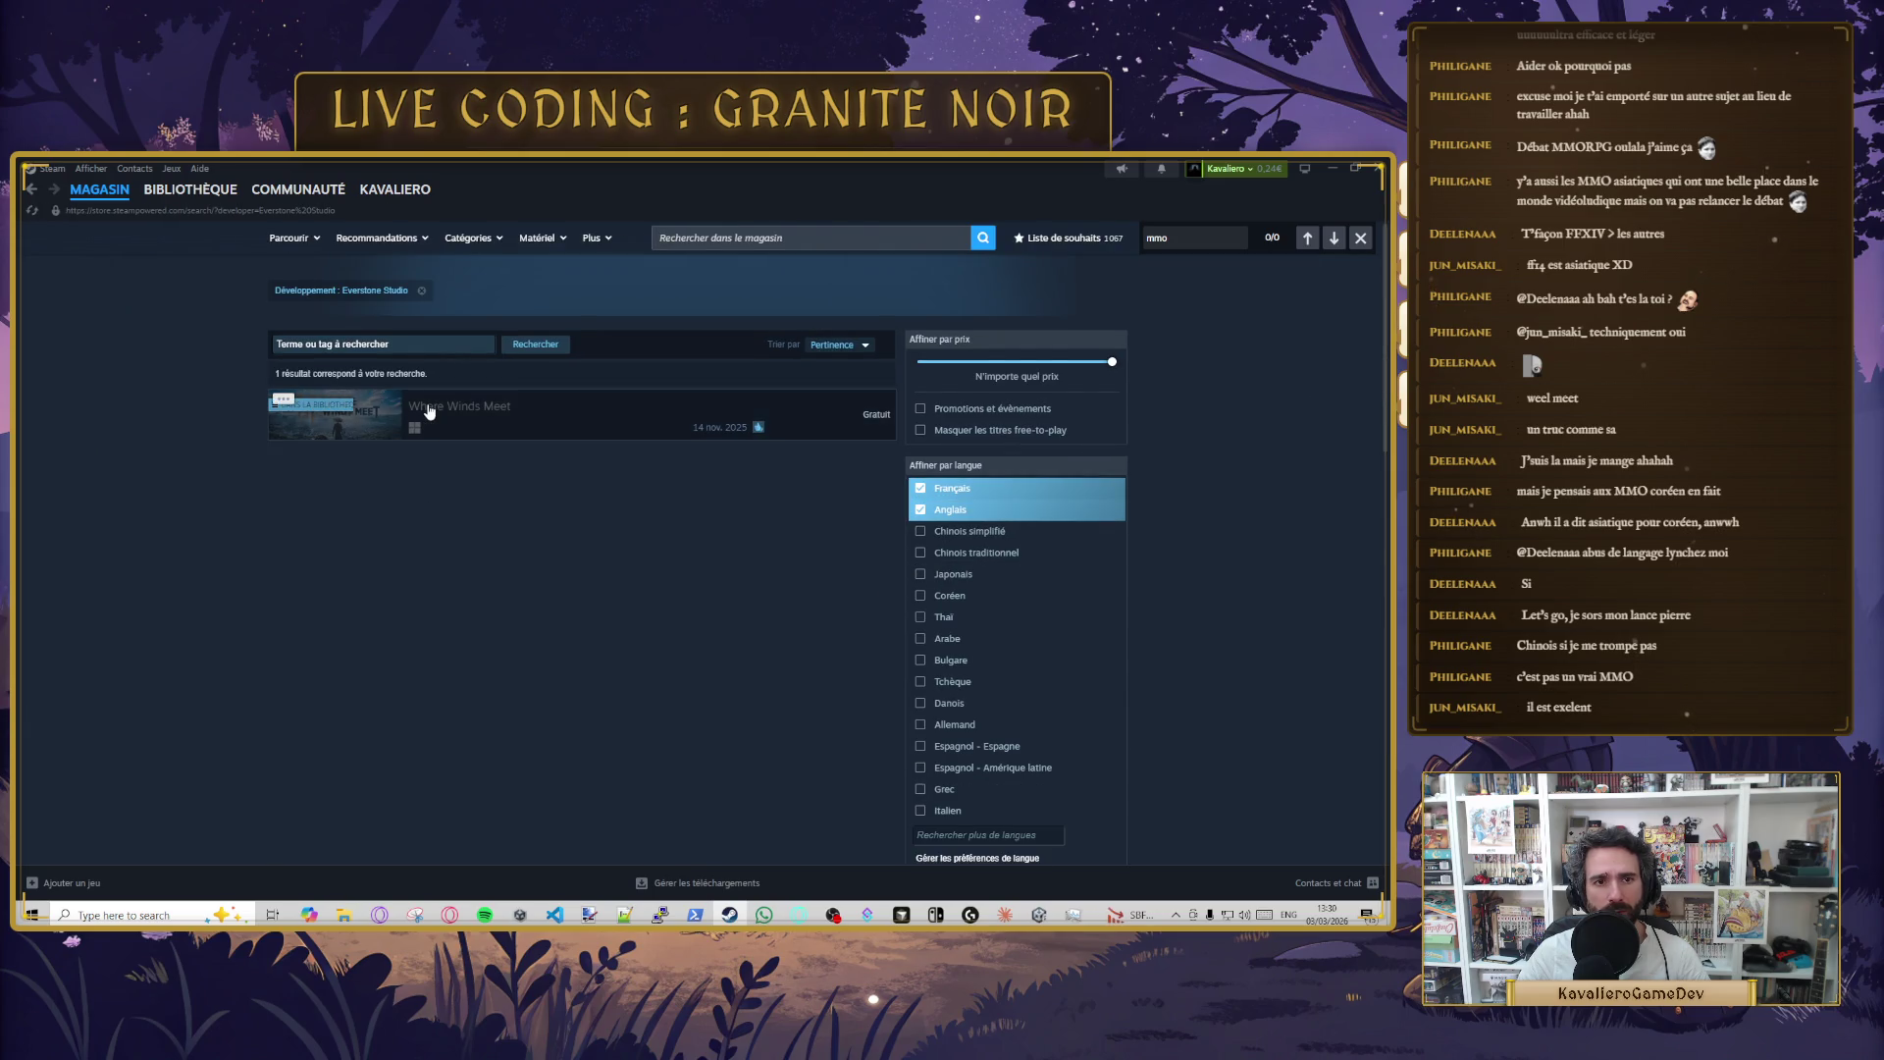
left_click(33, 192)
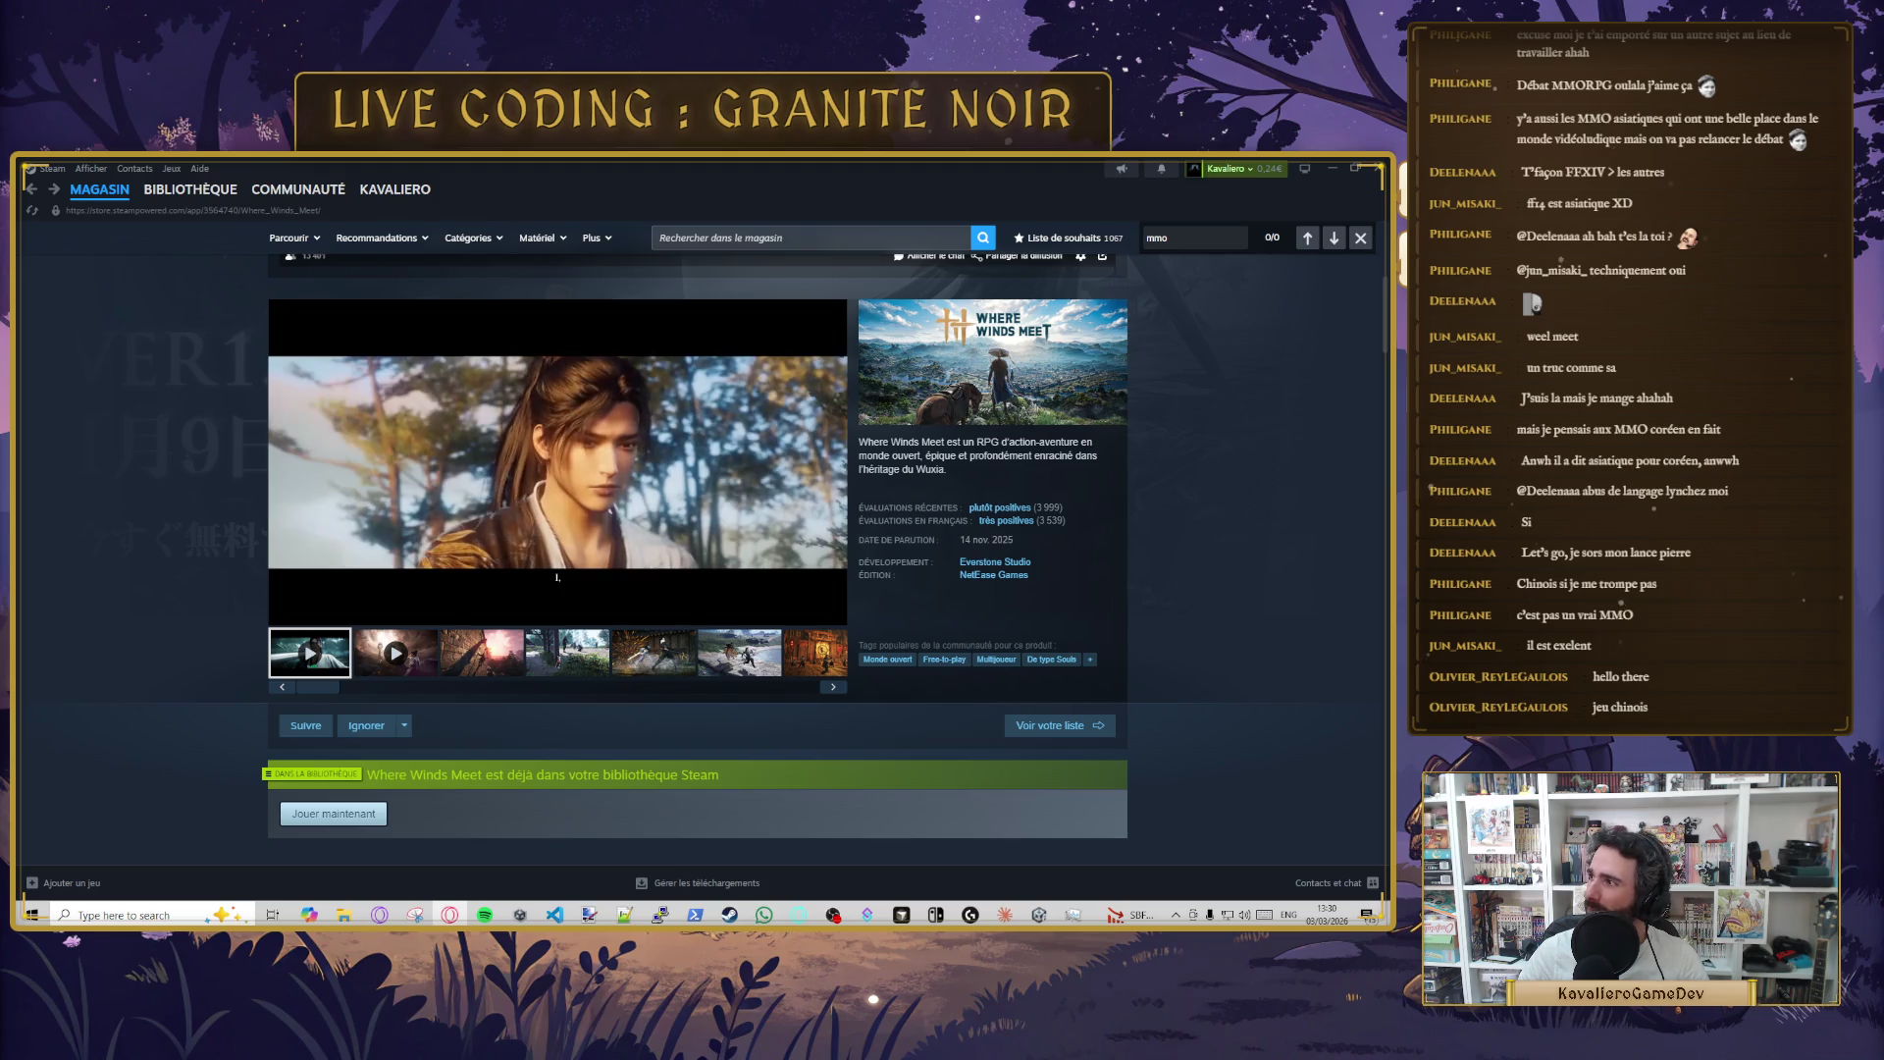
scroll(621, 594, "down", 2)
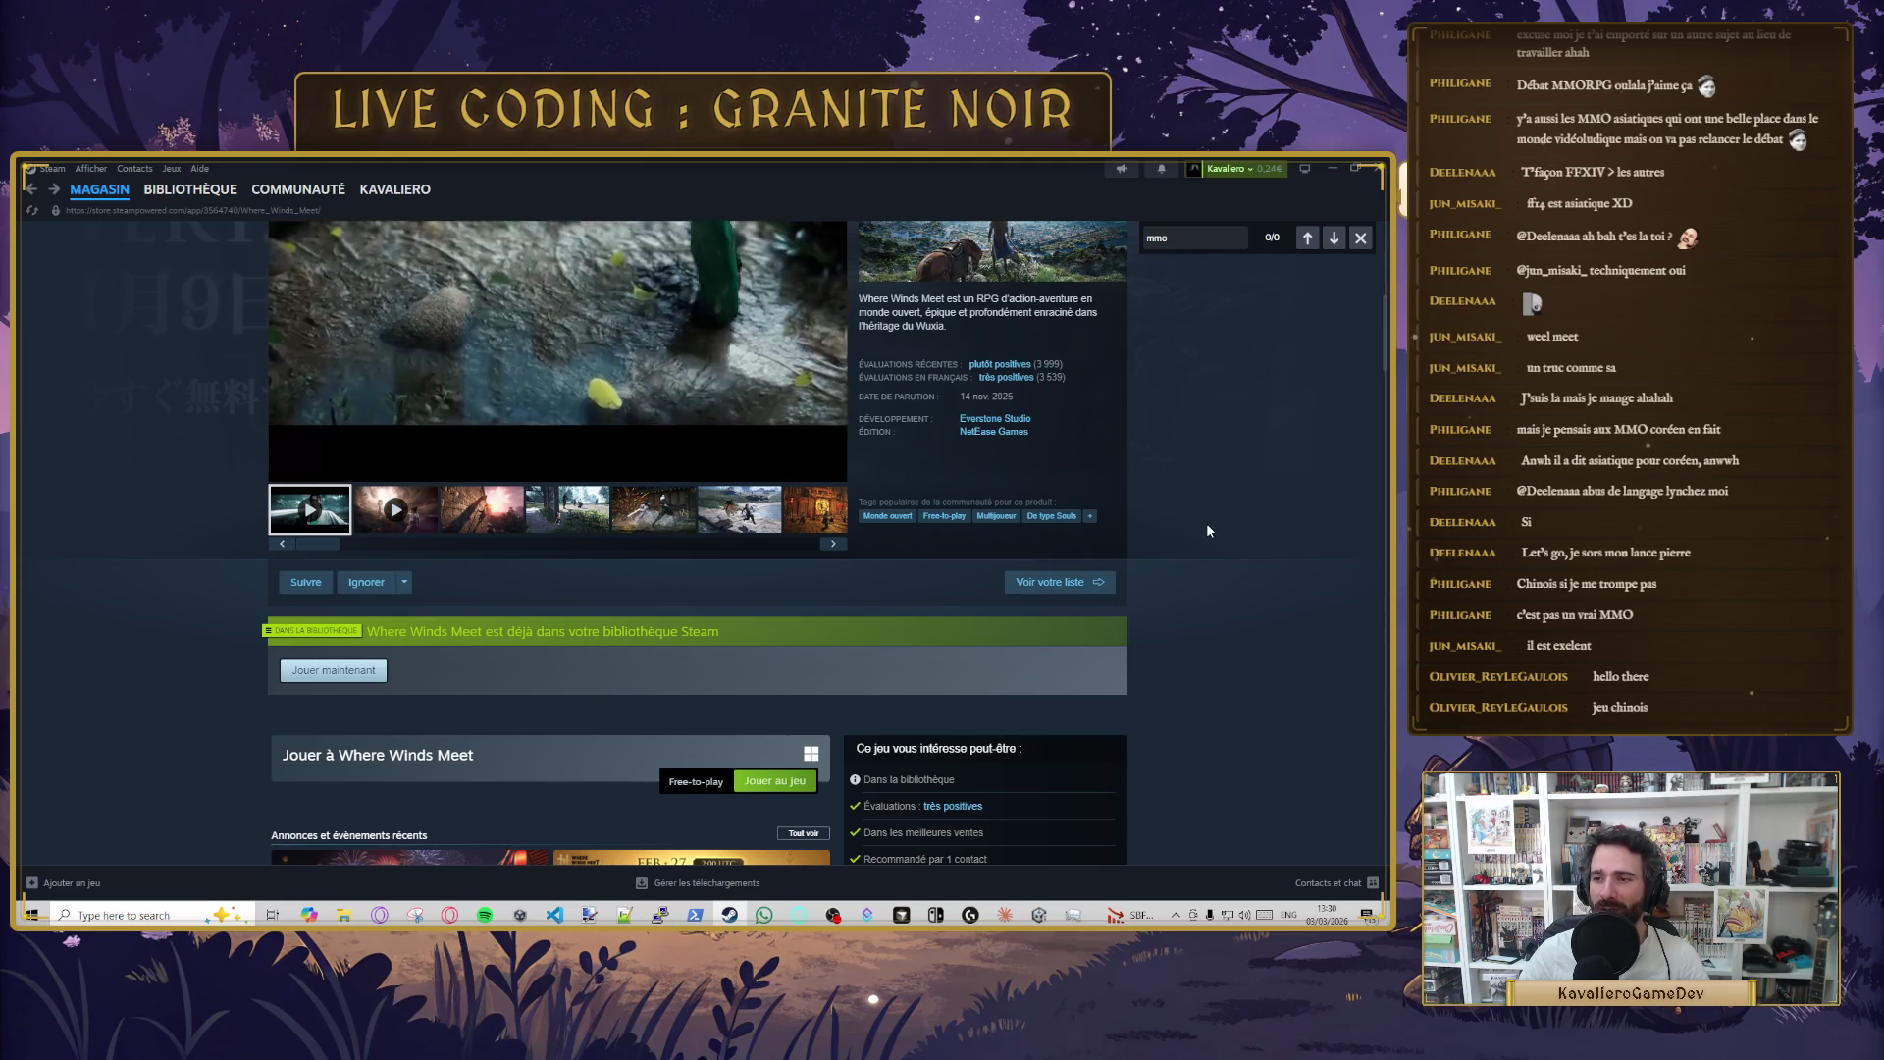
scroll(1227, 603, "up", 3)
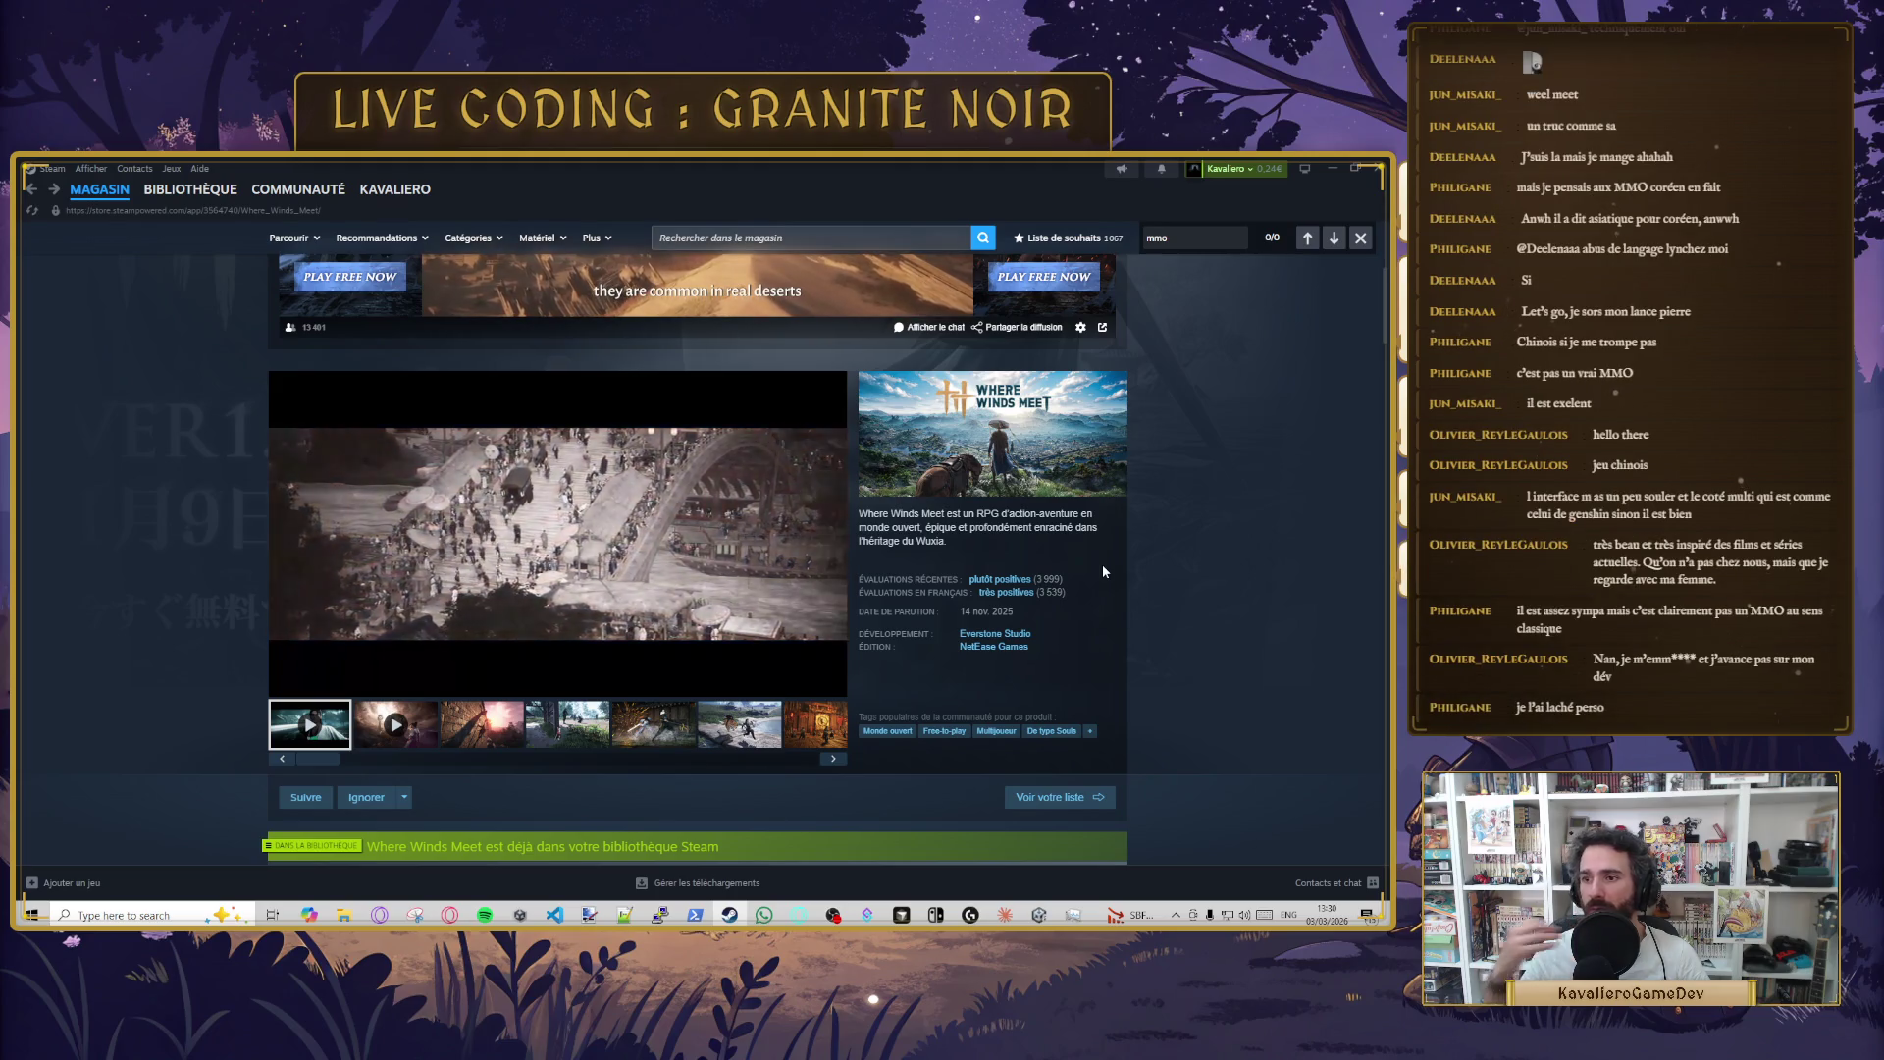
scroll(820, 603, "down", 2)
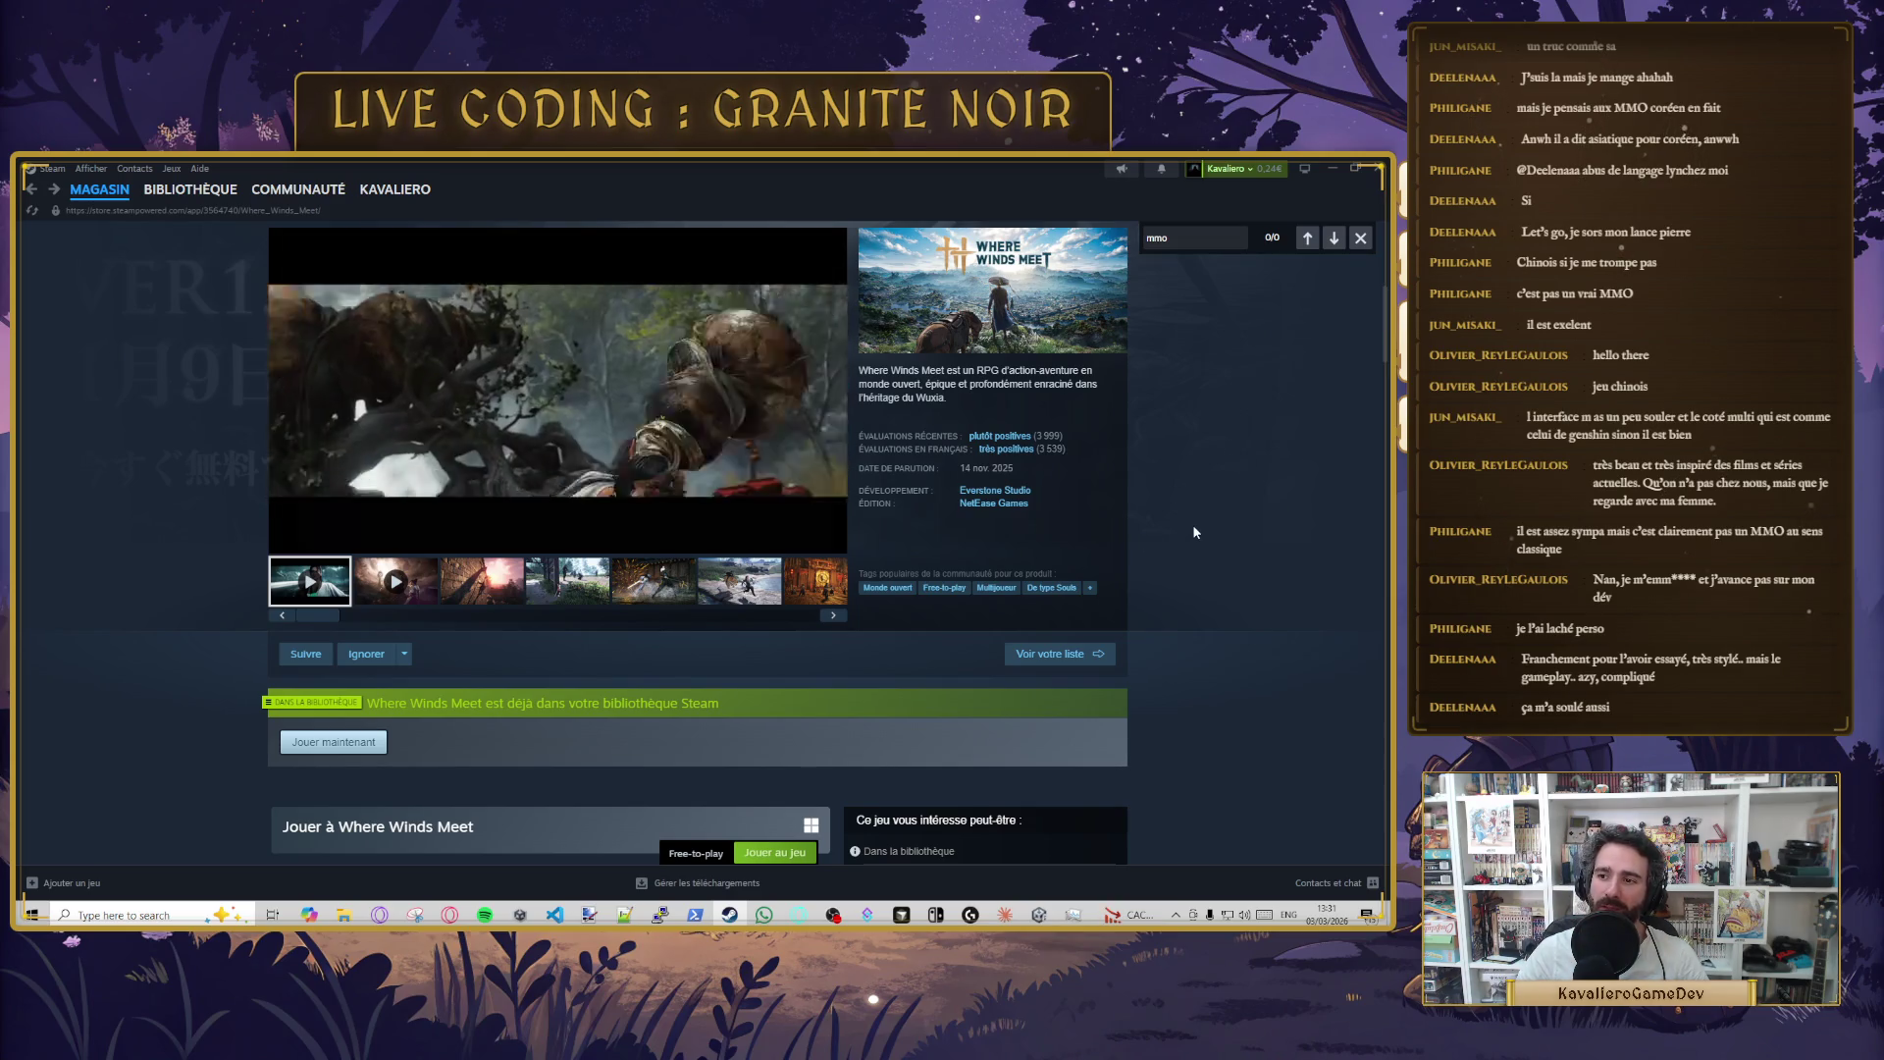
scroll(1186, 522, "down", 3)
scroll(583, 545, "up", 5)
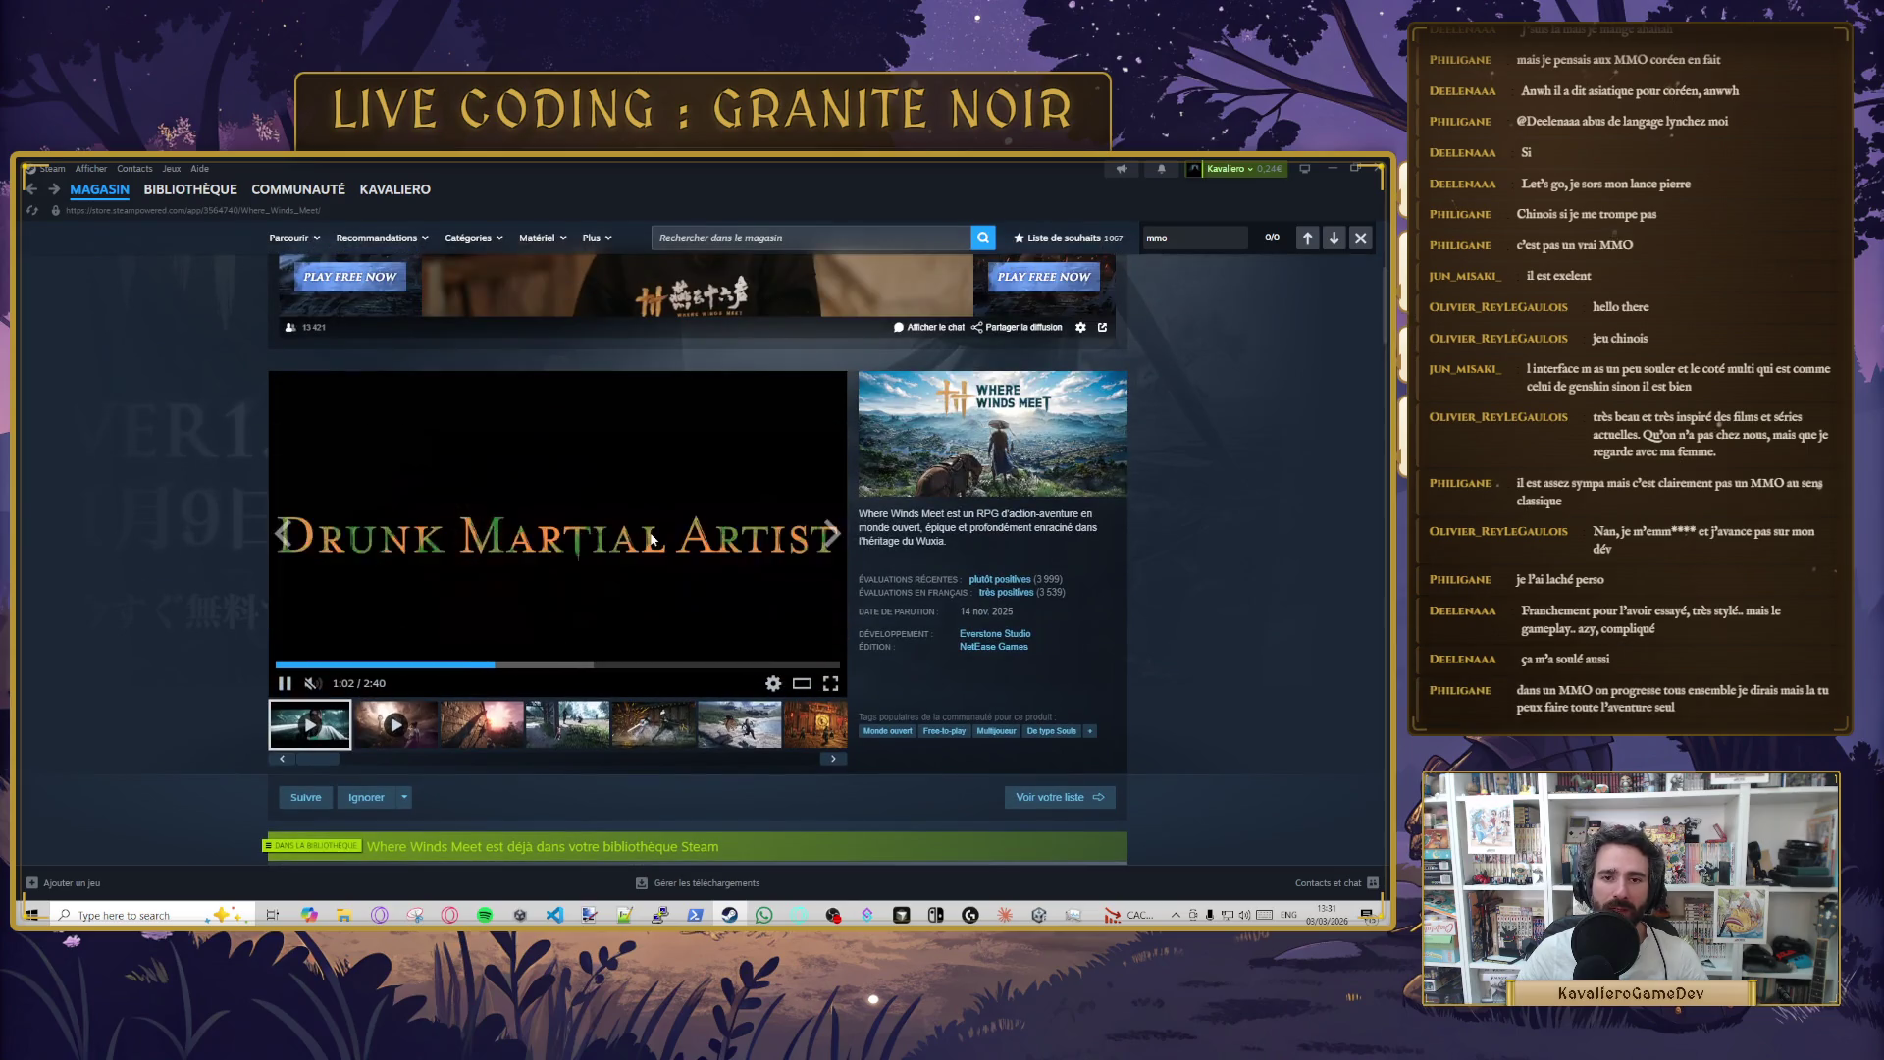
scroll(452, 606, "down", 7)
scroll(451, 606, "down", 15)
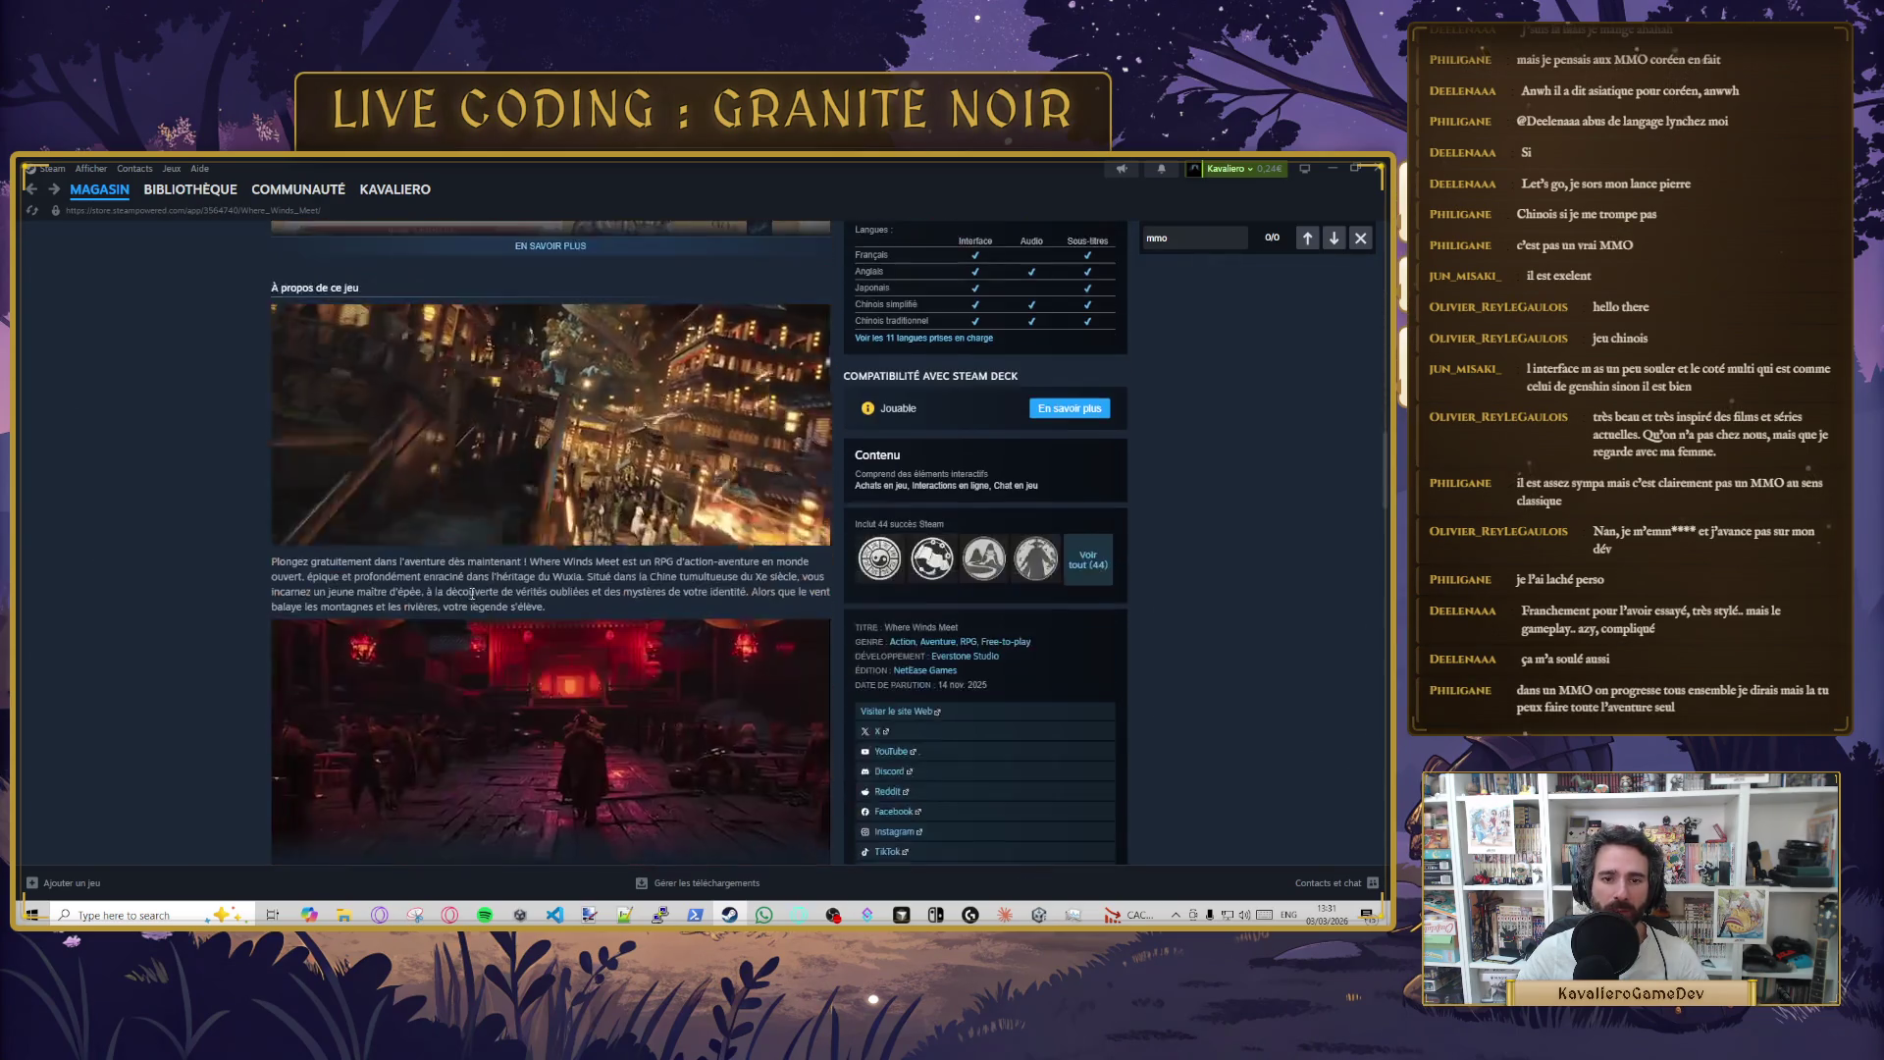
scroll(573, 666, "up", 20)
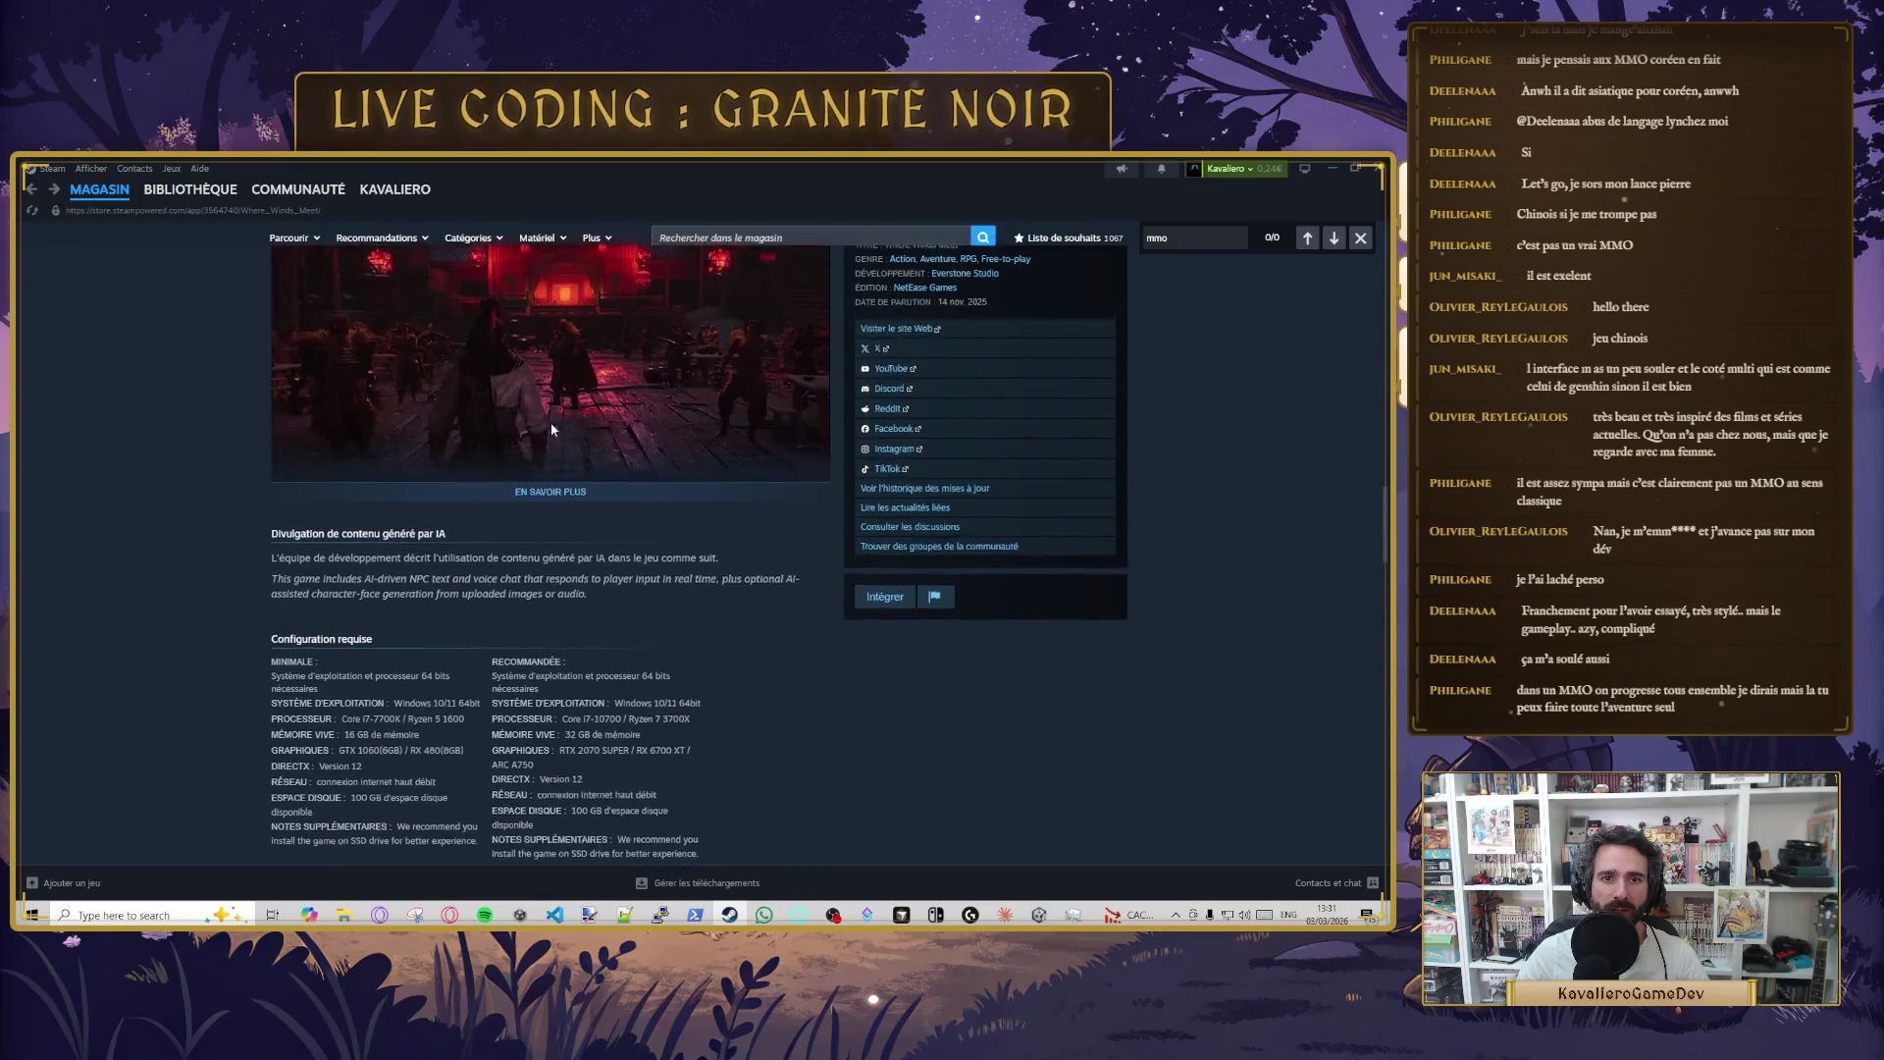
scroll(536, 628, "down", 5)
scroll(533, 622, "down", 10)
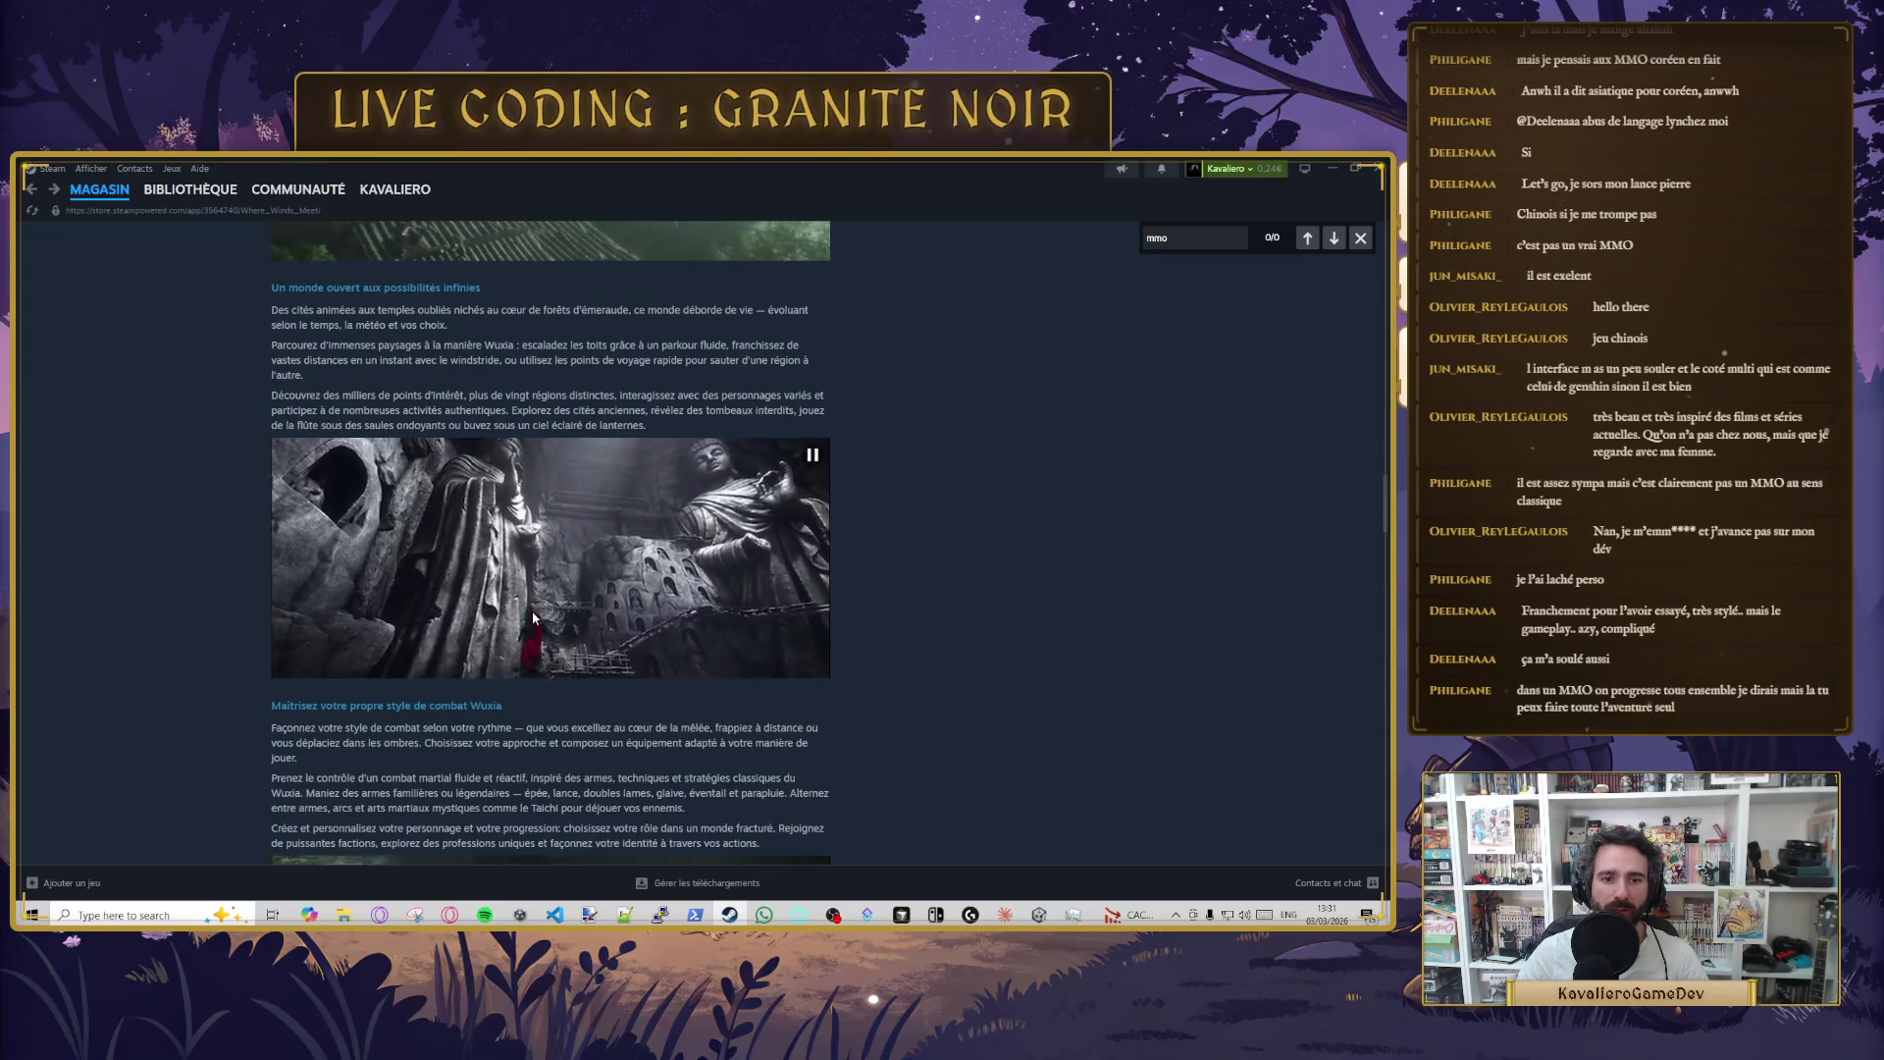
scroll(764, 638, "down", 4)
scroll(764, 635, "up", 4)
scroll(763, 628, "down", 2)
scroll(766, 633, "up", 10)
scroll(764, 636, "down", 6)
scroll(762, 633, "up", 10)
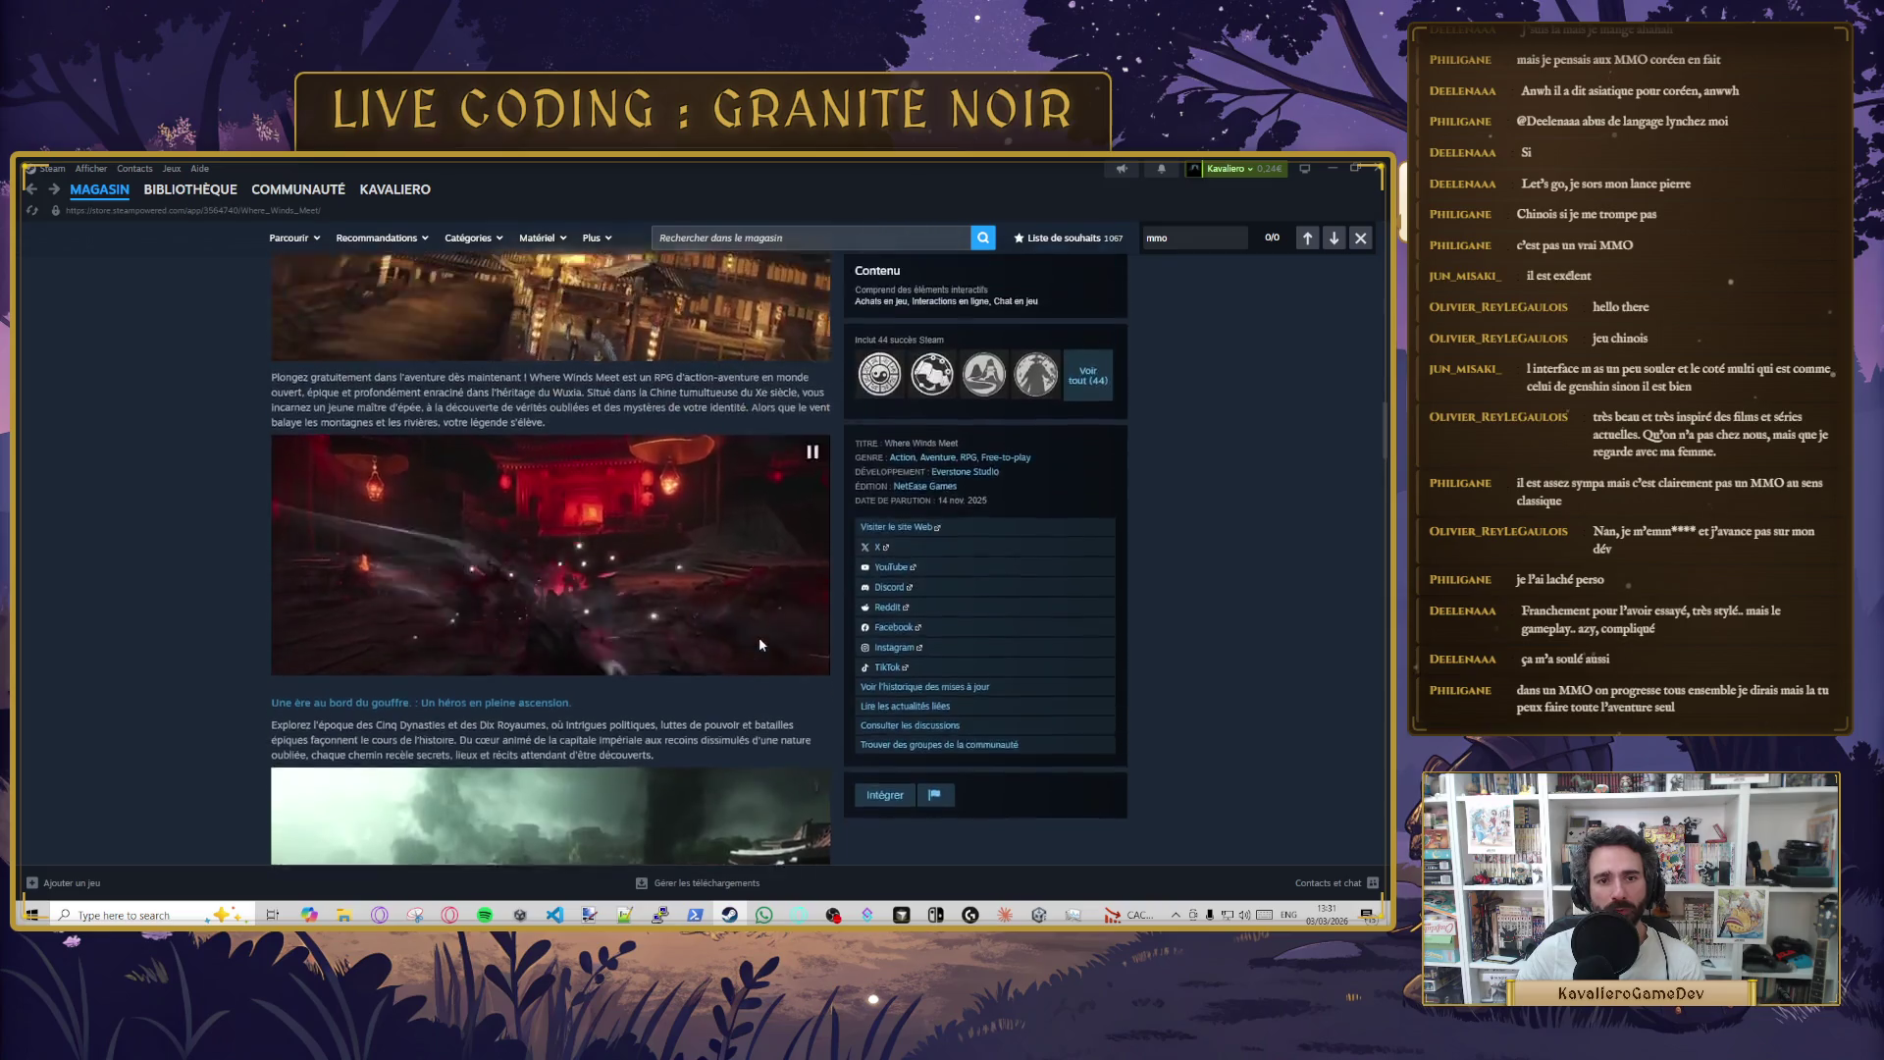
scroll(455, 648, "up", 15)
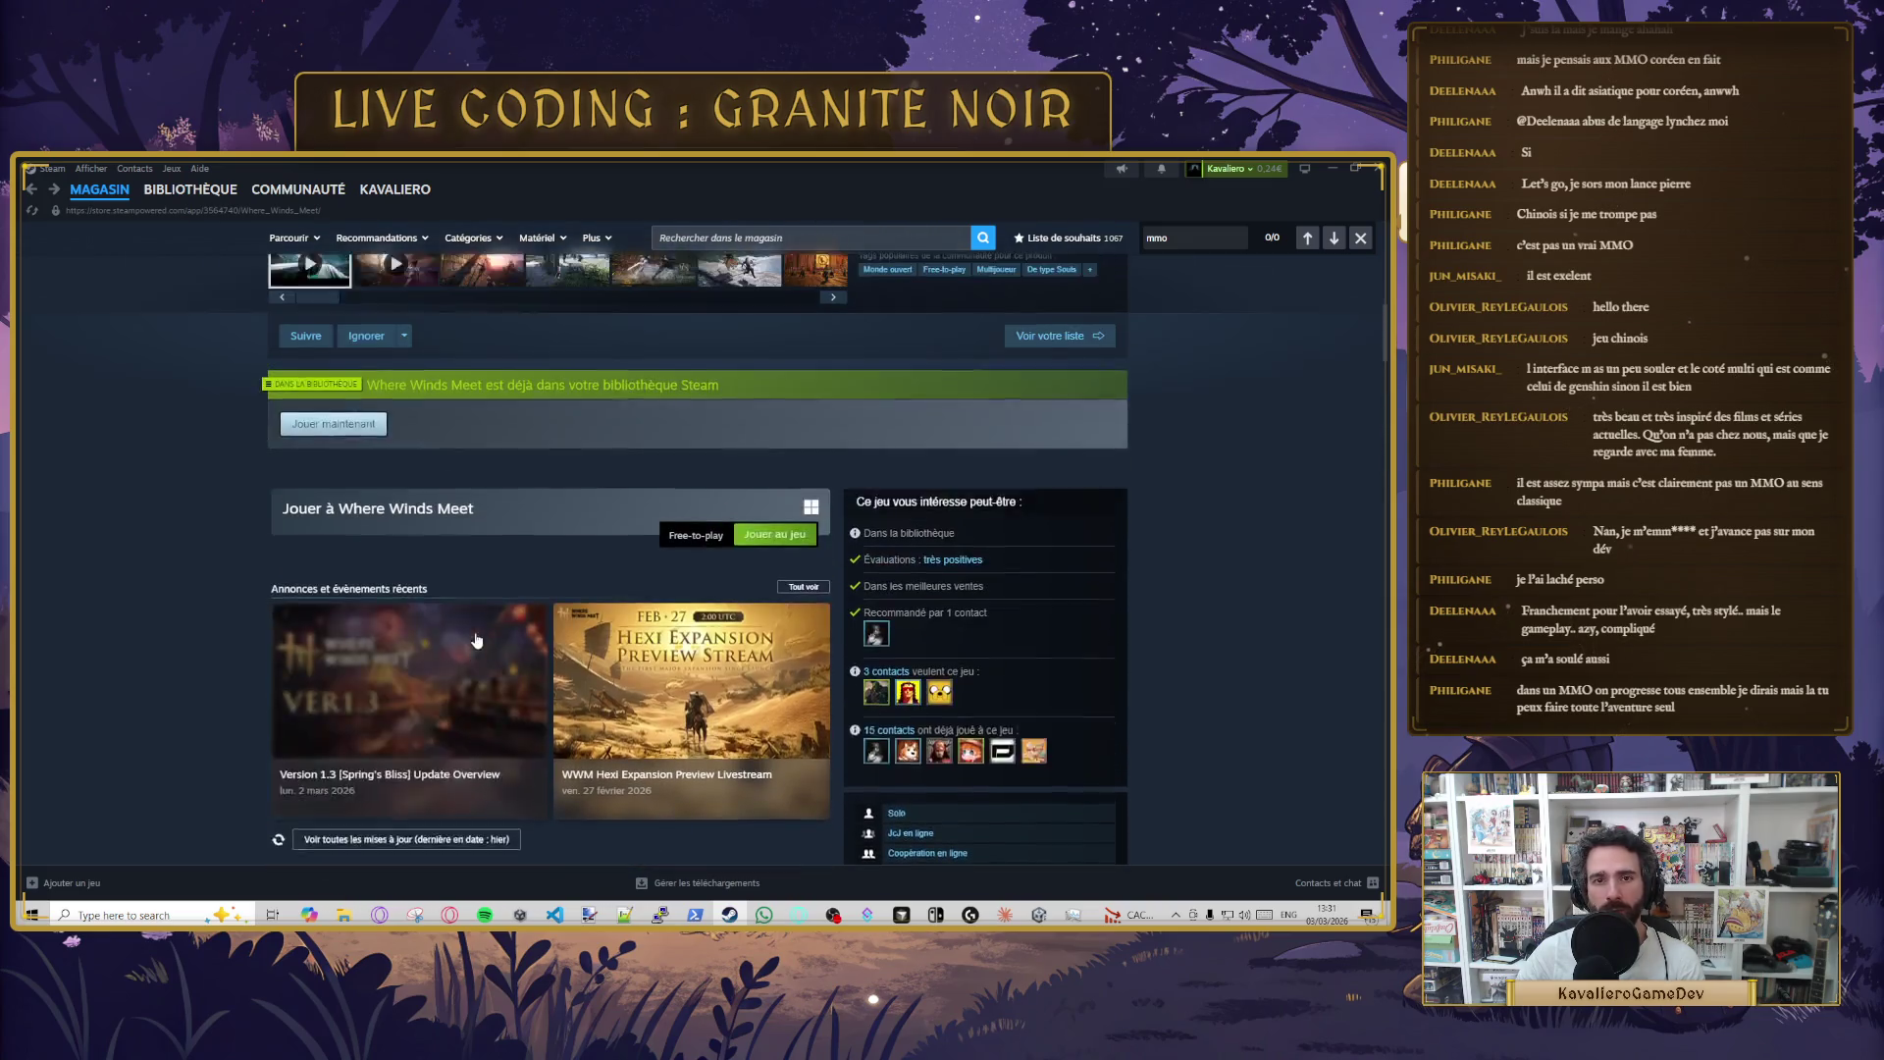
scroll(622, 643, "up", 2)
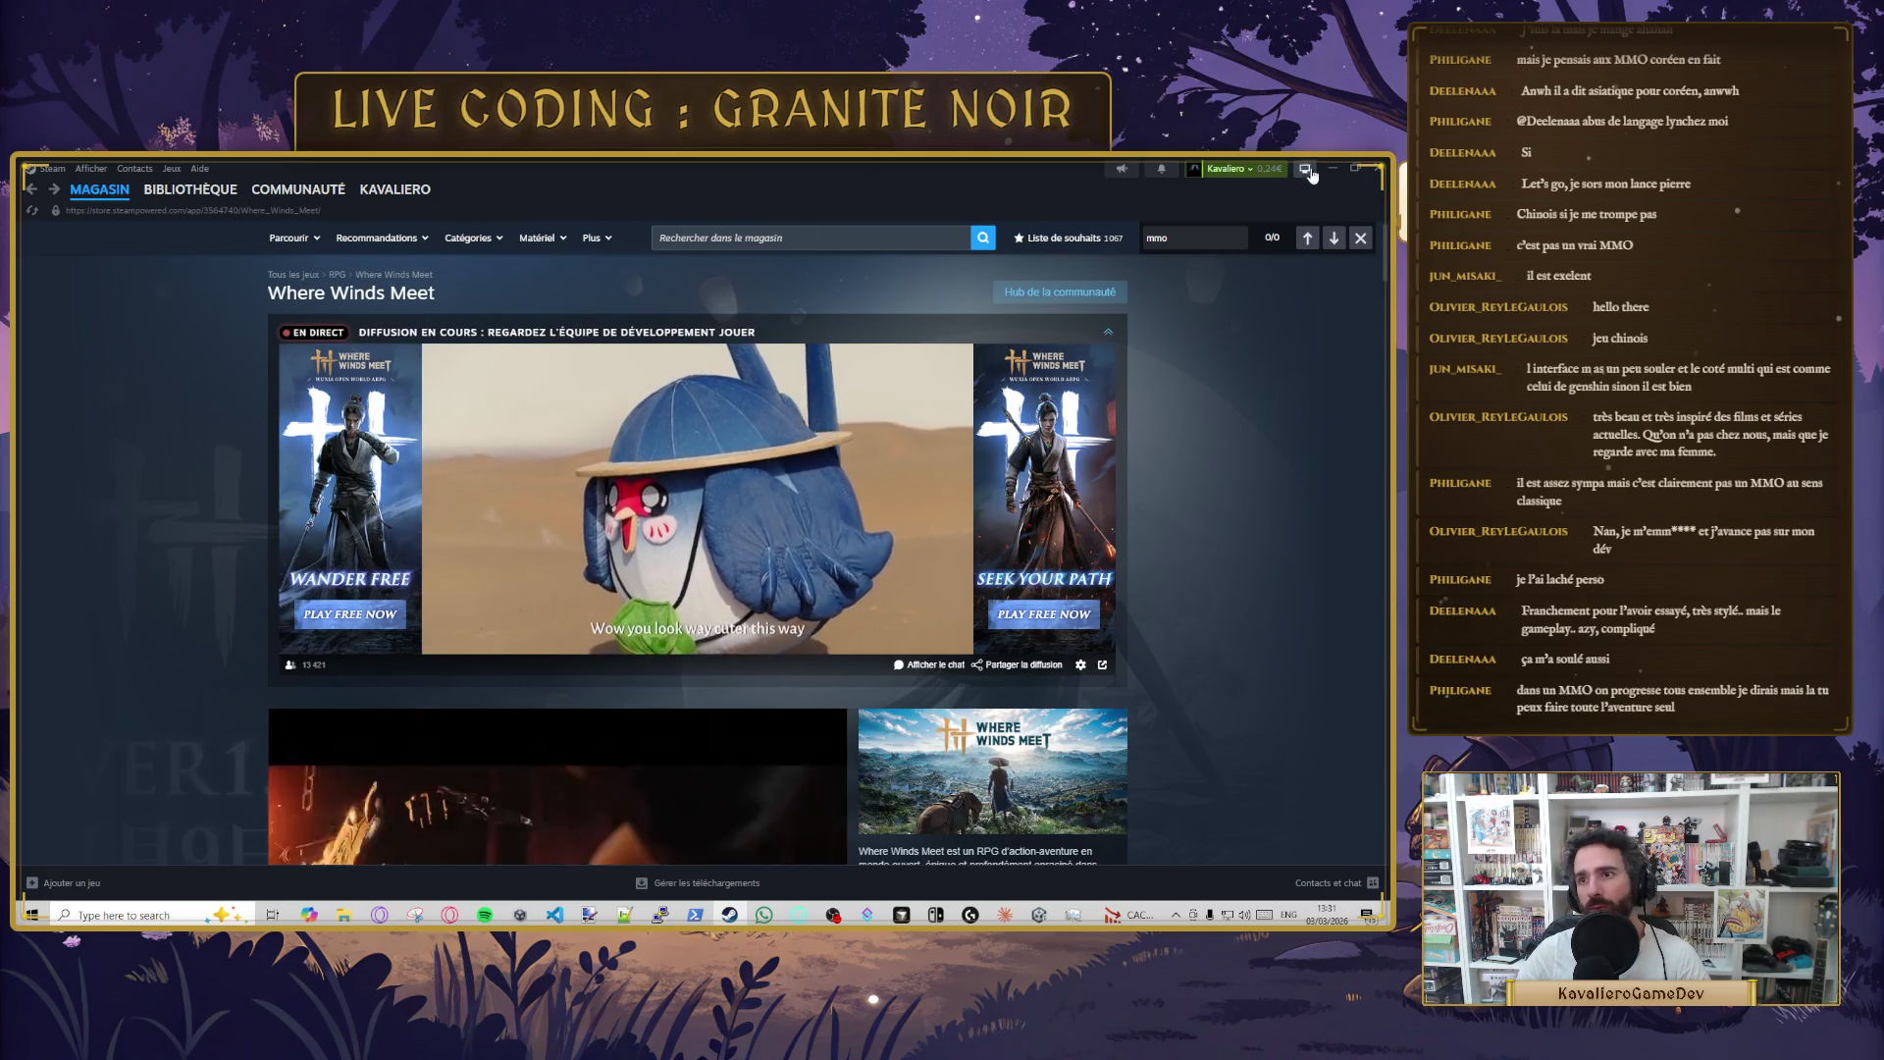
key("alt+Tab")
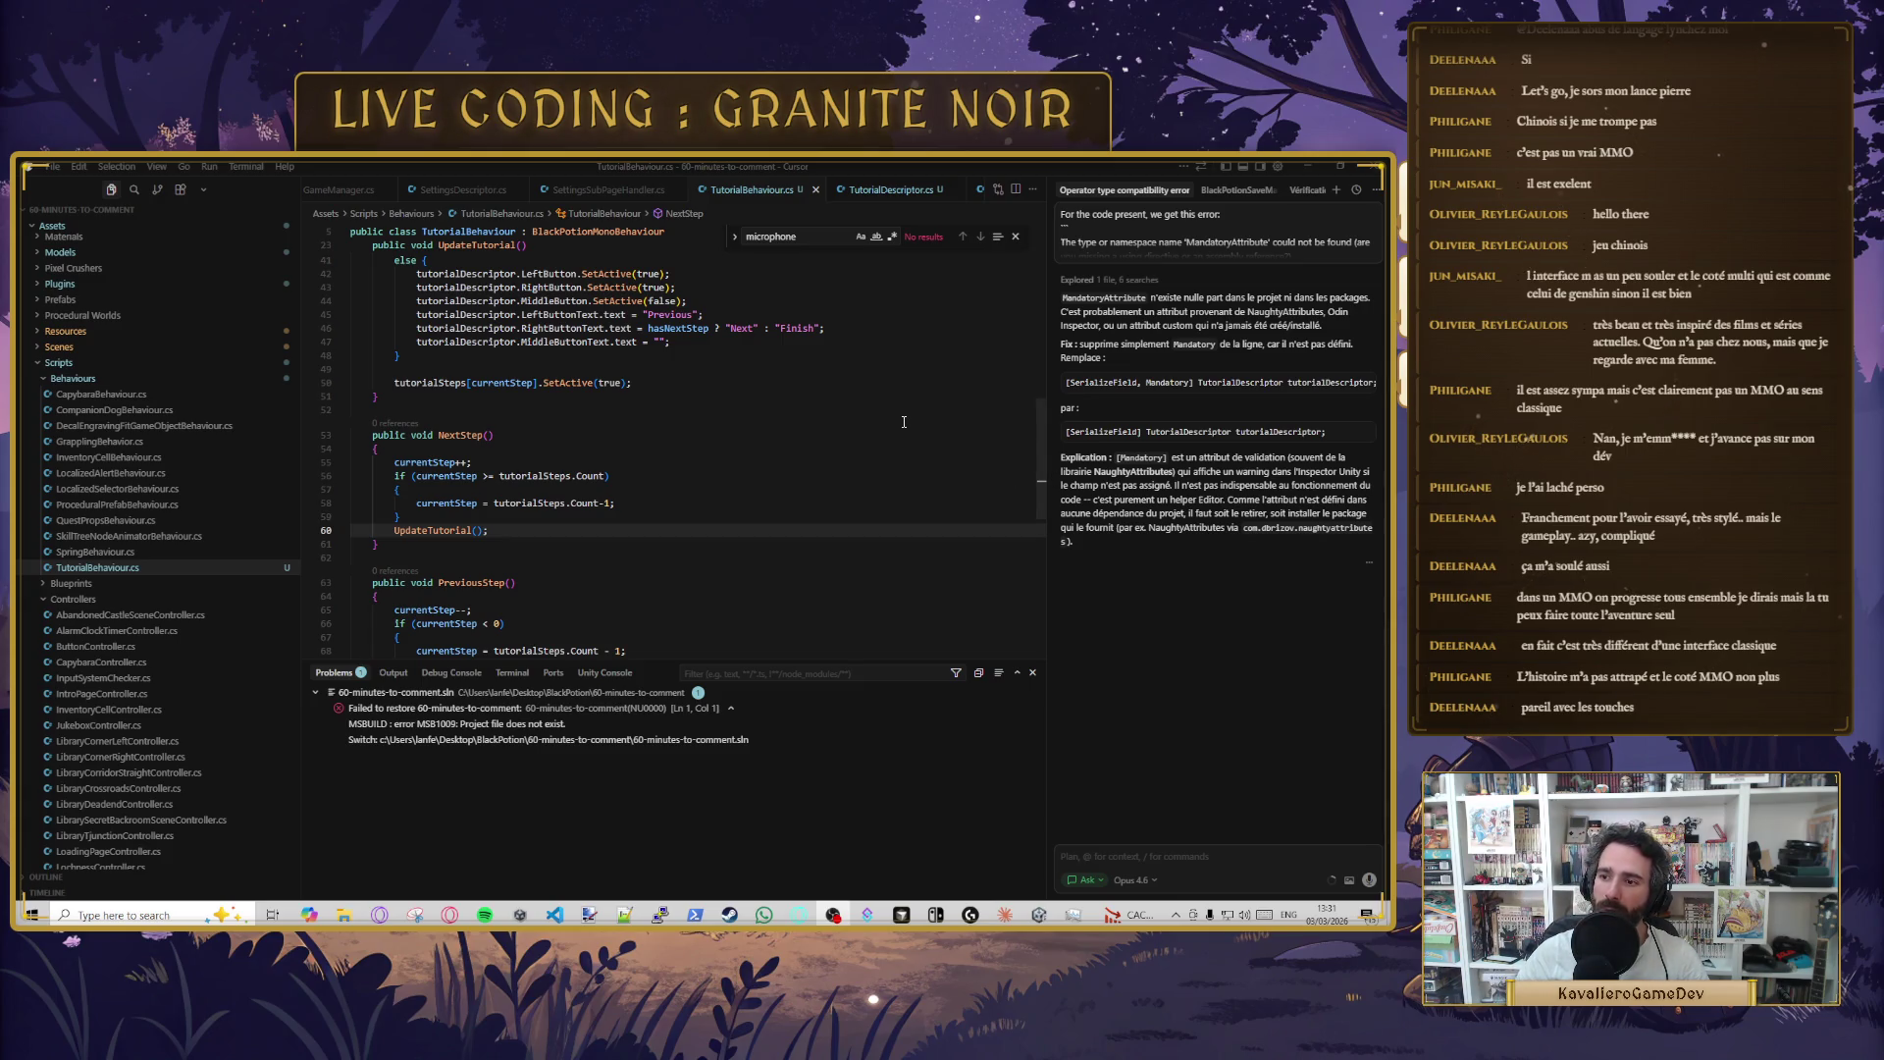
- Select PreviousStep's tutorialSteps.Count - 1 clamp value so it can become 0
left_click(697, 379)
scroll(608, 422, "down", 2)
left_click(532, 466)
left_click(520, 459)
left_click(517, 444)
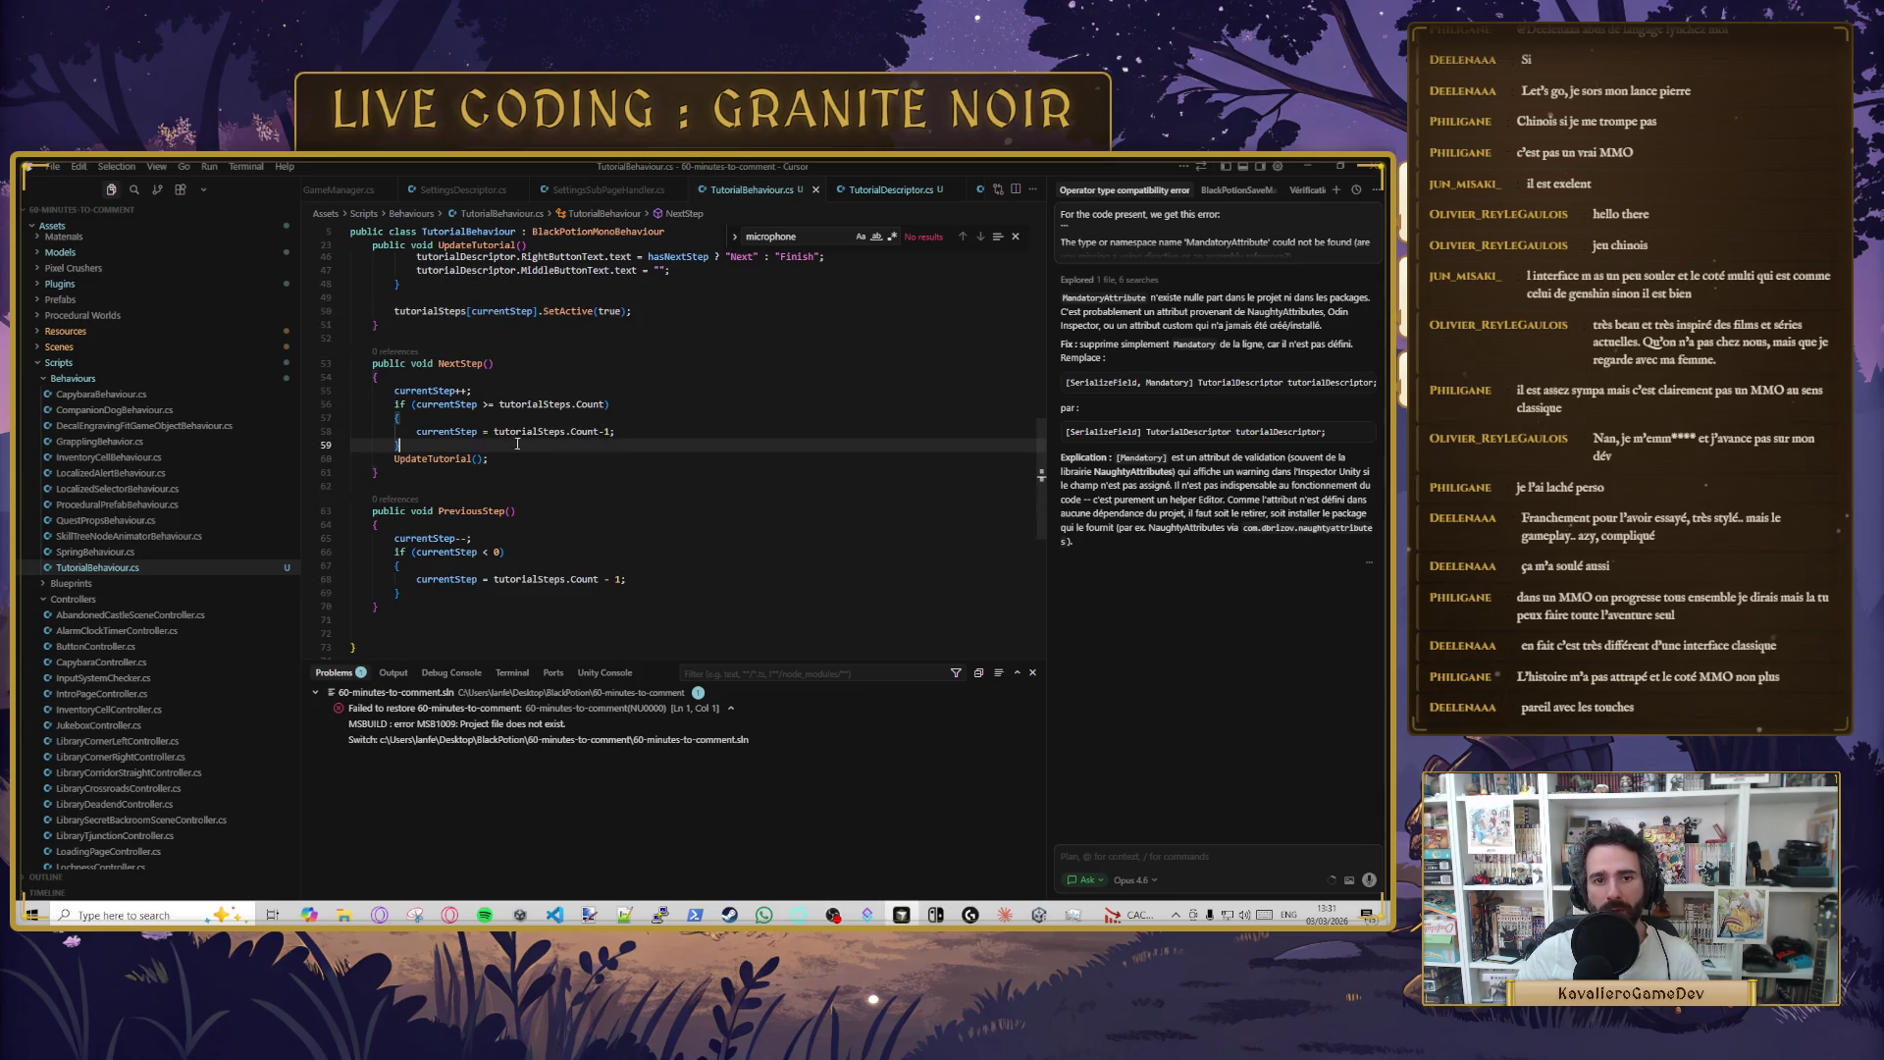
left_click(493, 555)
left_click_drag(494, 579, 660, 577)
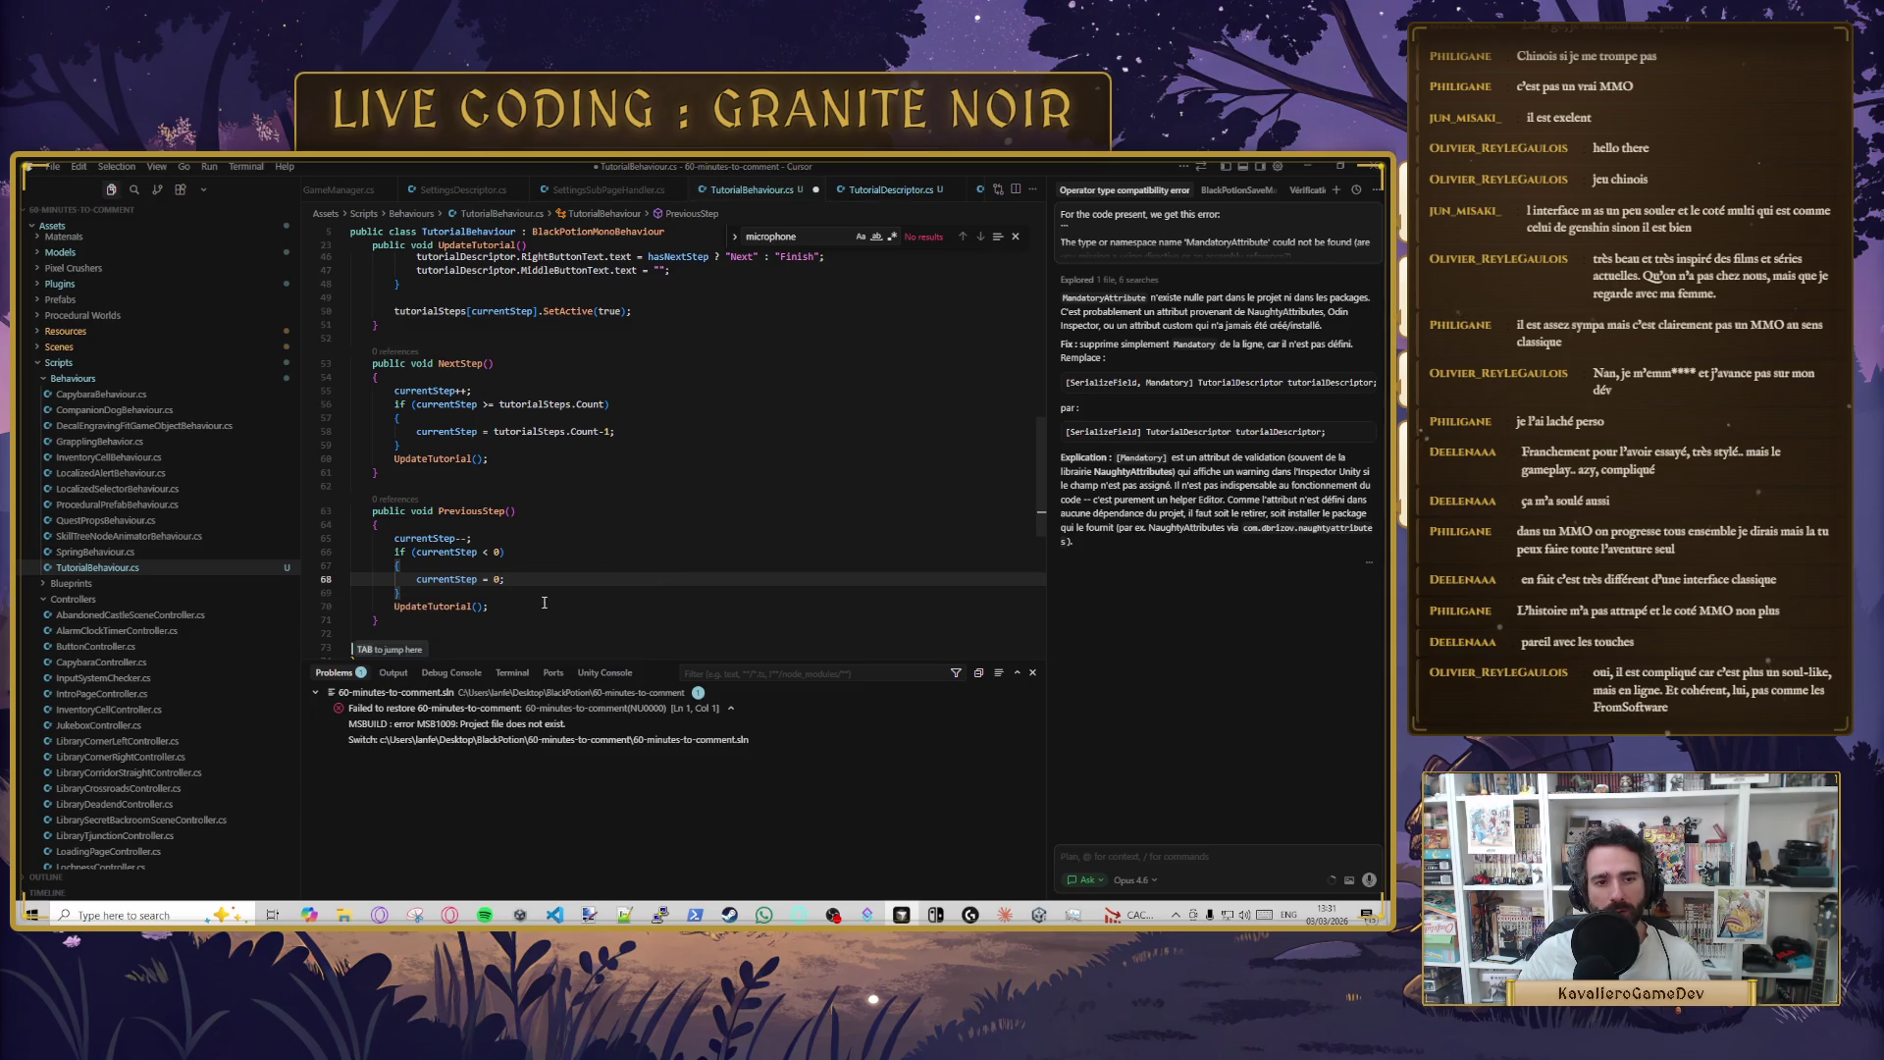
- Add a new line after the tutorialSteps[currentStep] activation line
left_click(617, 521)
scroll(549, 530, "down", 1)
scroll(527, 572, "up", 5)
scroll(638, 539, "up", 2)
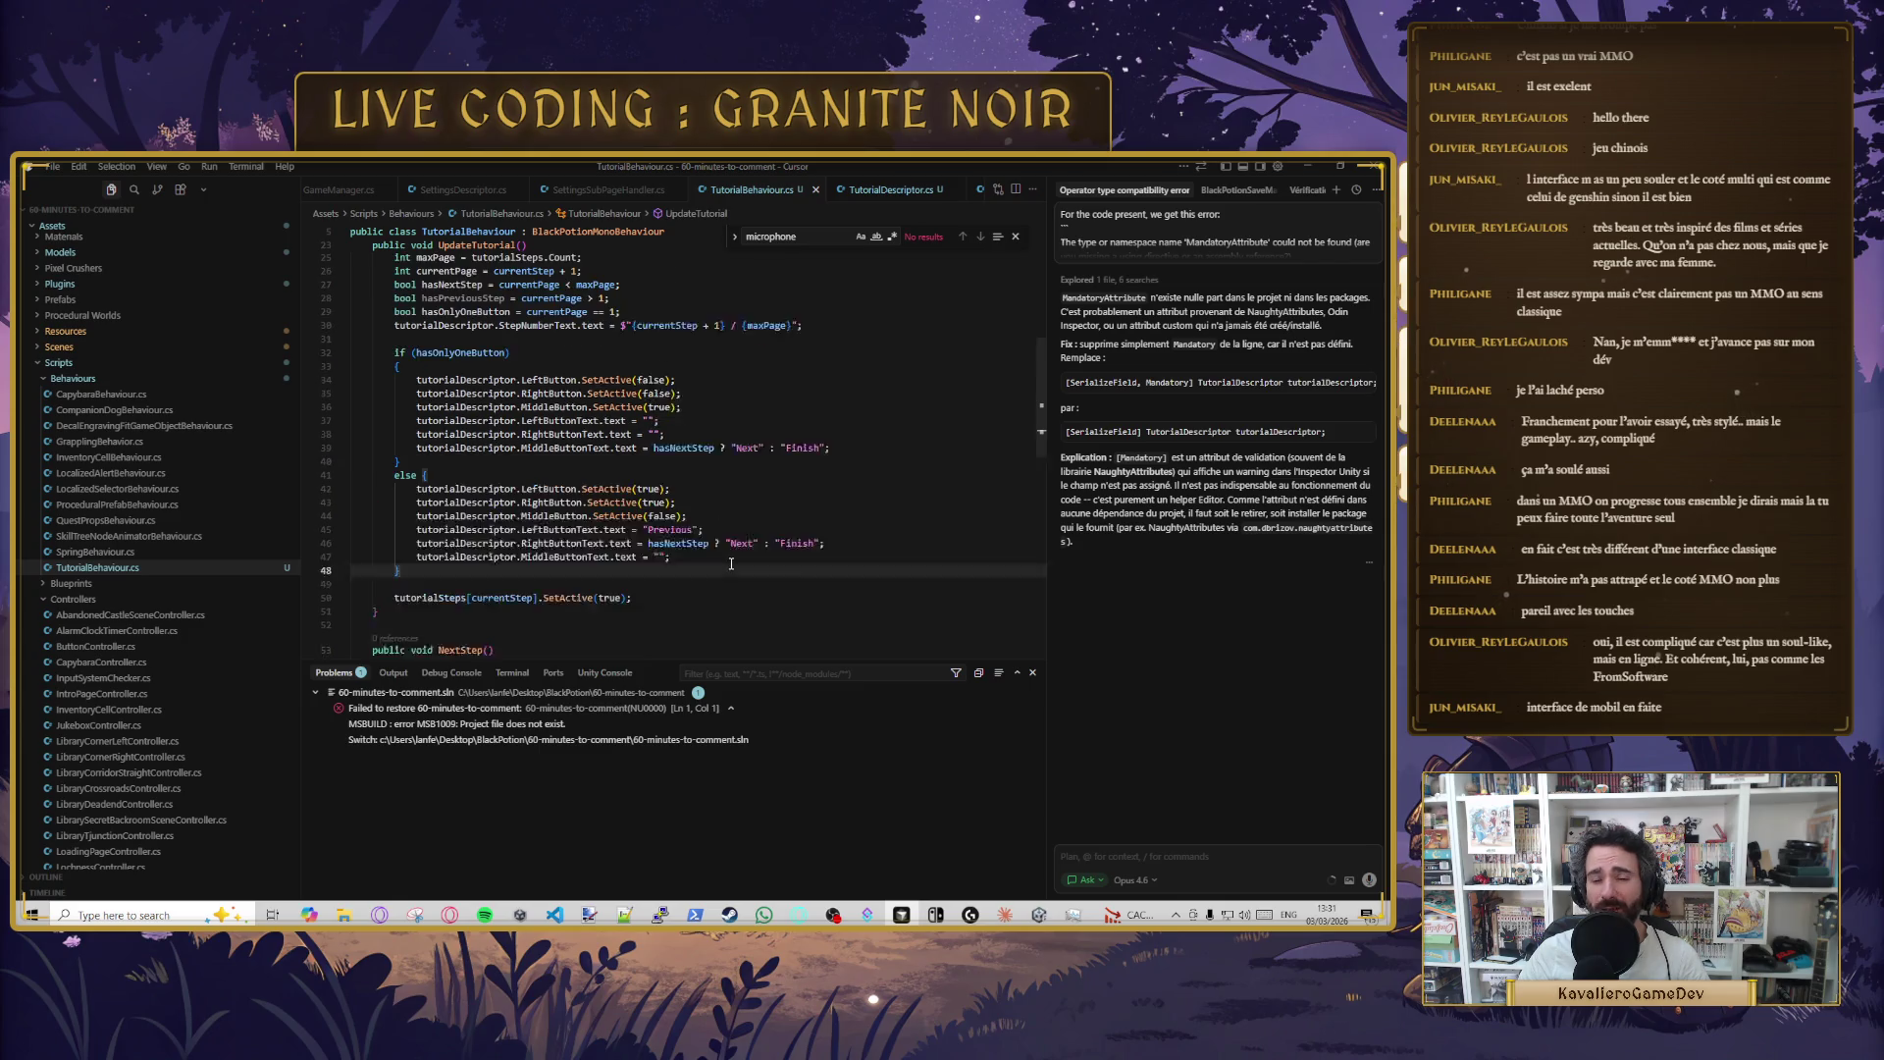
left_click(536, 561)
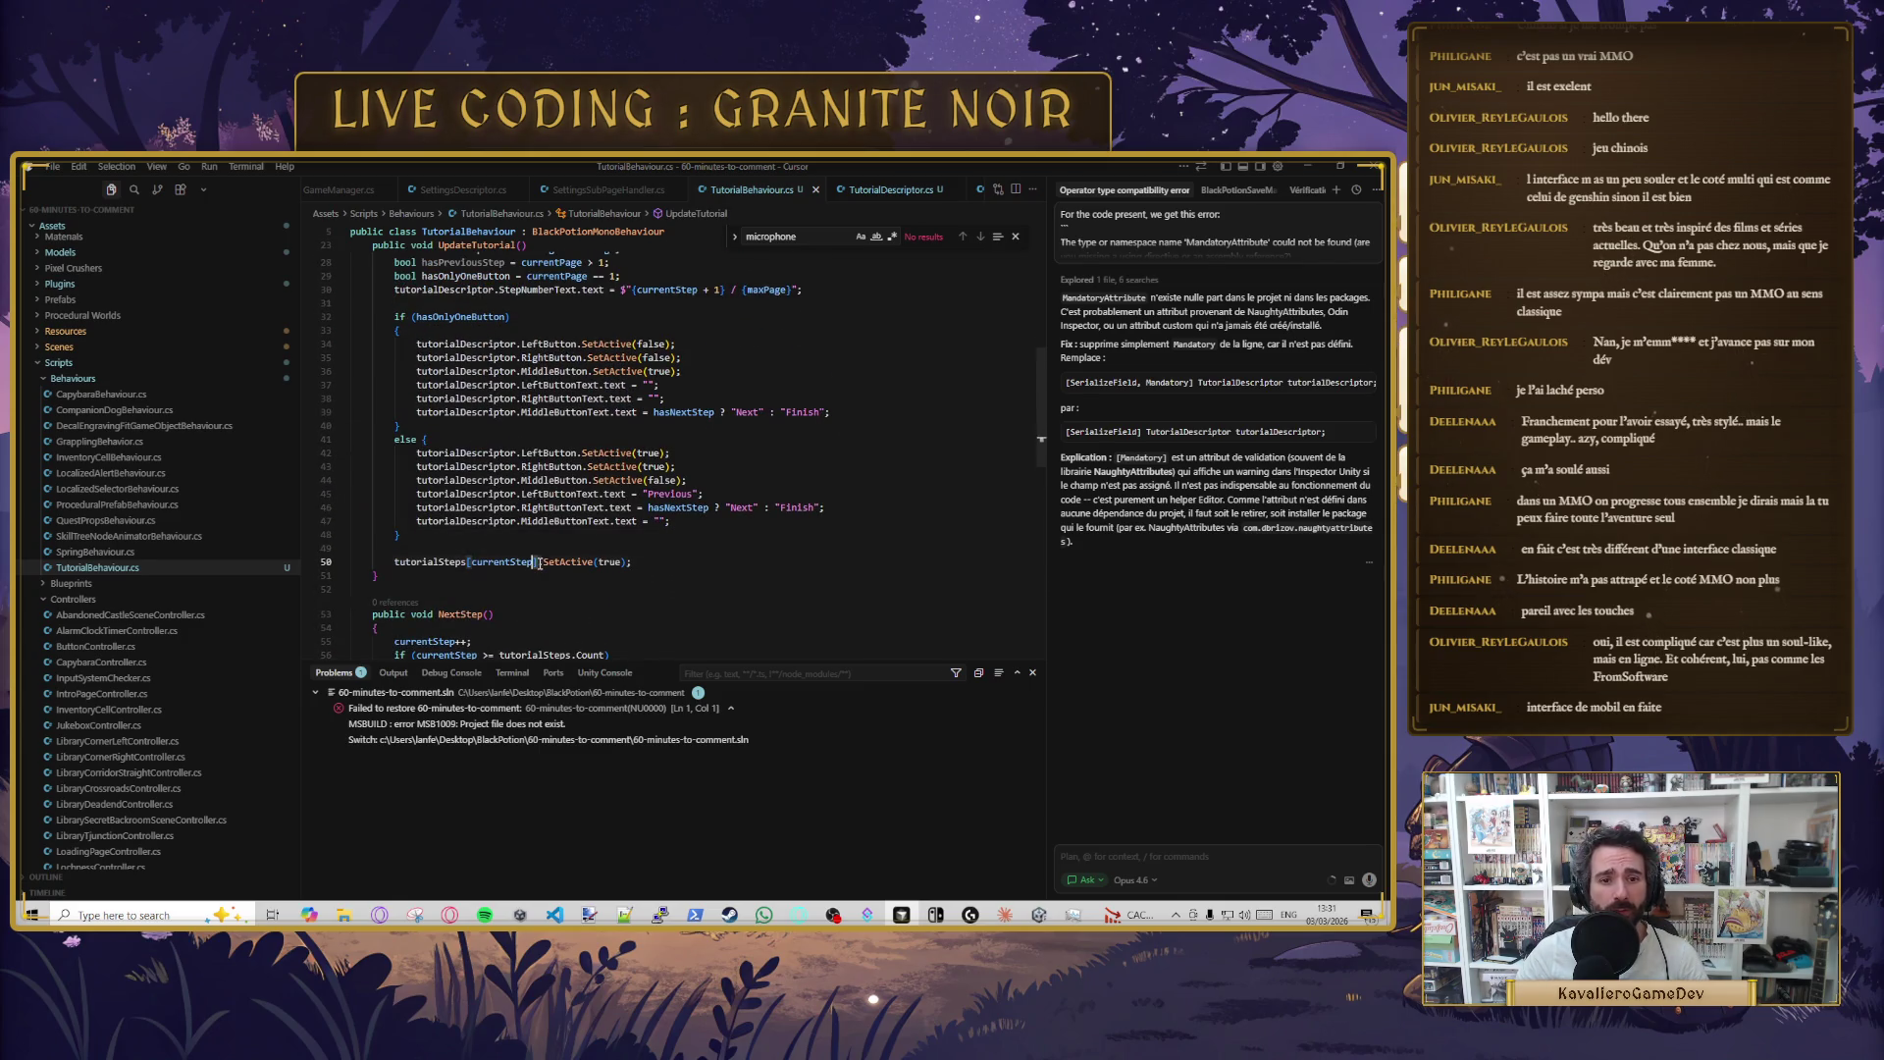
left_click(673, 561)
key("Return")
key("Up")
key("Up")
key("Up")
key("Up")
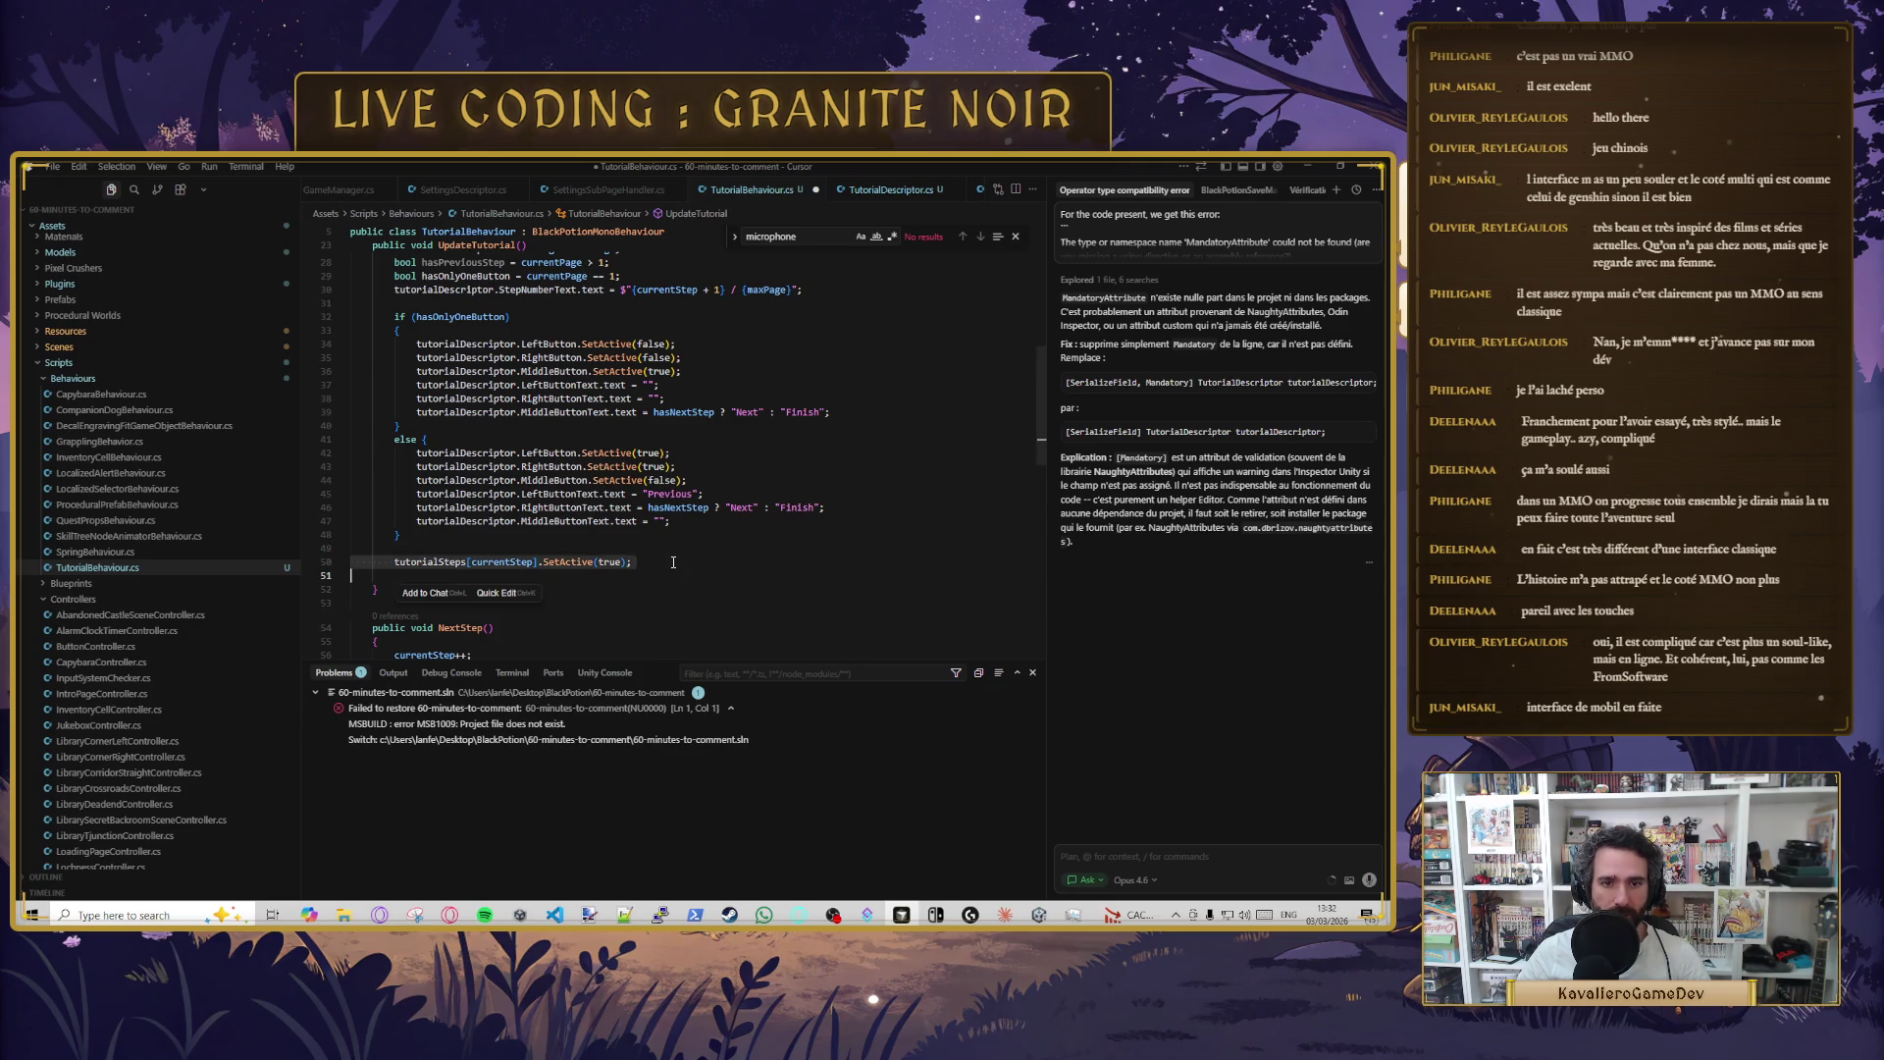
- Insert tutorialSteps[currentStep].SetActive(false); at the top of NextStep
key("Down")
key("Down")
key("Down")
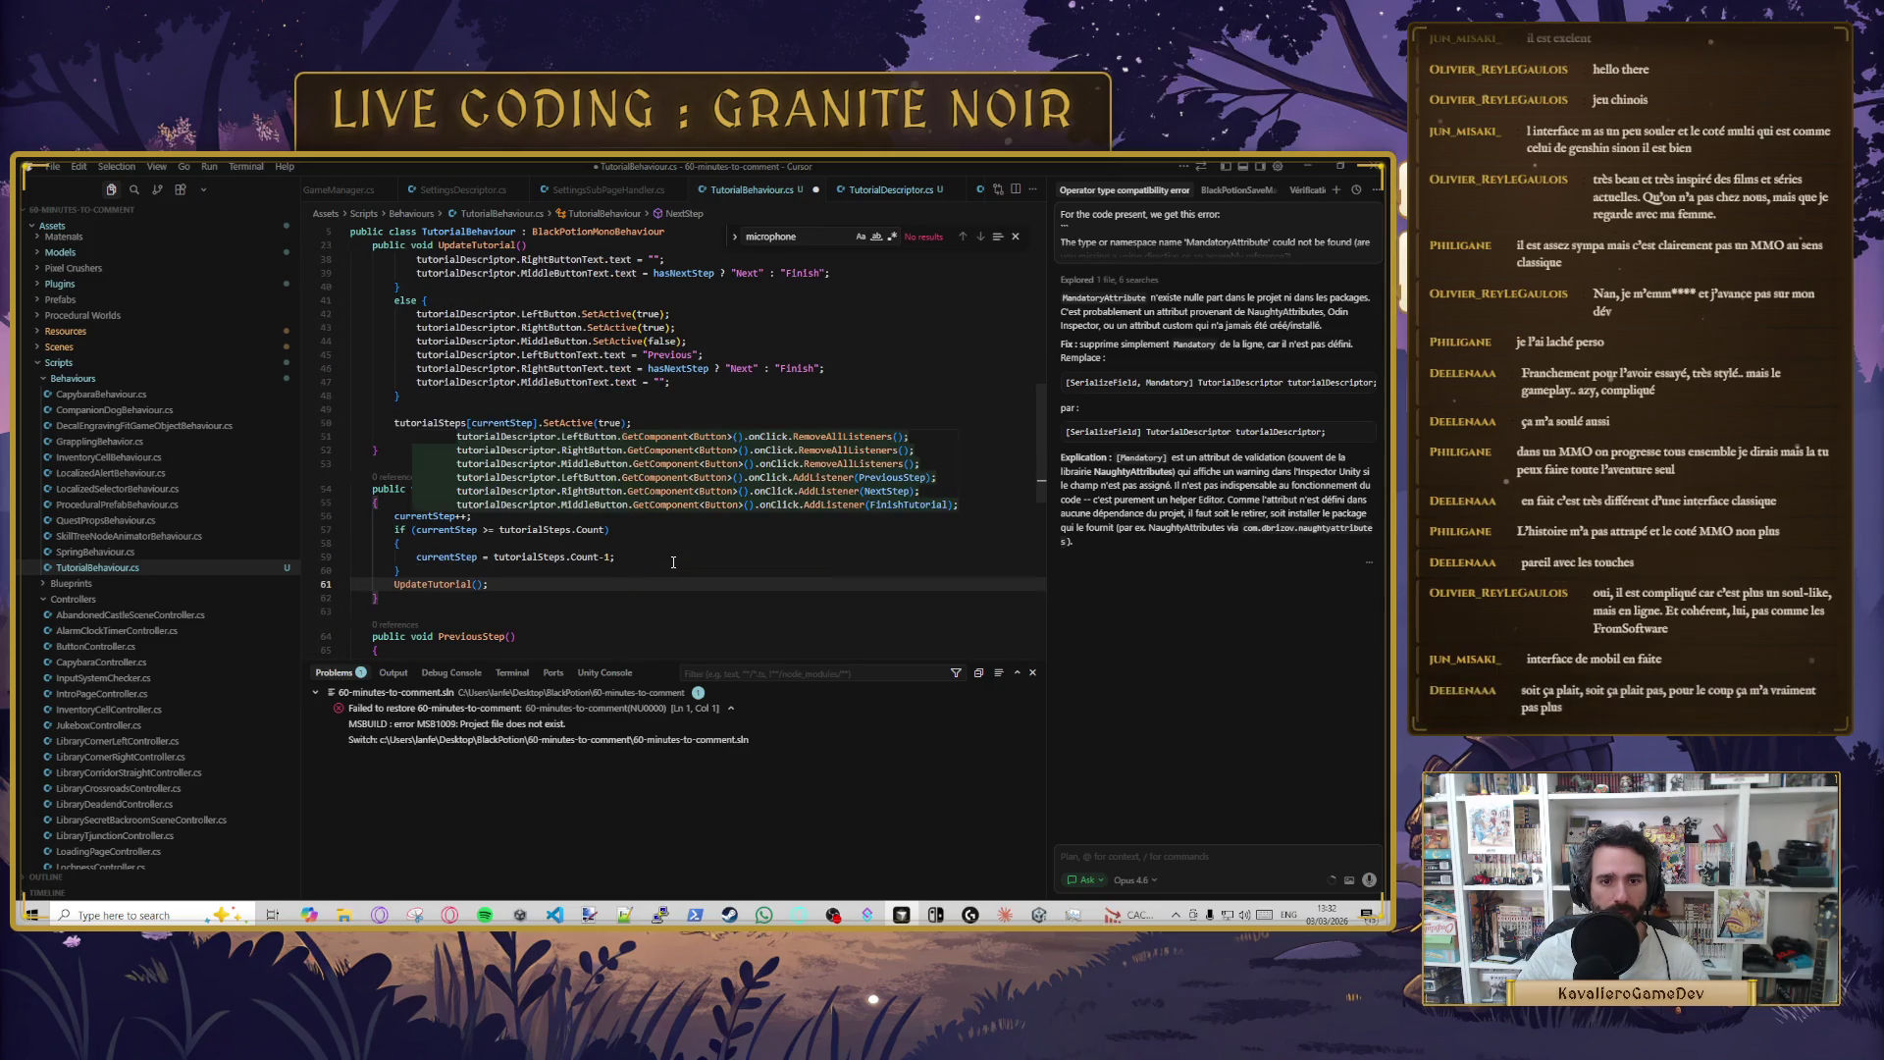
key("Up")
key("Up")
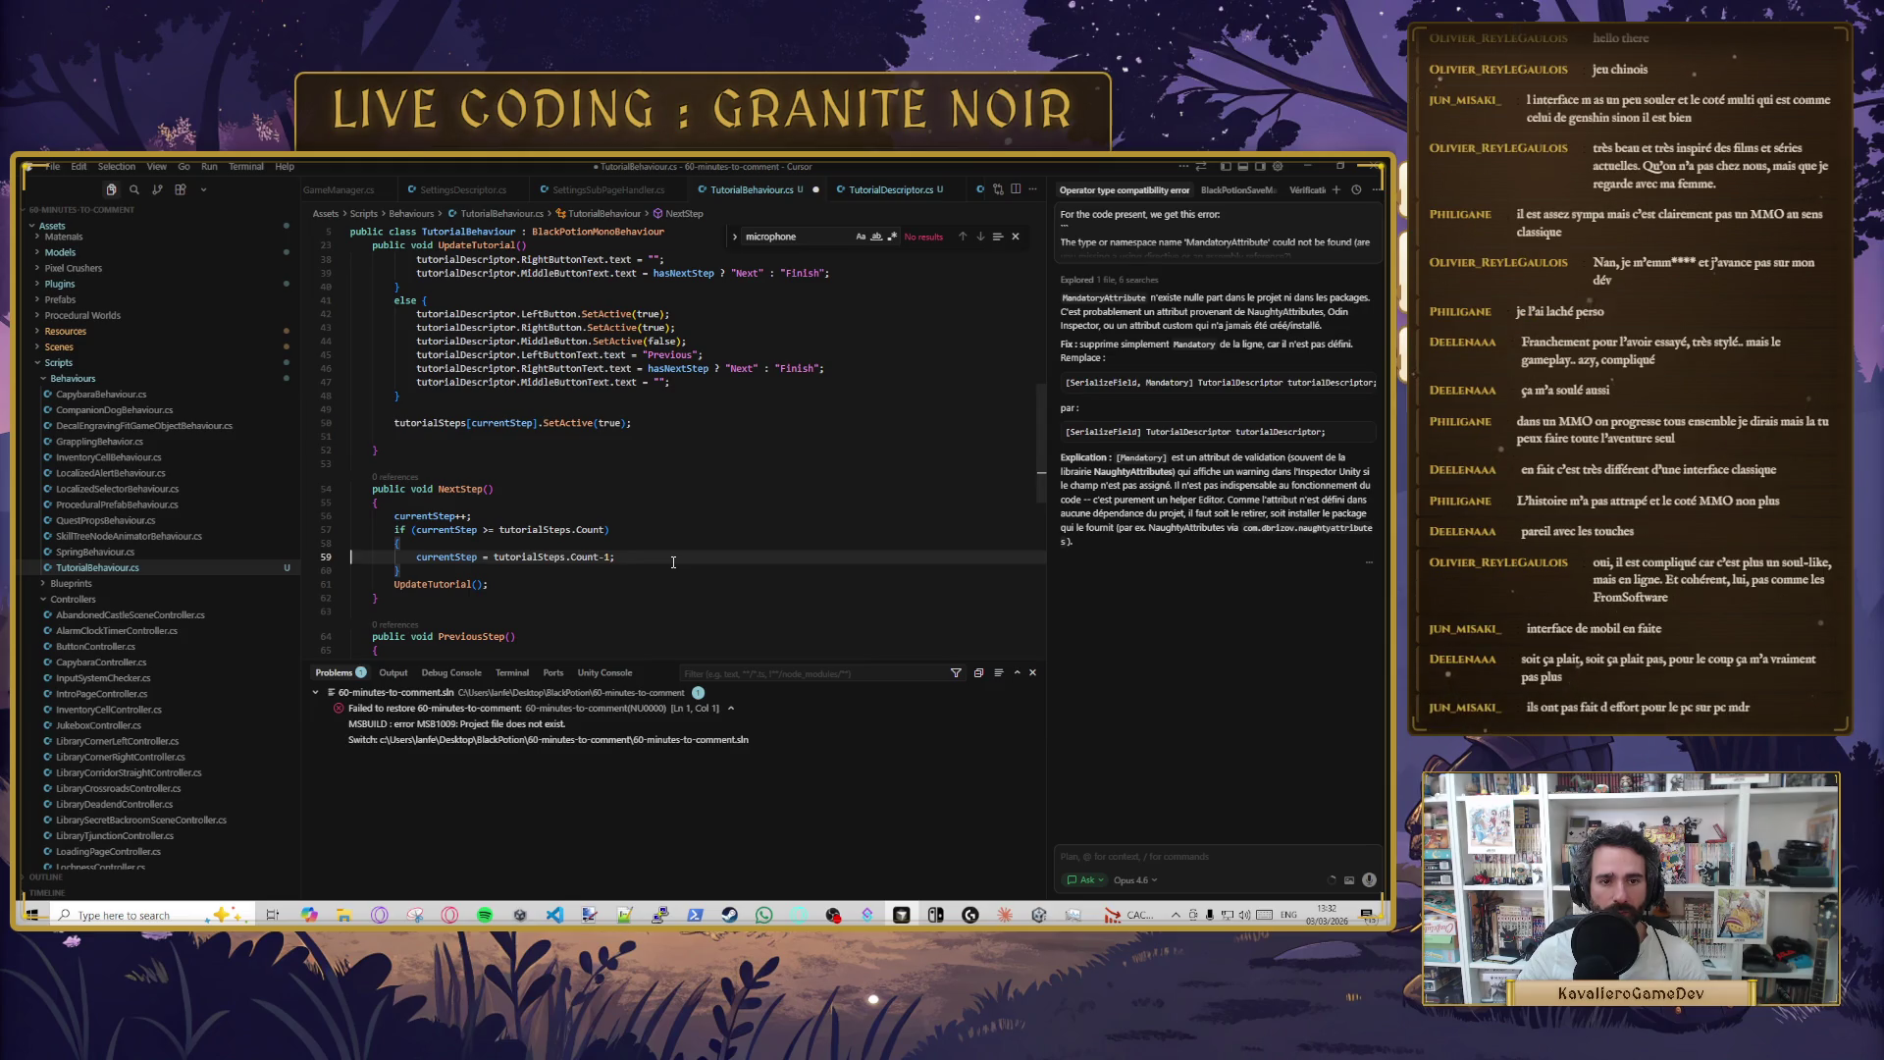
key("Up")
key("Up")
key("Up")
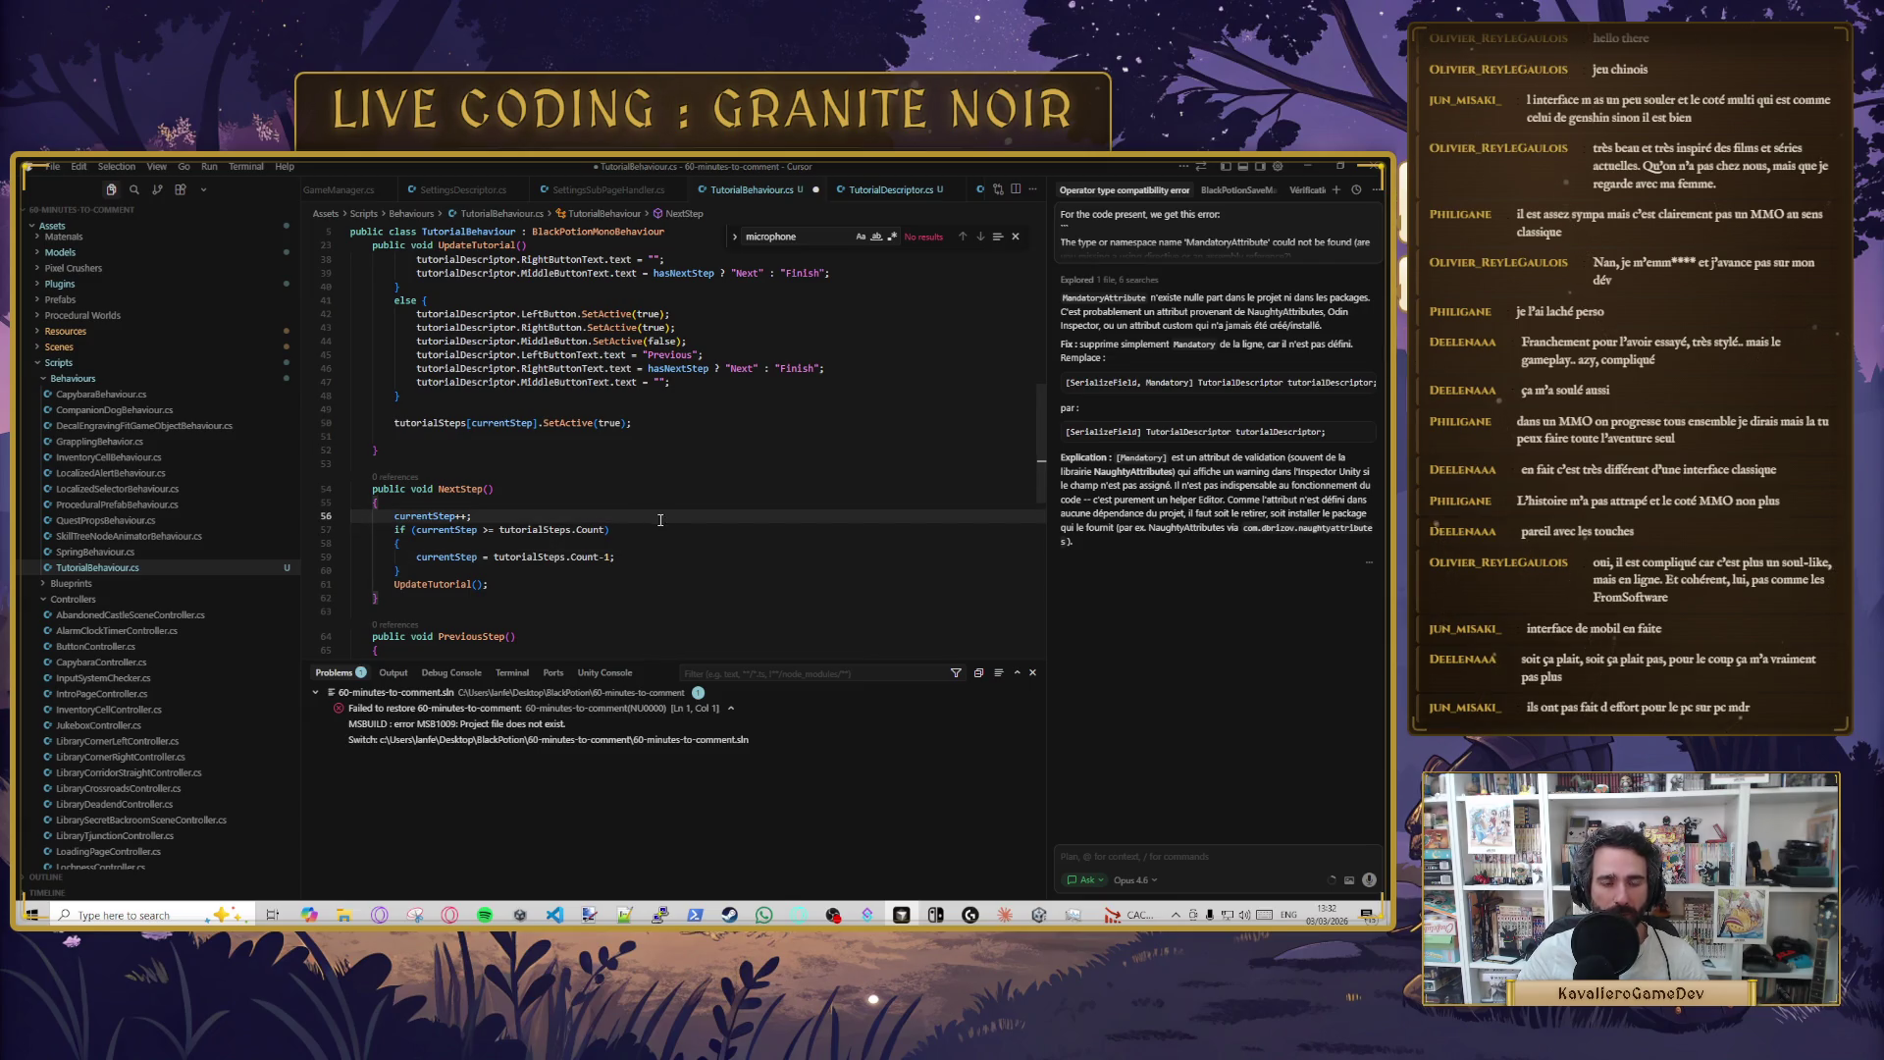
type("tutorialSteps[currentStep].SetActive(true);")
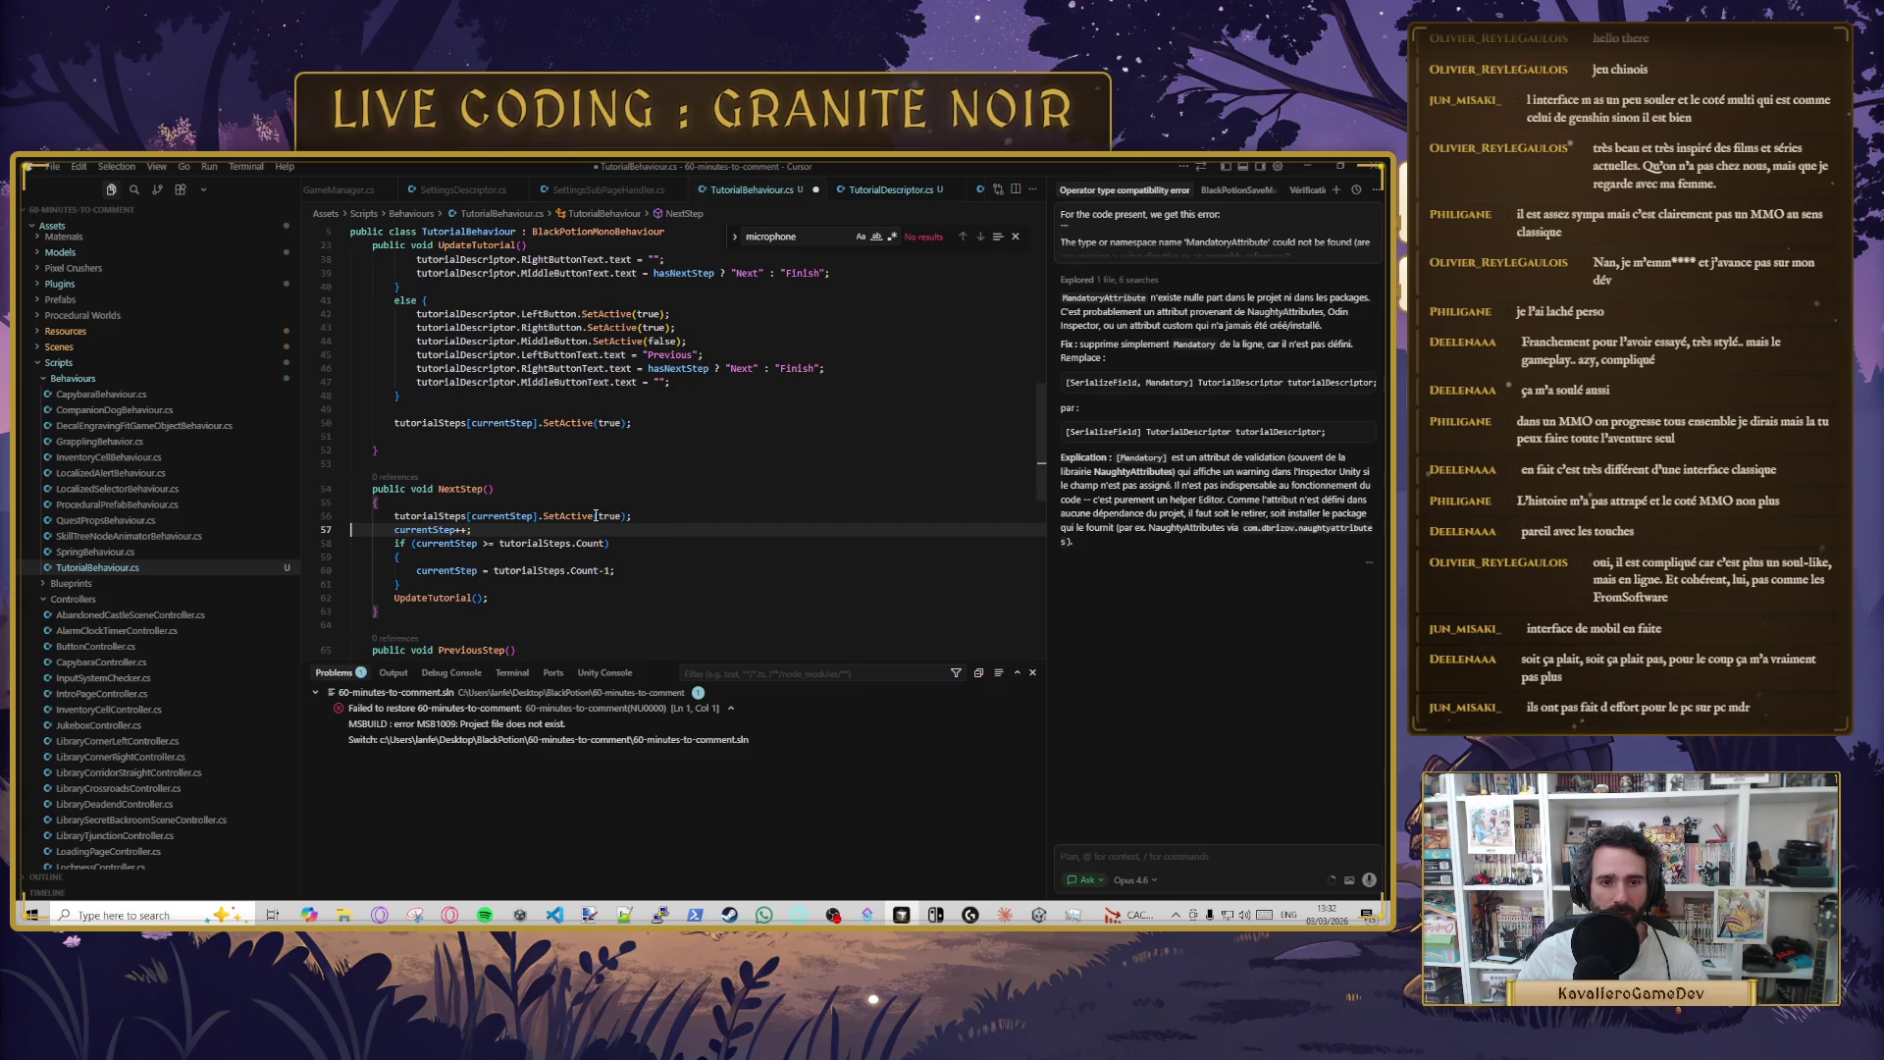
double_click(608, 515)
type("false")
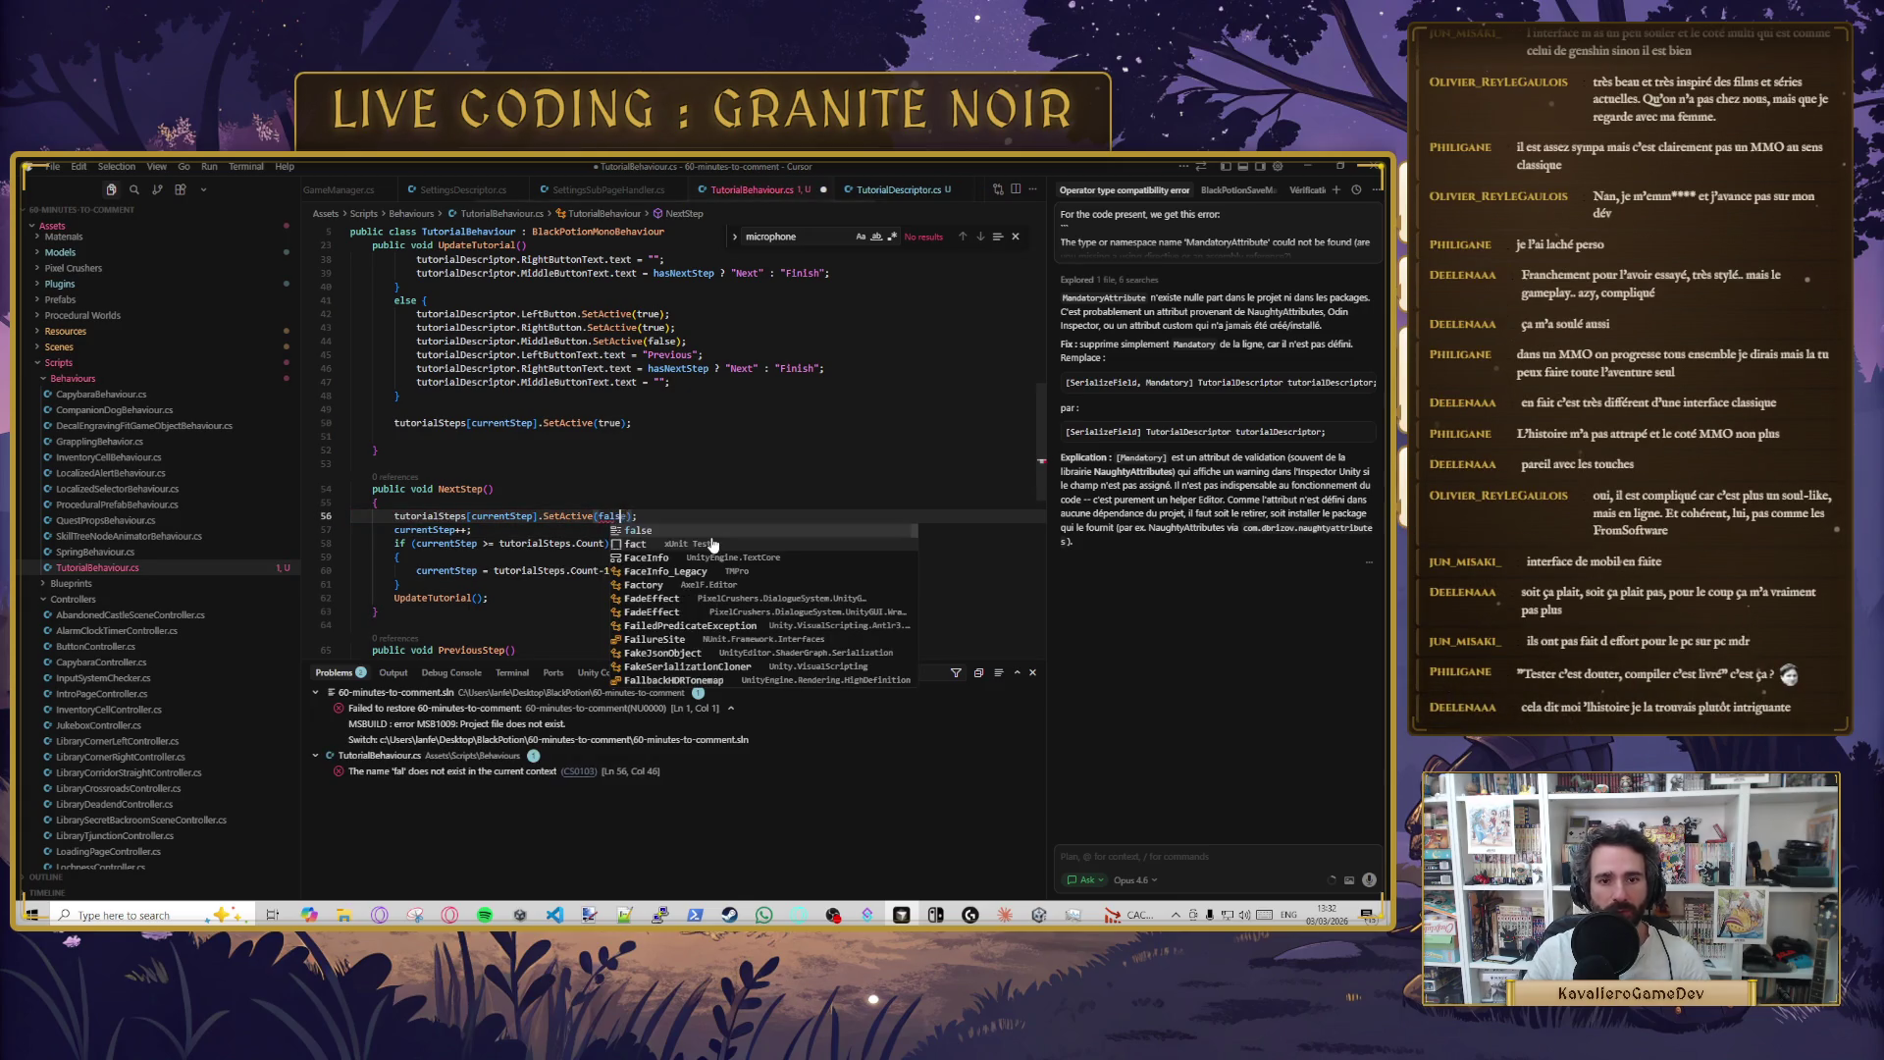
key("Escape")
key("Up")
- Paste the same hide-current-step line atop PreviousStep, then switch to Unity
key("Down")
key("Down")
key("Down")
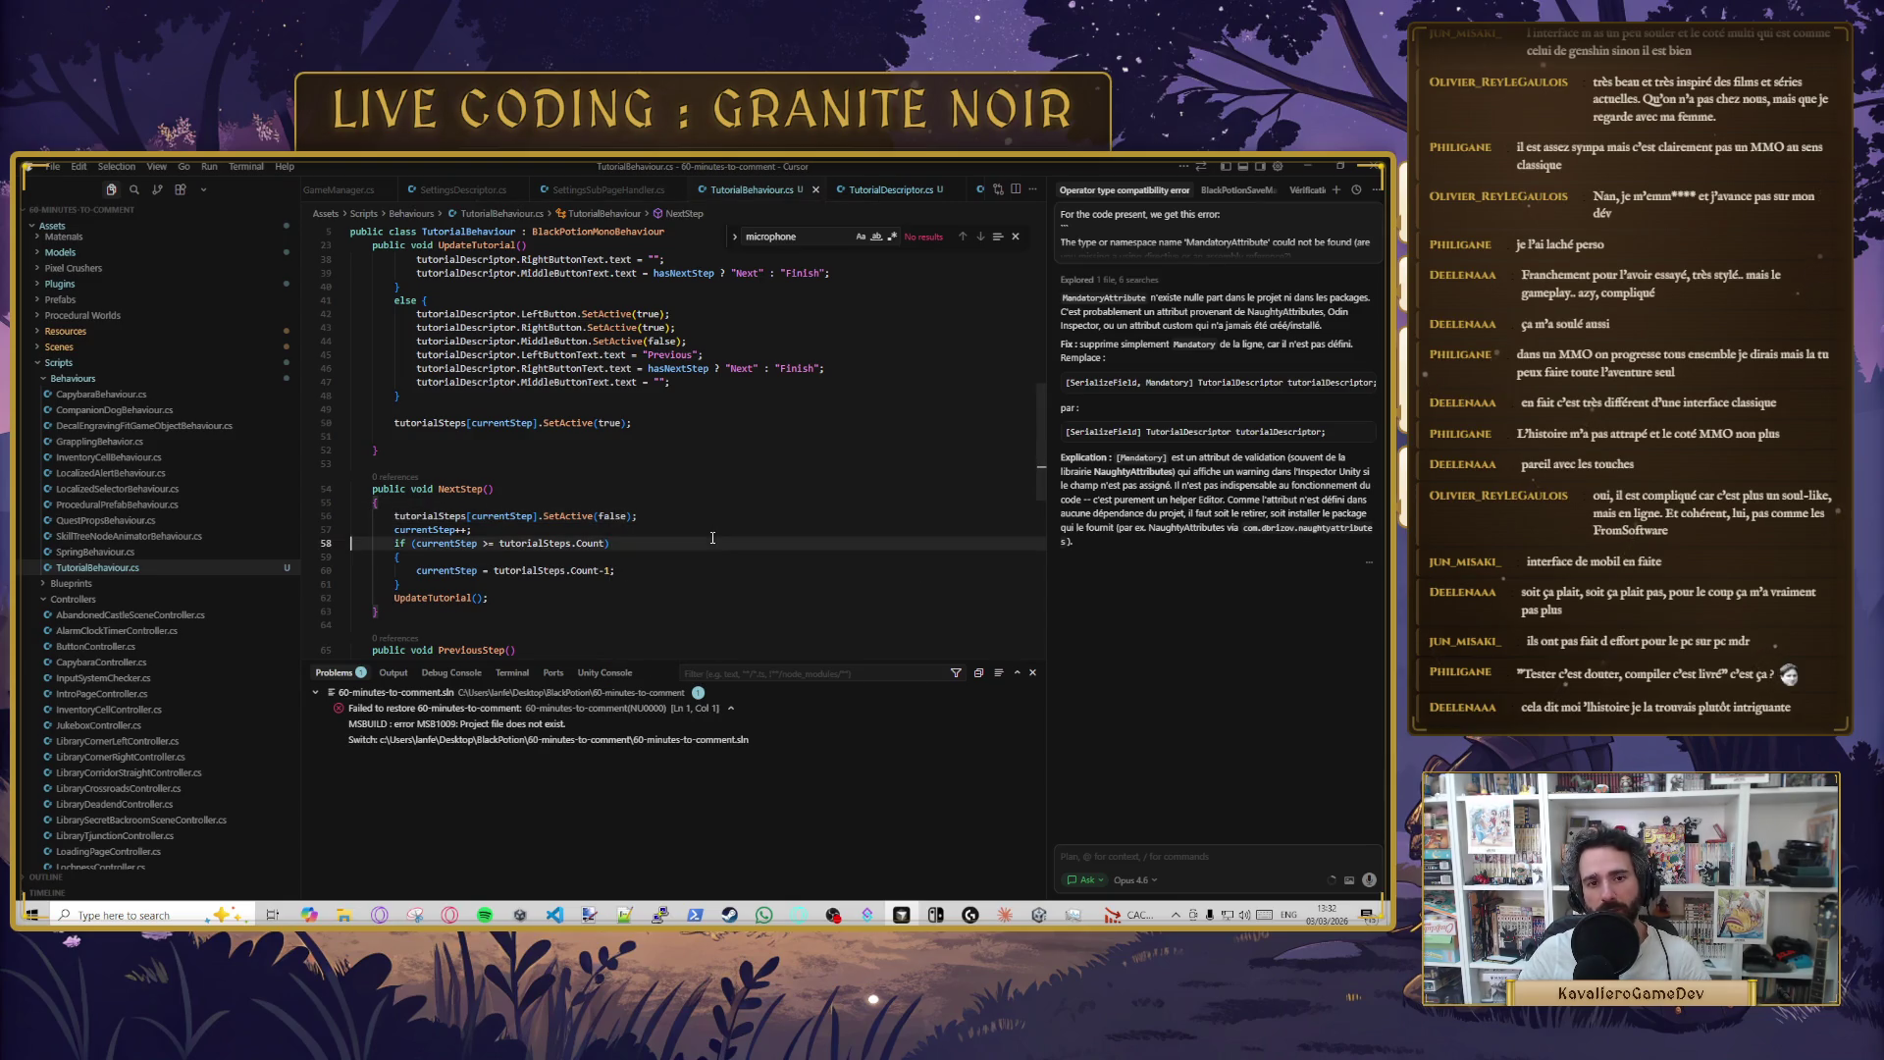
scroll(713, 538, "down", 4)
key("Up")
key("Up")
key("Up")
type("tutorialSteps[currentStep].SetActive(false);")
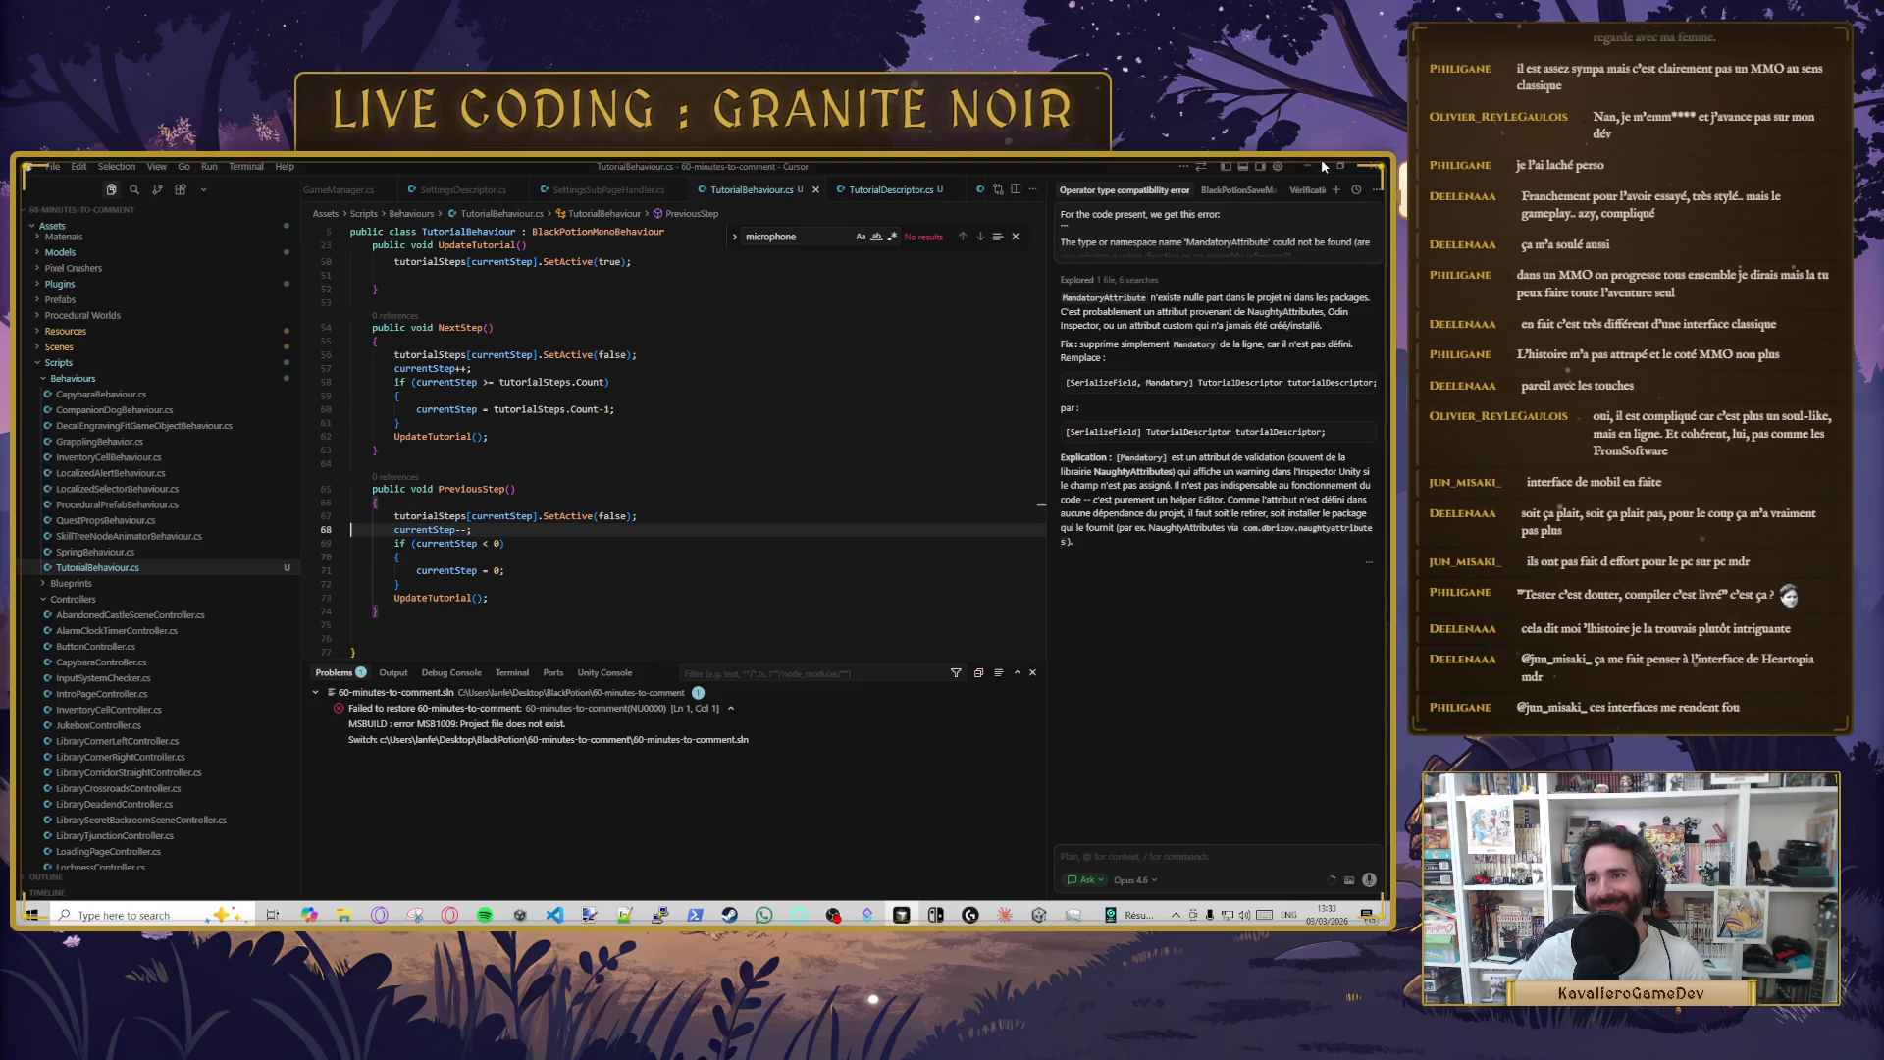
key("alt+Tab")
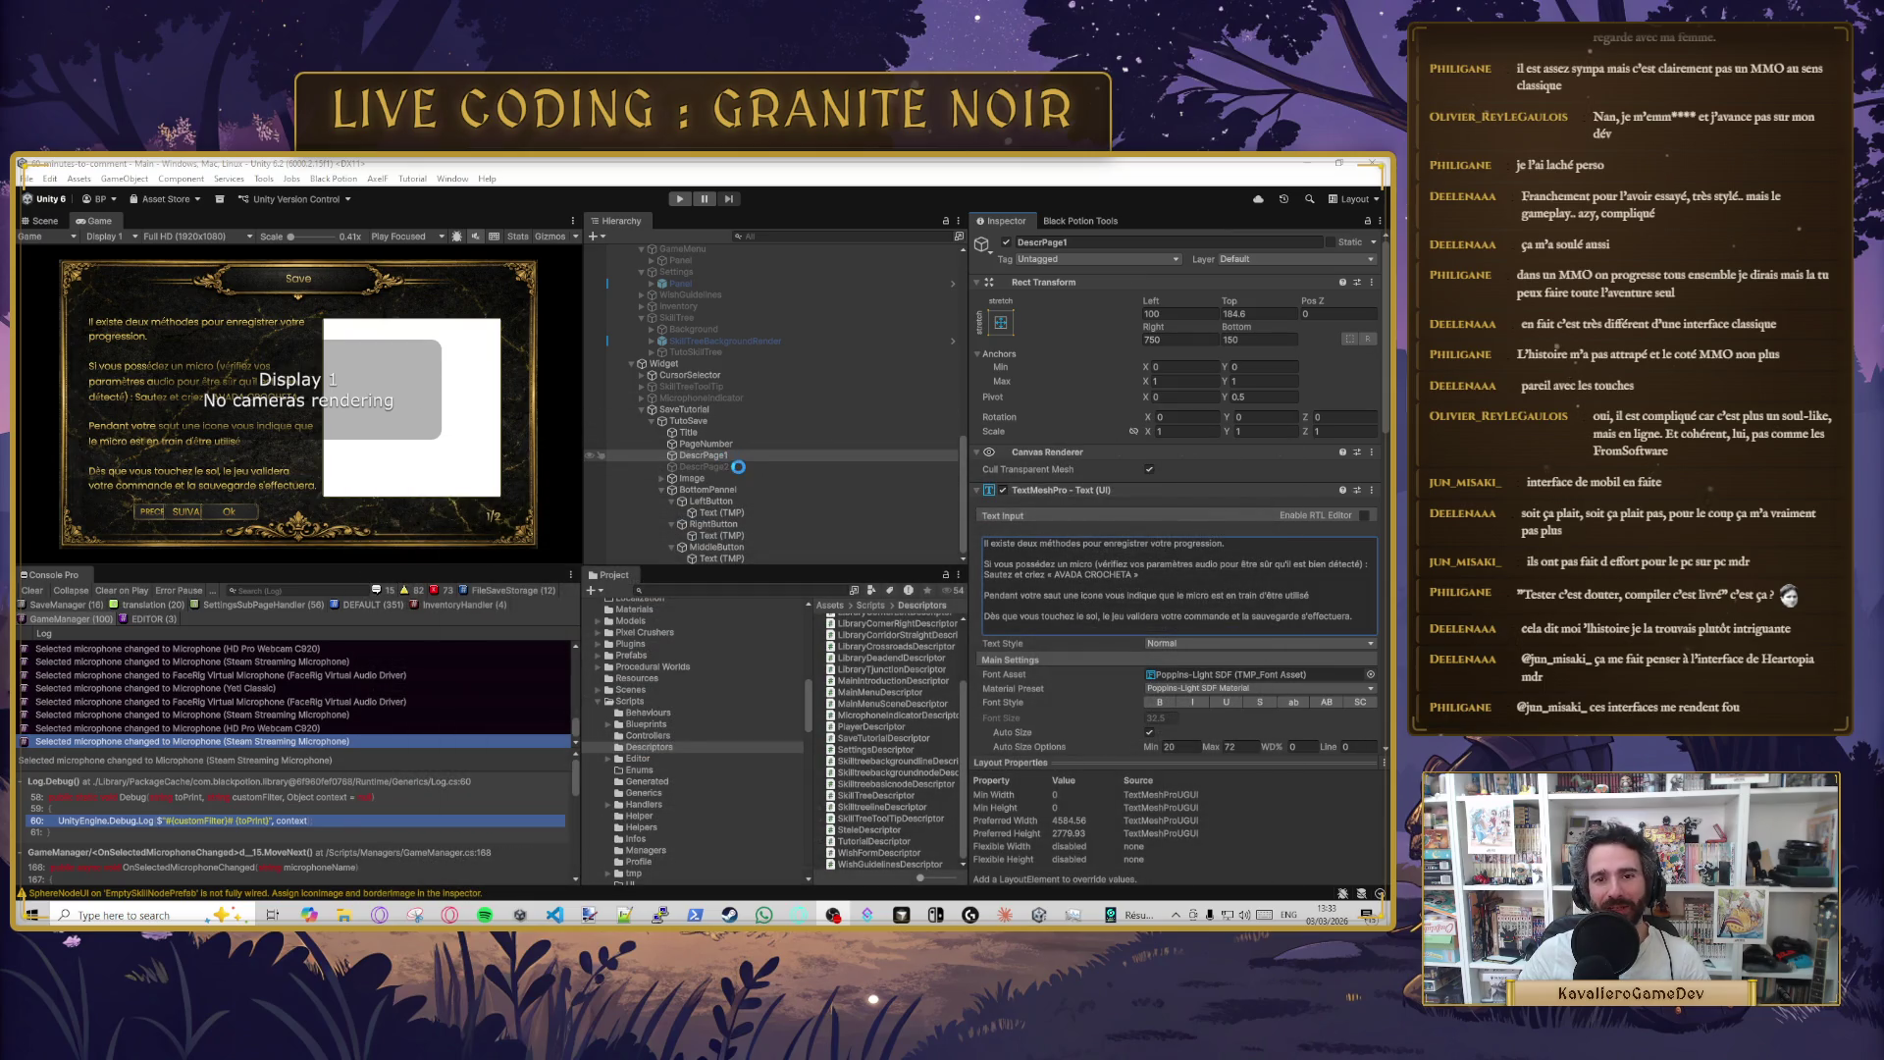
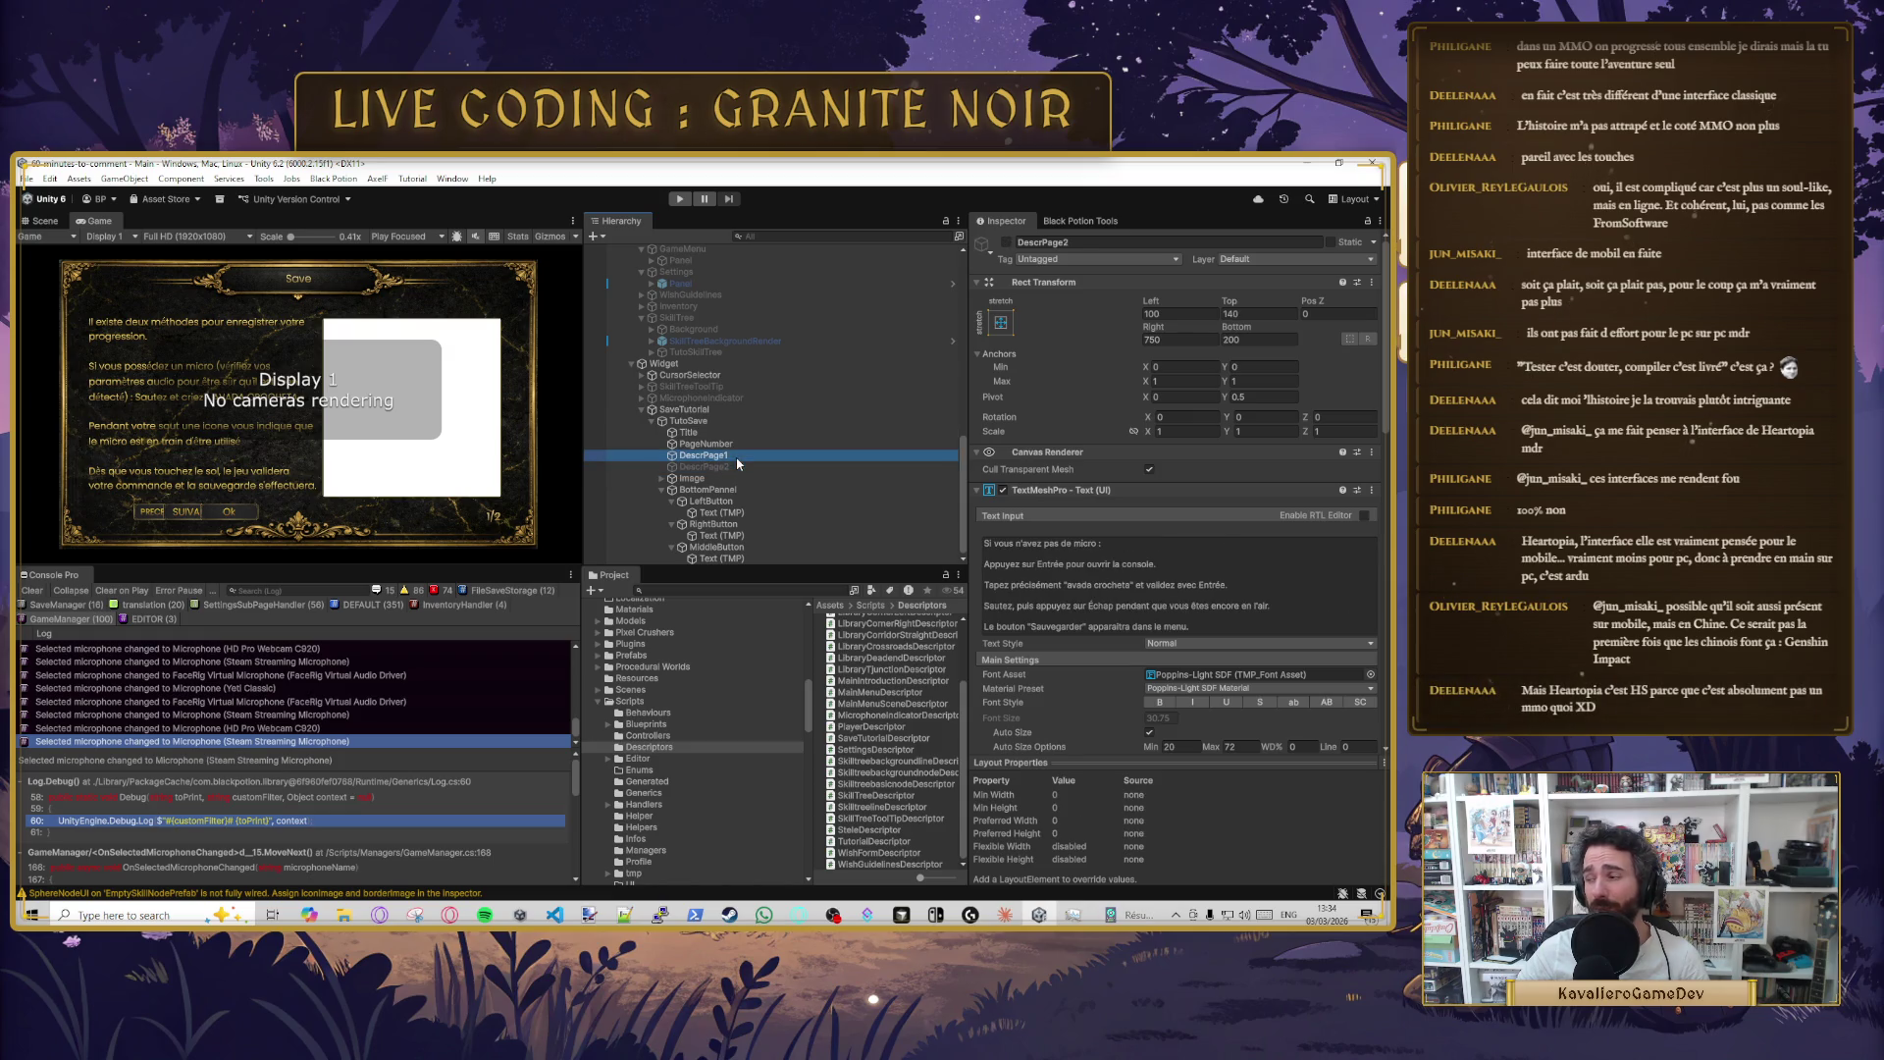
- Inspect the TutoSave tutorial panel and the SaveTutorial canvas in the Hierarchy
left_click(708, 443)
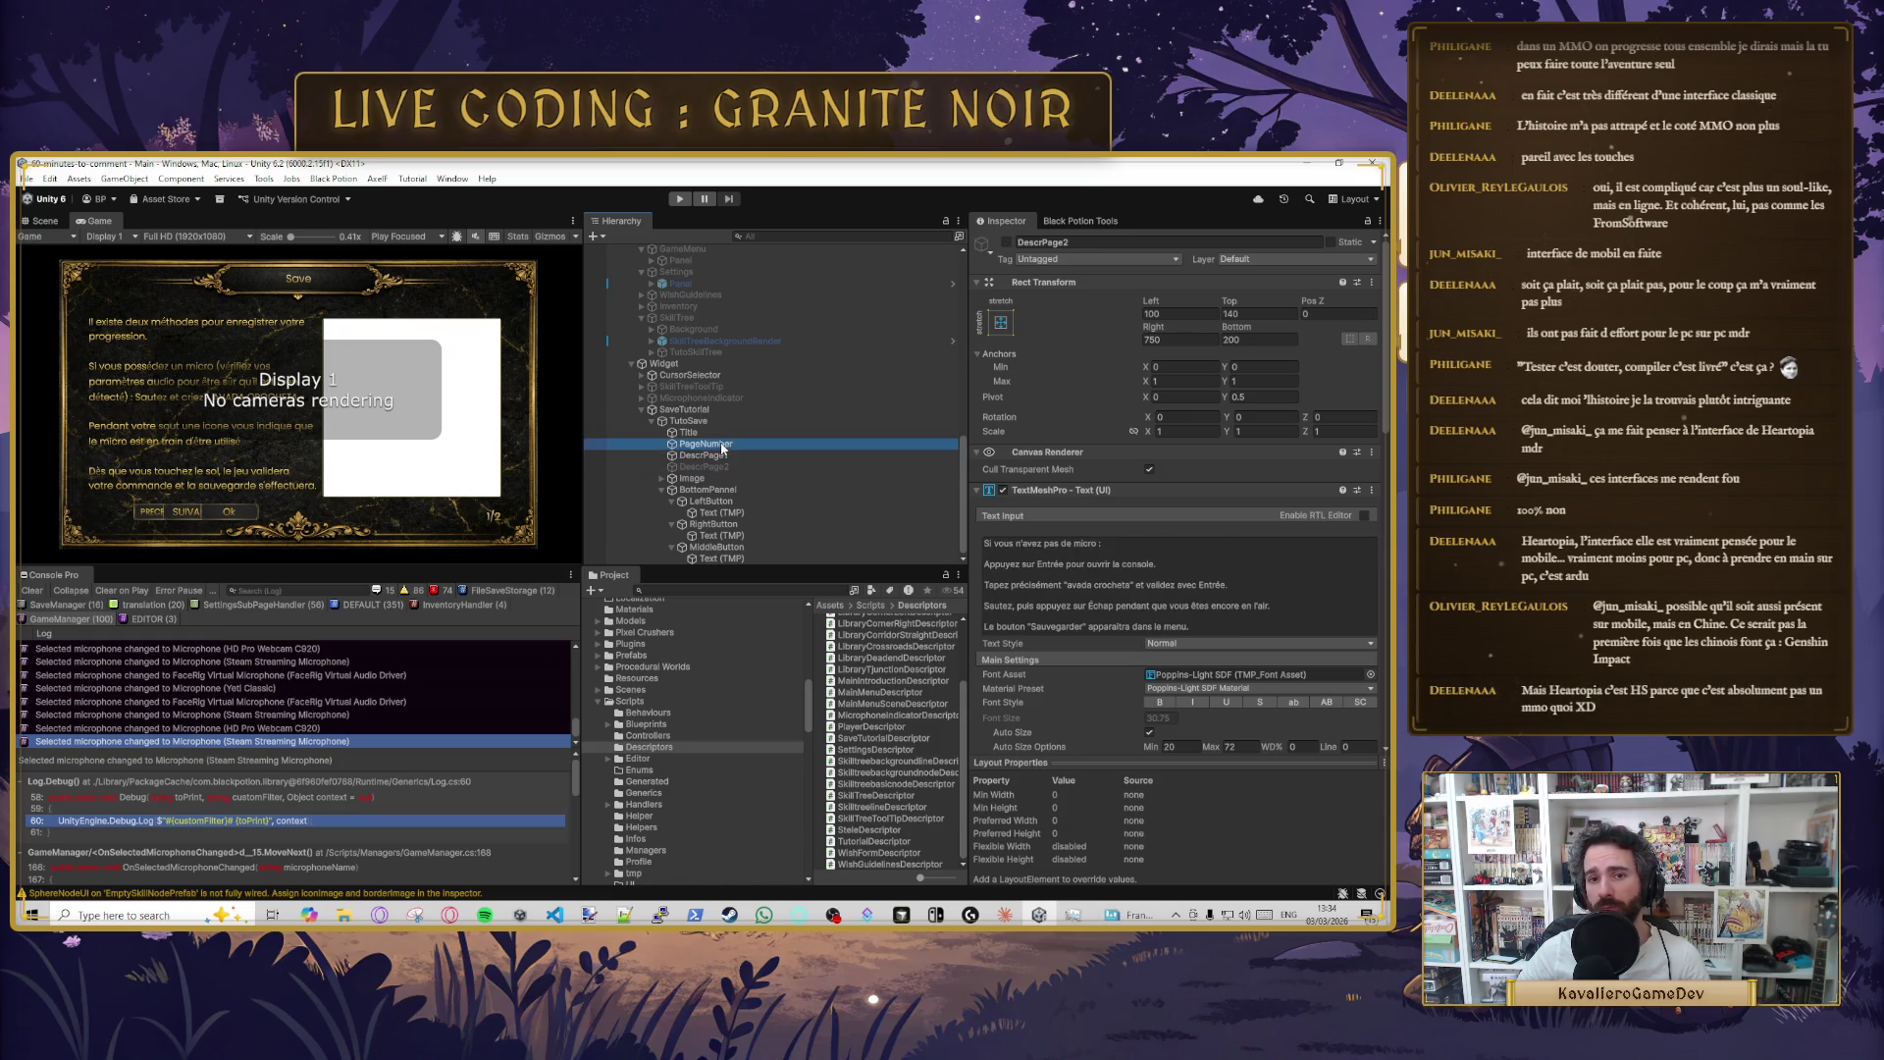
left_click(702, 422)
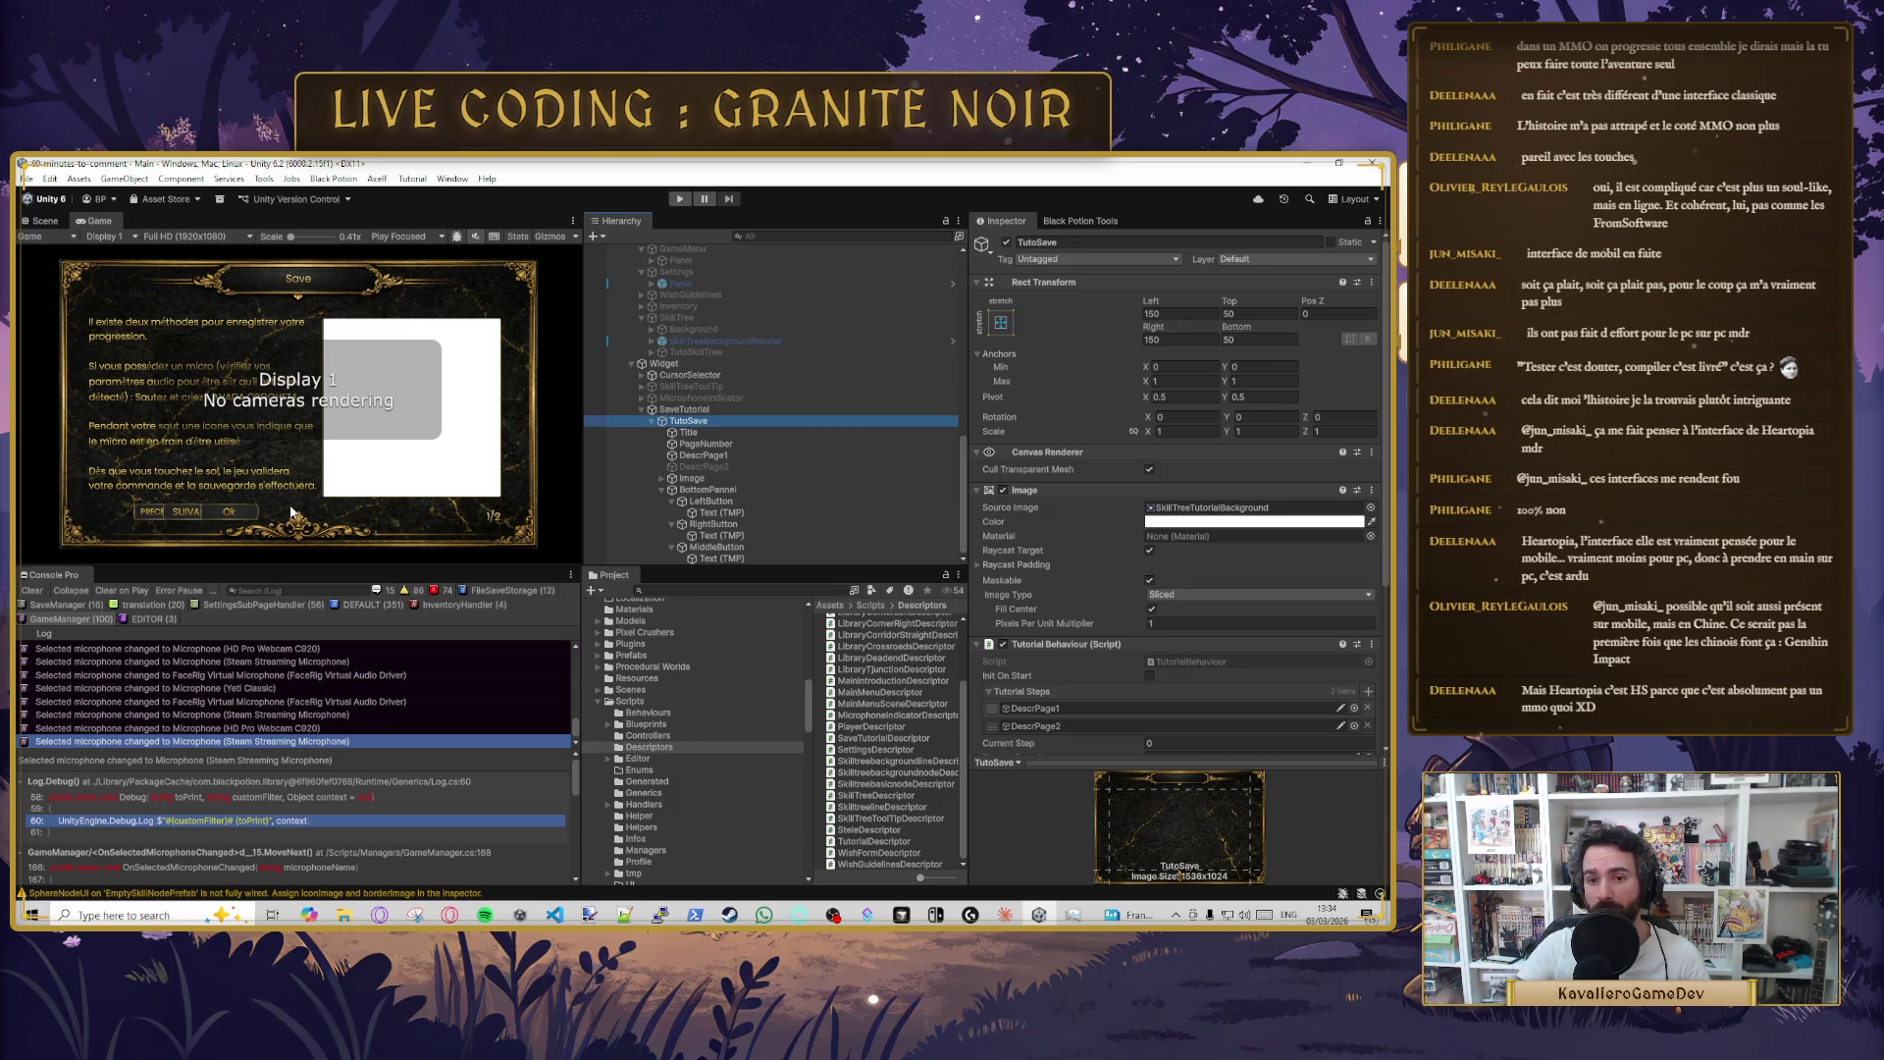
scroll(1087, 647, "down", 3)
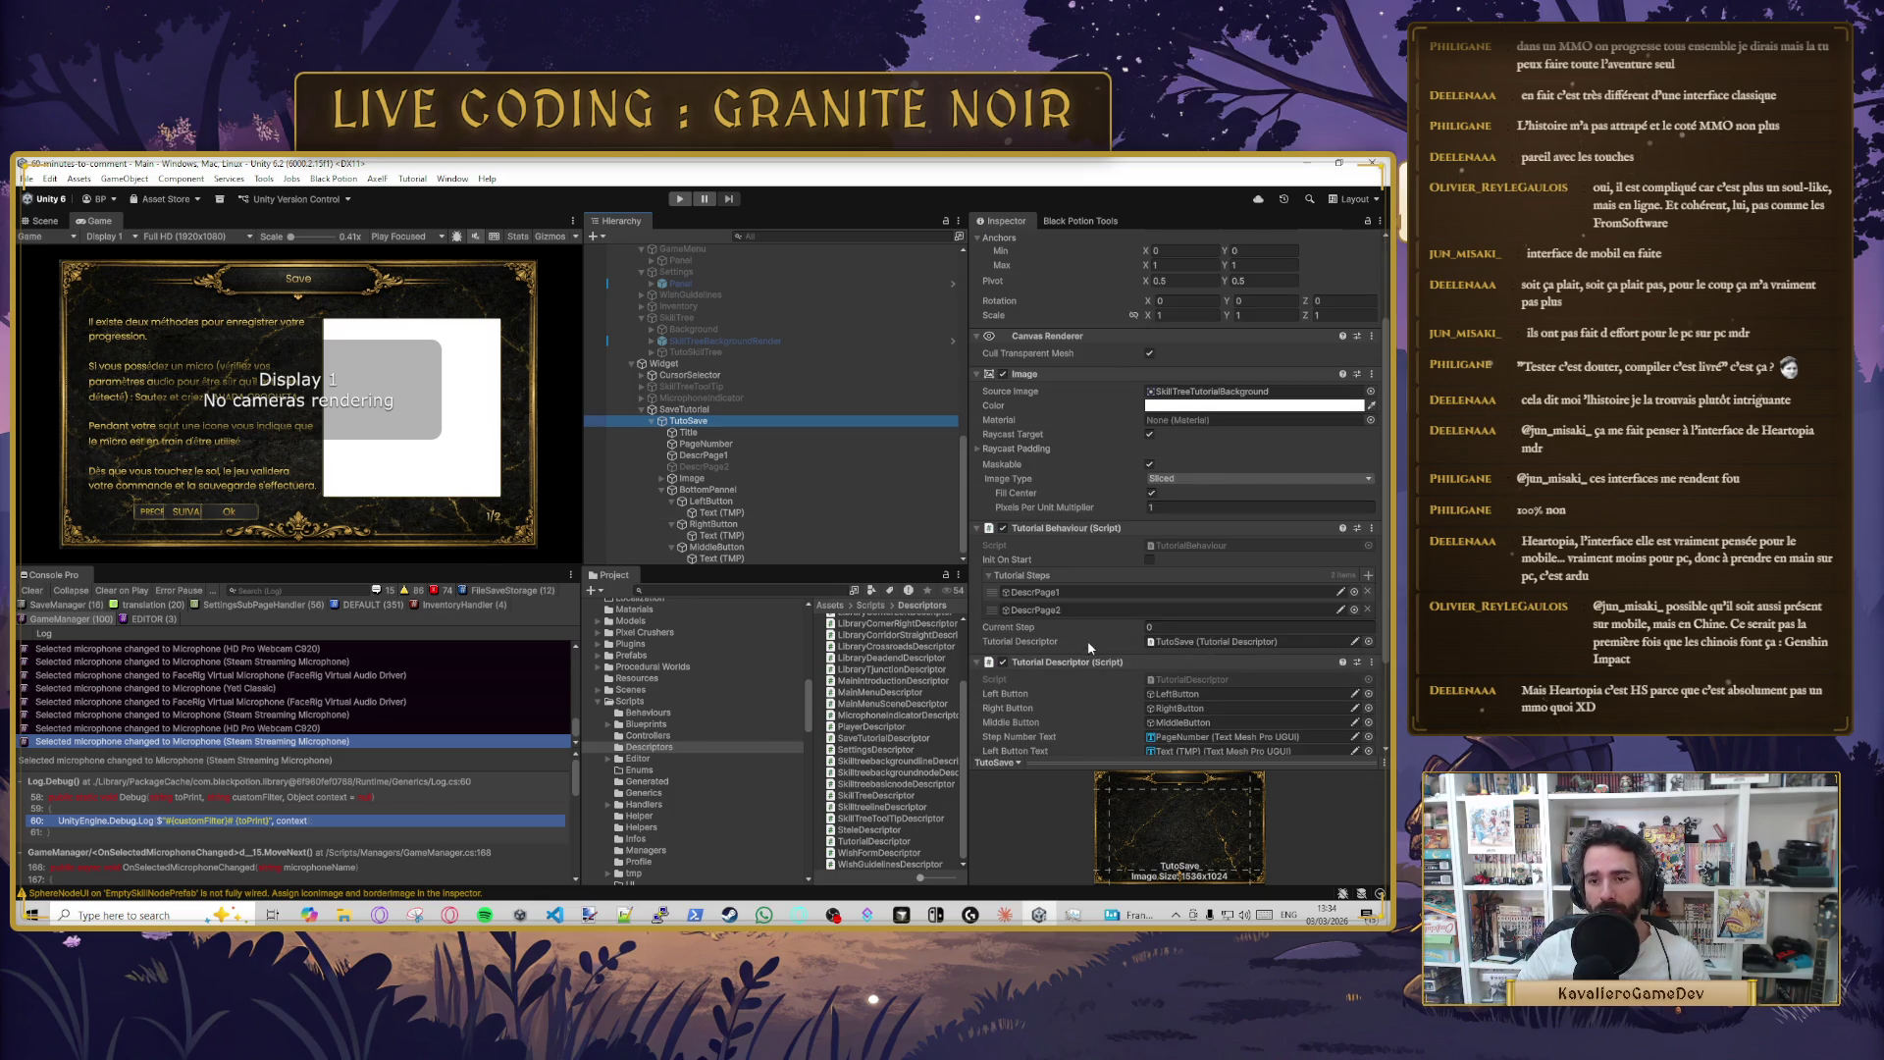
scroll(1087, 639, "down", 3)
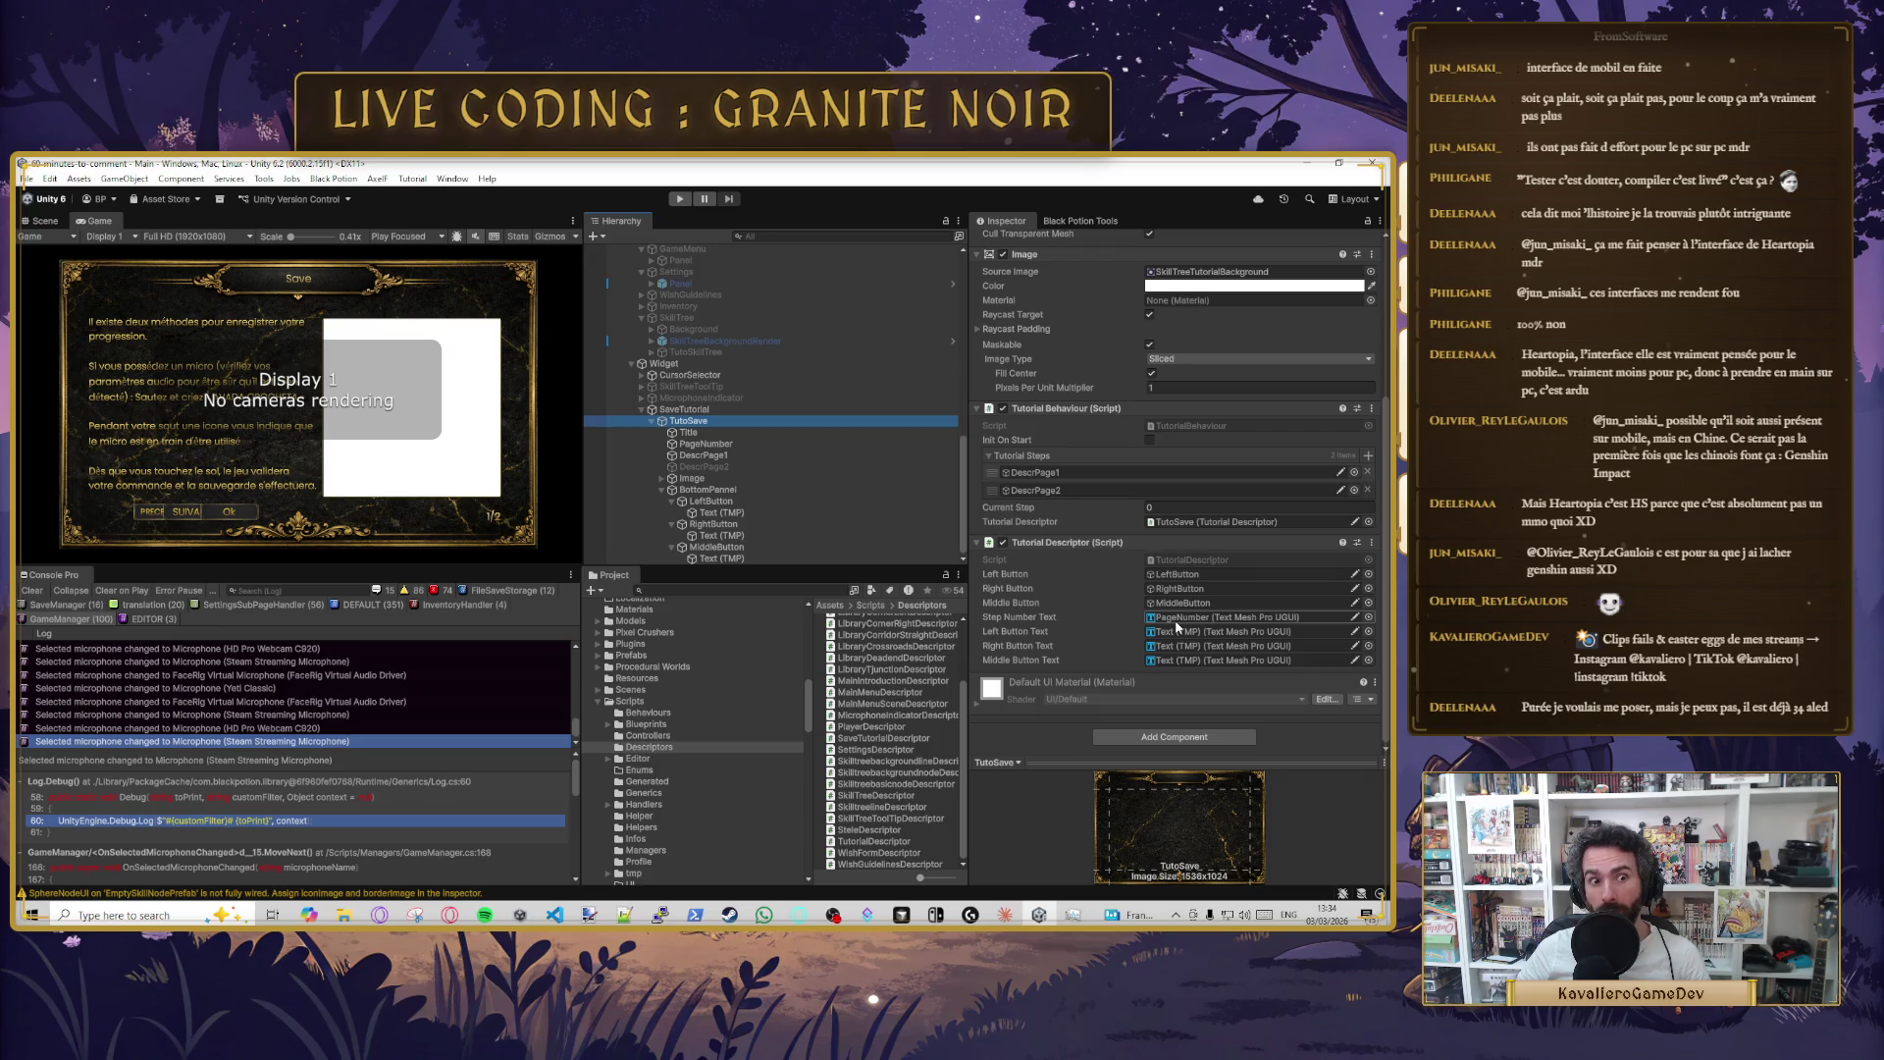
left_click(690, 409)
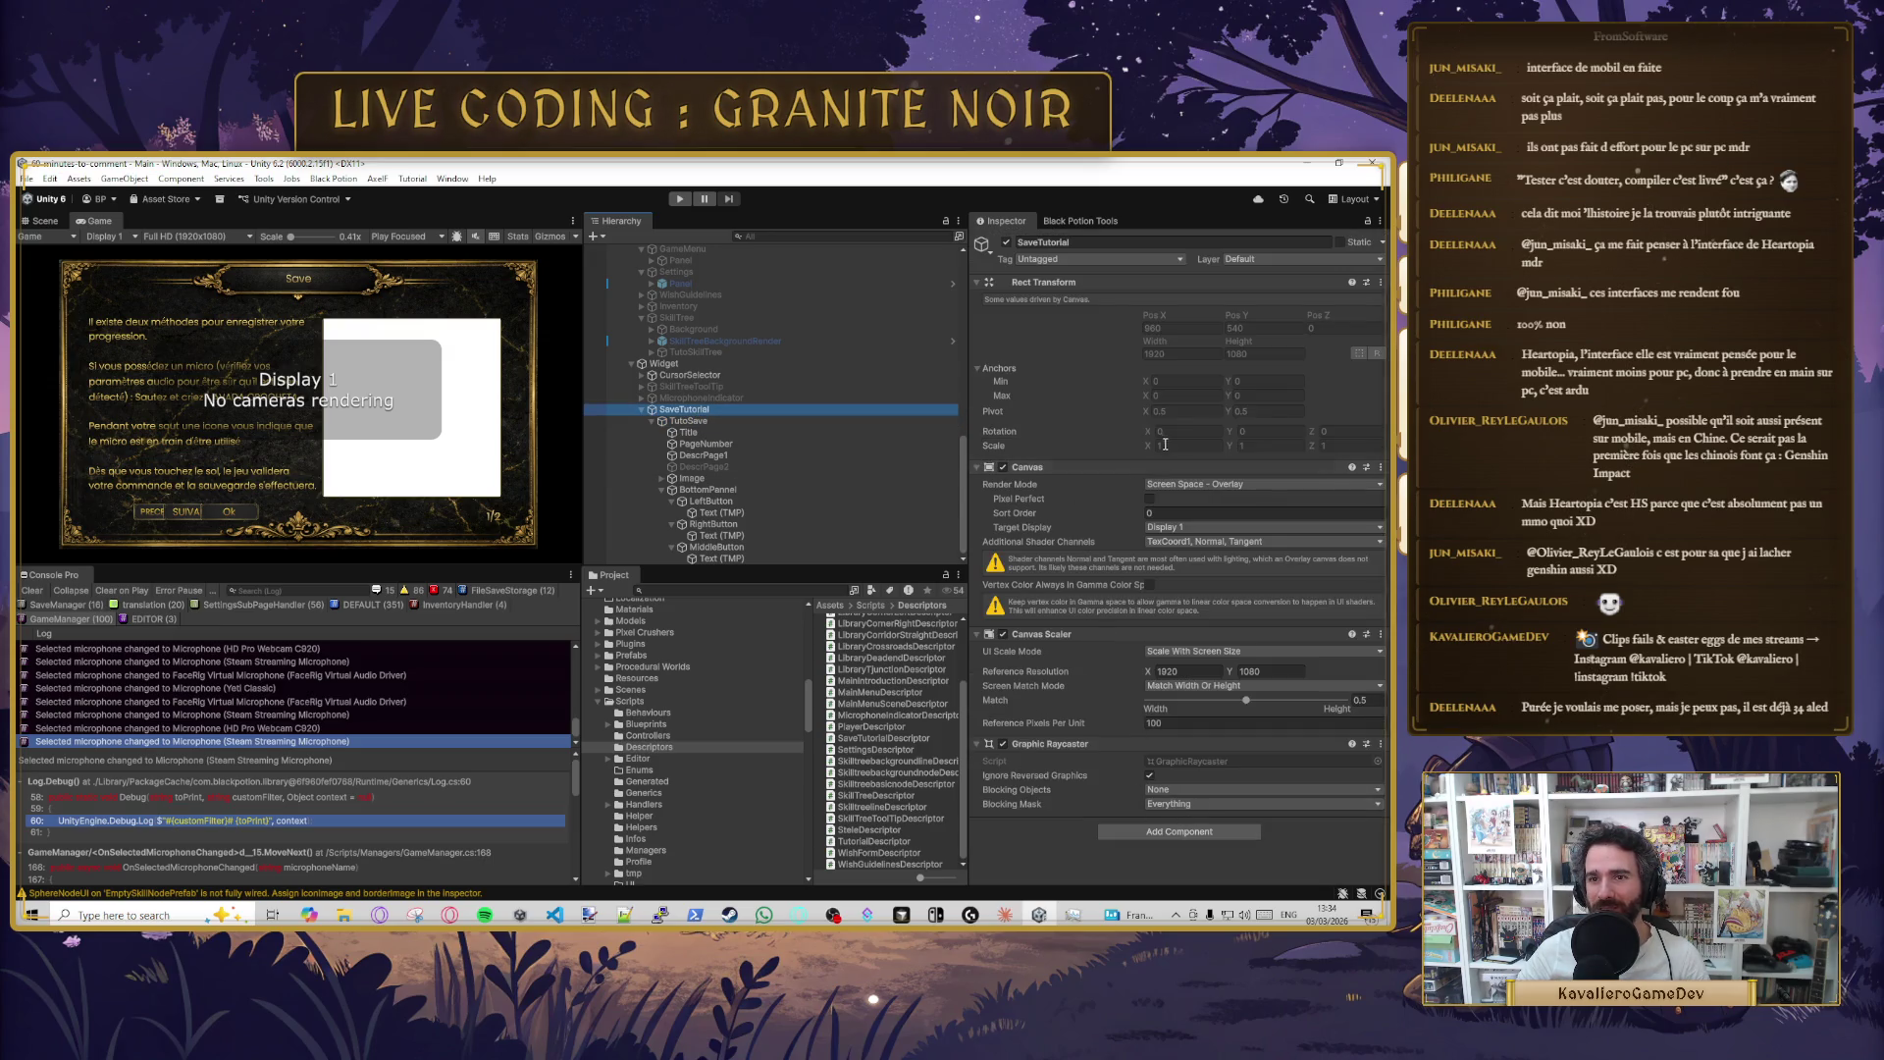
scroll(746, 427, "up", 10)
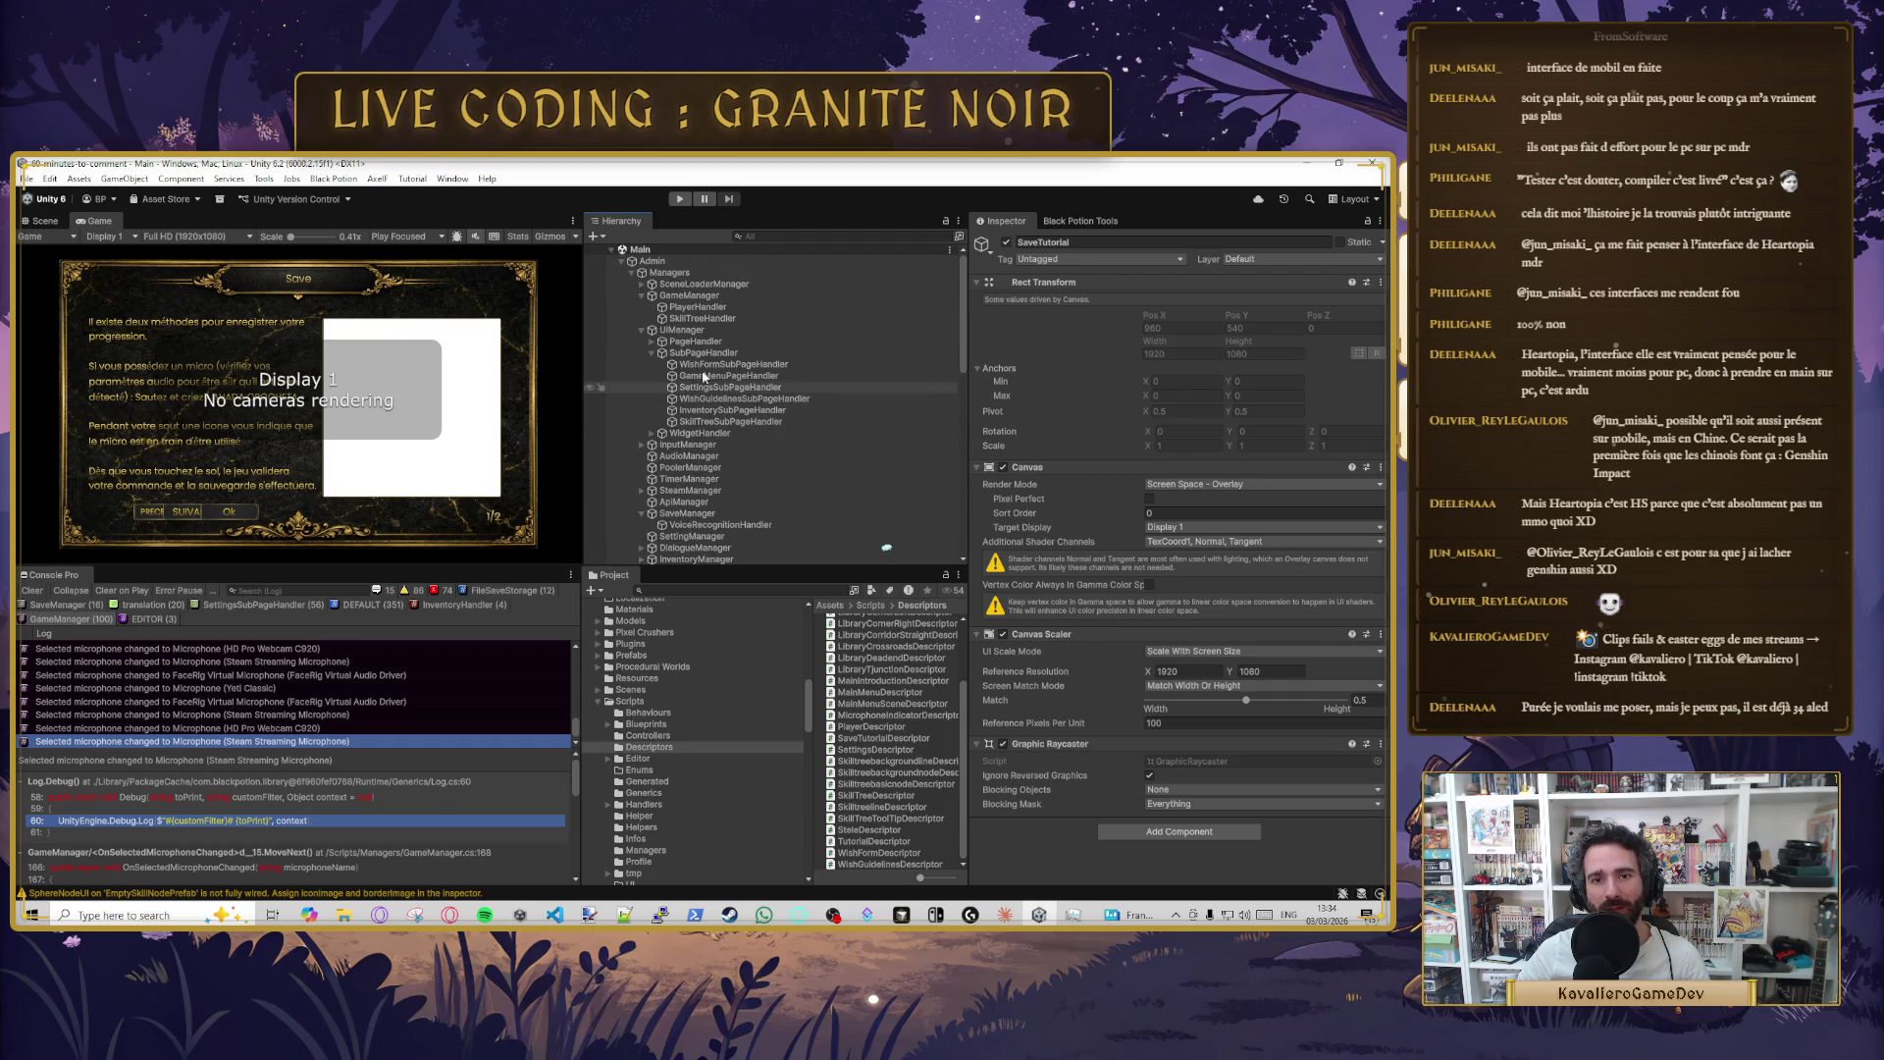
- Open SaveTutorialWidgetHandler's script from its Inspector Script field into Cursor
left_click(651, 433)
left_click(736, 480)
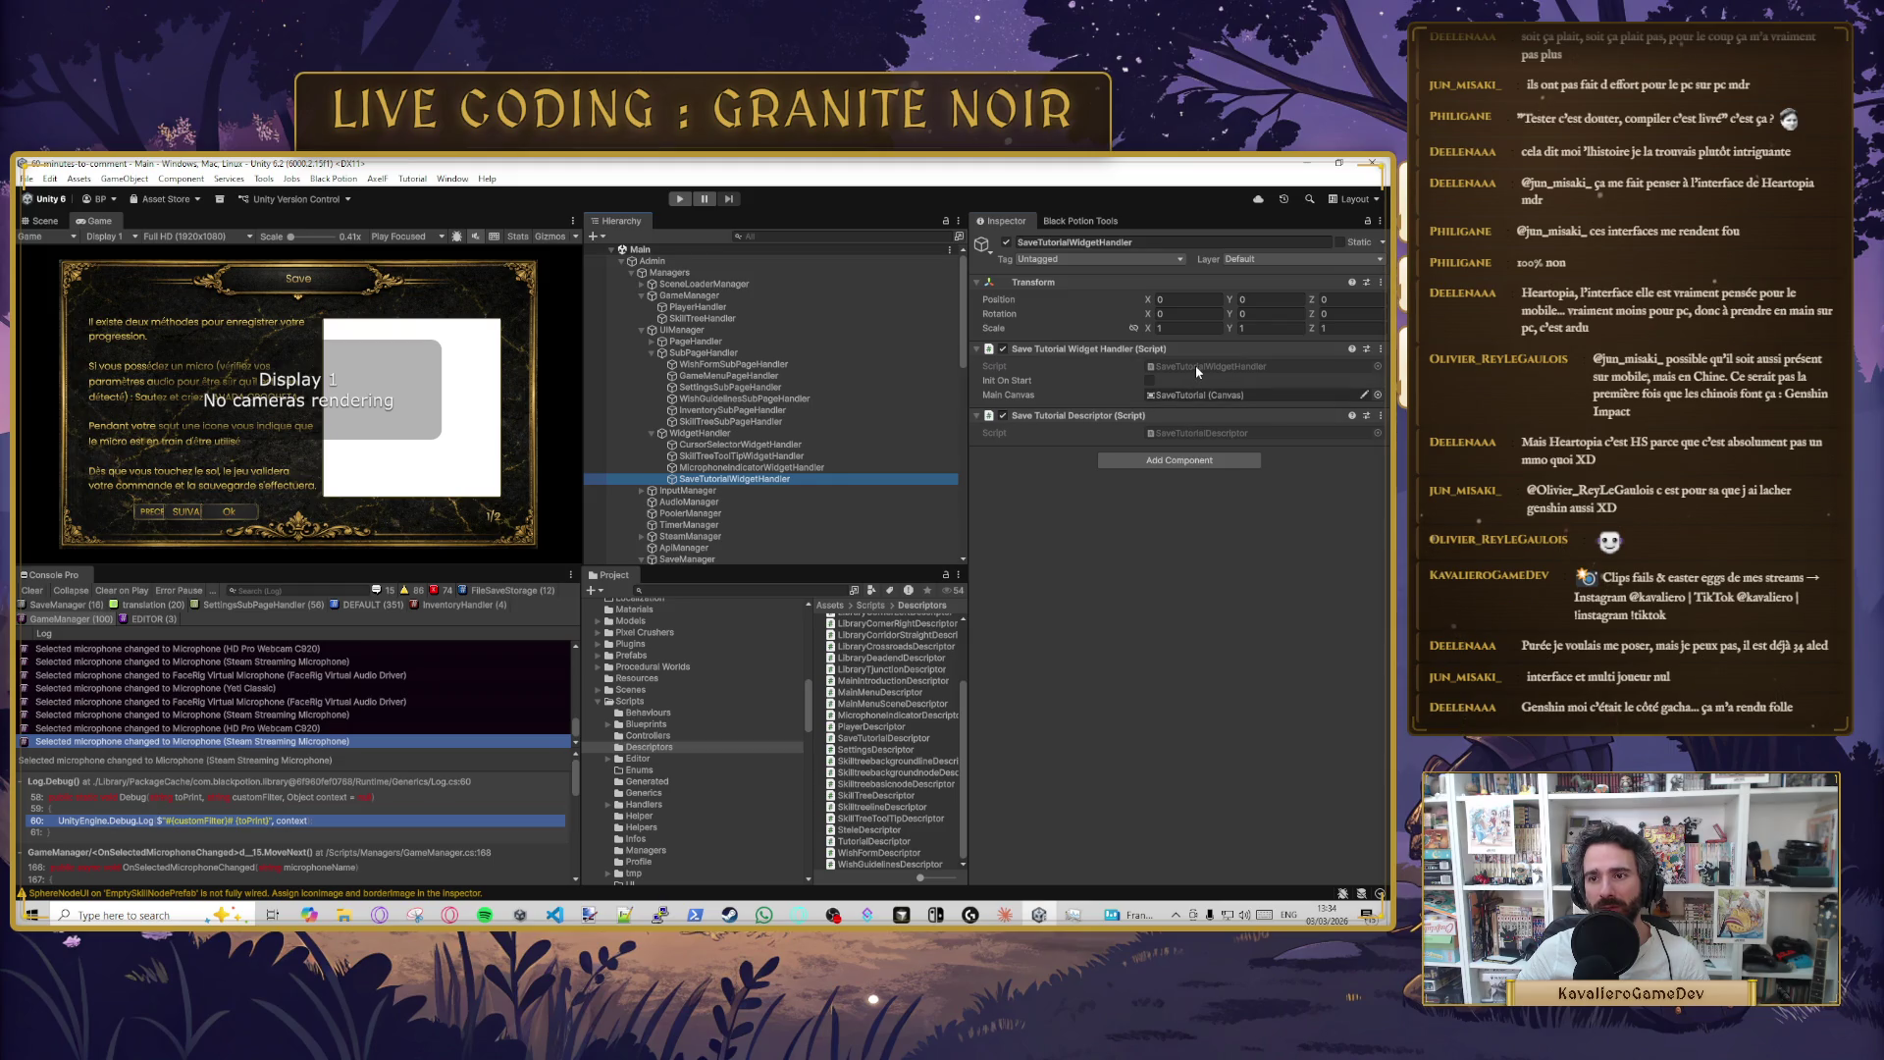
left_click(1195, 365)
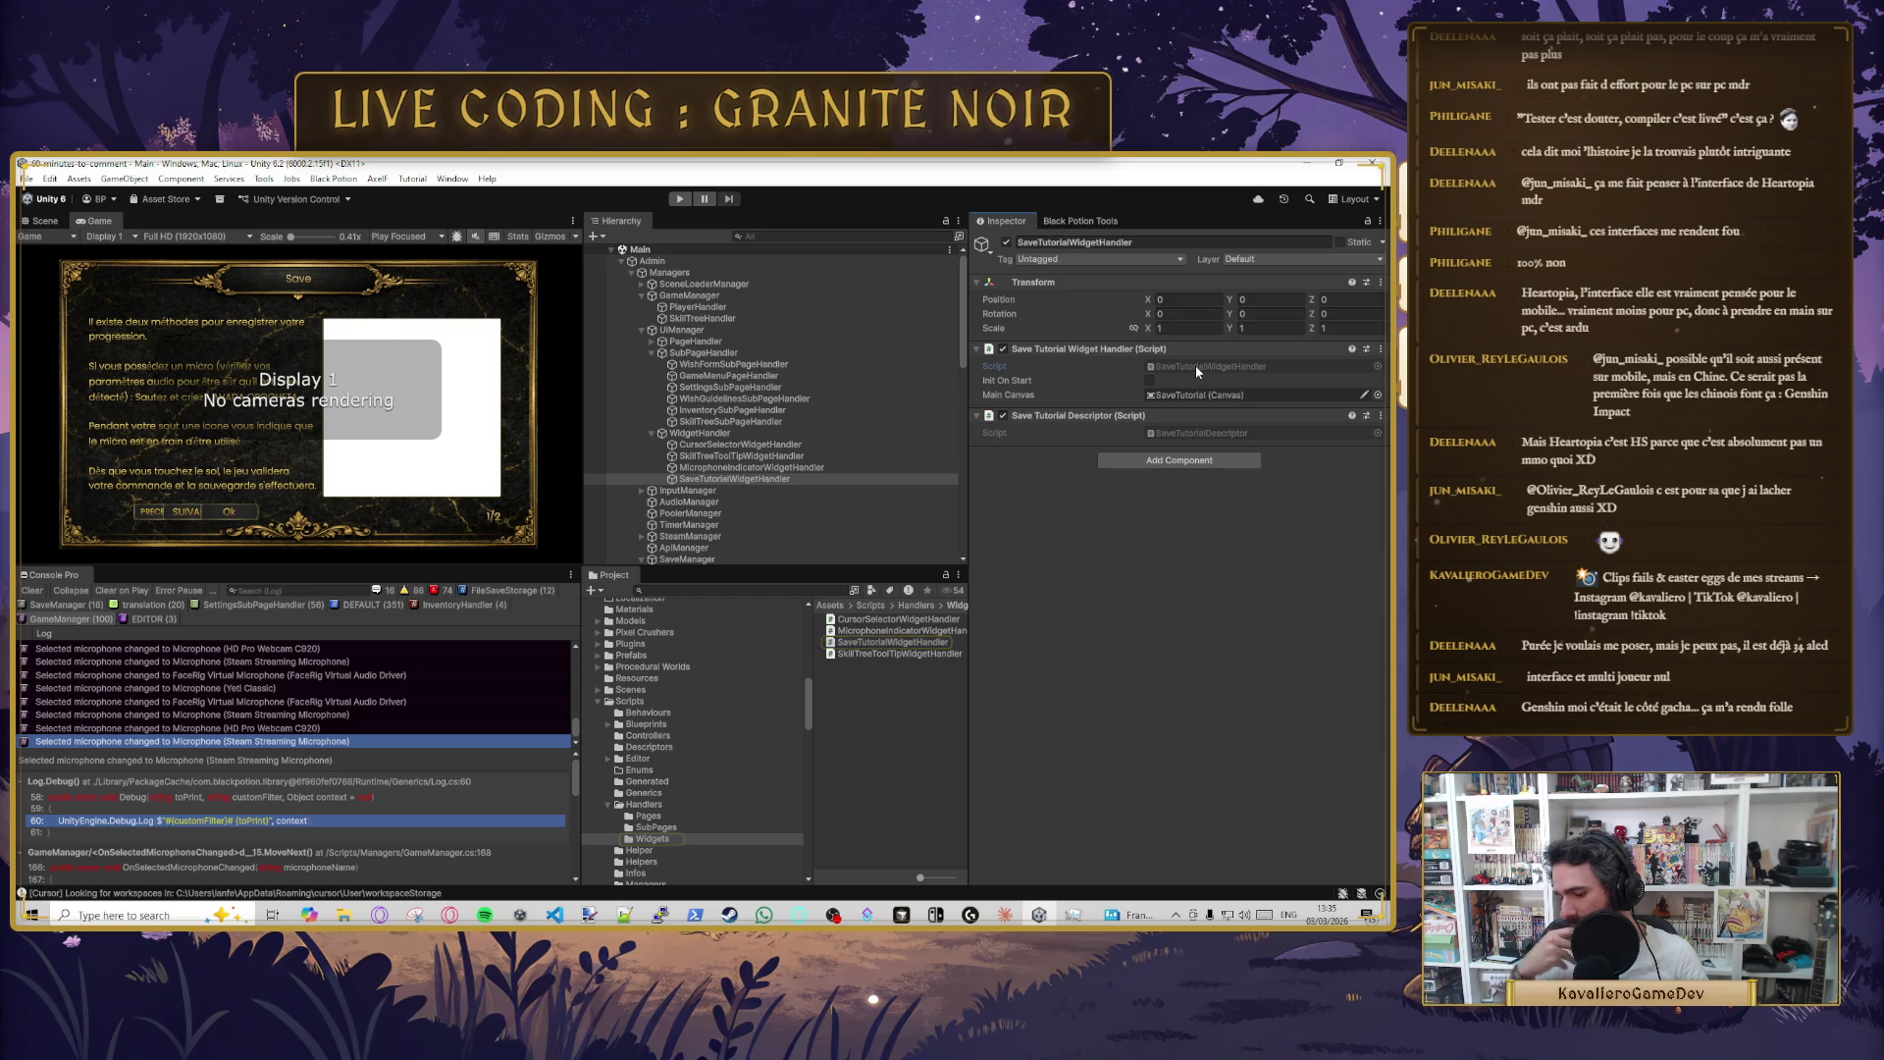
double_click(1195, 365)
left_click(527, 377)
left_click(517, 328)
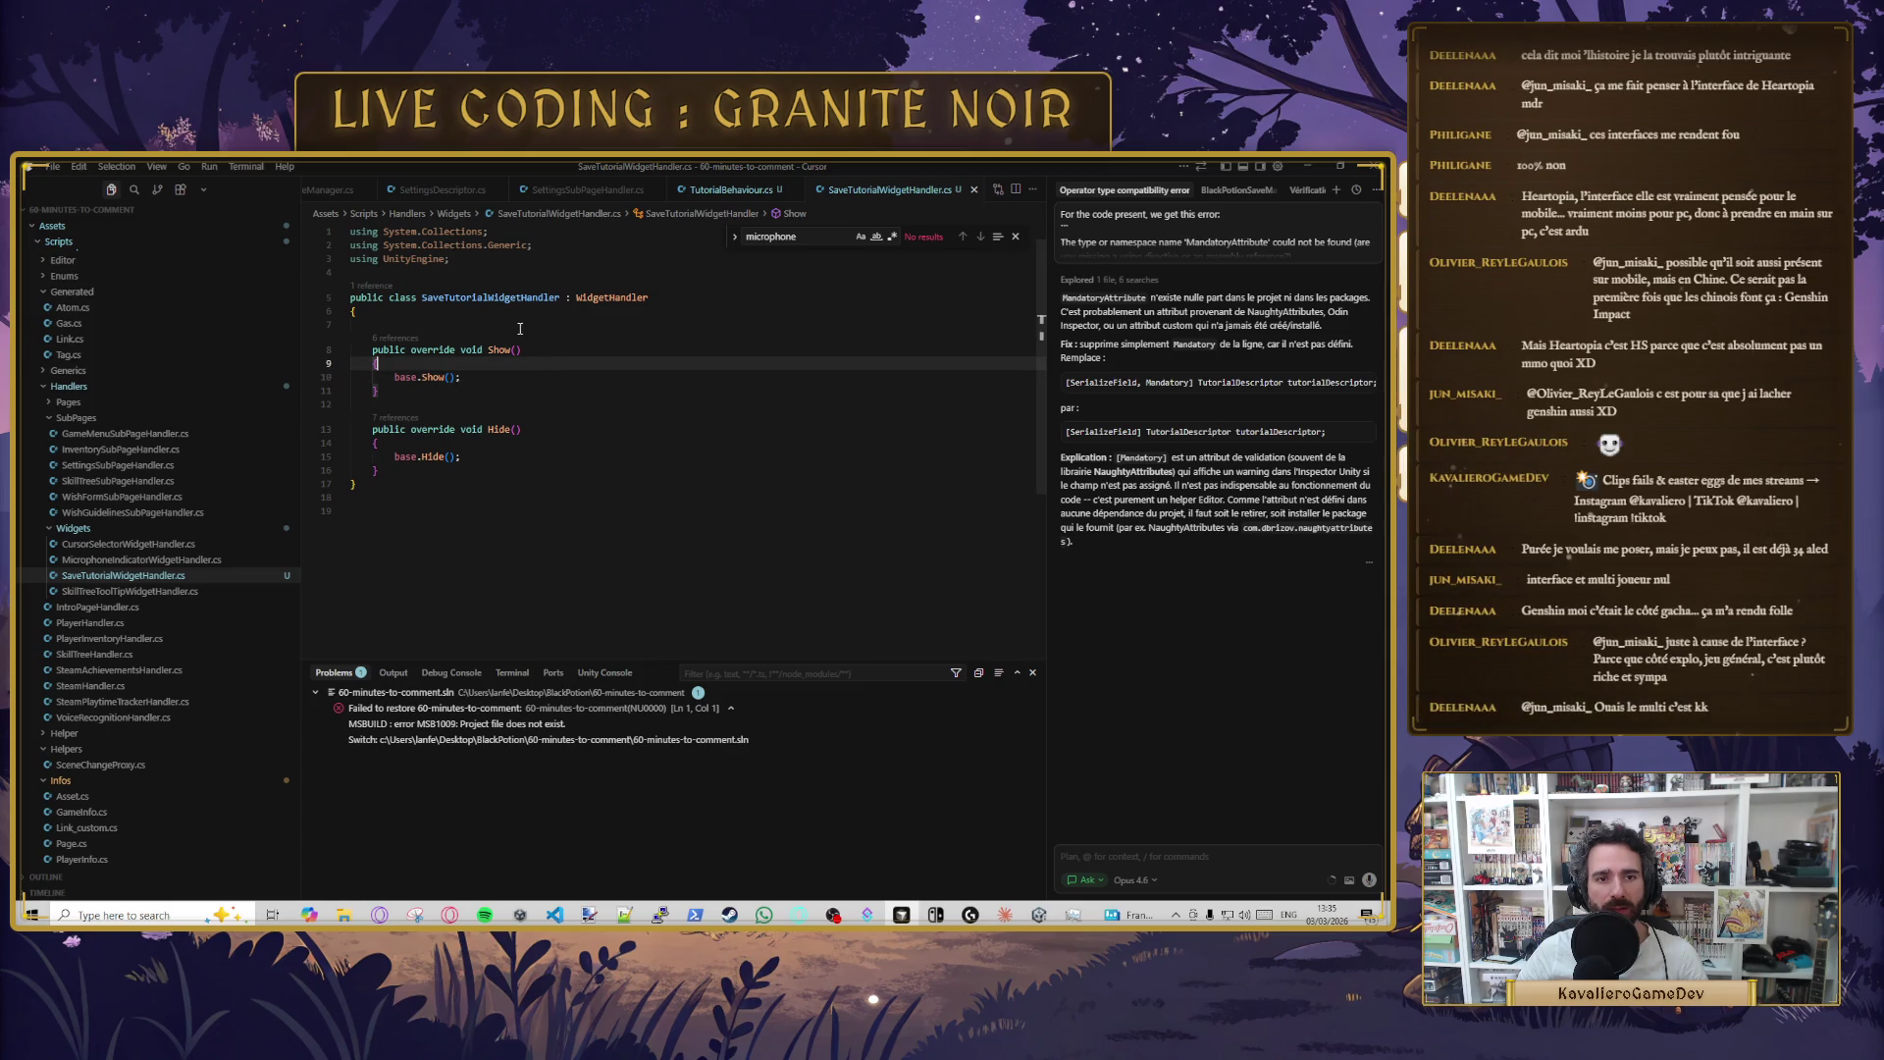
- Add a [SerializeField] TutorialBehaviour tutorialBehaviour field above Show() and save
key("Return")
key("Tab")
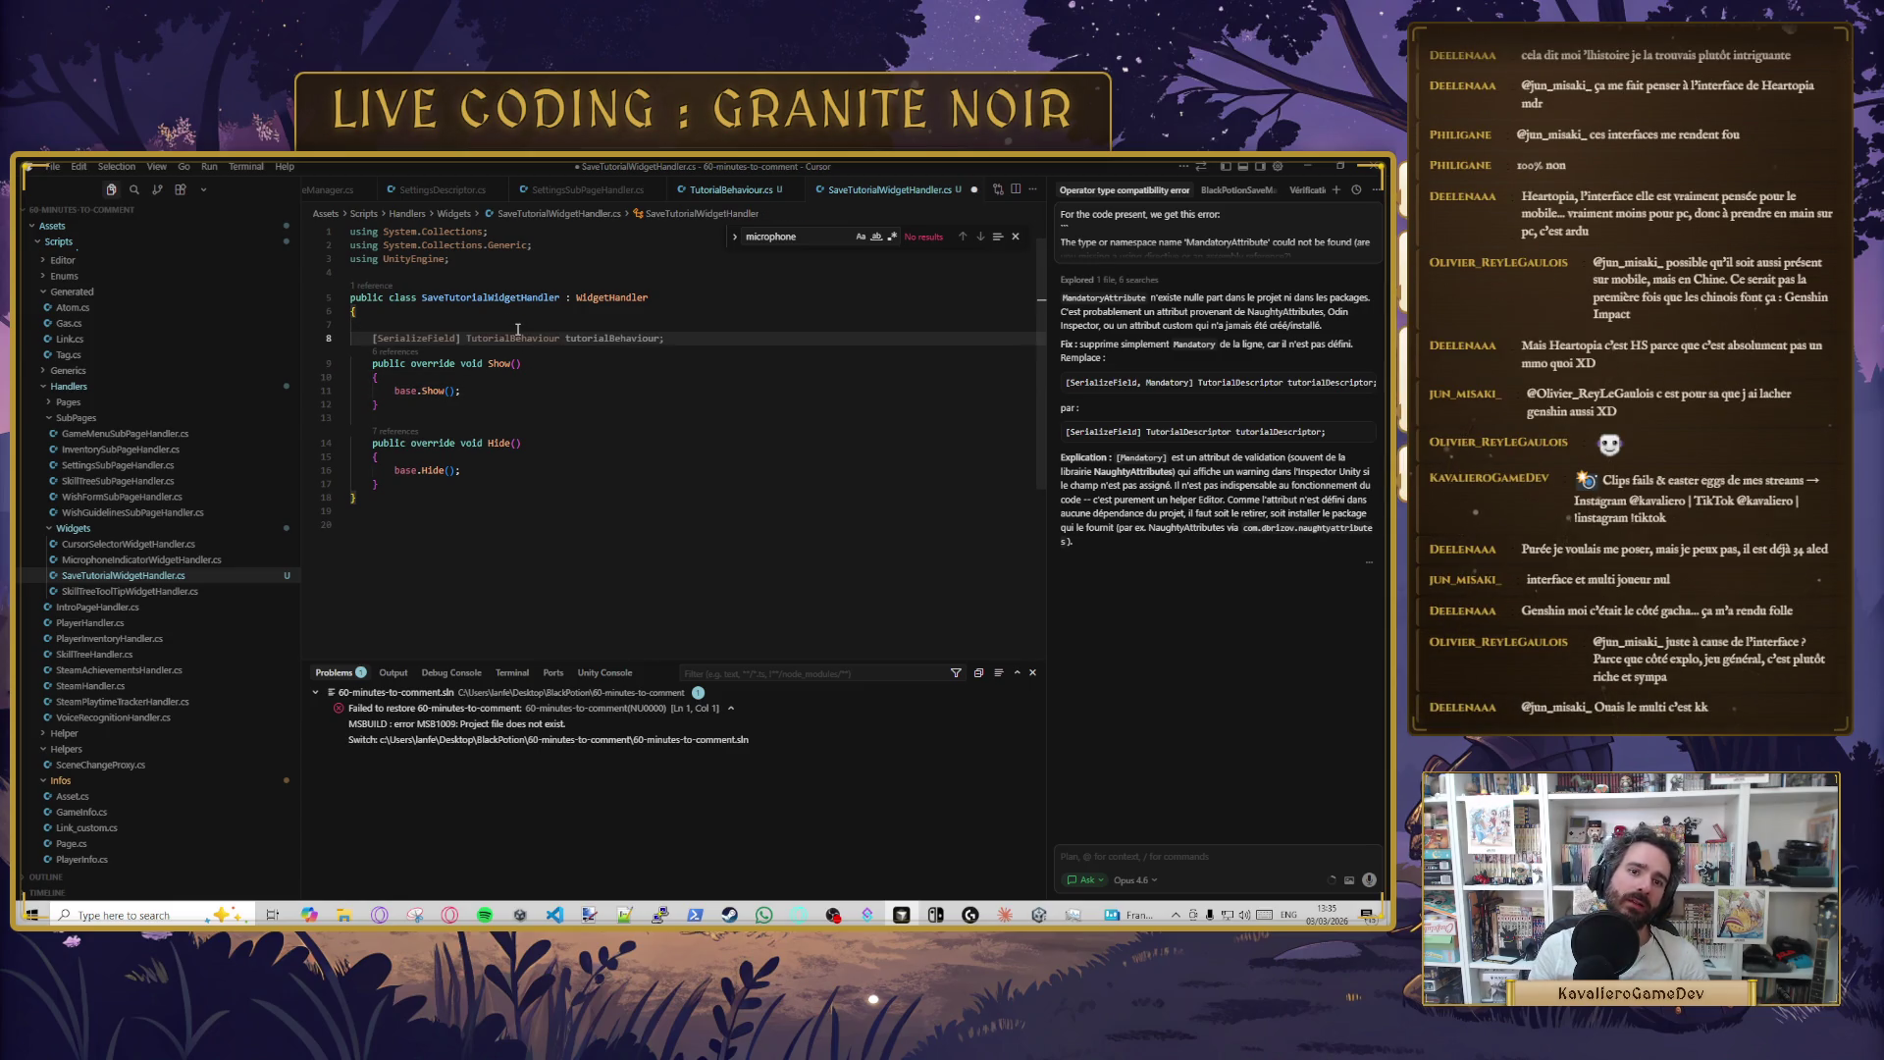
key("Tab")
key("ctrl+s")
- Make Show() call tutorialBehaviour.StartTutorial() before base.Show(), save, and review its uses
left_click(531, 390)
key("Return")
key("Tab")
key("ctrl+Right")
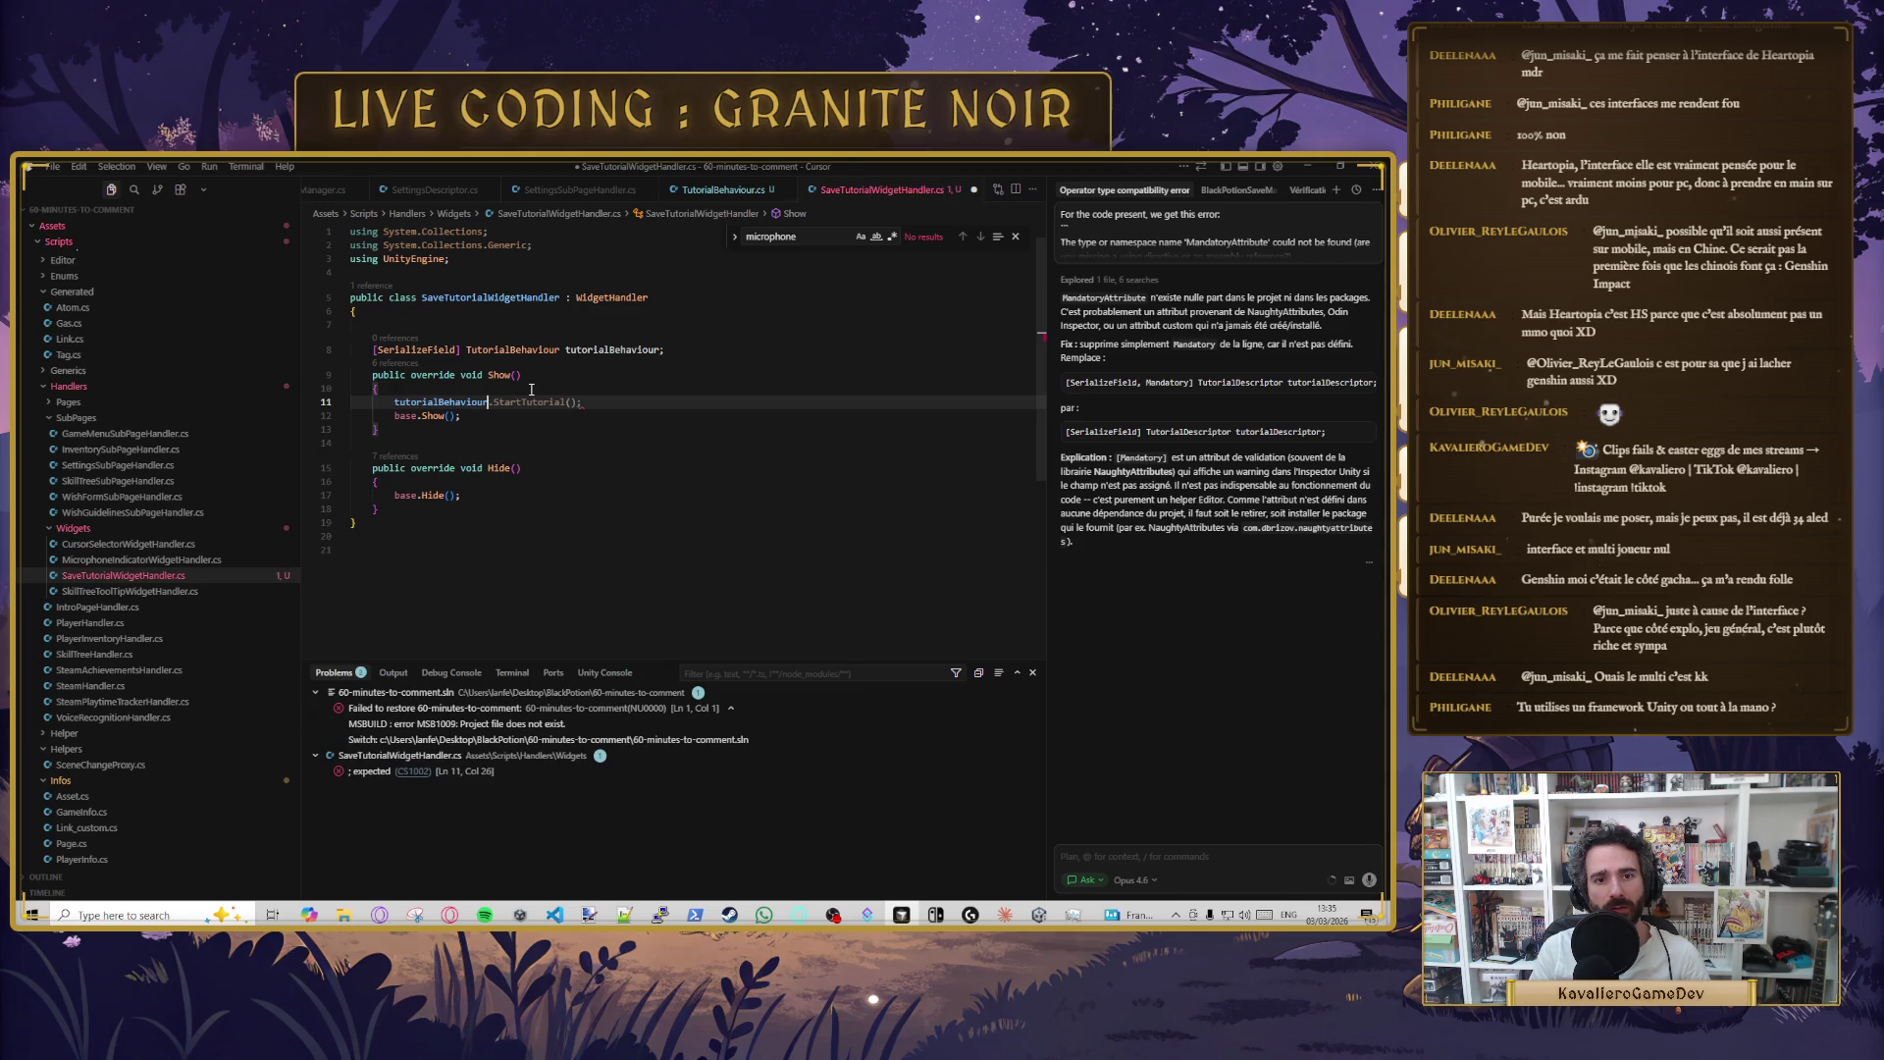
key("Tab")
key("ctrl+s")
left_click(582, 432)
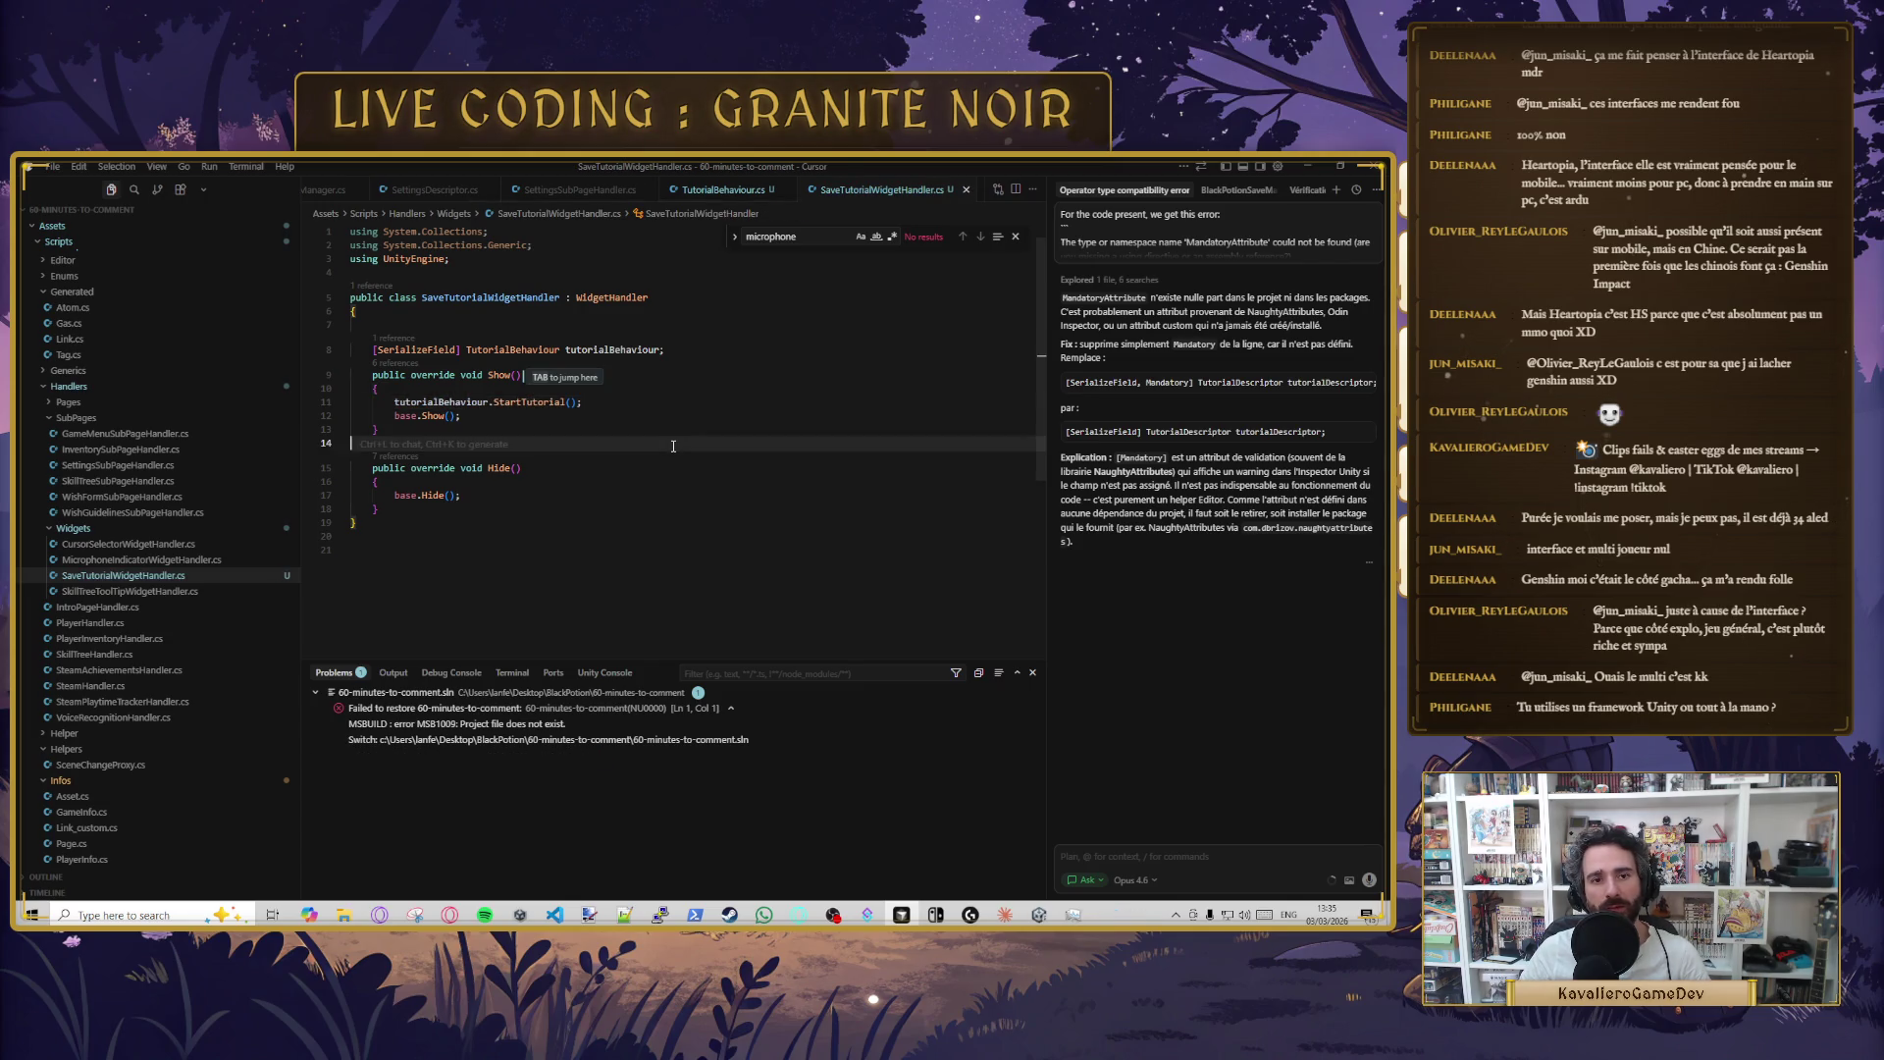
left_click(469, 416)
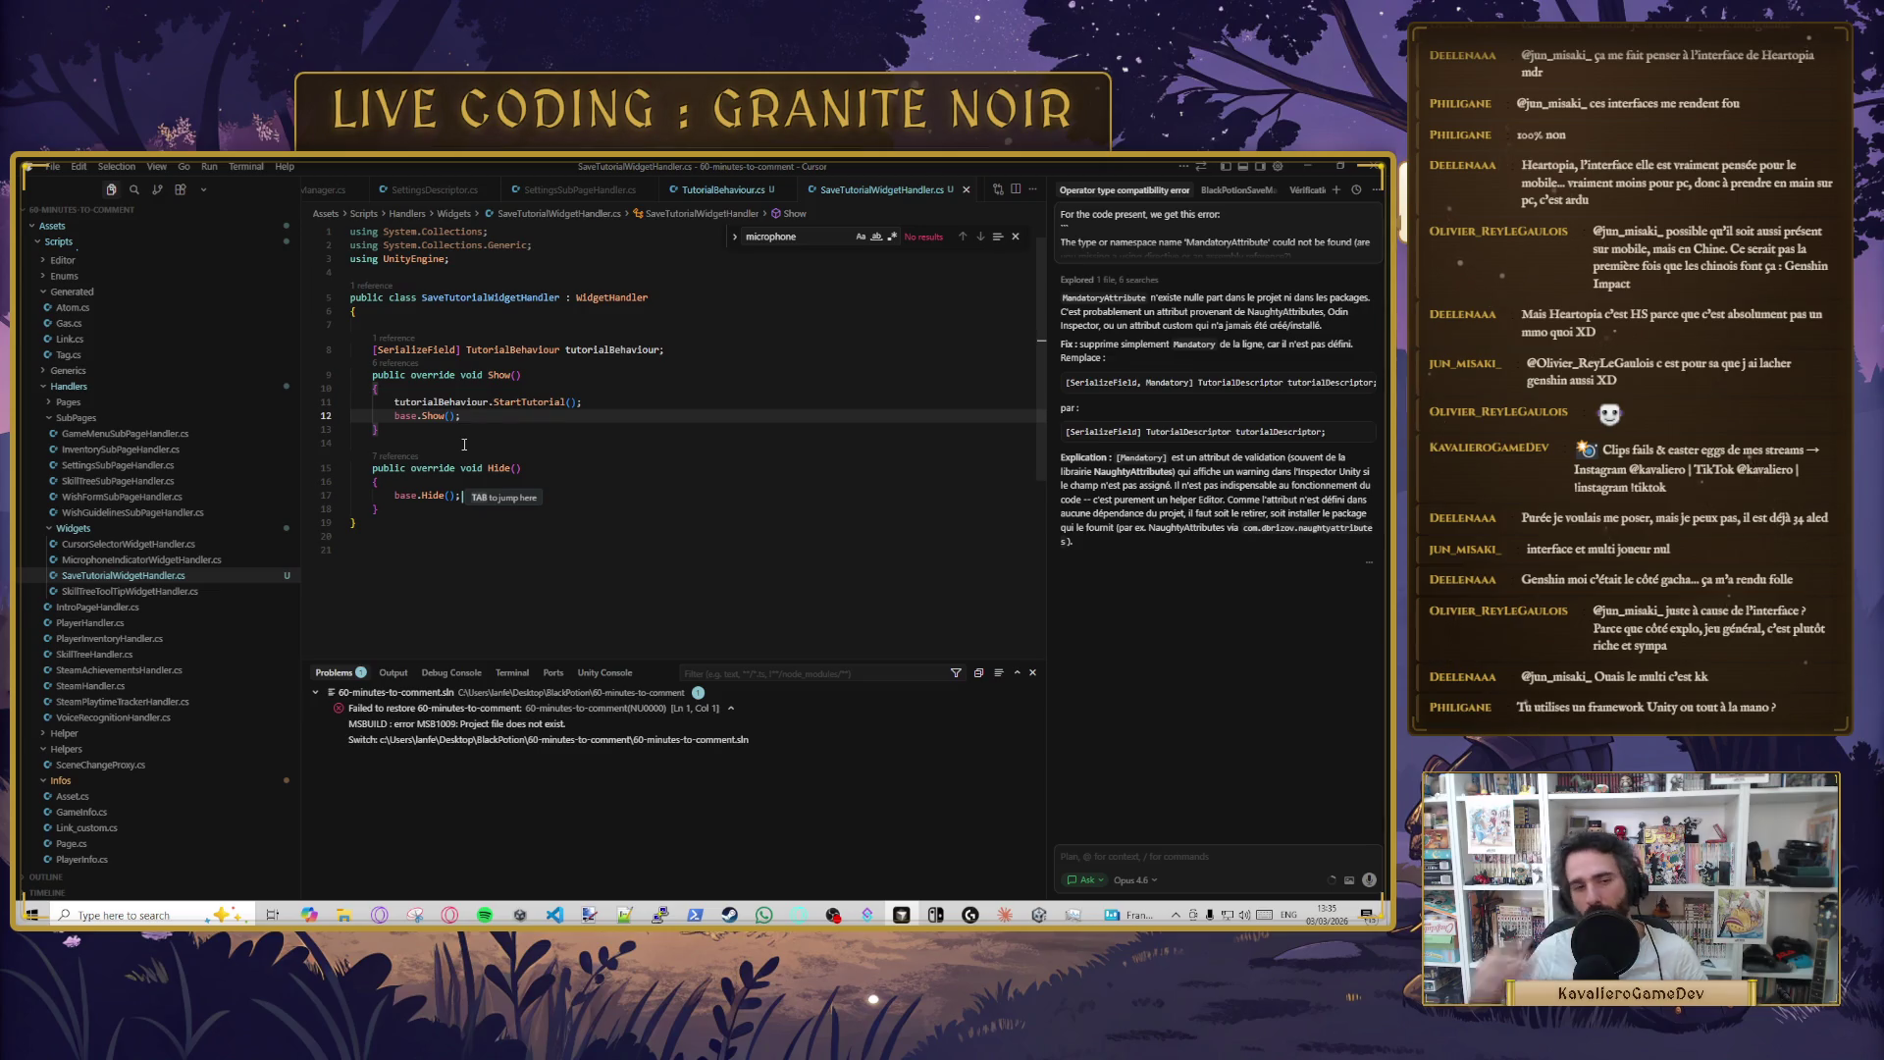
double_click(424, 405)
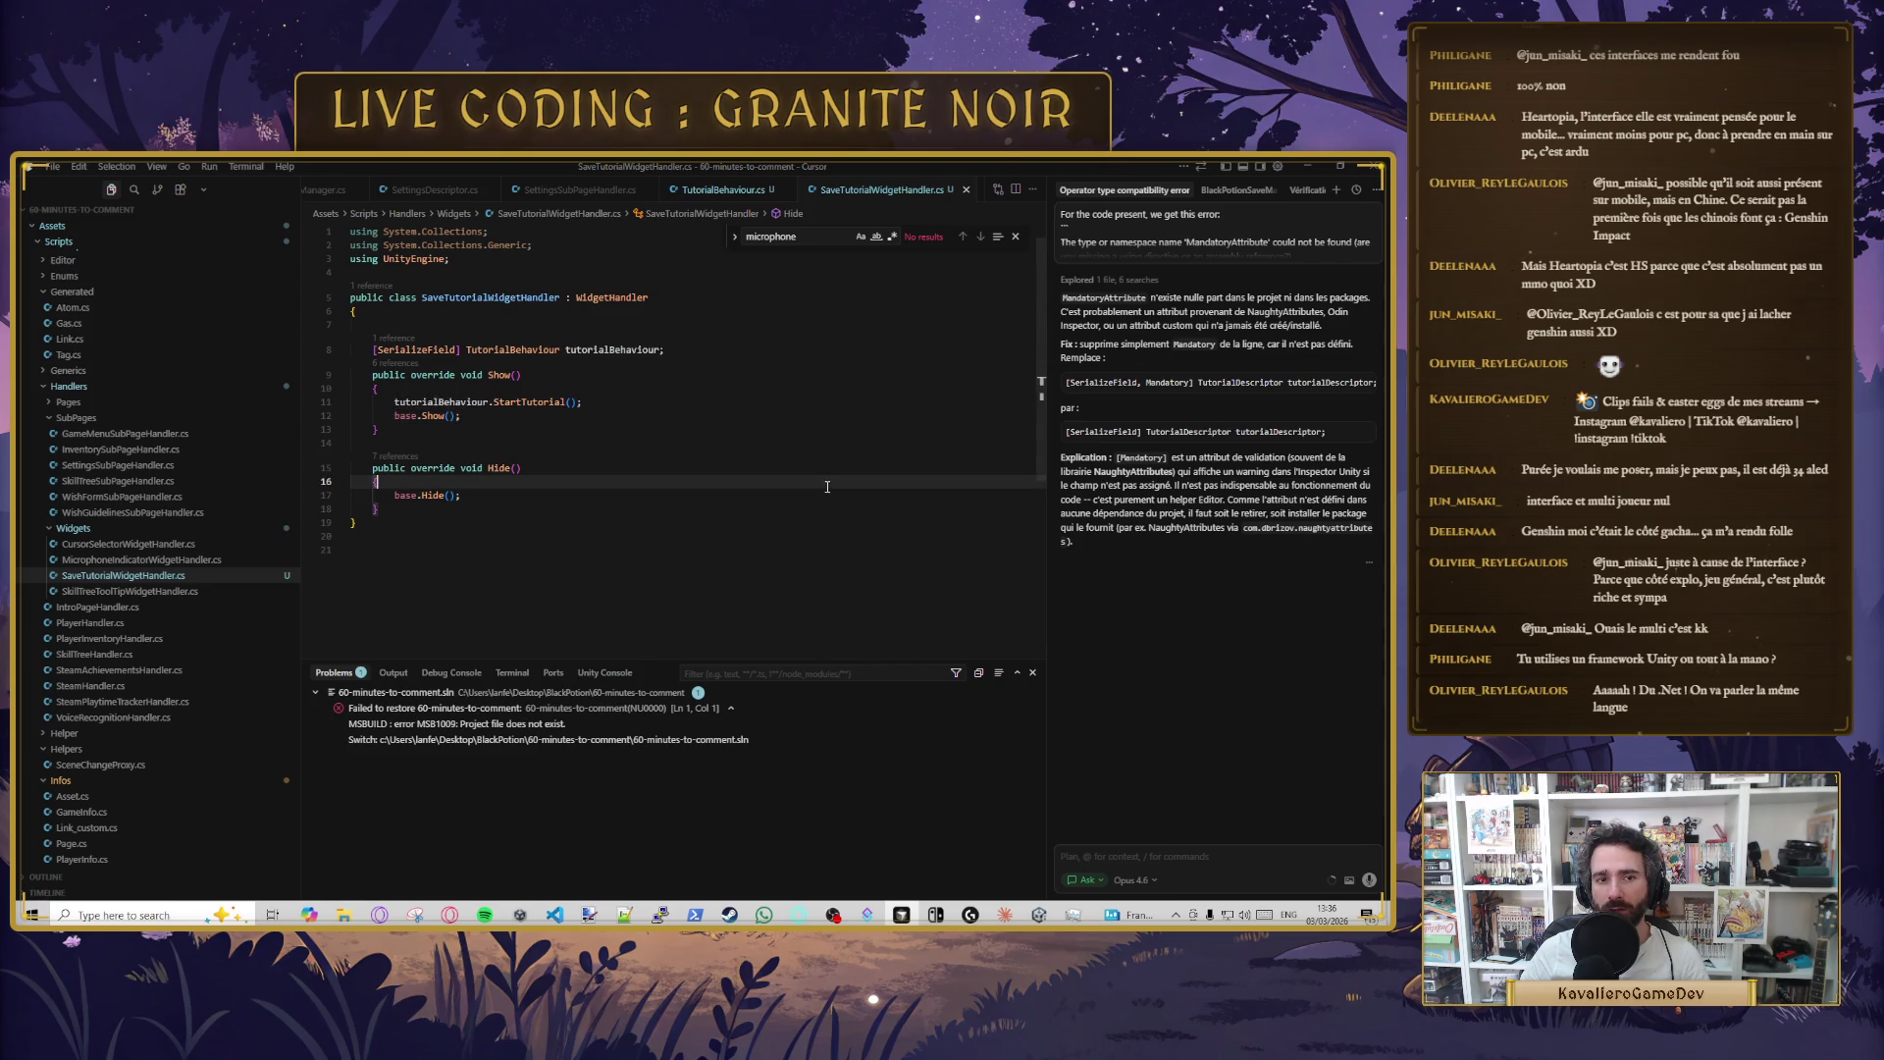
left_click(660, 447)
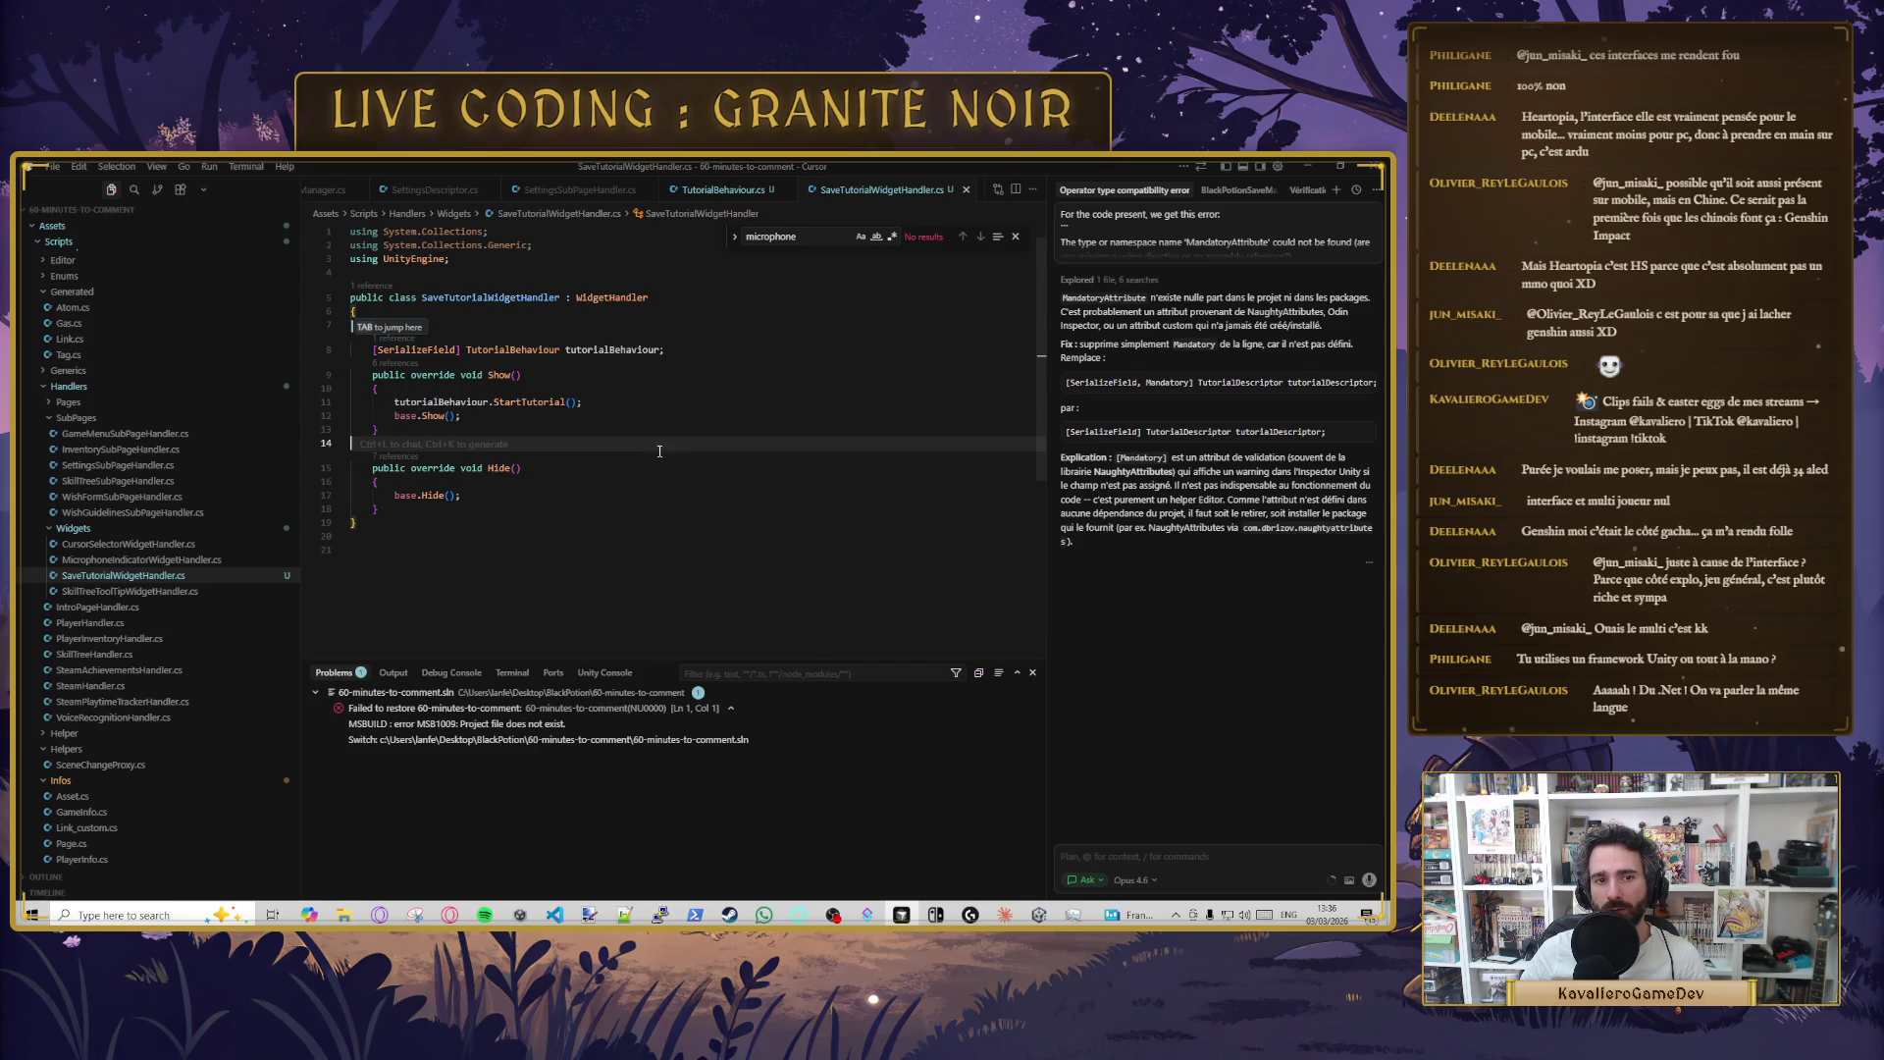
- Back in Unity, drag TutoSave into SaveTutorialWidgetHandler's new Tutorial Behaviour field
left_click(1309, 165)
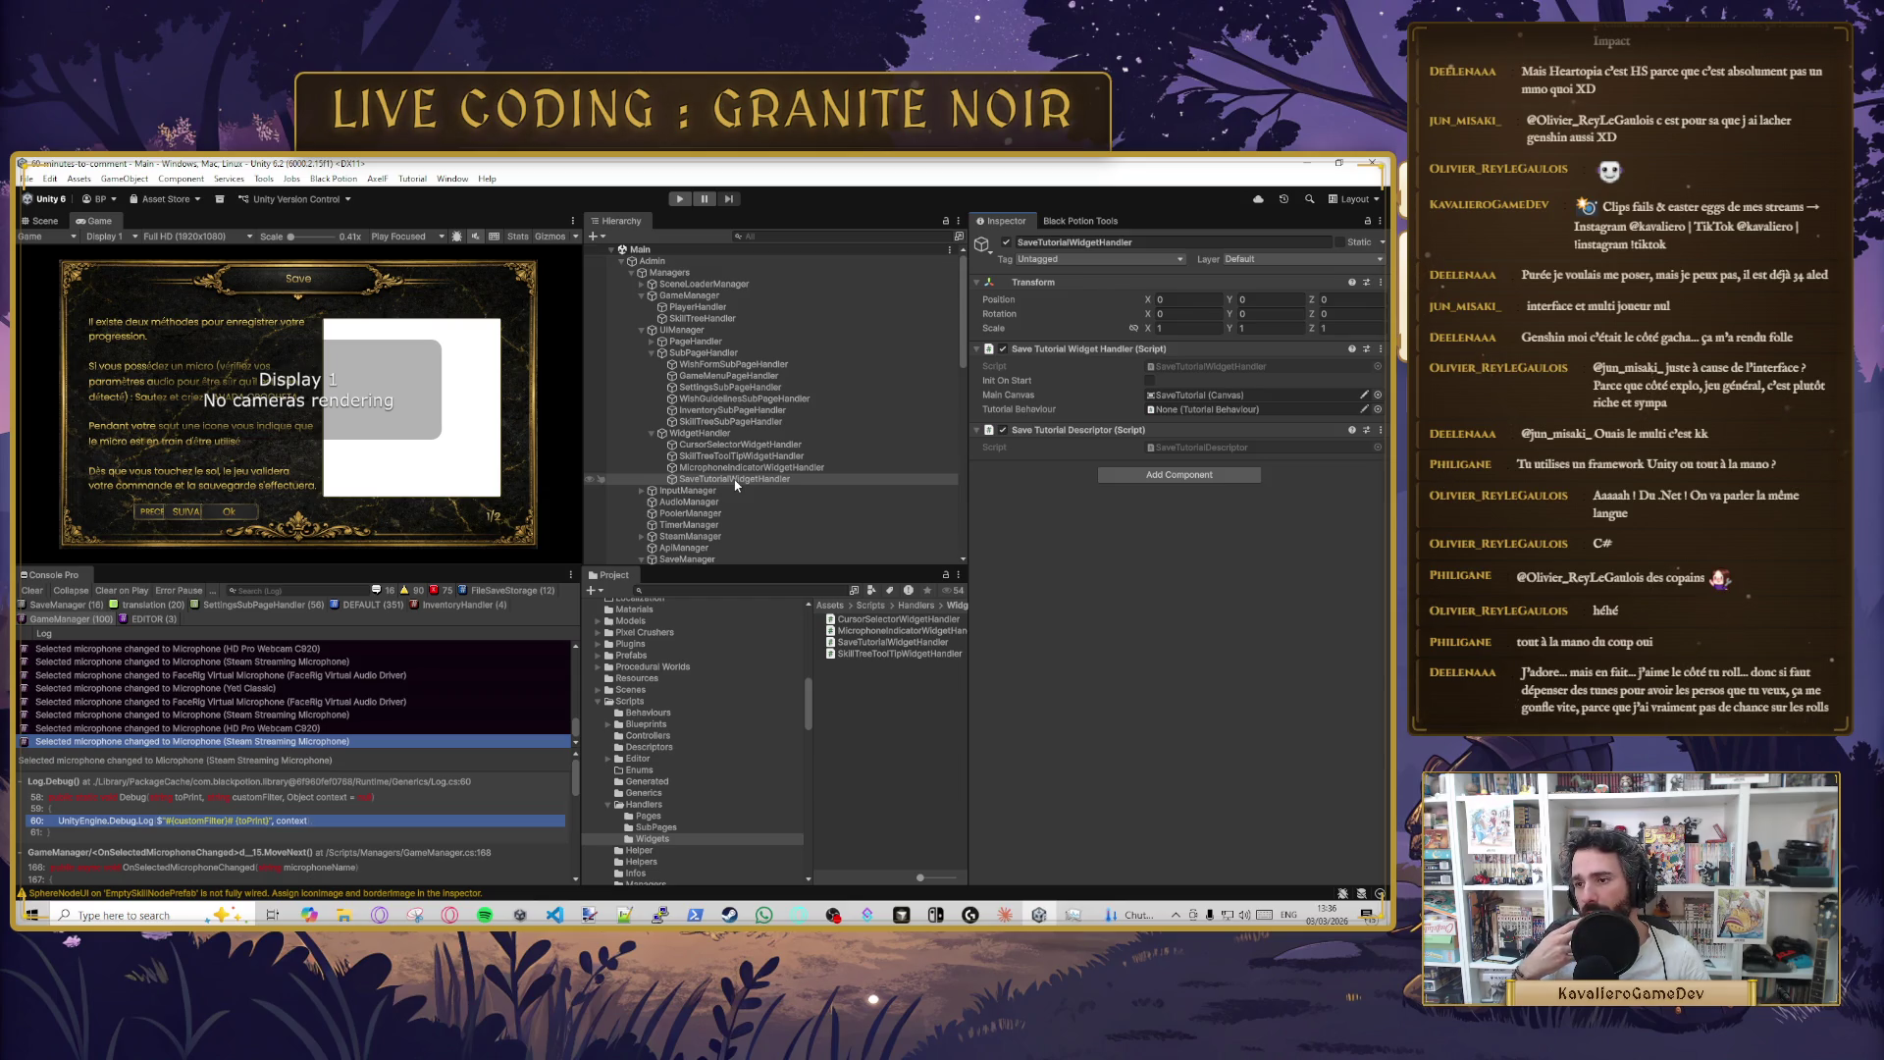
left_click(735, 479)
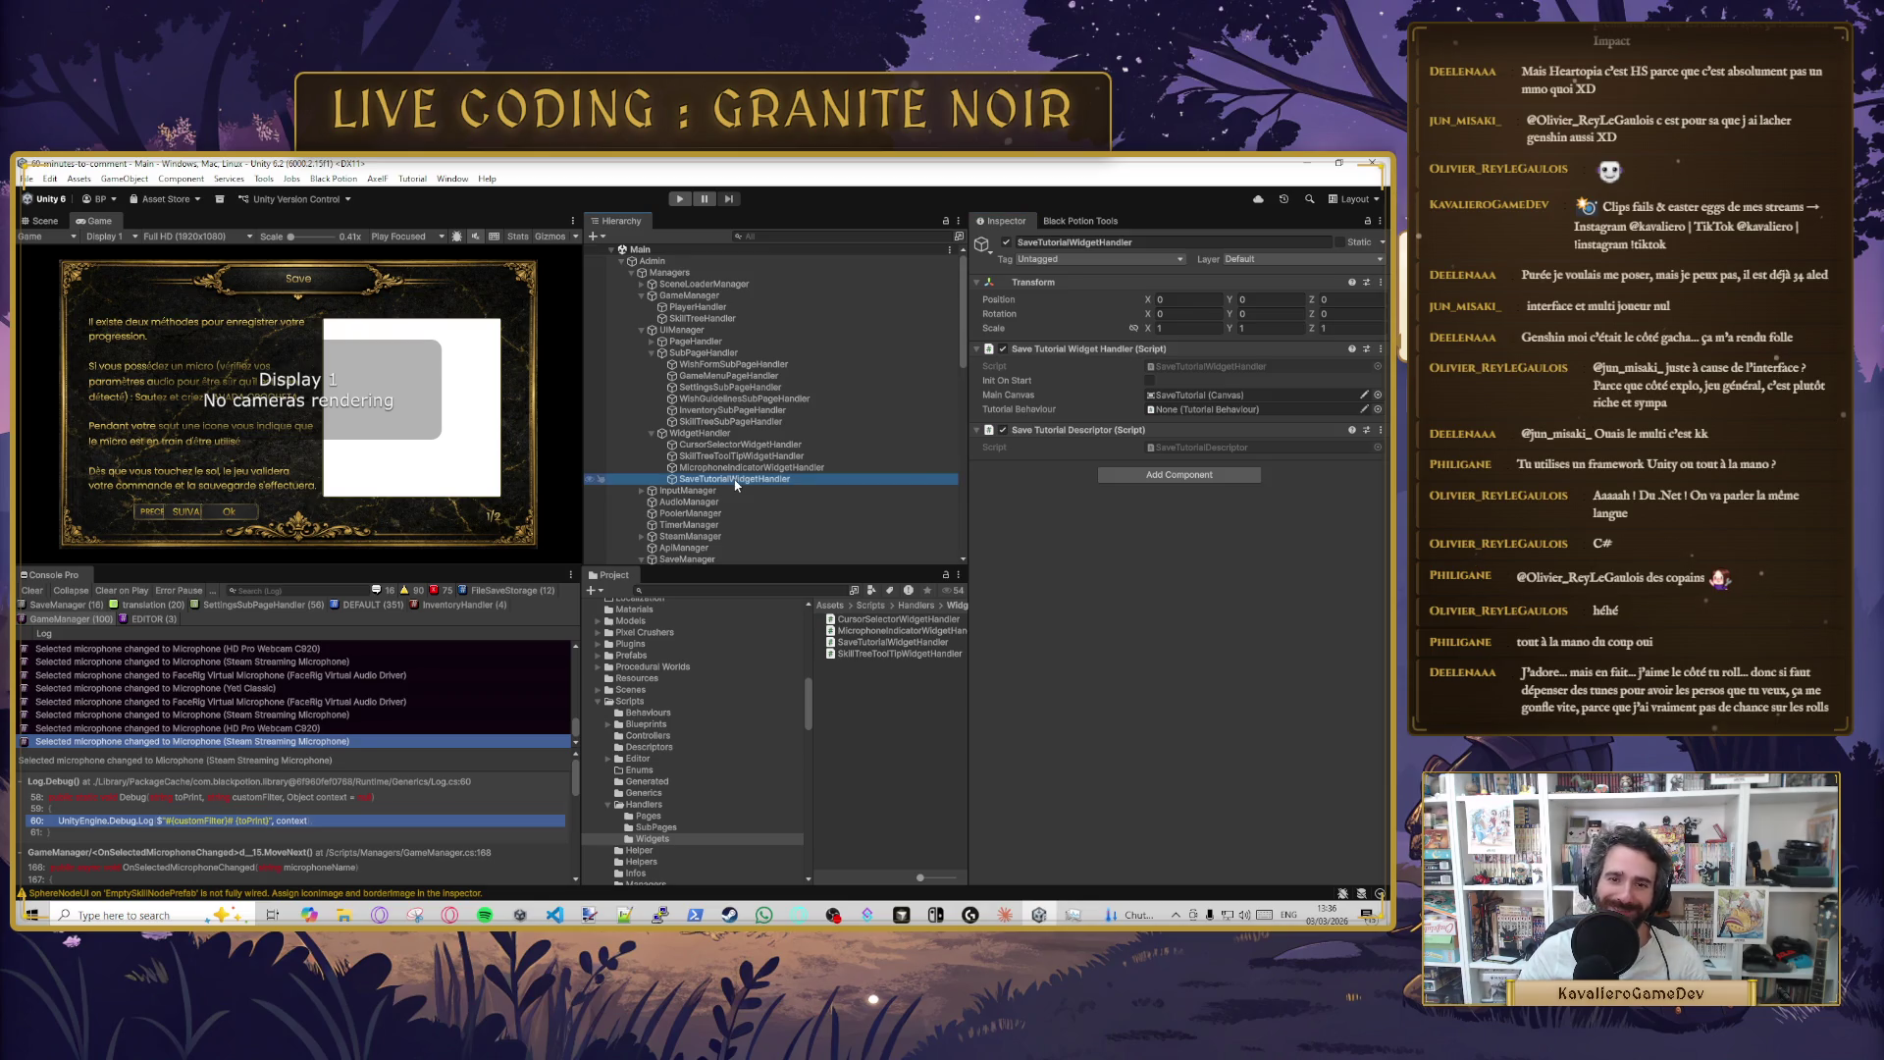
scroll(809, 495, "down", 10)
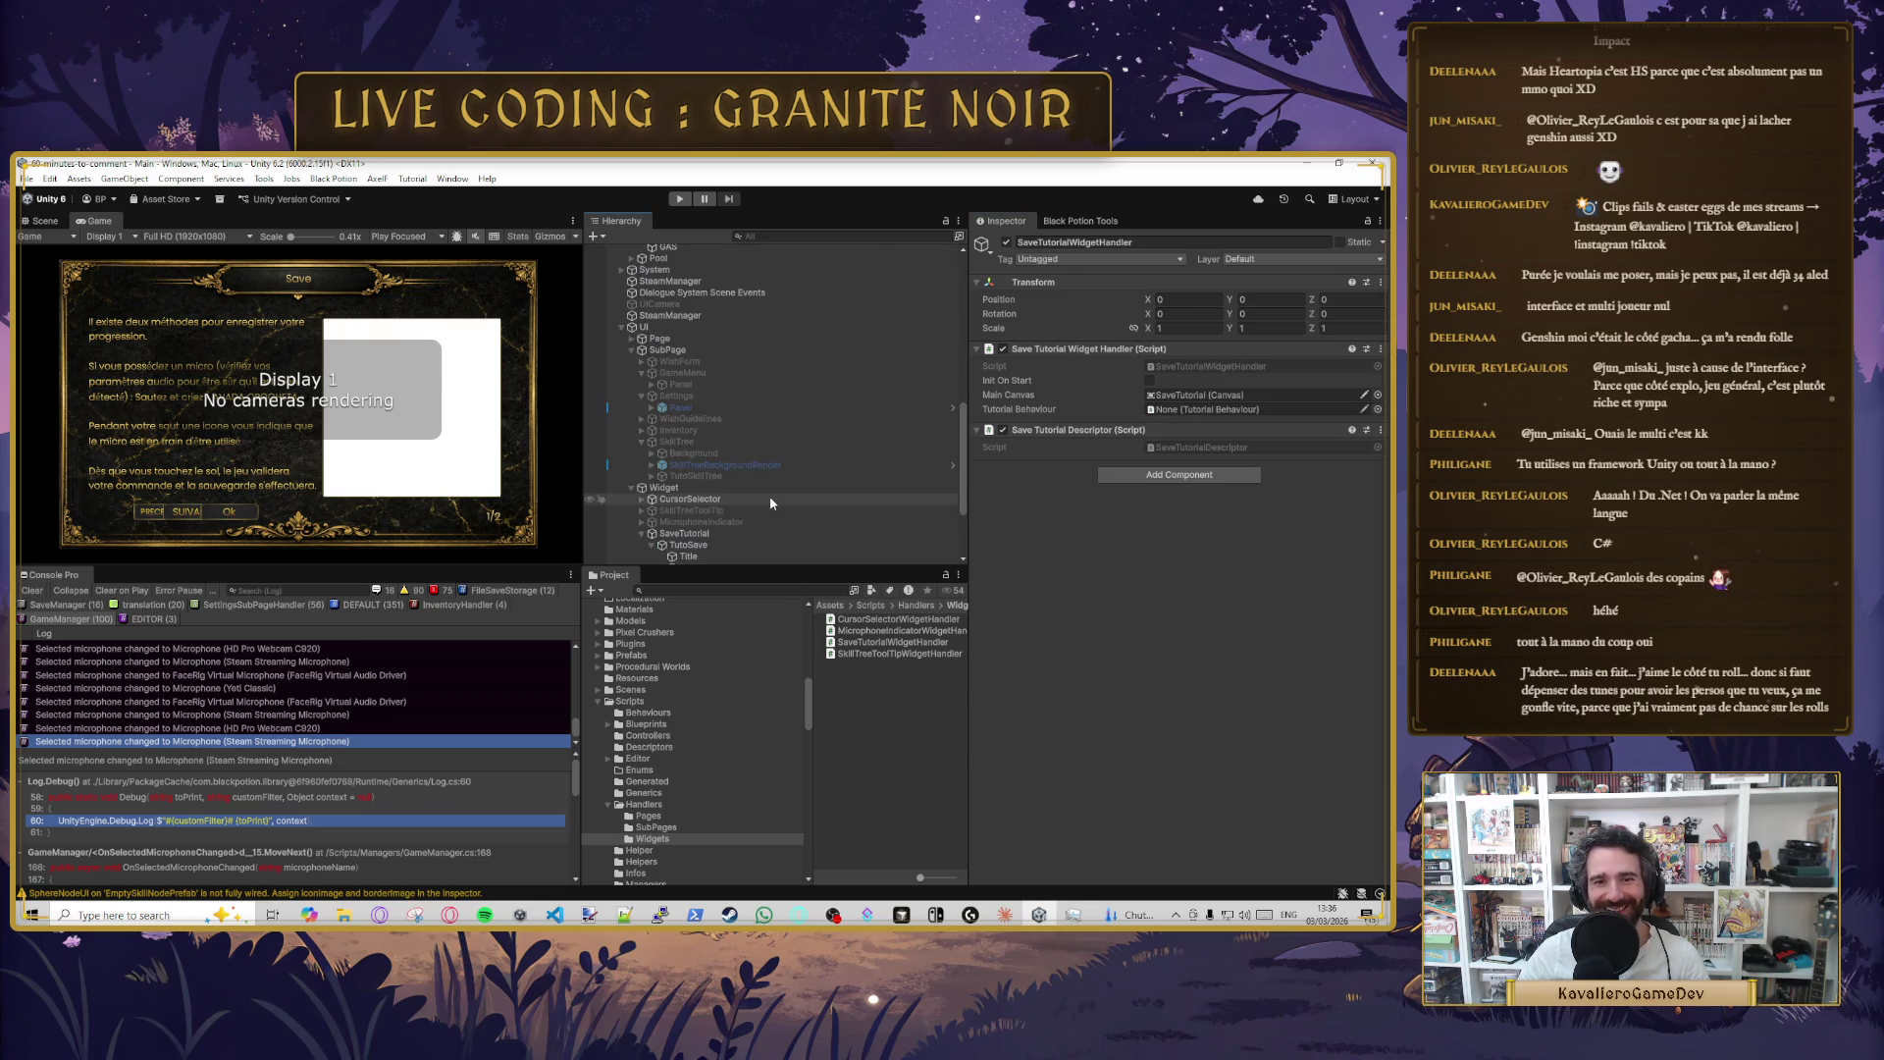
scroll(769, 498, "down", 3)
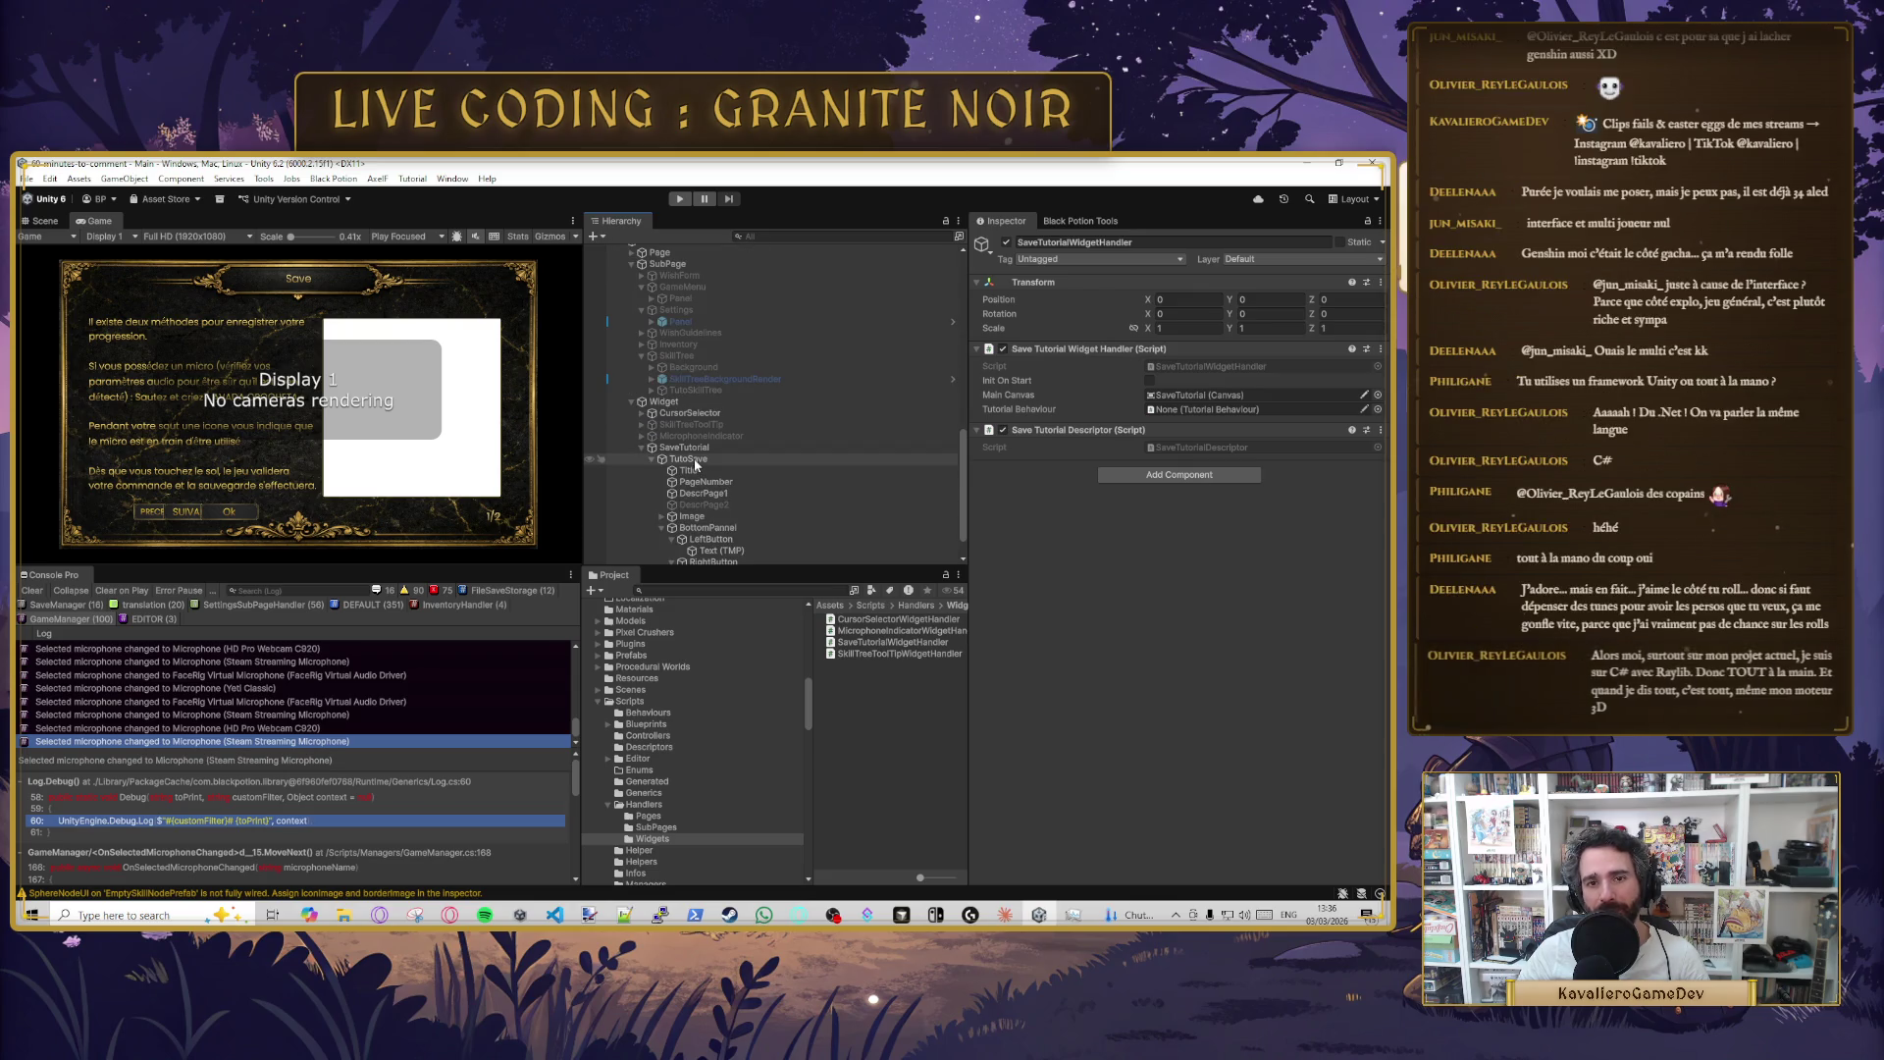
left_click_drag(1166, 389, 1207, 408)
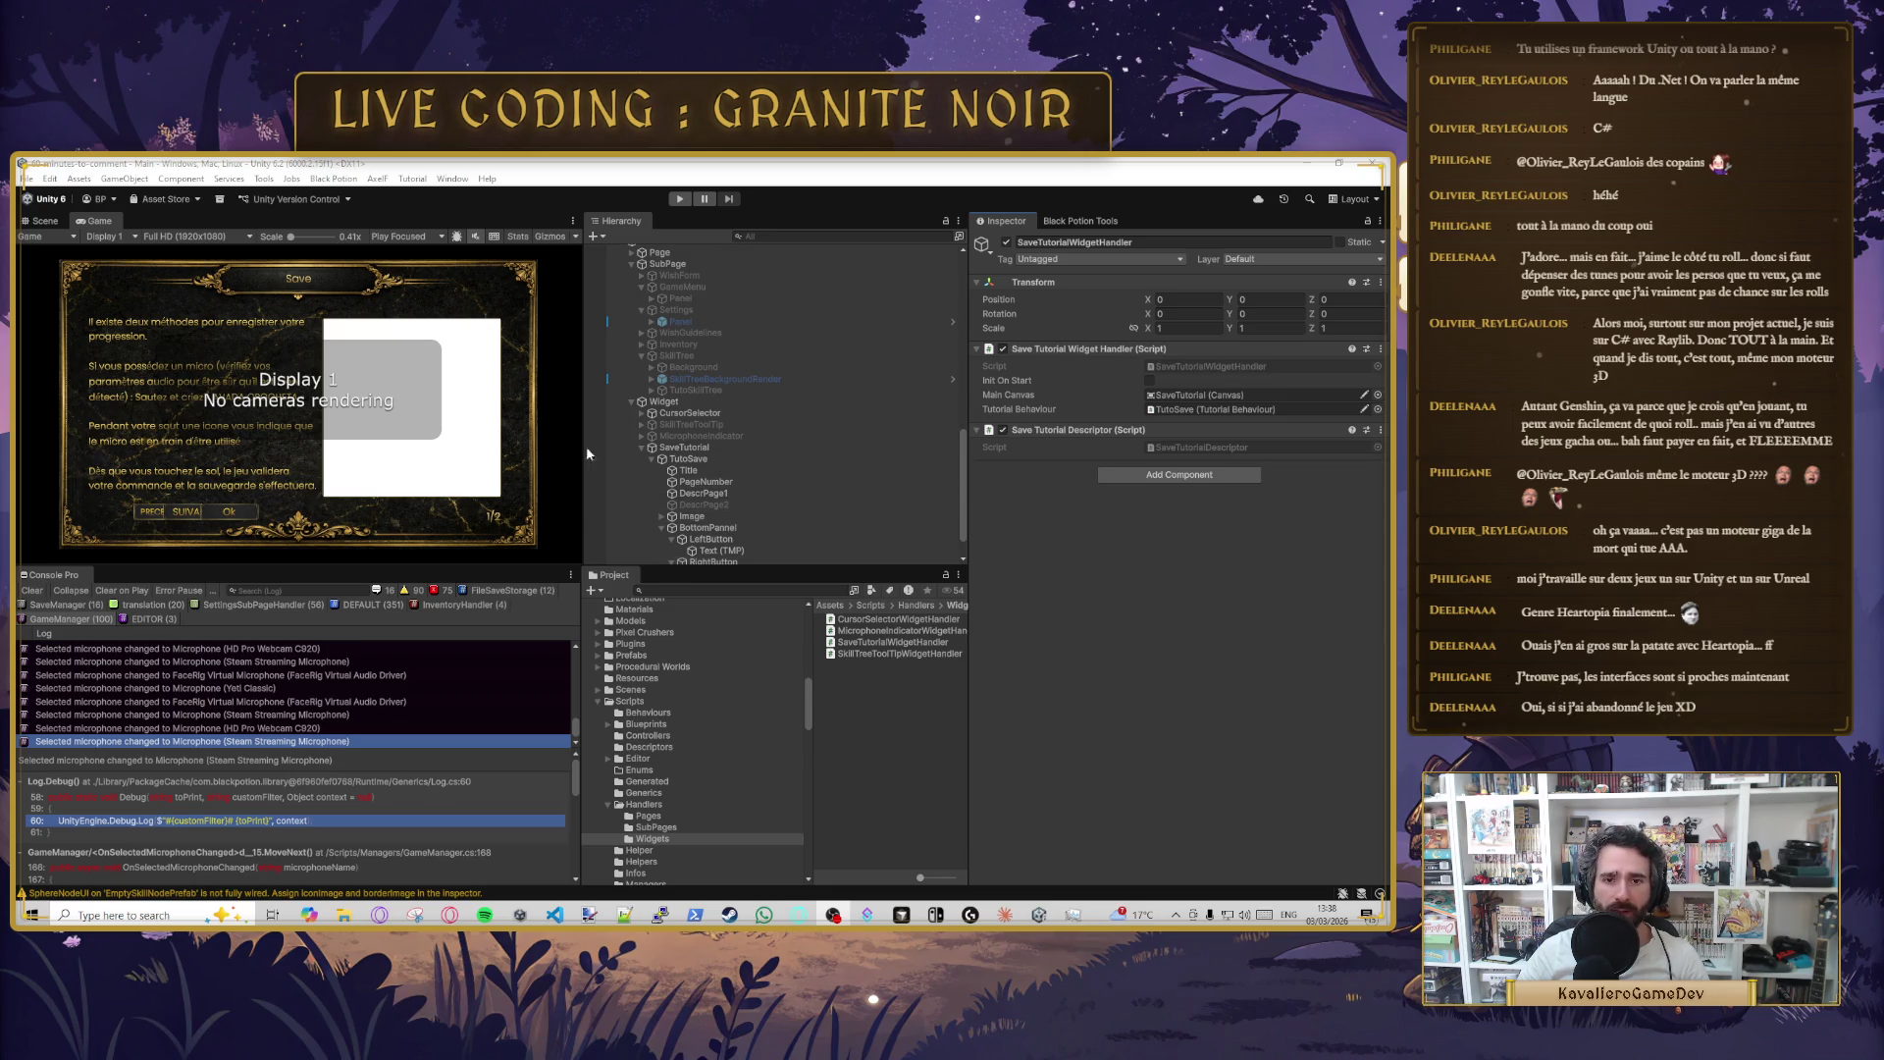
left_click(685, 459)
- Untick the SaveTutorial canvas's active checkbox and save the Main scene
scroll(1097, 675, "down", 3)
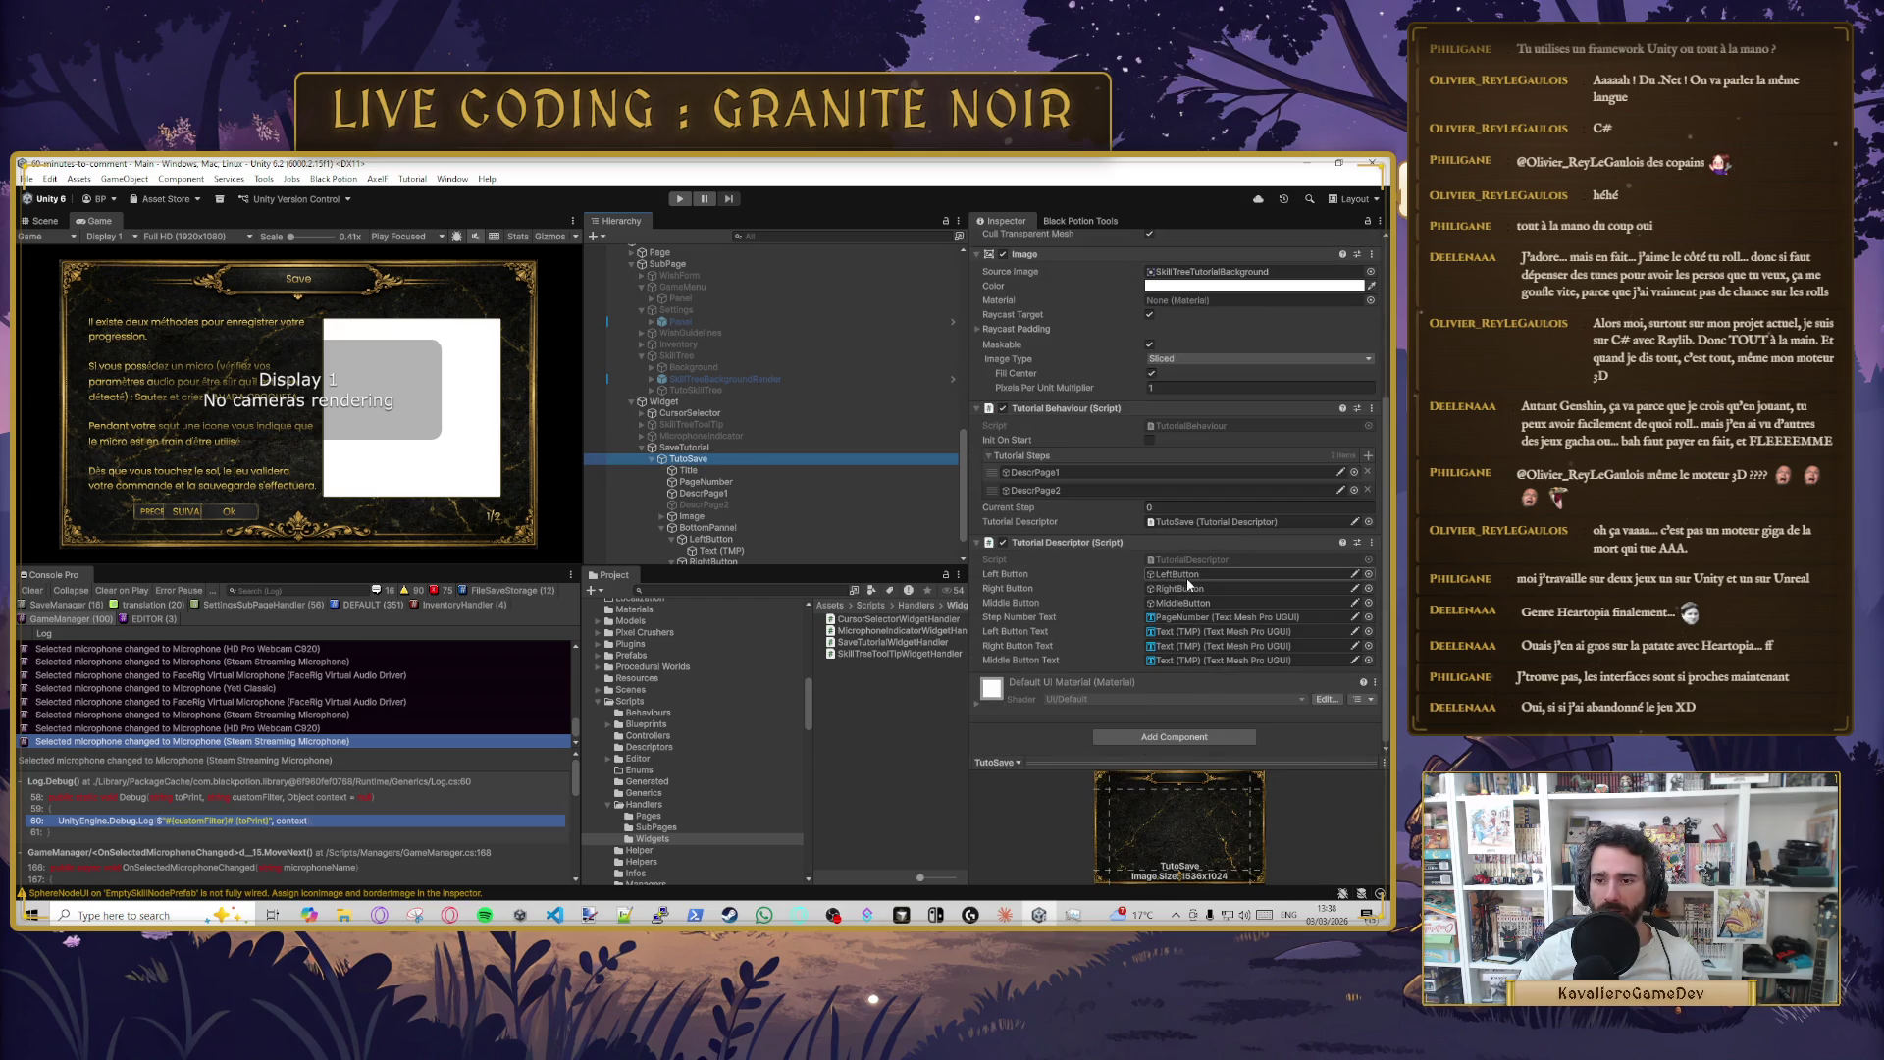
scroll(1197, 648, "up", 1)
scroll(1198, 651, "up", 3)
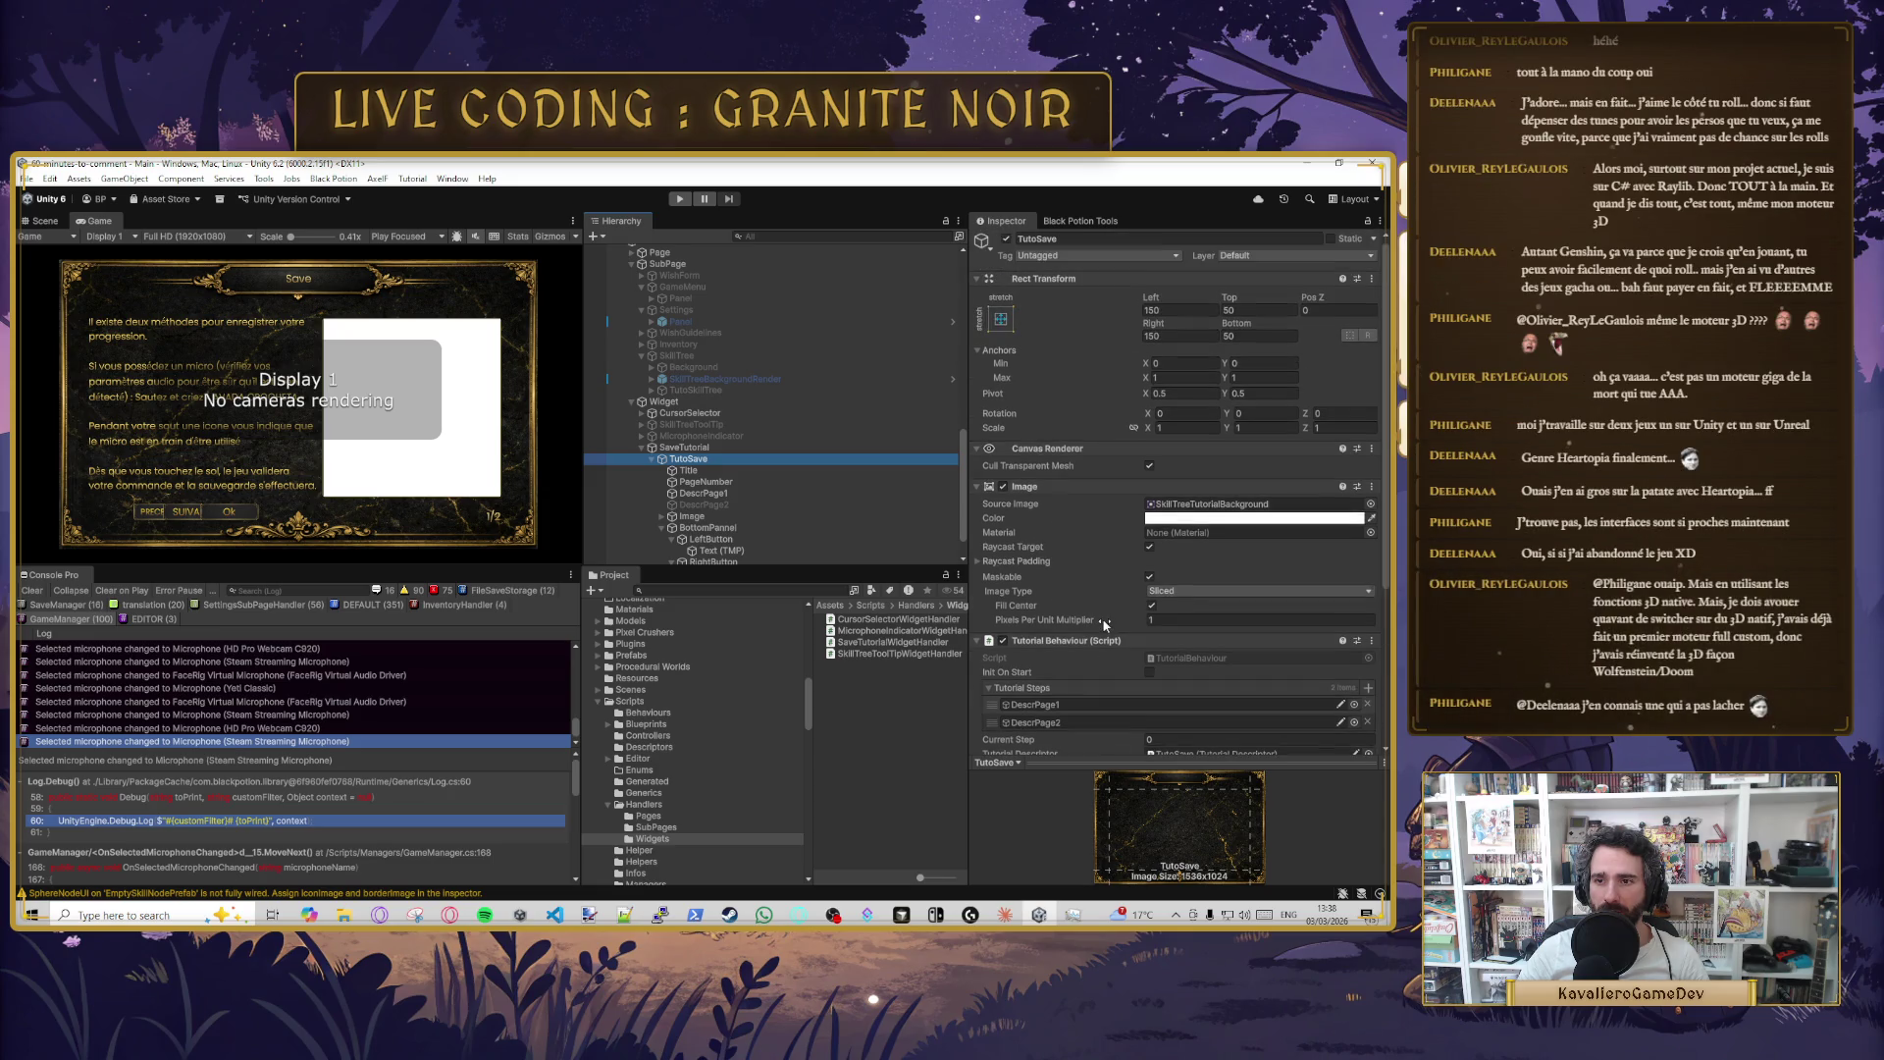
left_click(687, 448)
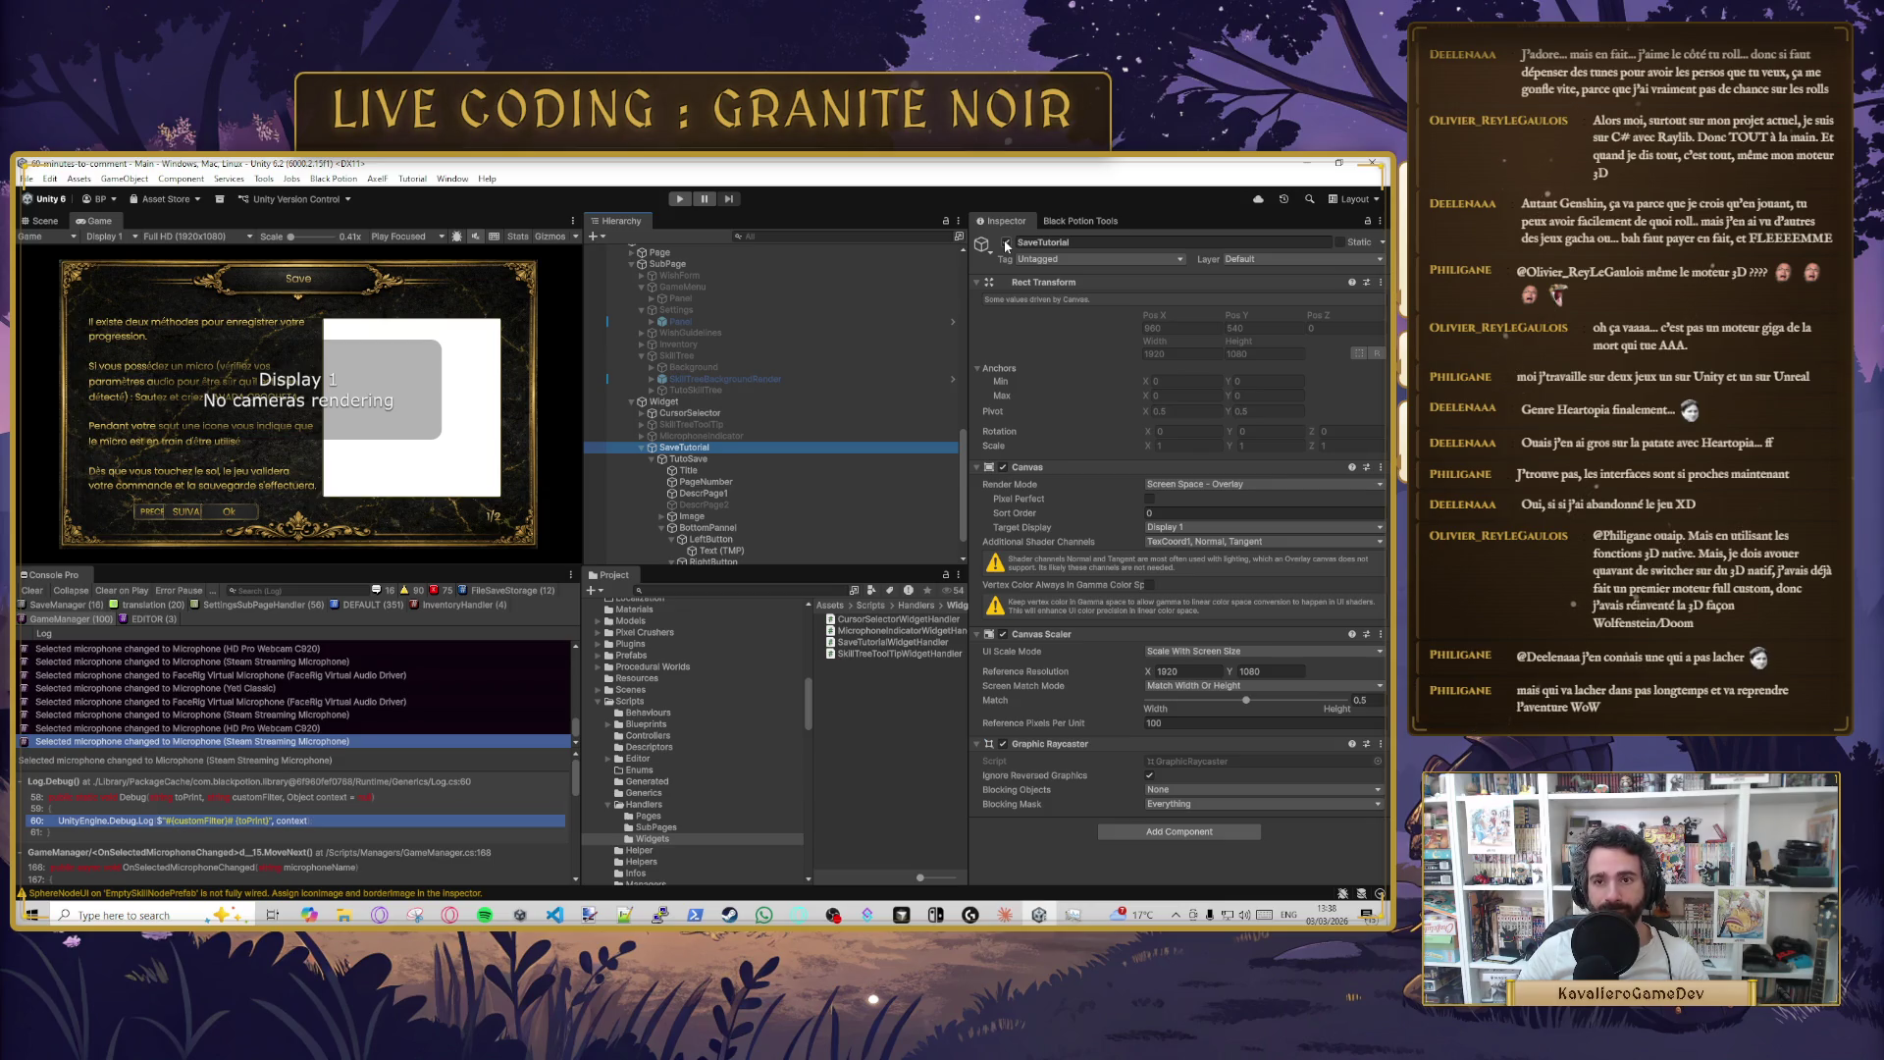
left_click(1006, 243)
key("ctrl+s")
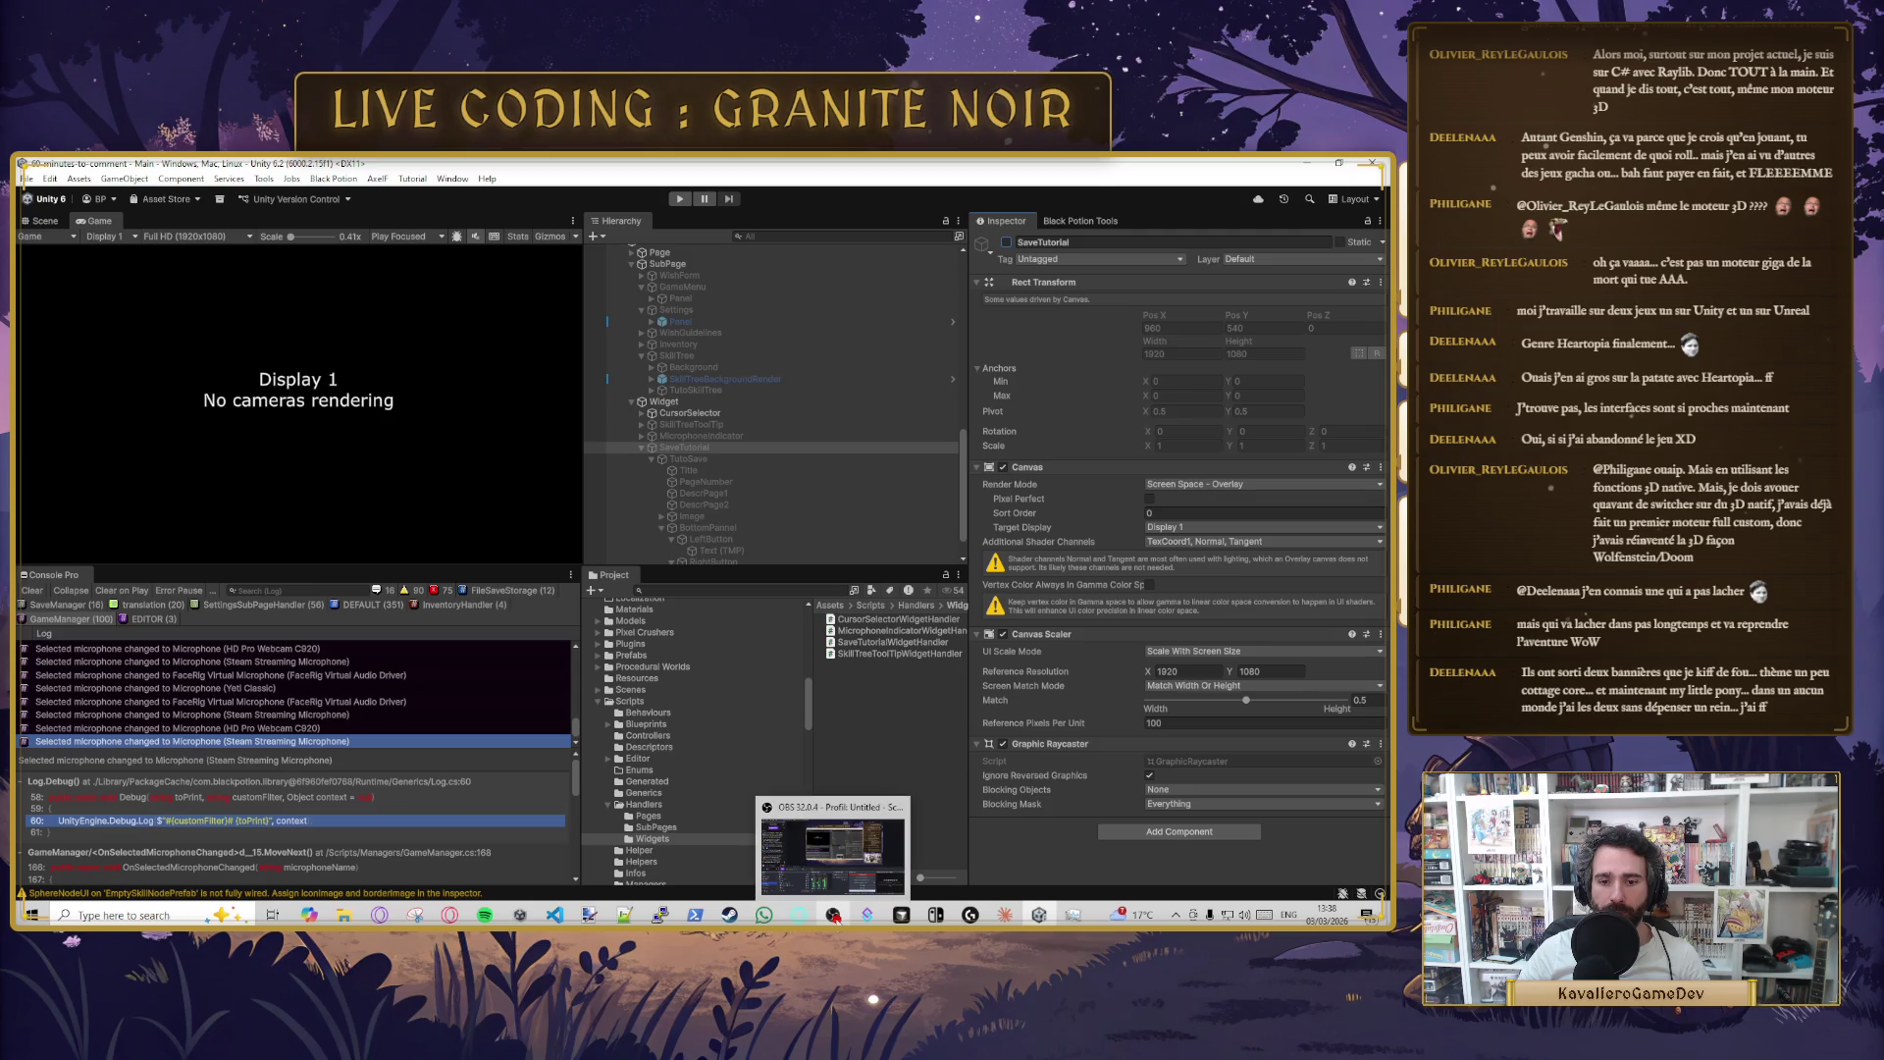
- In GameManager's Init, change line 47 to show Widget.to.savetutorialwidgethandler and save
left_click(901, 917)
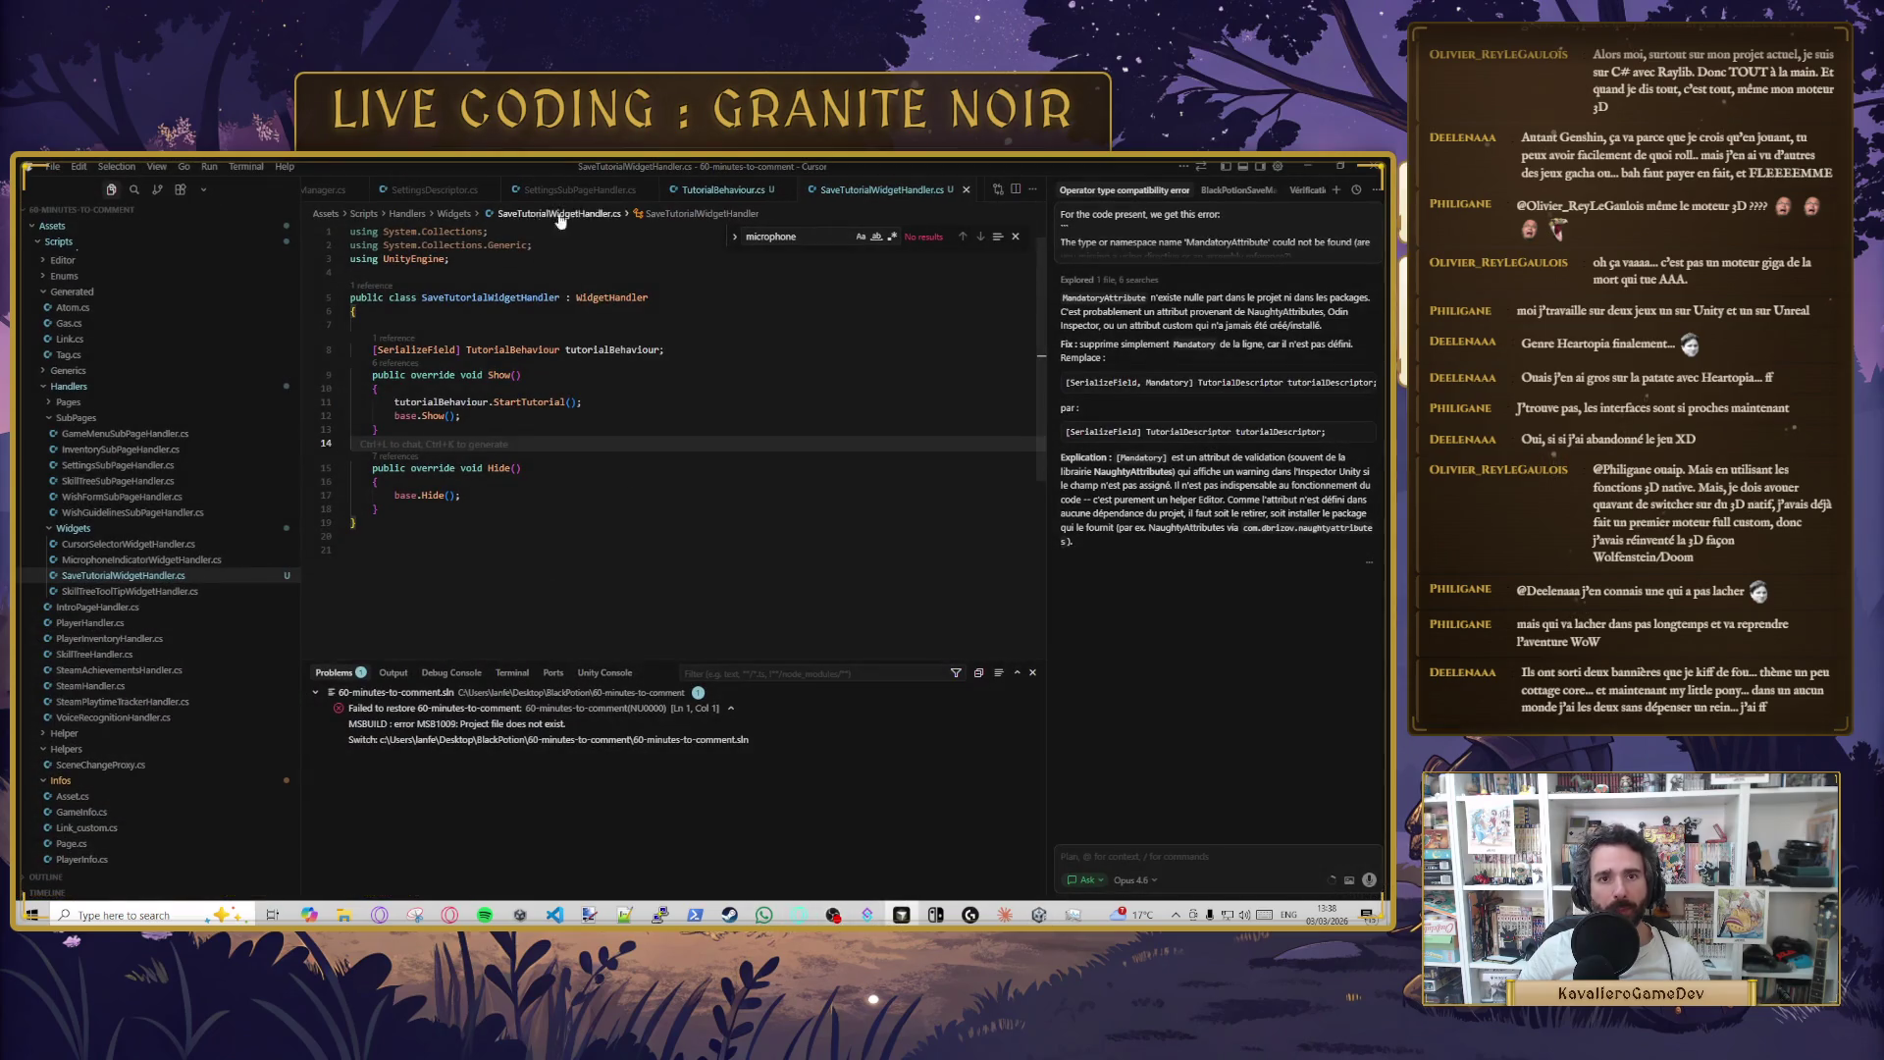
left_click(332, 191)
key("Return")
scroll(447, 587, "down", 1)
type("Link.to.u")
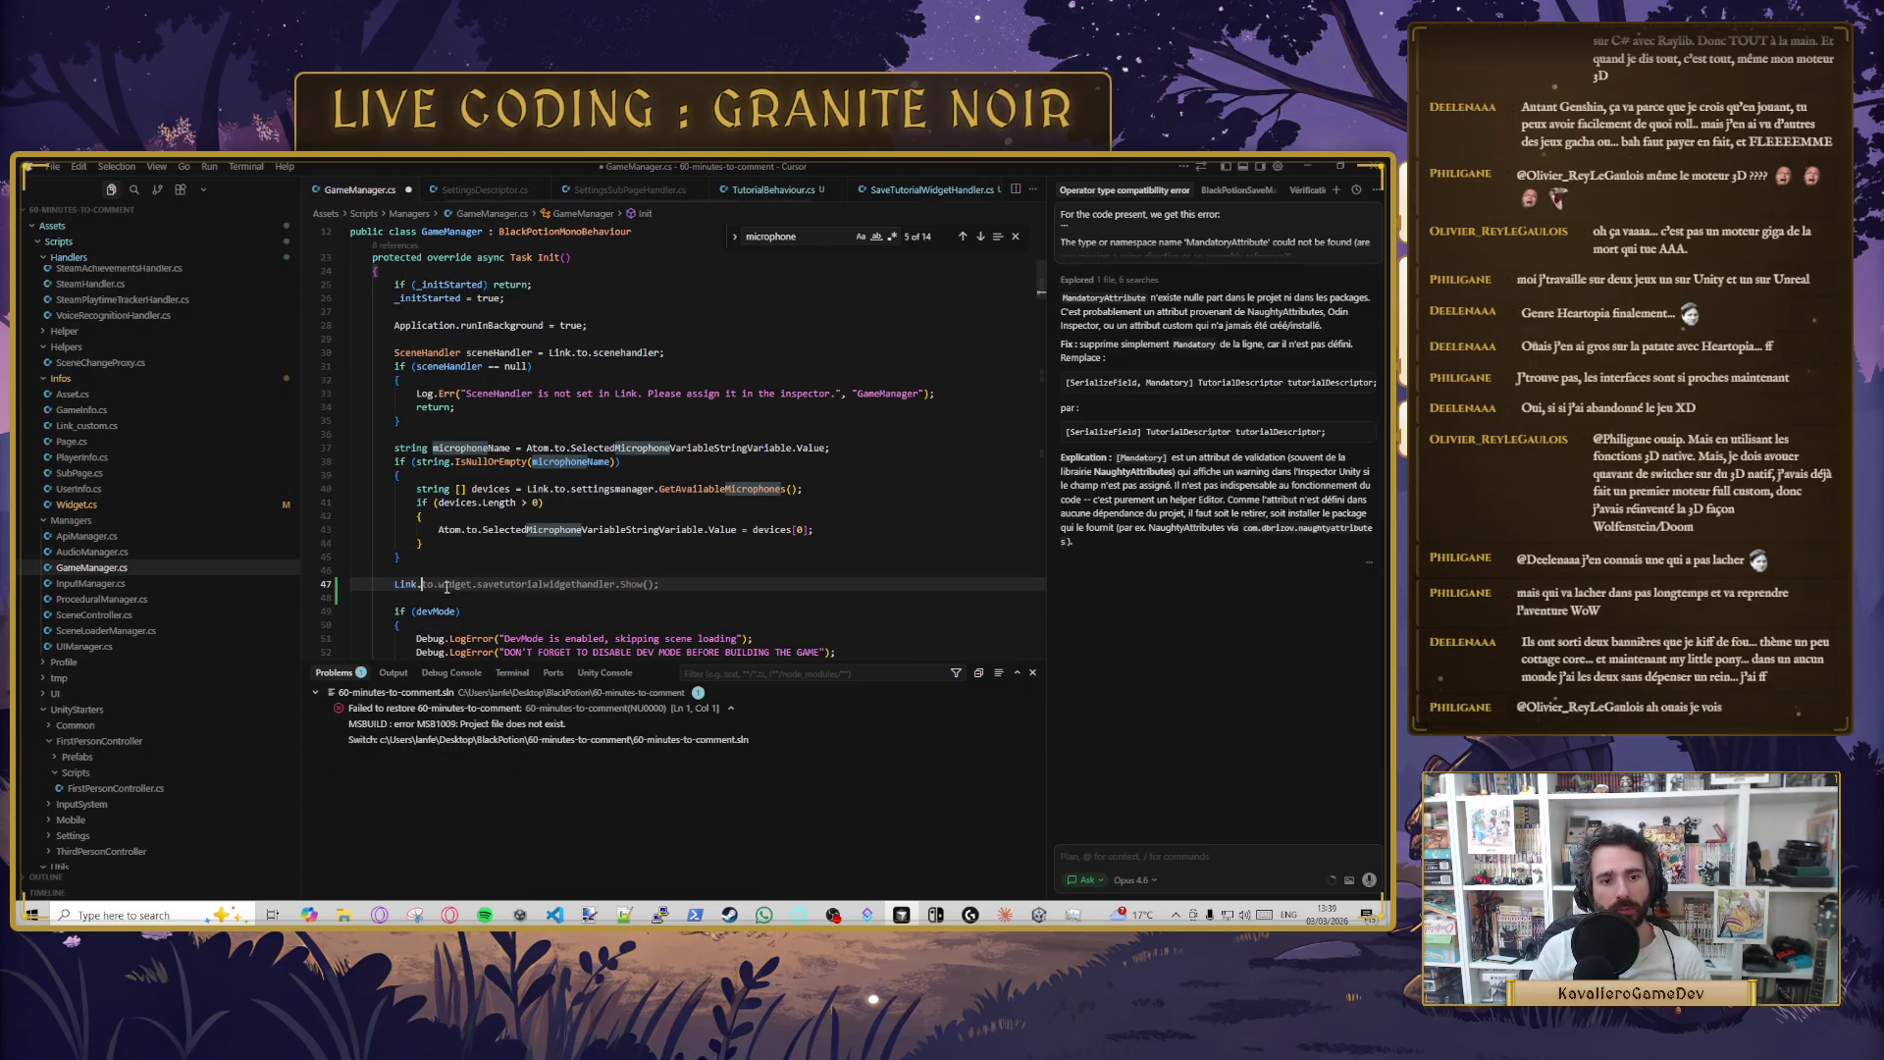
key("Tab")
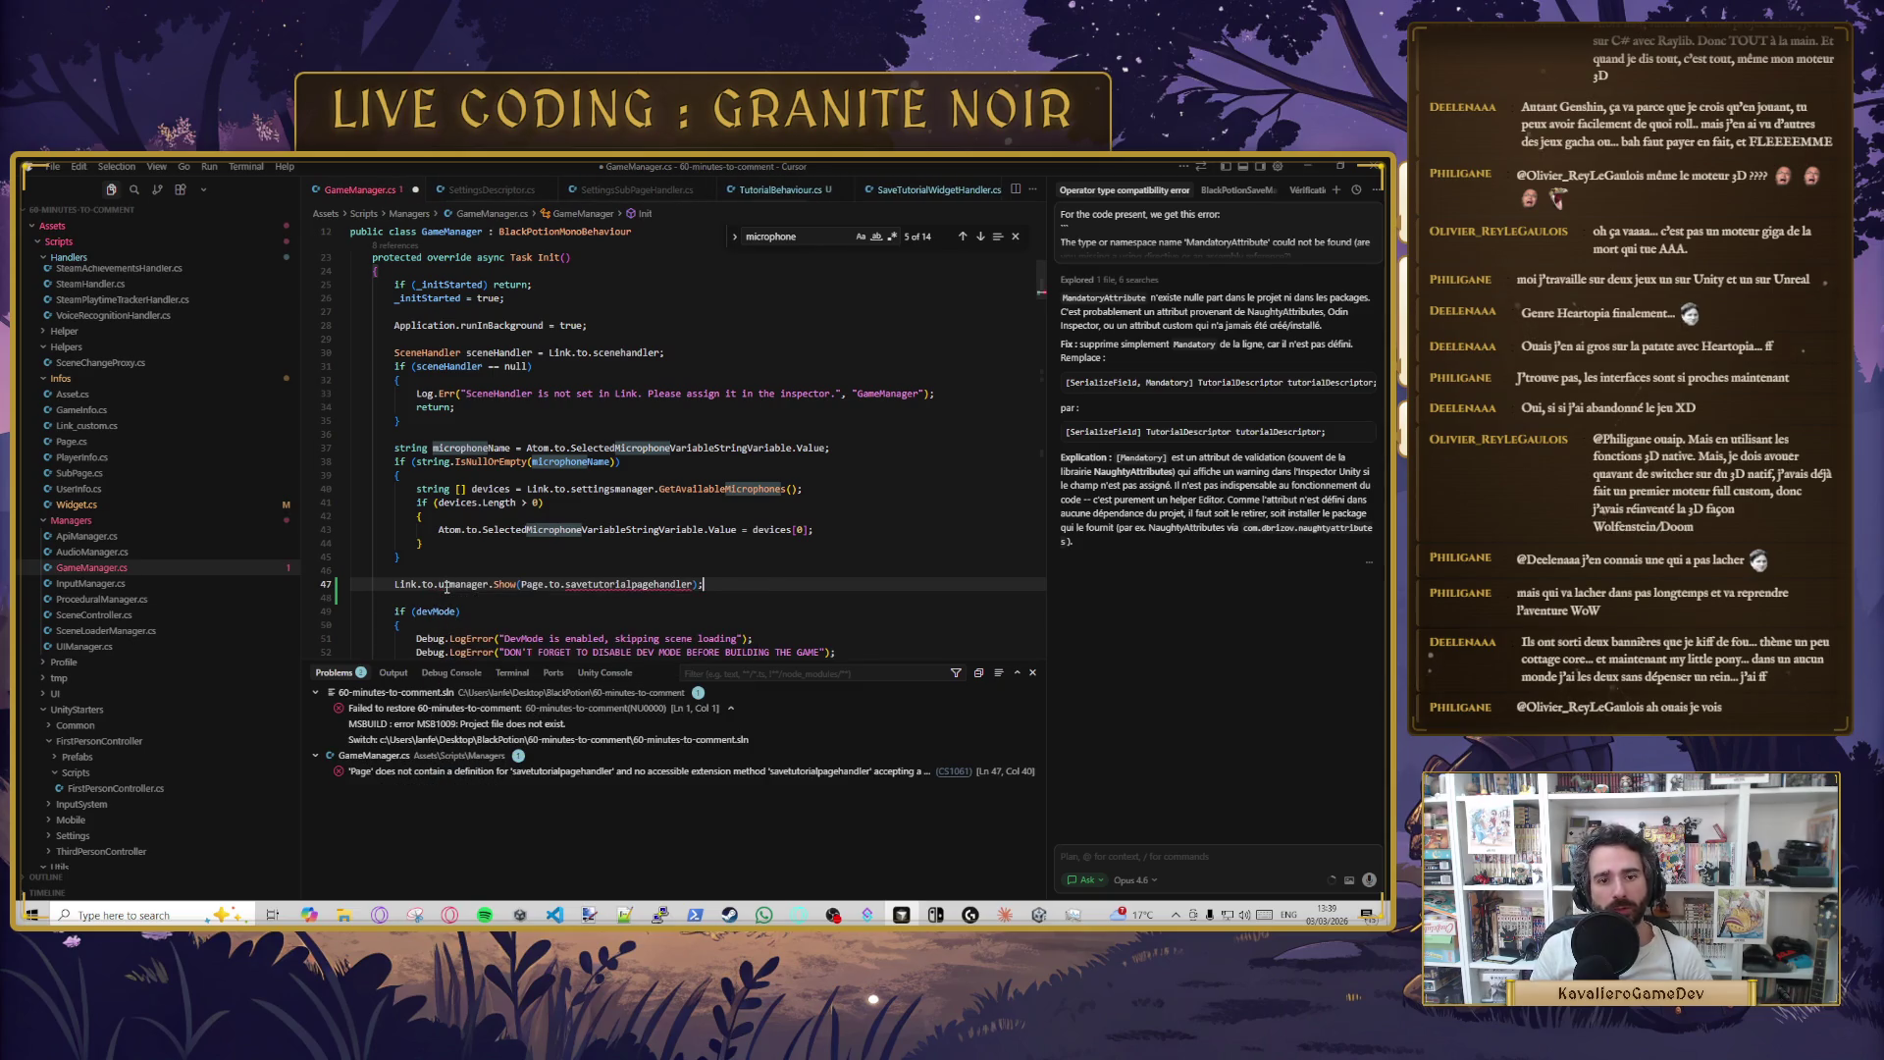
key("BackSpace")
key("BackSpace")
key("BackSpace")
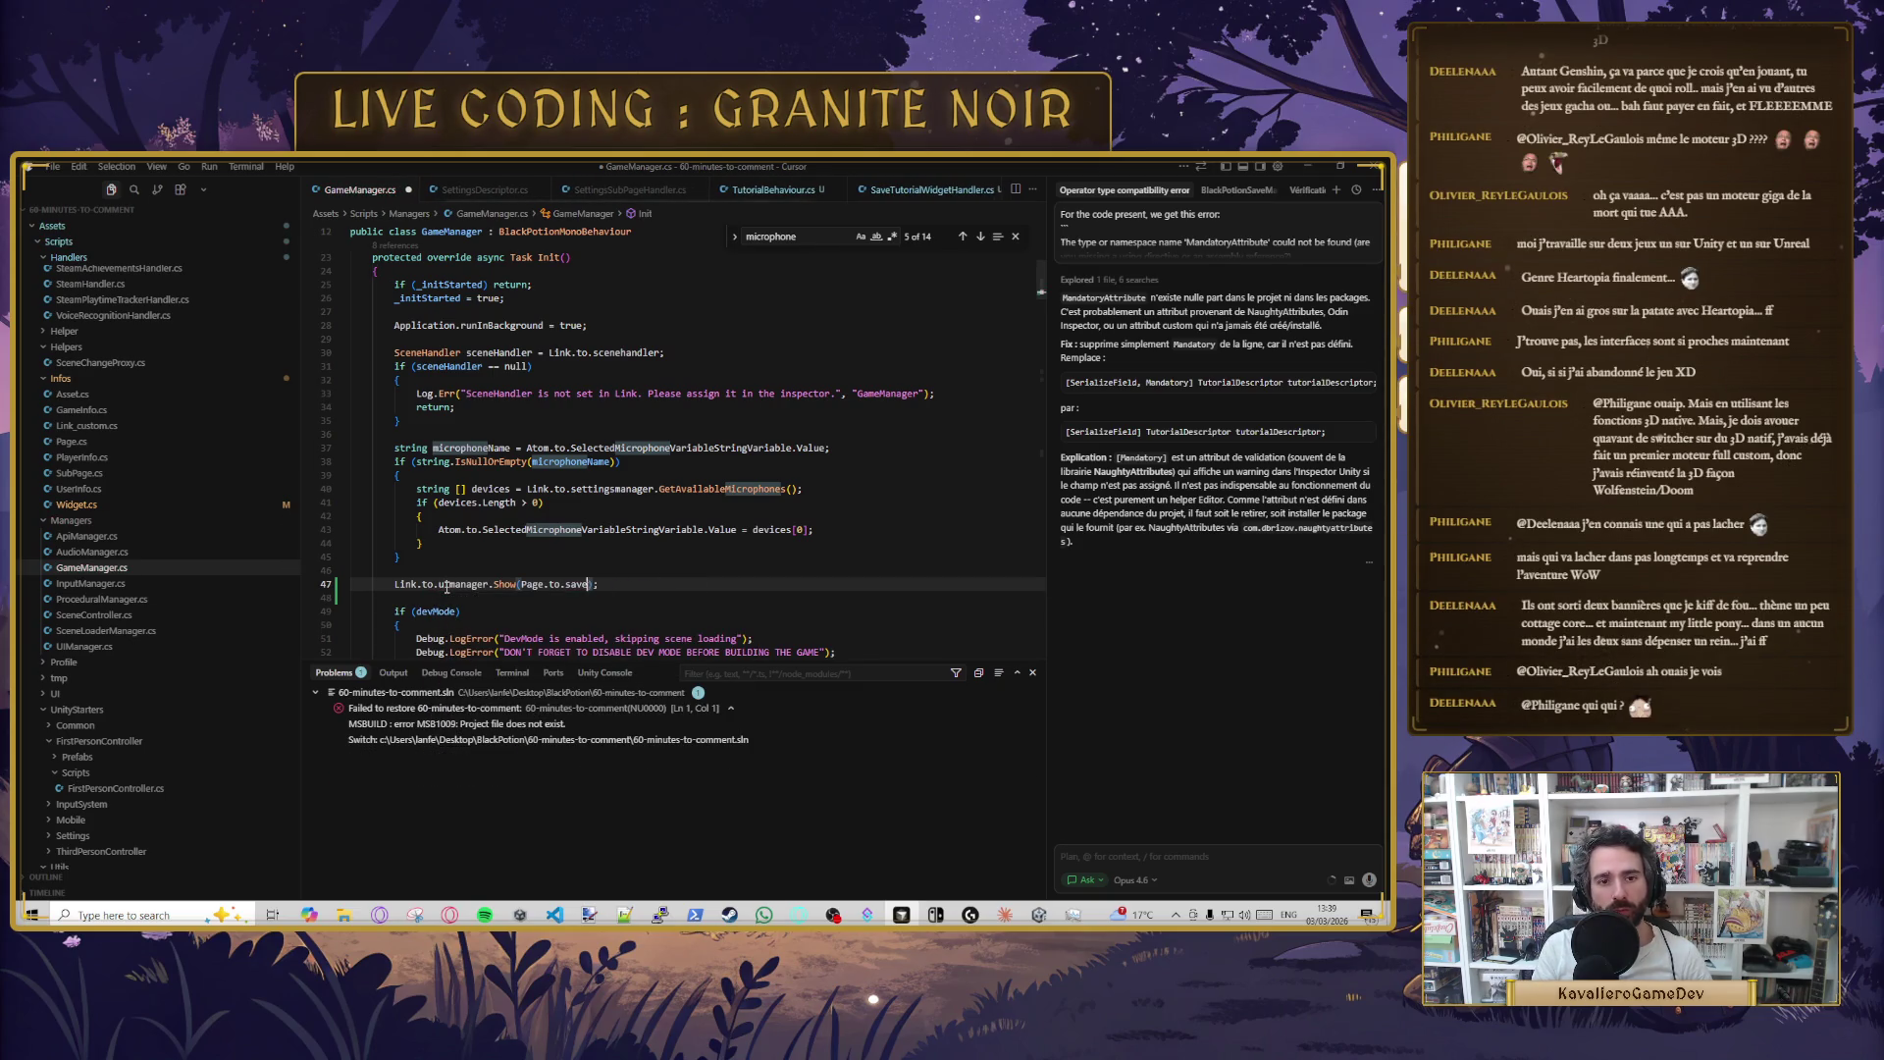
type("Wid")
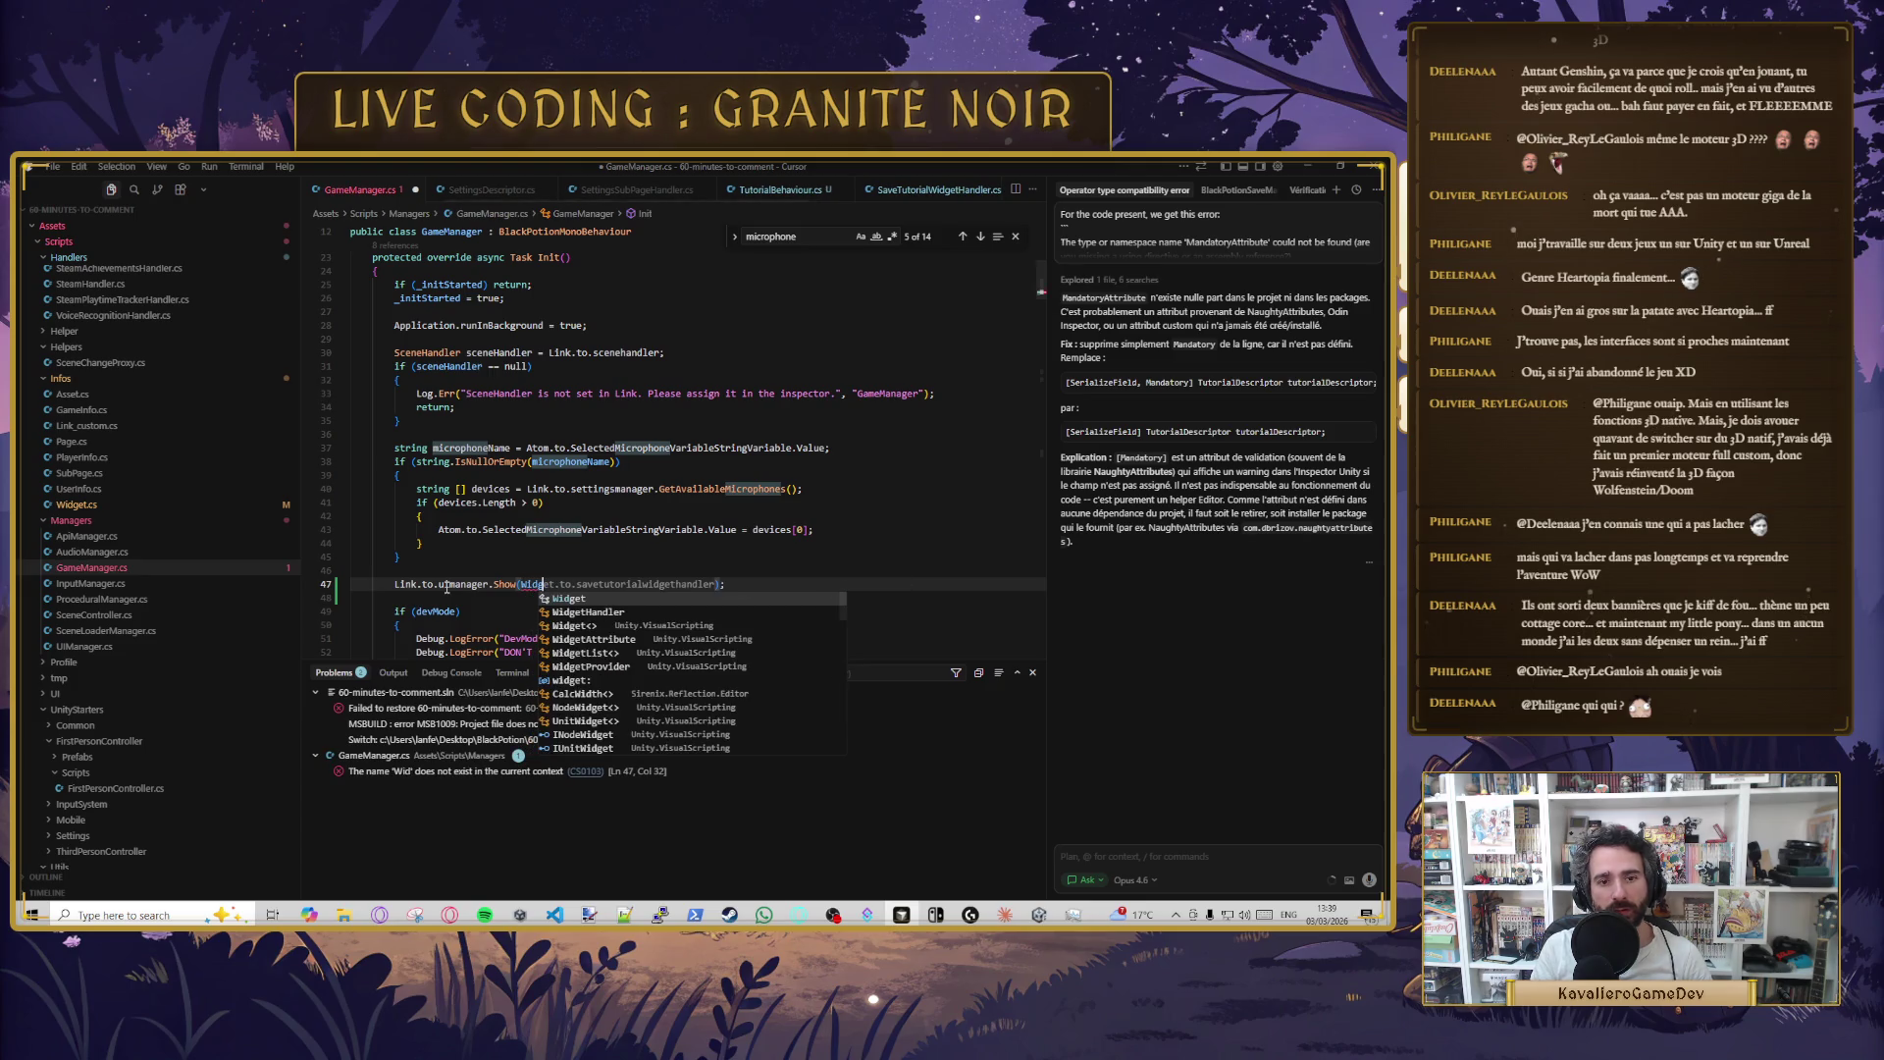
key("Tab")
key("Tab")
key("ctrl+s")
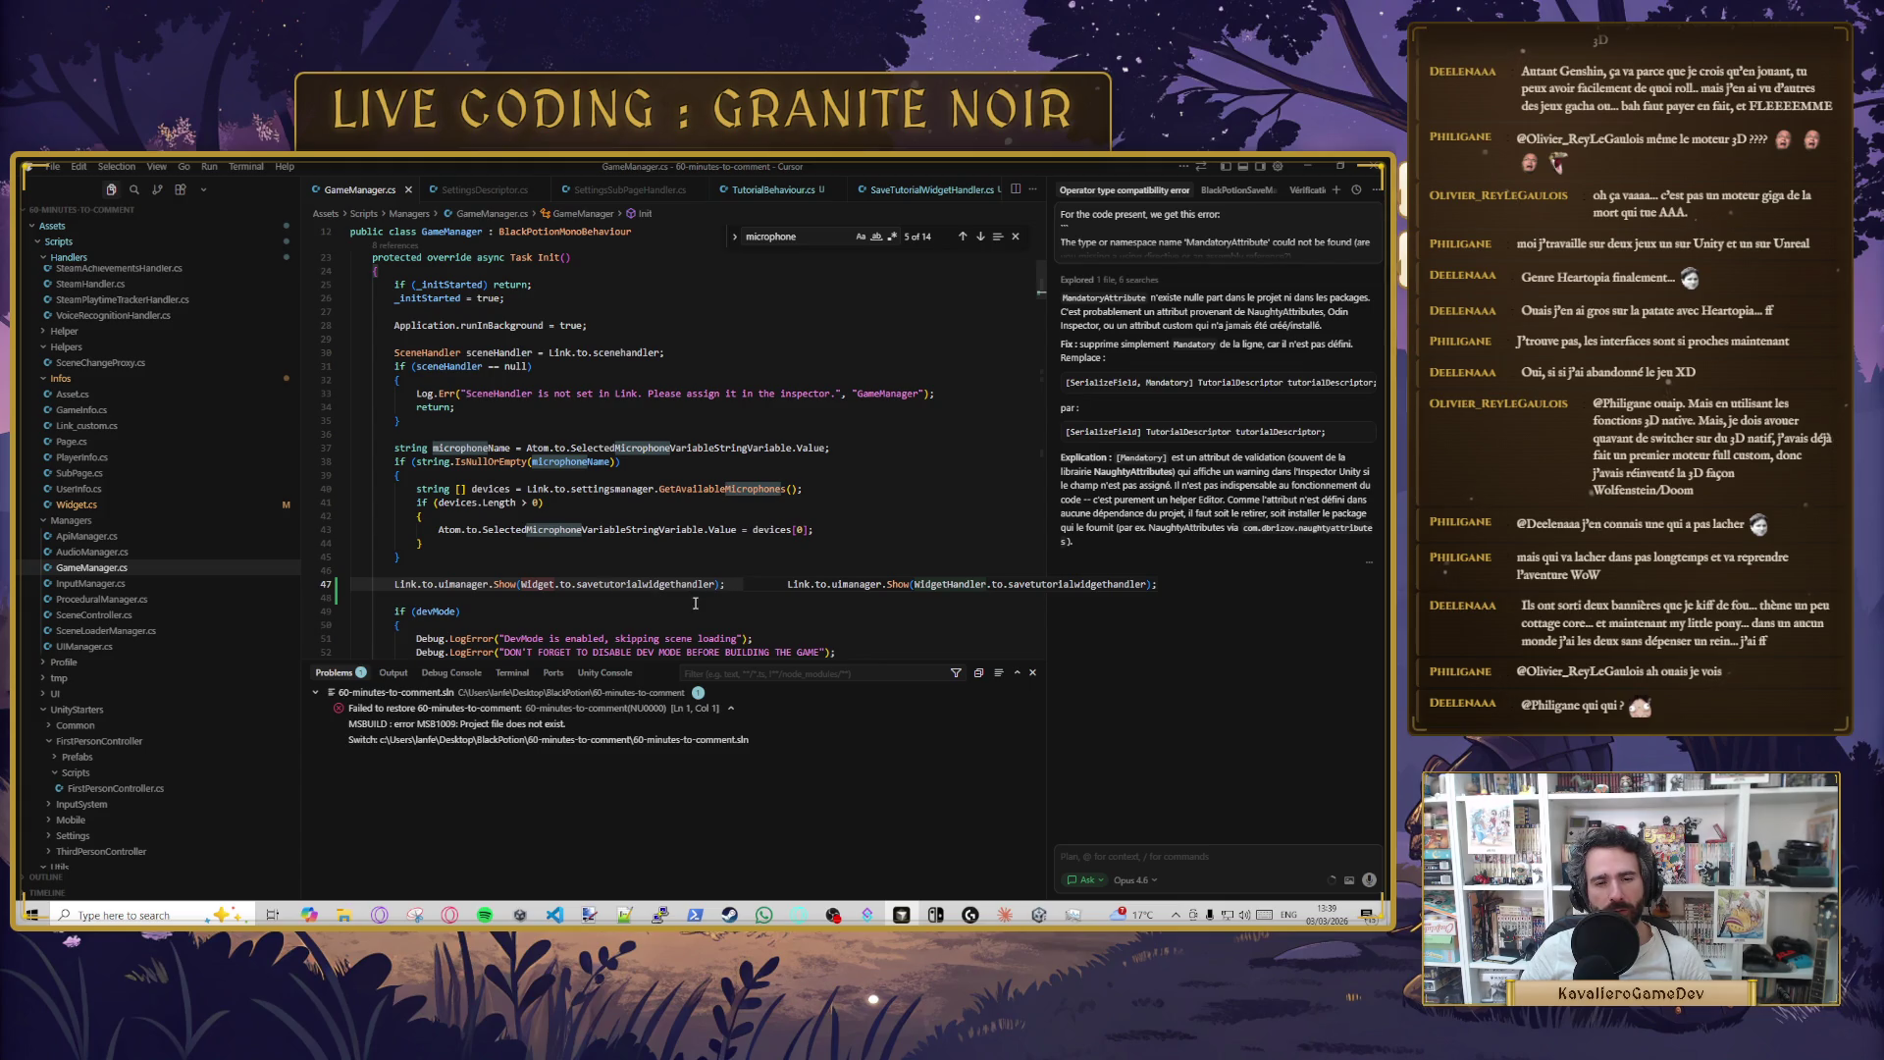
left_click(726, 599)
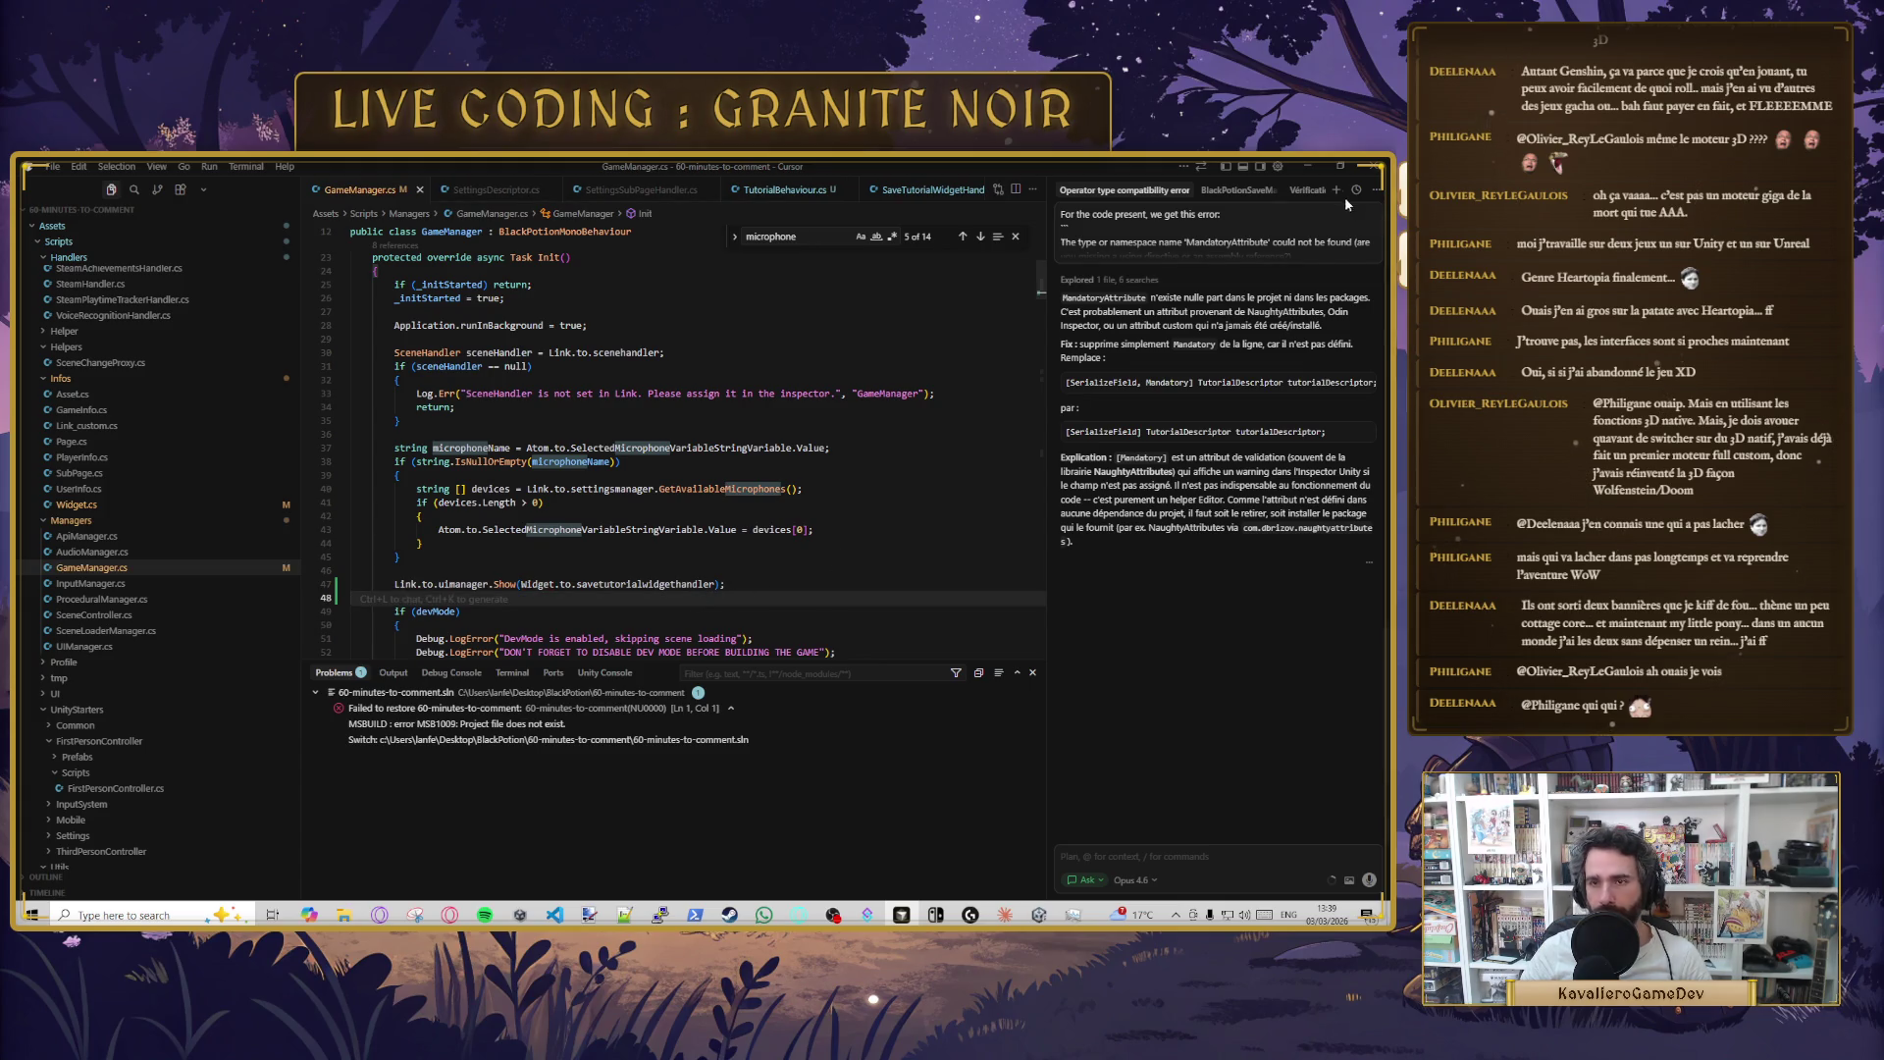
left_click(1309, 166)
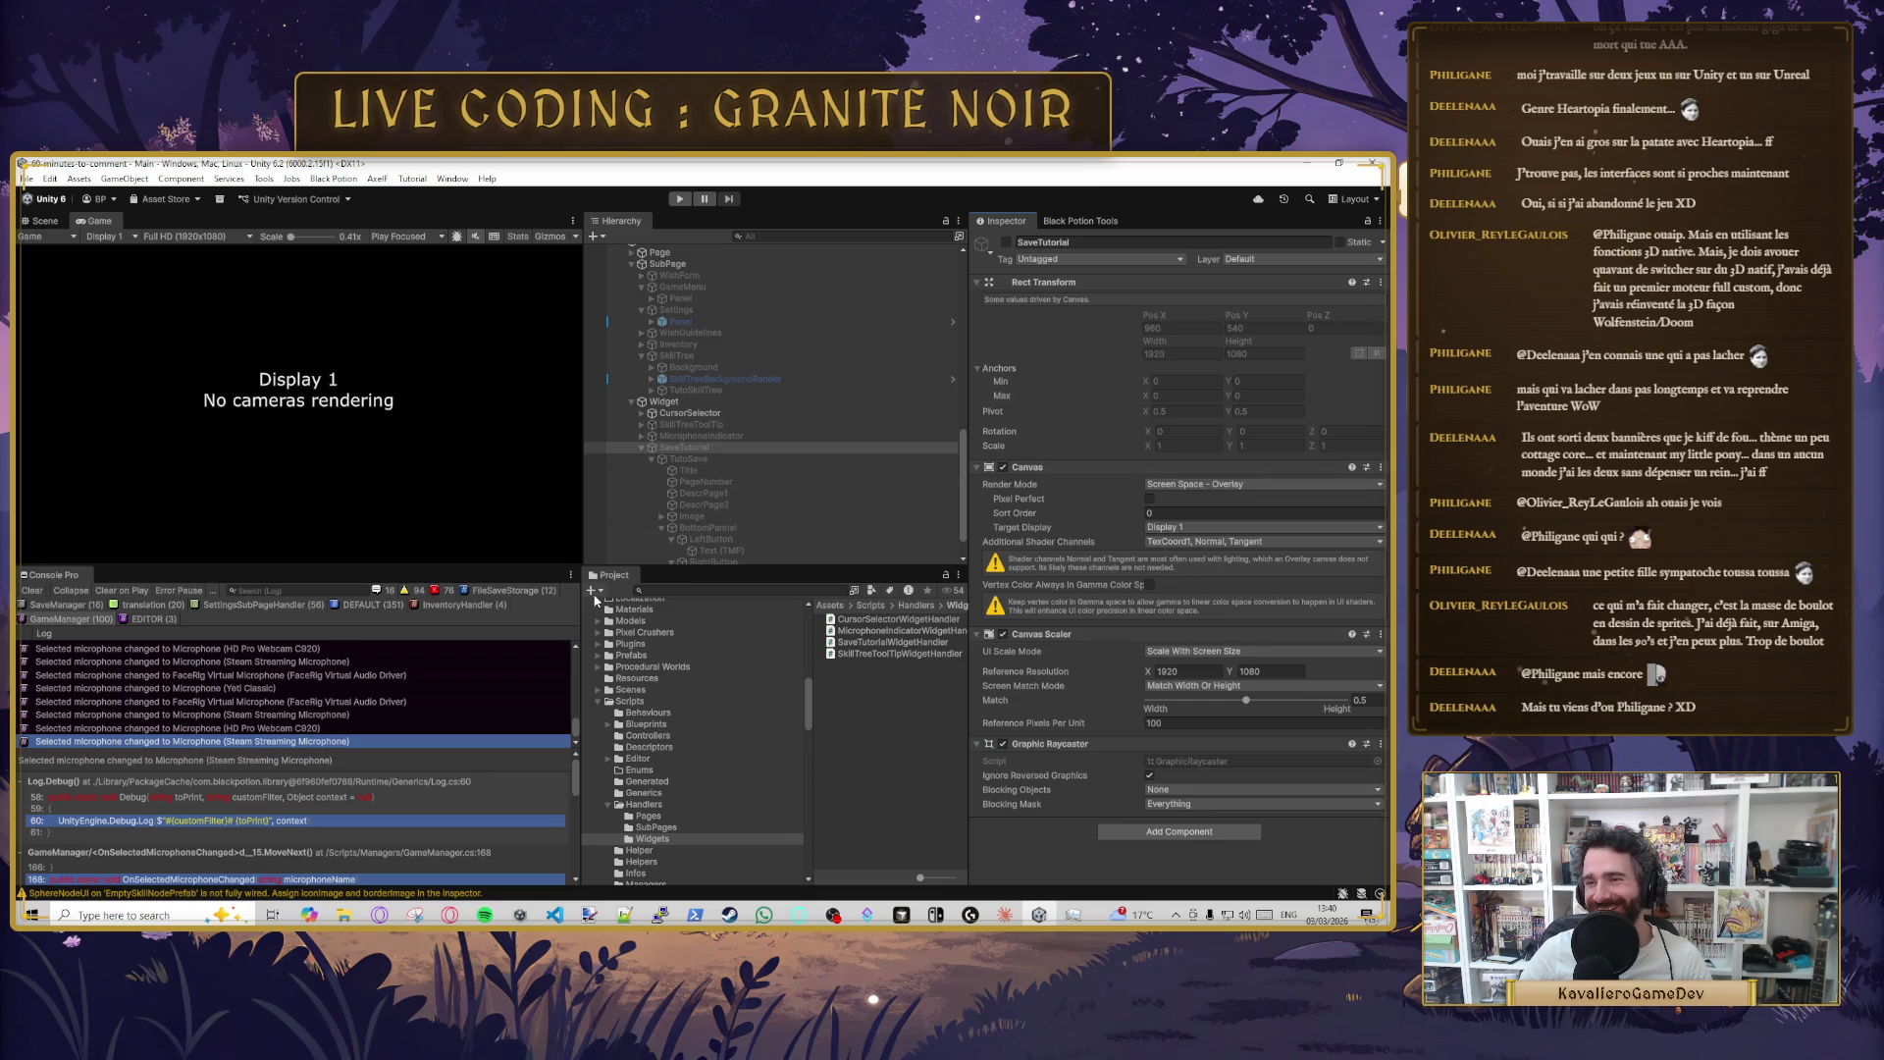
- Review the SaveTutorial widget object's settings in the Inspector after recompilation
left_click(687, 459)
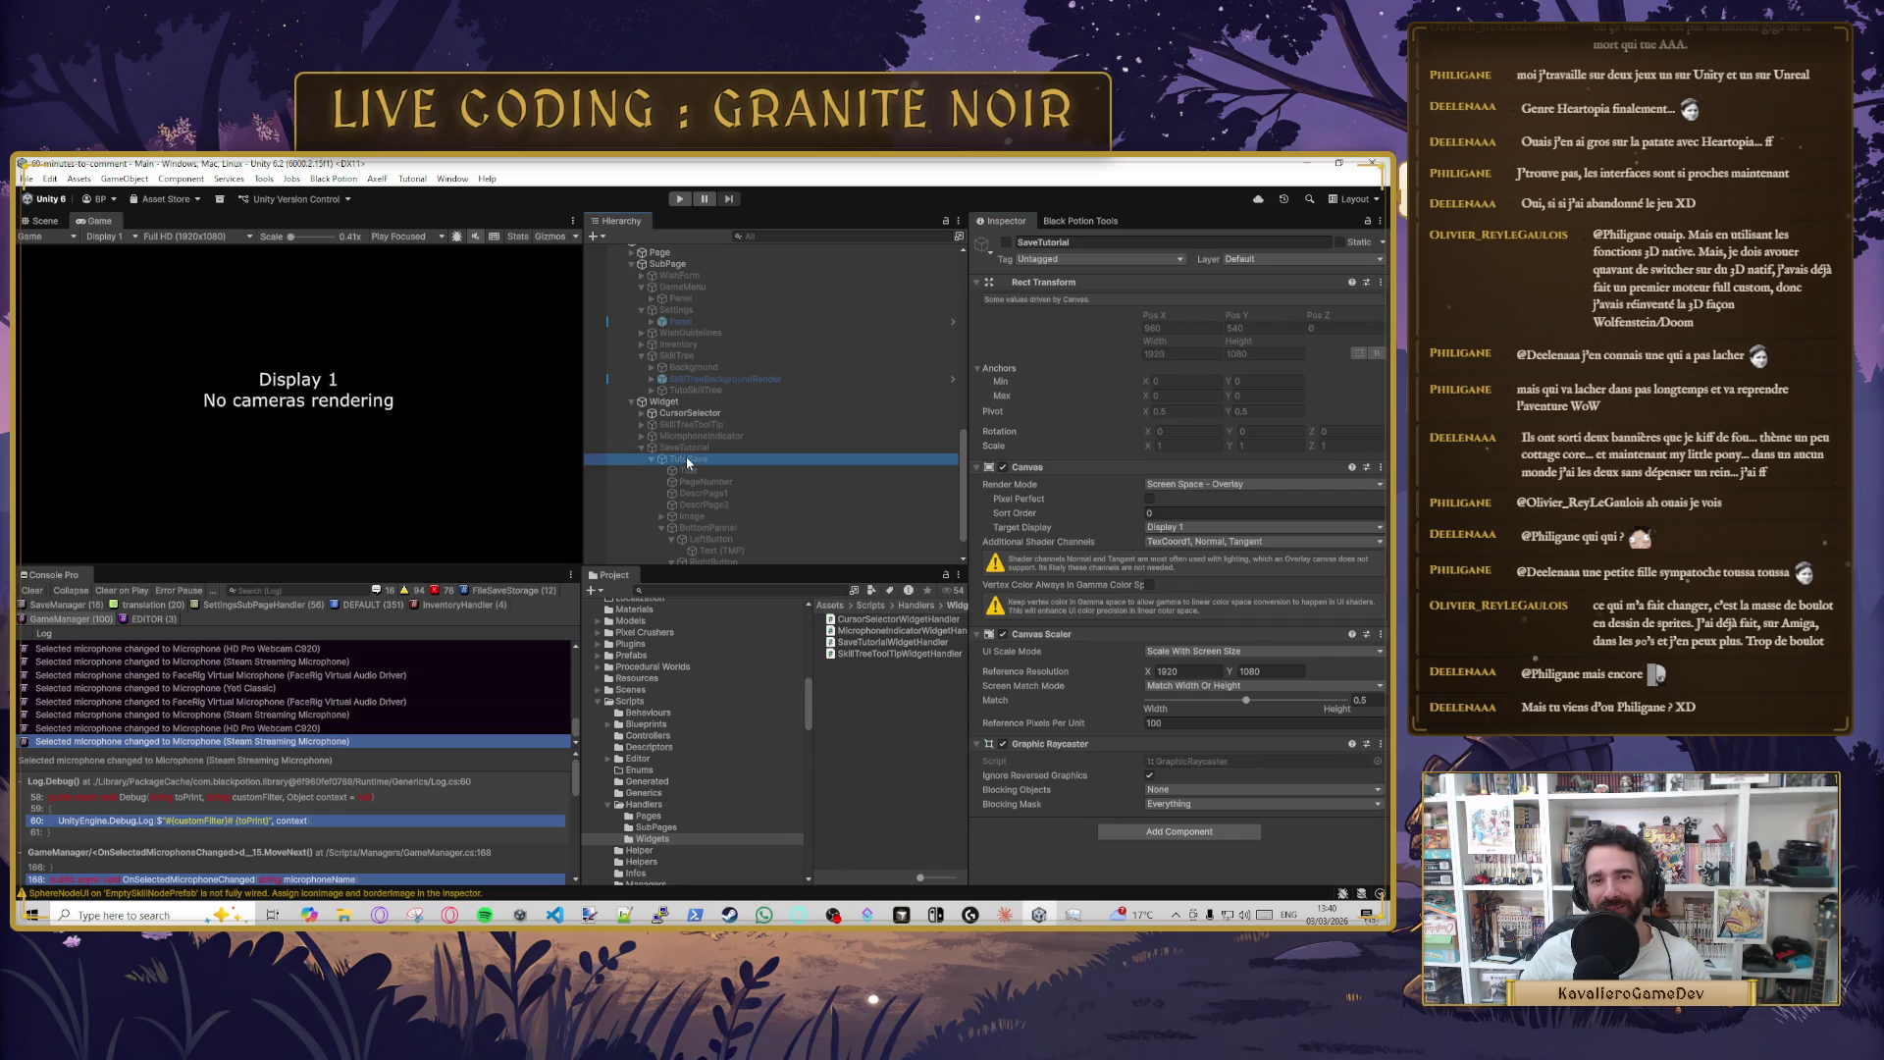
left_click(883, 449)
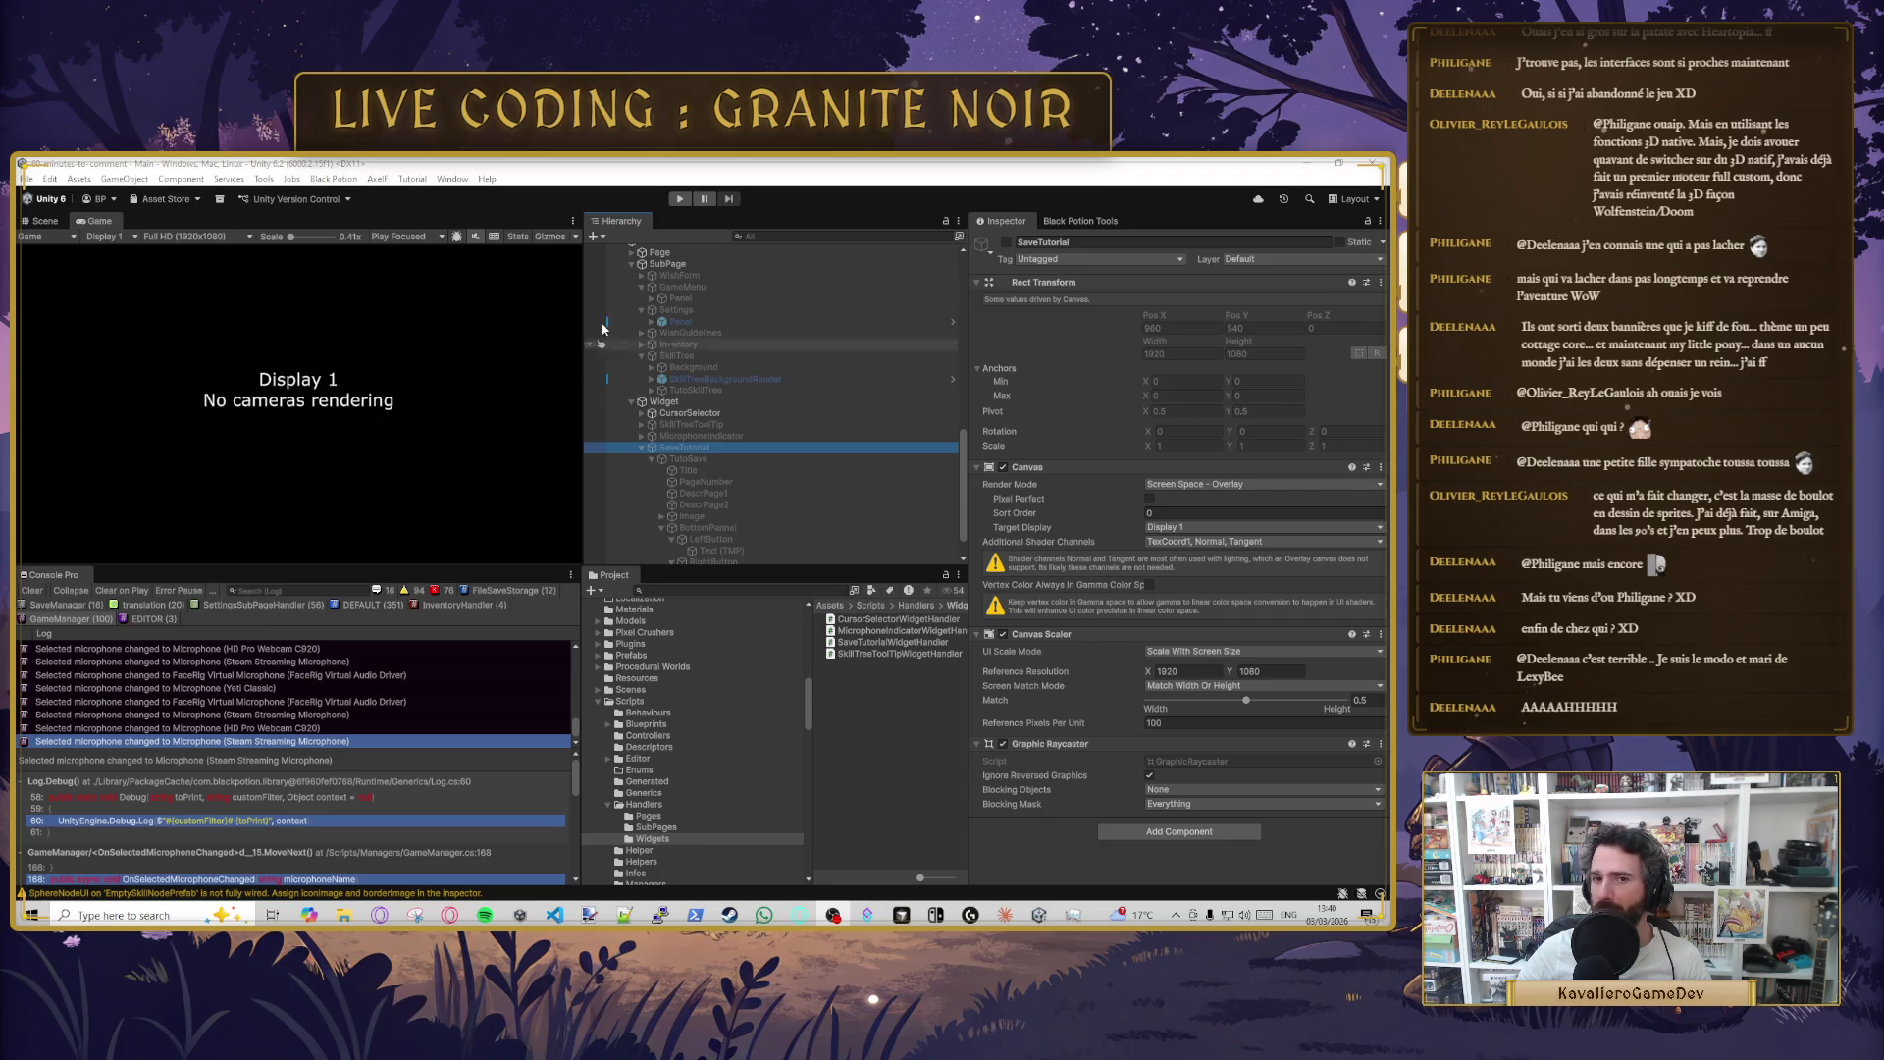
left_click(680, 199)
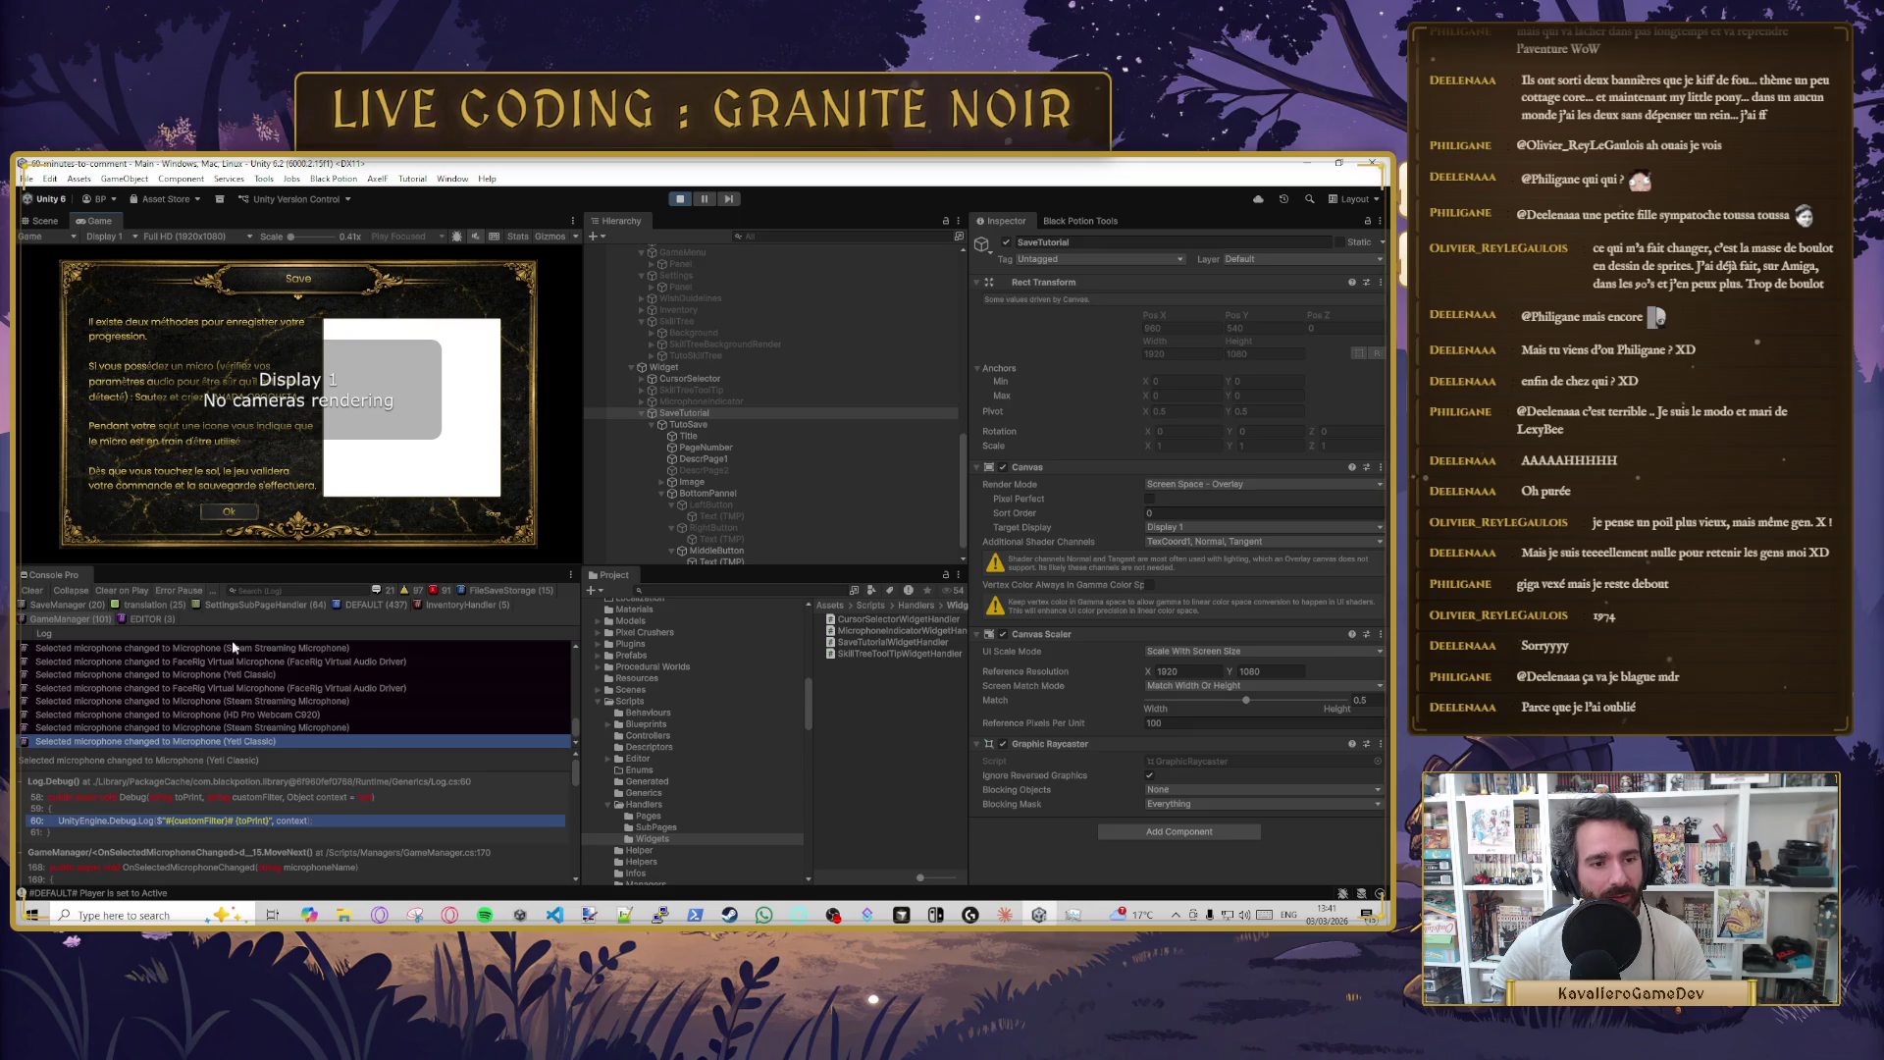
- Stop Play mode with Ctrl+P and return to Cursor
key("ctrl+p")
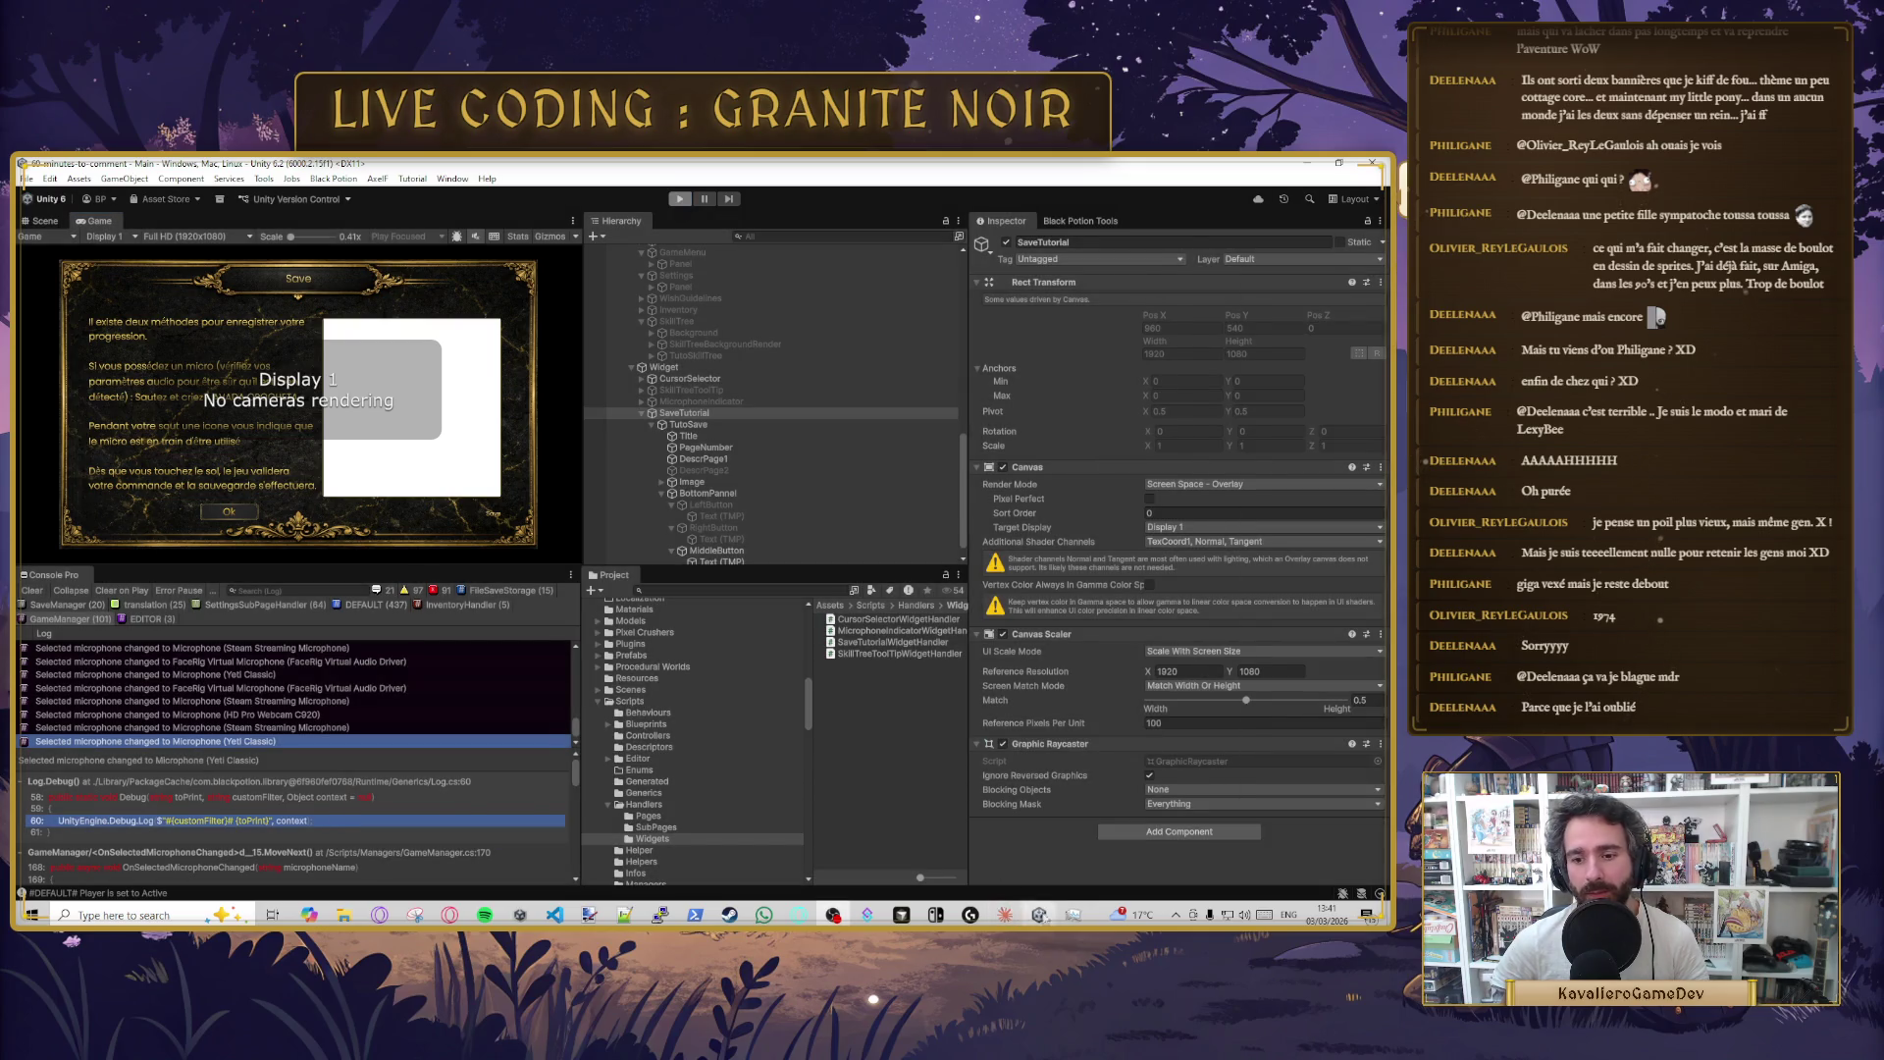
left_click(970, 914)
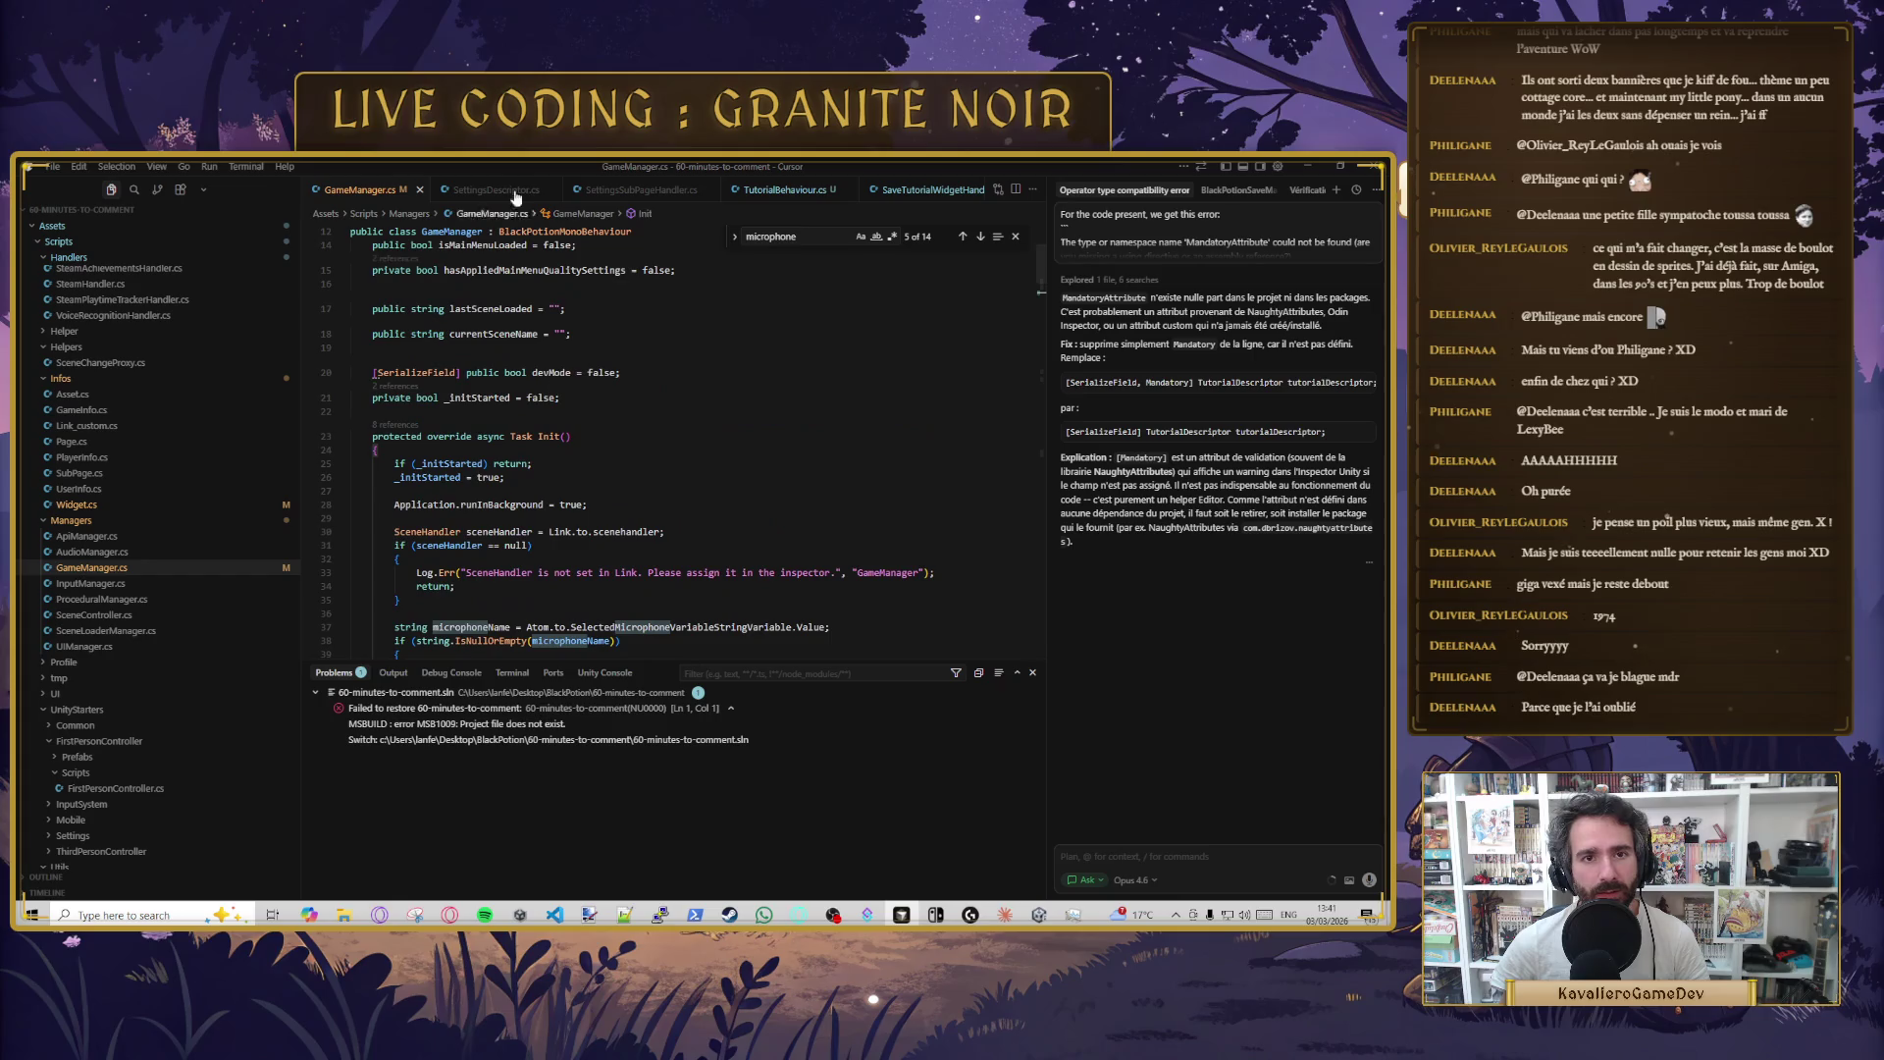
- In TutorialBehaviour.cs line 30, make the step counter read "{currentPage} / {maxPage}"
left_click(784, 190)
scroll(568, 495, "down", 5)
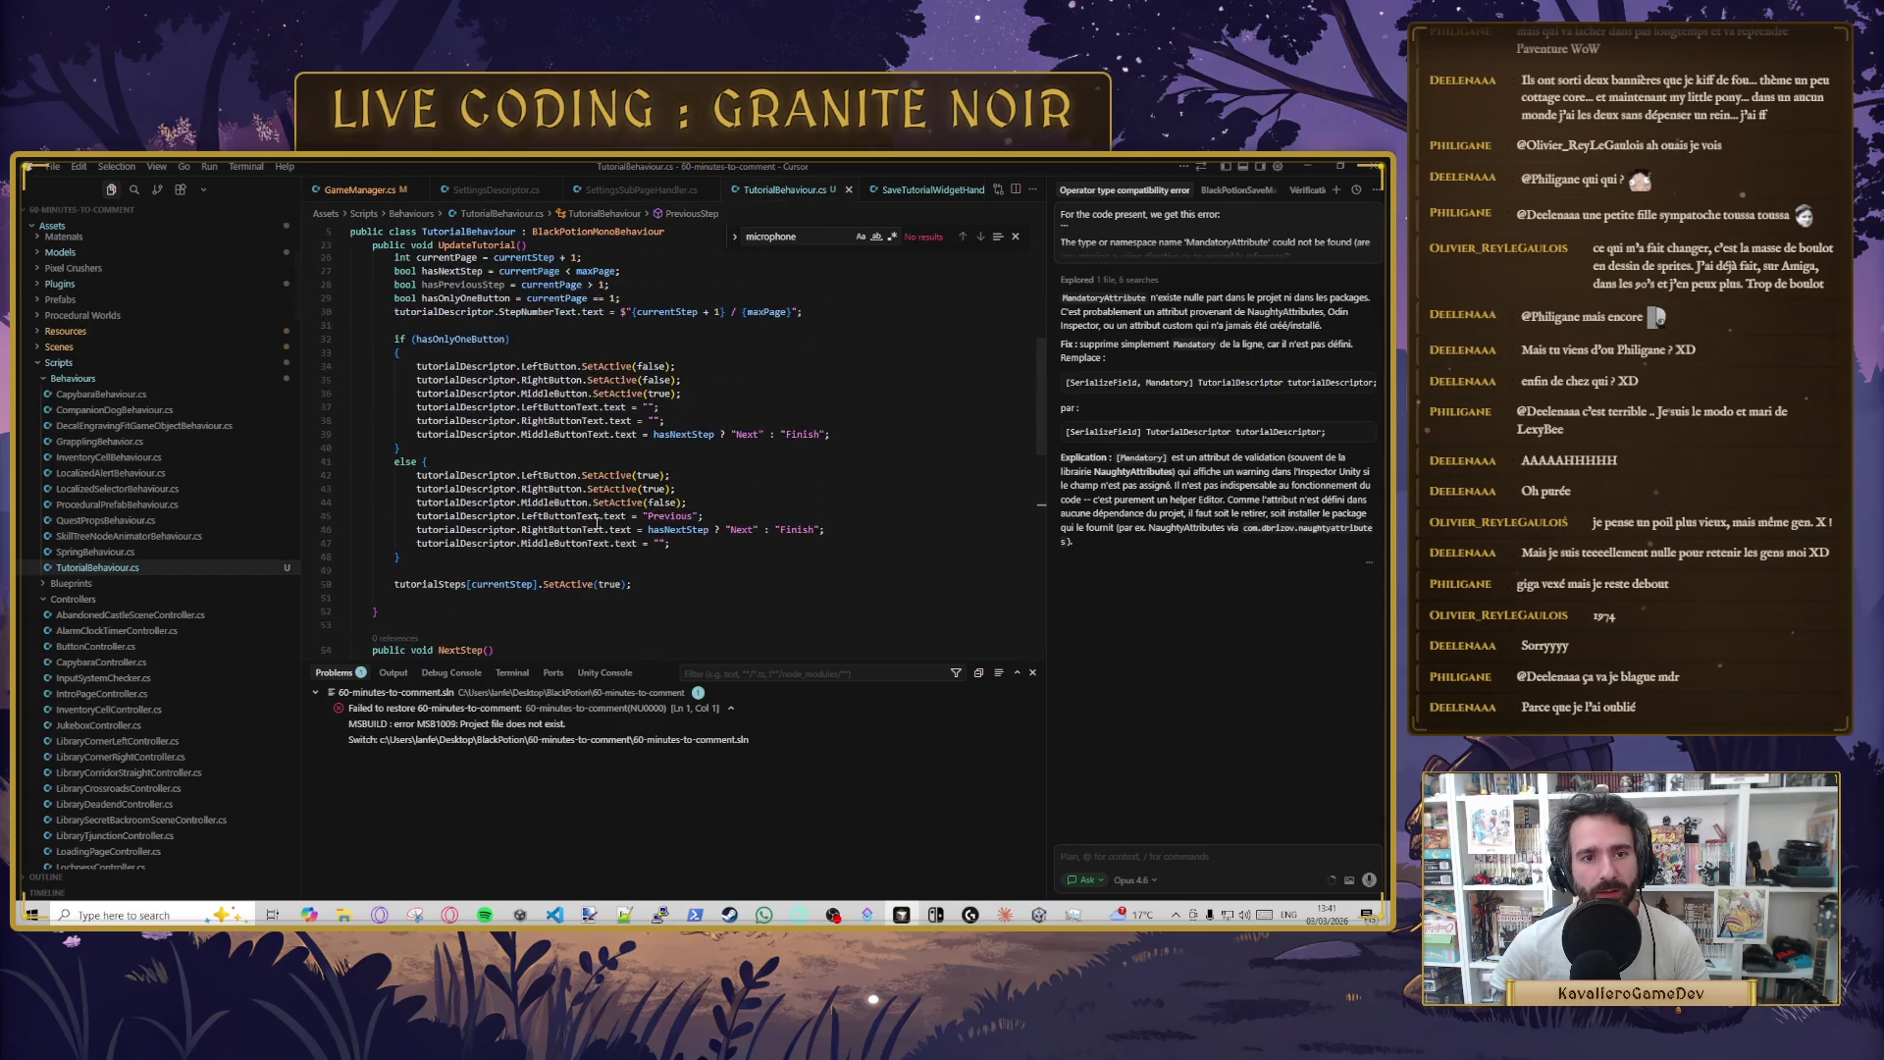
scroll(569, 495, "down", 2)
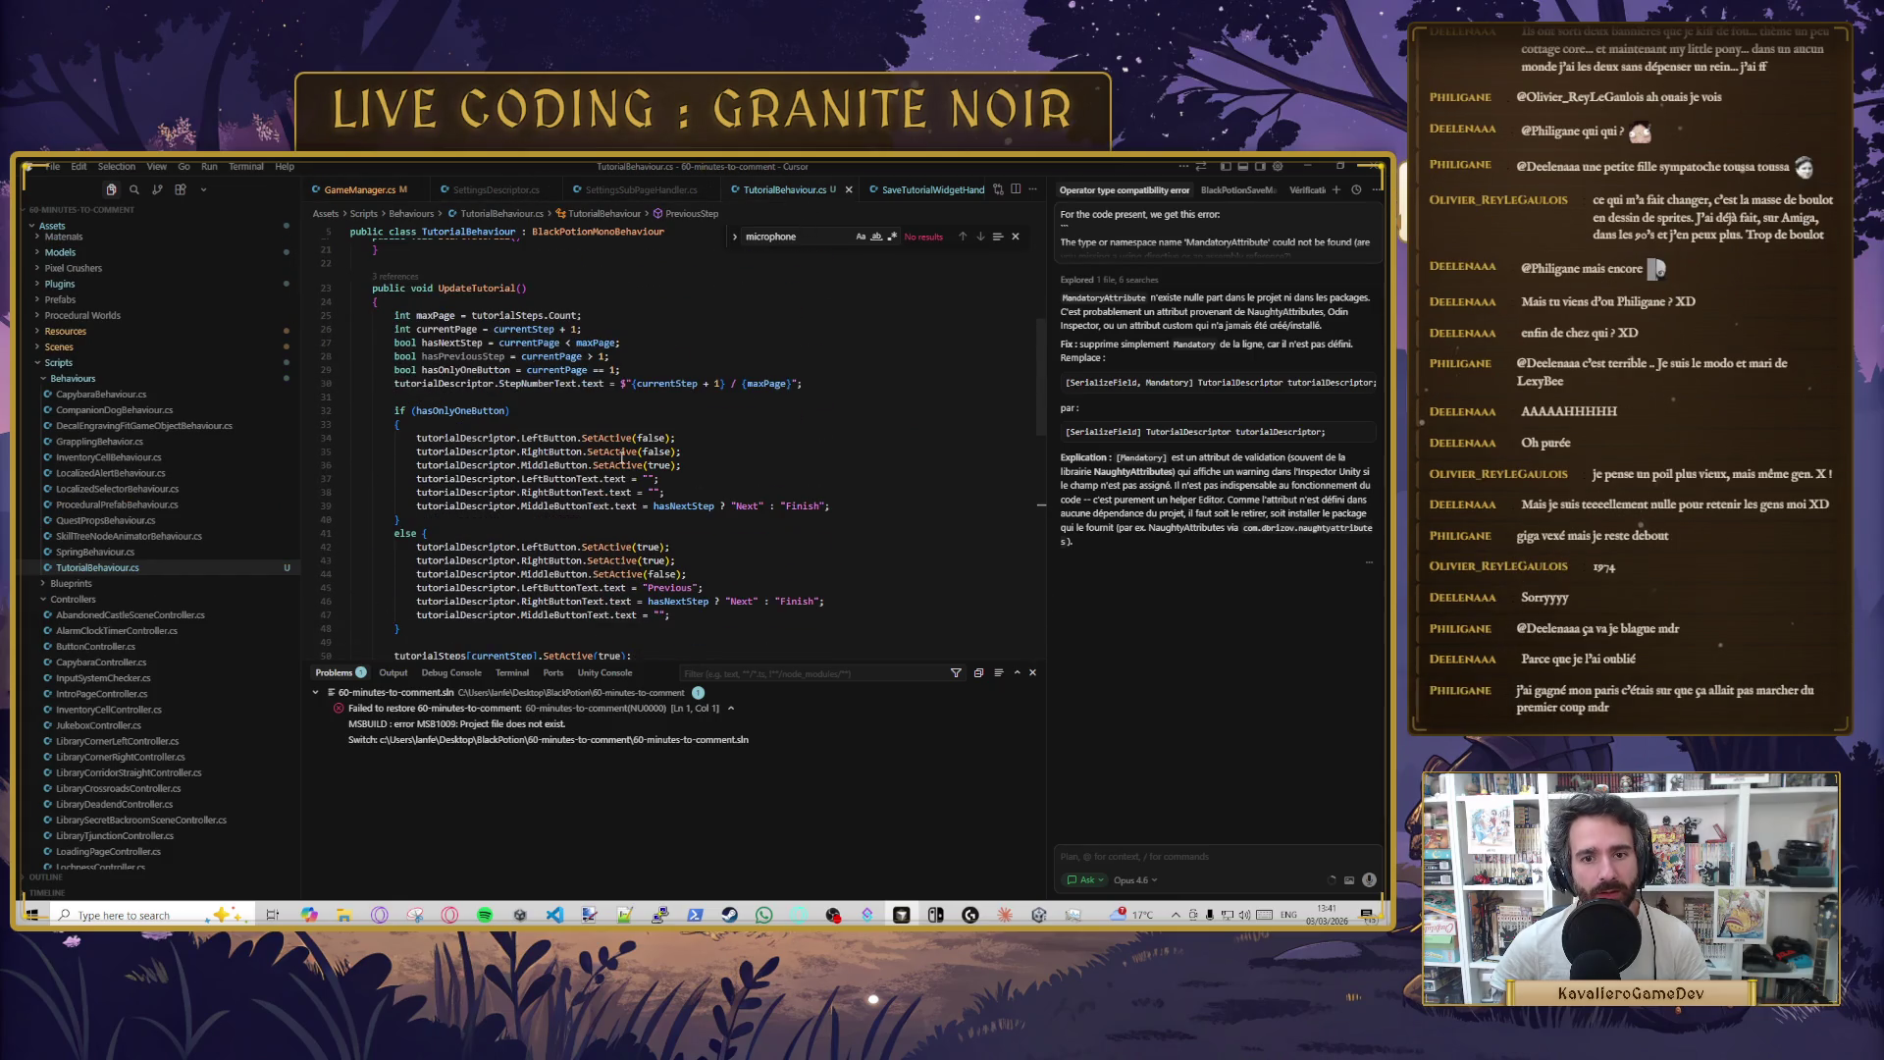
left_click(493, 384)
left_click(544, 383)
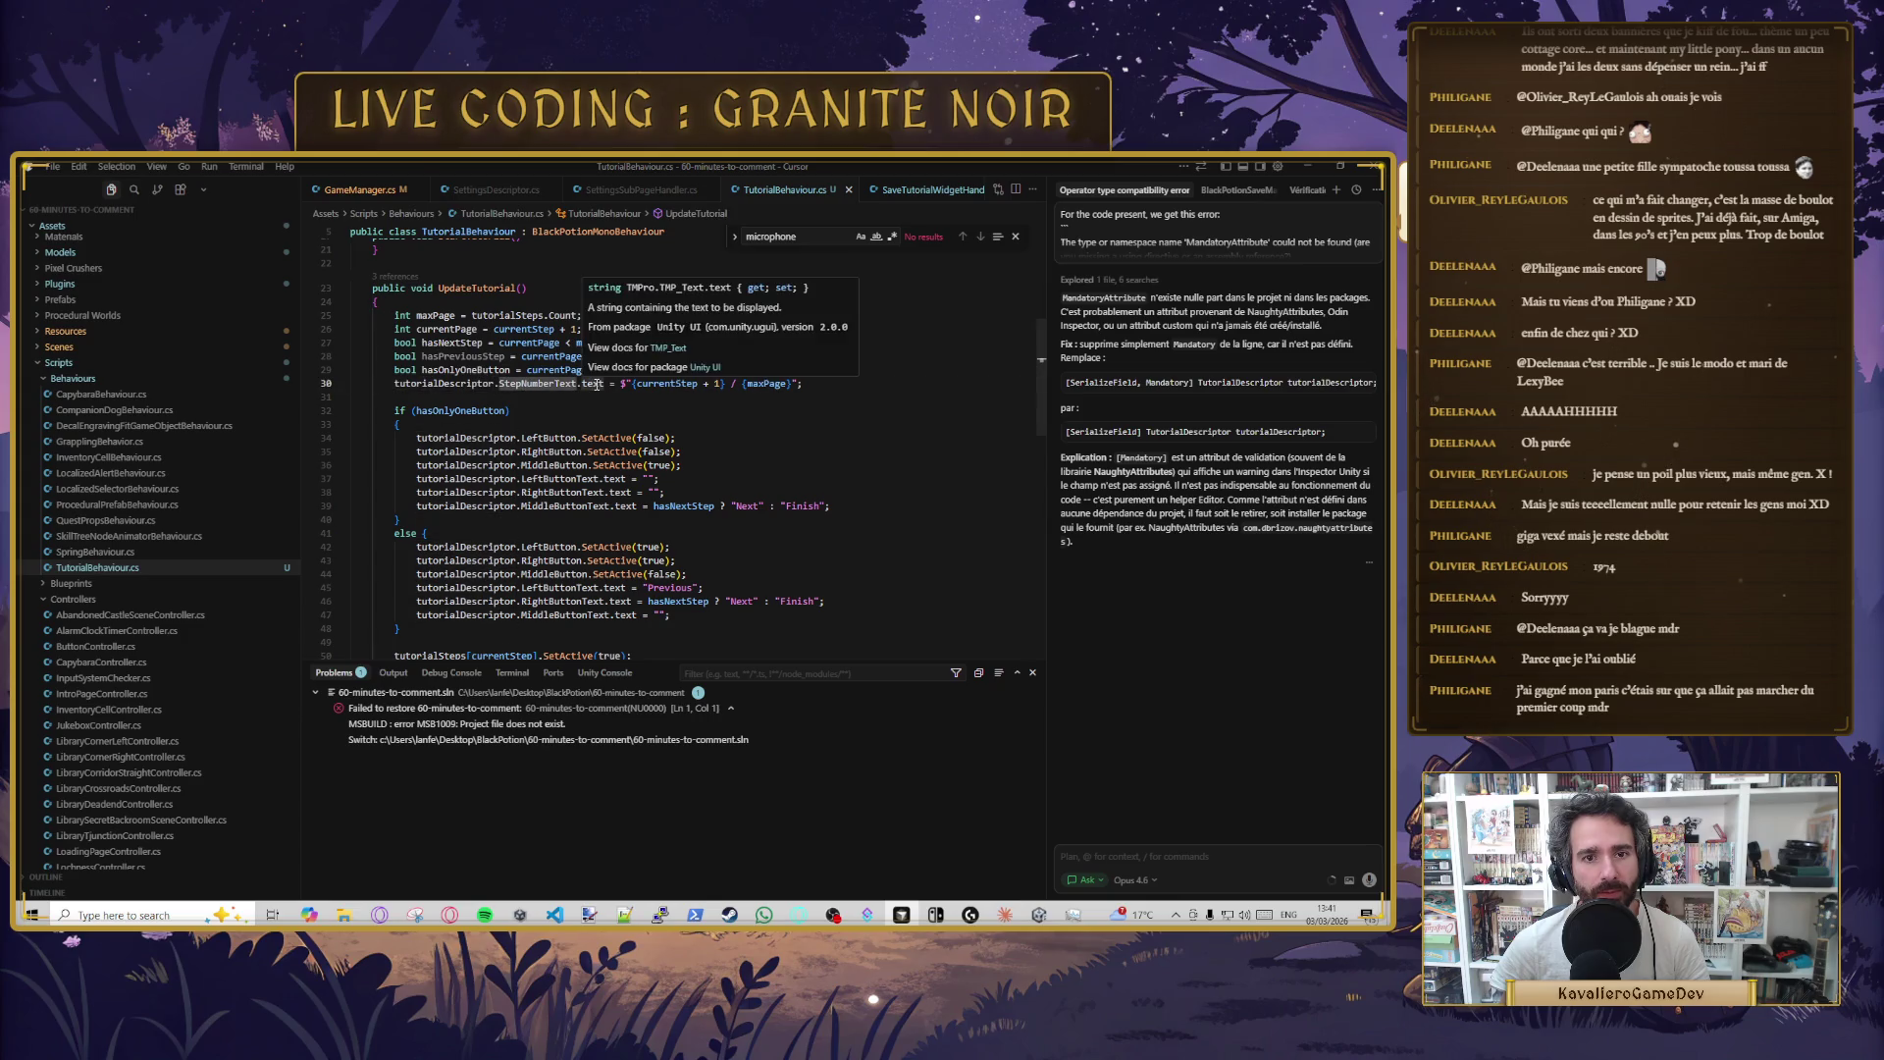
left_click(596, 383)
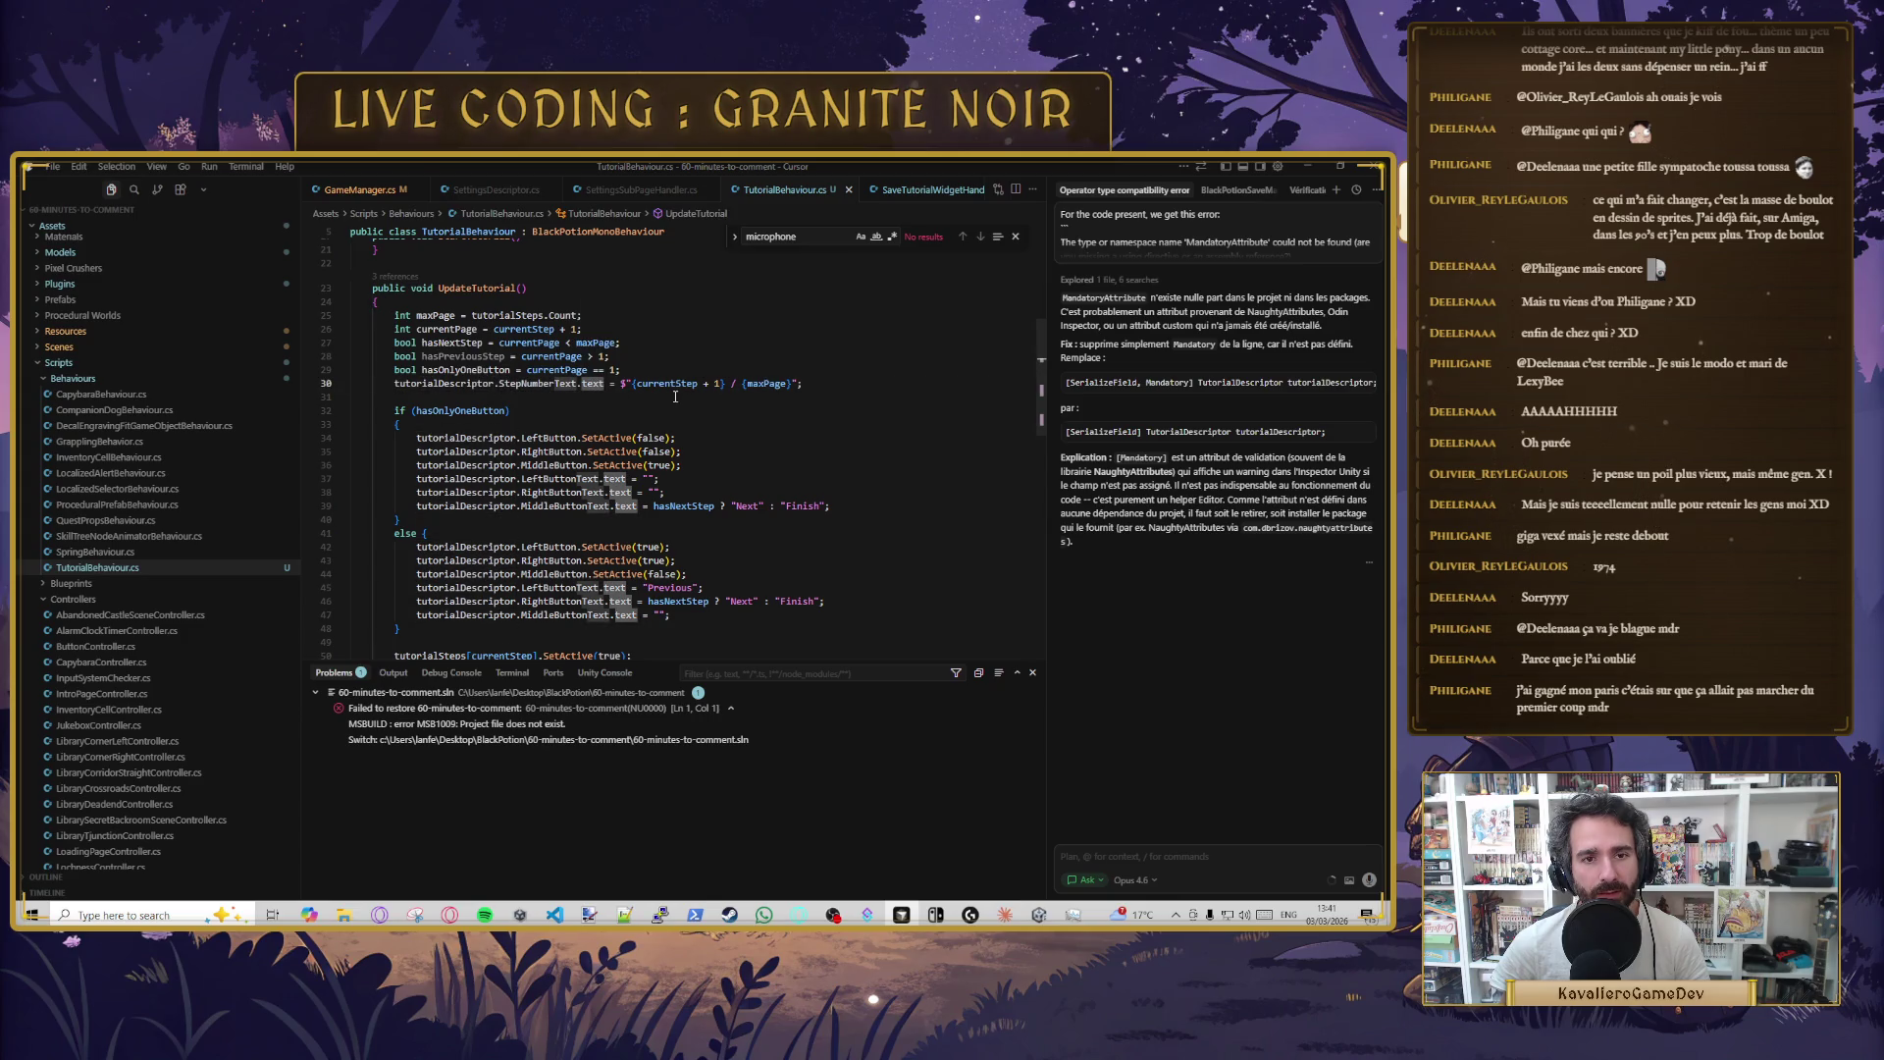
scroll(675, 397, "down", 2)
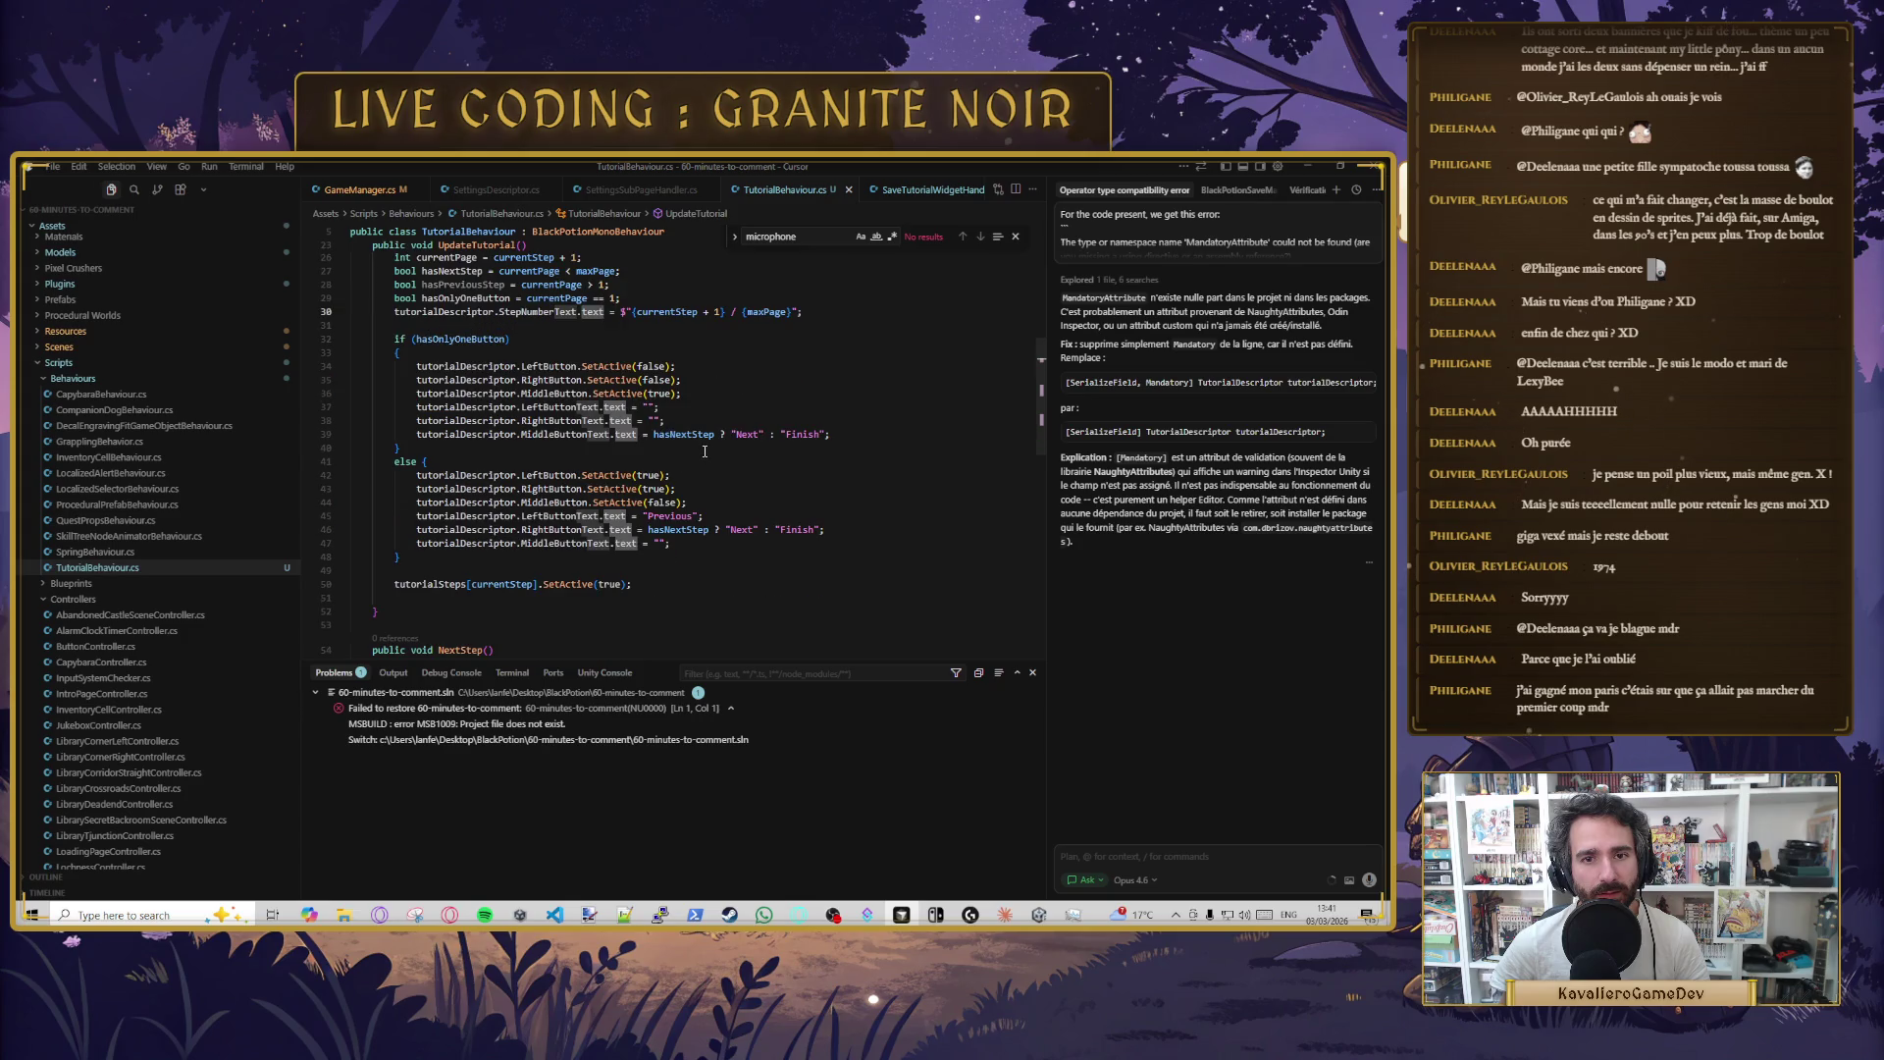
left_click(684, 312)
scroll(742, 352, "up", 2)
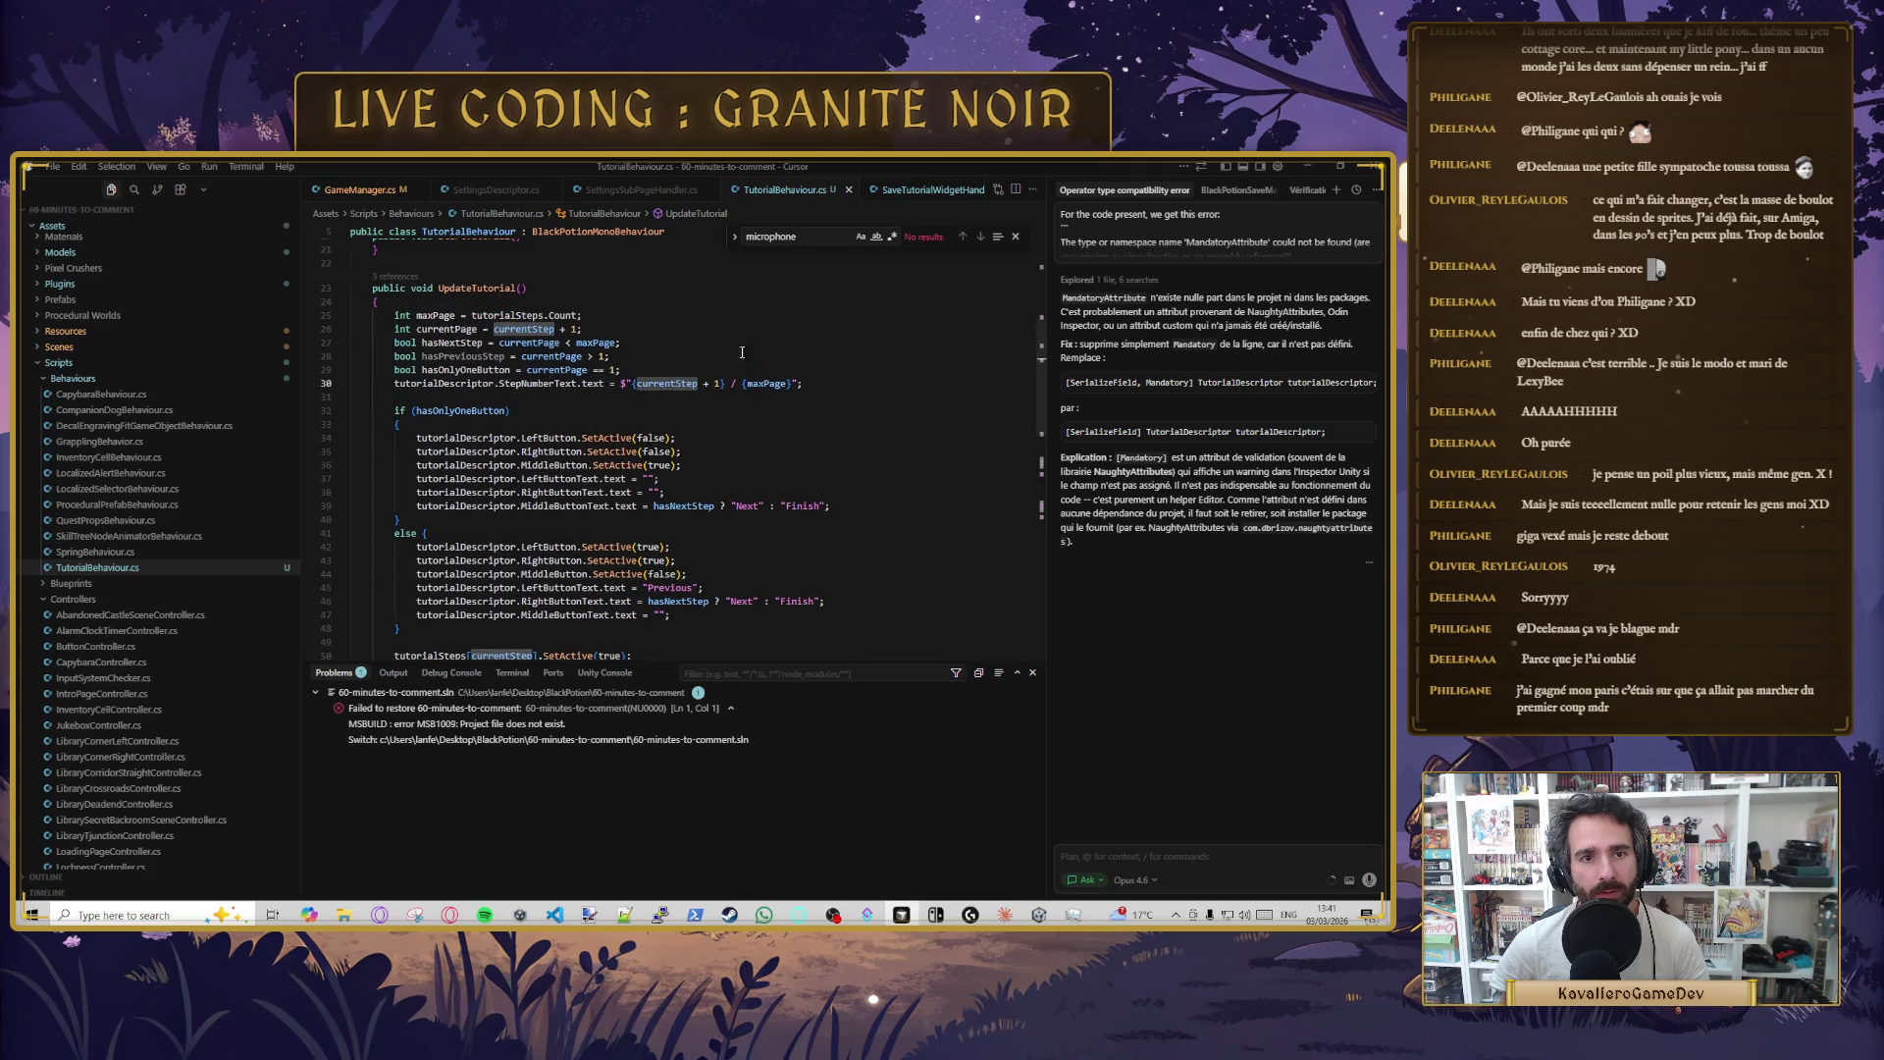
left_click(476, 330)
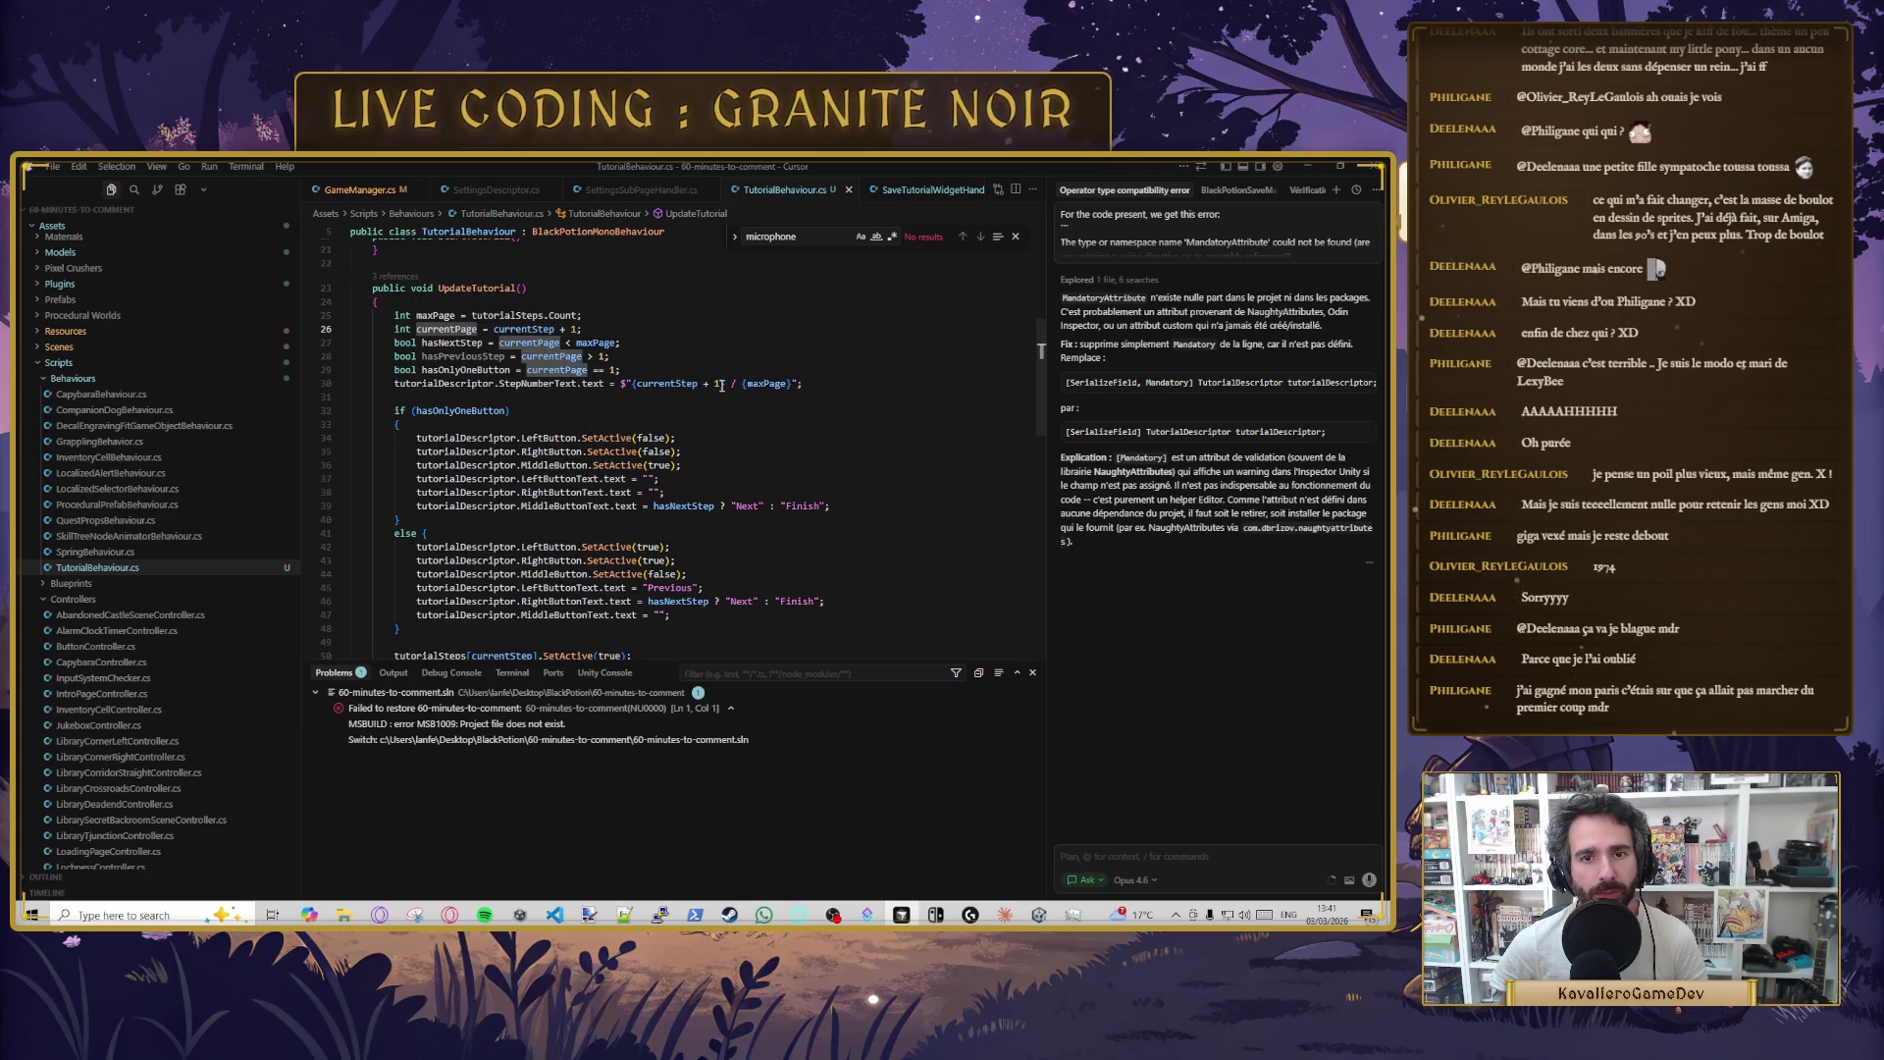
left_click(704, 384)
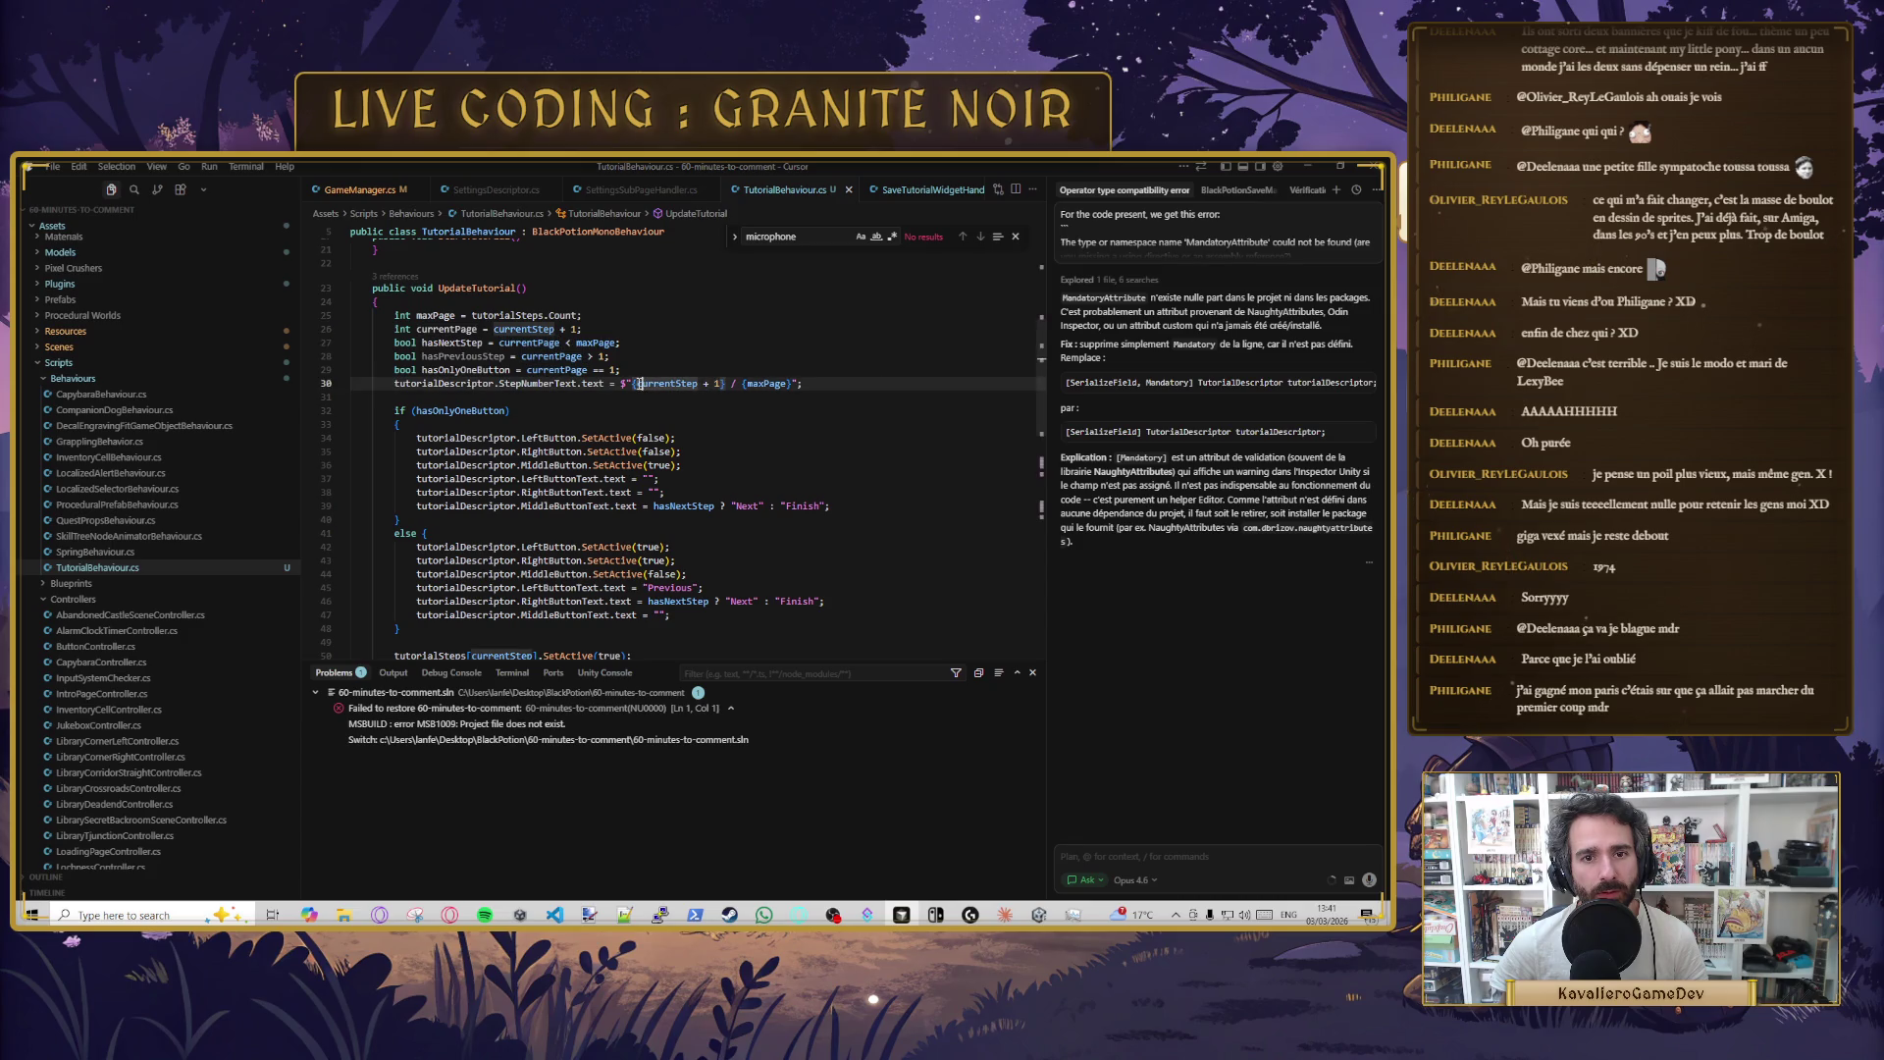
key("Tab")
key("Tab")
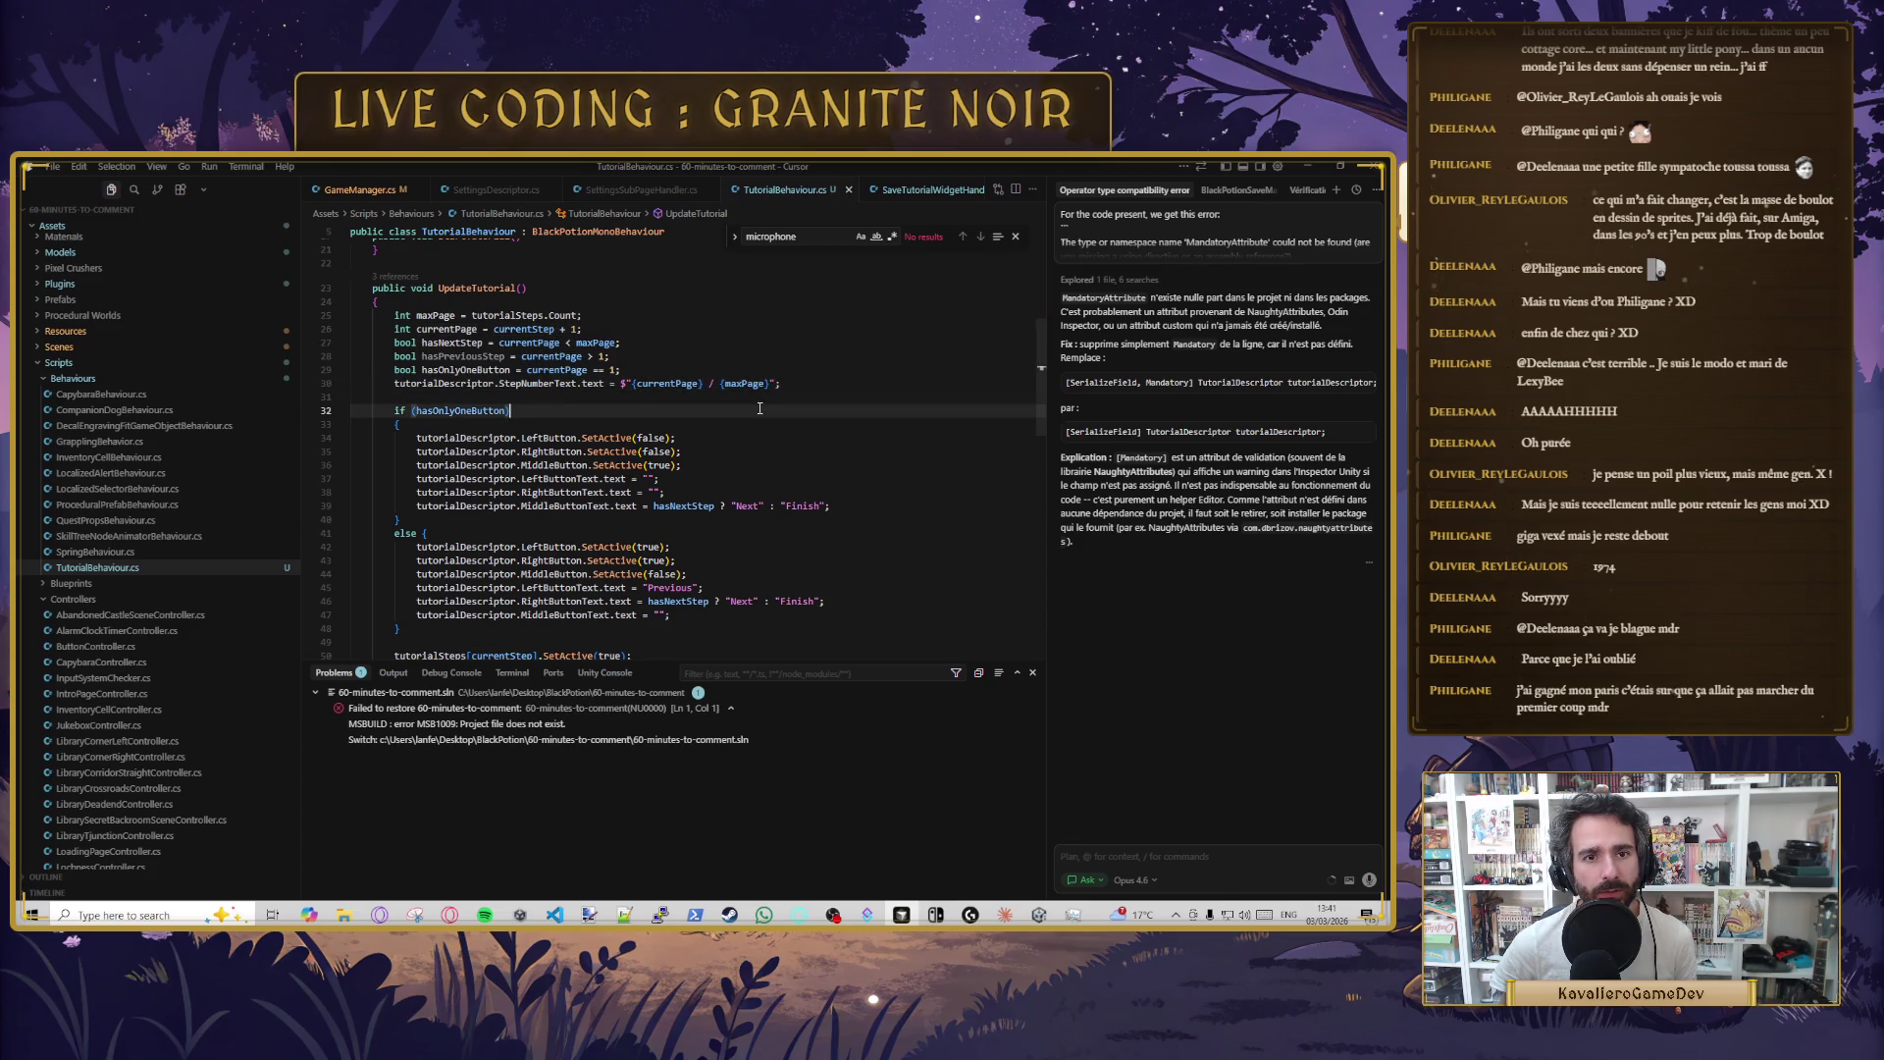
- Review the hasPreviousStep, hasOnlyOneButton and LeftButtonText usages in UpdateTutorial
left_click(504, 356)
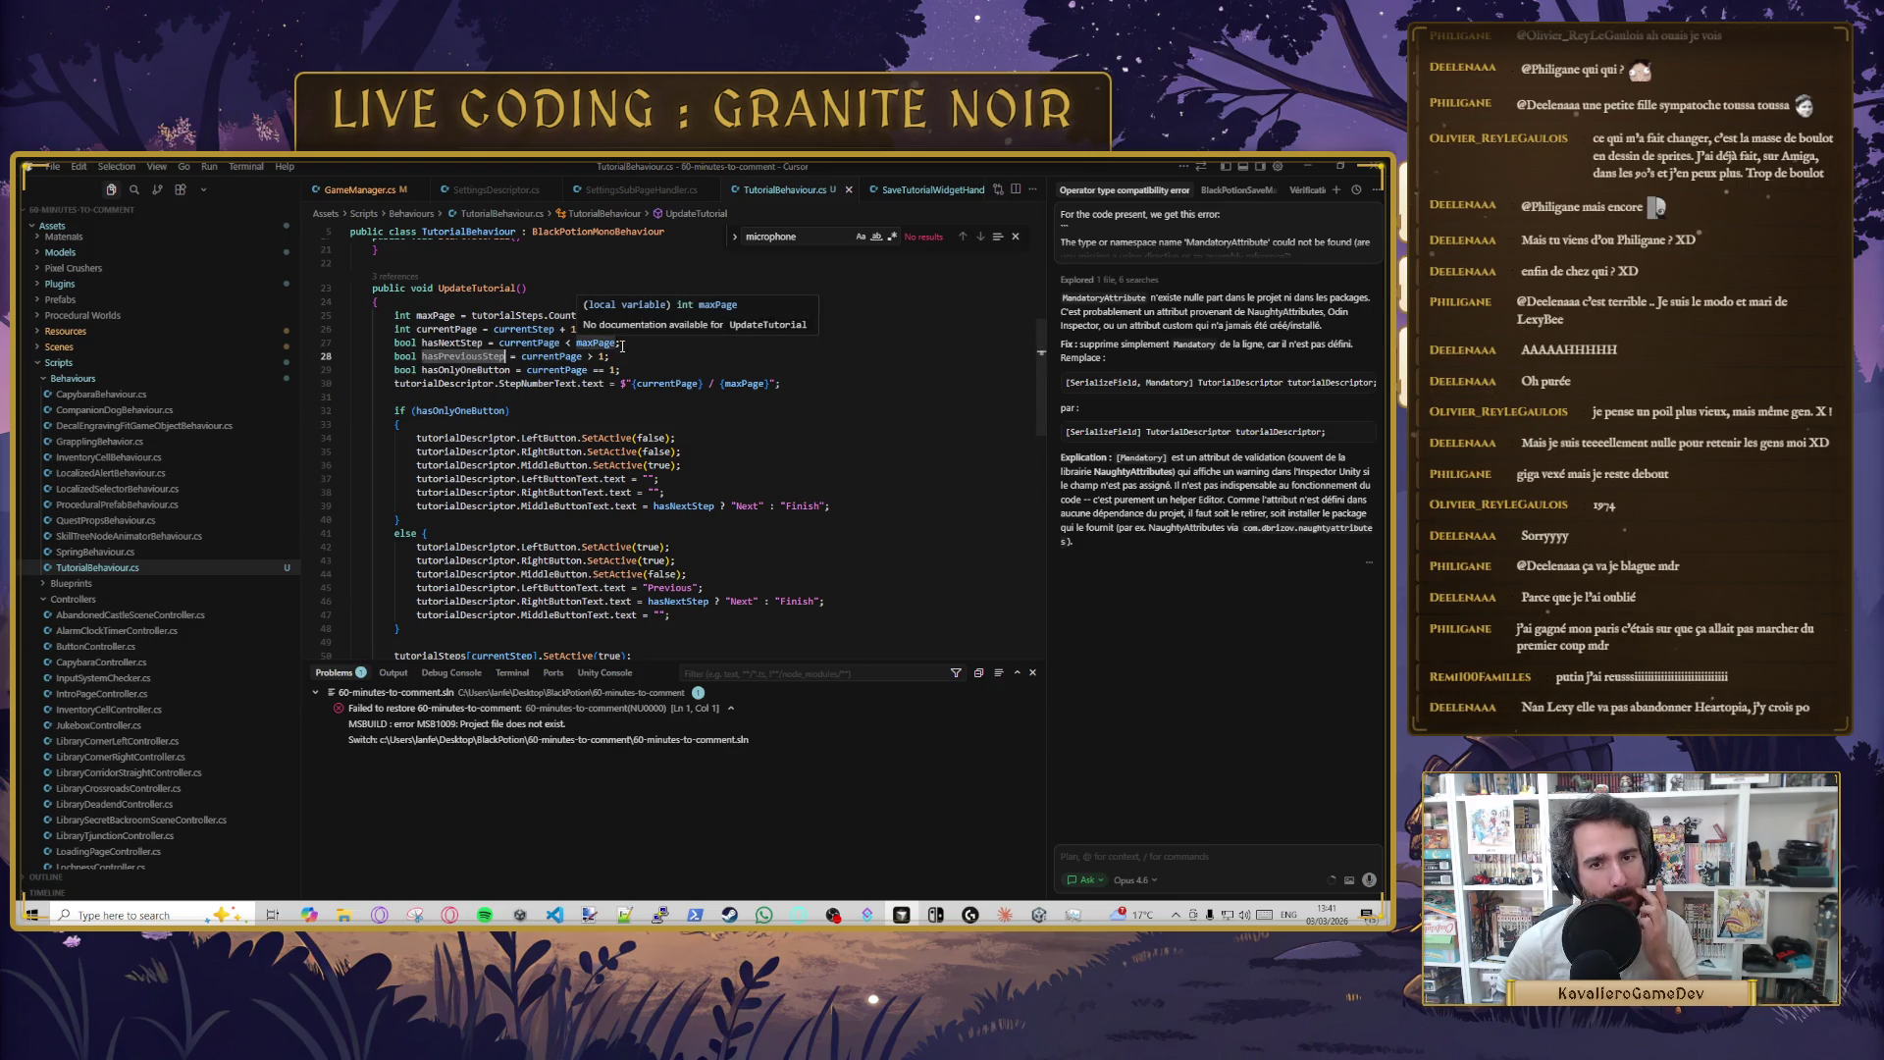
double_click(491, 411)
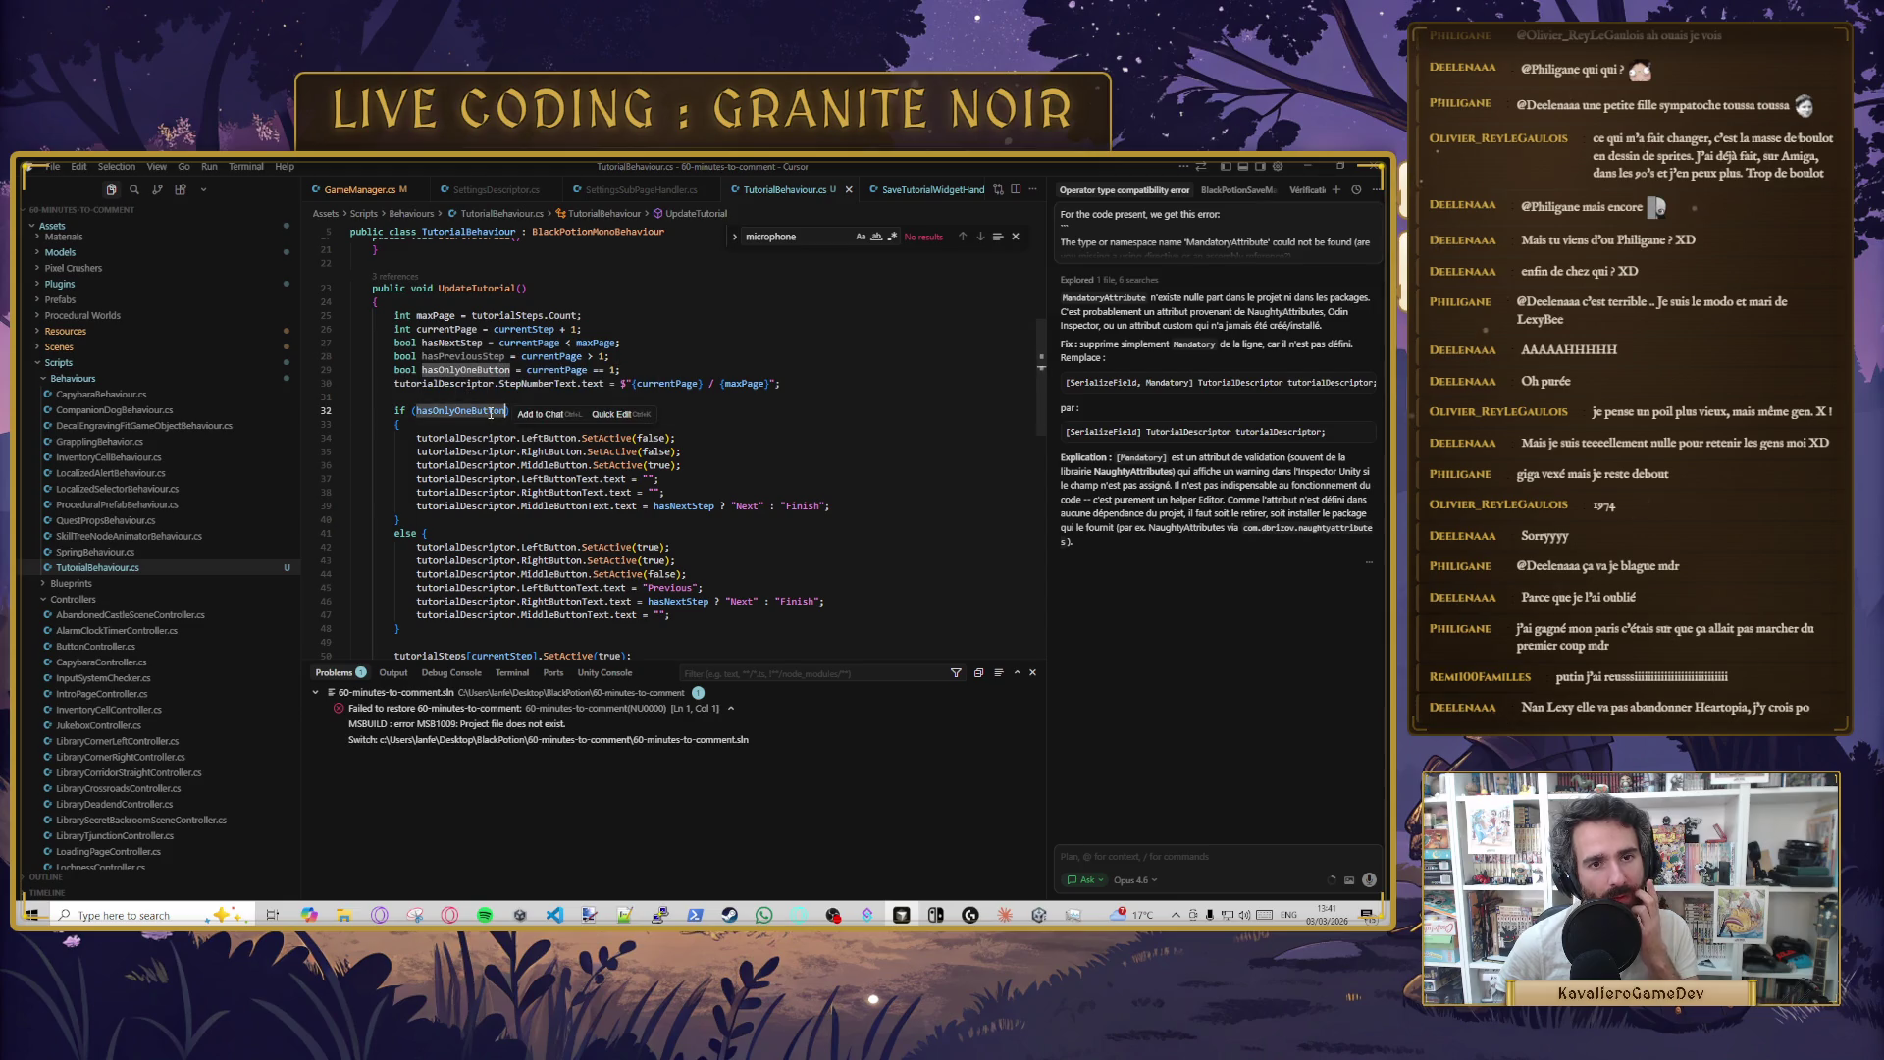
double_click(489, 357)
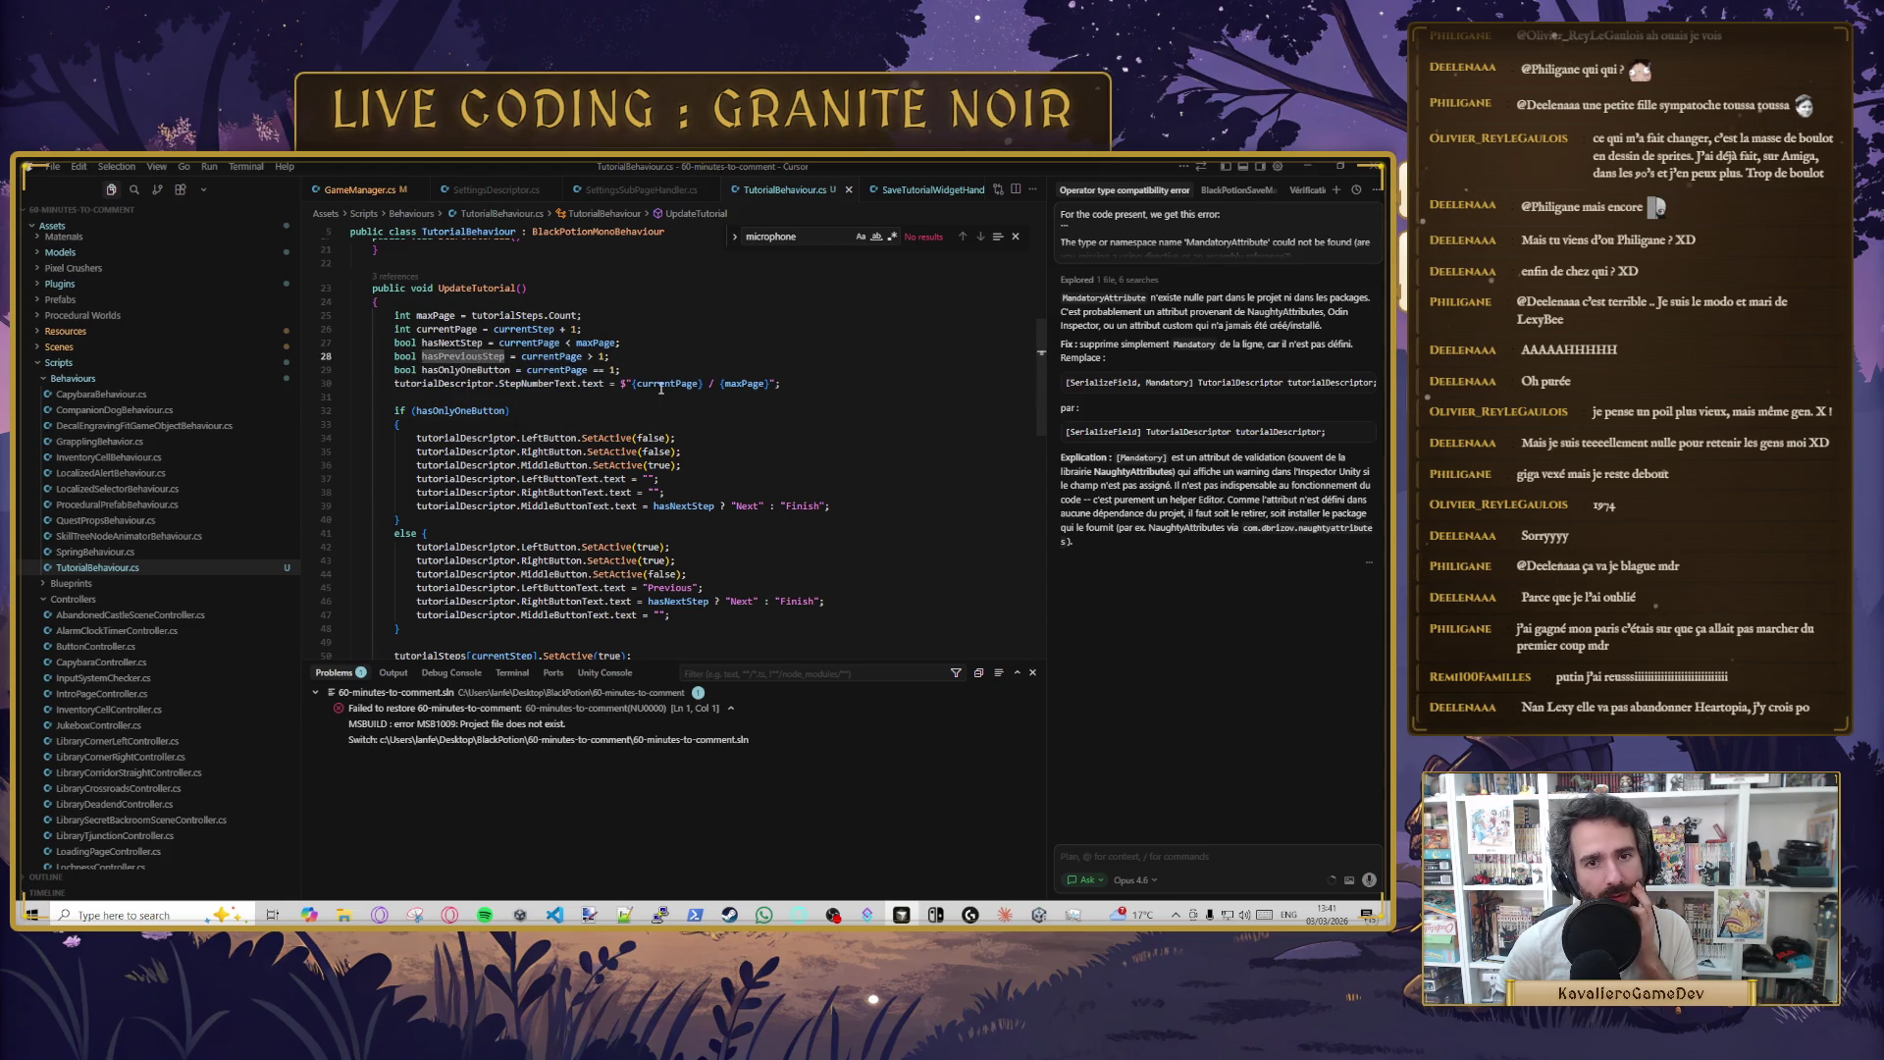
left_click(635, 362)
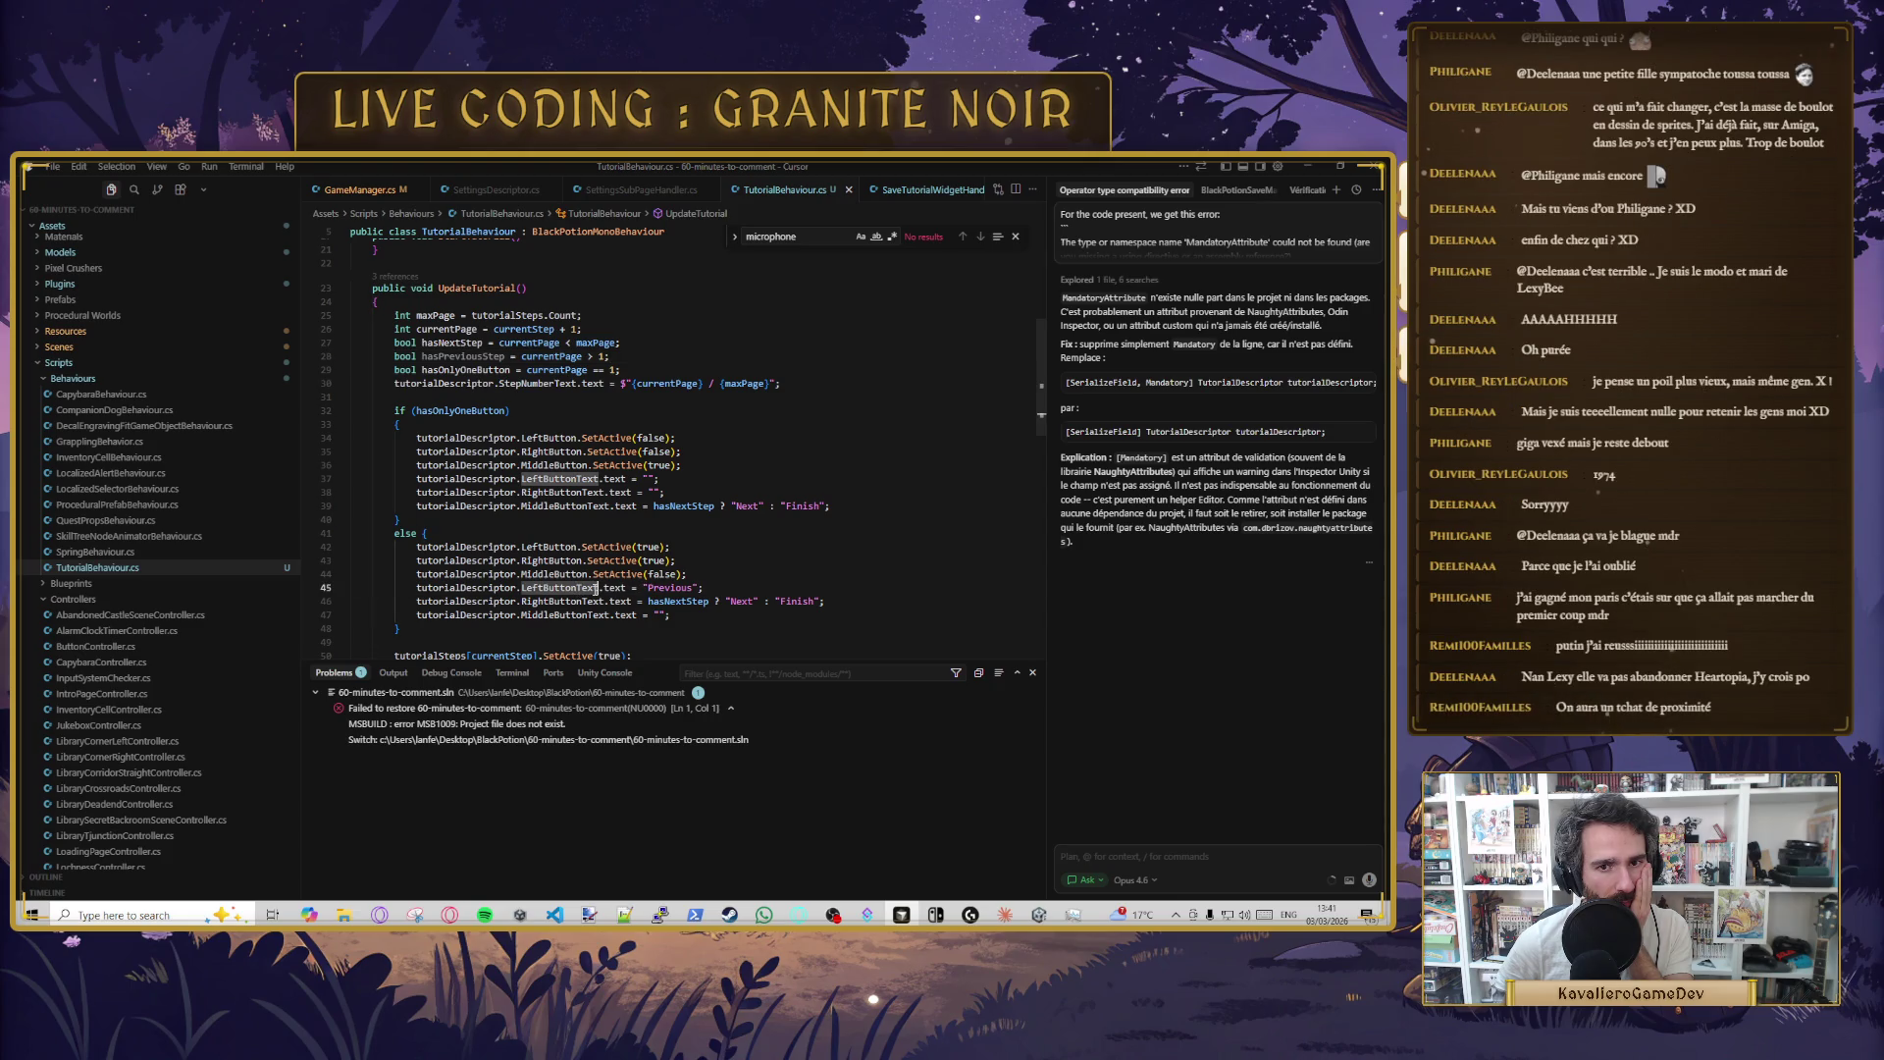
double_click(560, 586)
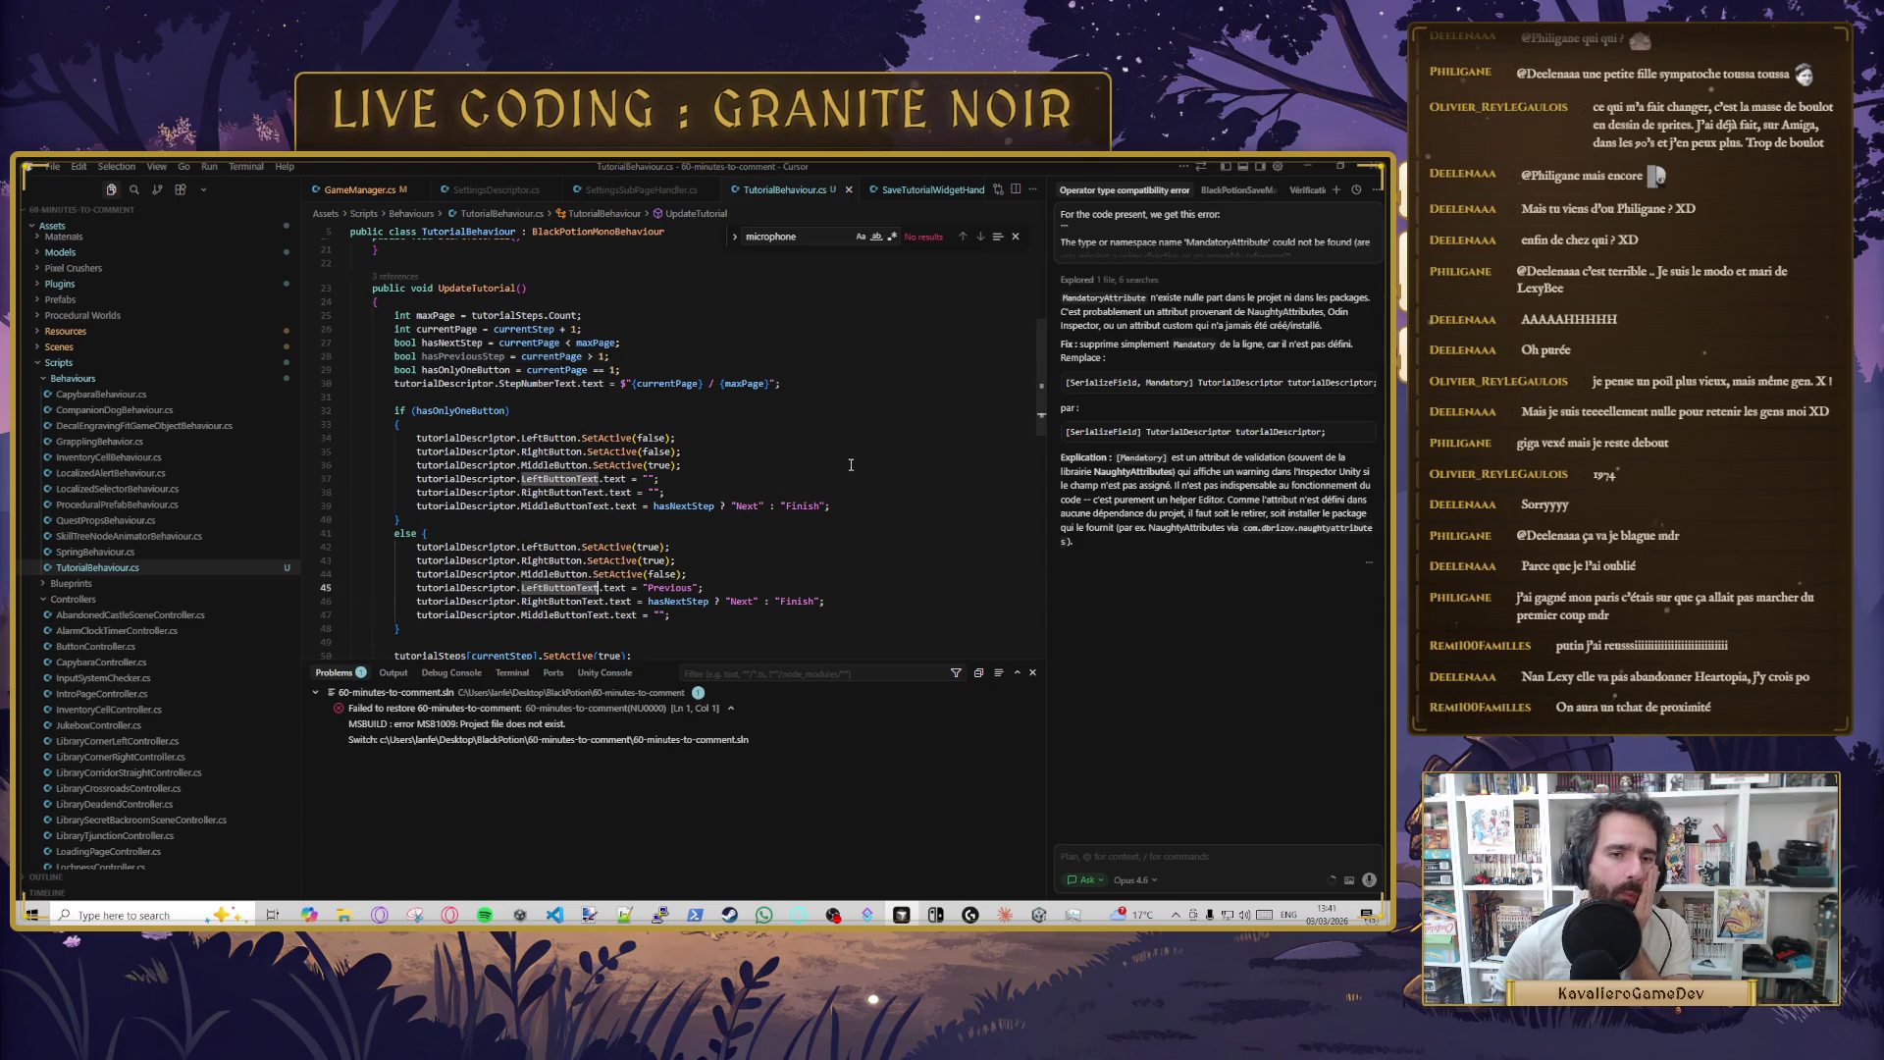
left_click(475, 400)
- Edit the hasOnlyOneButton condition, remove the stray &&, and save TutorialBehaviour.cs
left_click(644, 369)
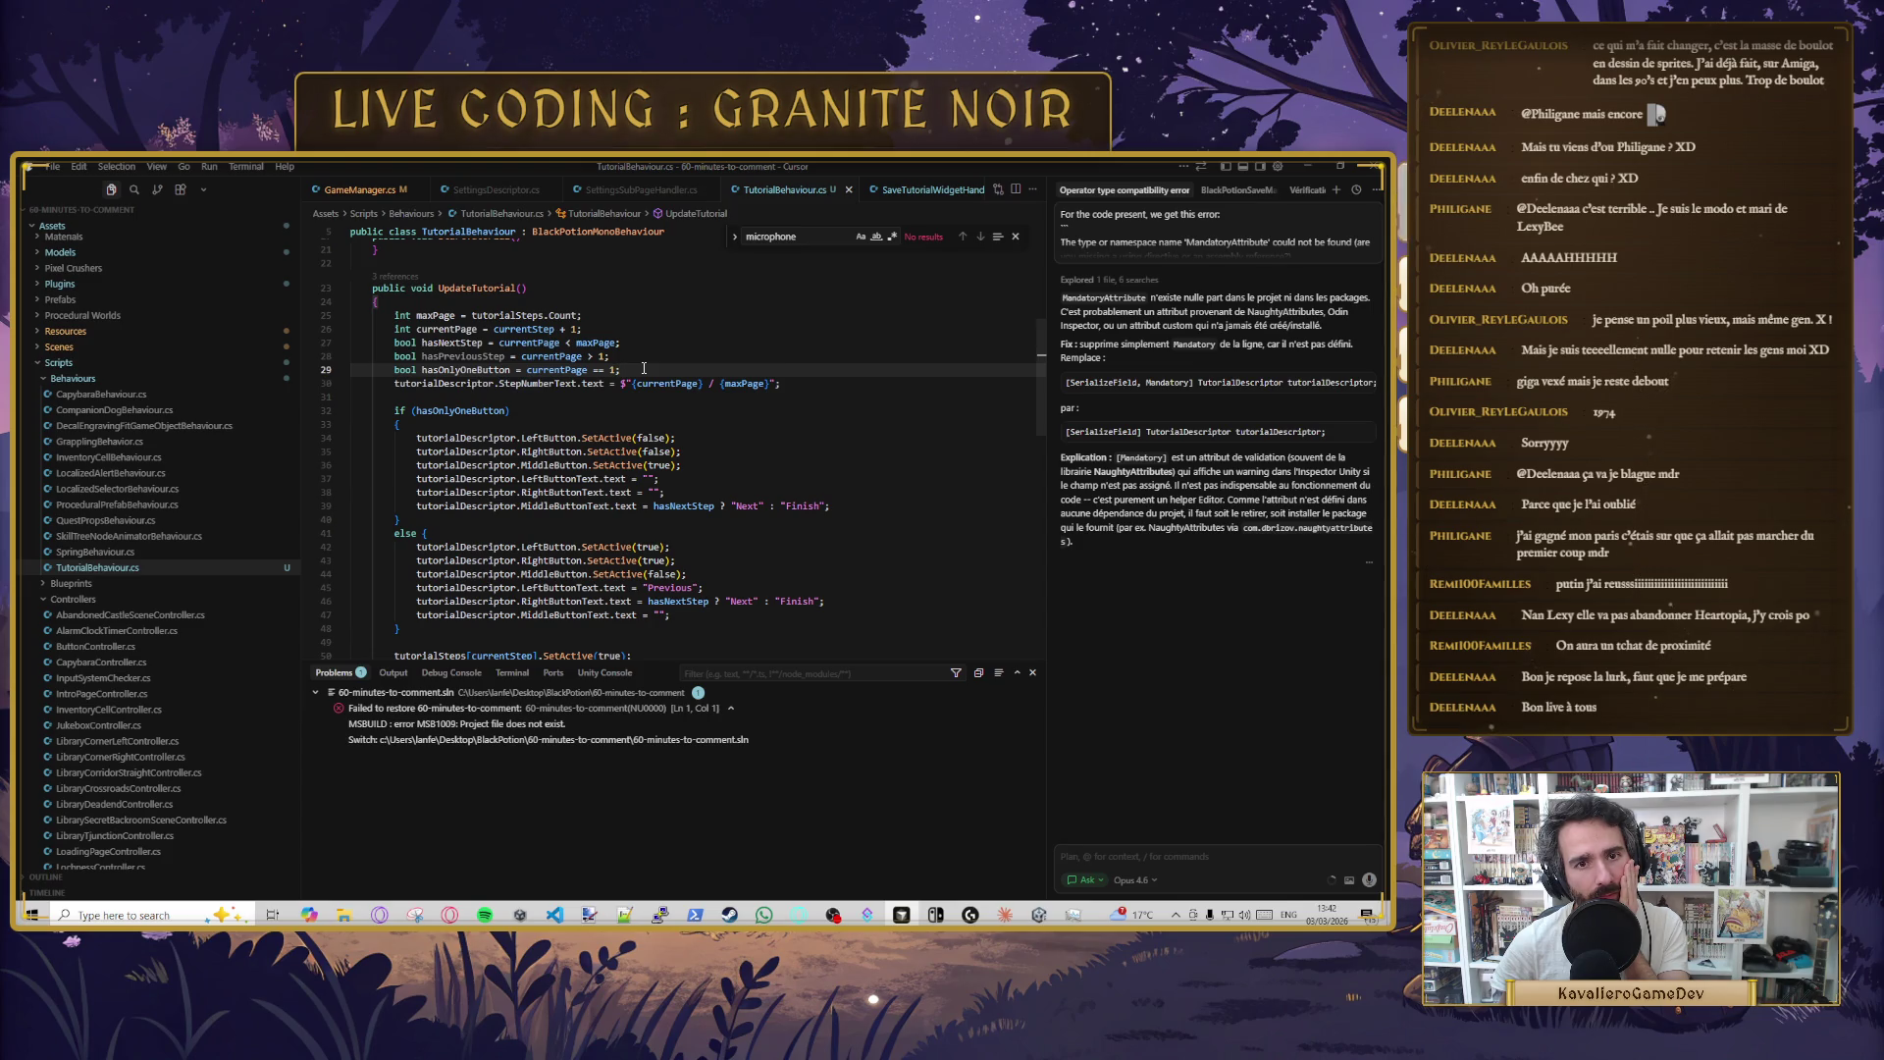
type("&&")
key("BackSpace")
key("BackSpace")
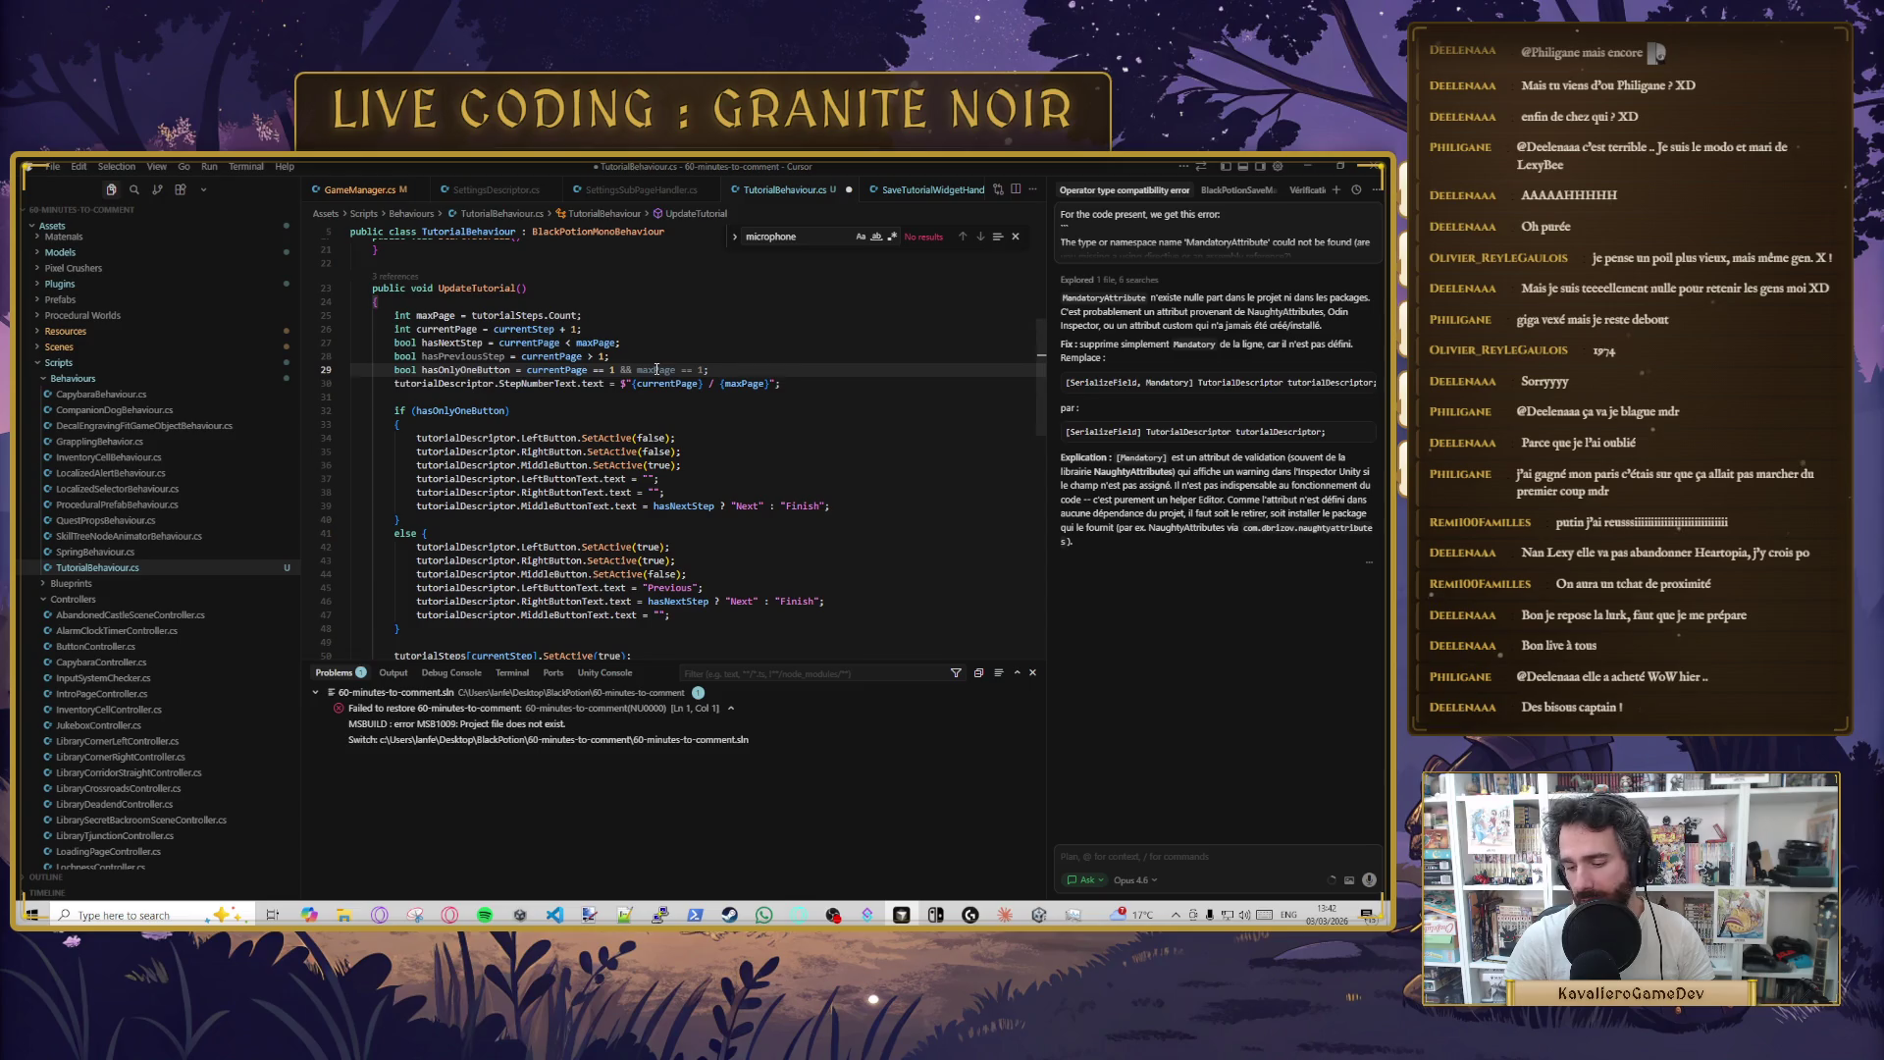
key("ctrl+s")
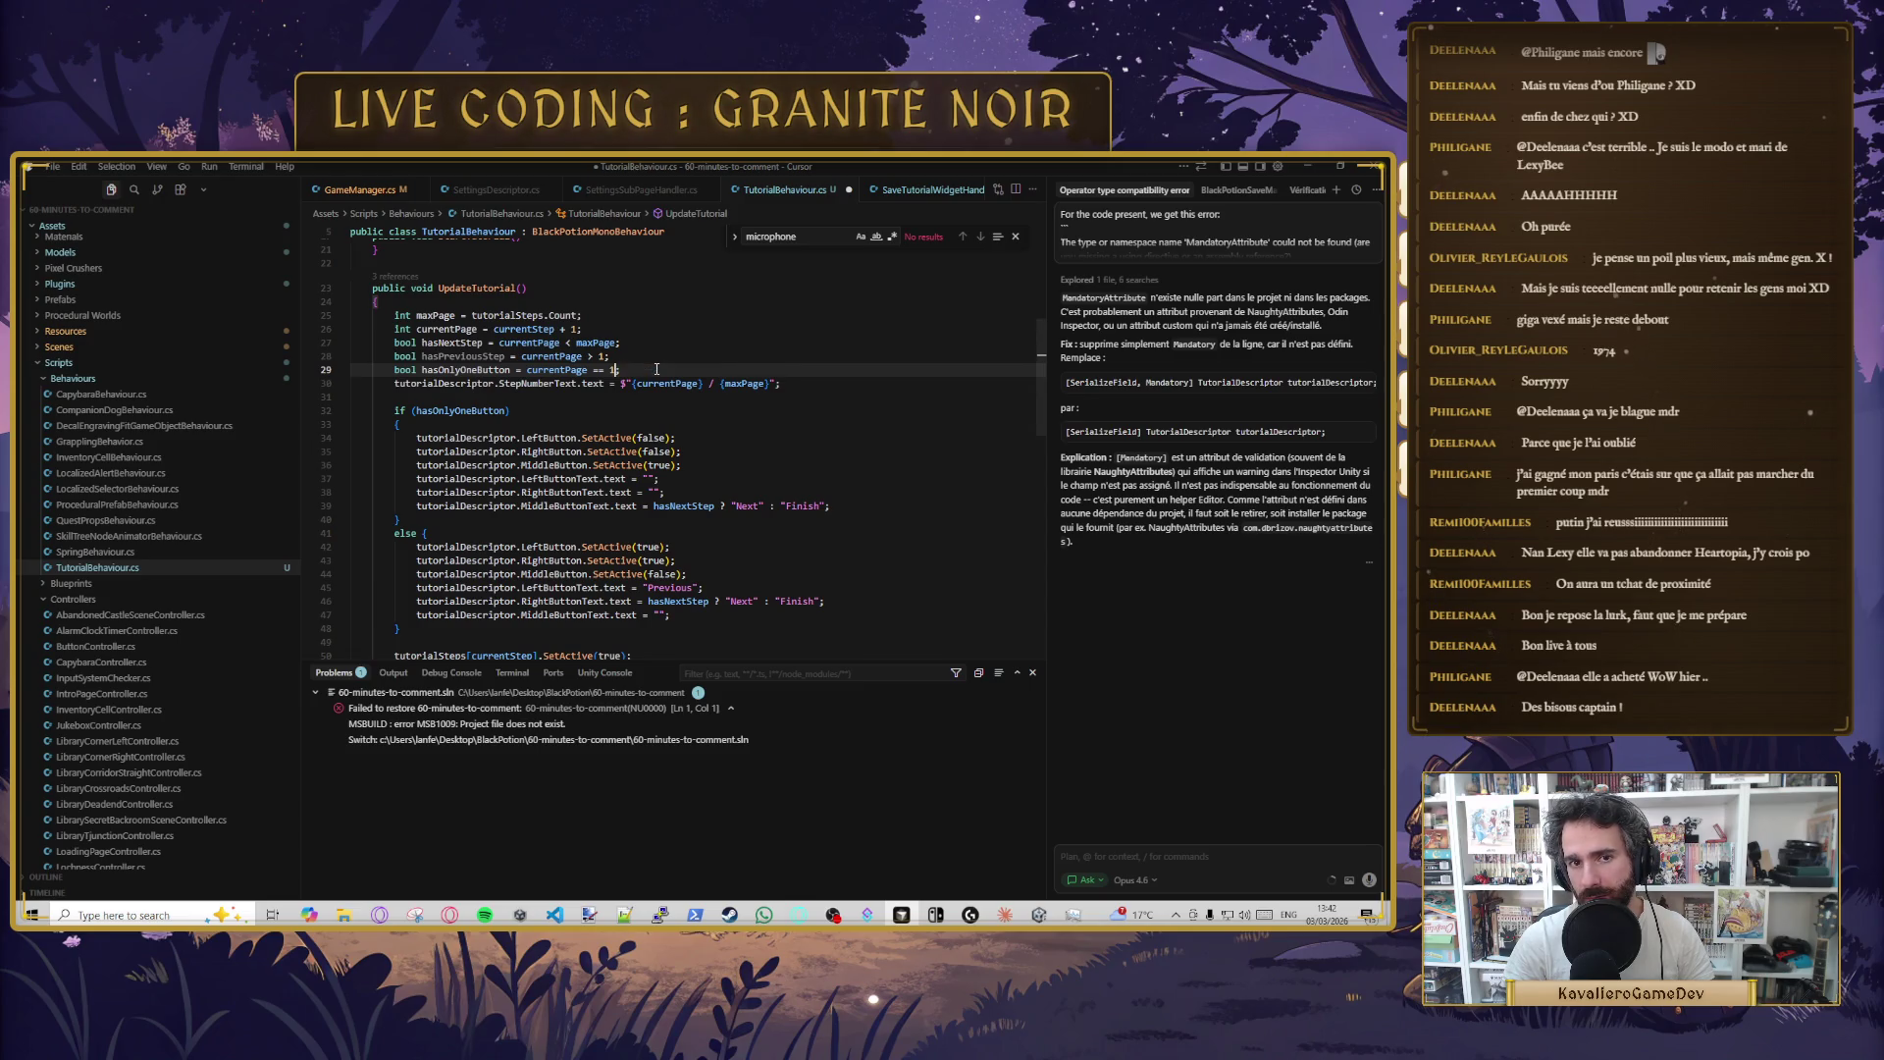